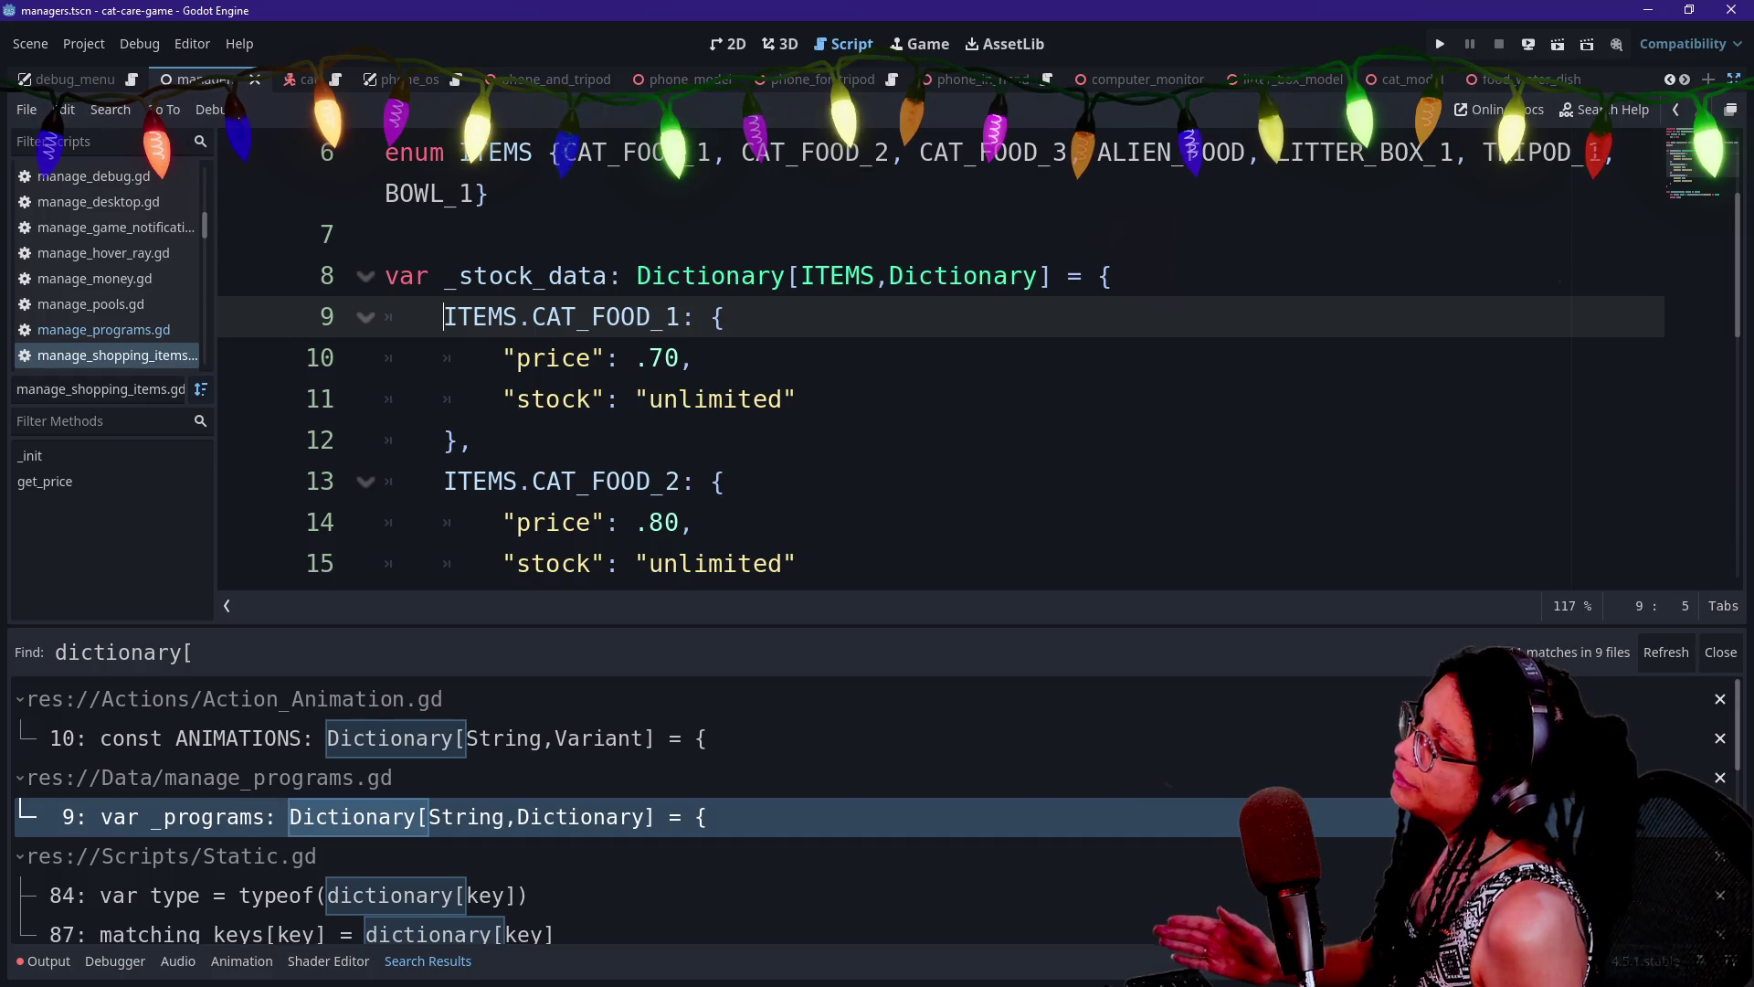
Change the _stock_data dictionary key type from ITEMS to String
key("Home")
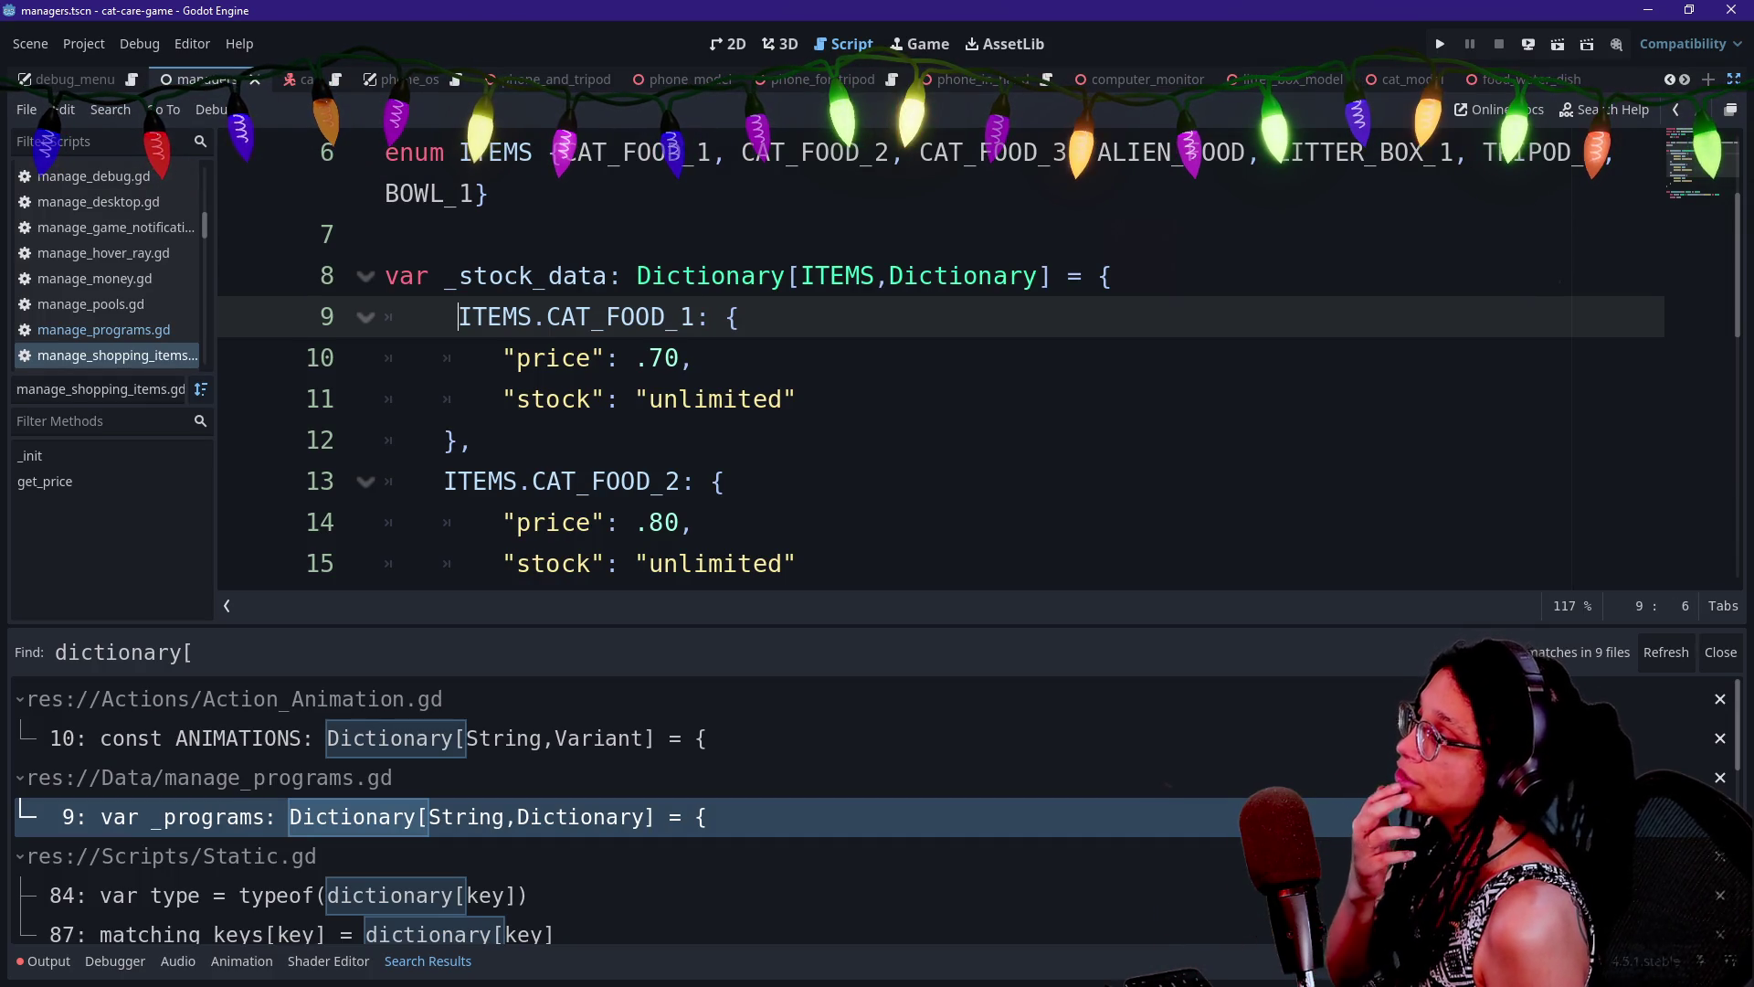
double_click(837, 275)
type("Stri")
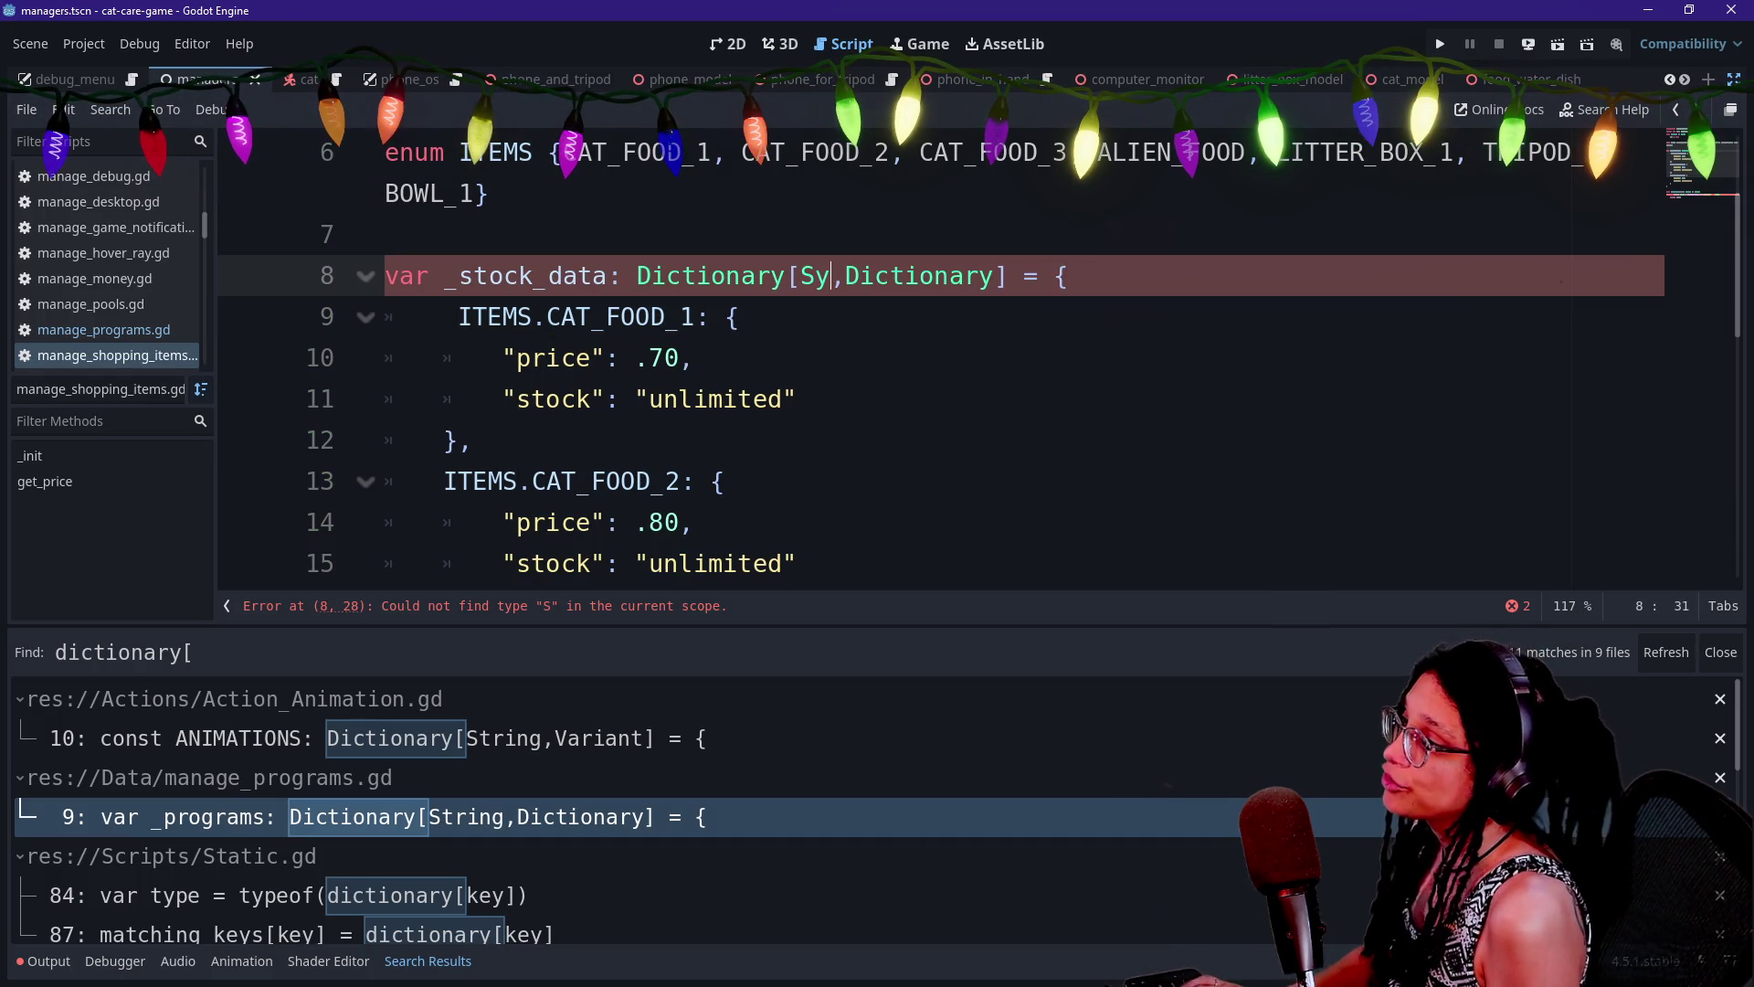
key("BackSpace")
key("BackSpace")
key("BackSpace")
type("tring")
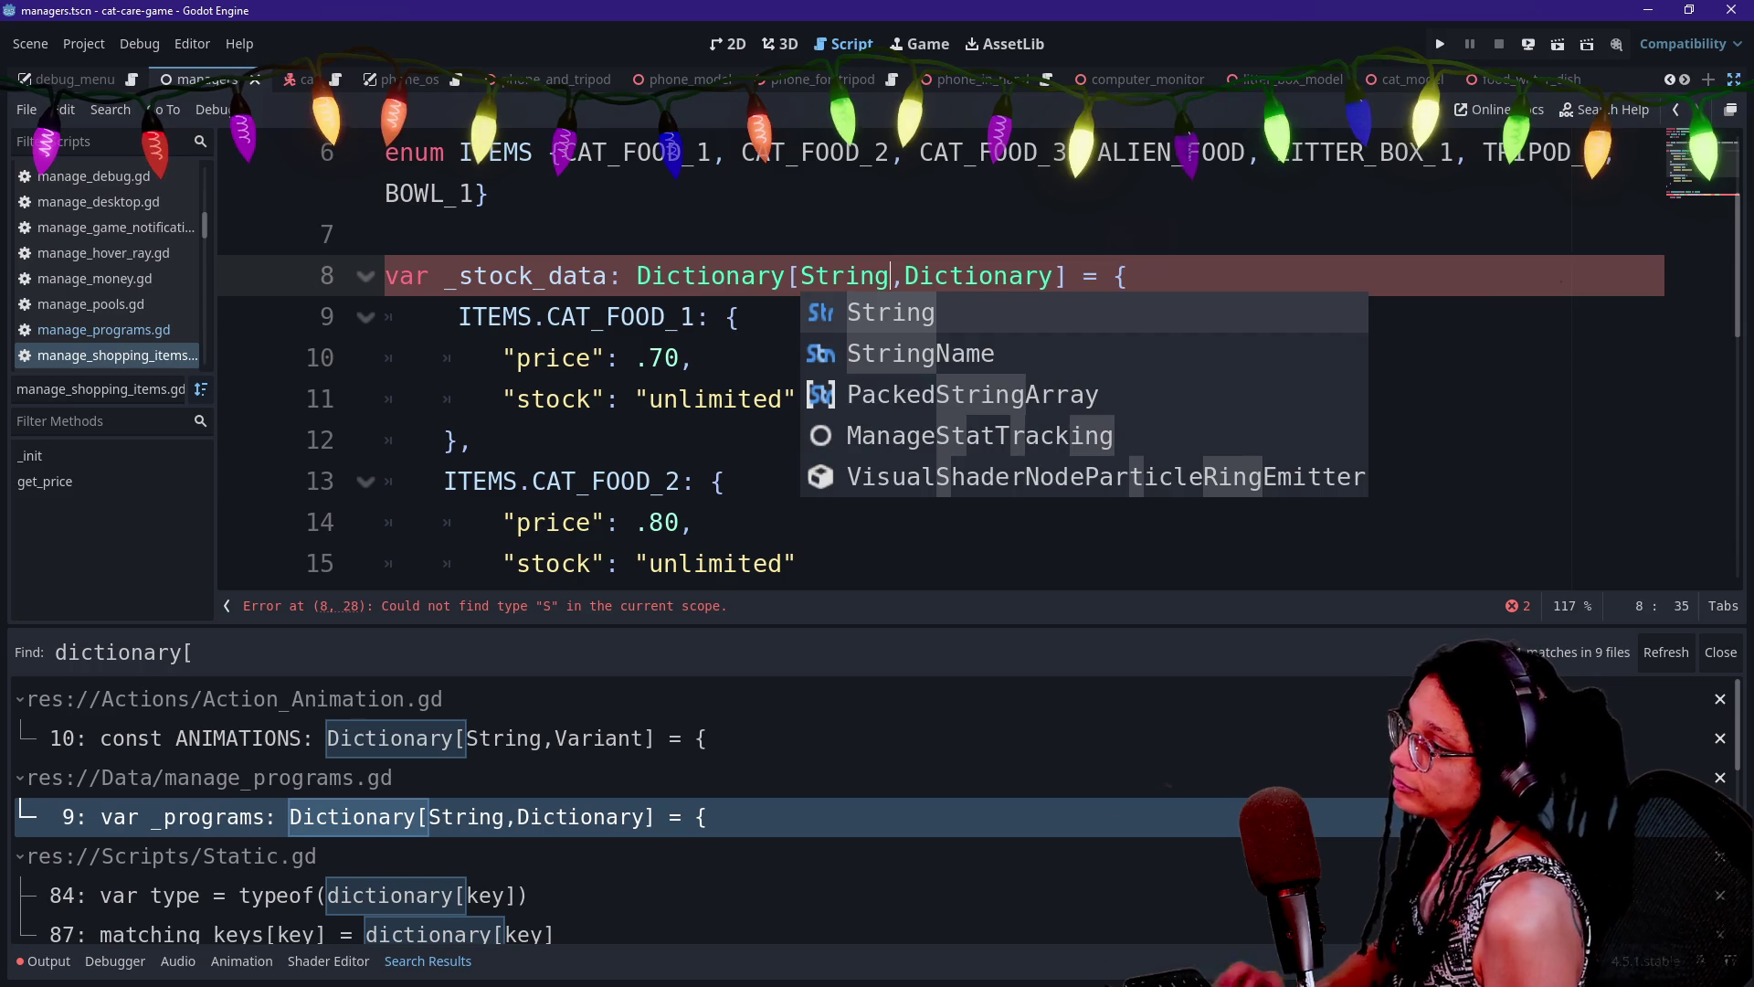
left_click(384, 234)
scroll(977, 356, "down", 5)
scroll(978, 356, "down", 2)
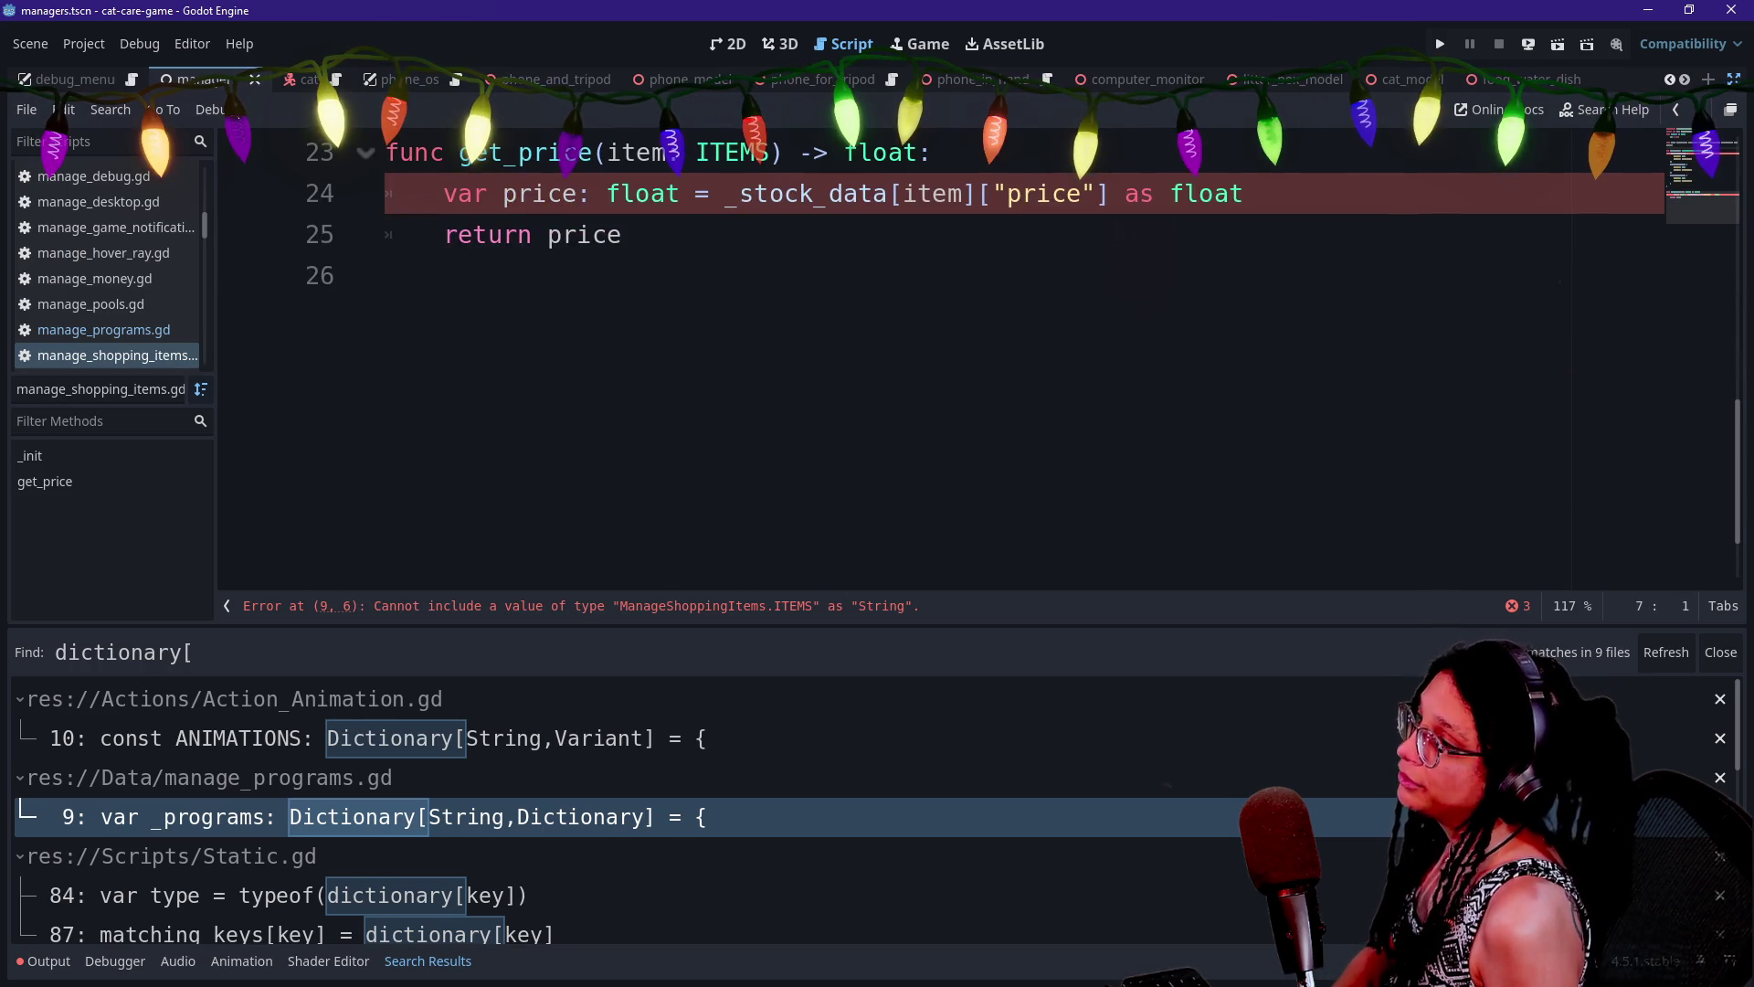
scroll(978, 357, "up", 6)
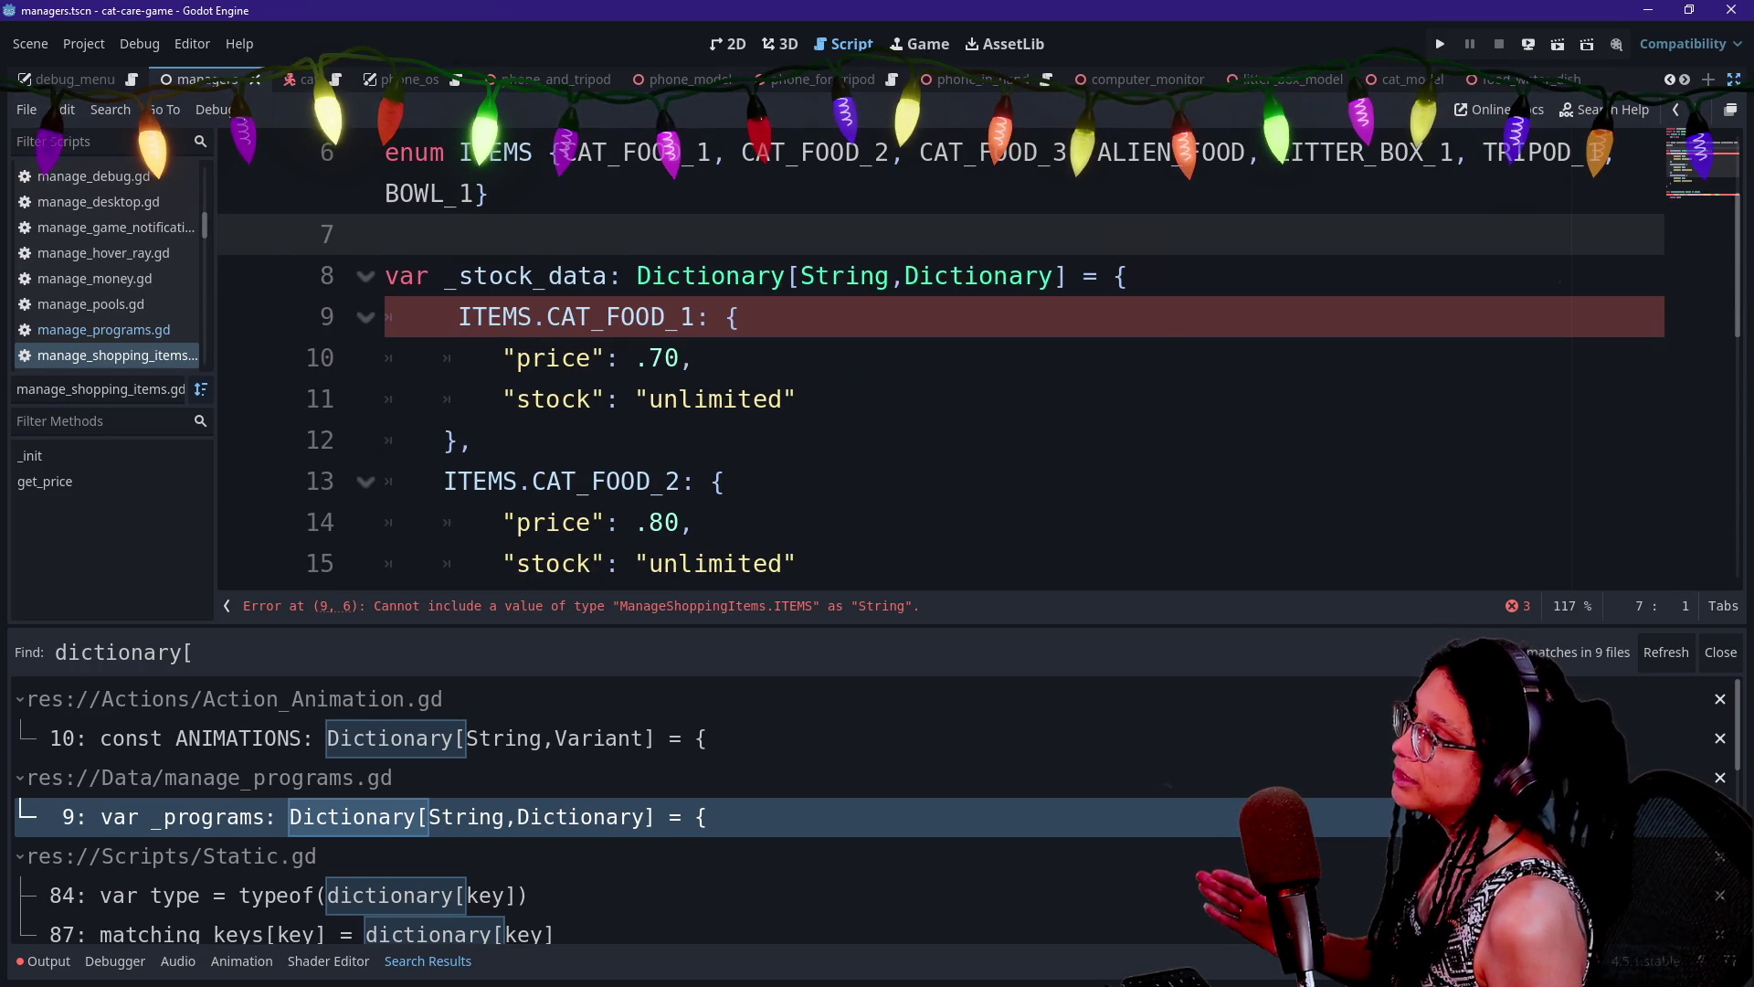
Wrap the CAT_FOOD_1 key in quotes, replacing its colon
left_click(729, 317)
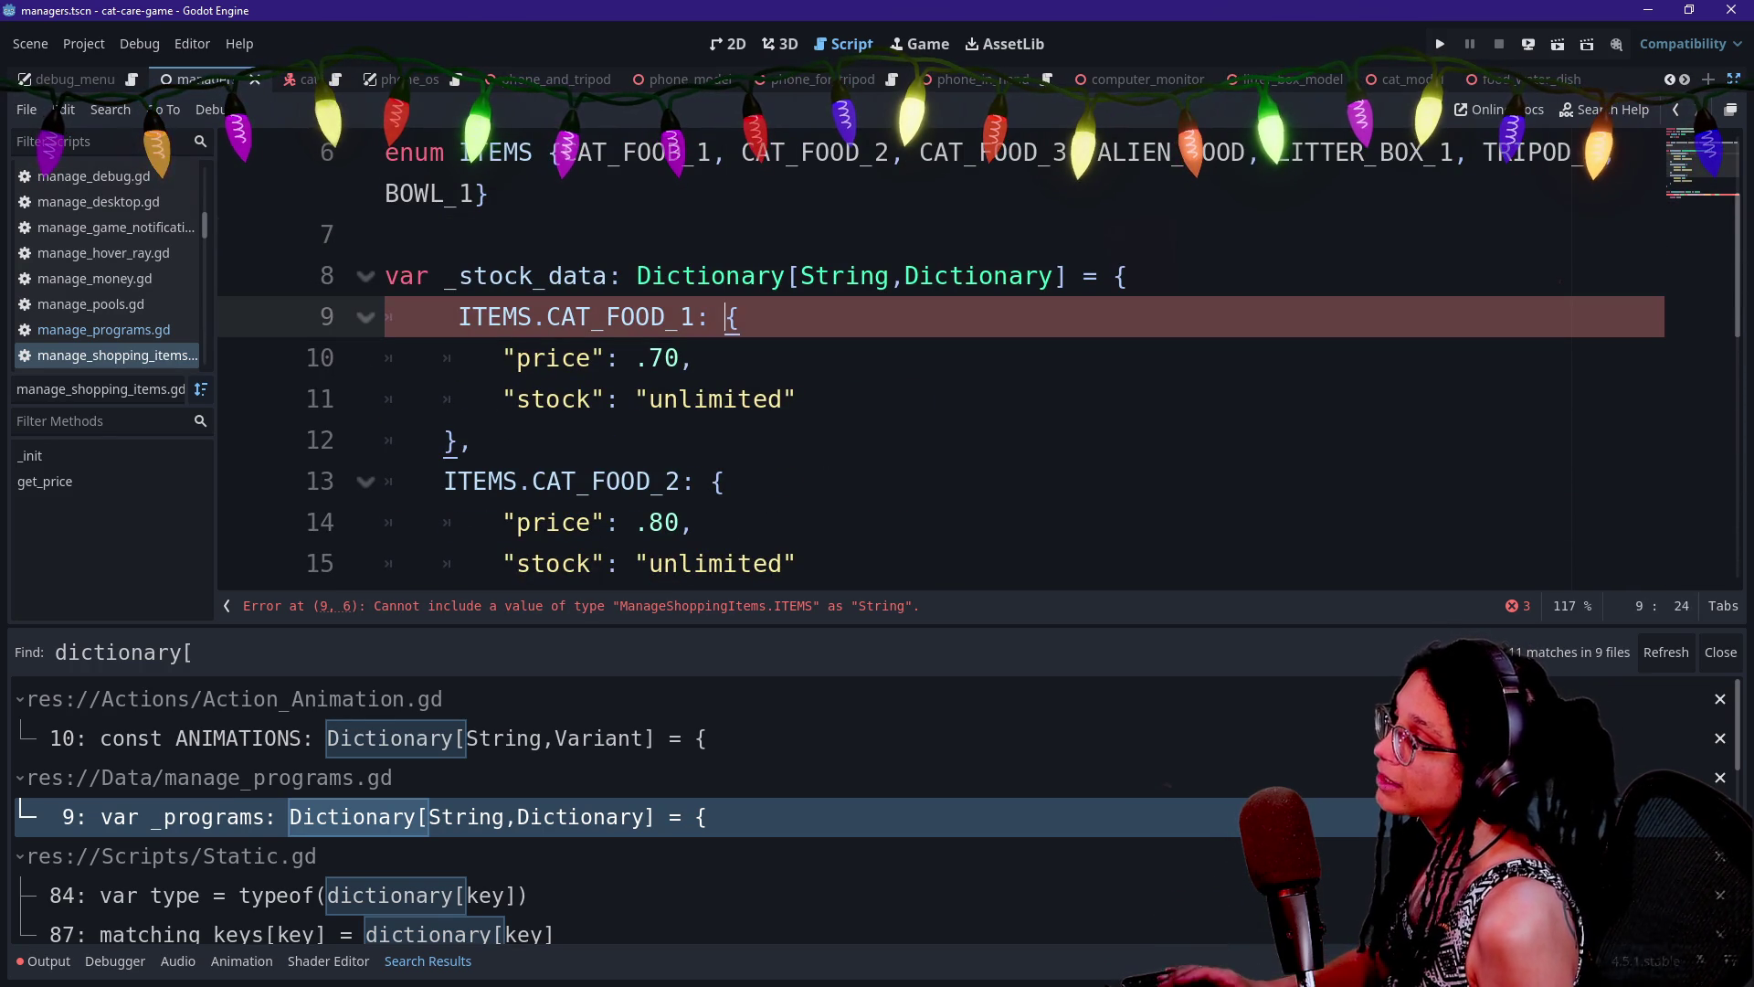
type("=")
left_click(696, 317)
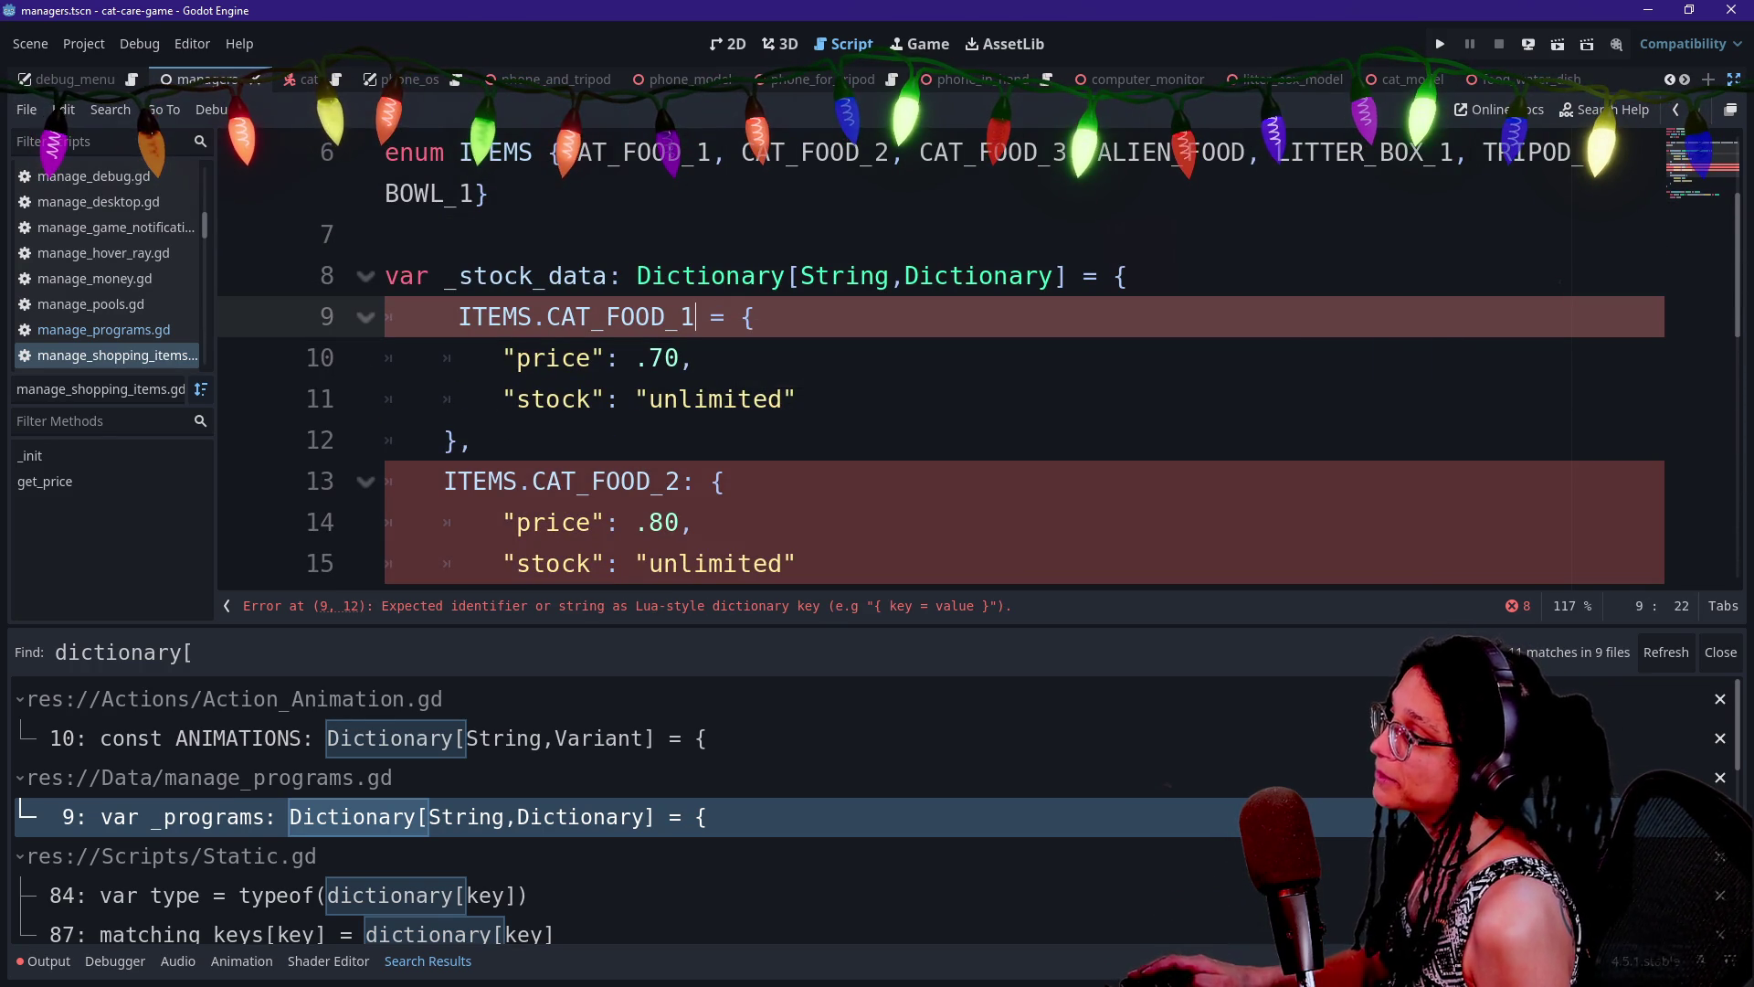
type(":")
key("BackSpace")
type("\"")
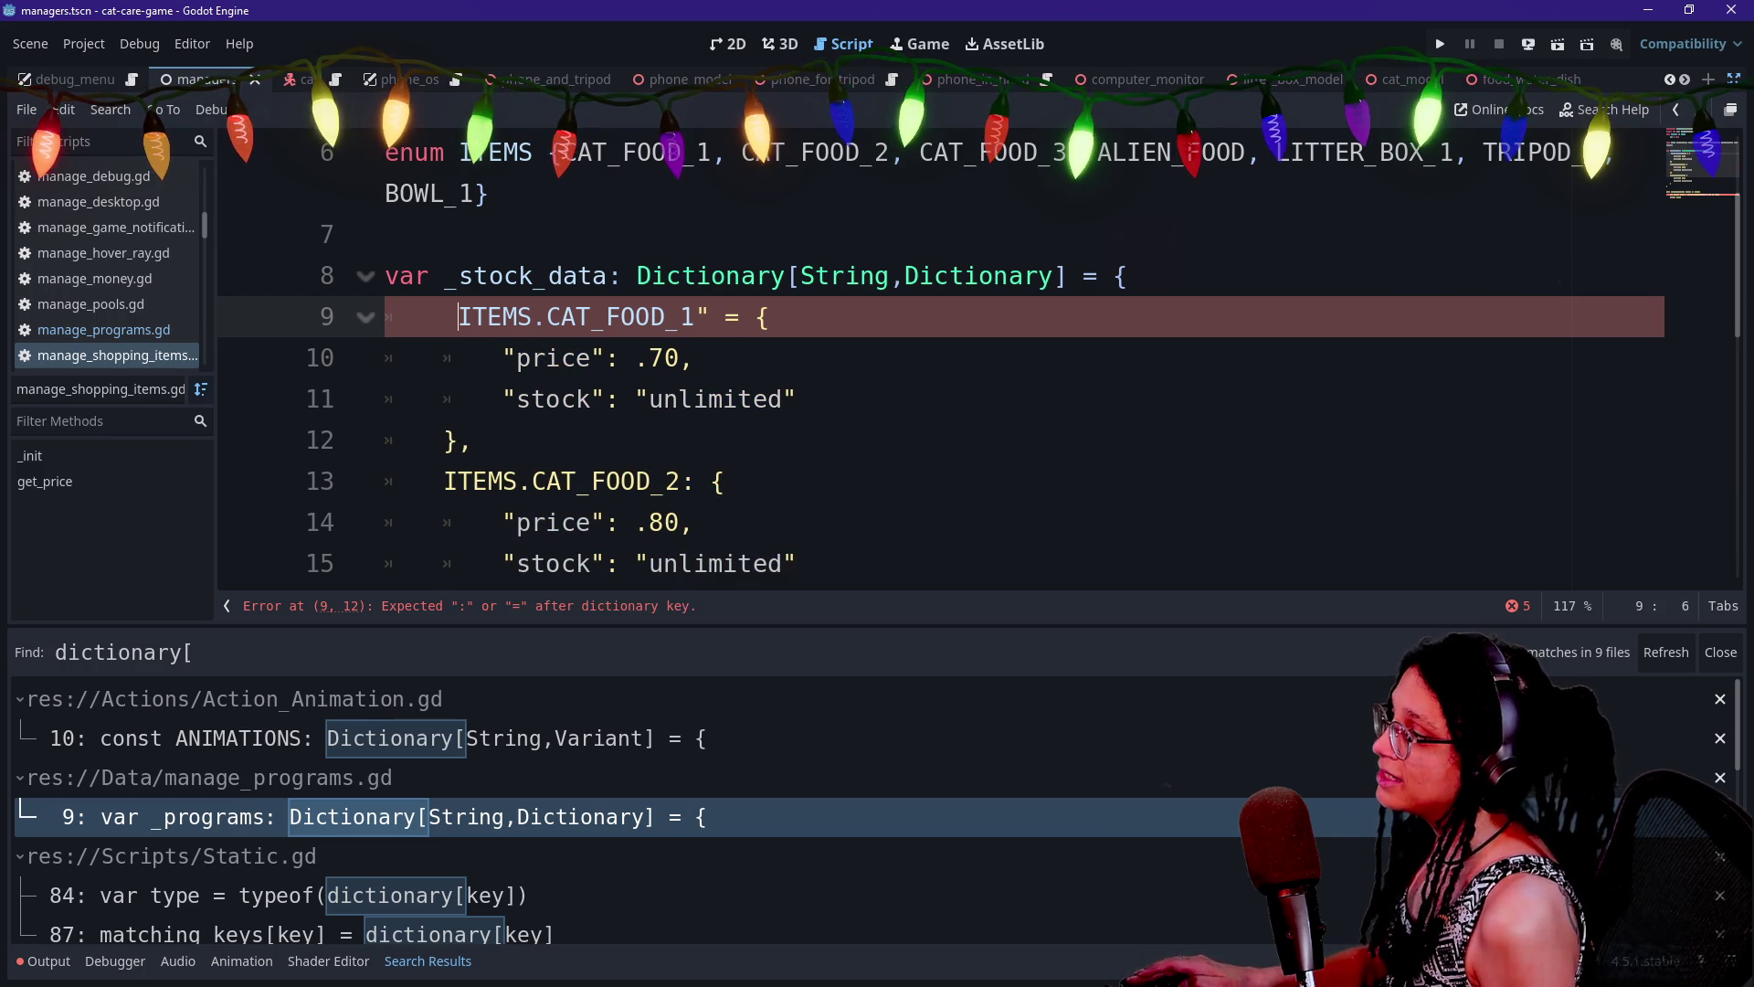
key("Home")
type("\"")
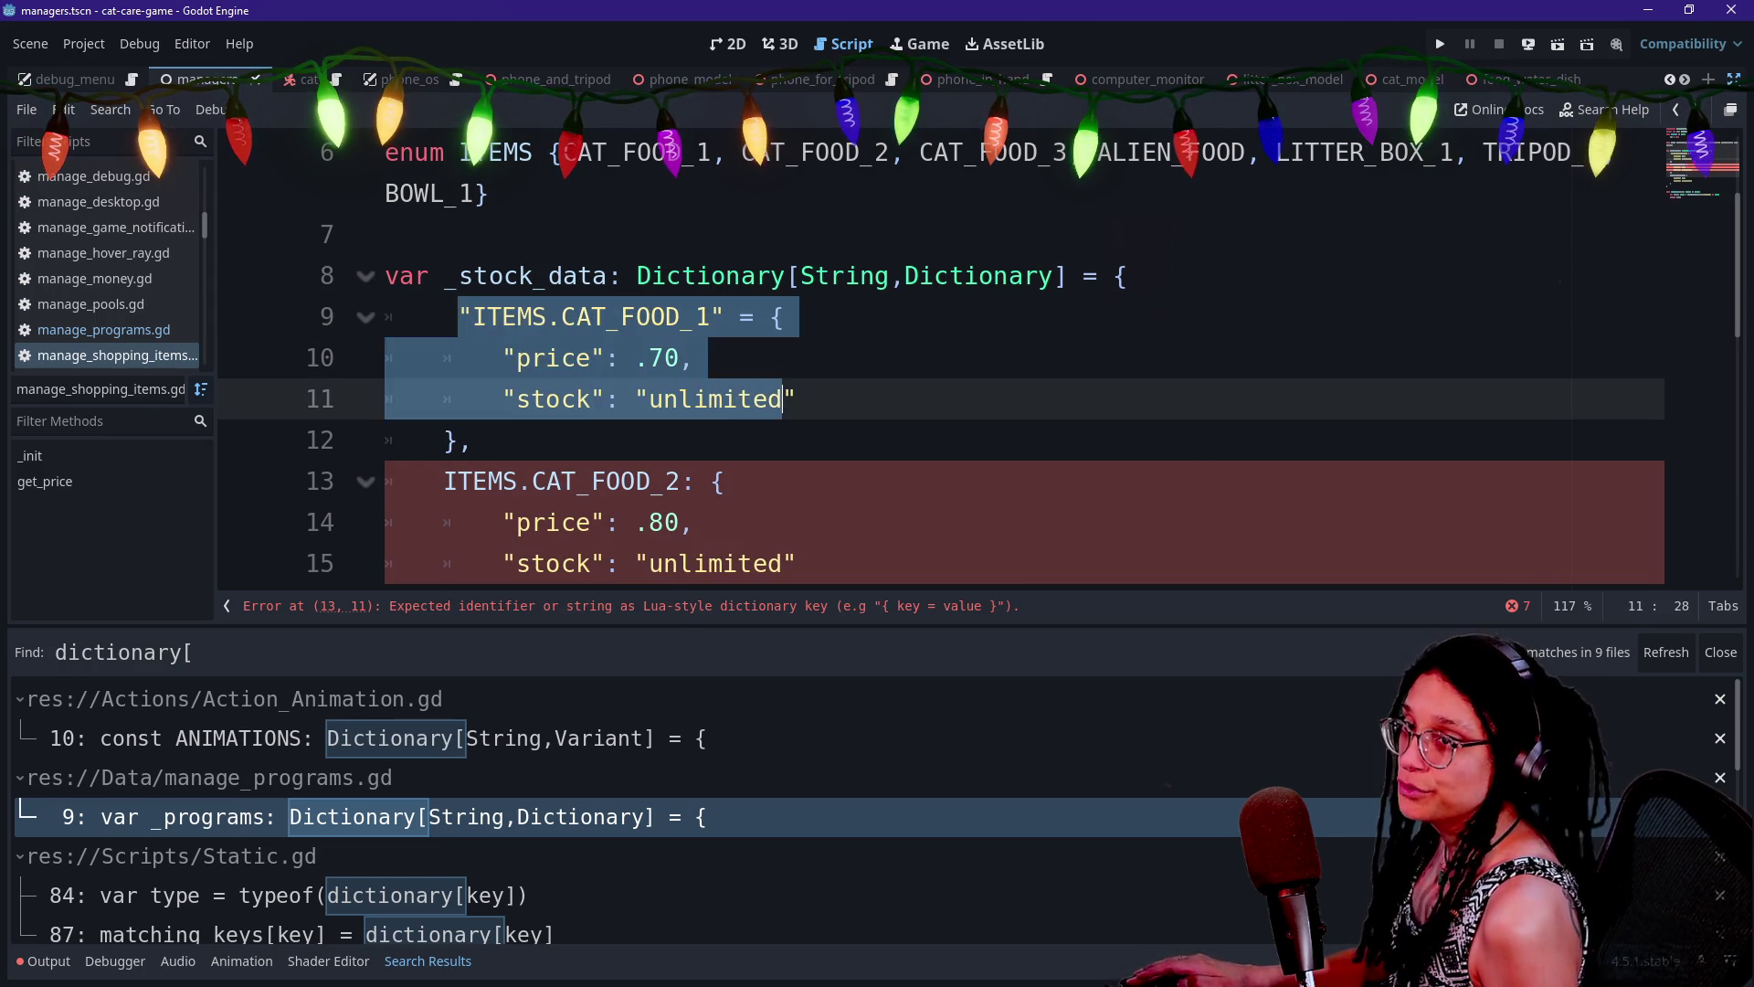
Add a blank line after the price line in get_price
double_click(716, 399)
scroll(941, 365, "down", 5)
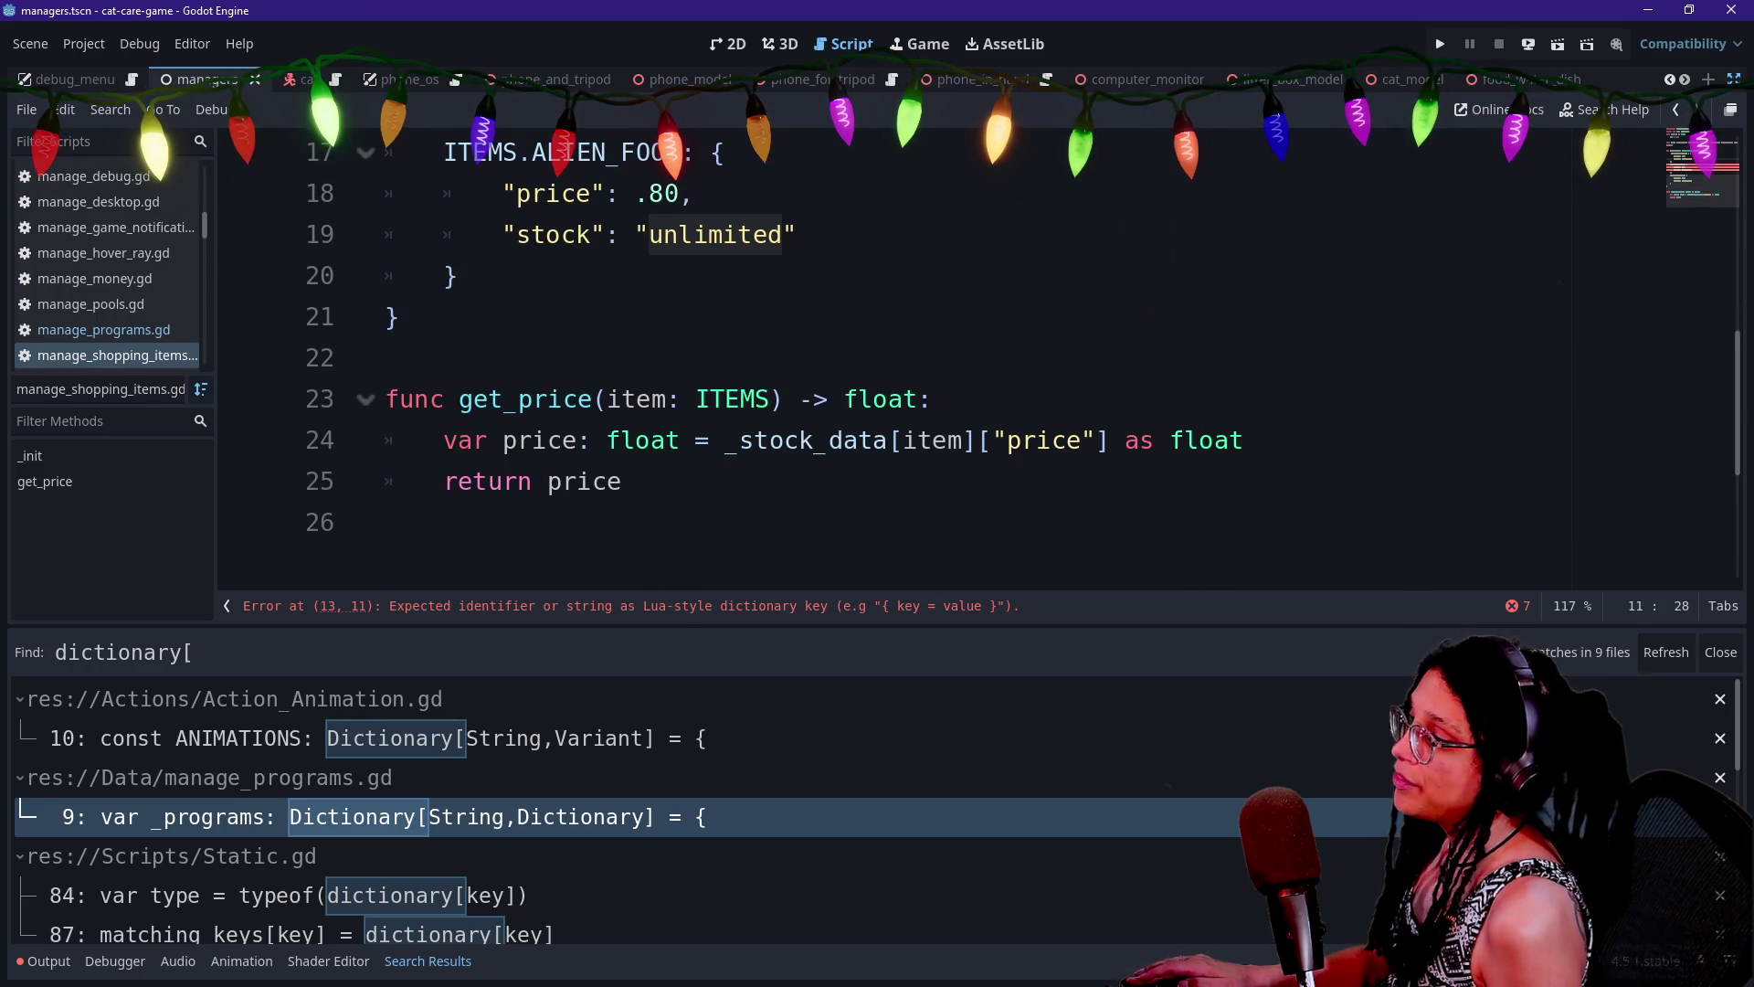
left_click(1245, 440)
key("Return")
type("f")
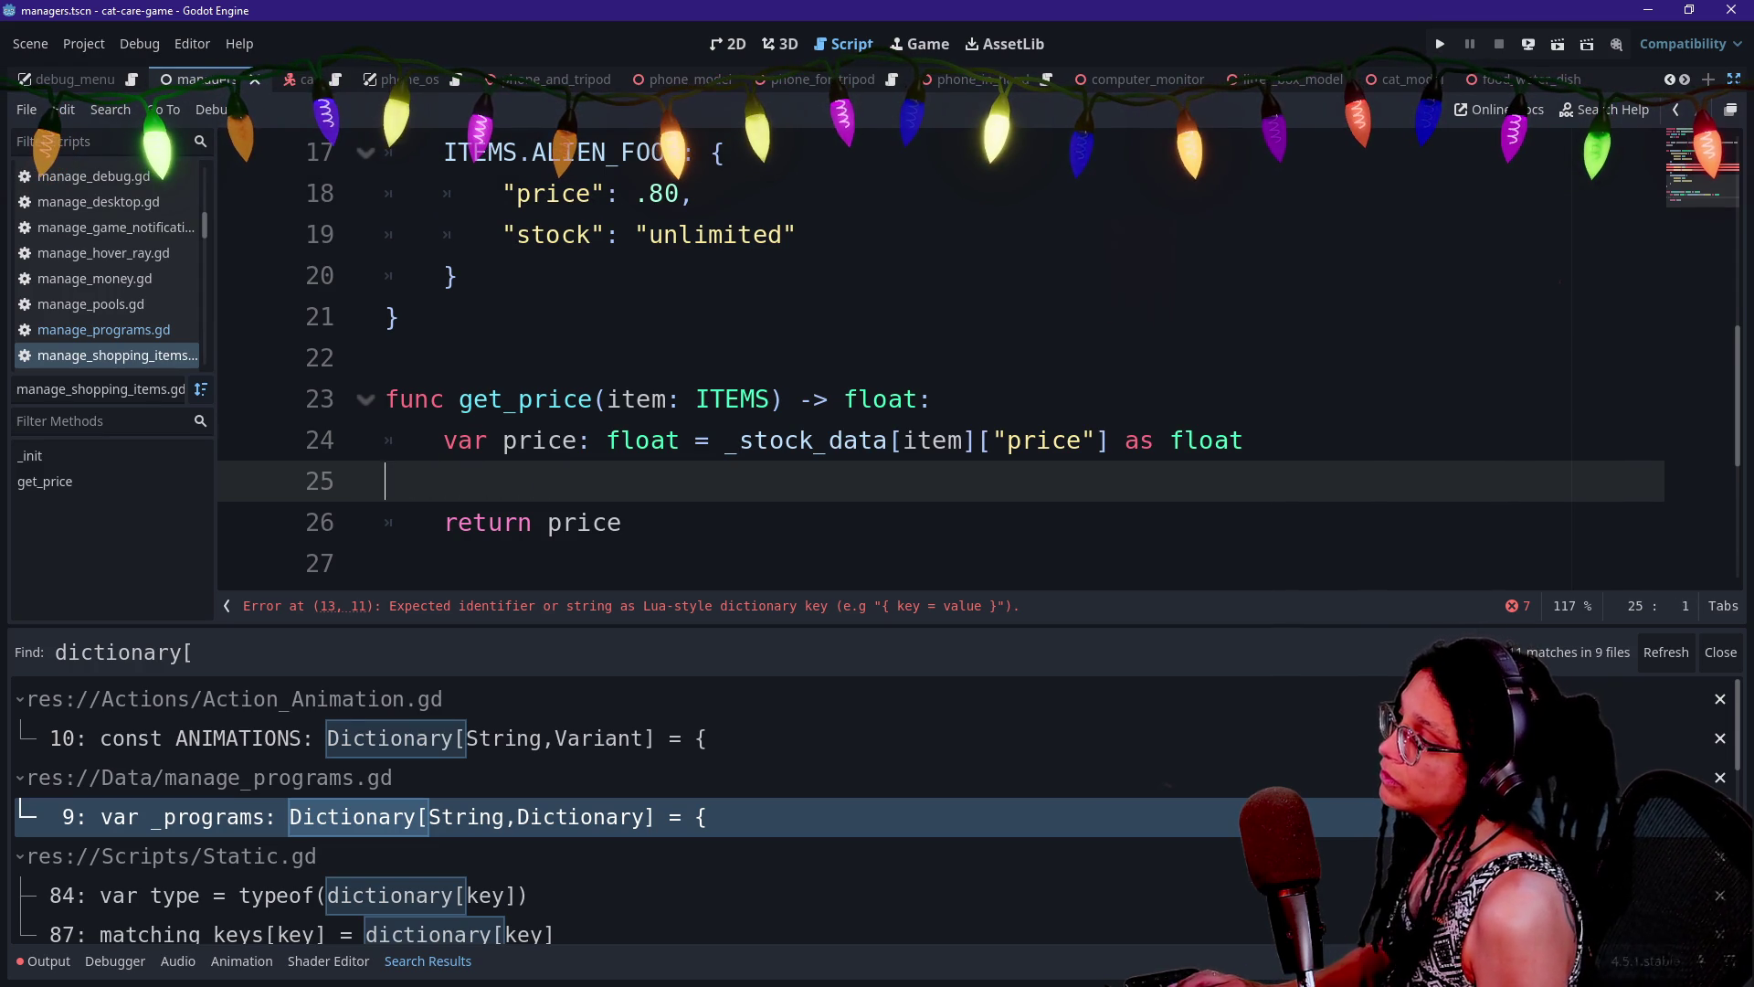
Try an ITEMS.find_key(item) line in get_price, then delete it with the empty line
key("Tab")
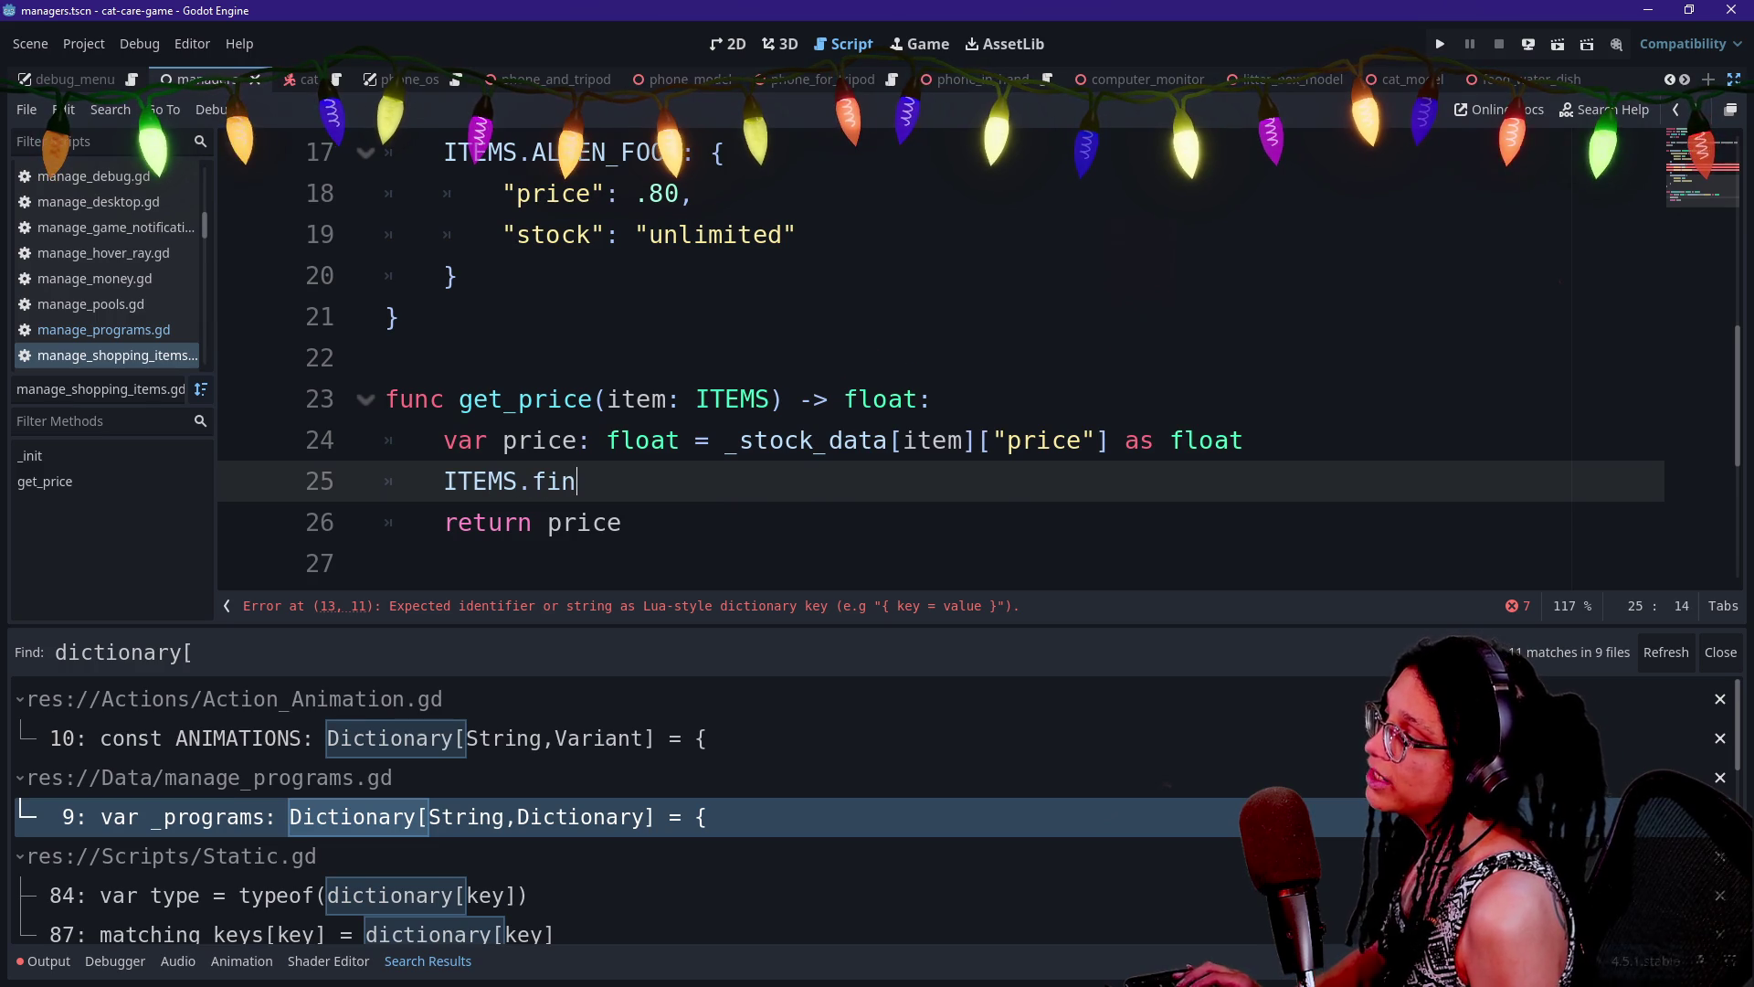
type("d_key(item")
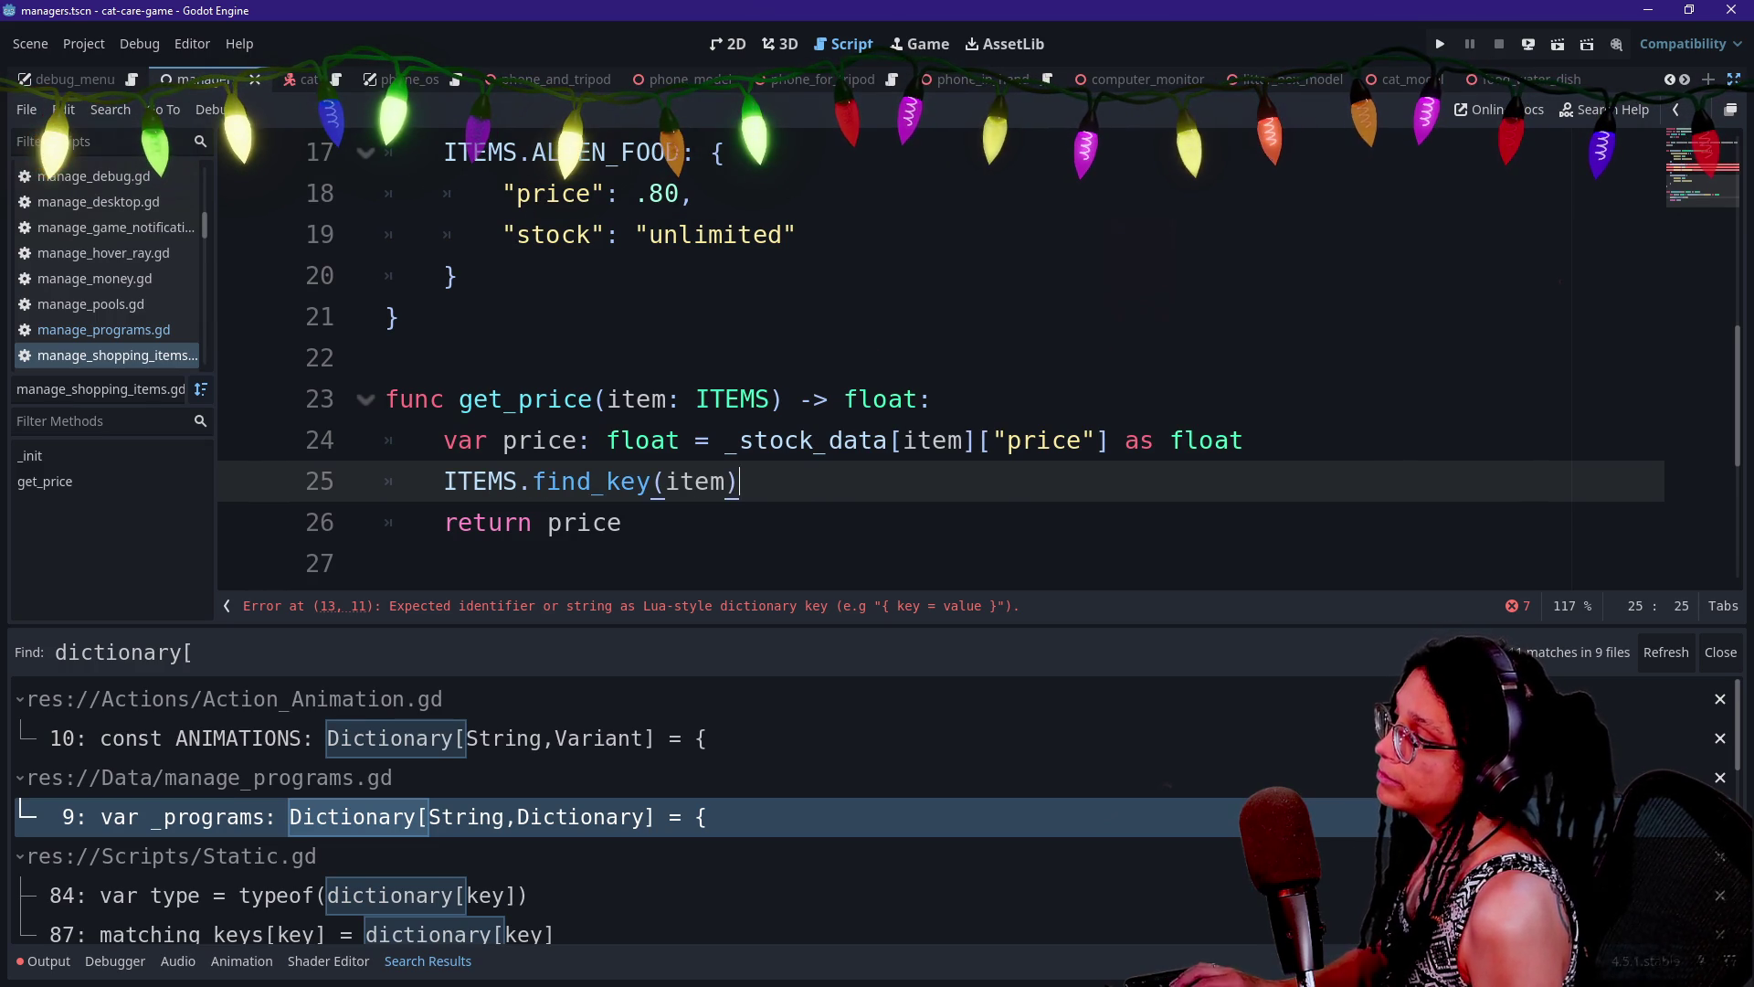
mouse_move(444, 481)
left_mouse_down()
mouse_move(740, 481)
mouse_move(731, 441)
mouse_move(993, 441)
left_mouse_up()
left_click(740, 481)
left_click(993, 440)
key("End")
key("shift+Down")
key("Delete")
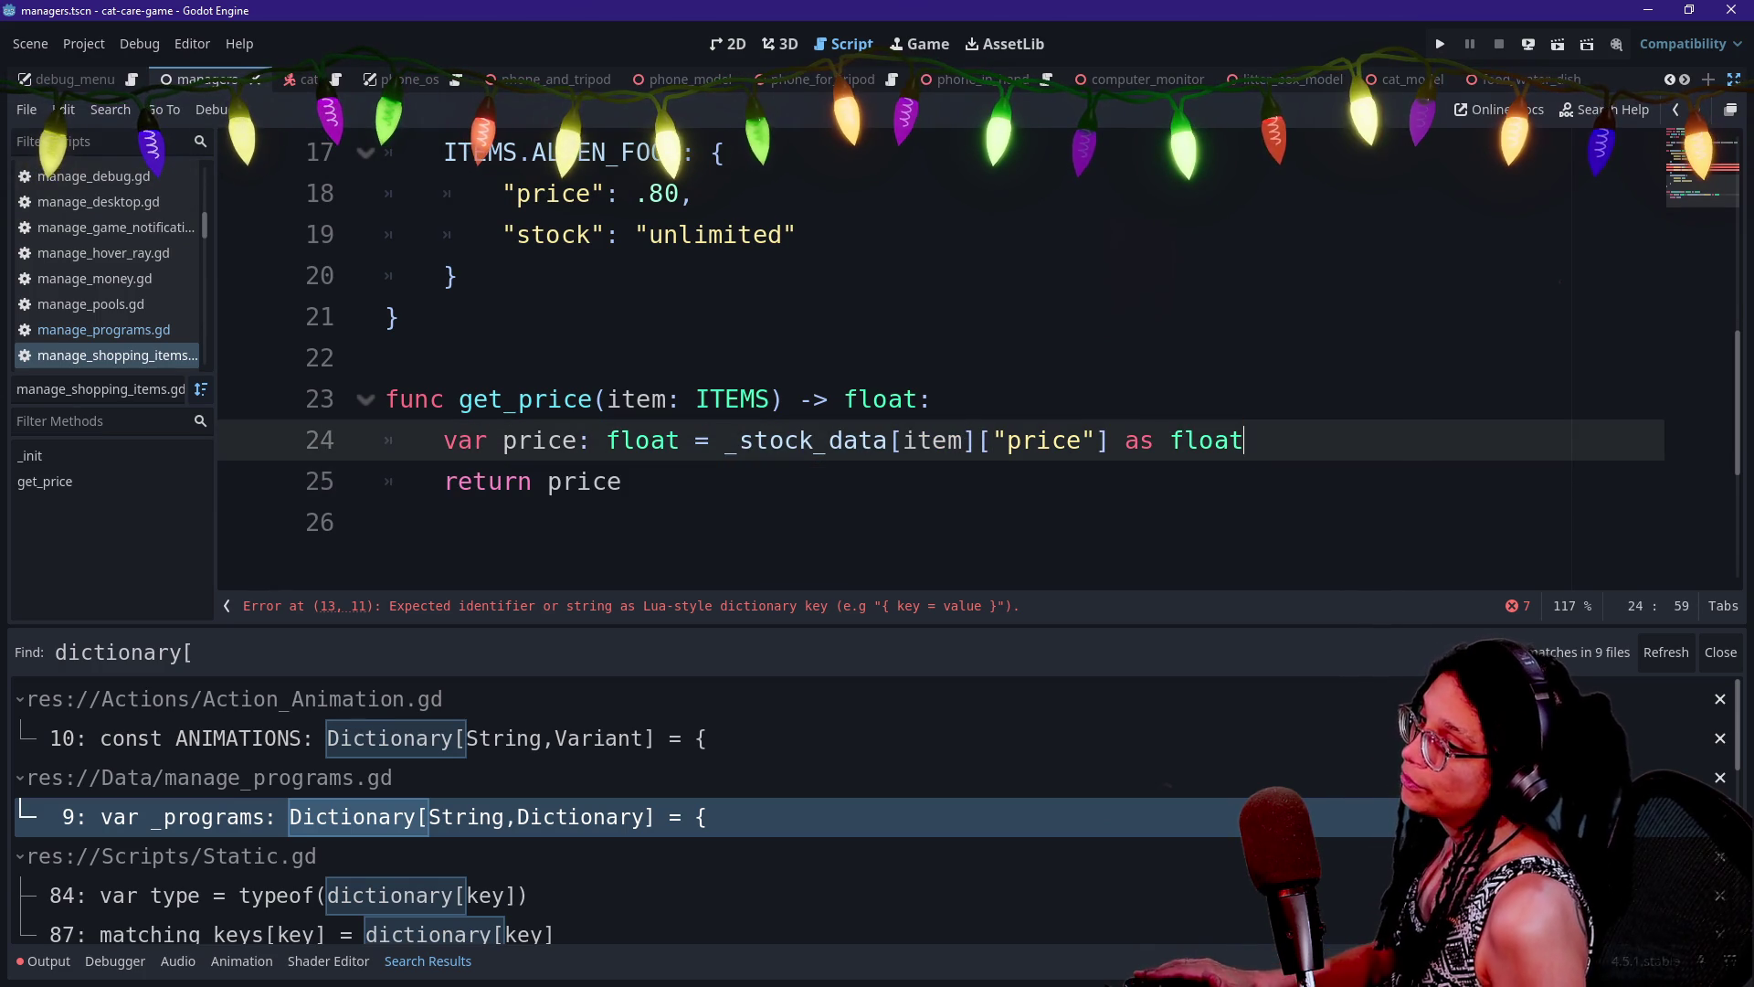
scroll(941, 366, "up", 4)
left_click(665, 481)
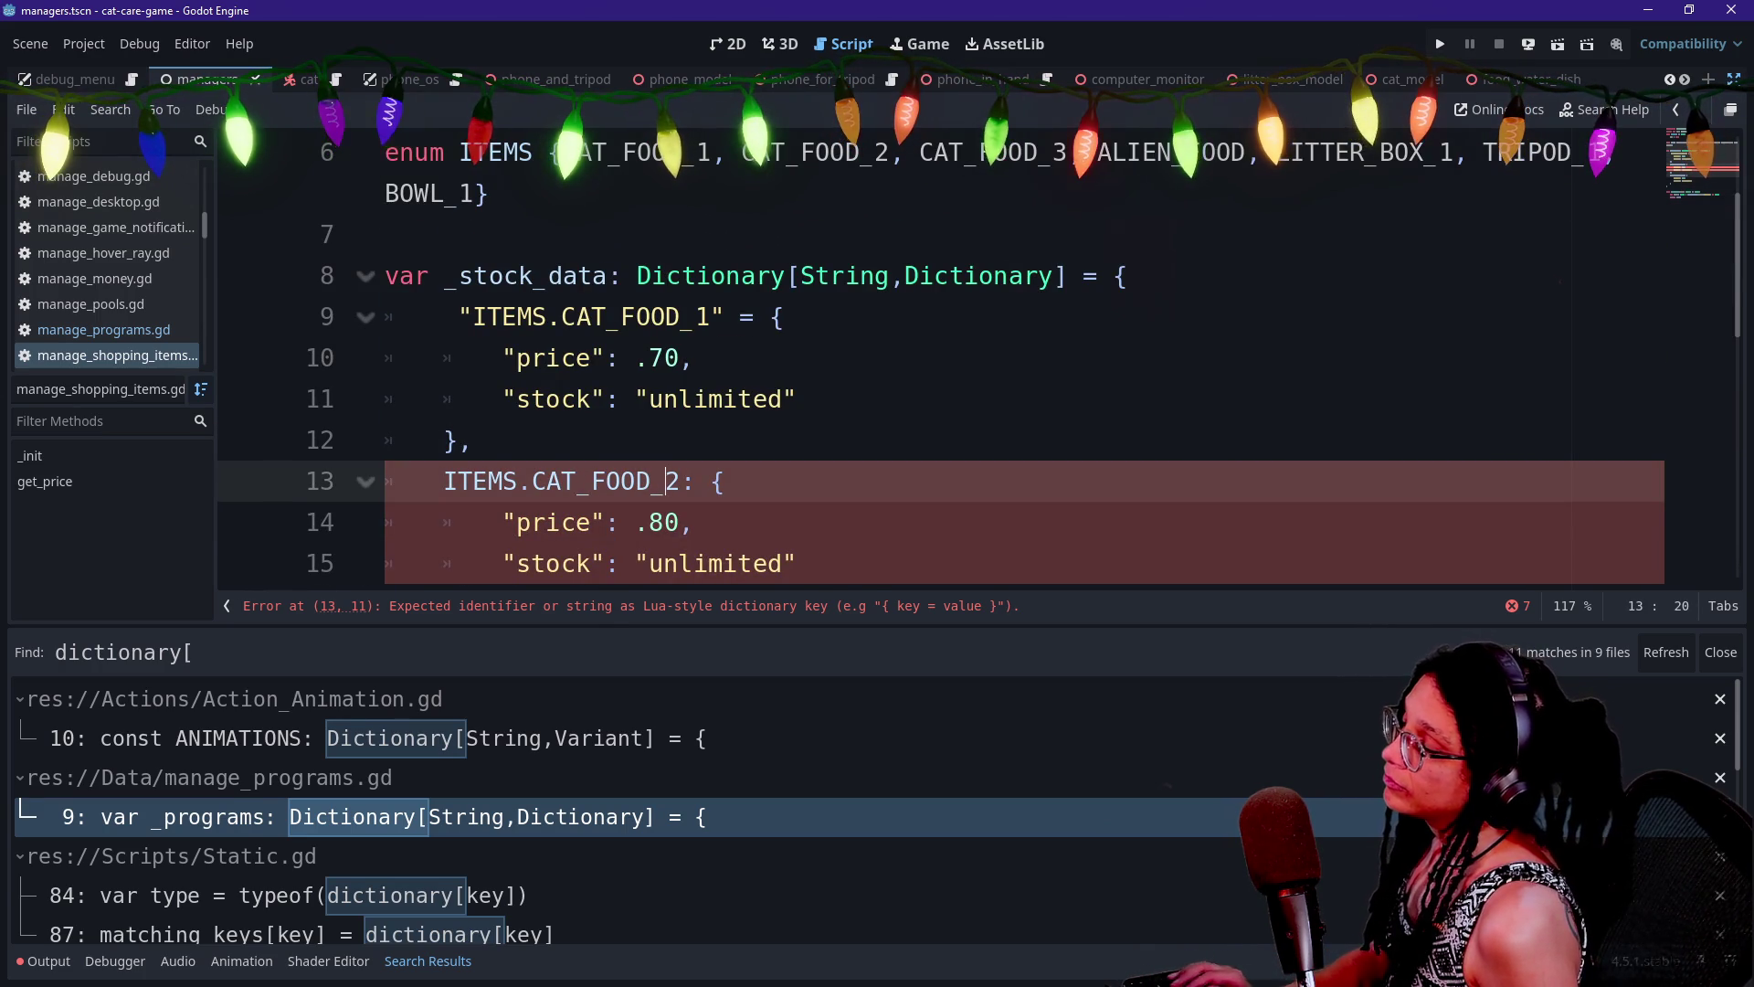
Undo the recent key edits, leaving get_price ending with return price
key("ctrl+End")
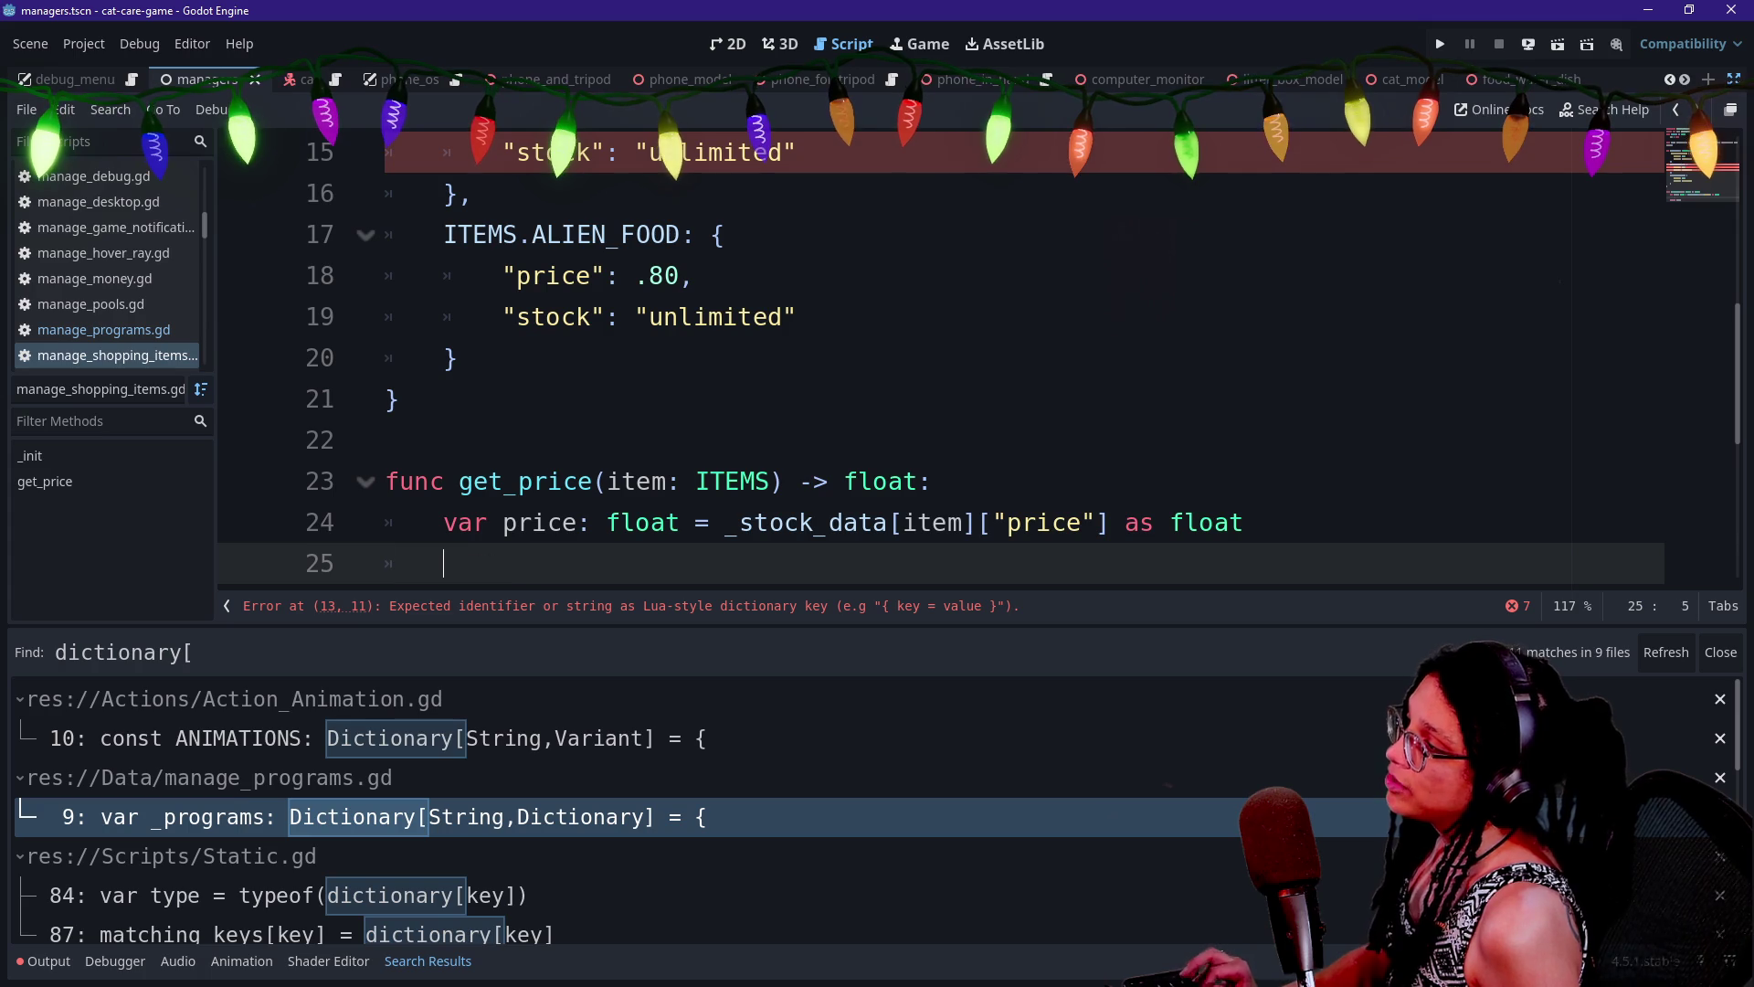
type("return price")
scroll(941, 365, "up", 3)
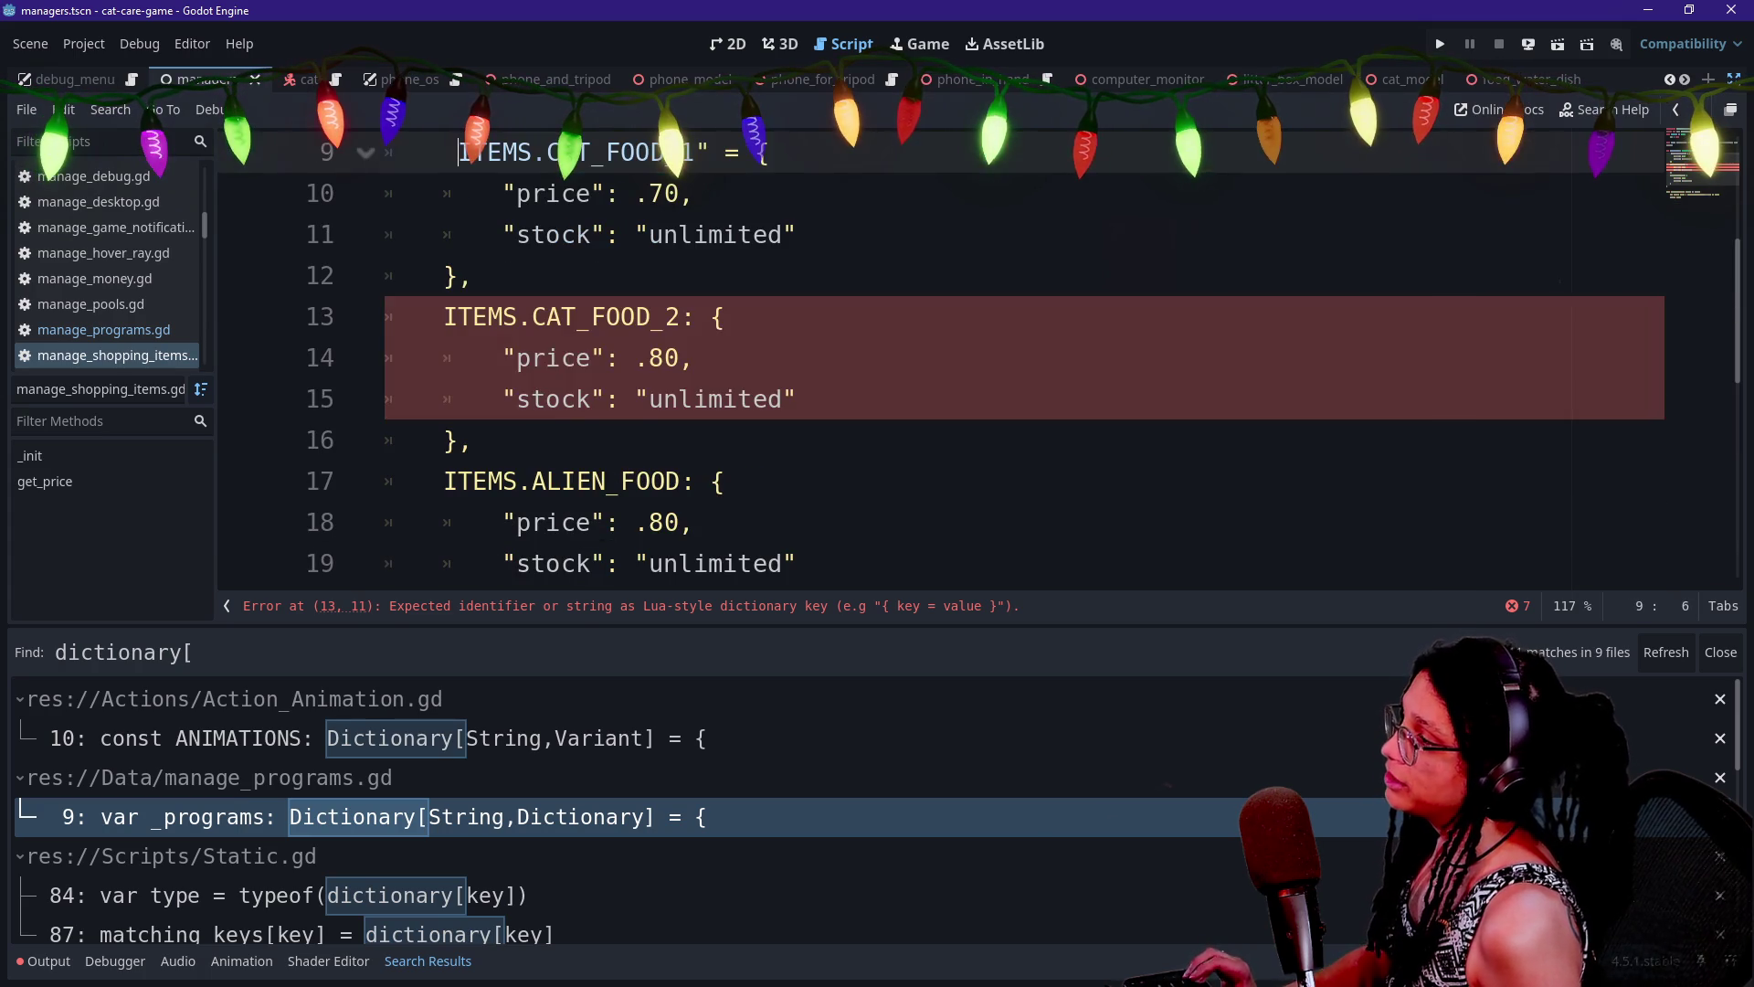
left_click(697, 152)
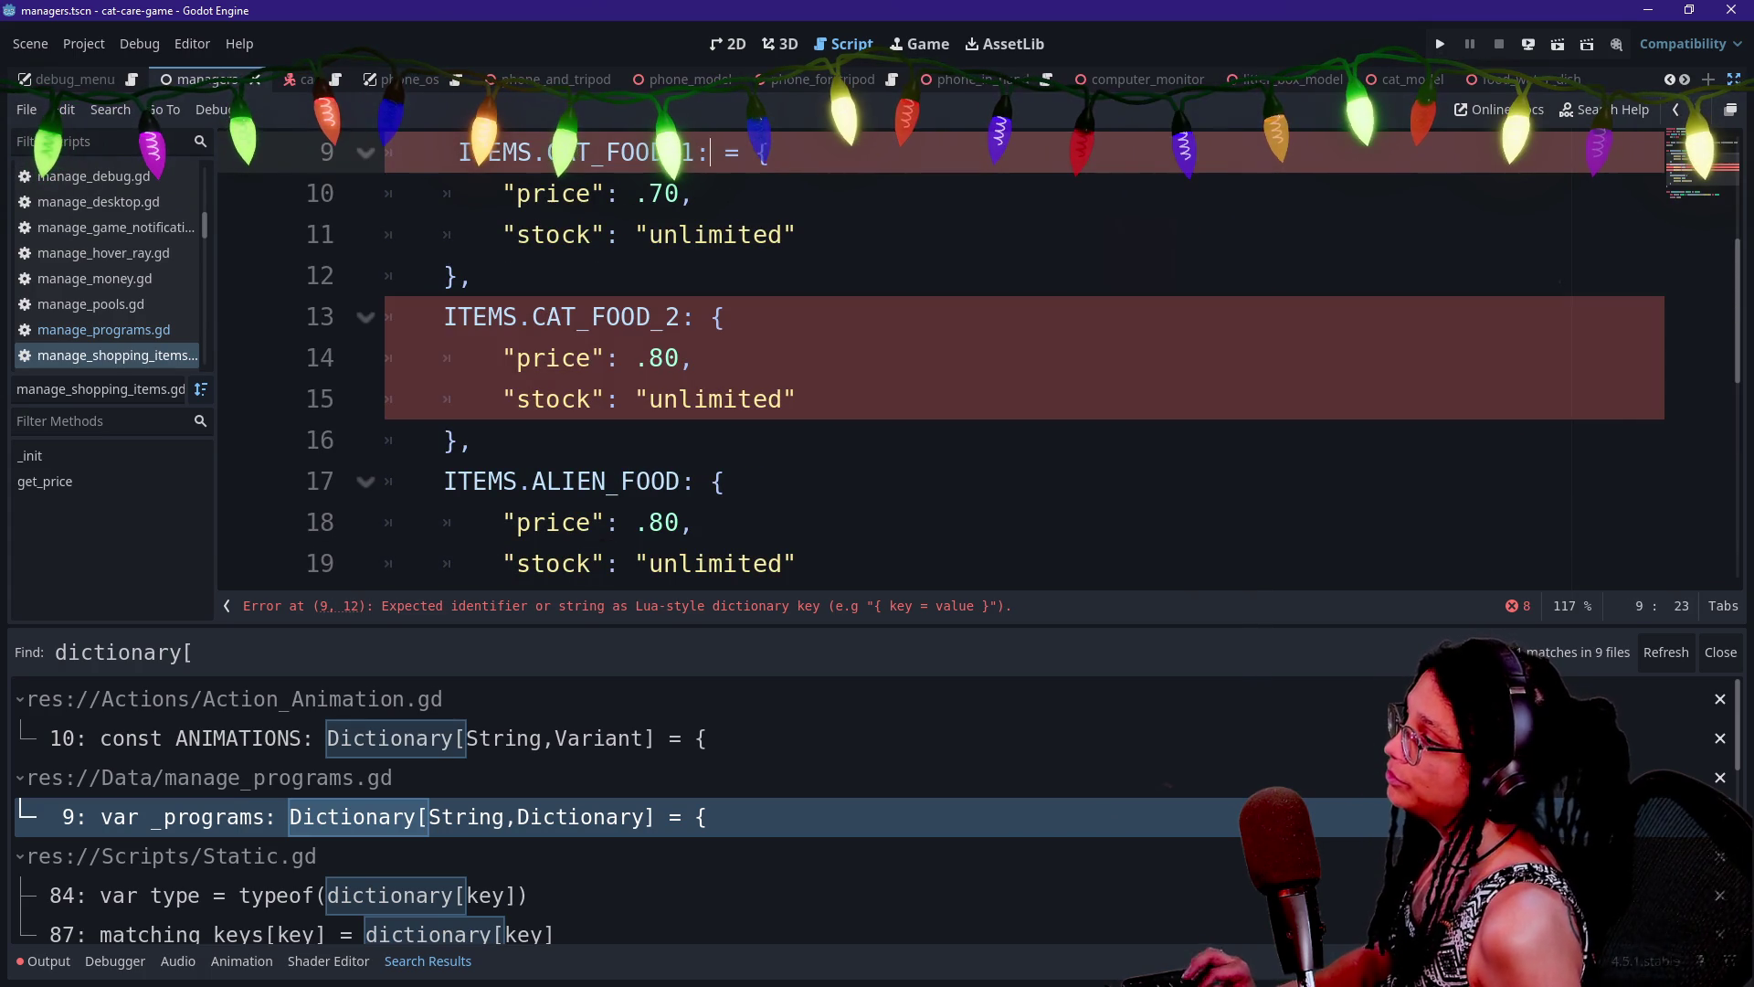
scroll(941, 365, "down", 2)
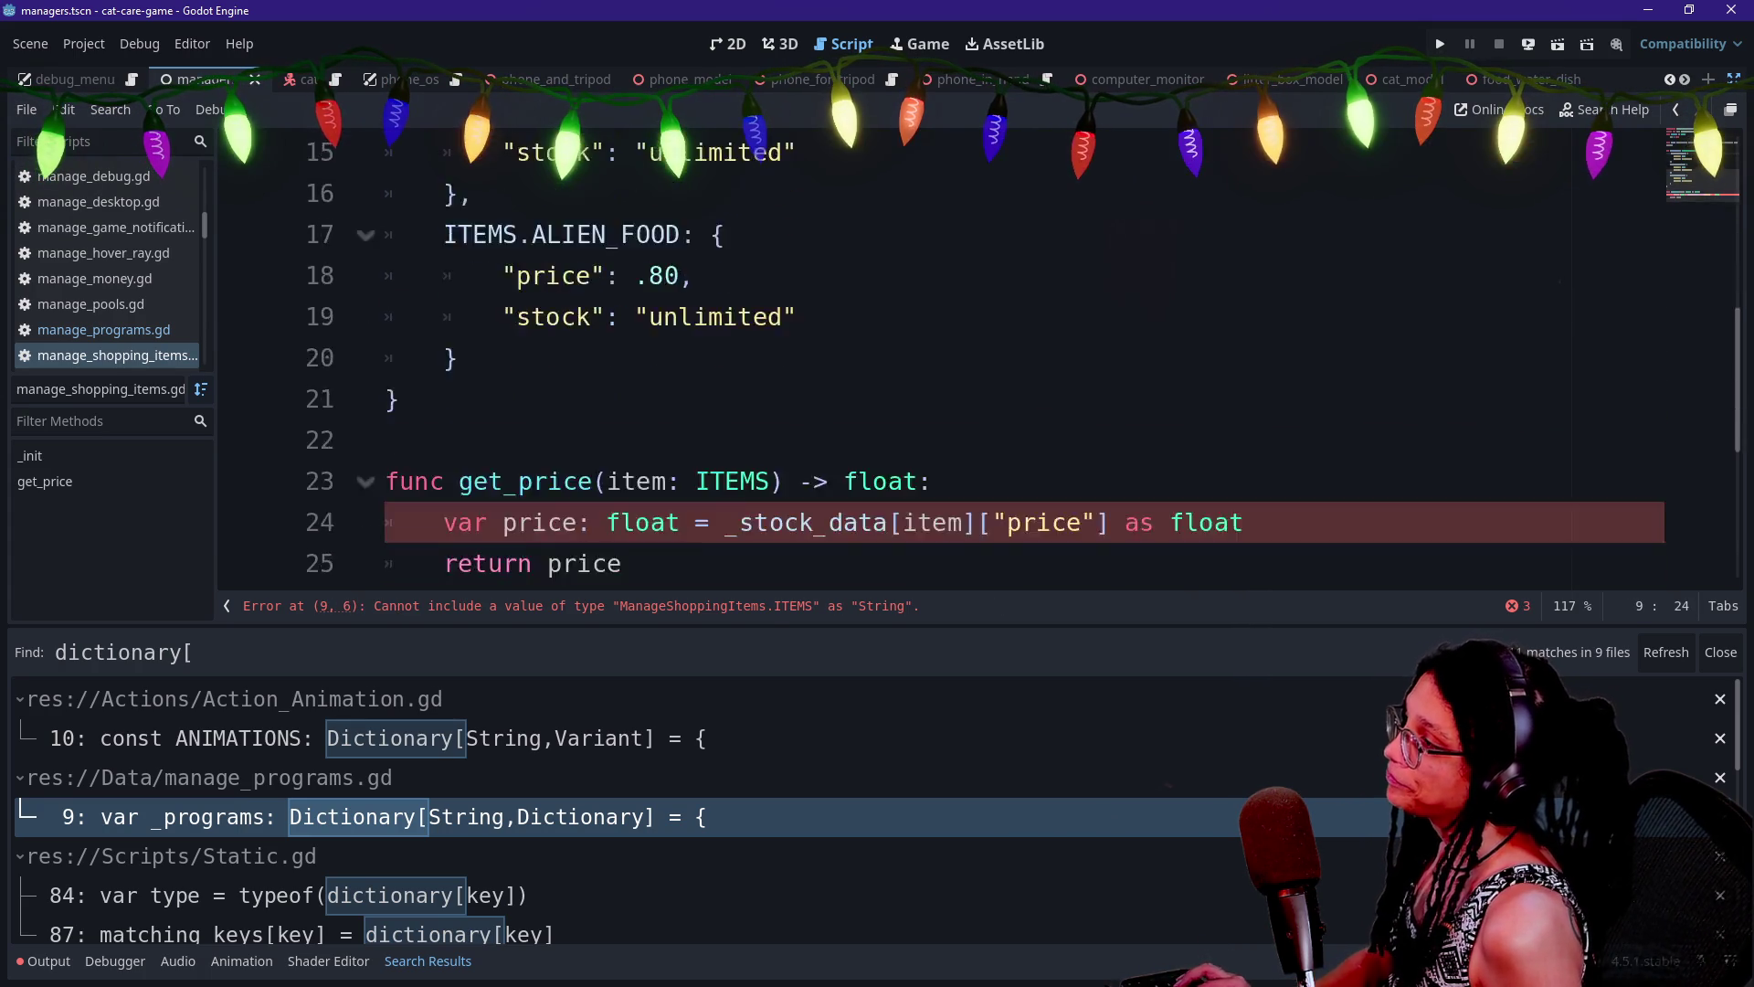
scroll(941, 365, "up", 5)
scroll(941, 365, "down", 1)
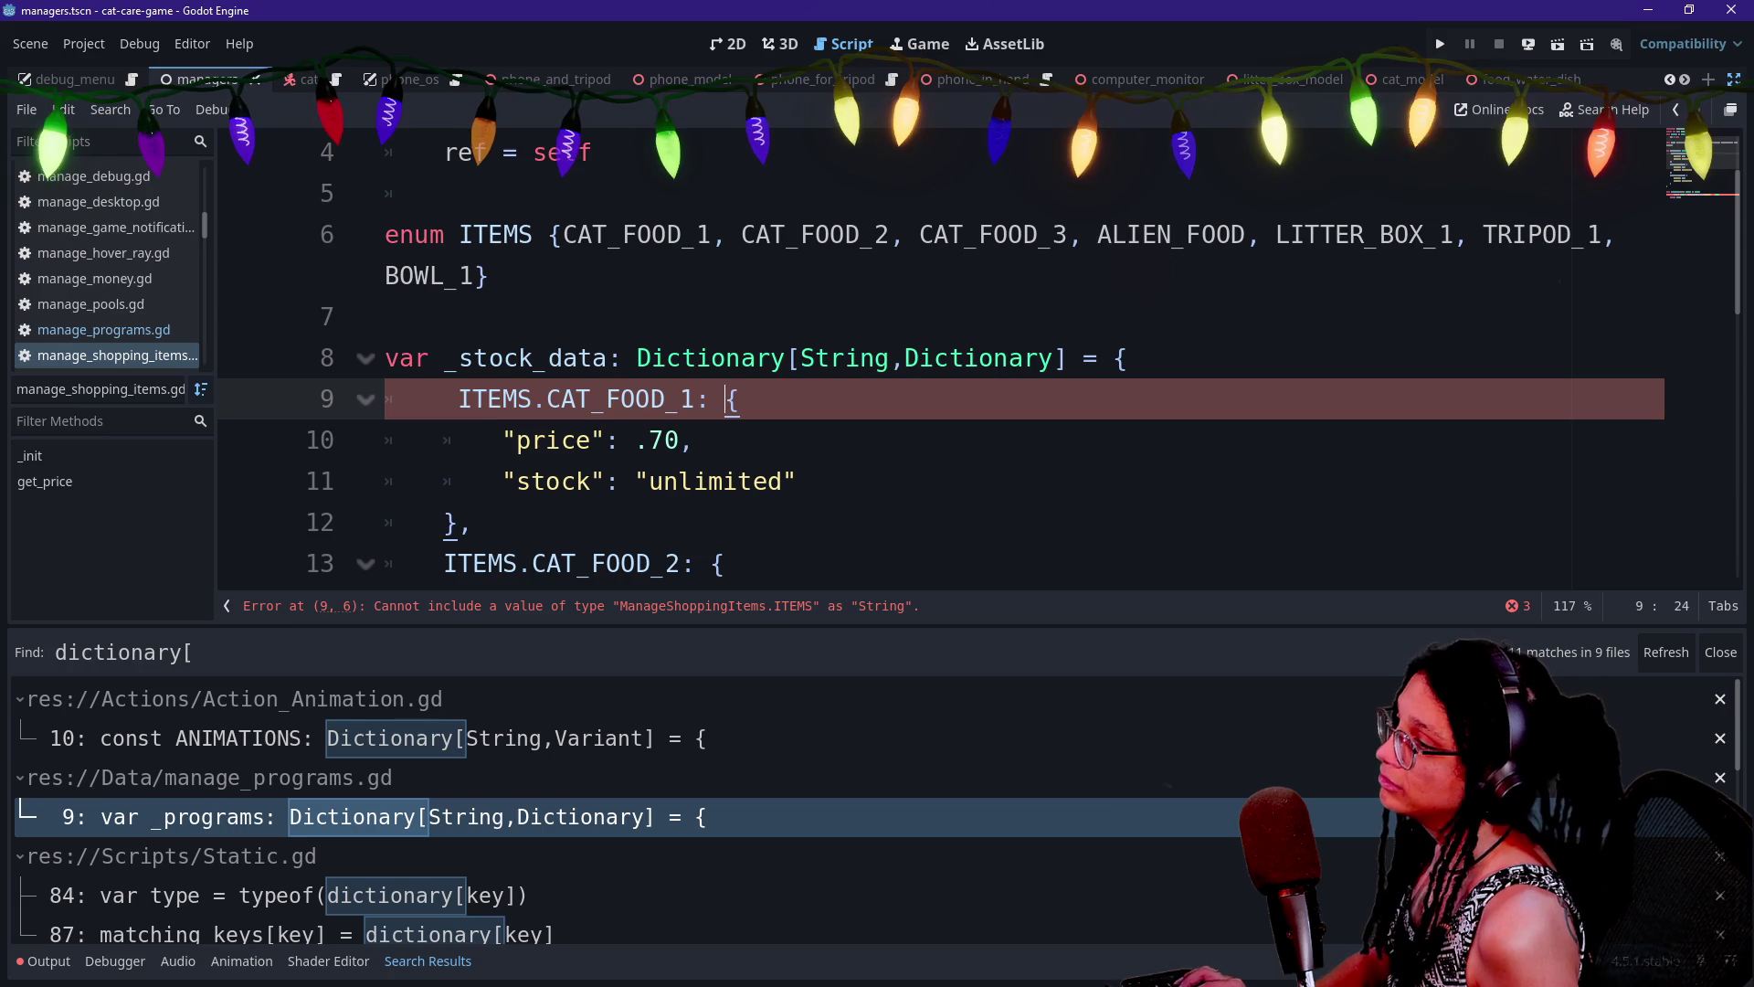
scroll(941, 366, "down", 2)
scroll(845, 235, "up", 1)
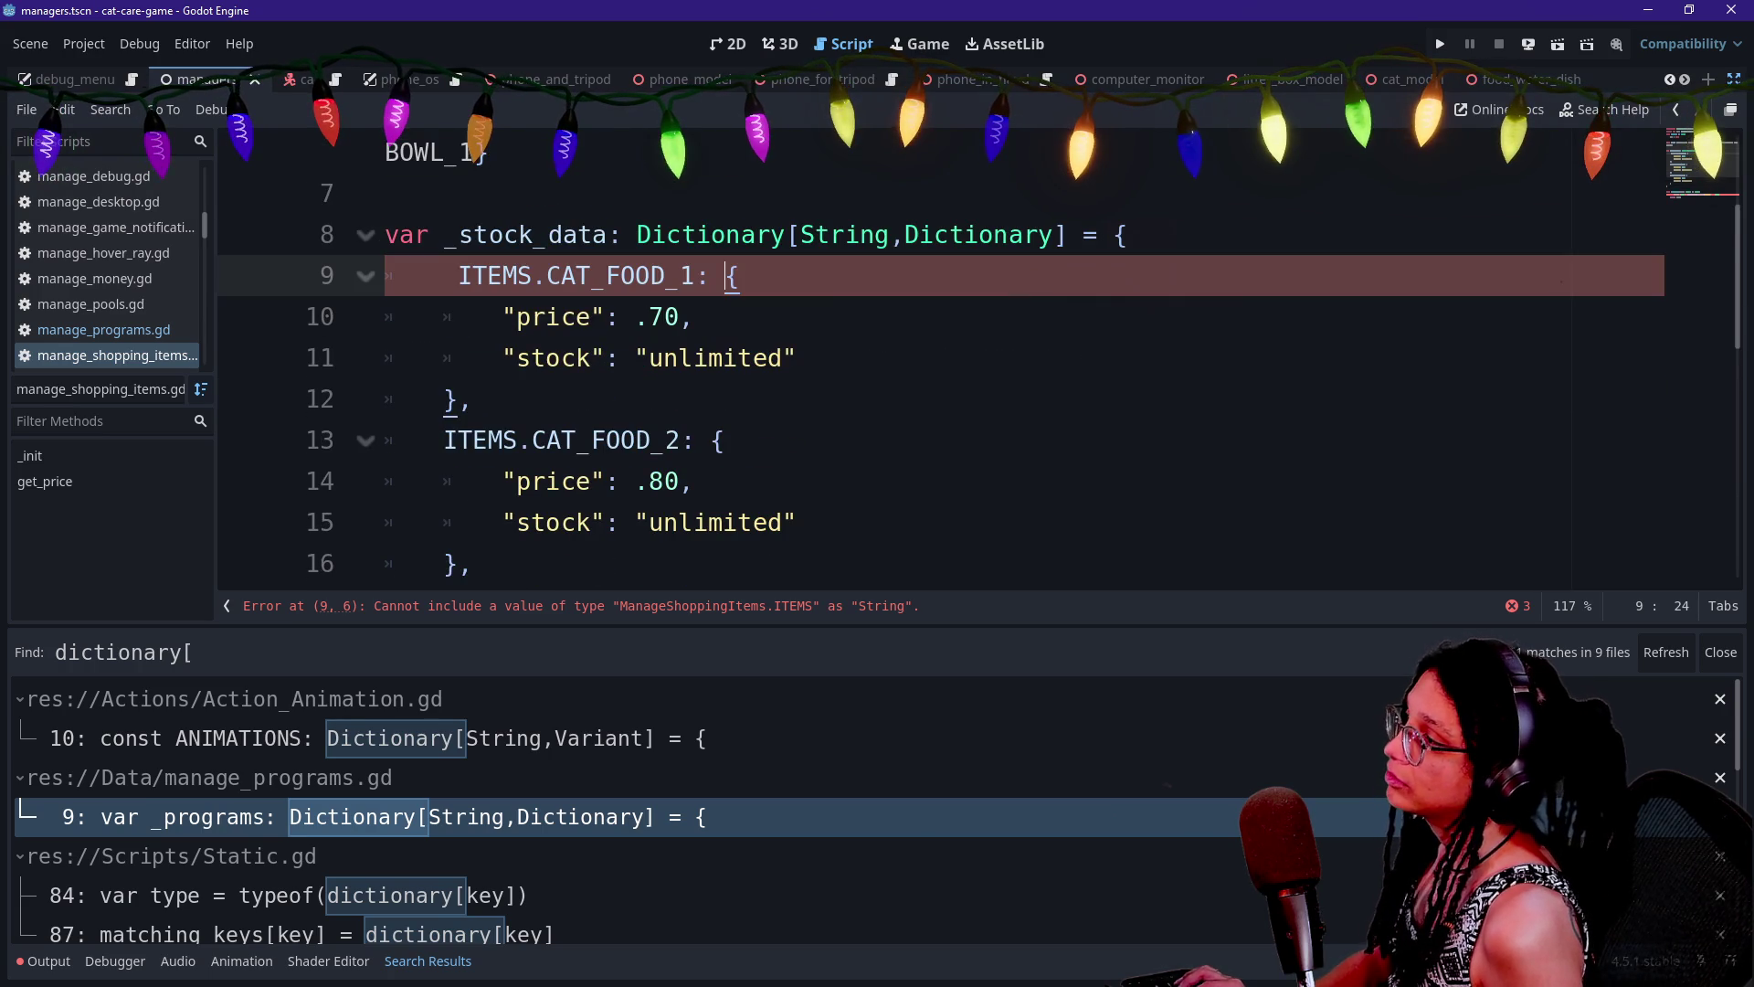
Set the _stock_data key type back to ITEMS and save the script
left_click(845, 235)
key("BackSpace")
key("BackSpace")
key("BackSpace")
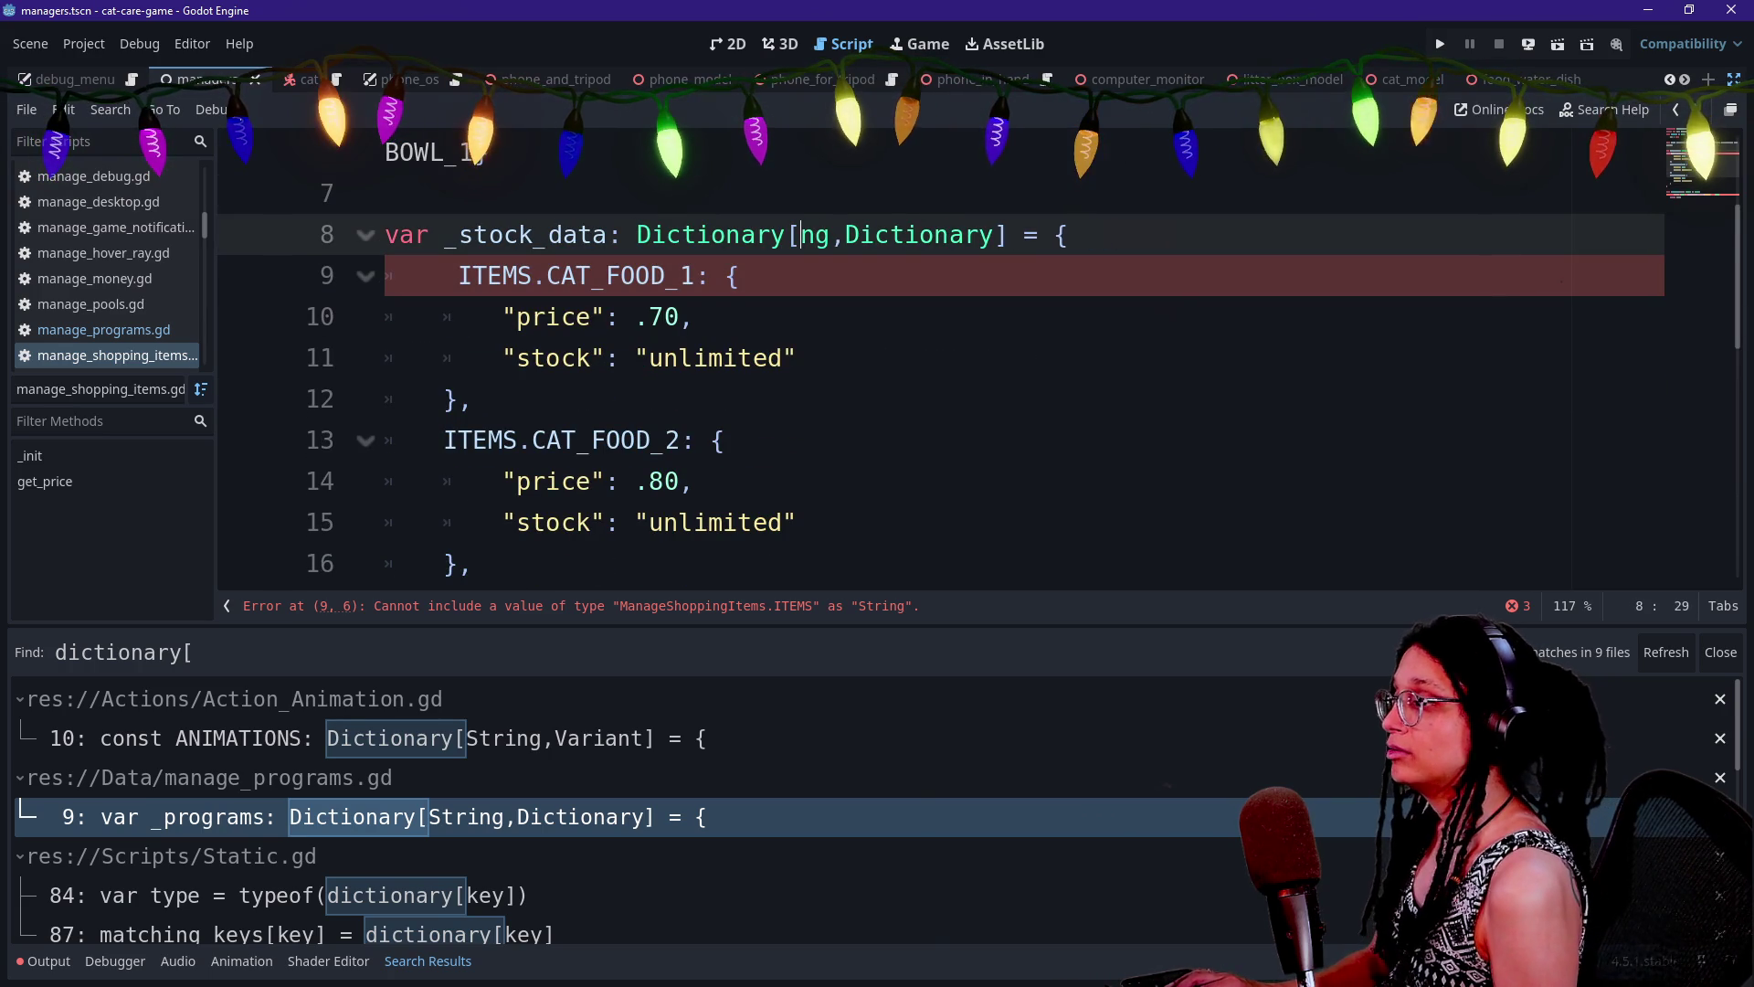
key("Delete")
key("Delete")
key("Delete")
type("ITEMS")
left_click(482, 153)
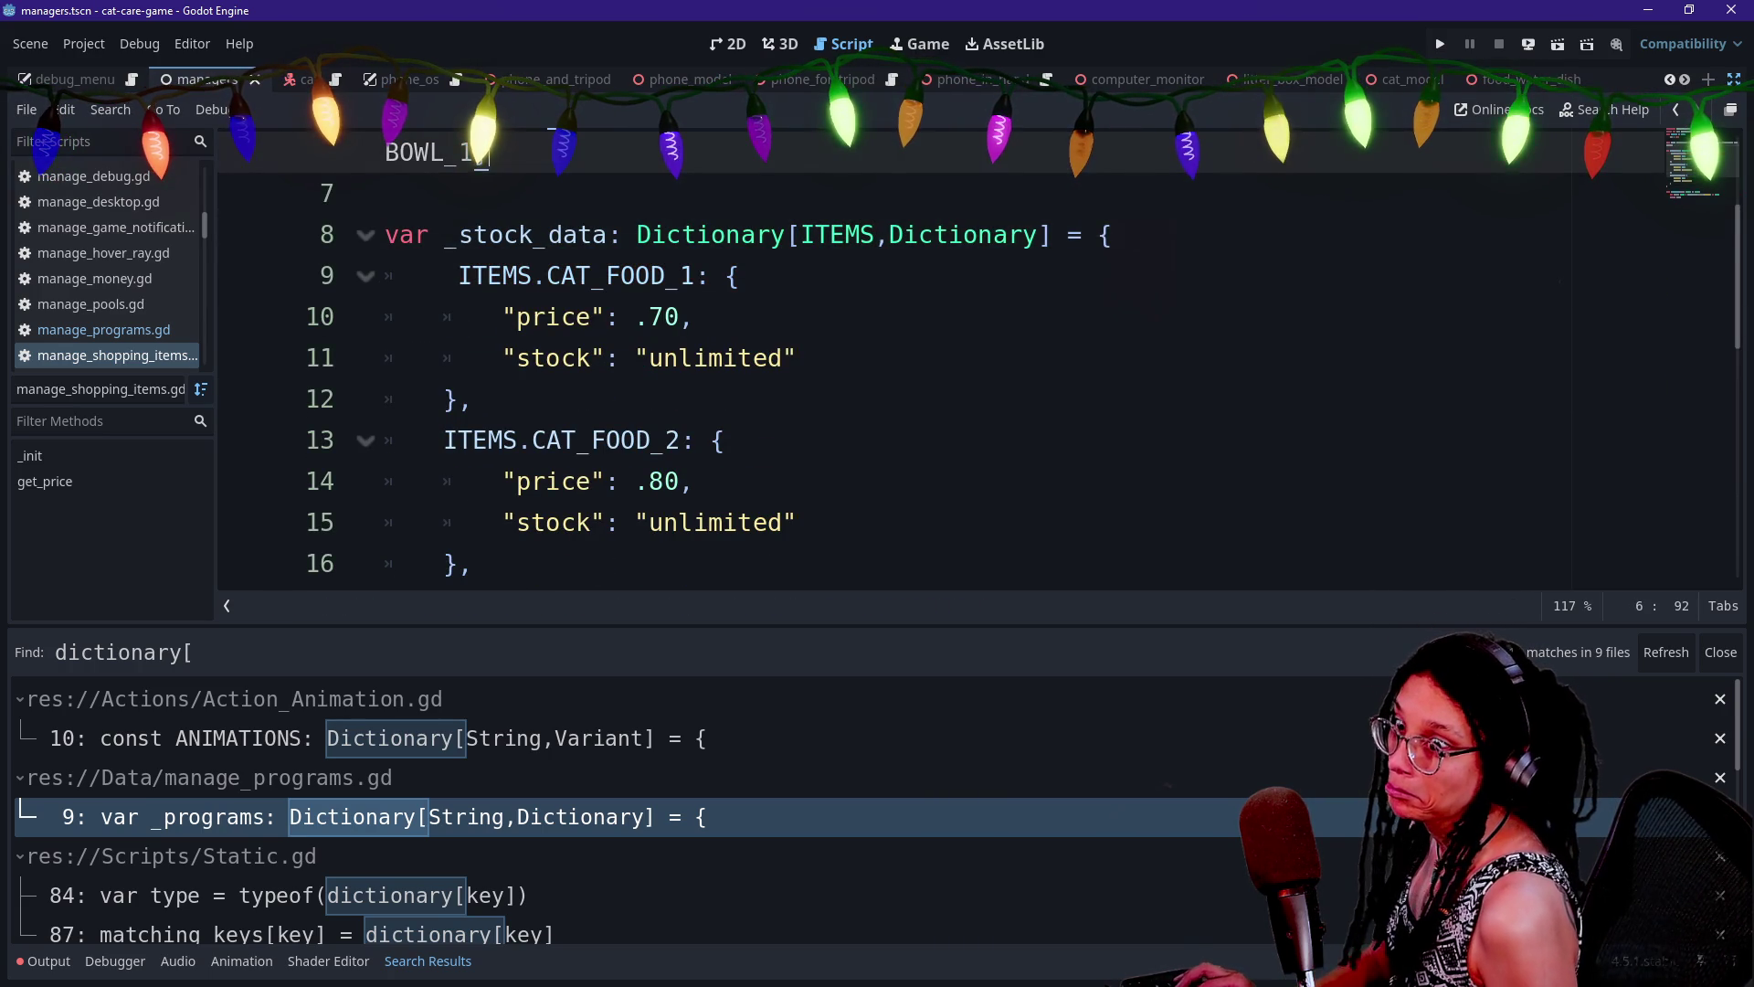
key("ctrl+s")
Look over the price line, then switch to the Morrowind Enchanted Item Sheen shader page
scroll(482, 152, "down", 6)
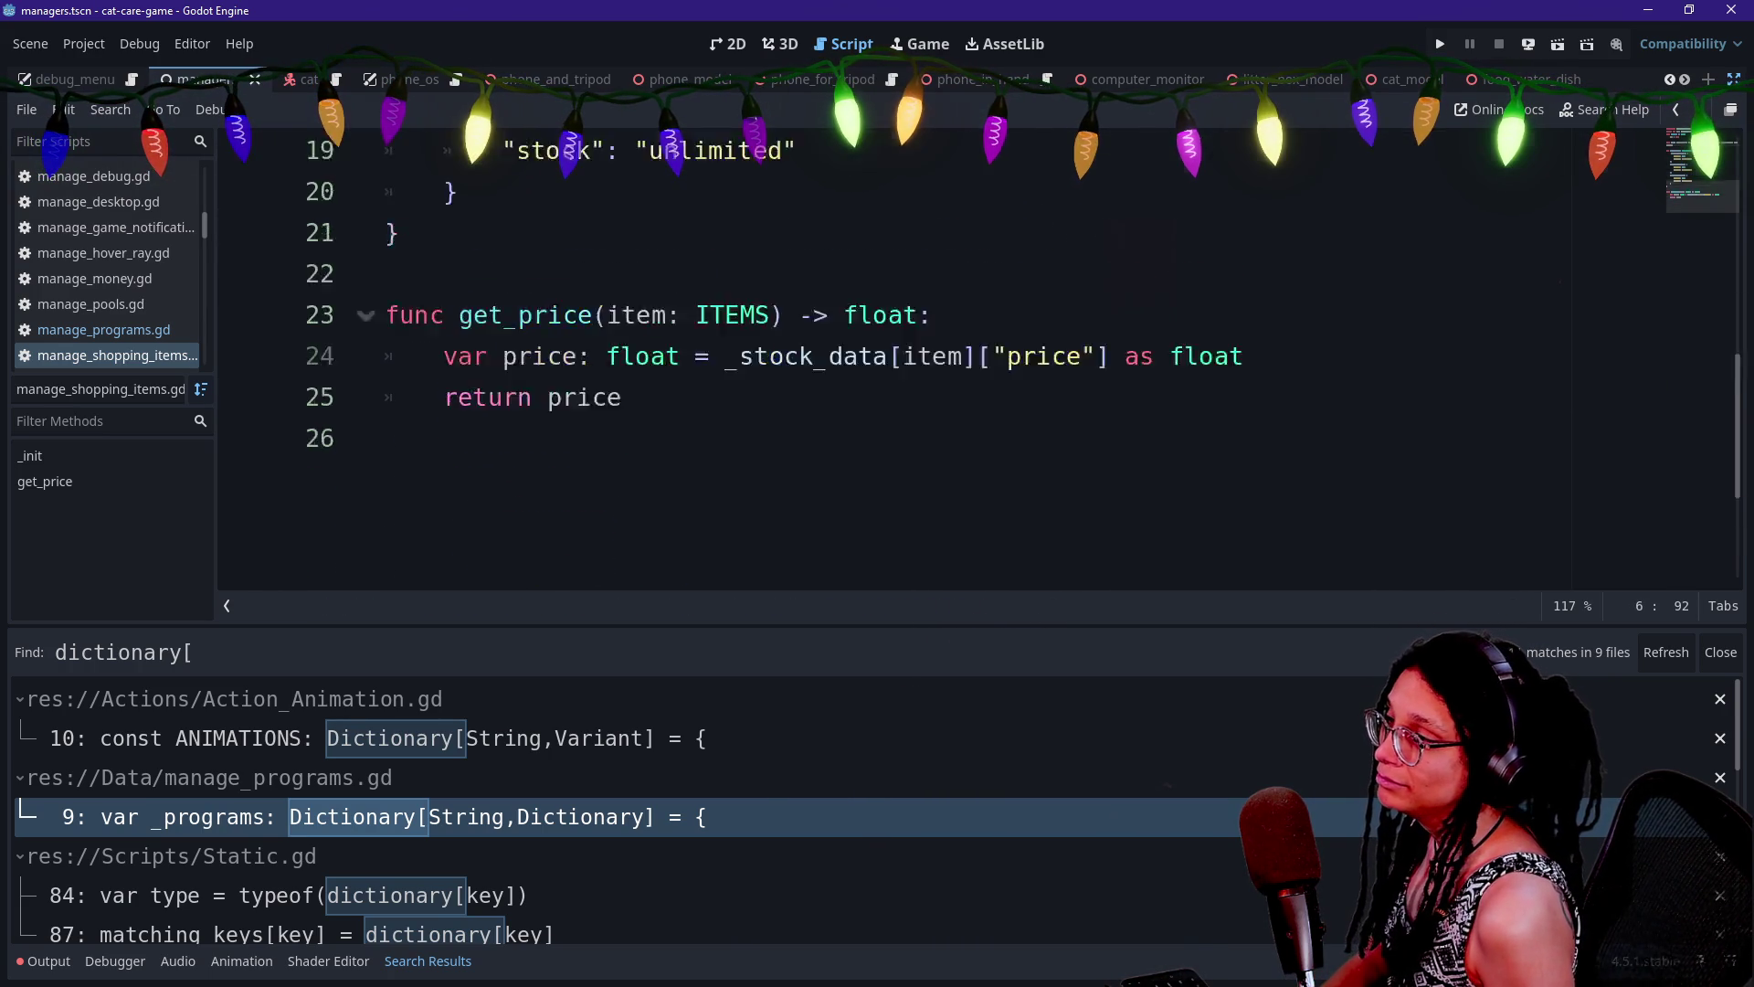
scroll(481, 152, "up", 2)
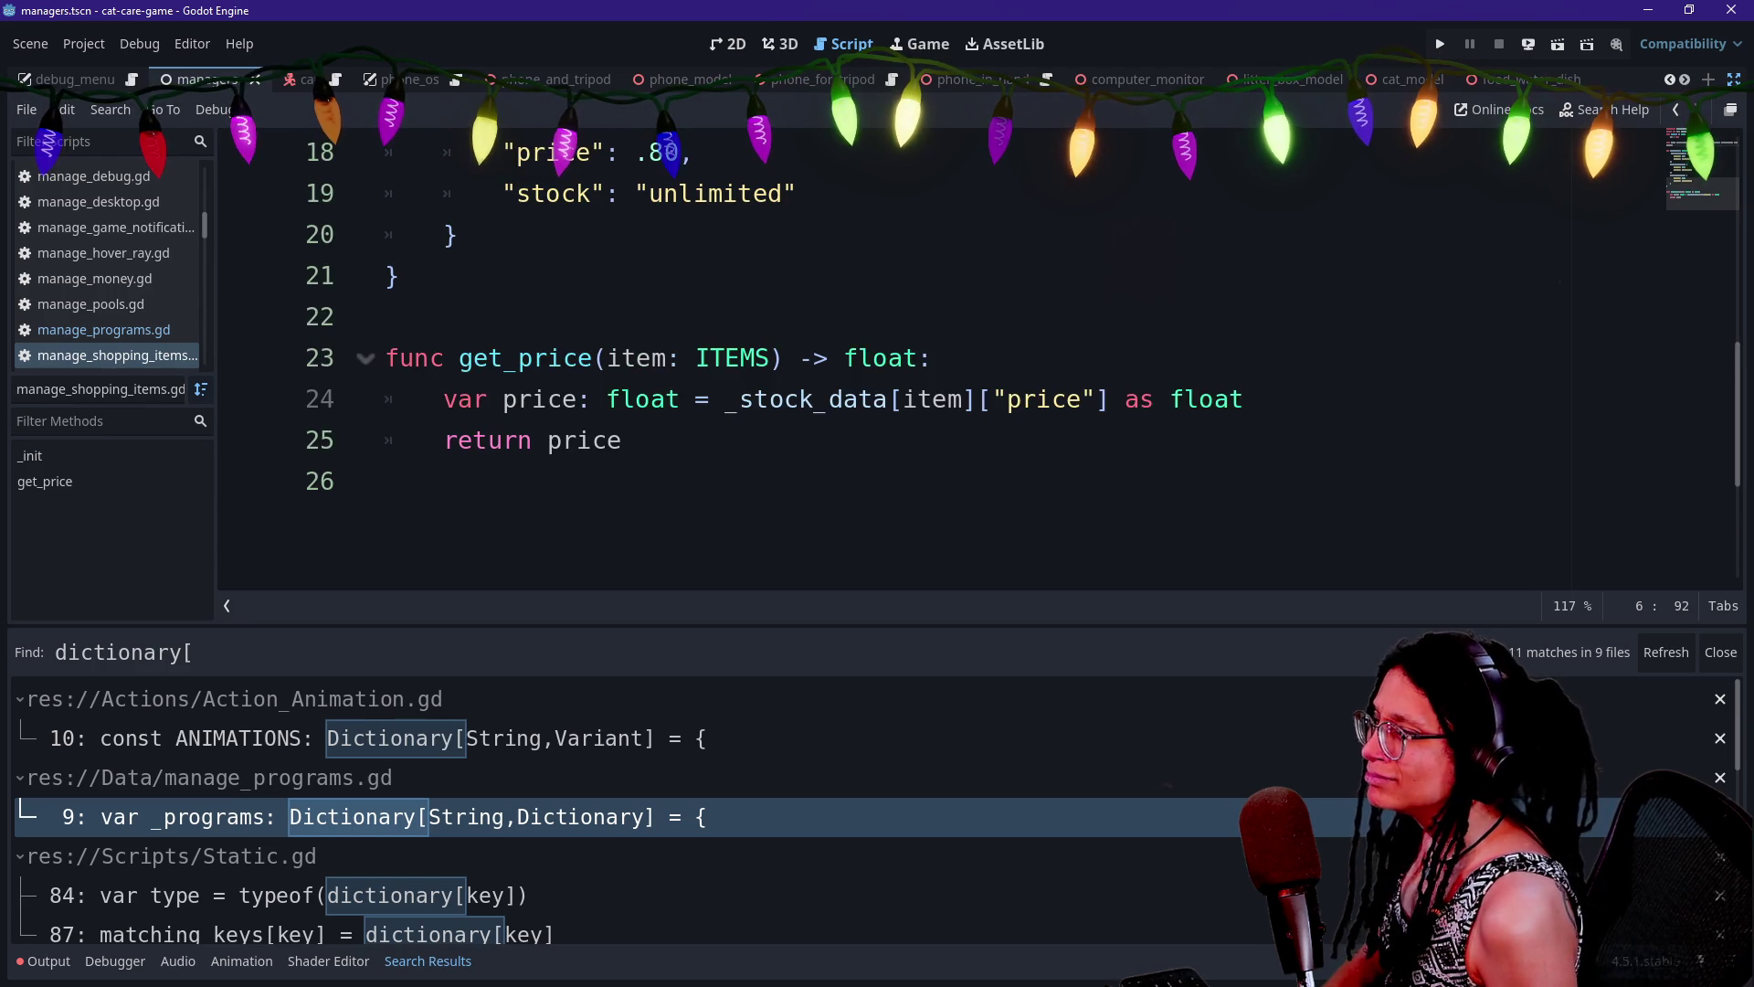
scroll(457, 440, "up", 3)
left_click(457, 440)
scroll(456, 439, "down", 3)
left_click(630, 439)
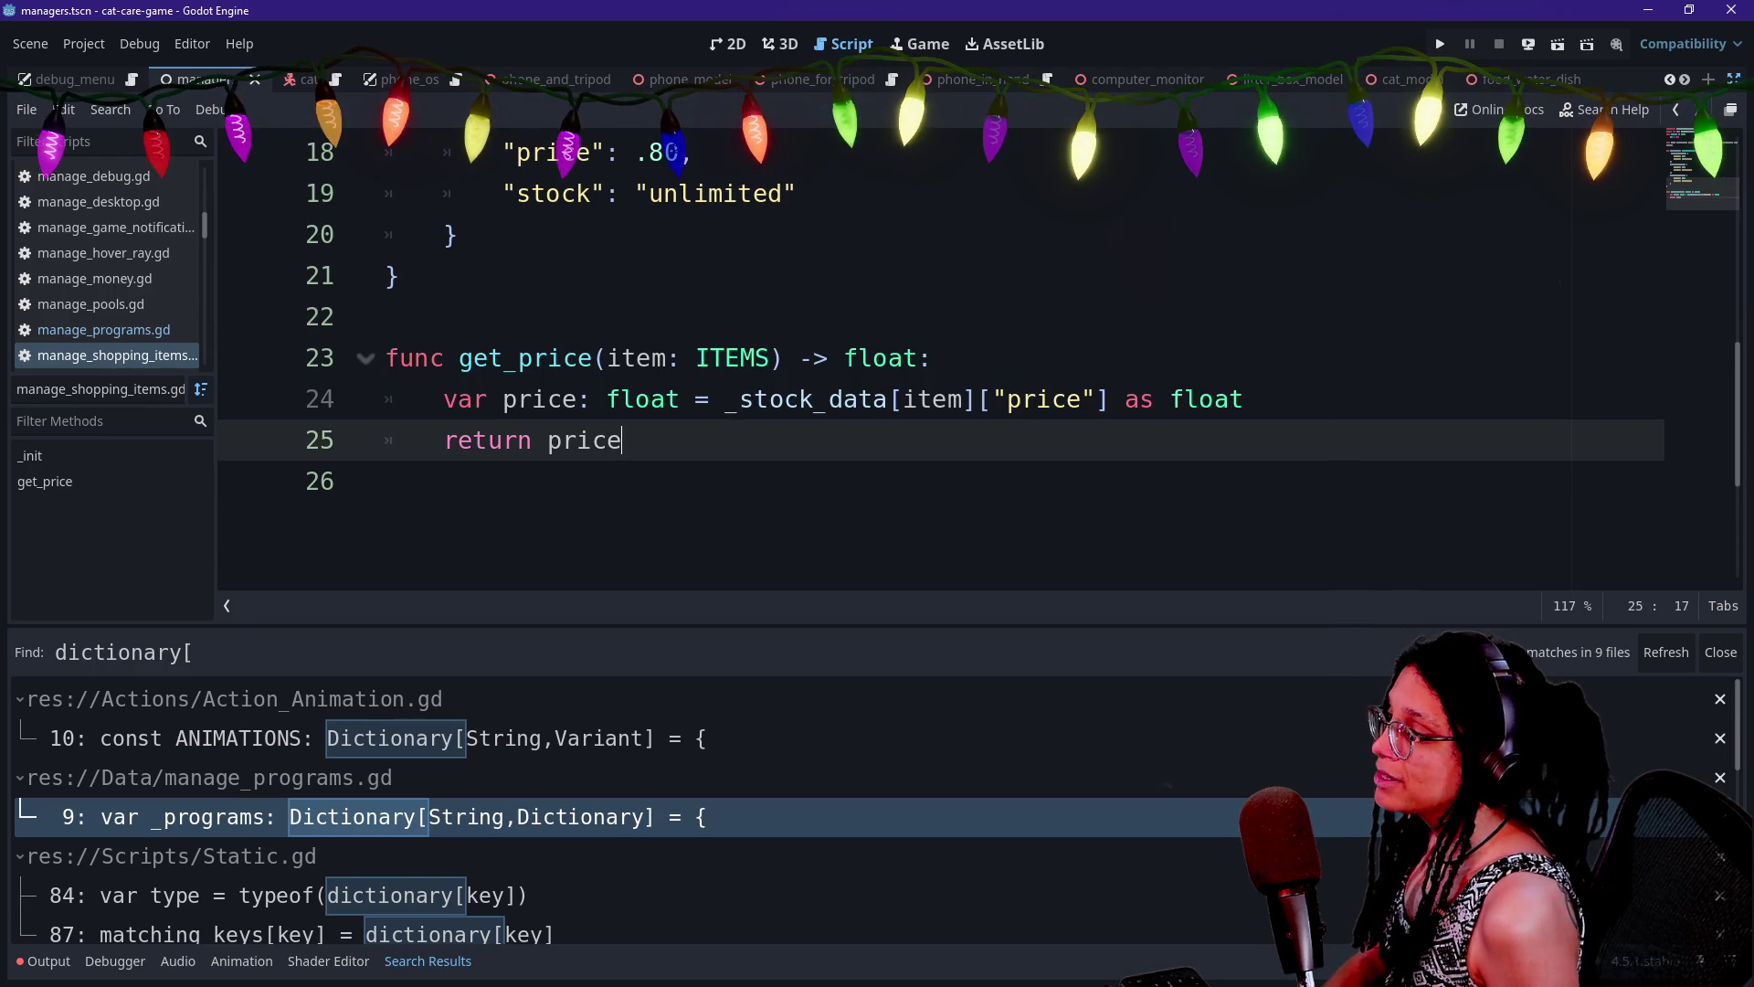
left_click_drag(488, 399, 713, 400)
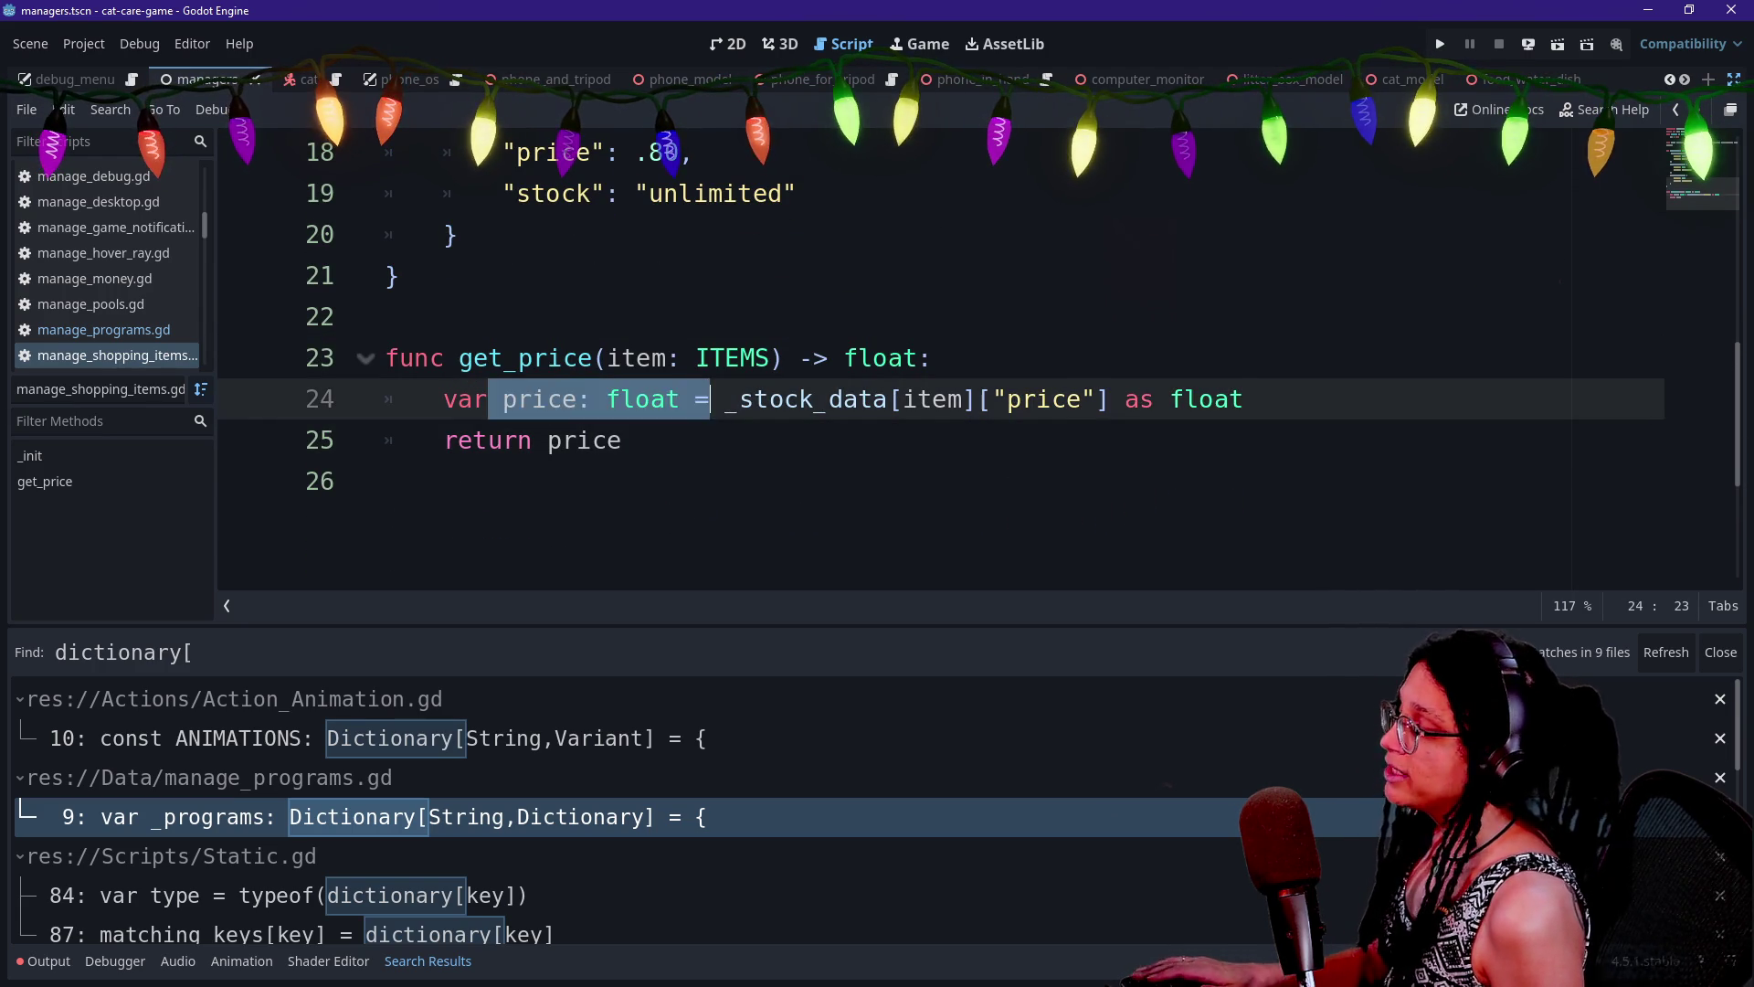
key("shift+alt+o")
key("Escape")
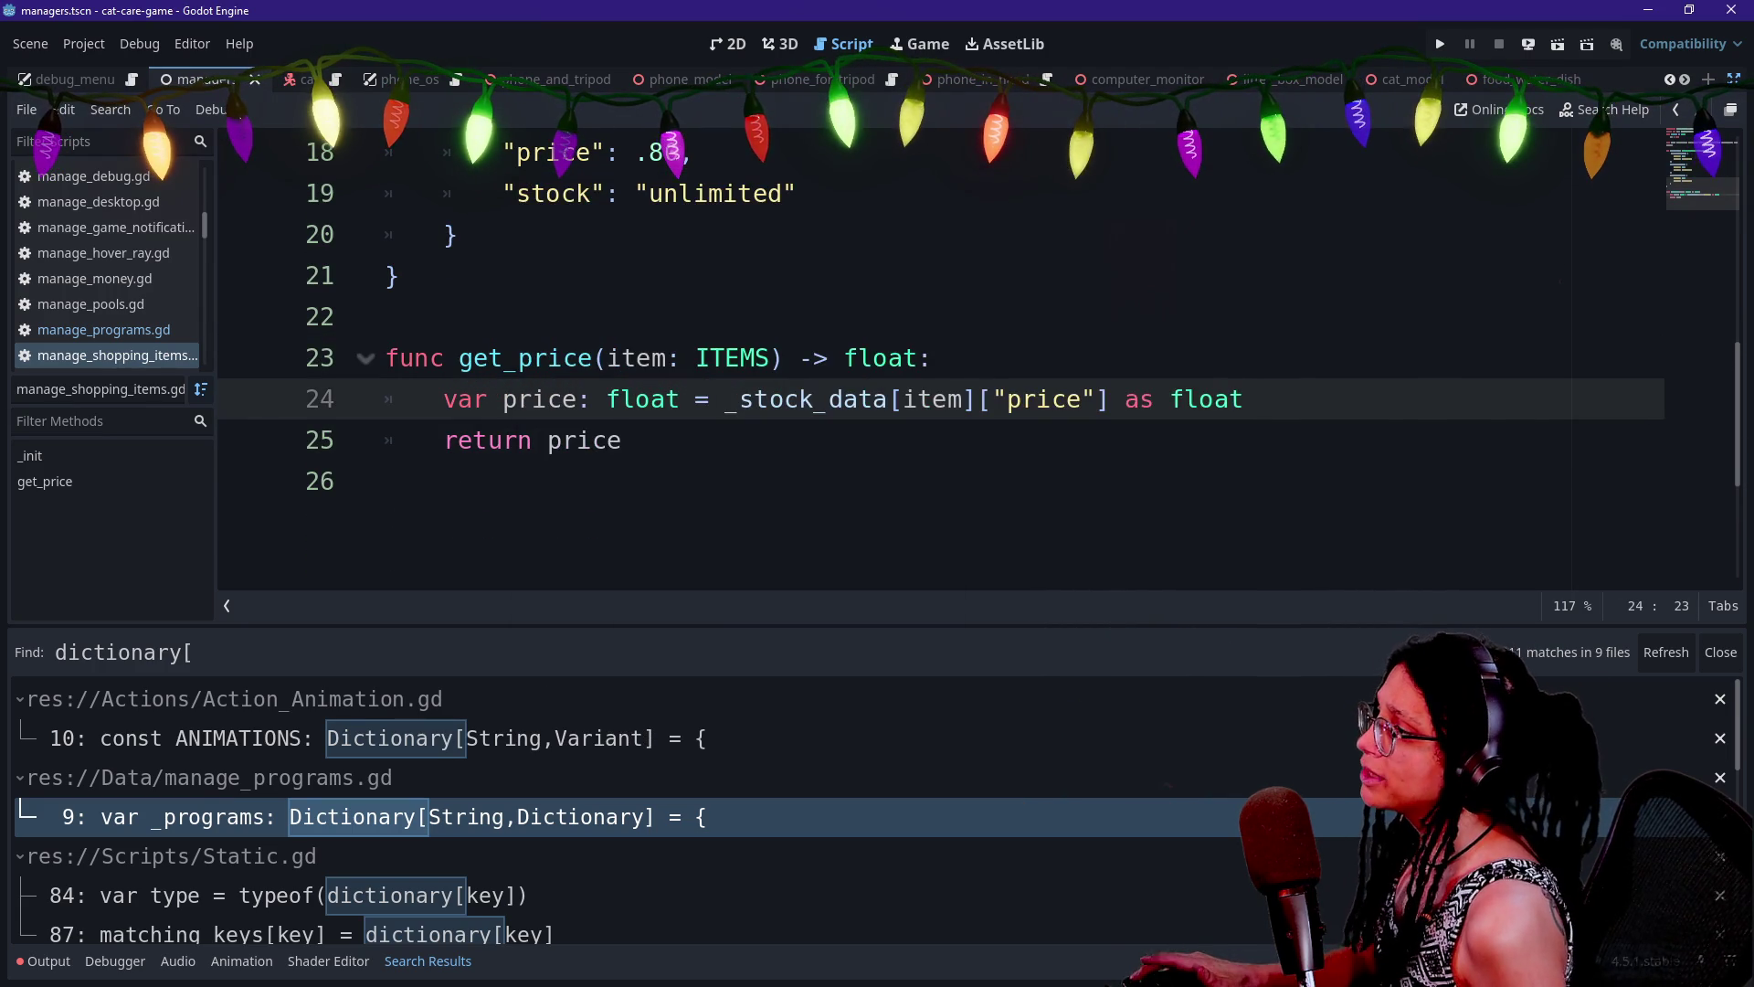
scroll(712, 394, "up", 2)
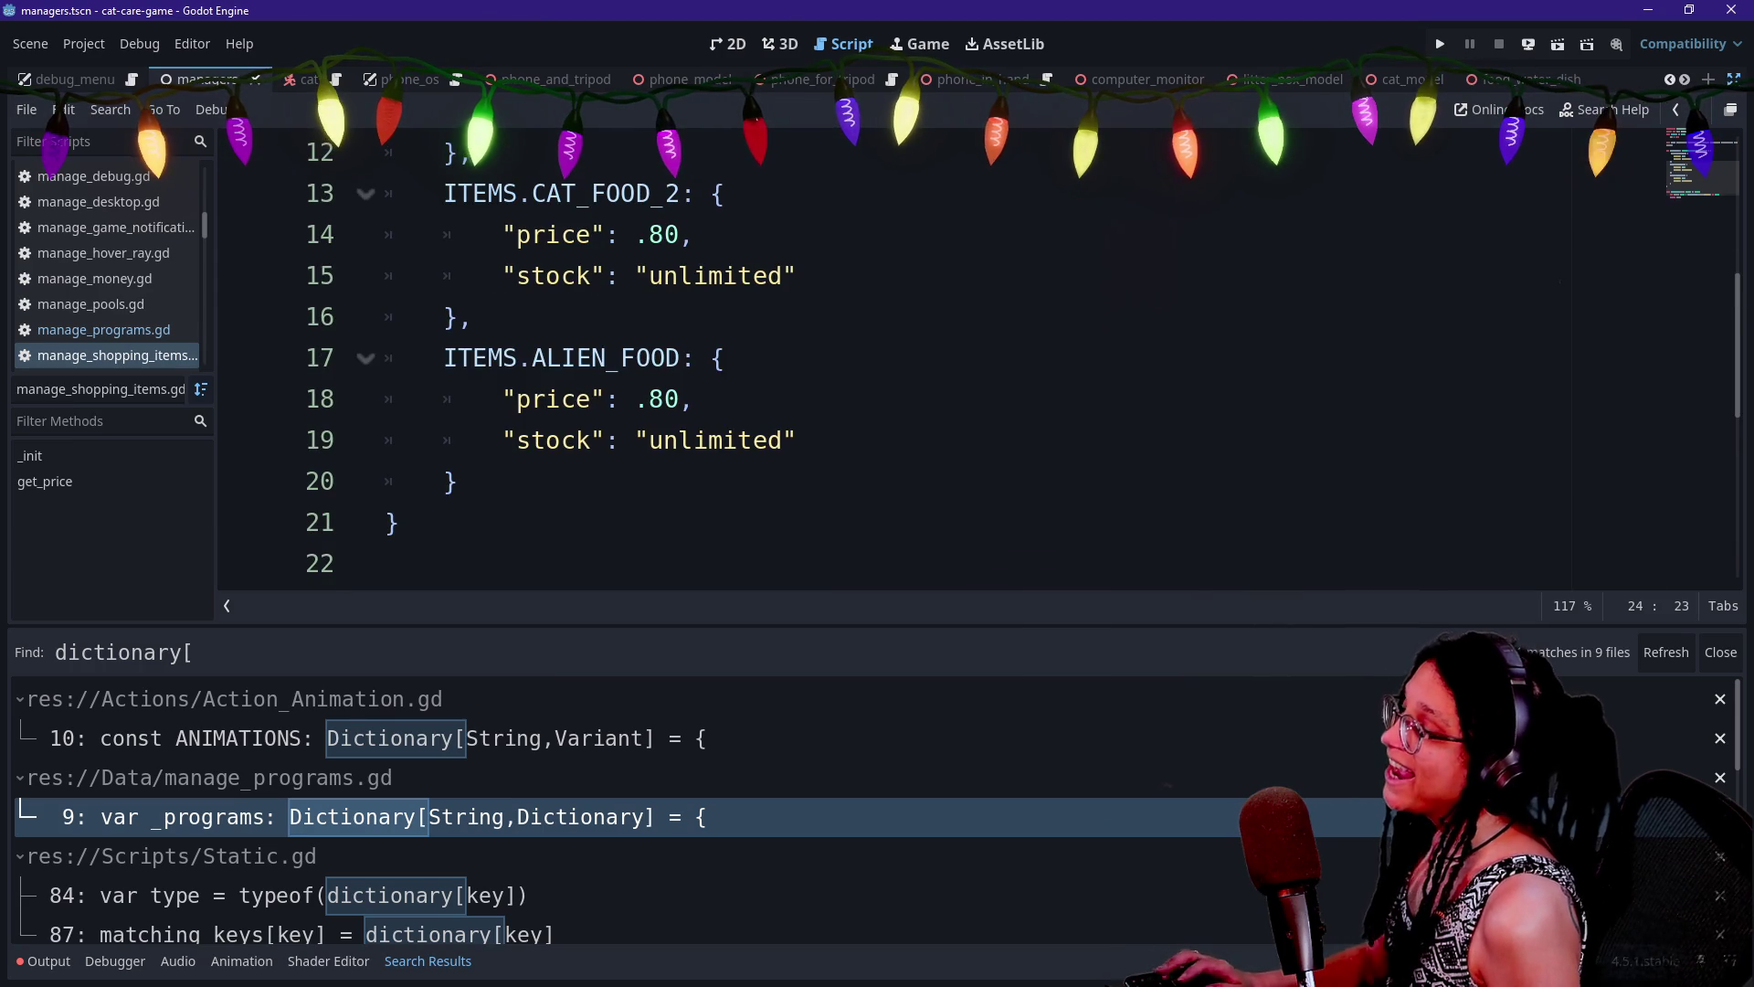
key("alt+Tab")
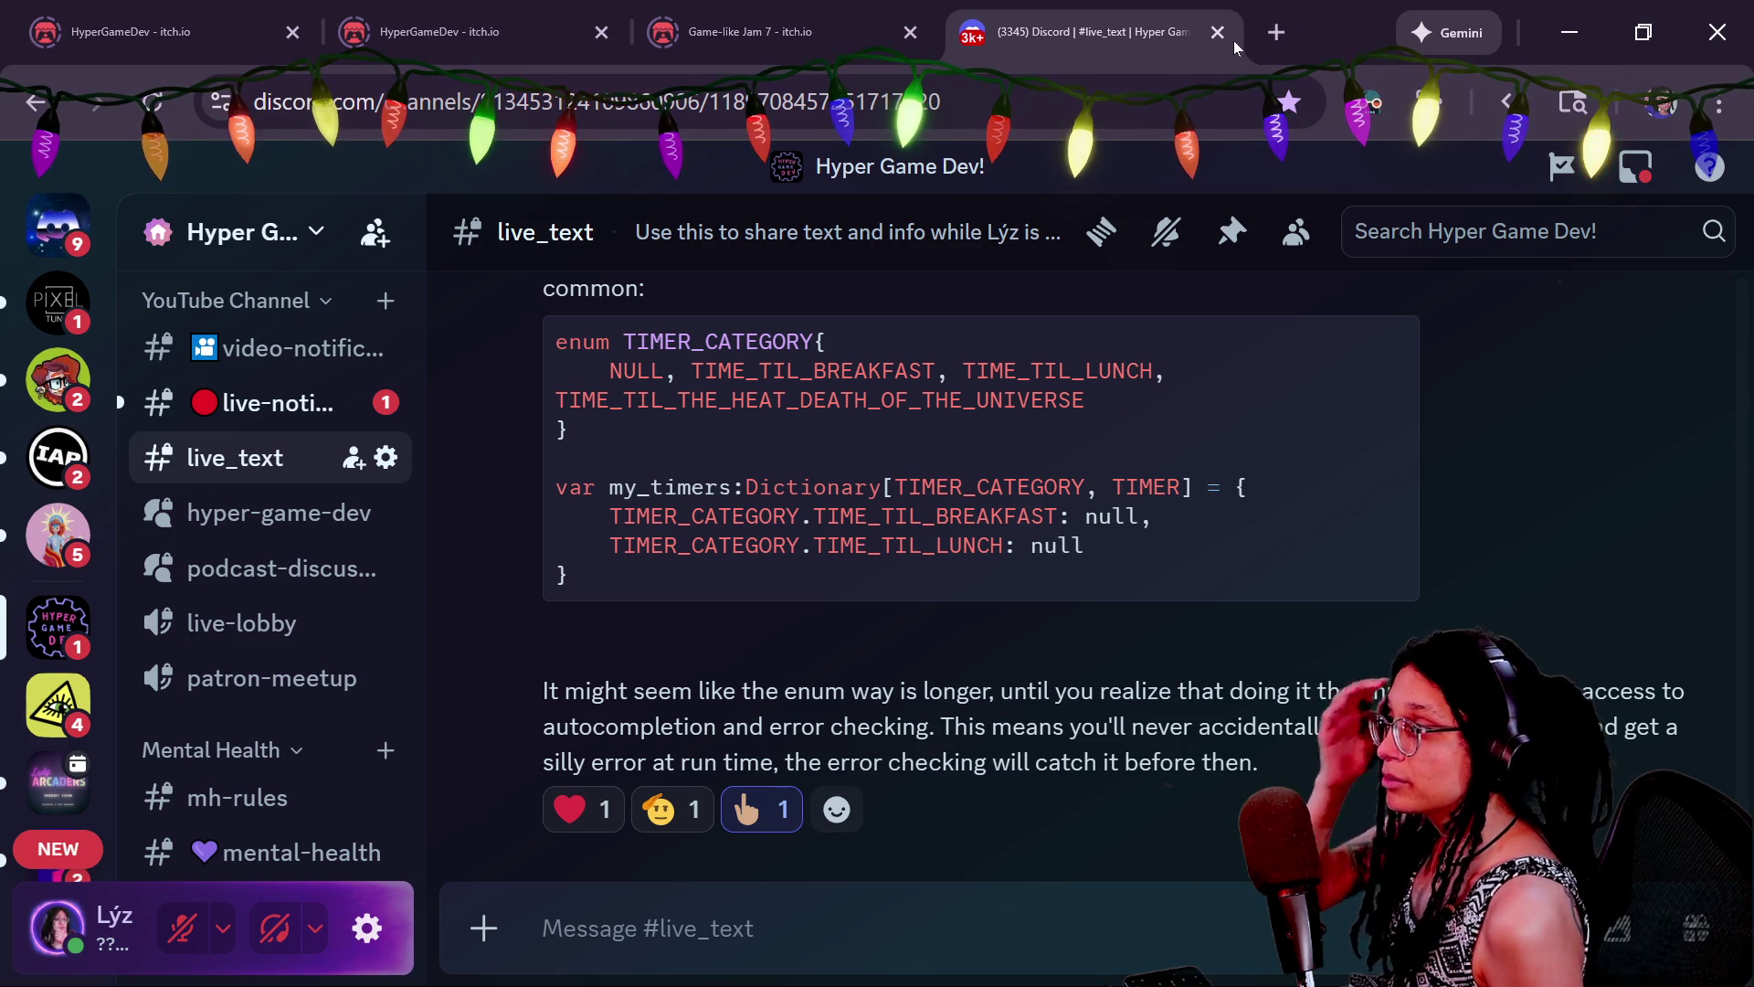
key("alt+Tab")
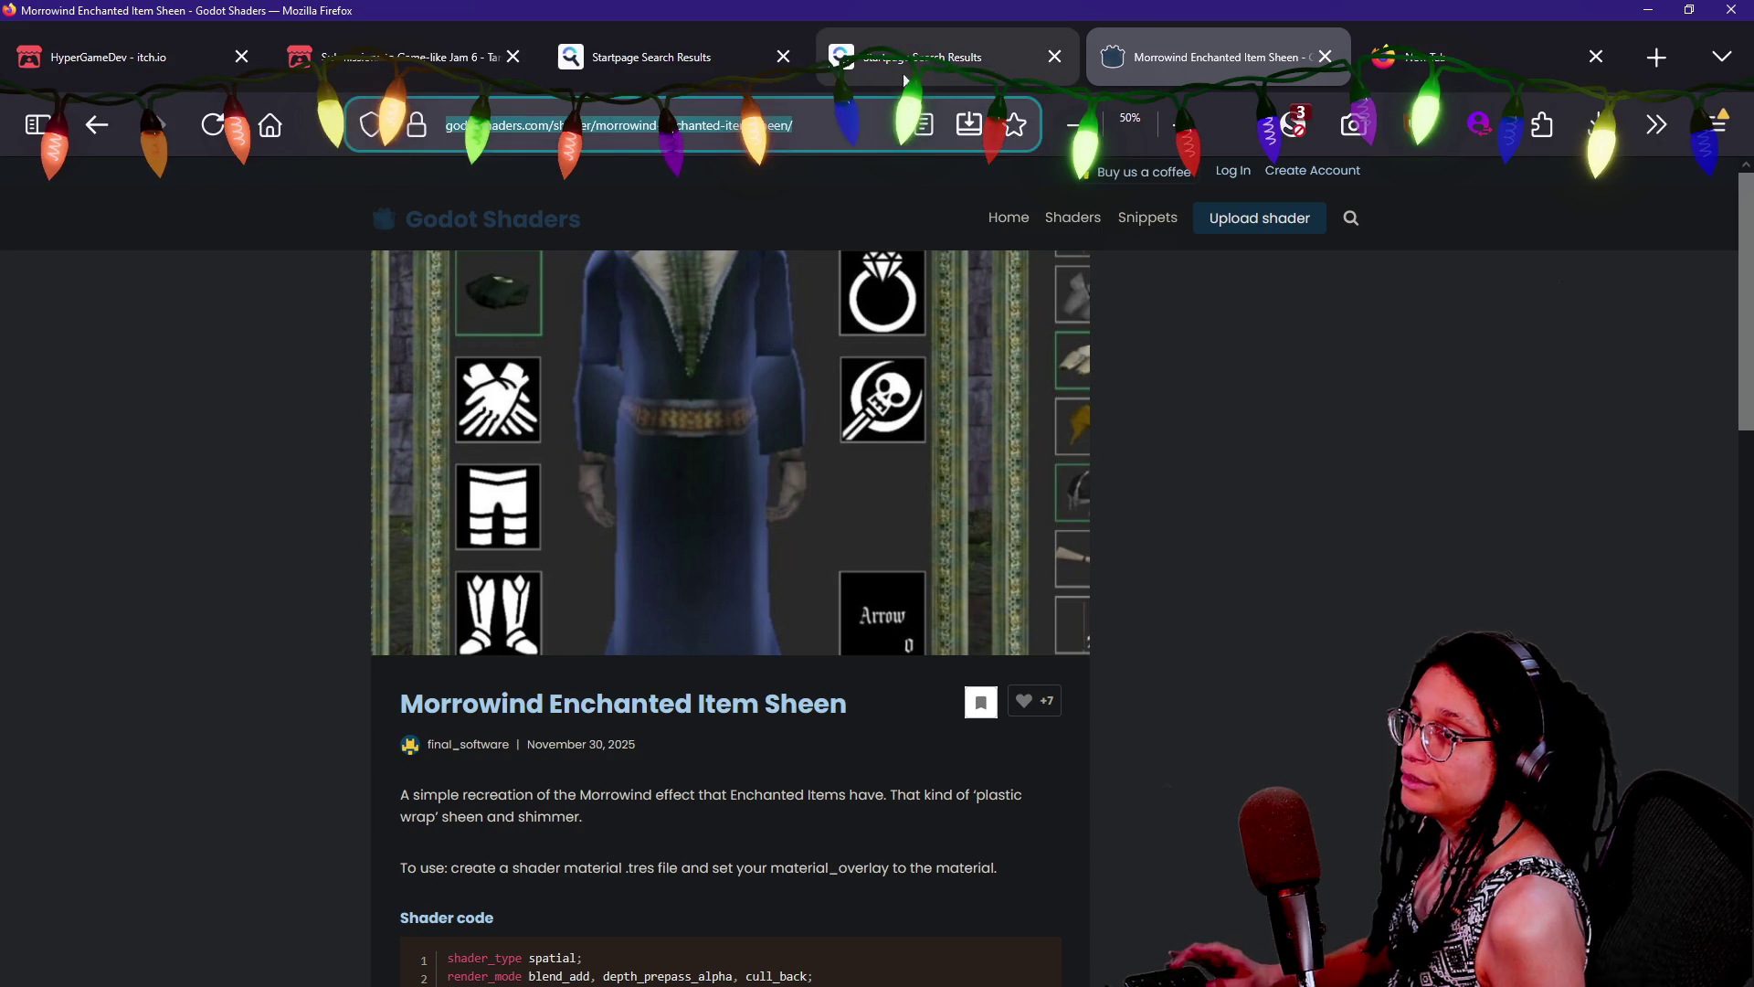
Bring the shader page's Firefox window forward and close the stray empty tab
left_click(1370, 57)
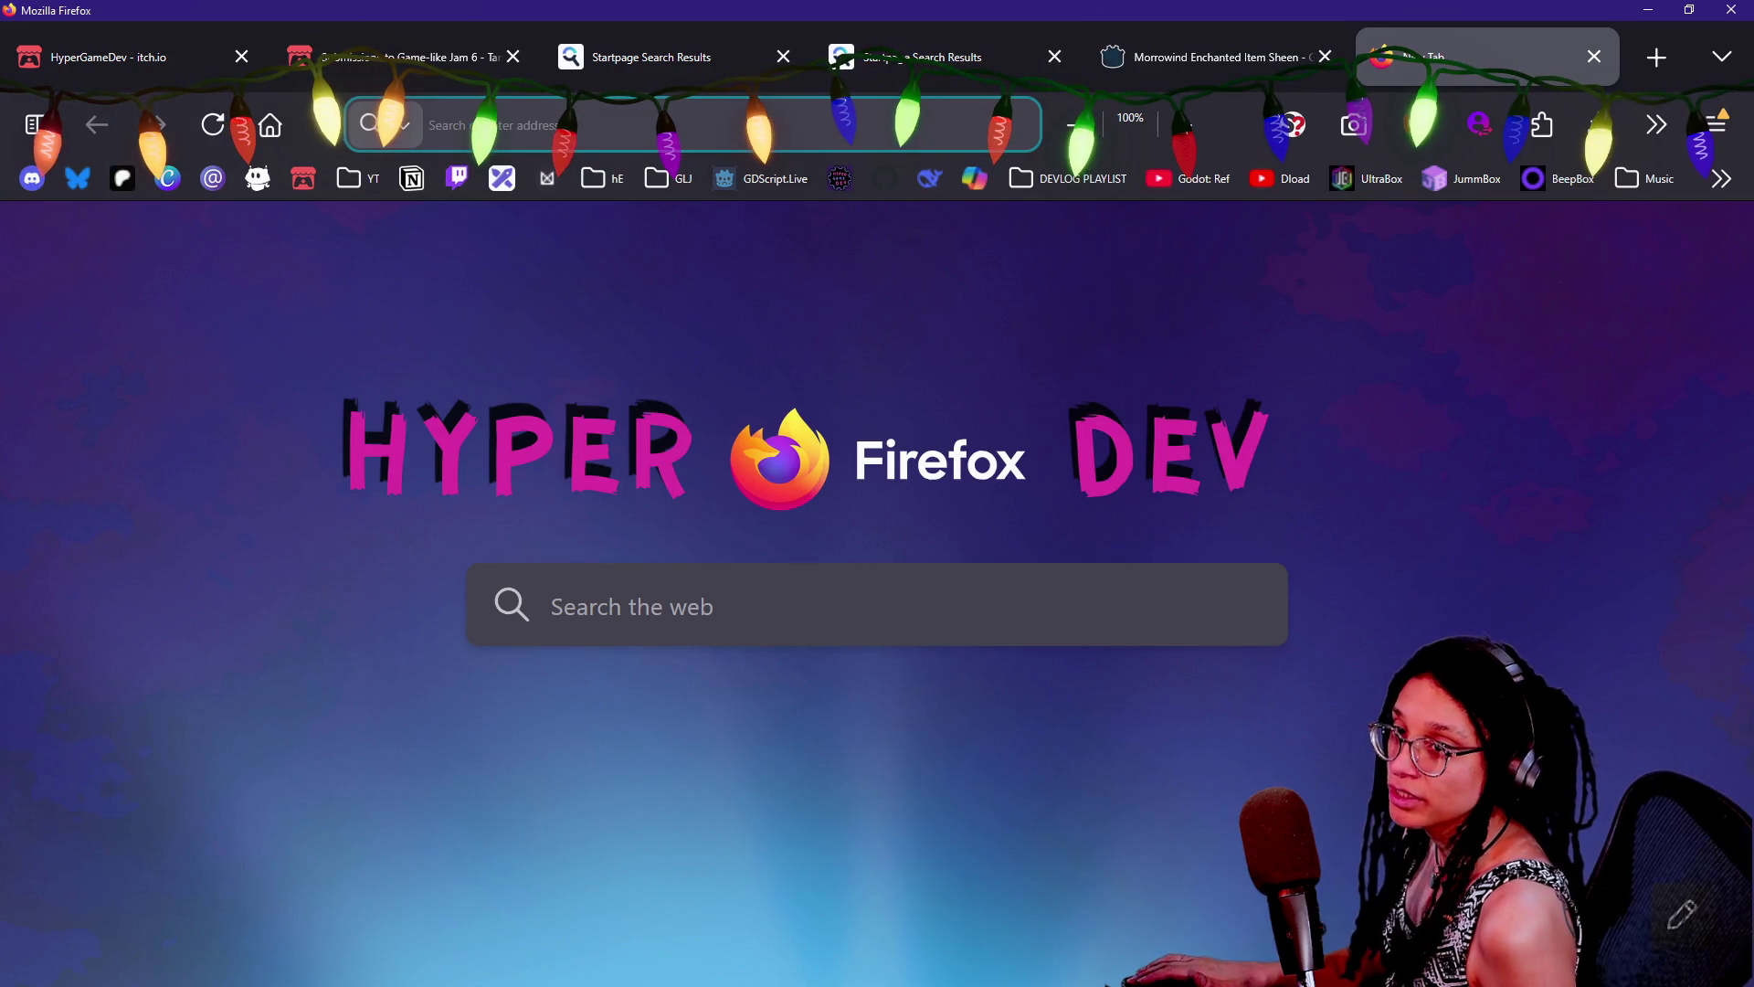
key("ctrl+w")
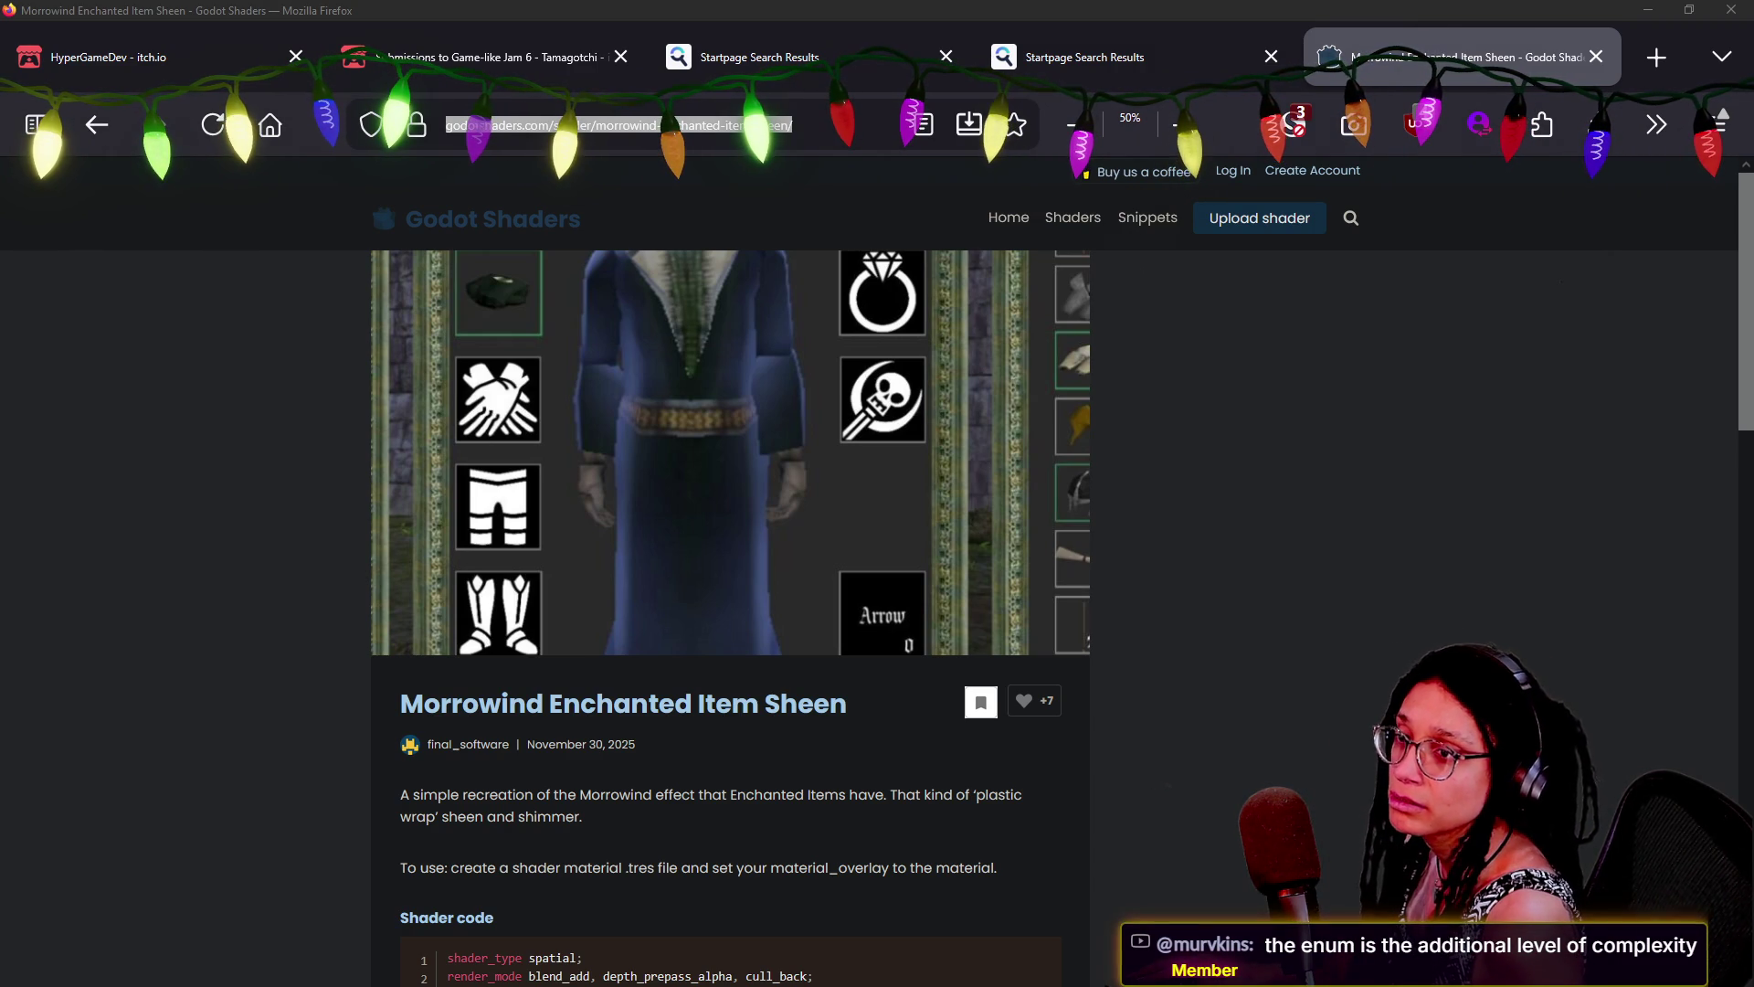
Browse the glorp image results, enlarge the Glorp Egg image, then return to the other window
key("alt+Tab")
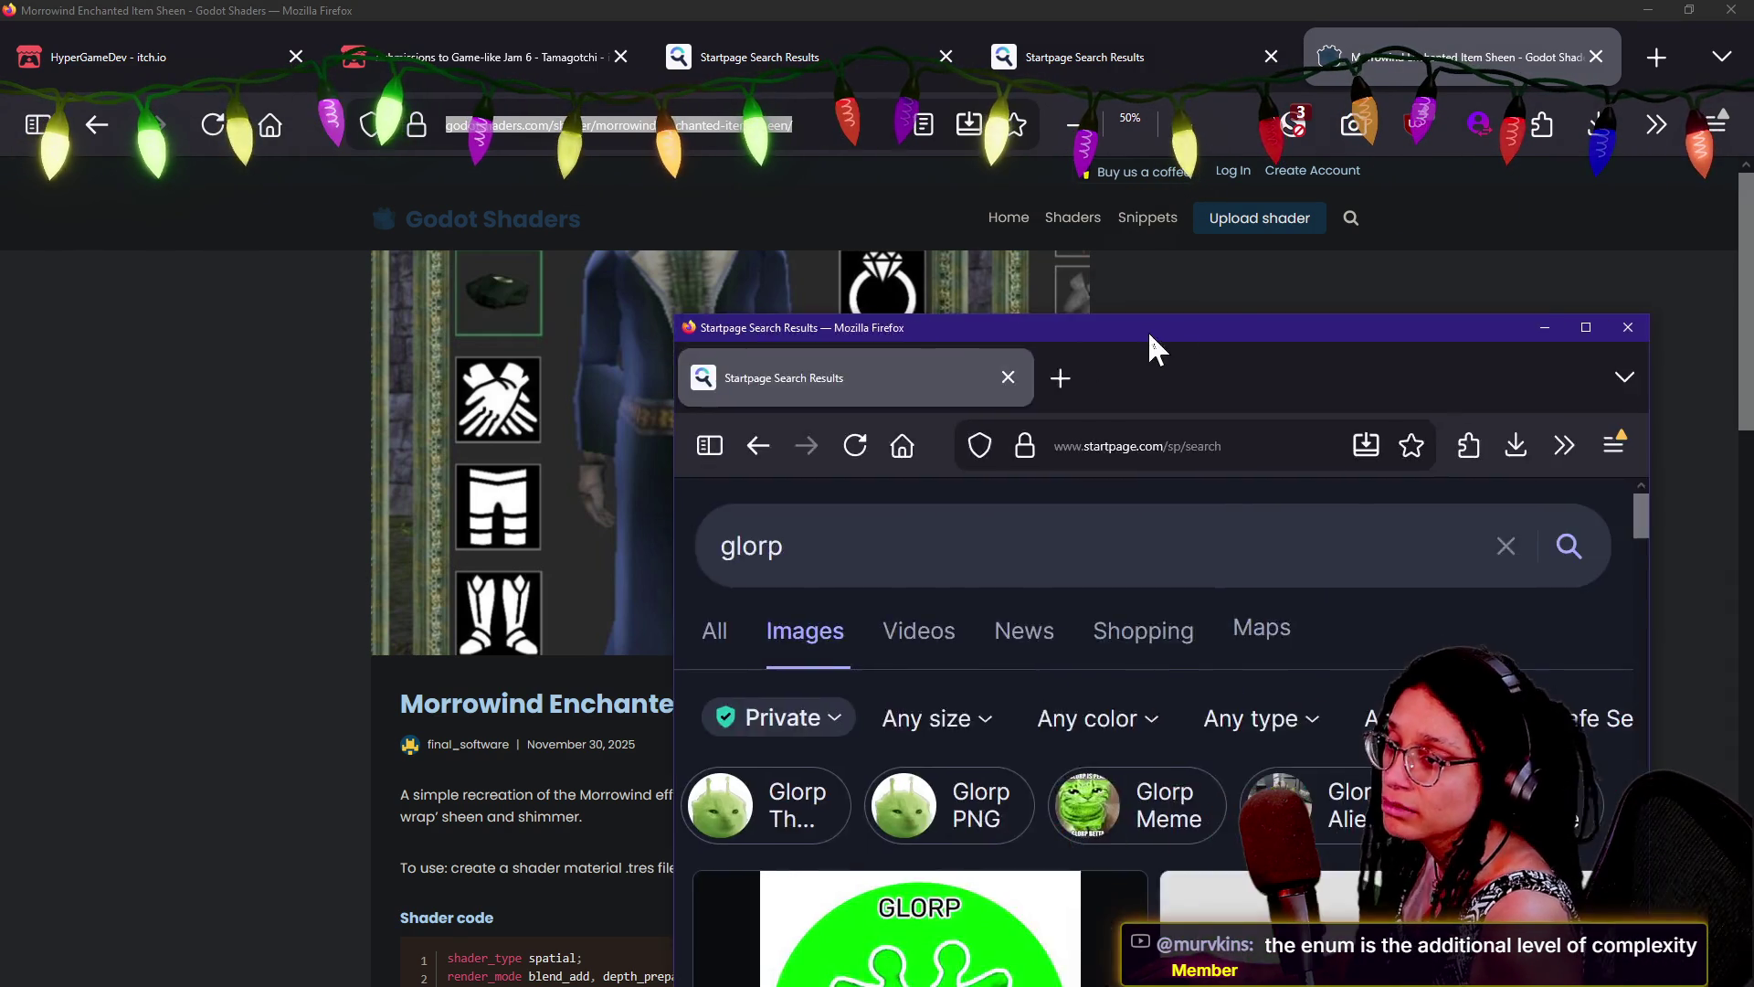
mouse_move(1155, 345)
left_mouse_down()
mouse_move(677, 15)
mouse_move(740, 7)
left_mouse_up()
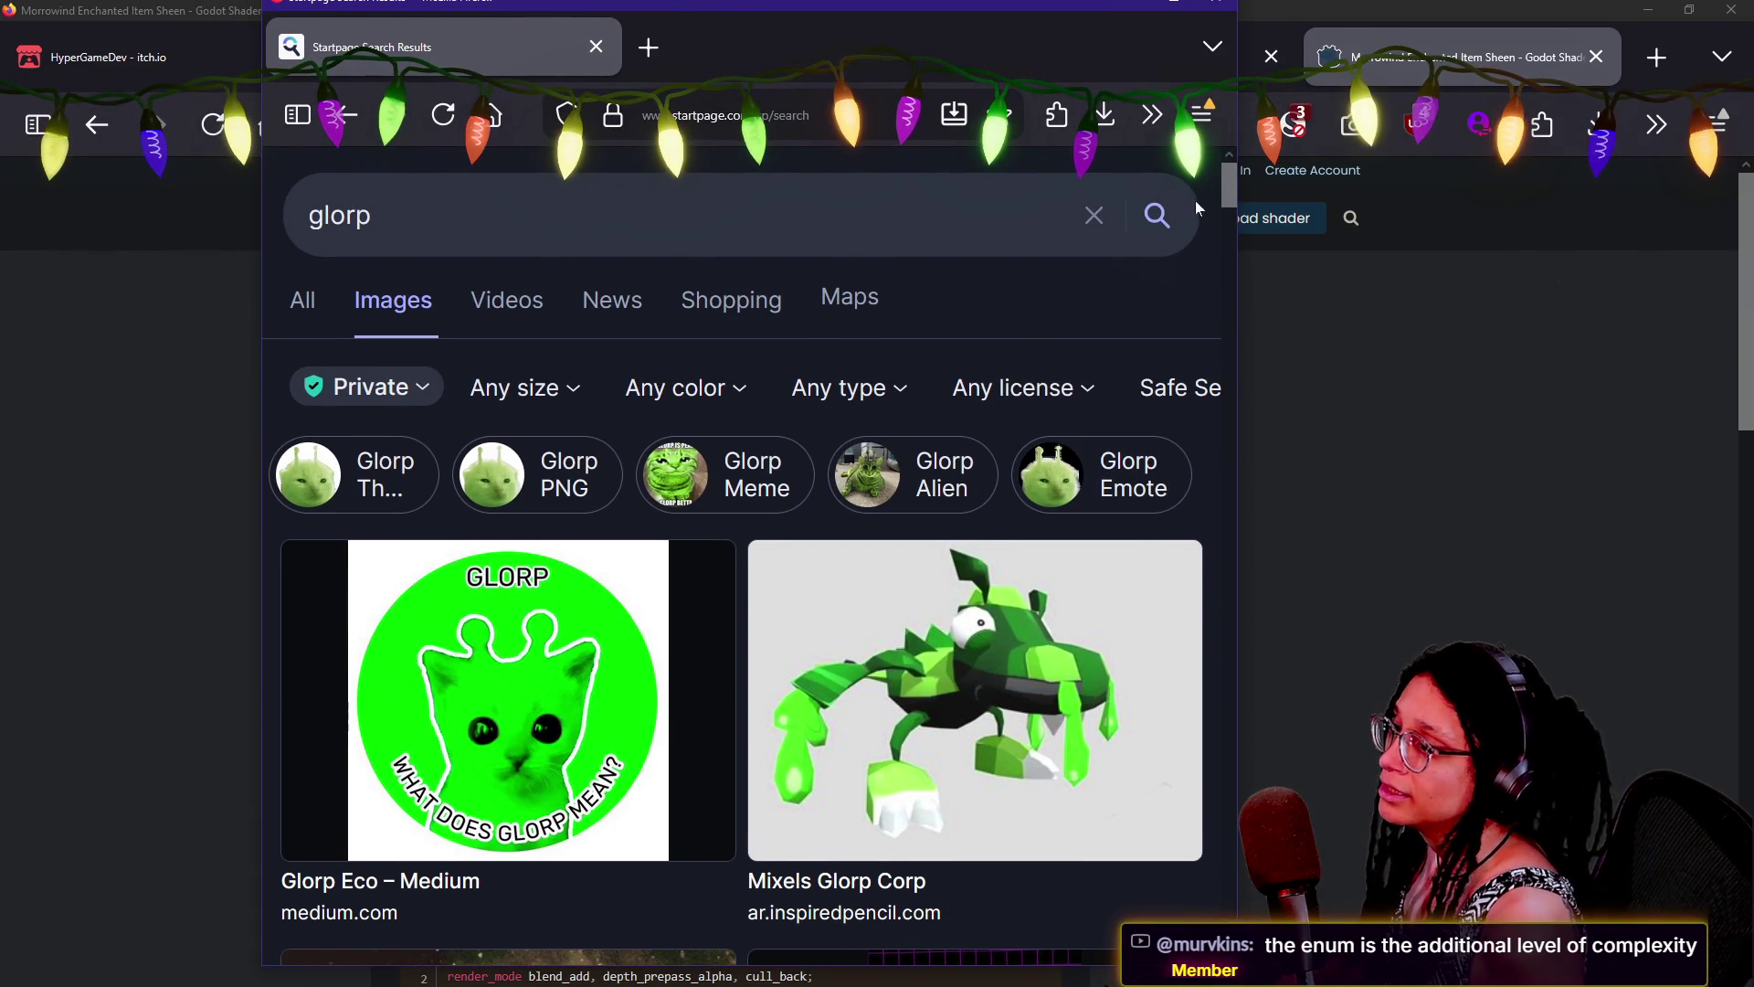
left_click_drag(1219, 190, 1214, 316)
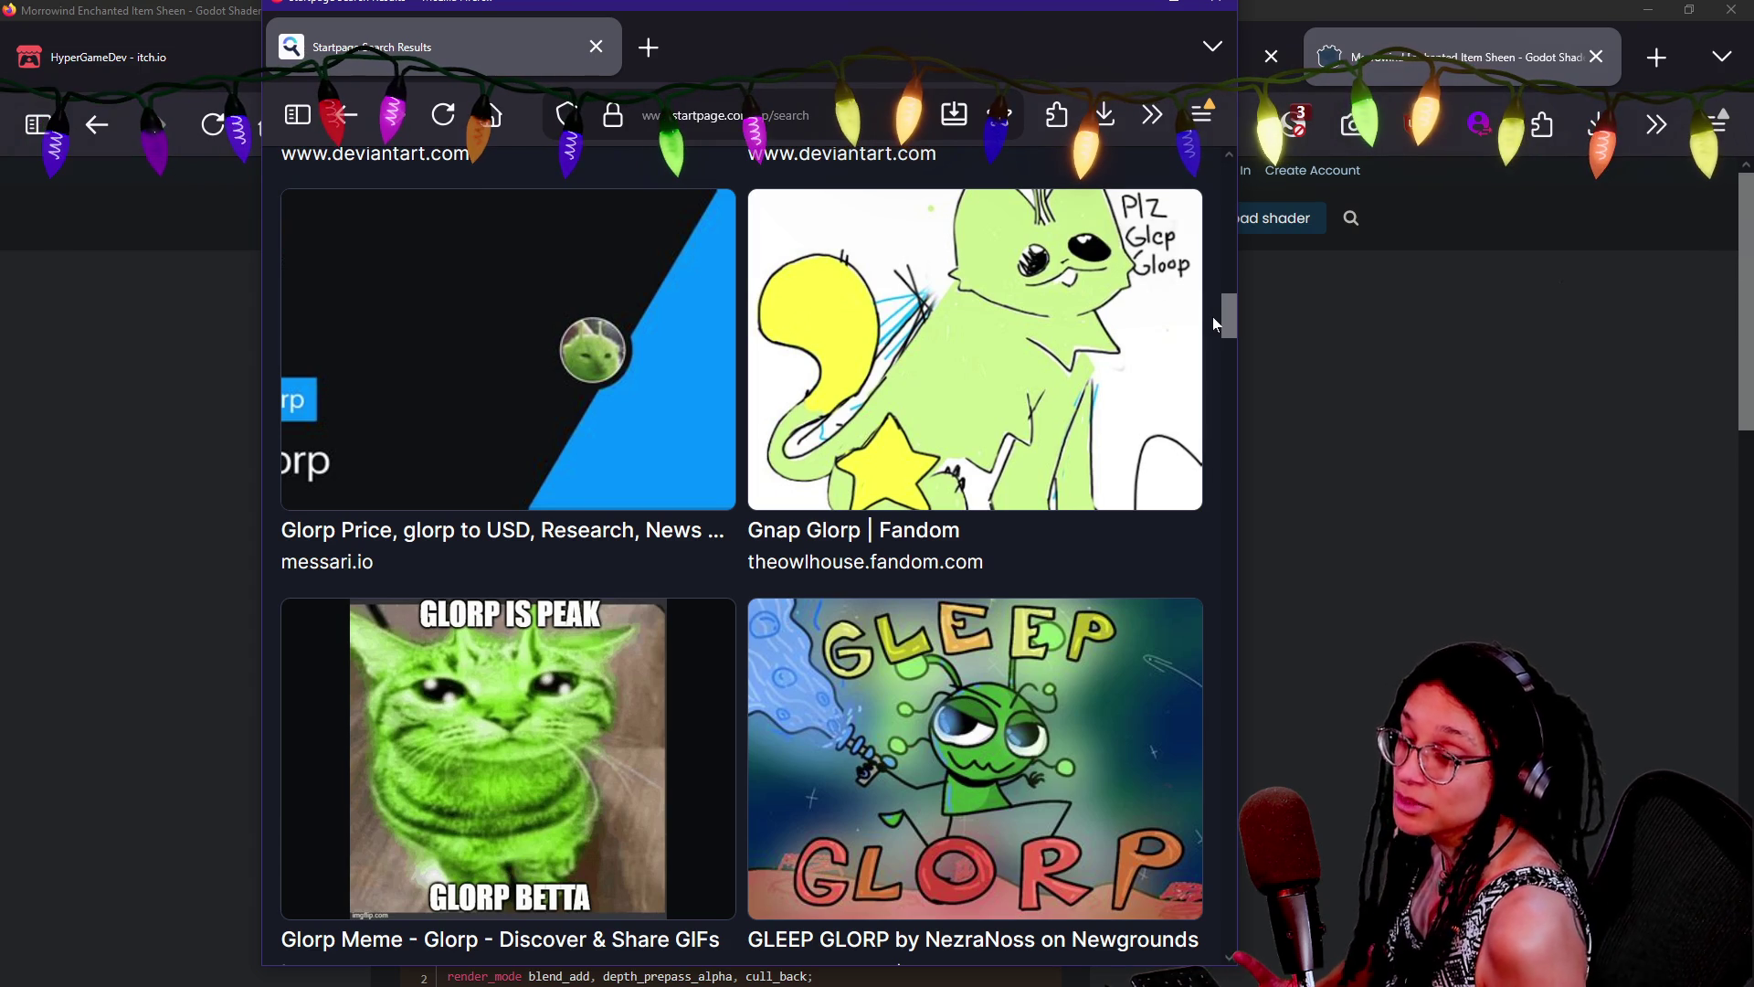
left_click_drag(1213, 317, 1231, 390)
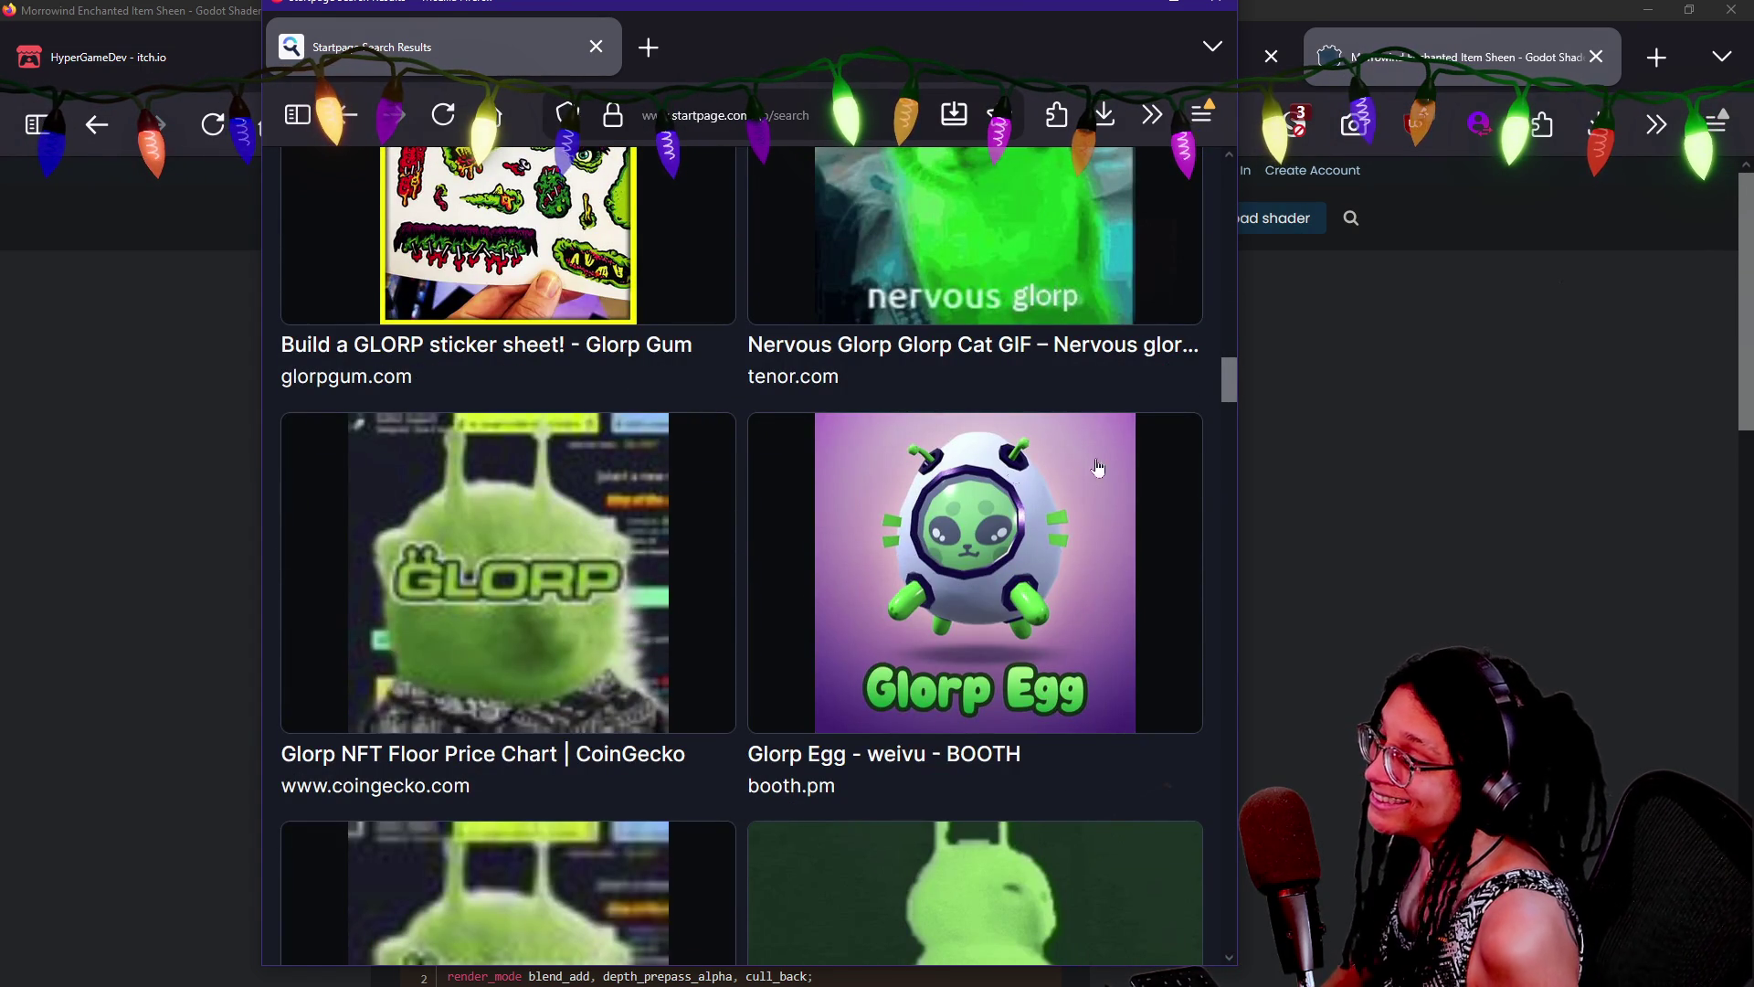
left_click(976, 515)
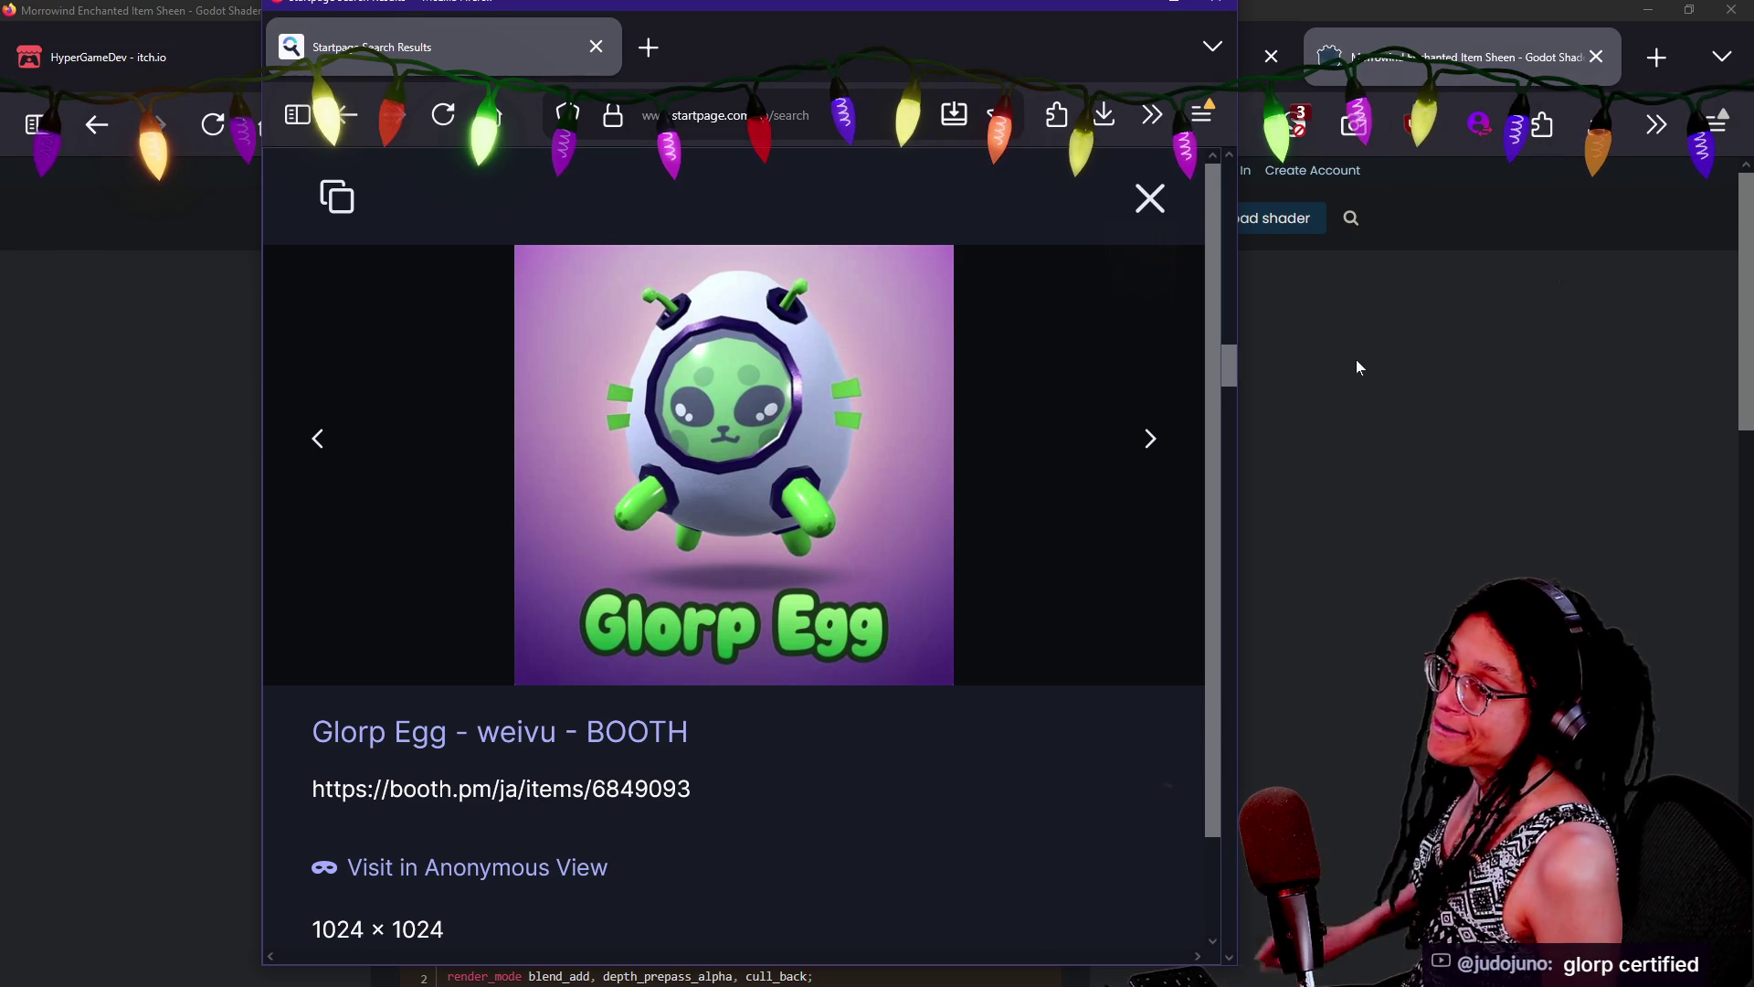
left_click(1264, 466)
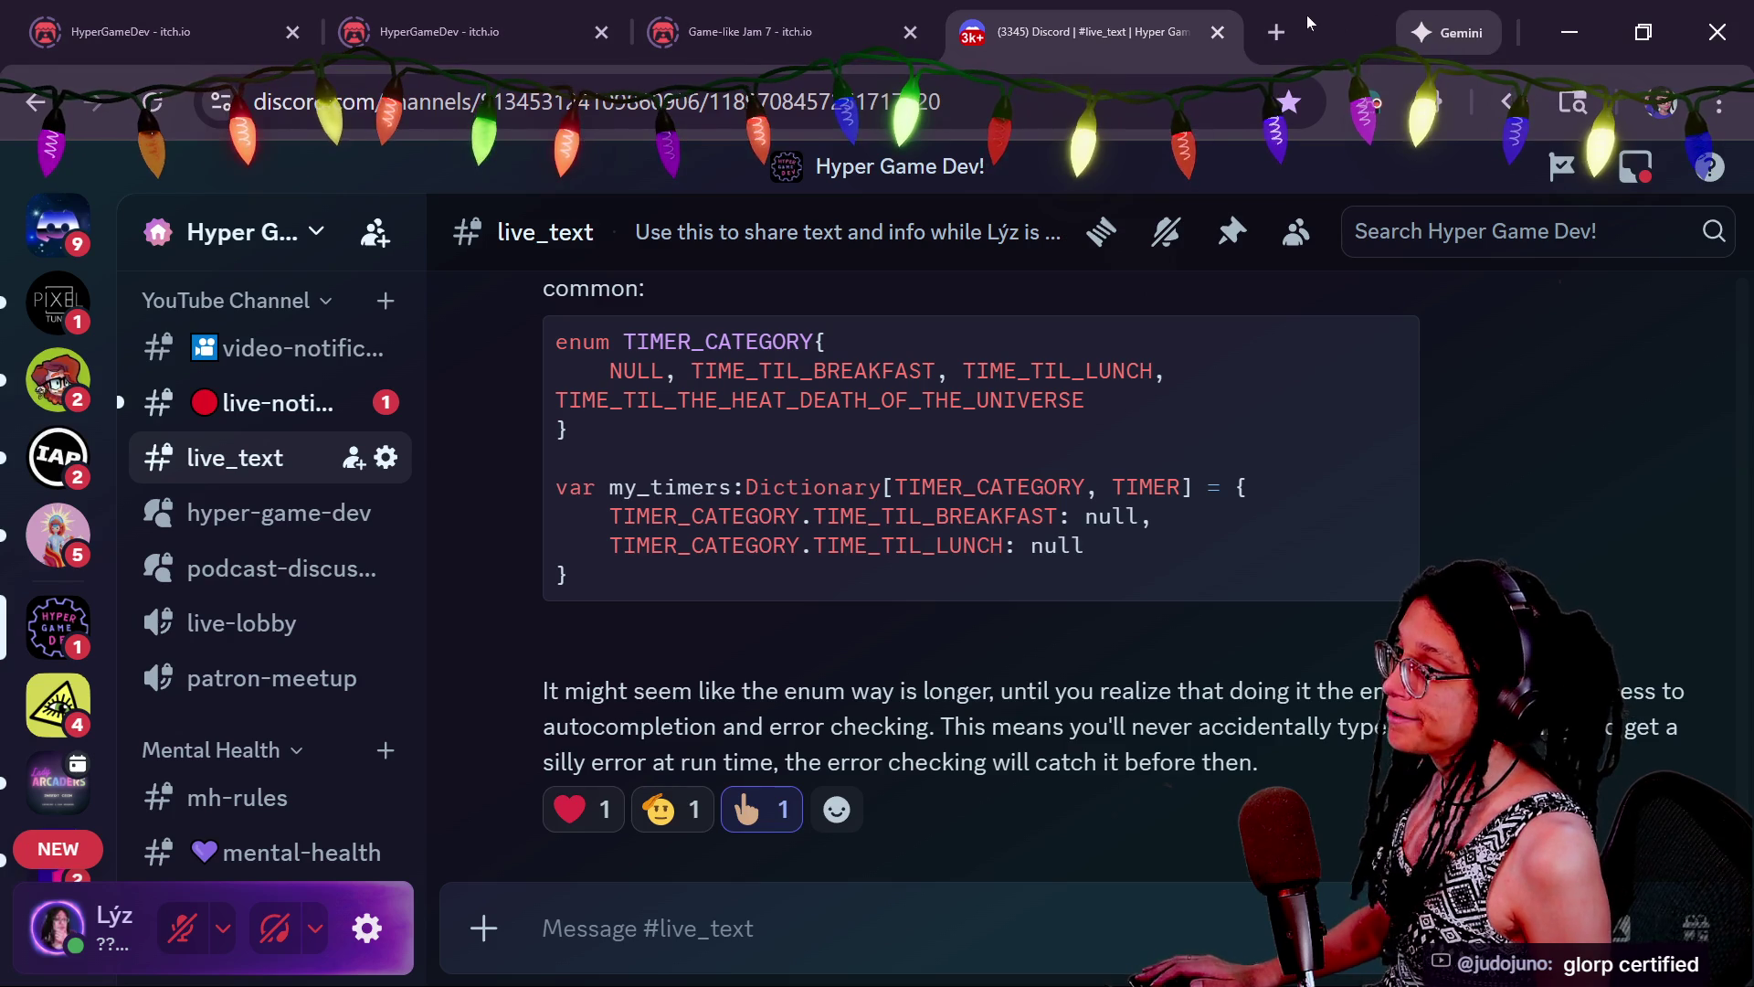
Open the volunteer thanks spreadsheet from the GLJ bookmarks folder in a new tab
left_click(1279, 32)
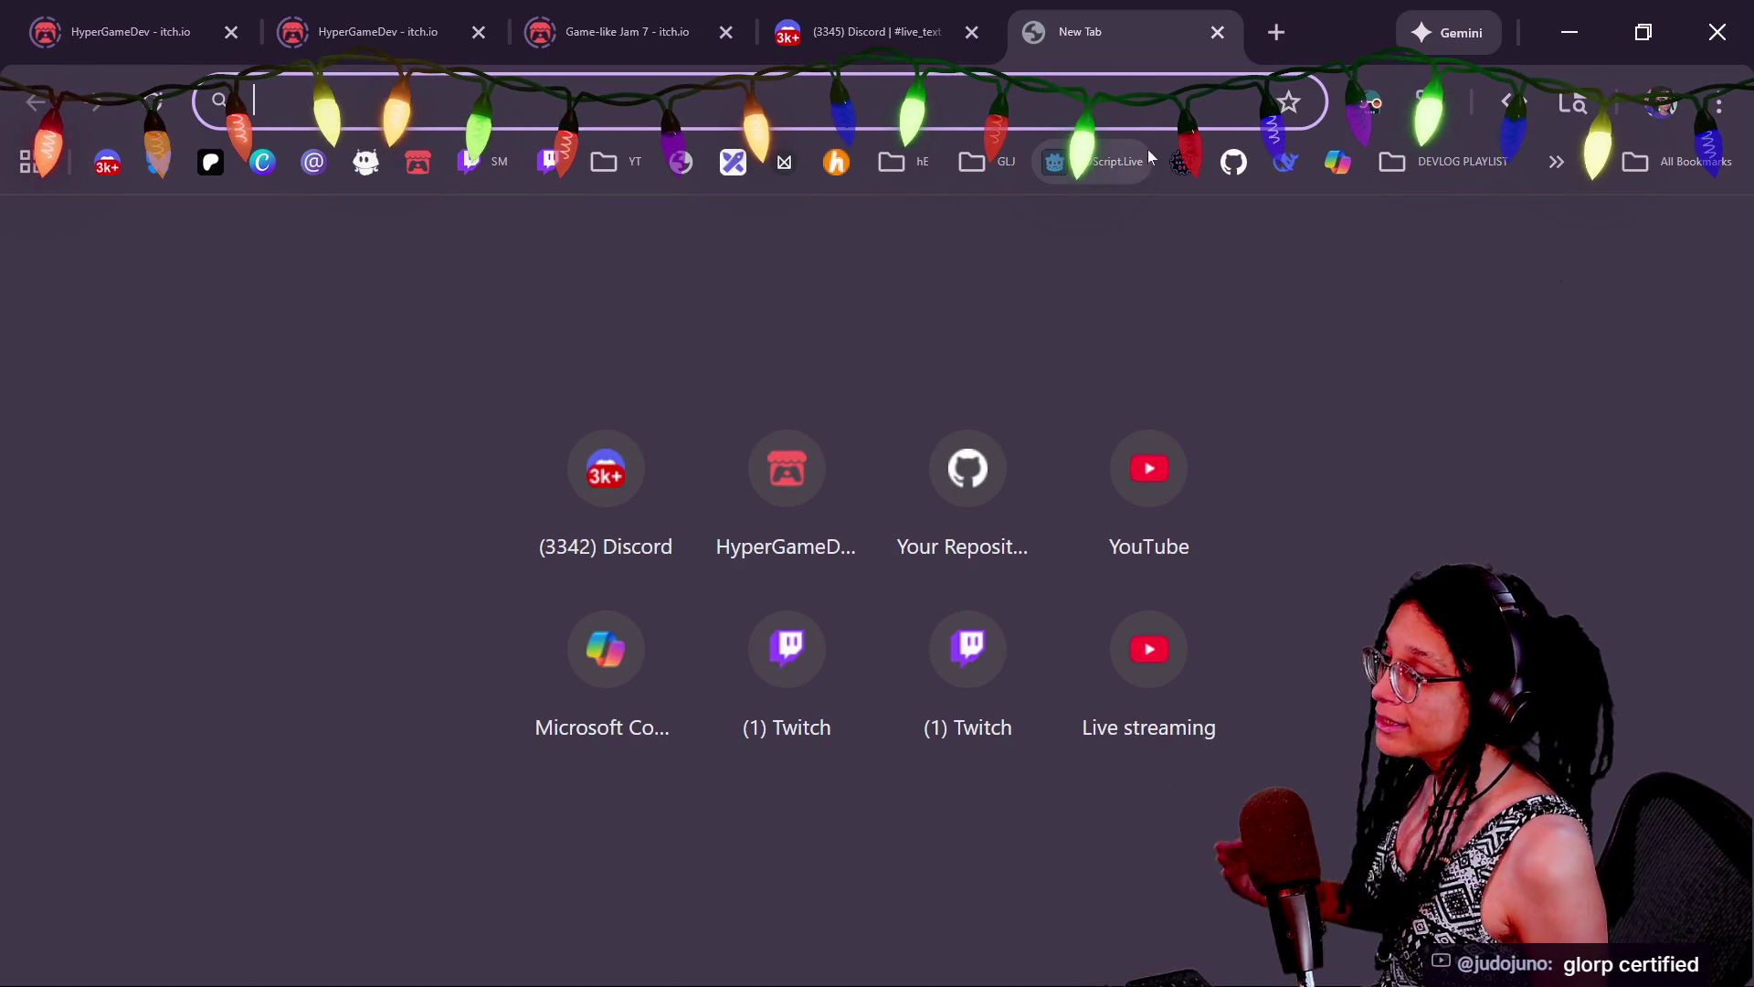
left_click(1003, 157)
left_click(1034, 313)
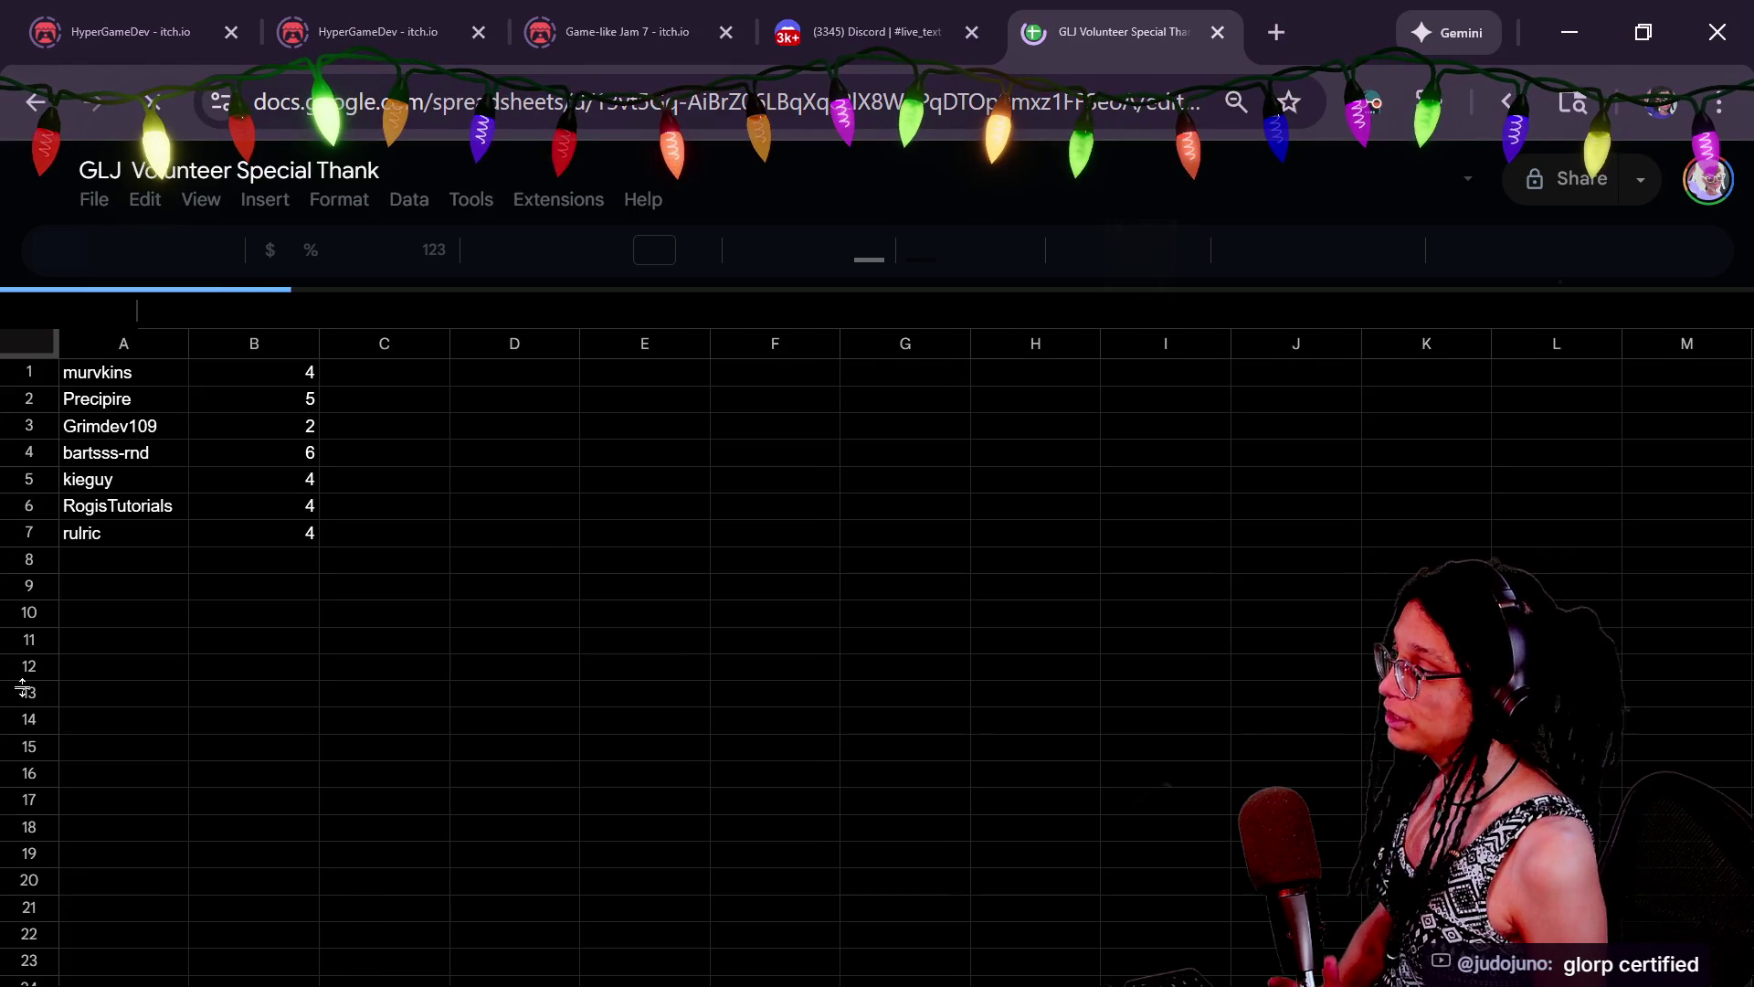
Enter the chat member's name in A8 with a count of 1 in B8
left_click(89, 544)
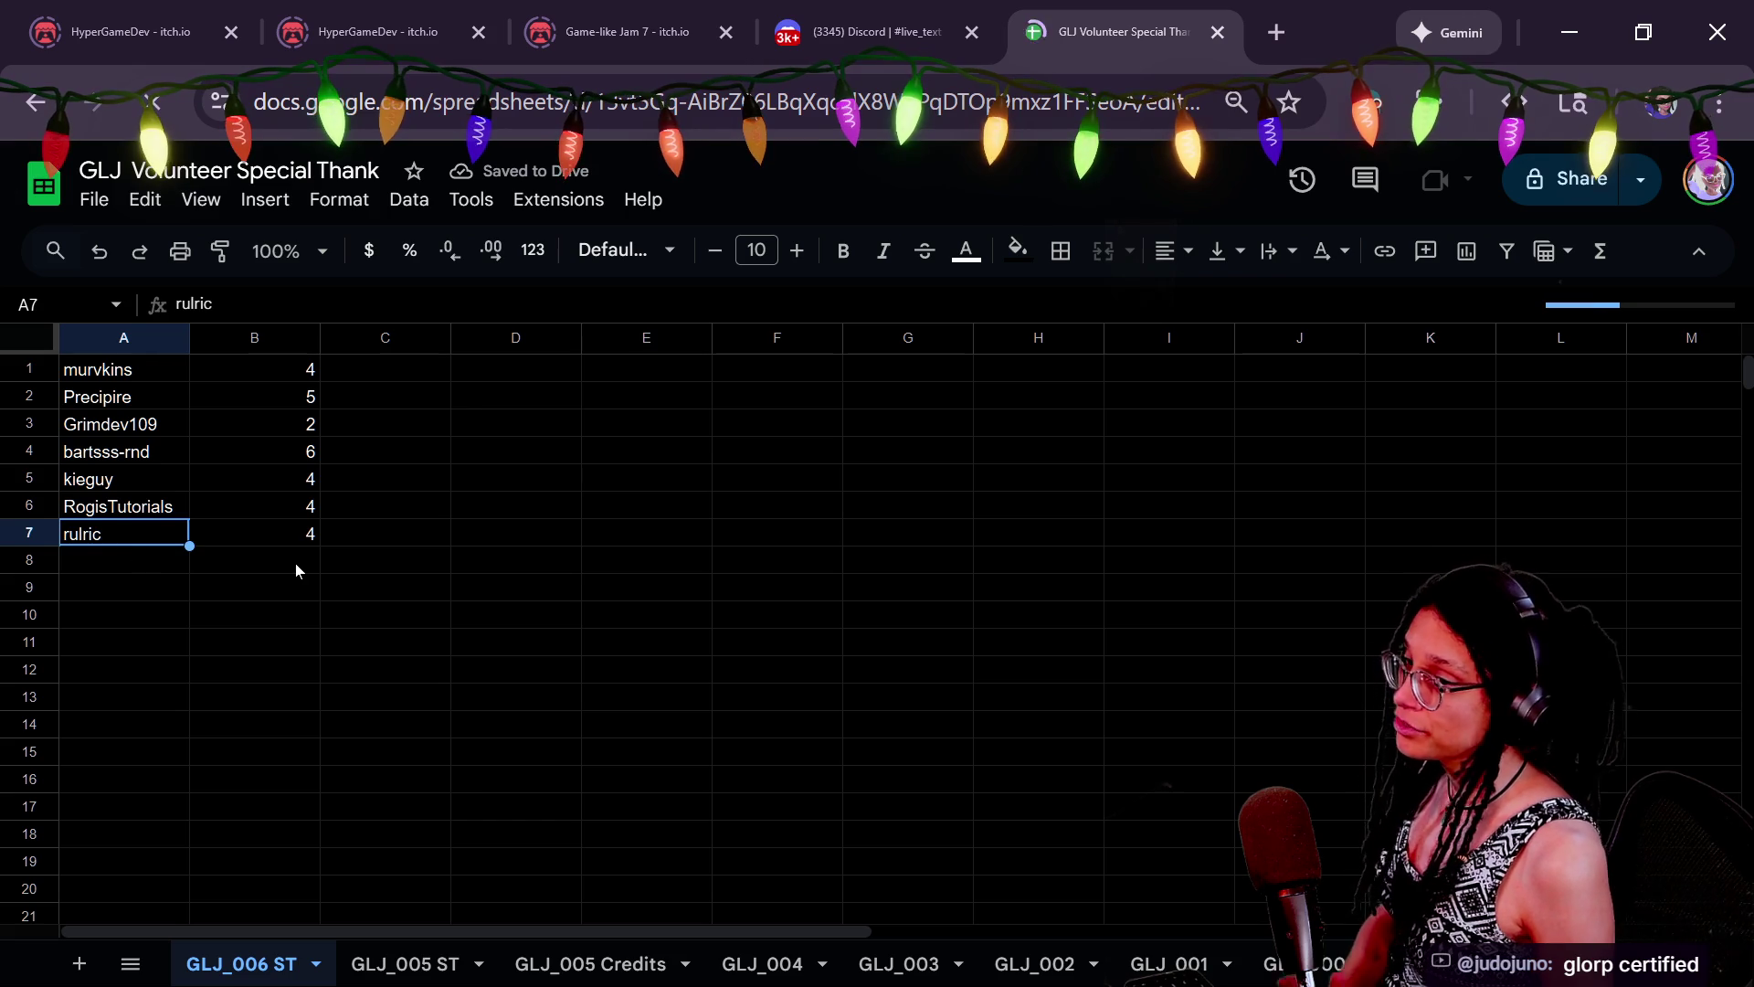
key("Down")
type("judso")
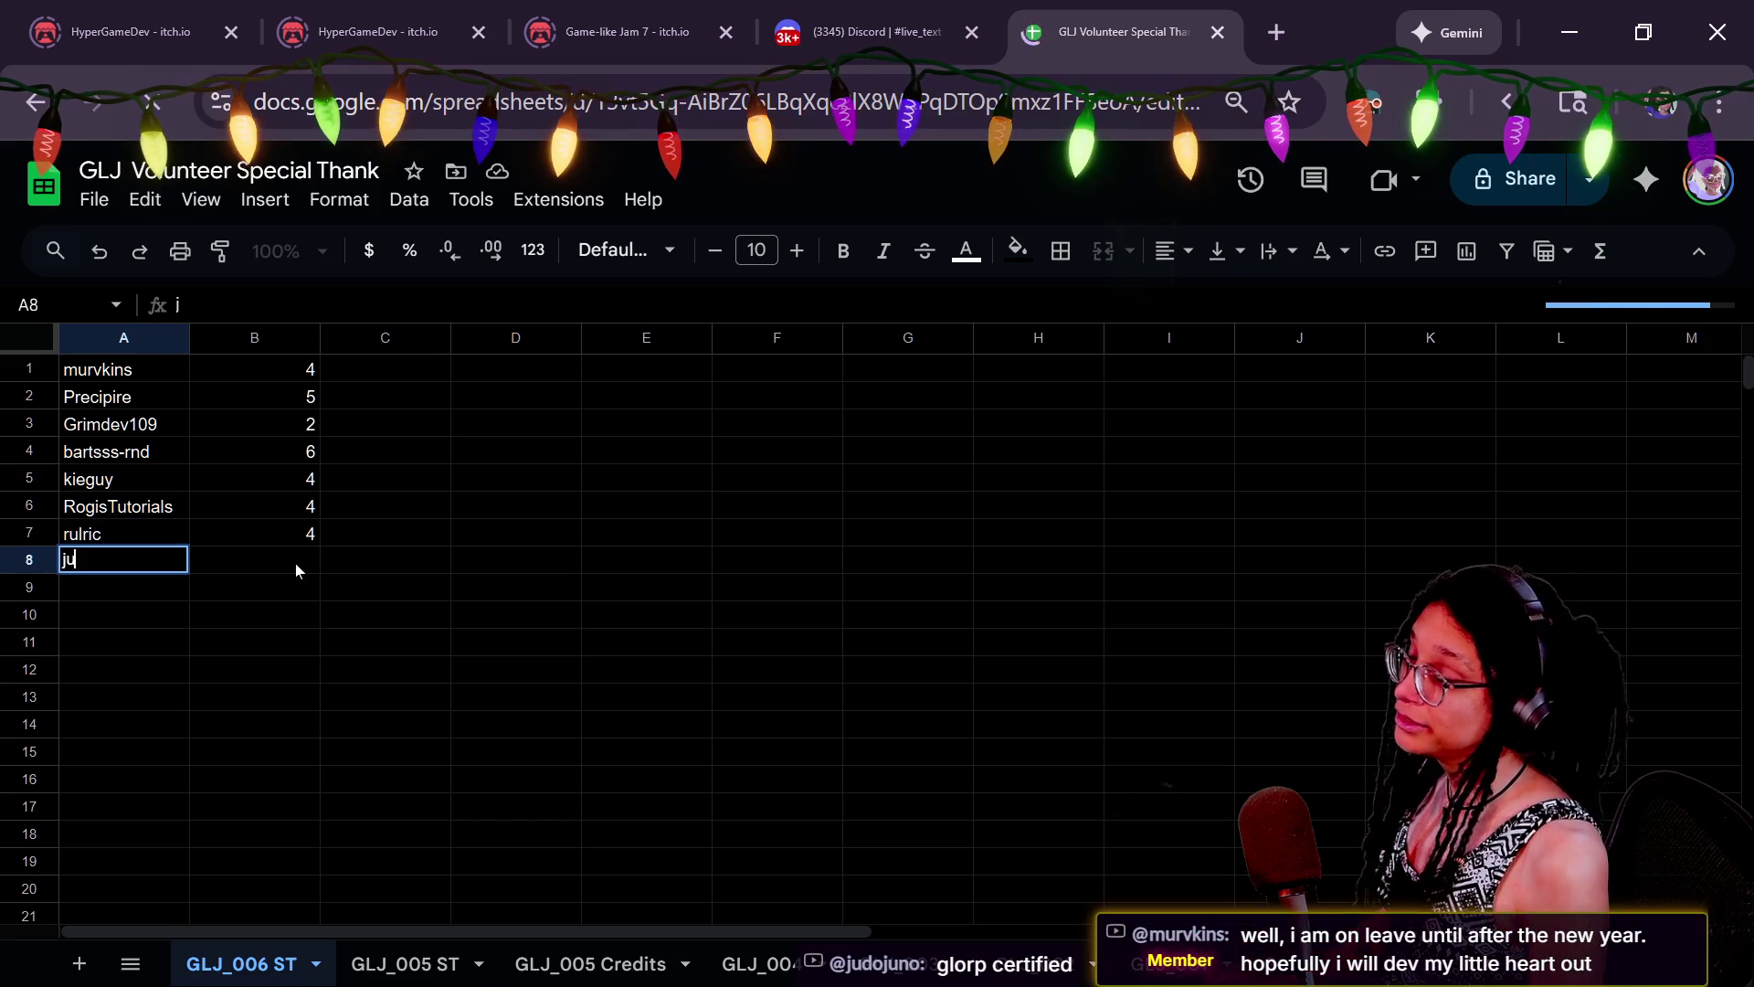
key("BackSpace")
key("BackSpace")
type("ojuno")
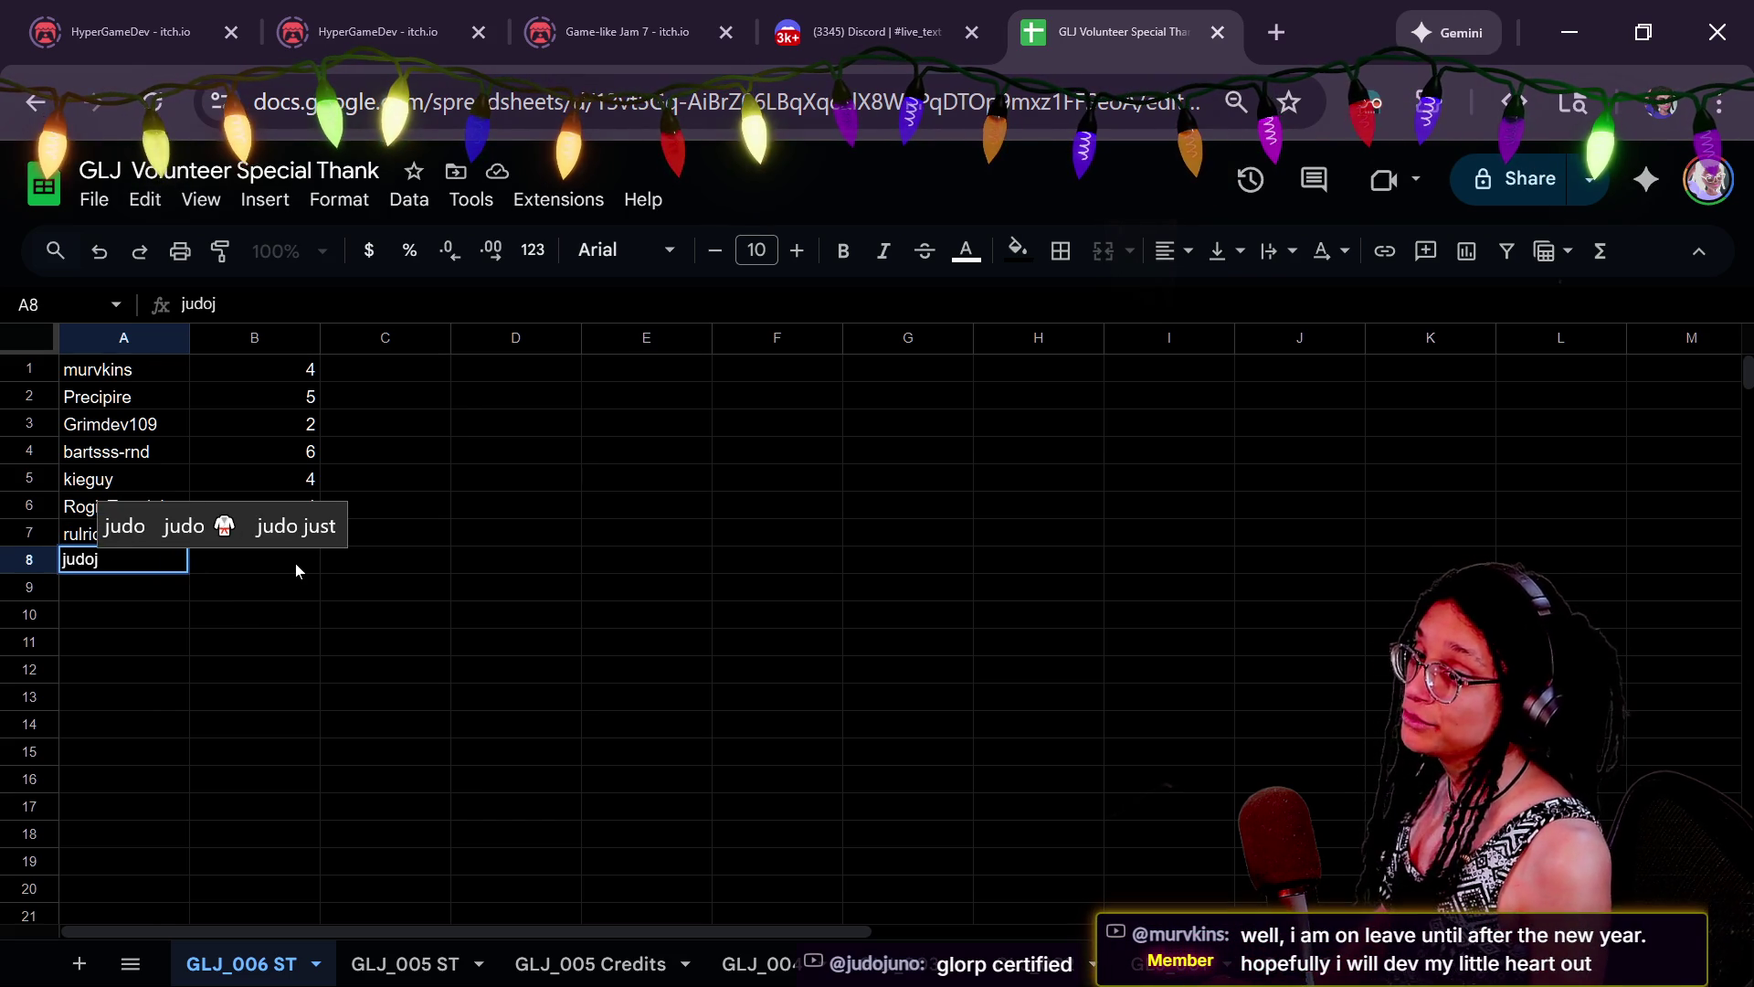
key("Tab")
type("1")
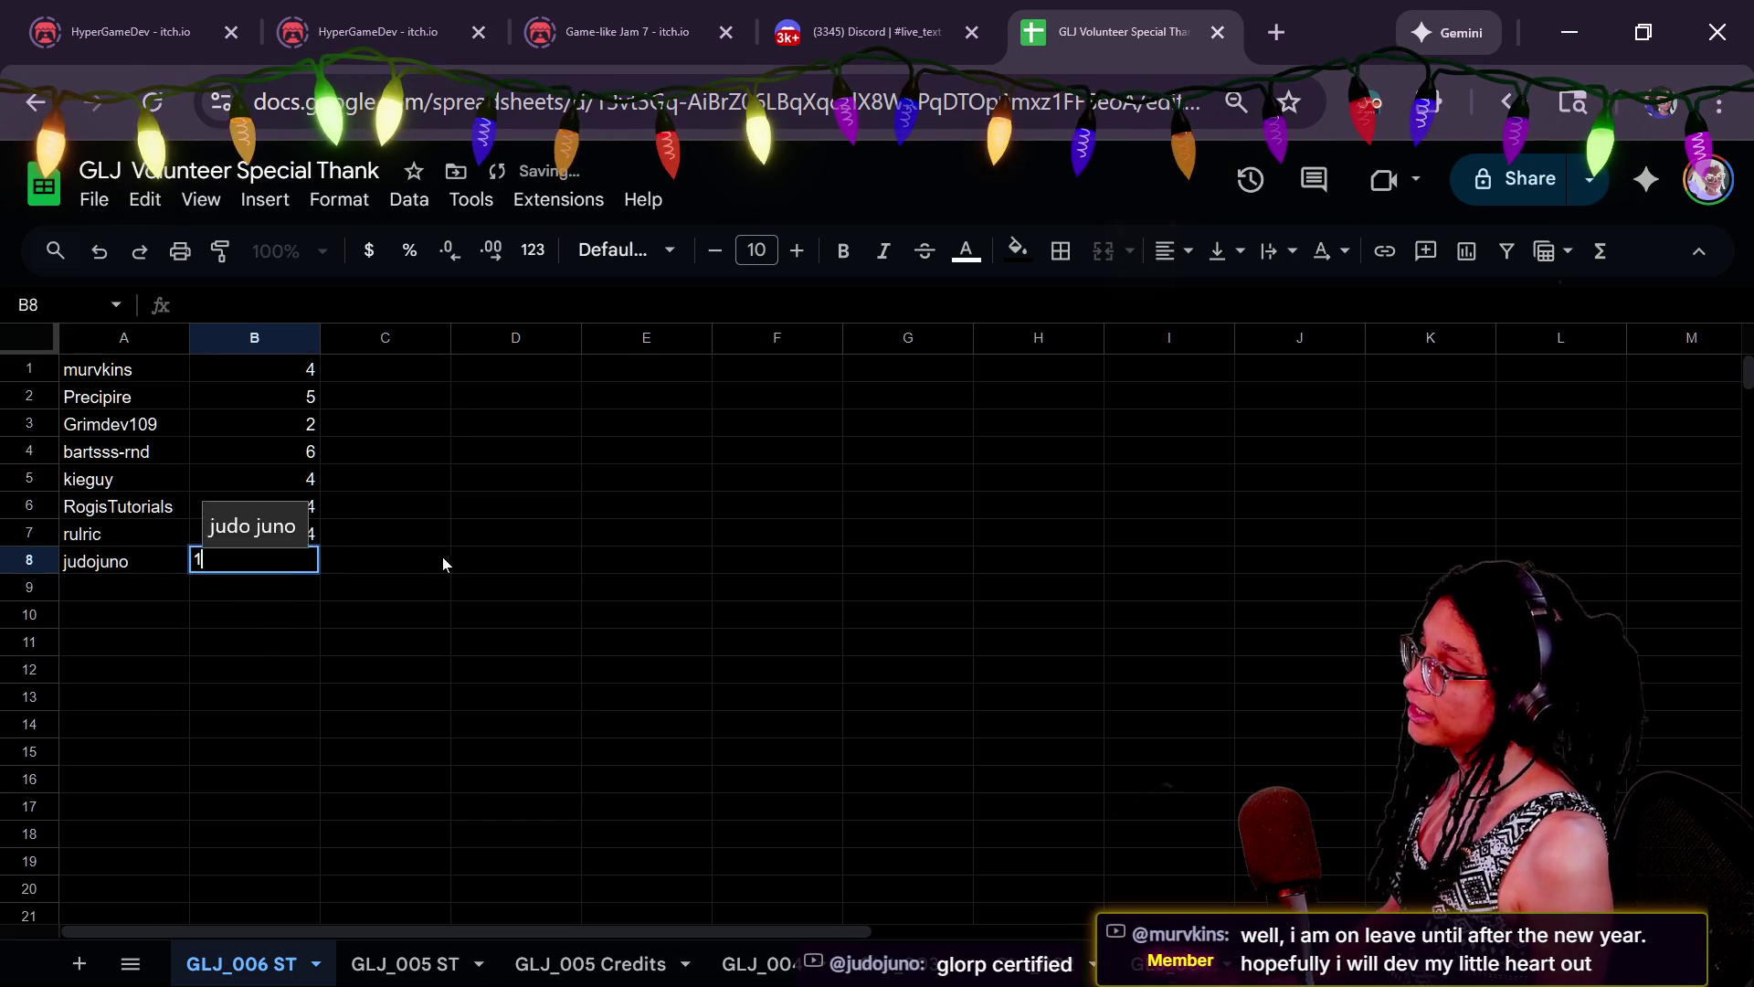
key("Tab")
key("alt+Tab")
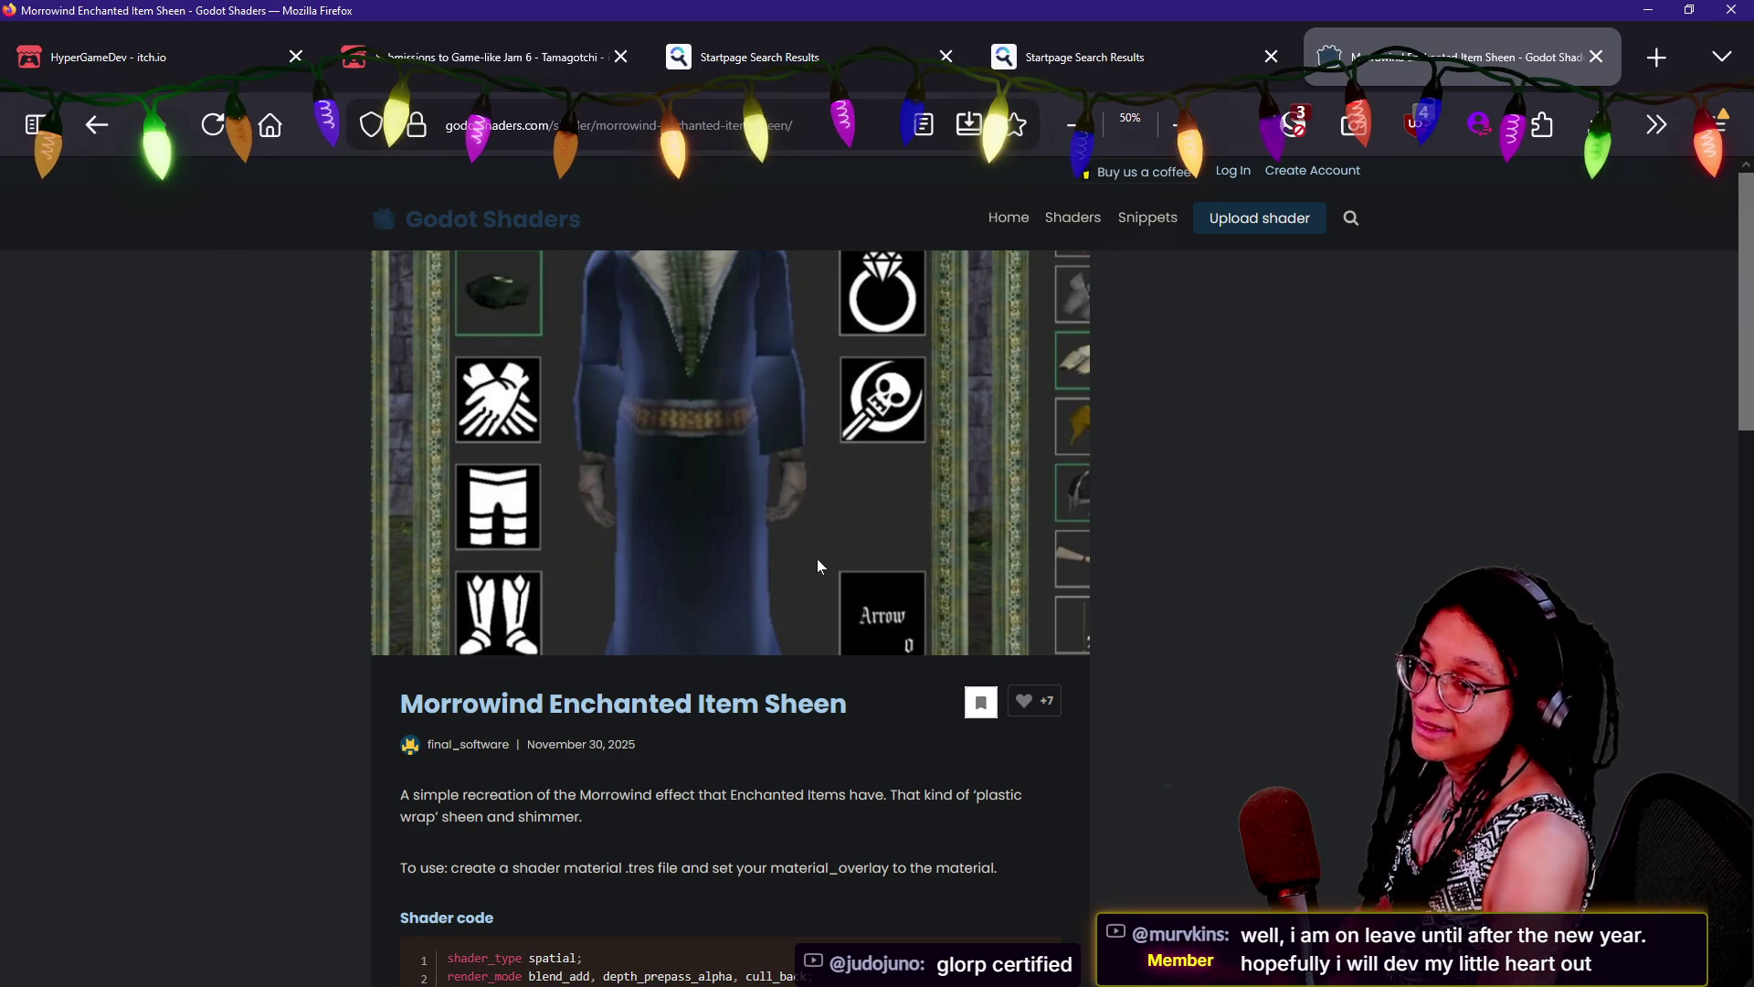
Return to the Godot Engine editor showing the dictionary[ search results
key("alt+Tab")
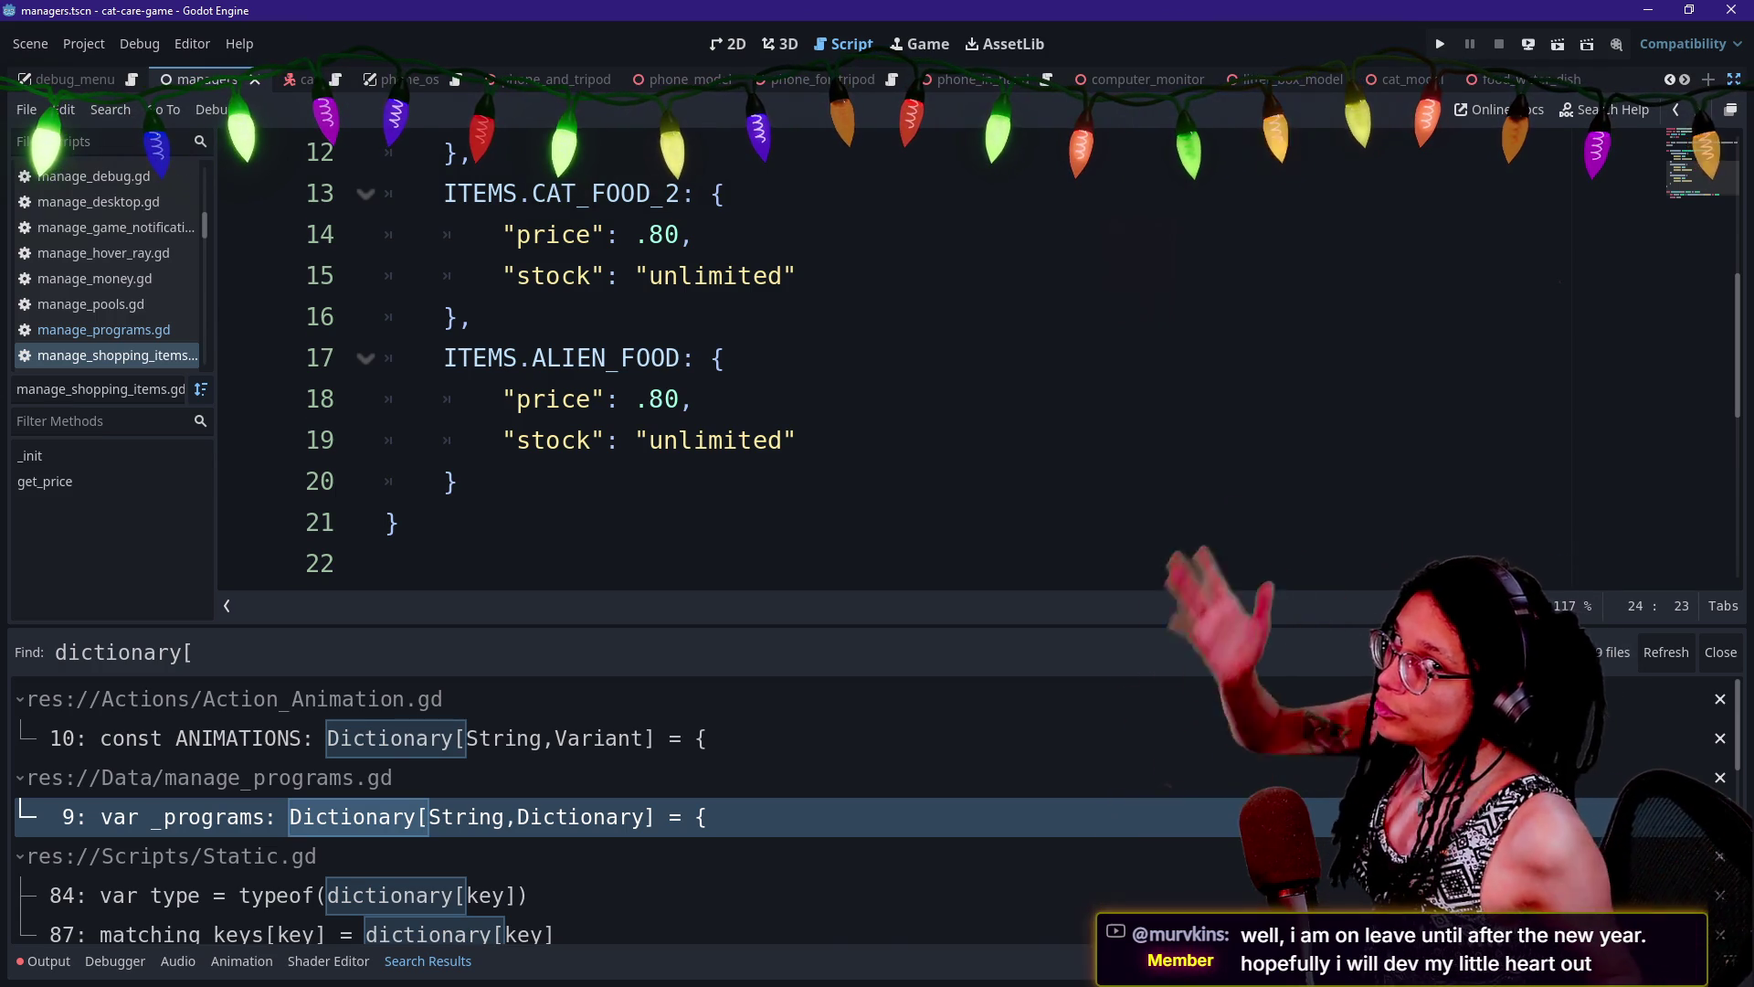
Rename ALIEN_FOOD to GLORP_FOOD in the ITEMS enum
left_click(695, 398)
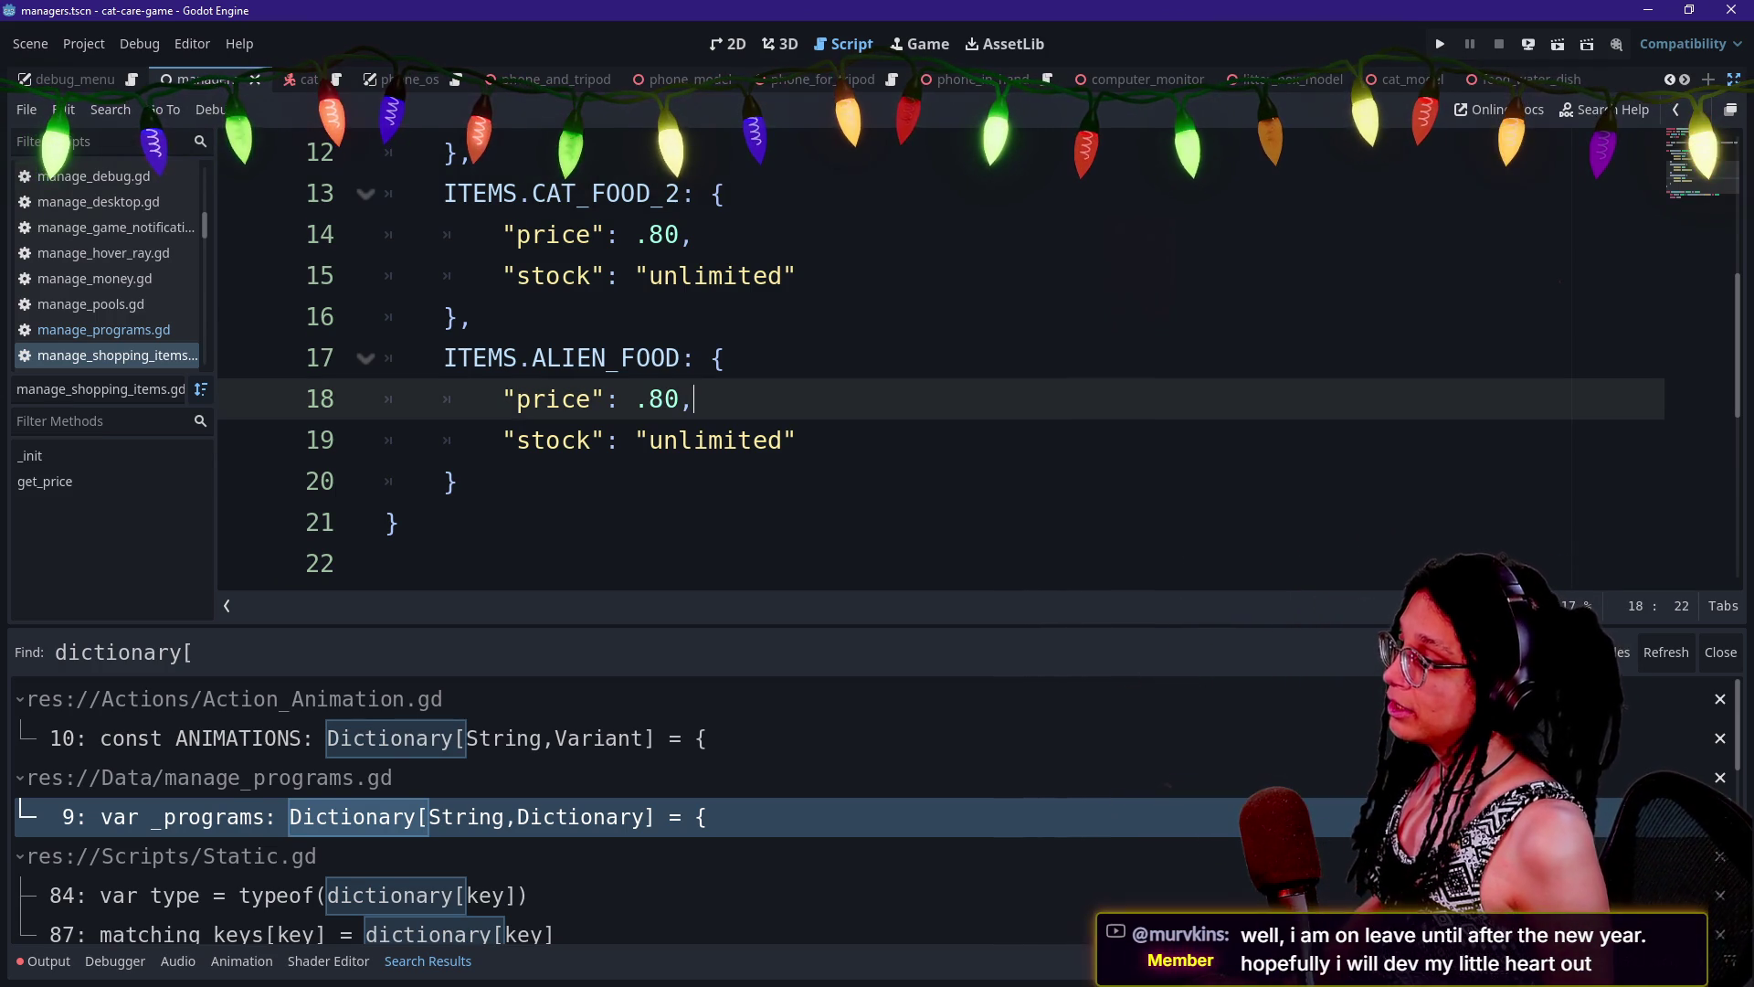
scroll(914, 366, "up", 3)
key("alt+o")
key("alt+o")
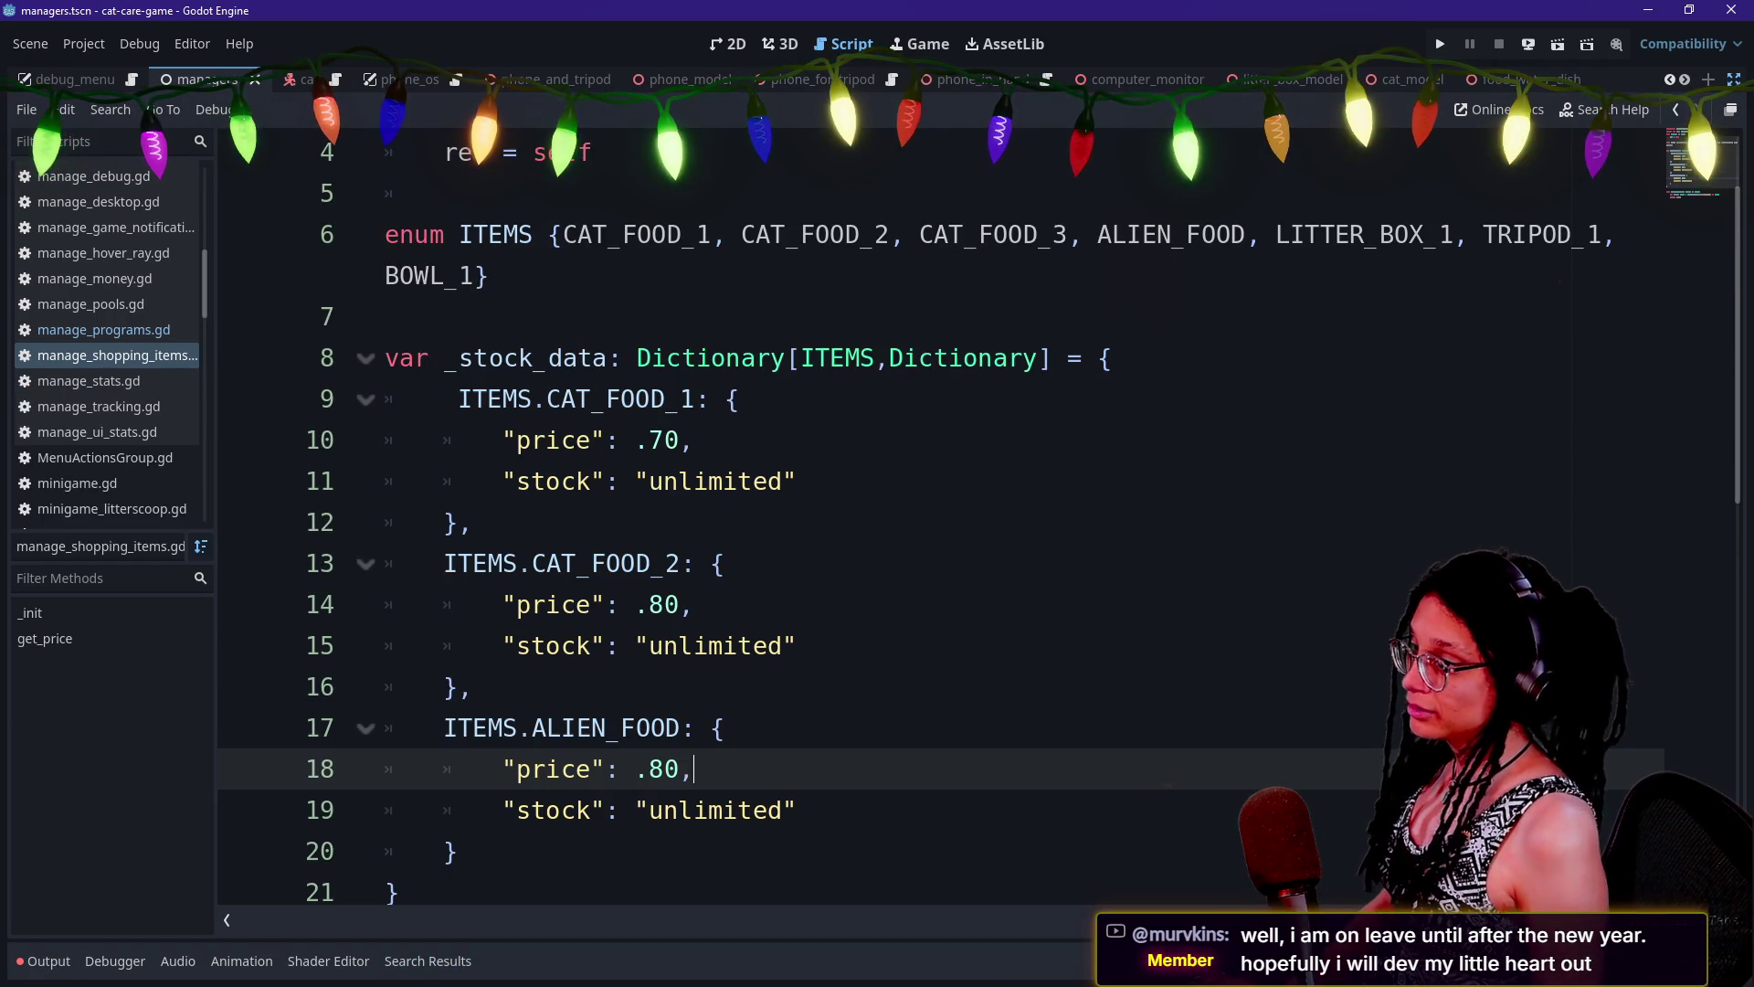
left_click_drag(1097, 234, 1158, 234)
type("GLORP")
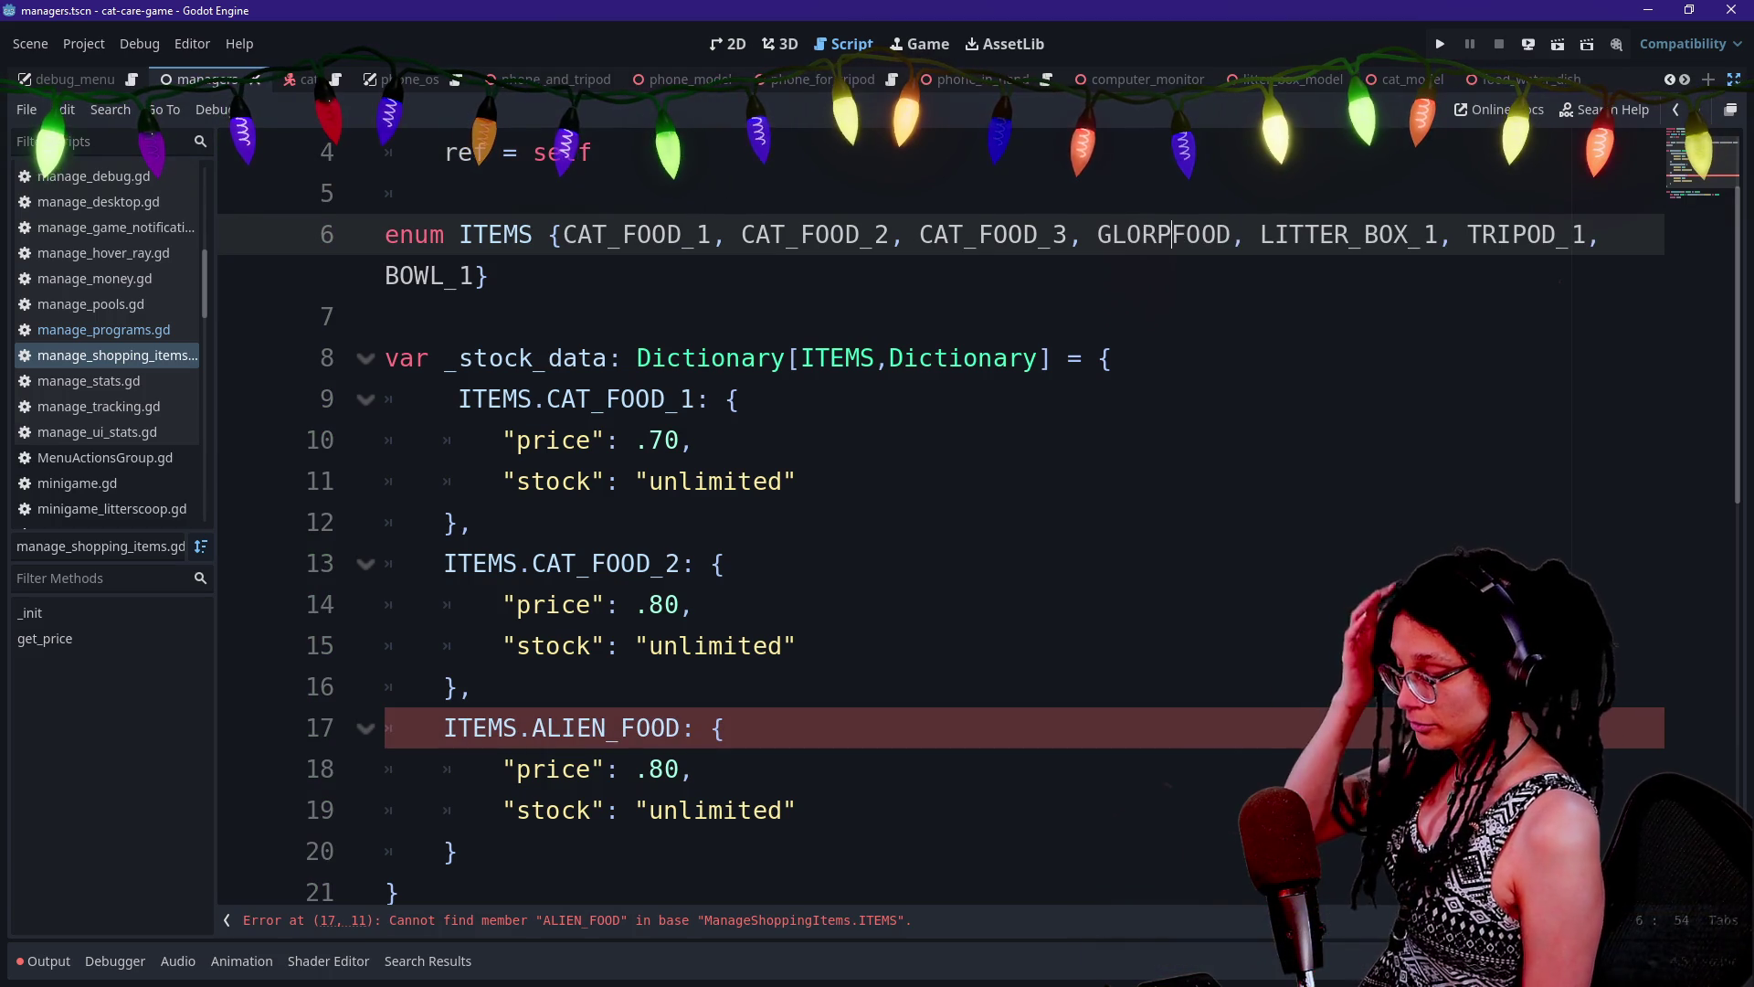
type("_")
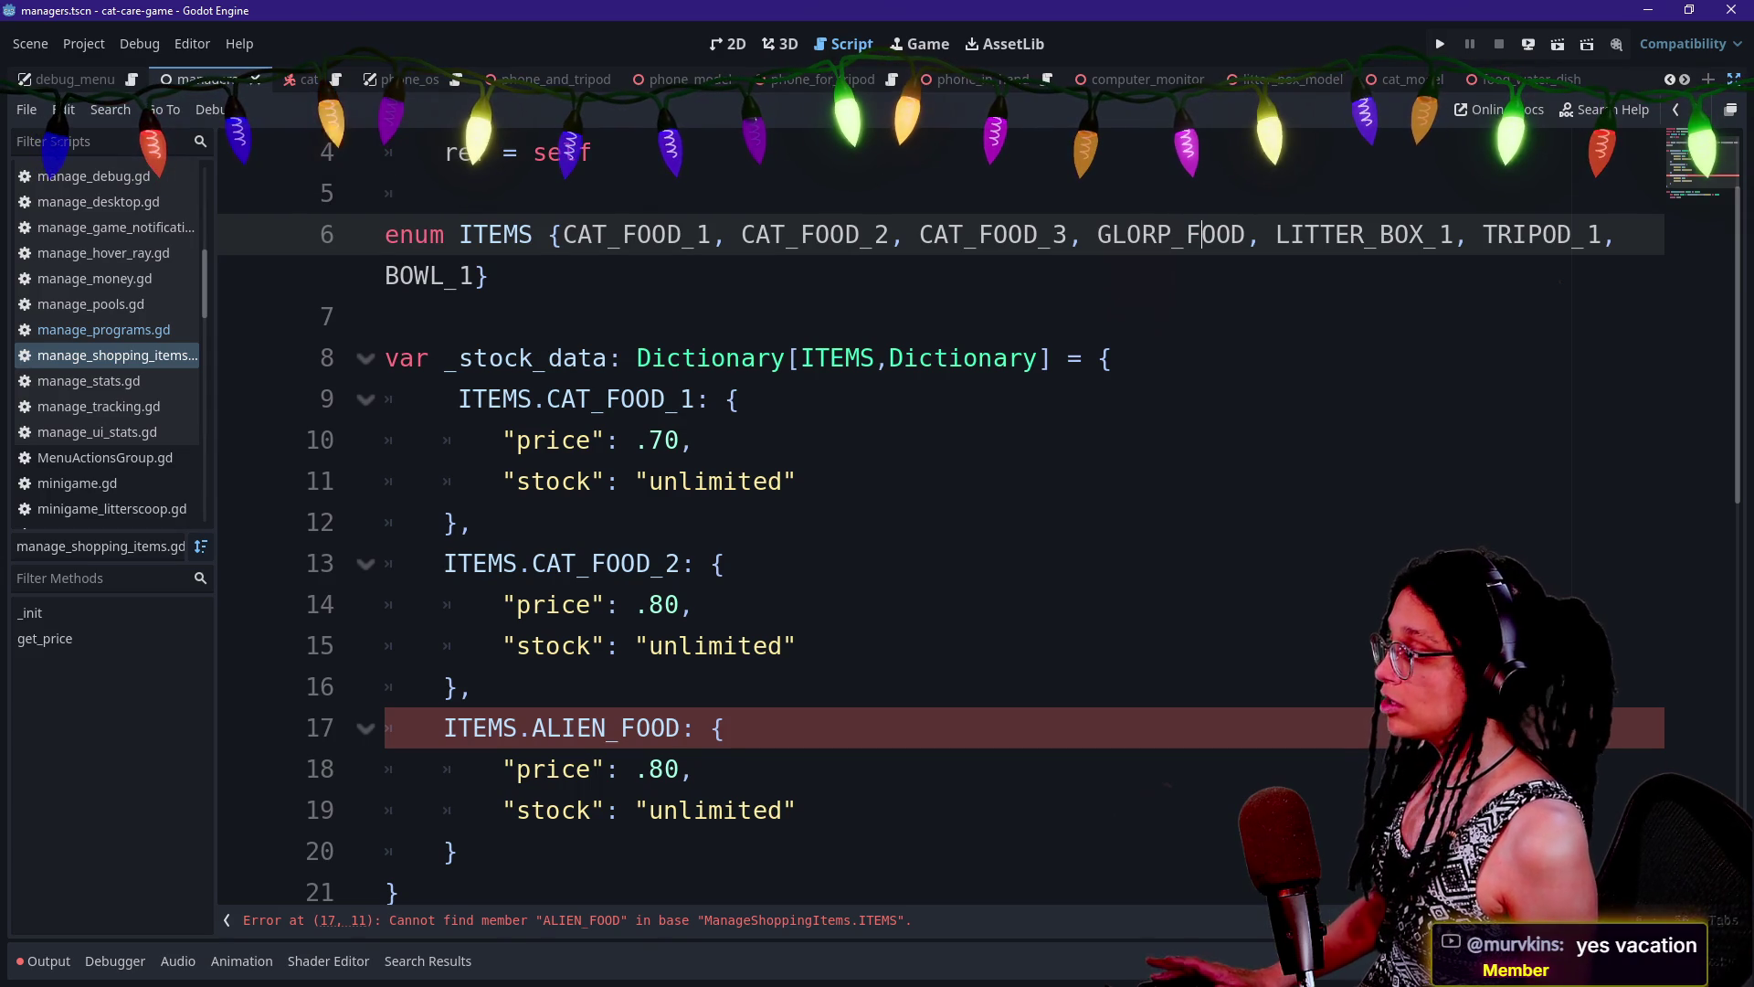
Rename the _stock_data ALIEN_FOOD key on line 17 to GLORP_FOOD and save
double_click(603, 728)
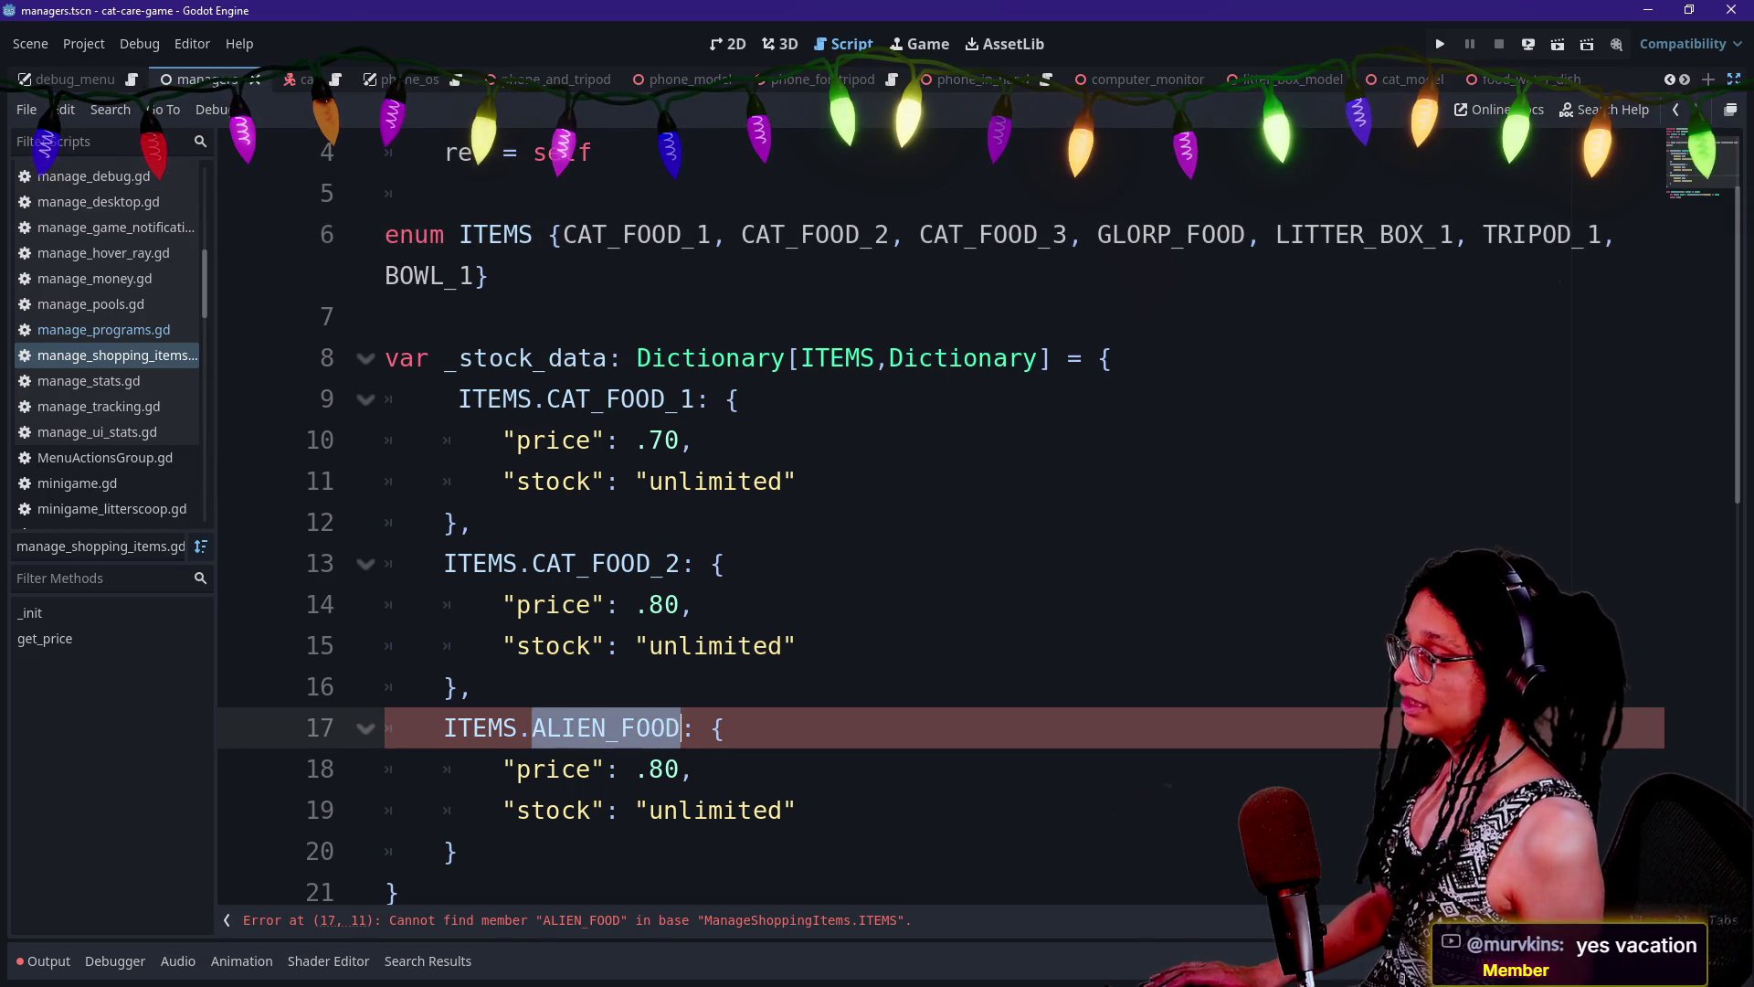
type("GLORP")
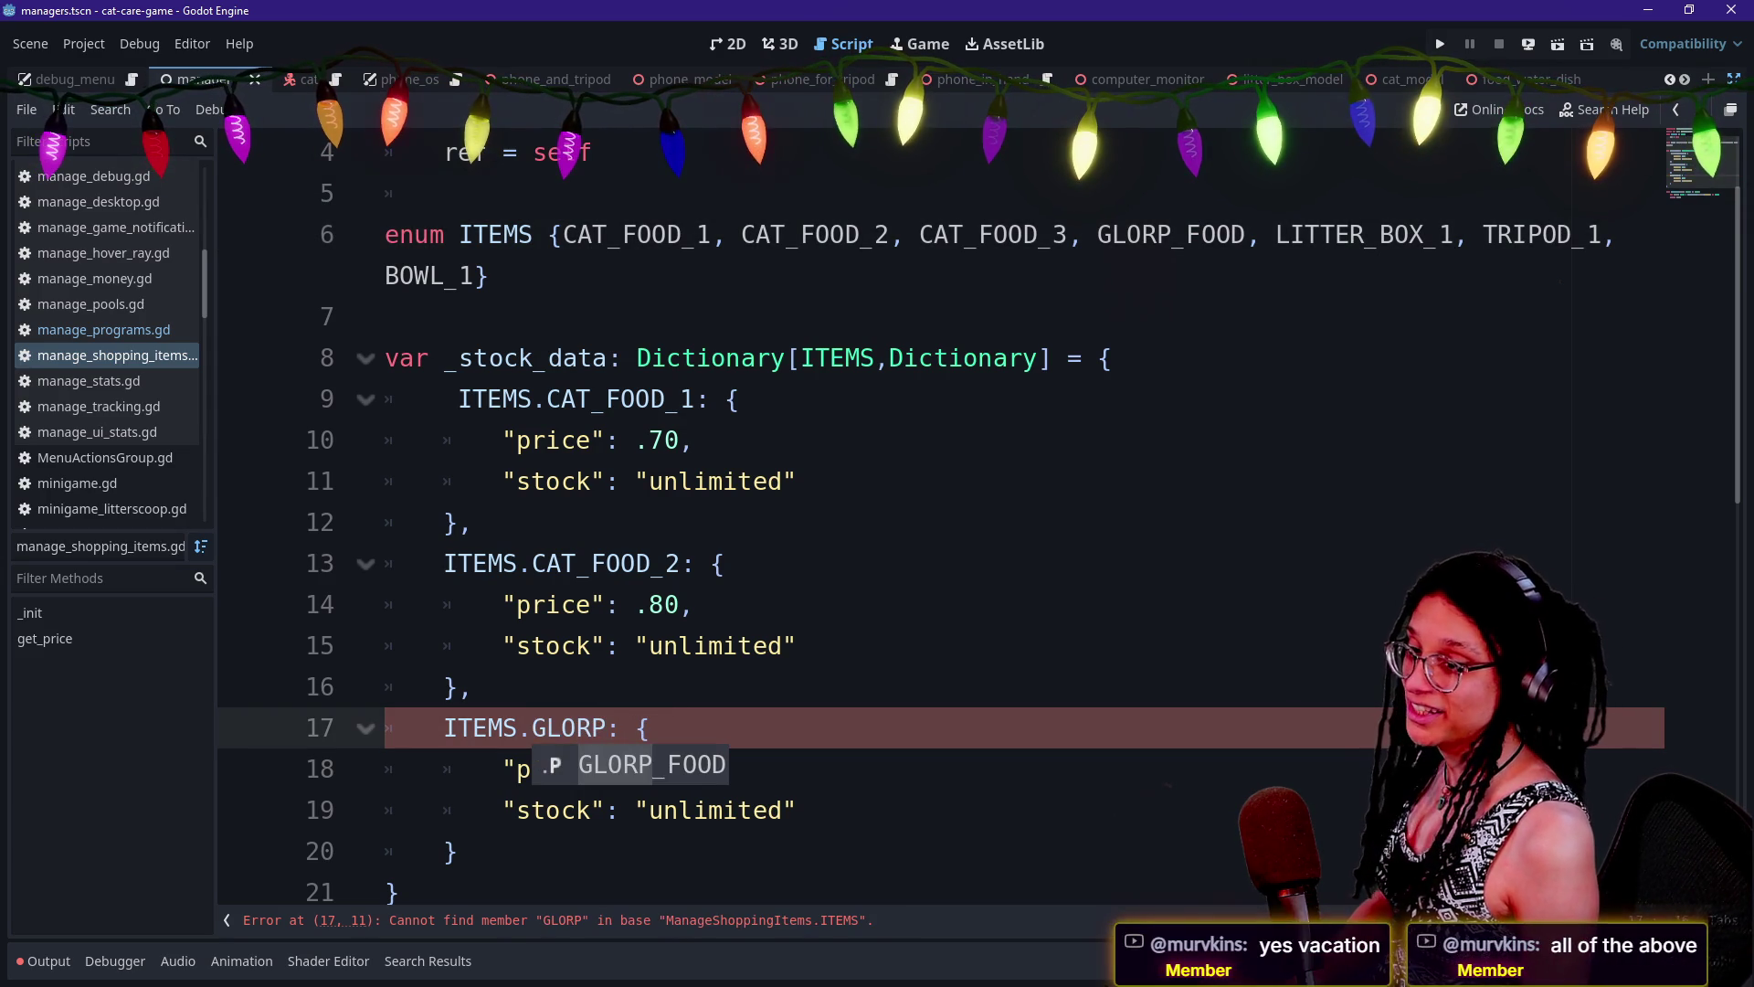
type("_FOOD")
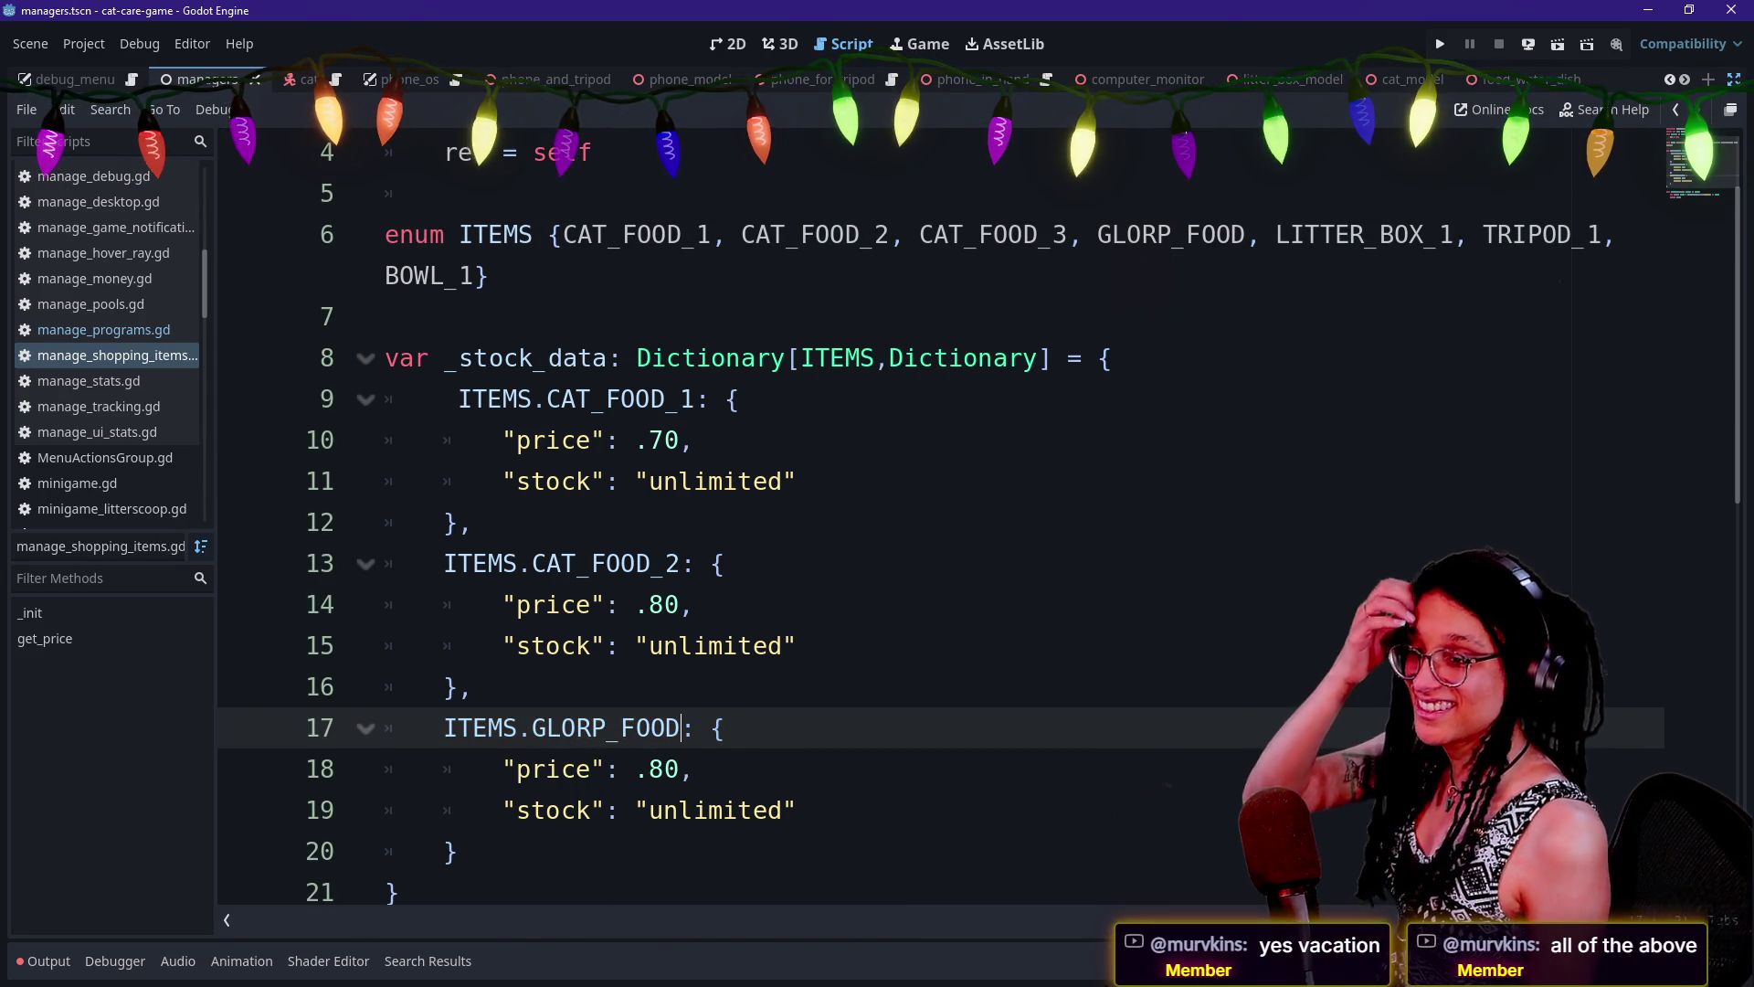
left_click(635, 645)
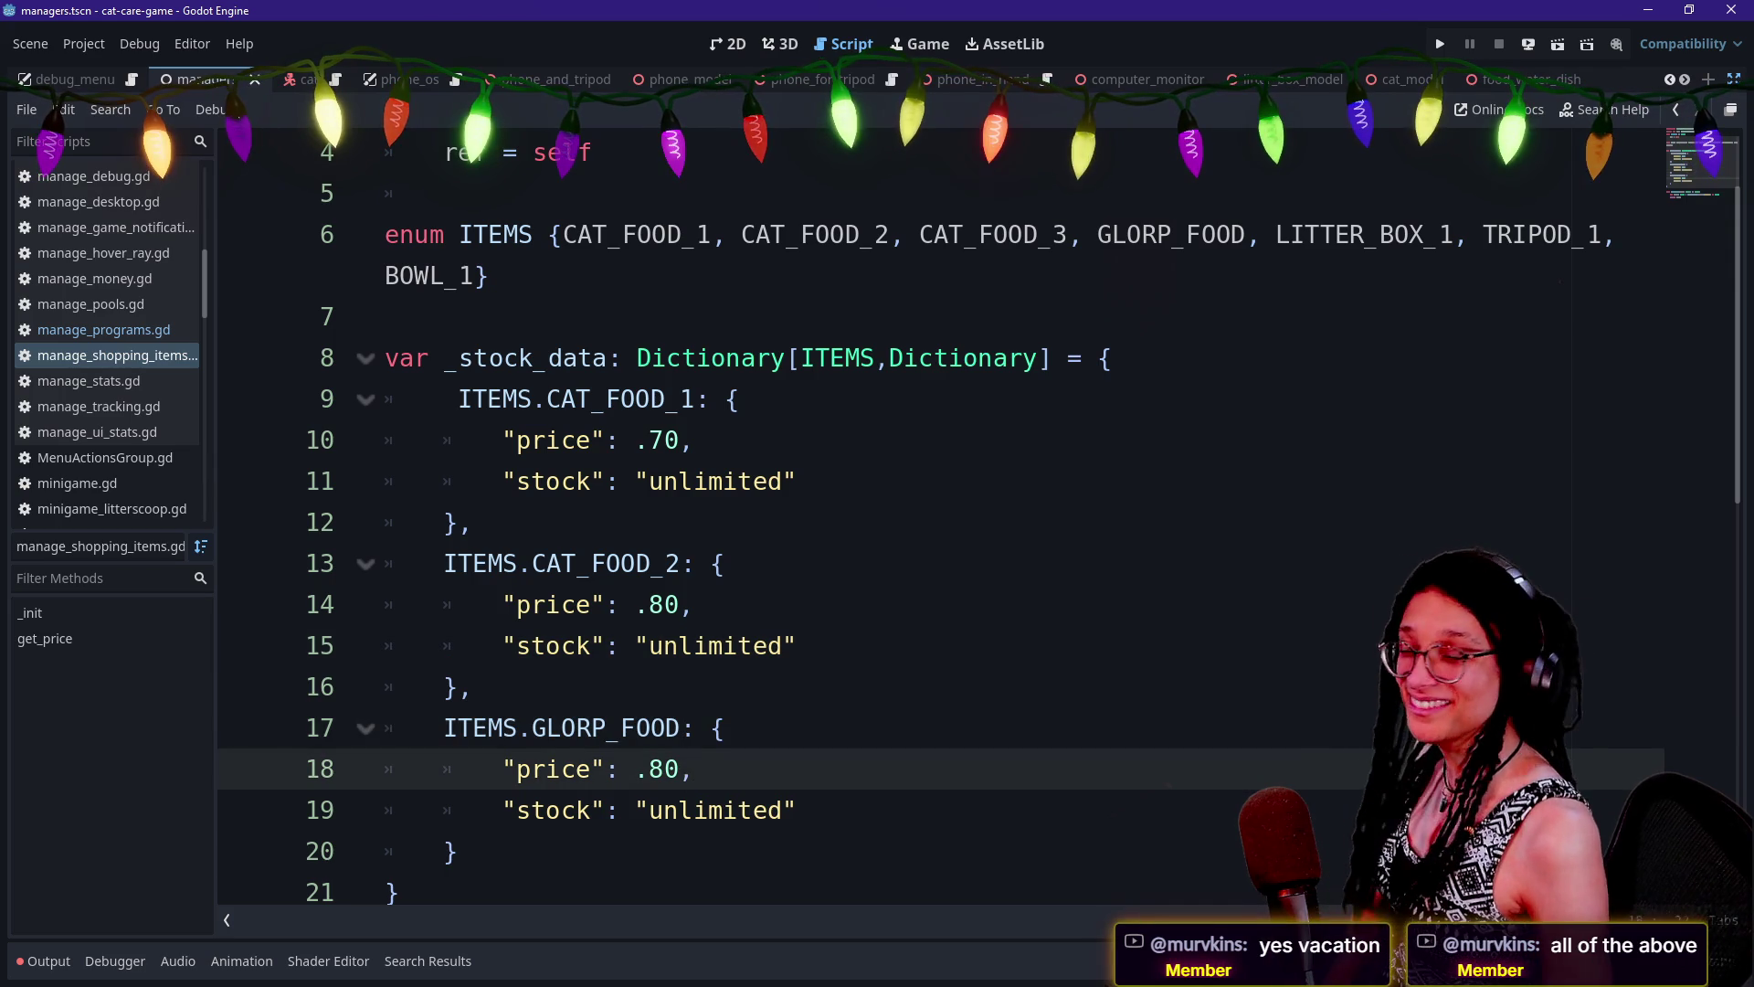
key("Down")
key("Up")
key("Up")
key("Down")
key("Down")
key("Down")
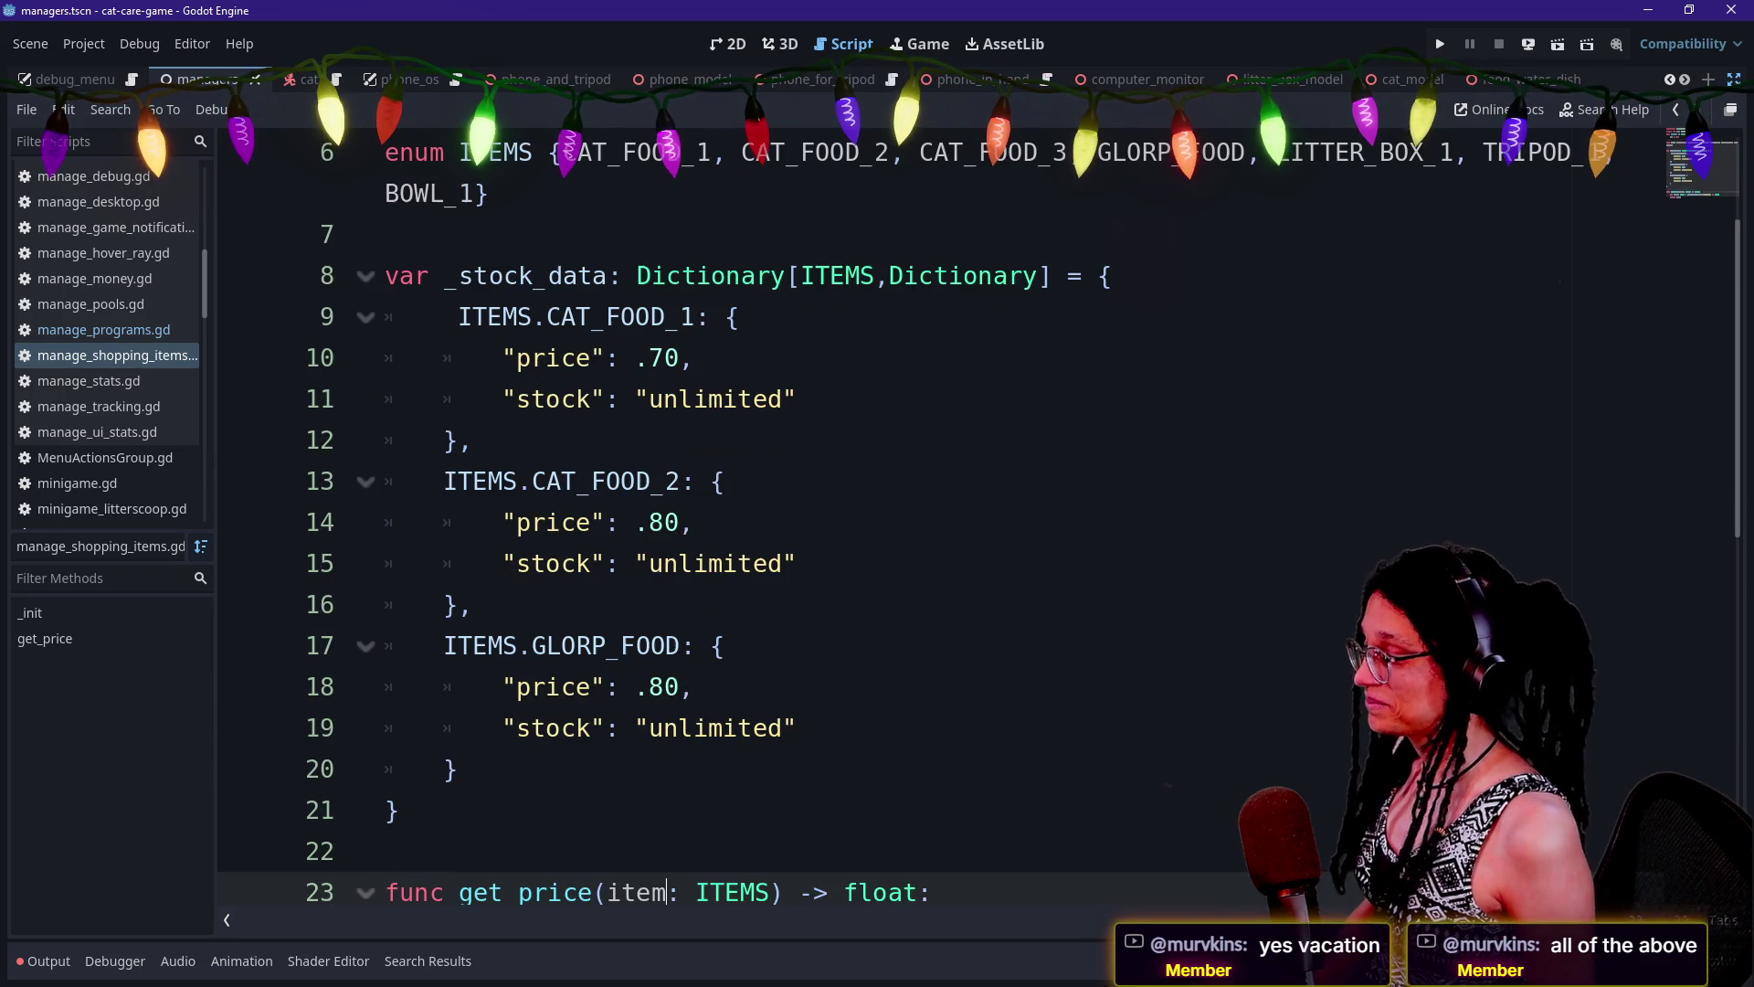
key("ctrl+s")
Edit the GLORP_FOOD price value on line 18 and save the script
left_click(679, 686)
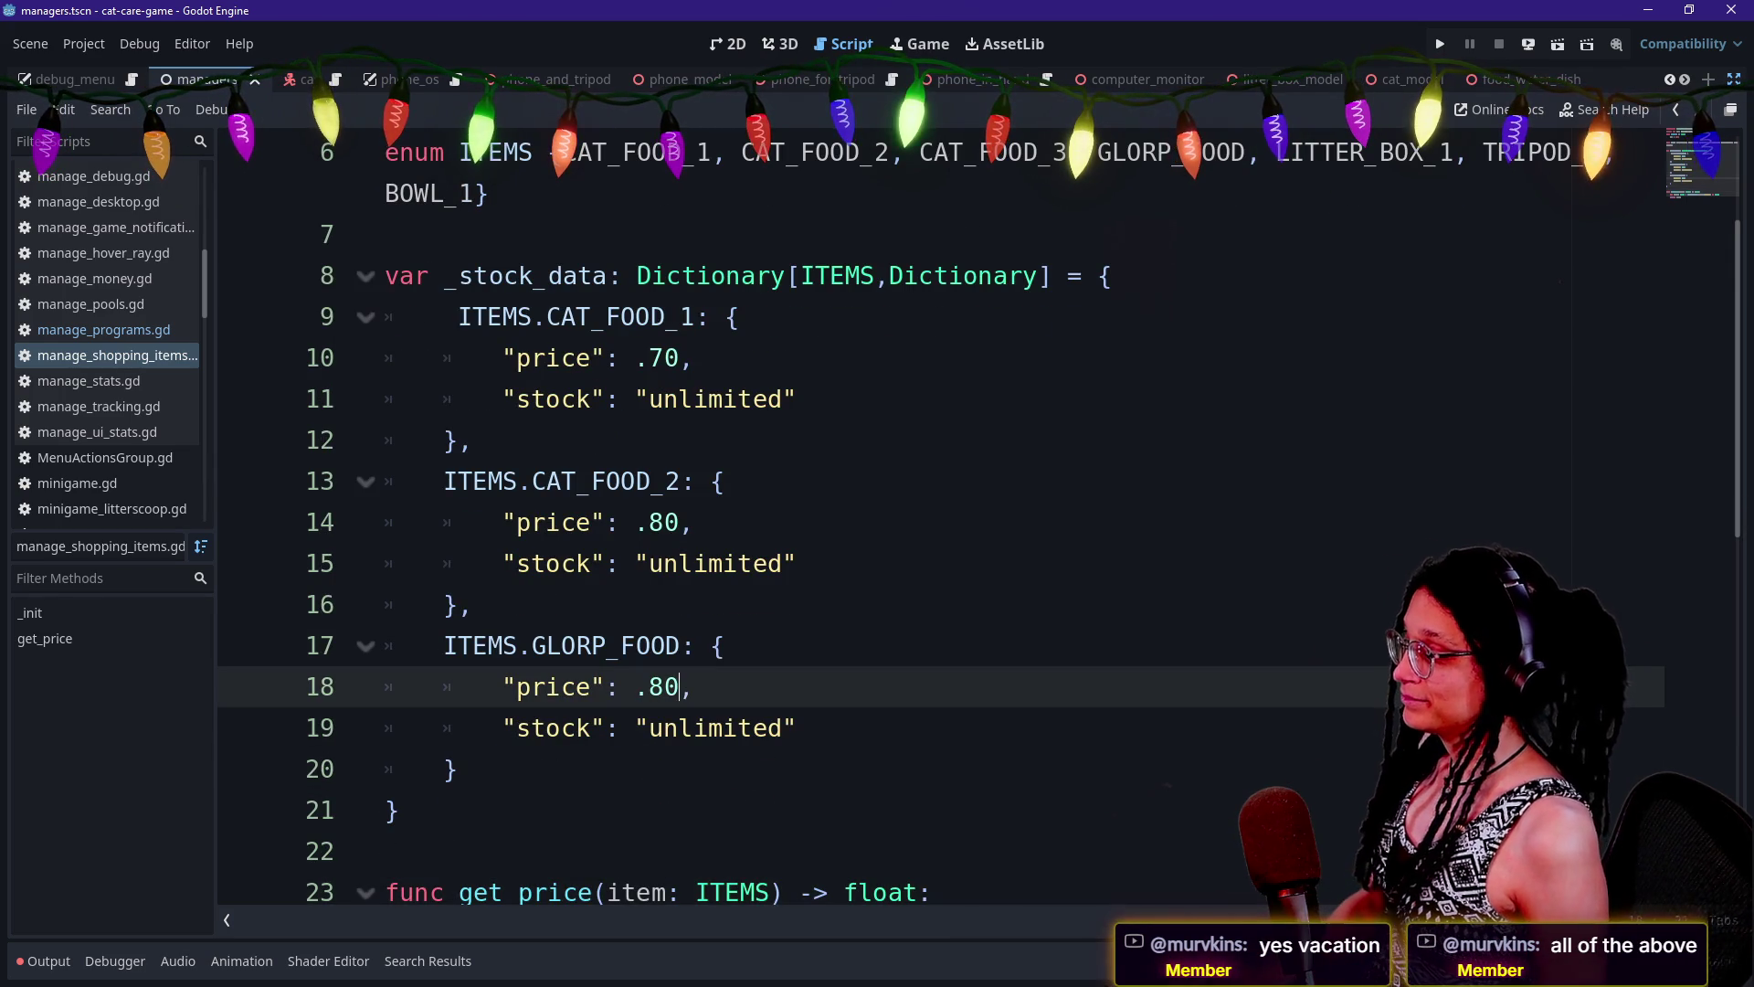
key("BackSpace")
key("BackSpace")
key("BackSpace")
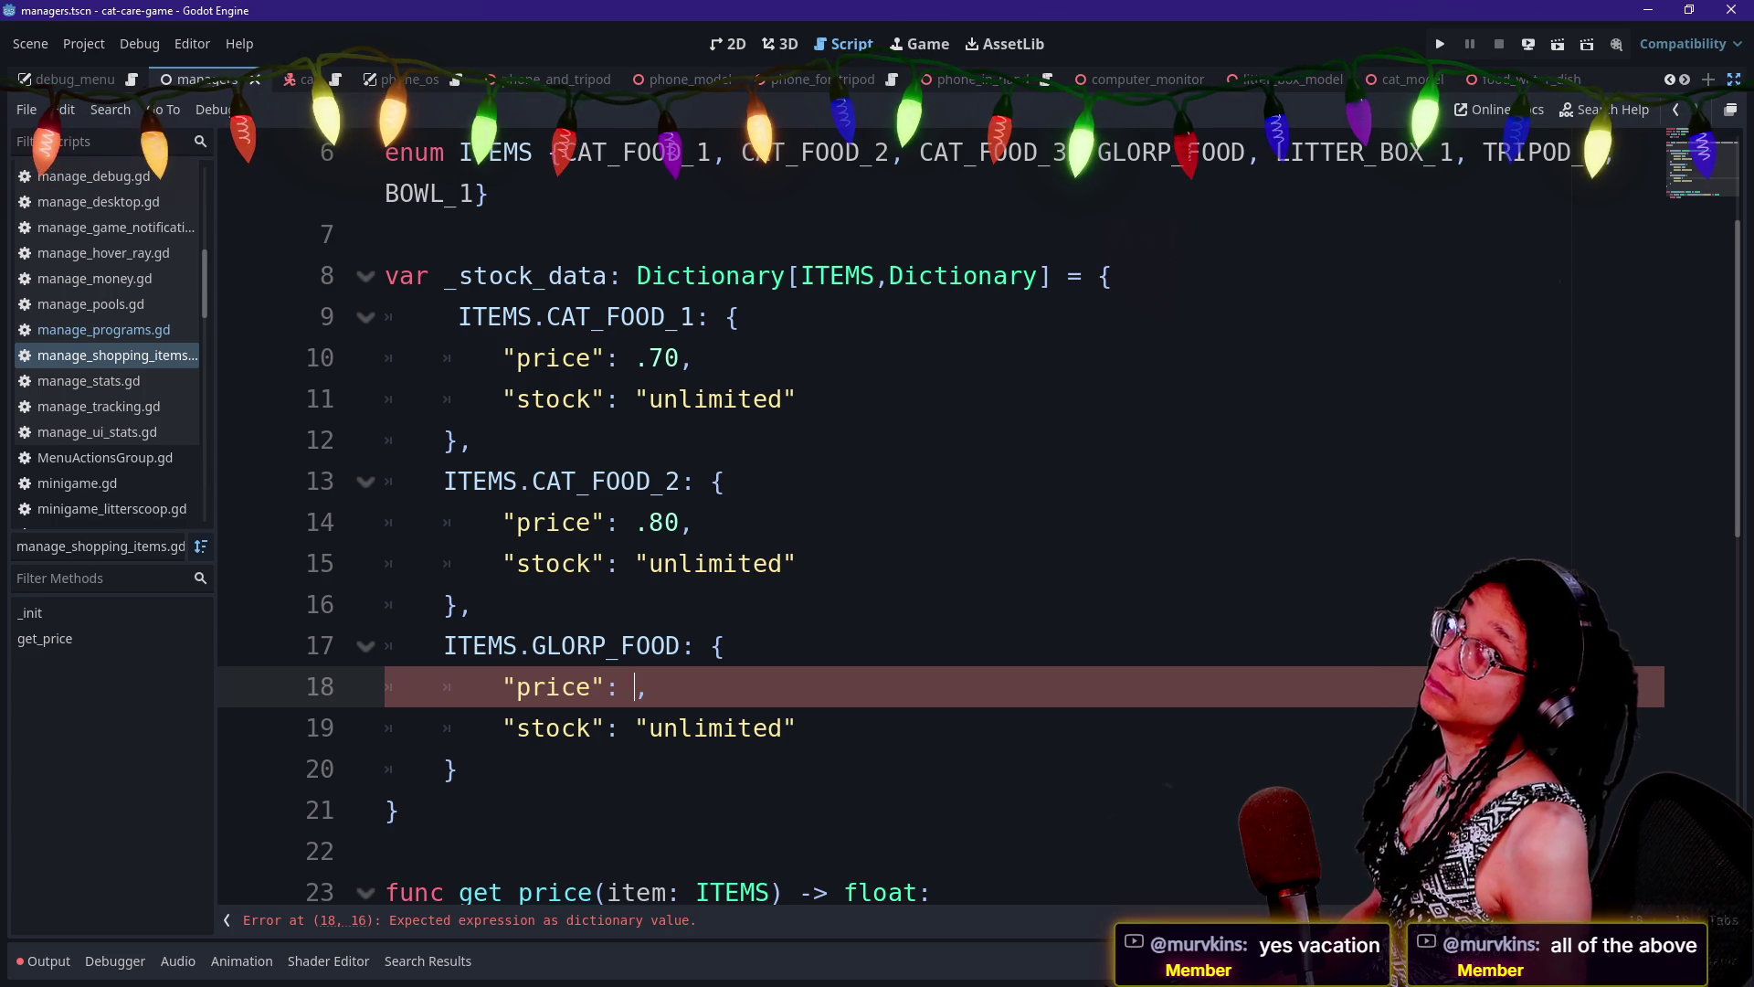
type("10.")
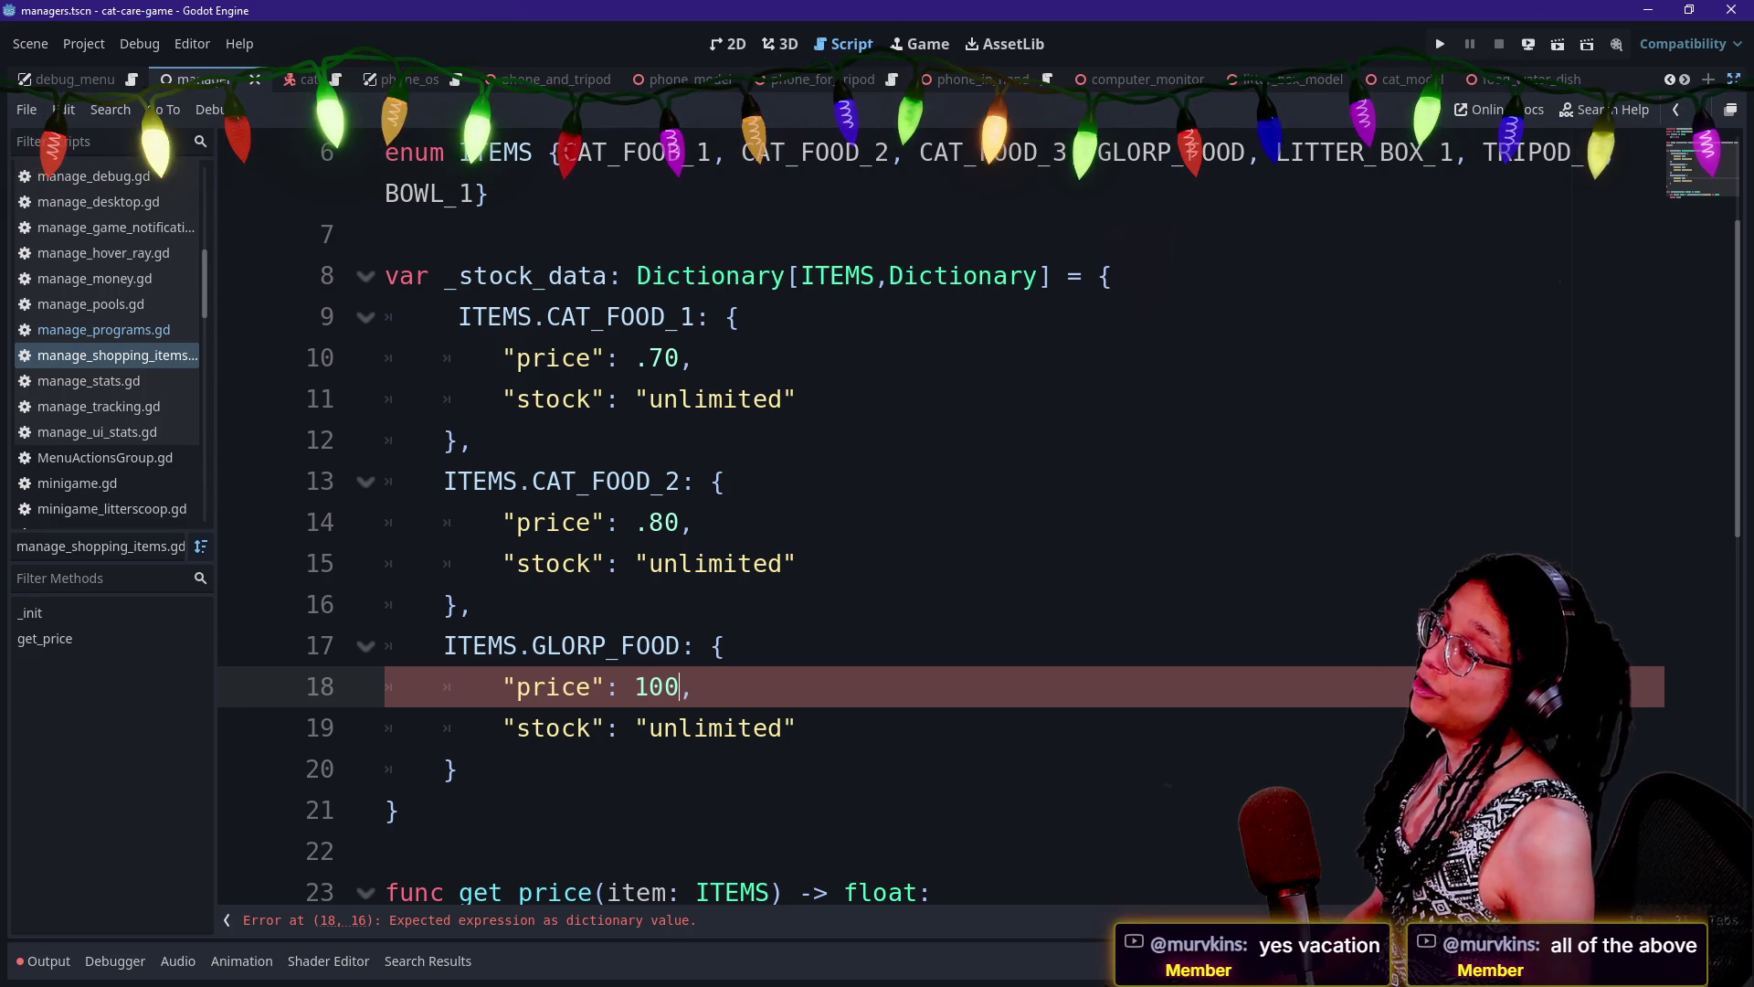
left_click(474, 604)
key("ctrl+s")
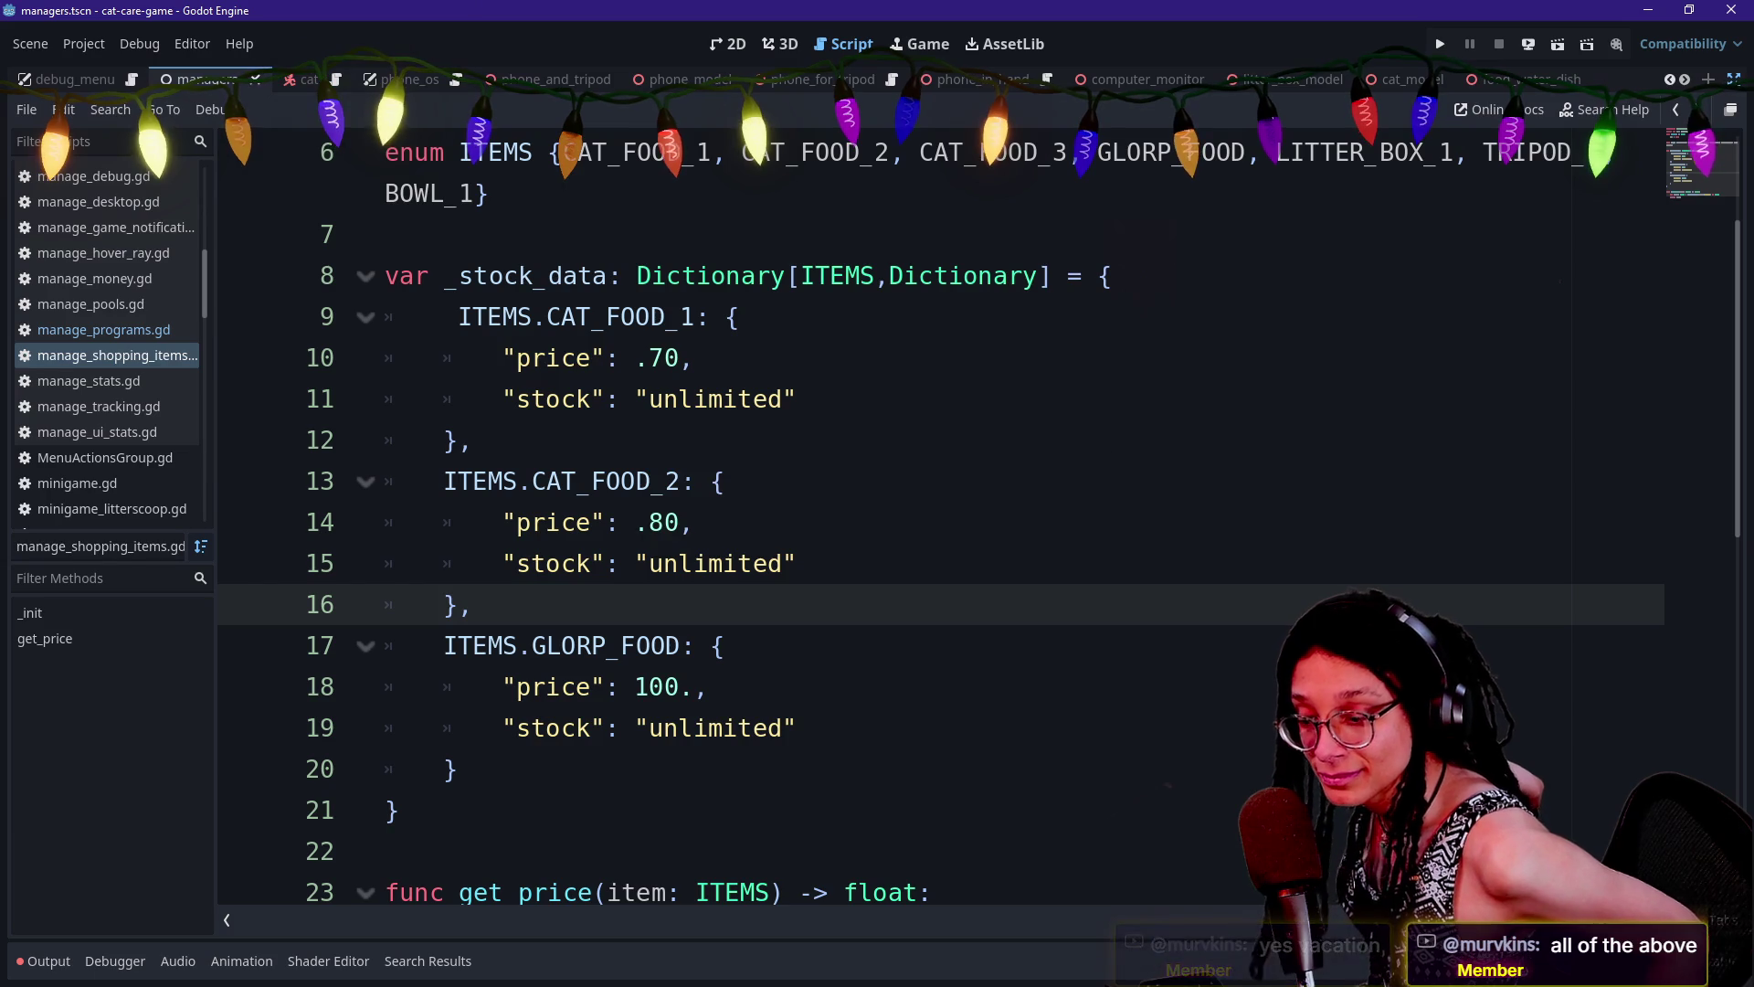
scroll(773, 756, "down", 2)
scroll(773, 756, "down", 2)
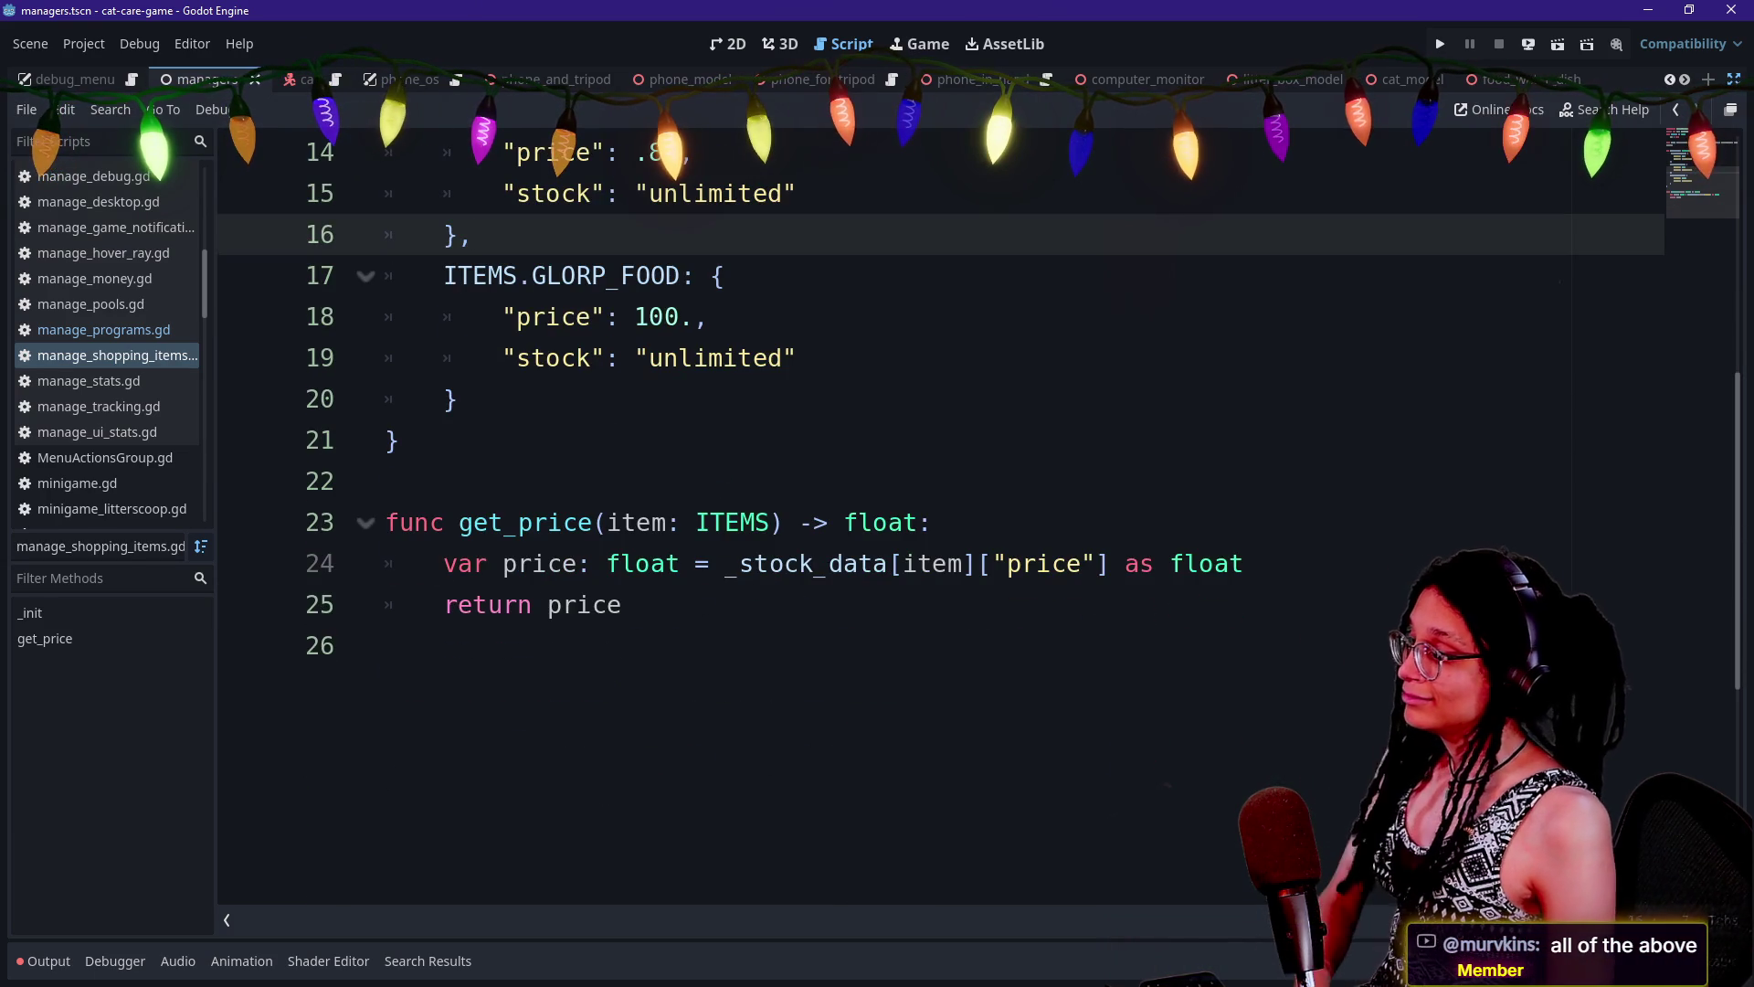
left_click(622, 604)
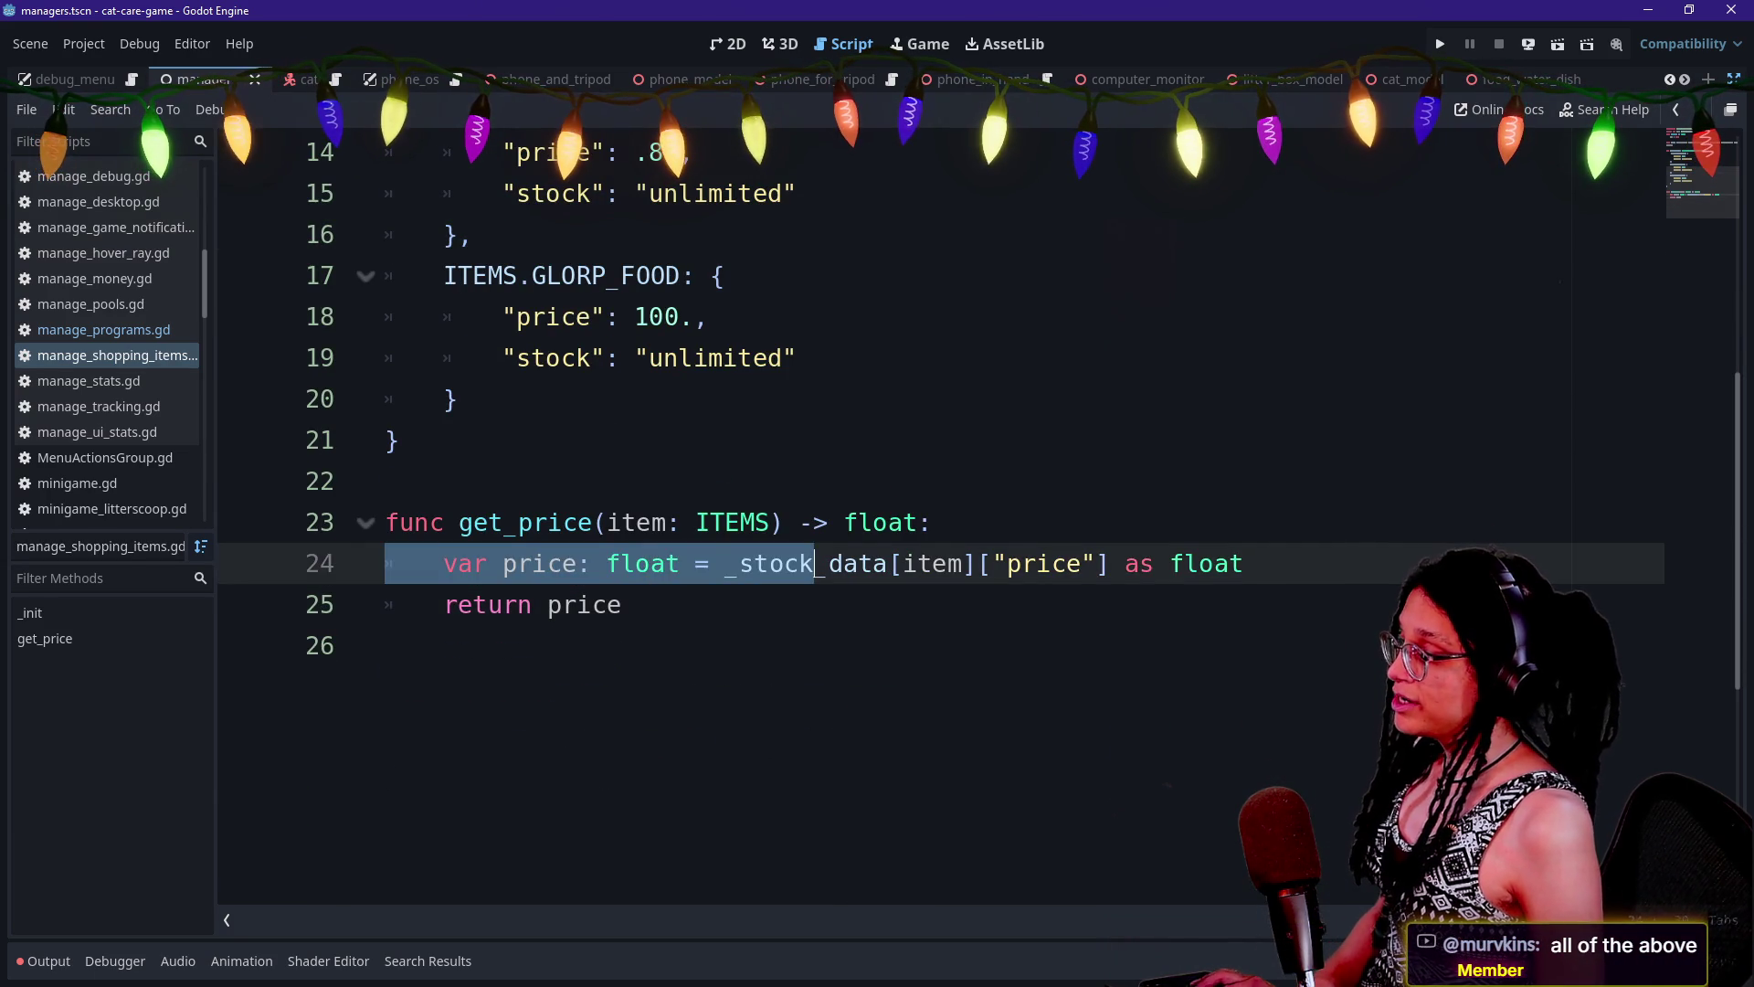
key("ctrl+s")
scroll(940, 511, "down", 3)
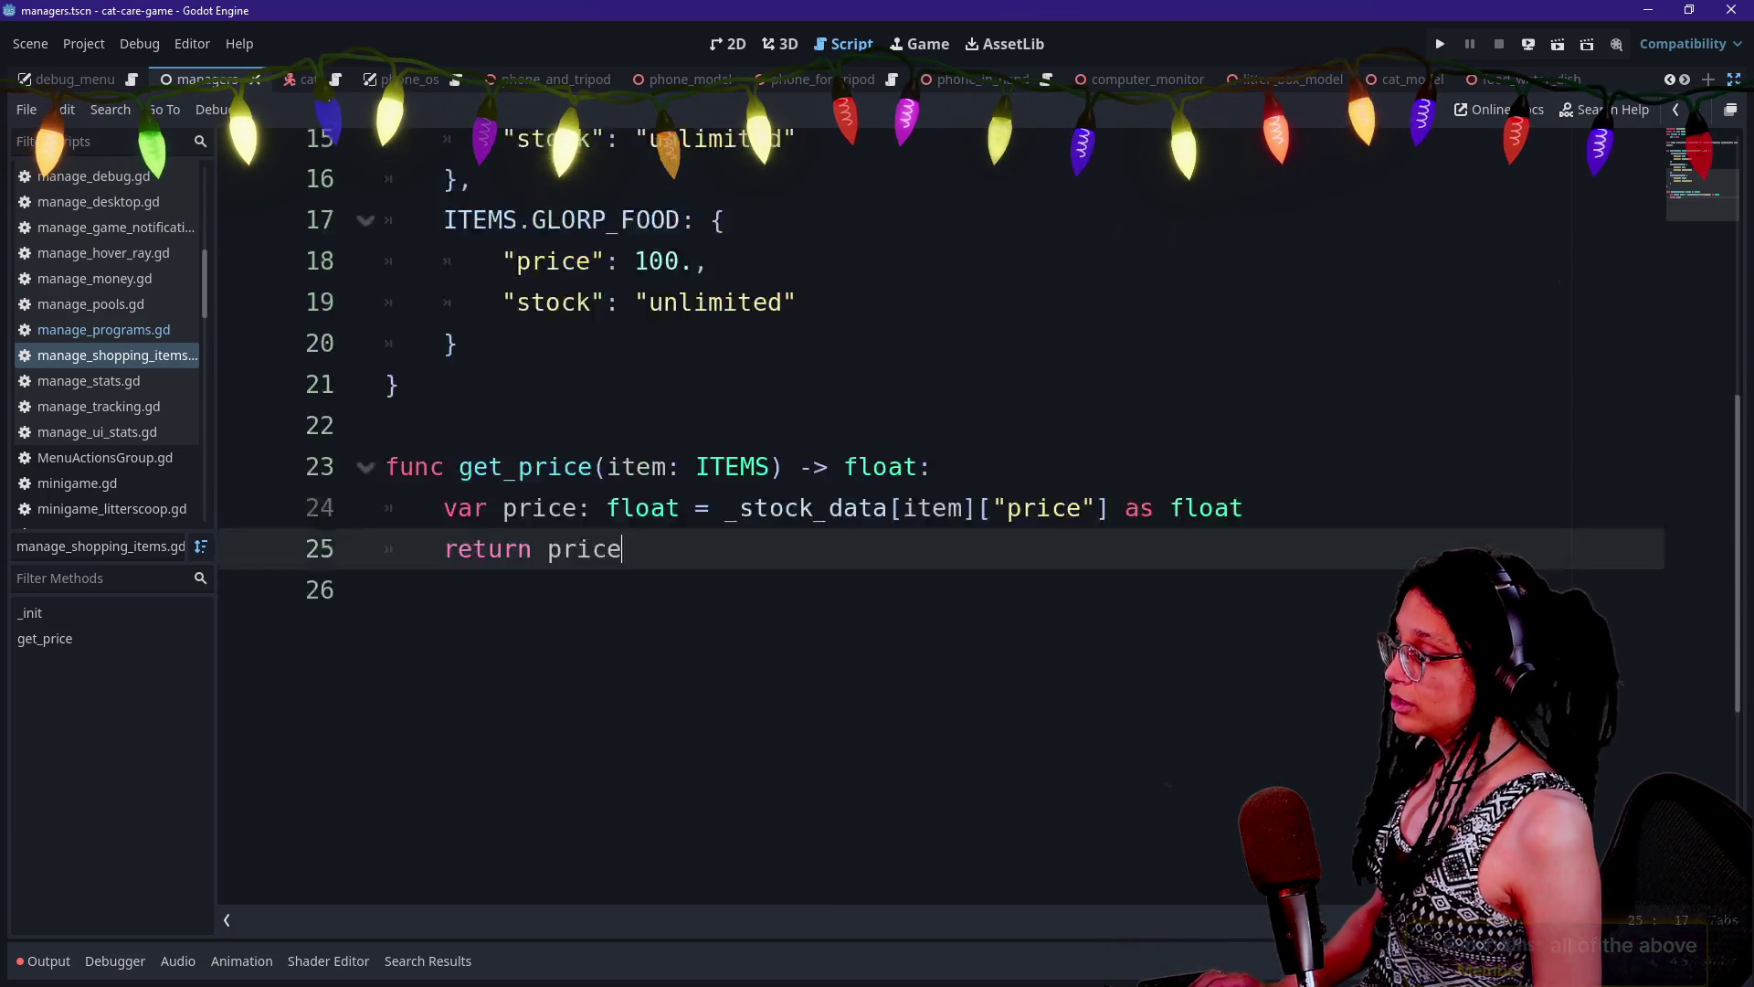
left_click(932, 399)
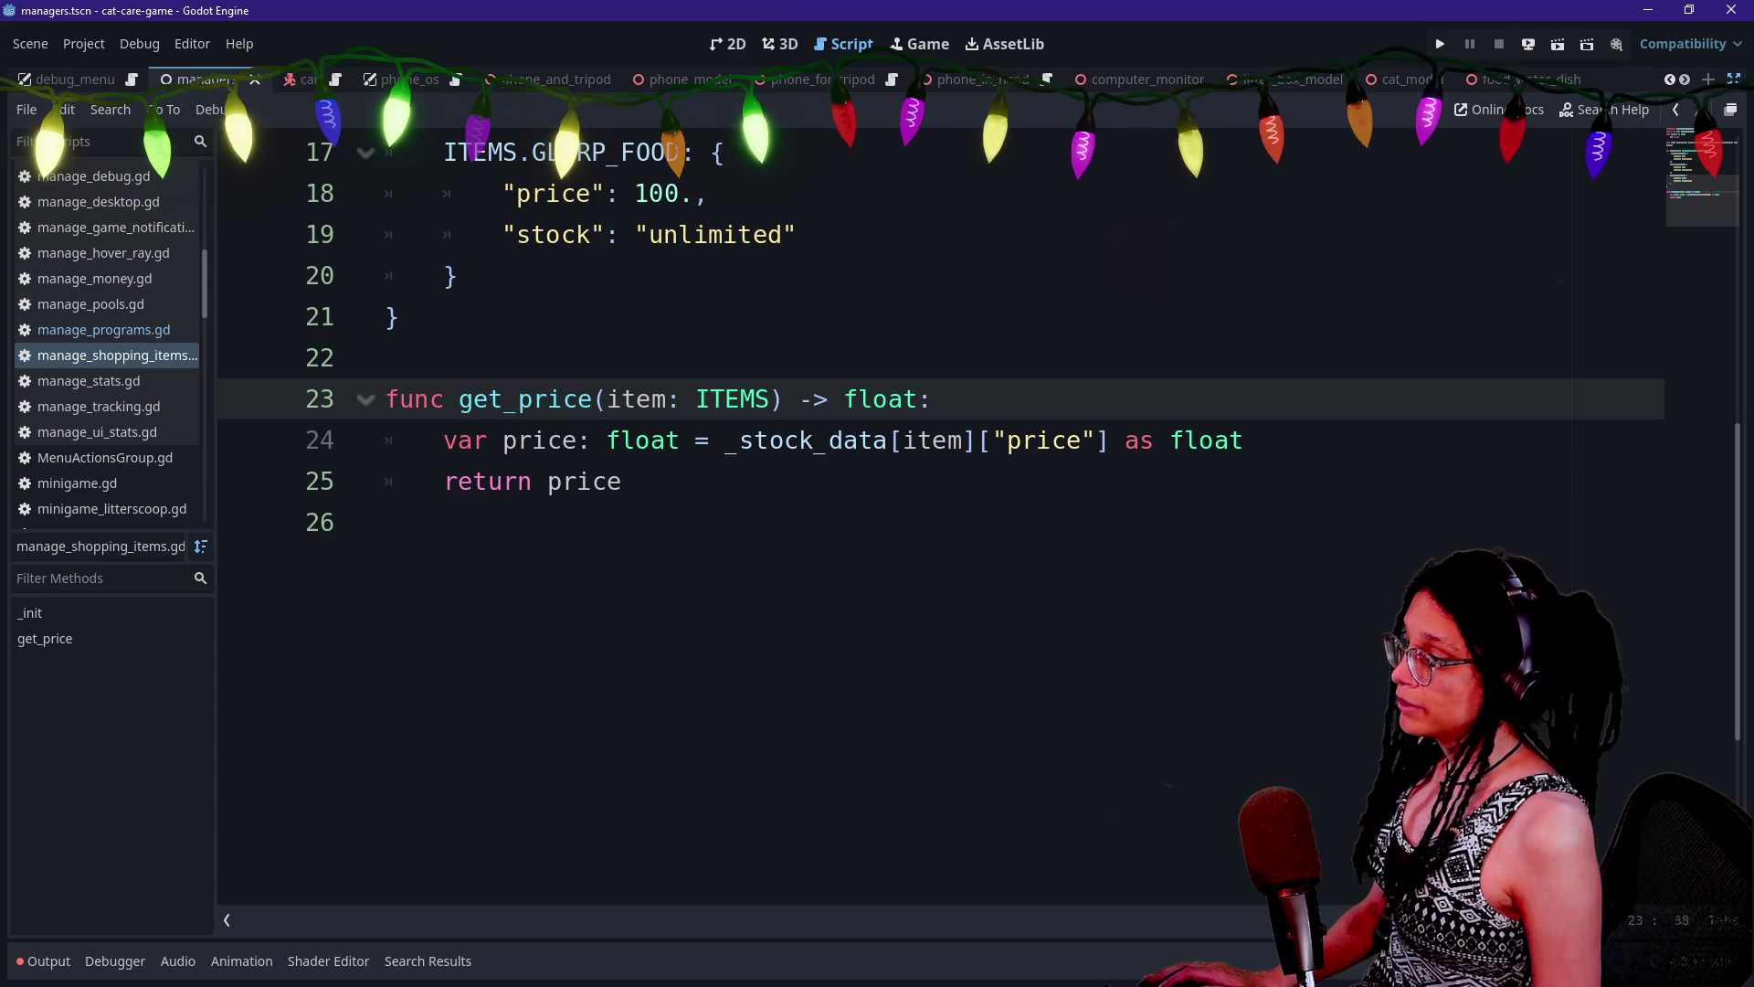
Add a var is_in_stock: bool line atop get_price, pasting the _stock_data lookup after it
left_click(1244, 440)
key("Return")
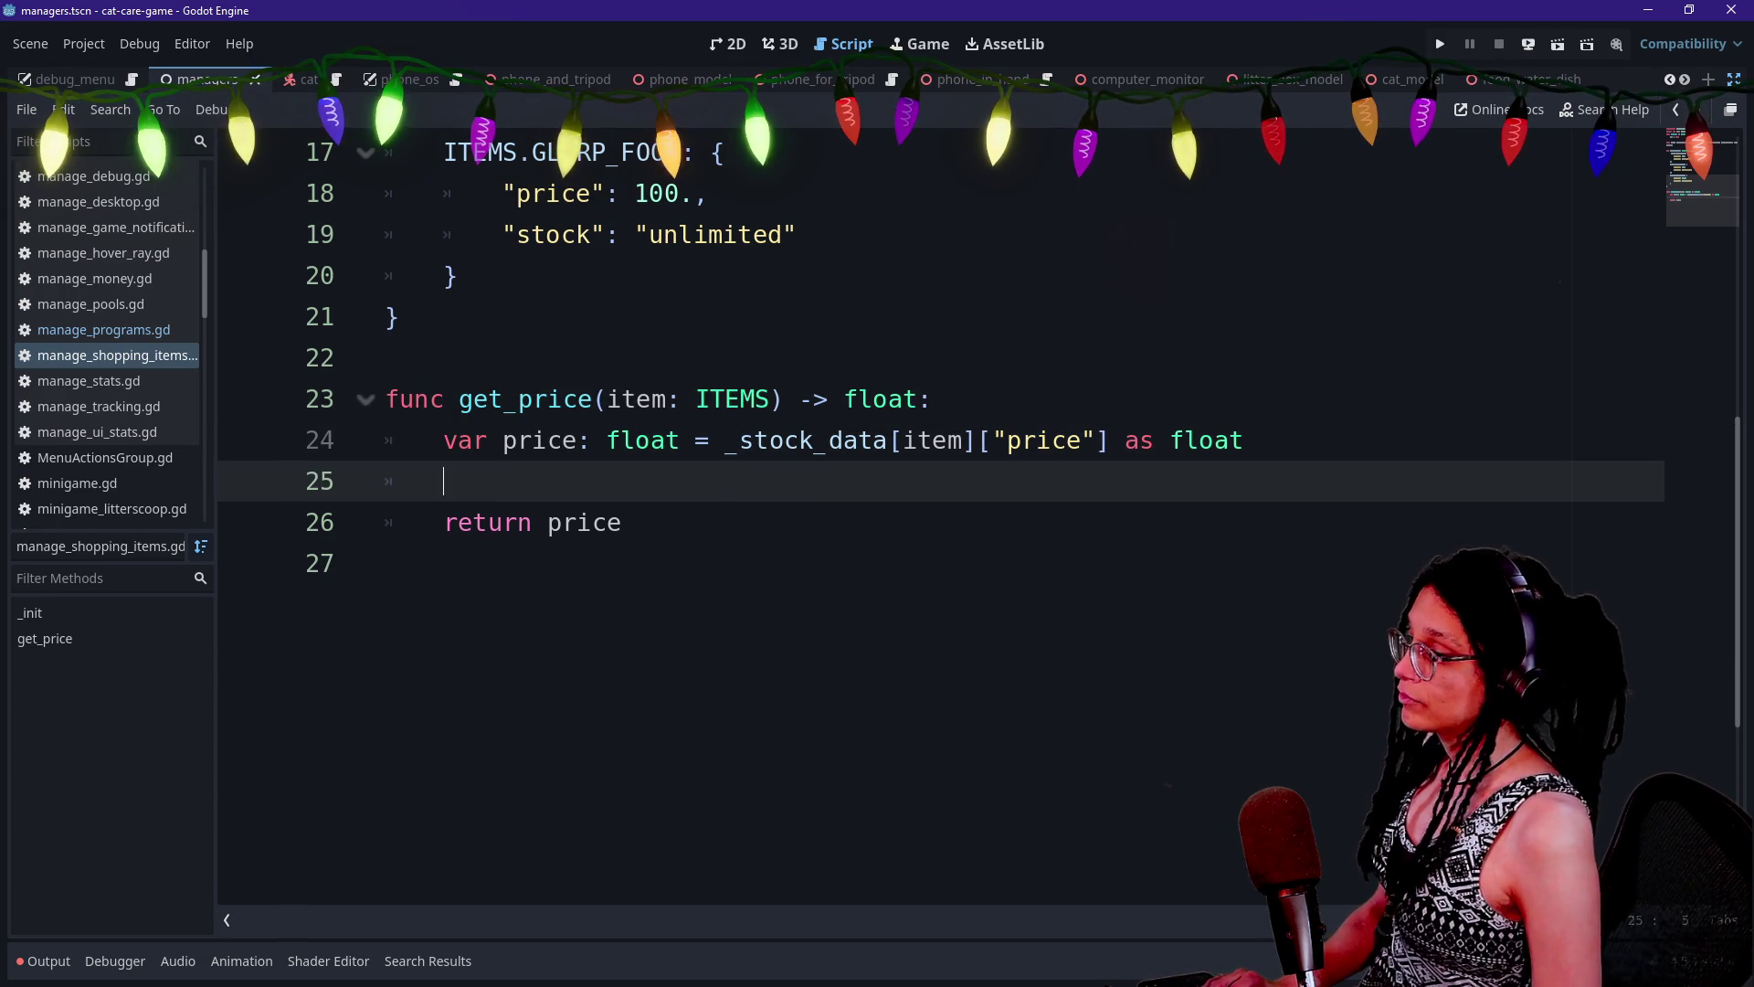
key("BackSpace")
key("Up")
key("Return")
type("var is_in_")
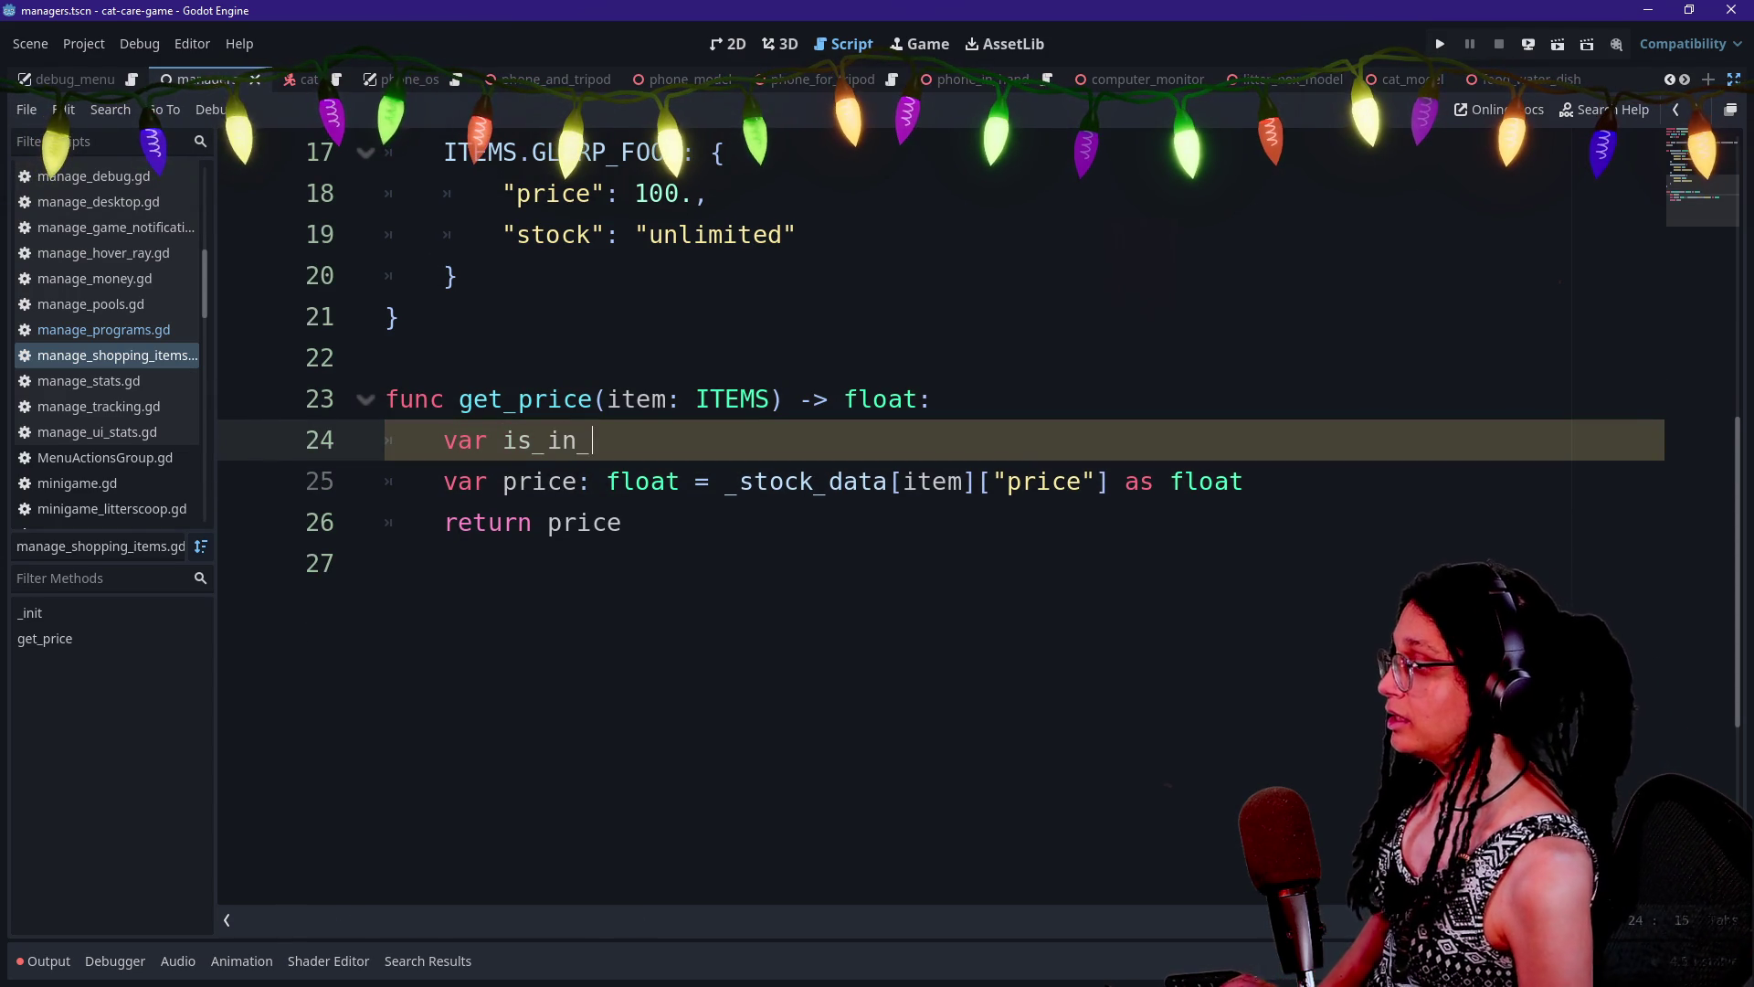
type("stock: bool =")
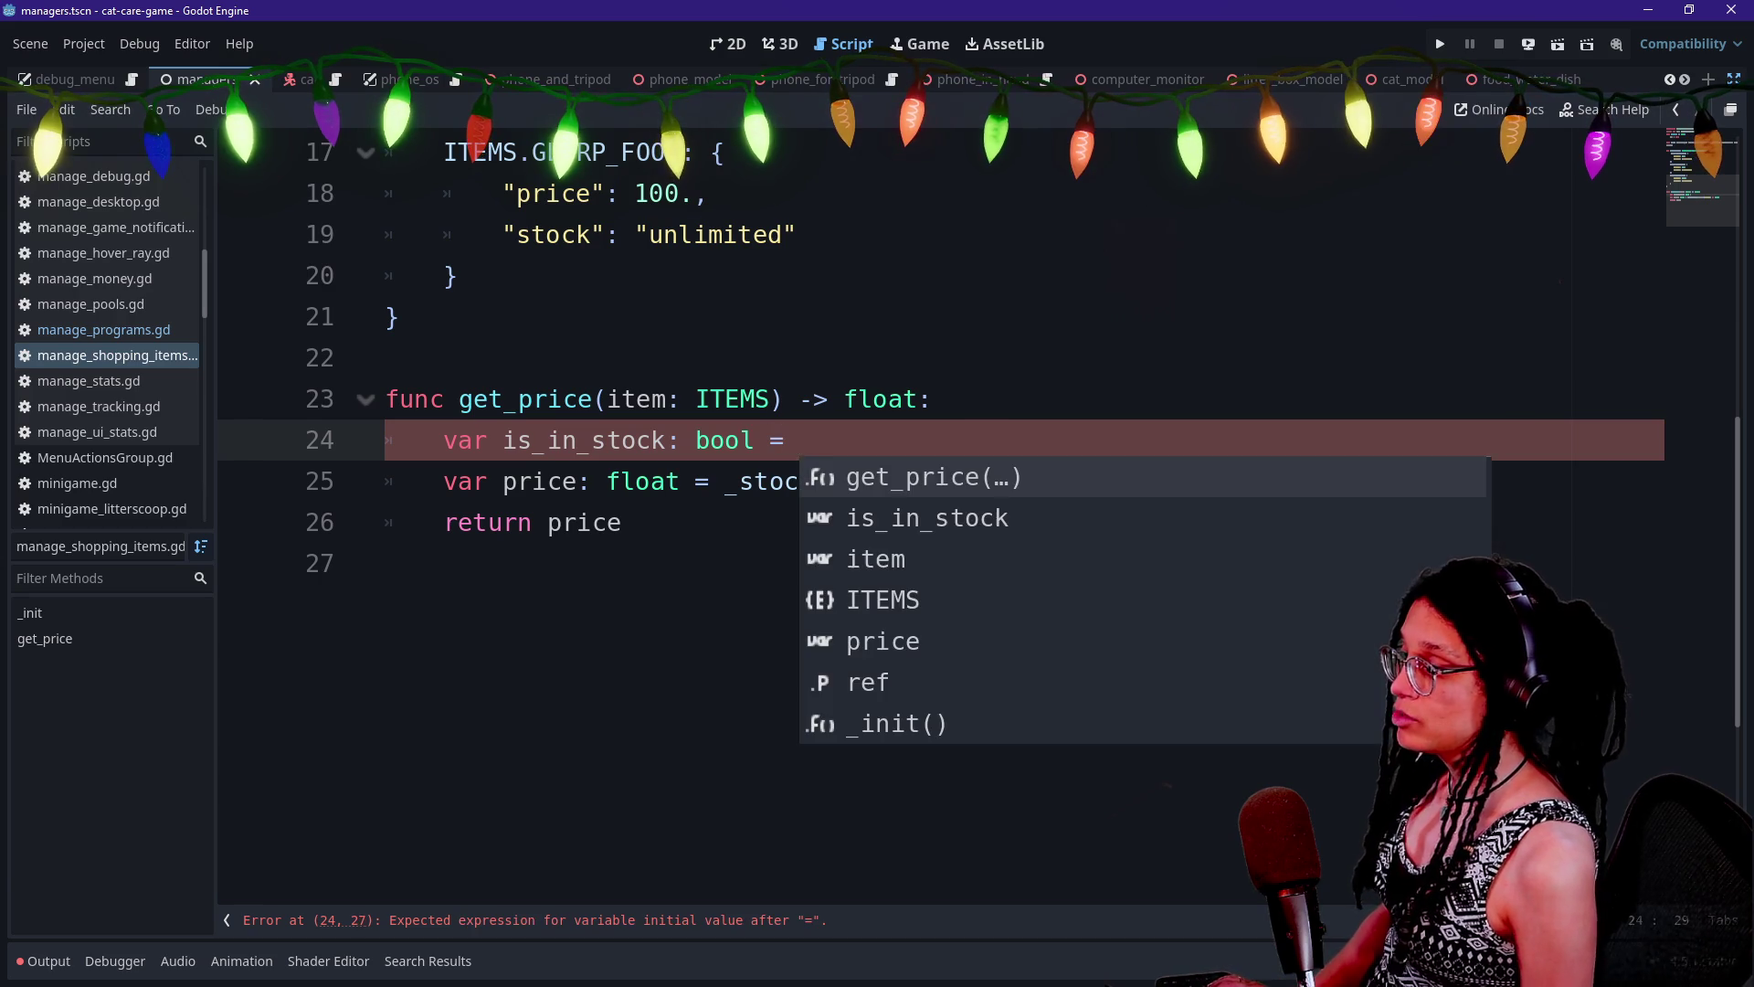
key("Escape")
mouse_move(724, 481)
left_mouse_down()
mouse_move(1214, 482)
mouse_move(724, 482)
left_mouse_up()
key("ctrl+c")
left_click(795, 440)
key("ctrl+v")
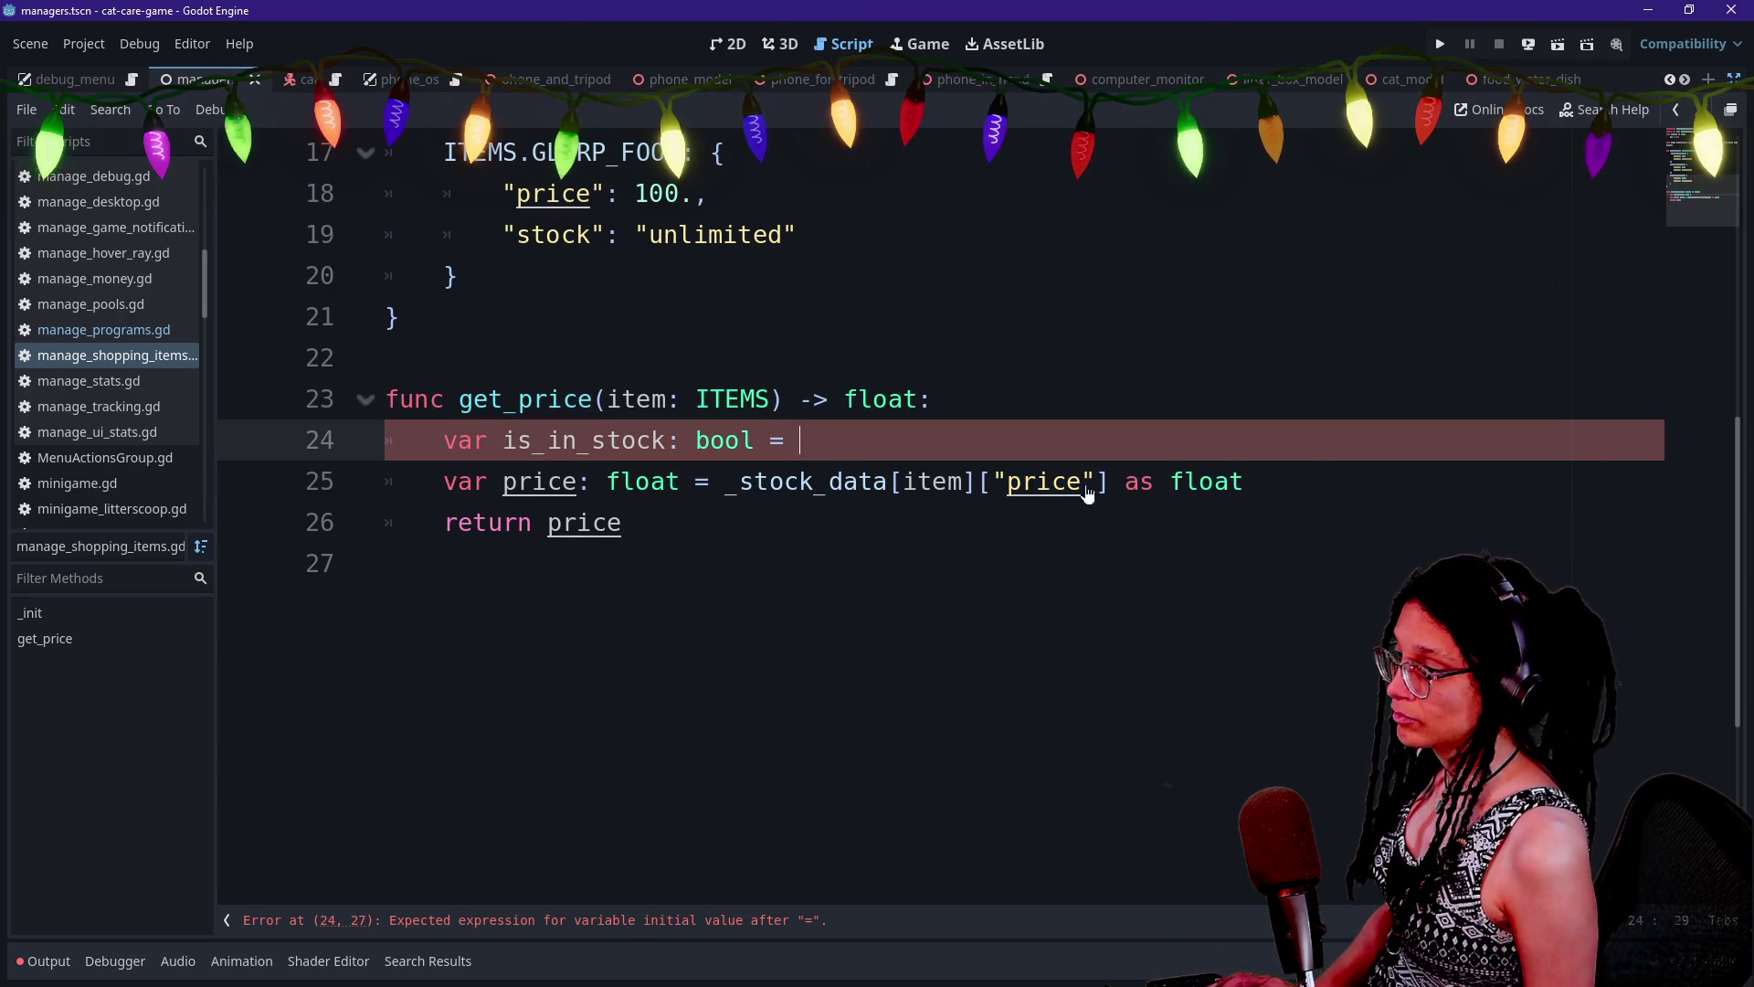
Change the pasted key to "stock", drop the as float cast, and insert func before _stock_data
scroll(941, 457, "up", 1)
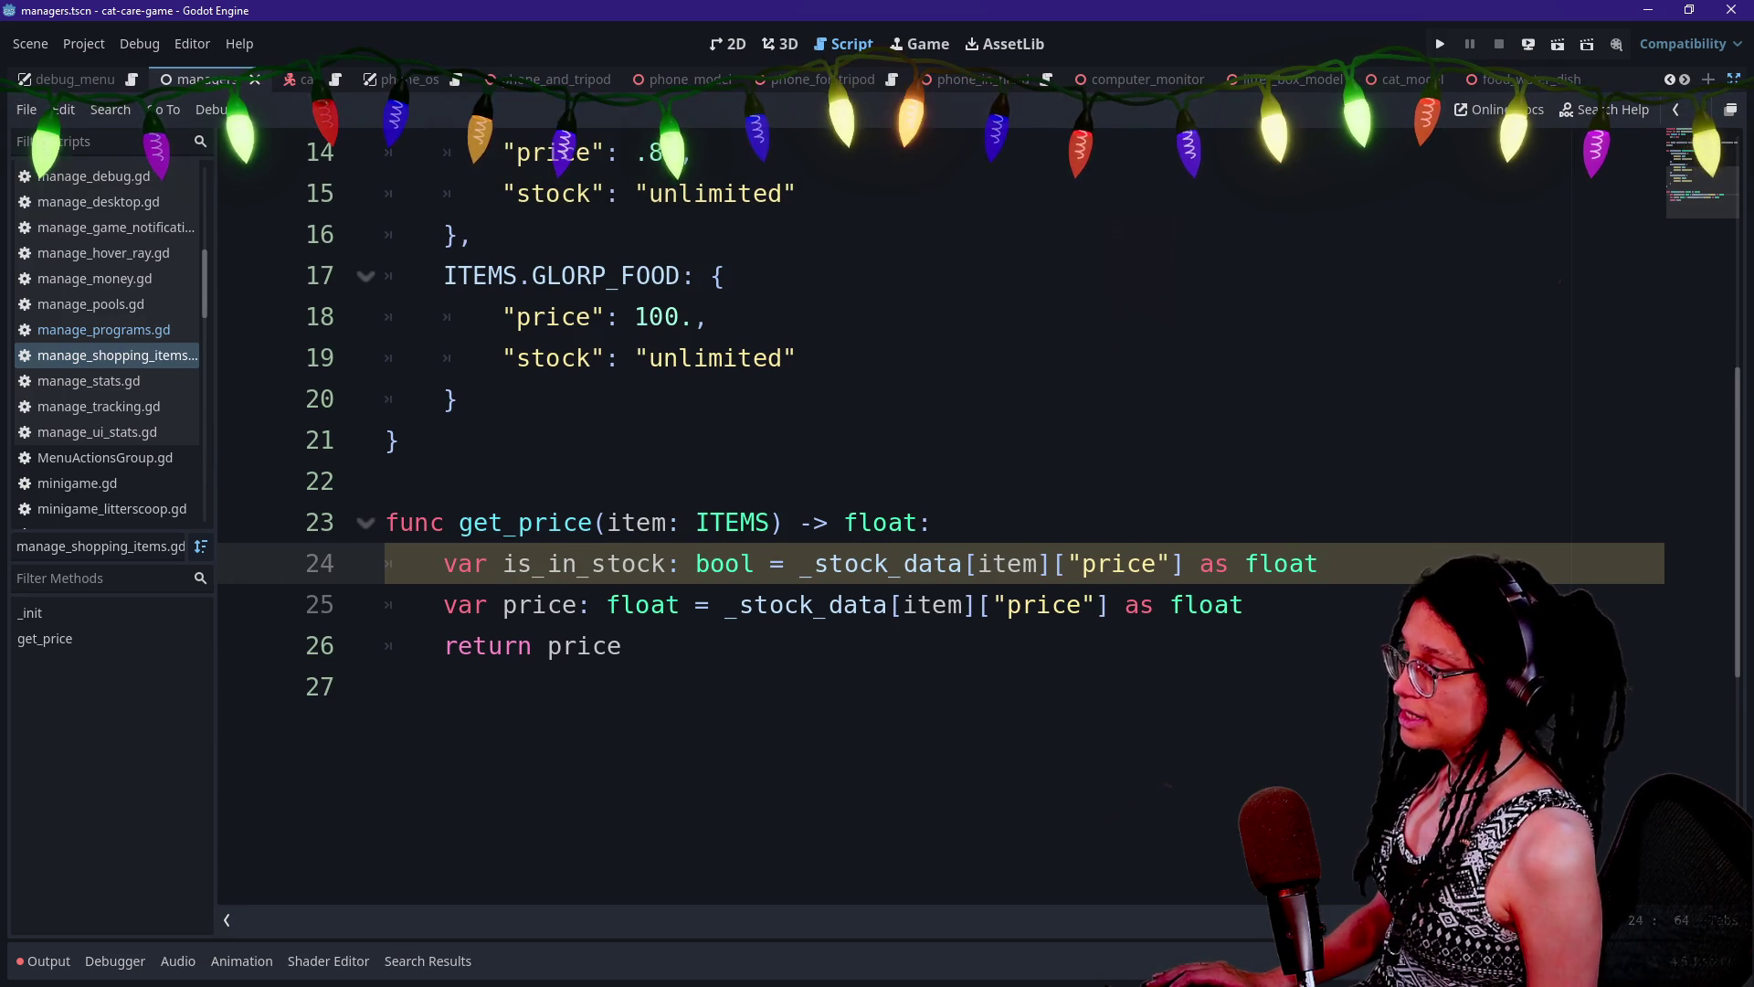
double_click(1125, 563)
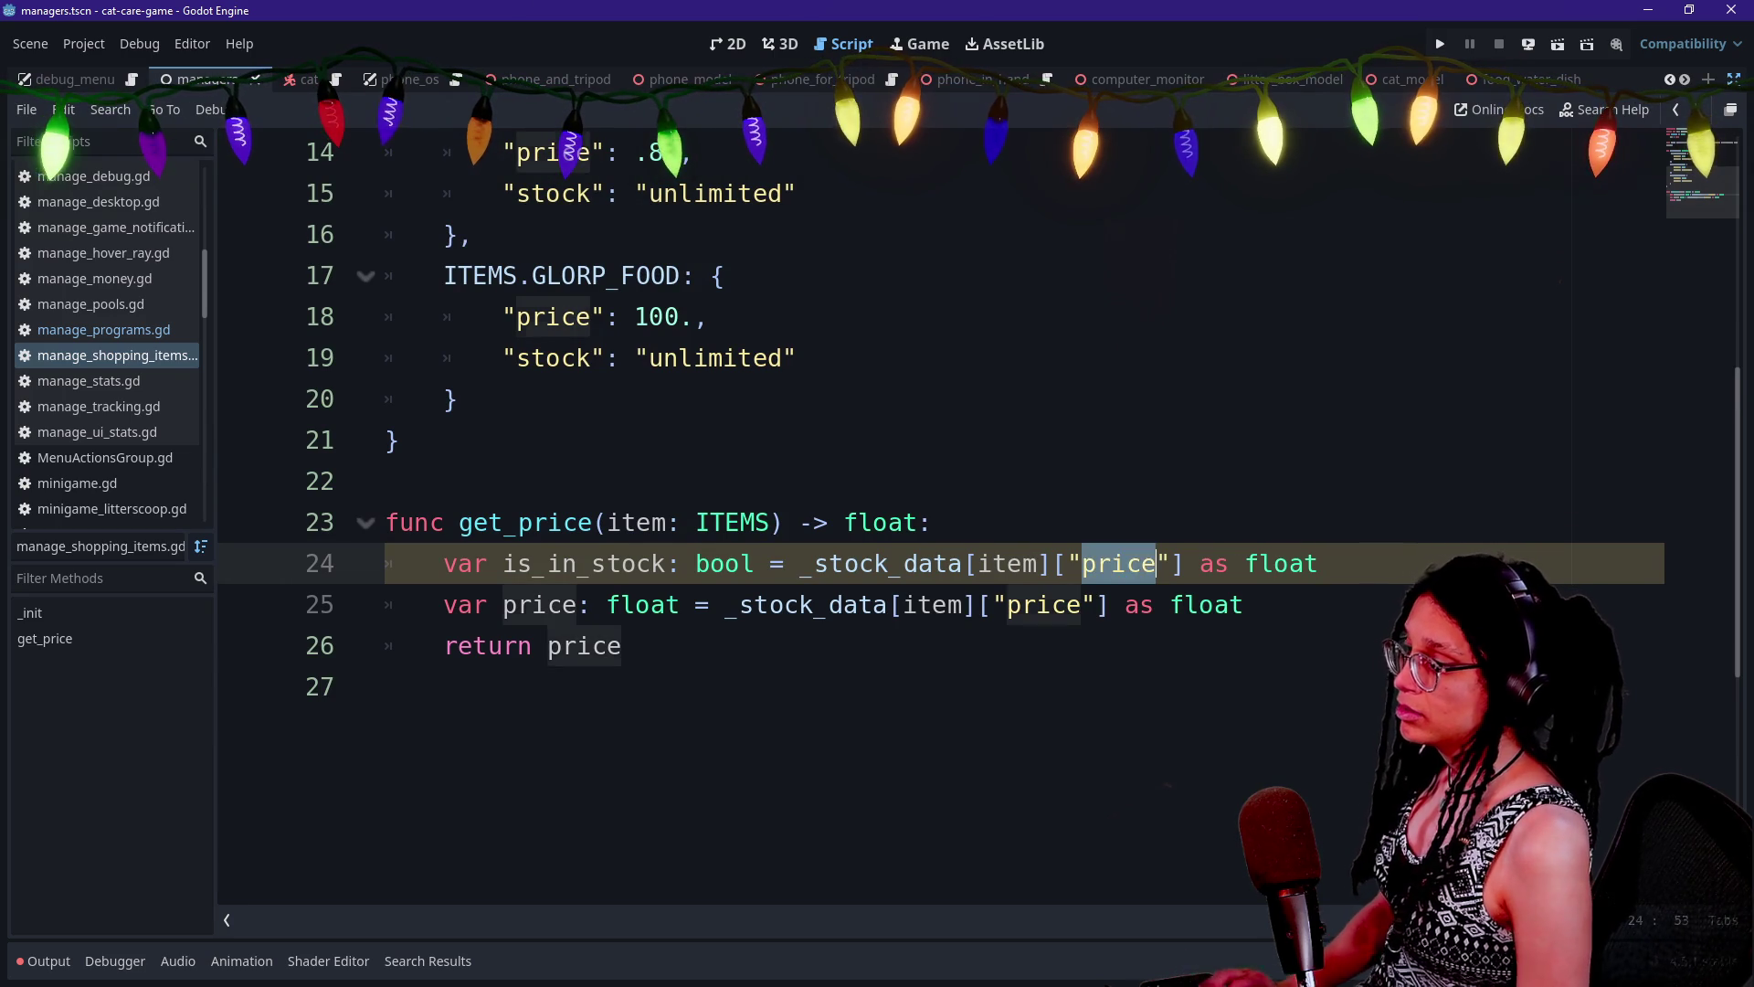
type("stock")
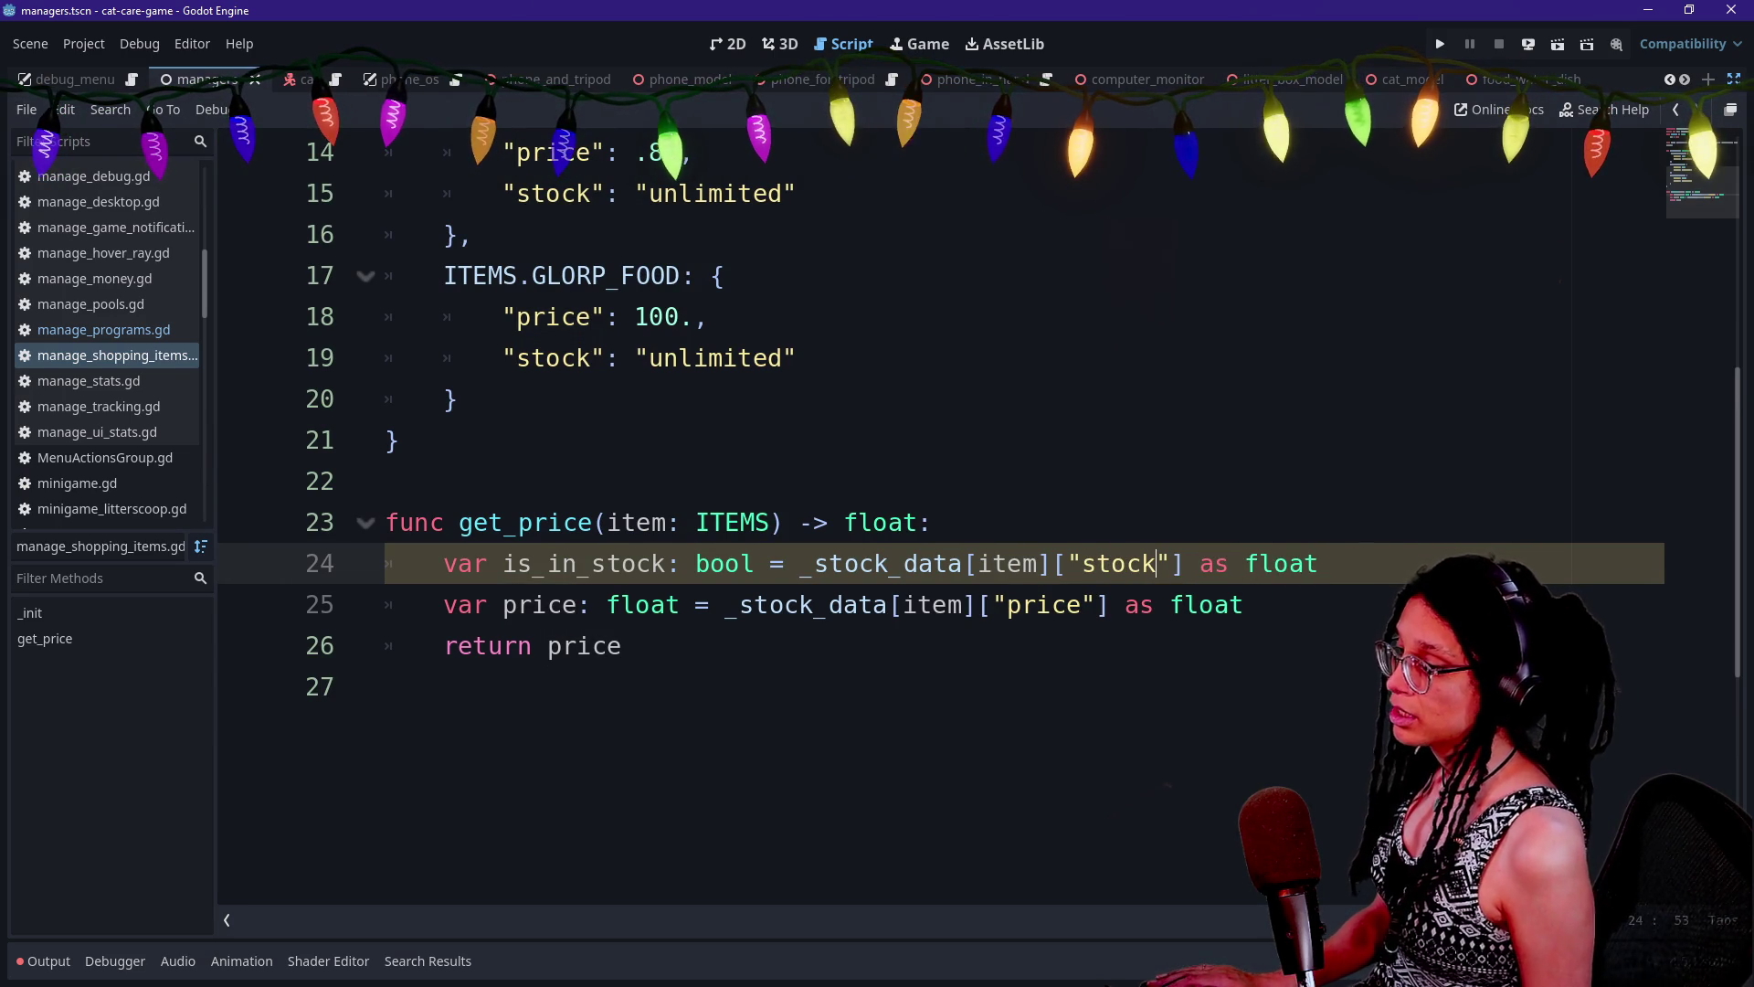
key("Right")
key("Right")
key("shift+End")
key("BackSpace")
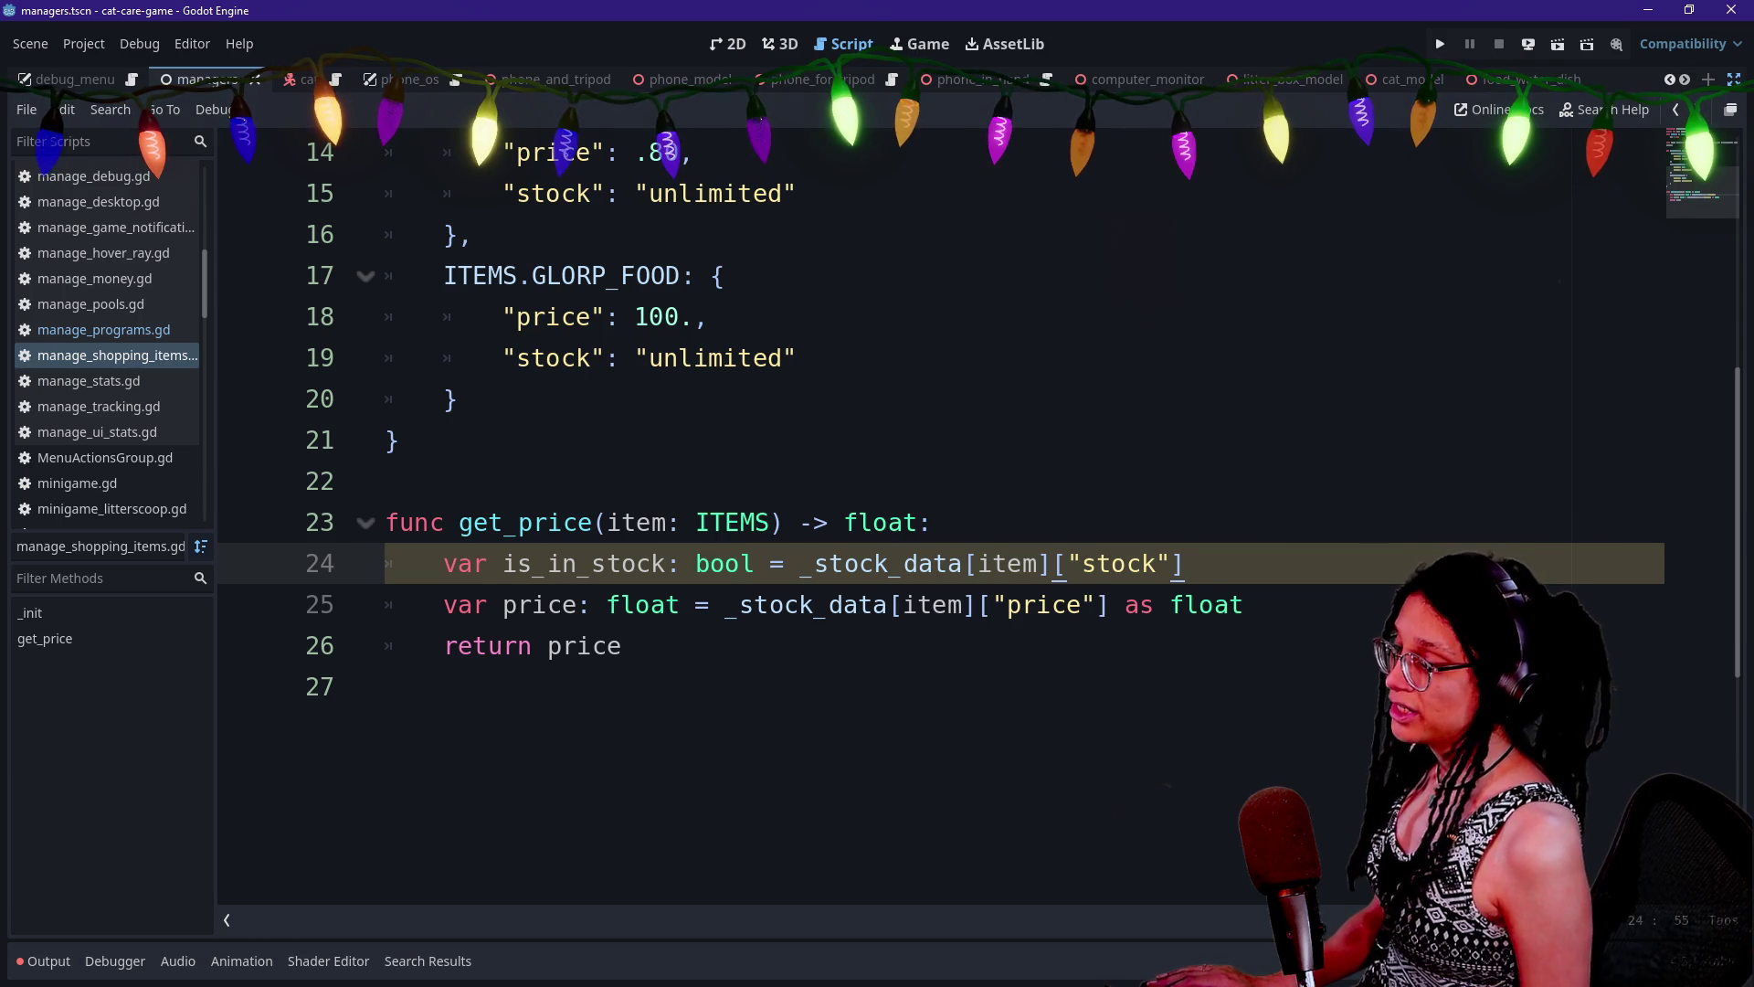
left_click(933, 564)
type("func")
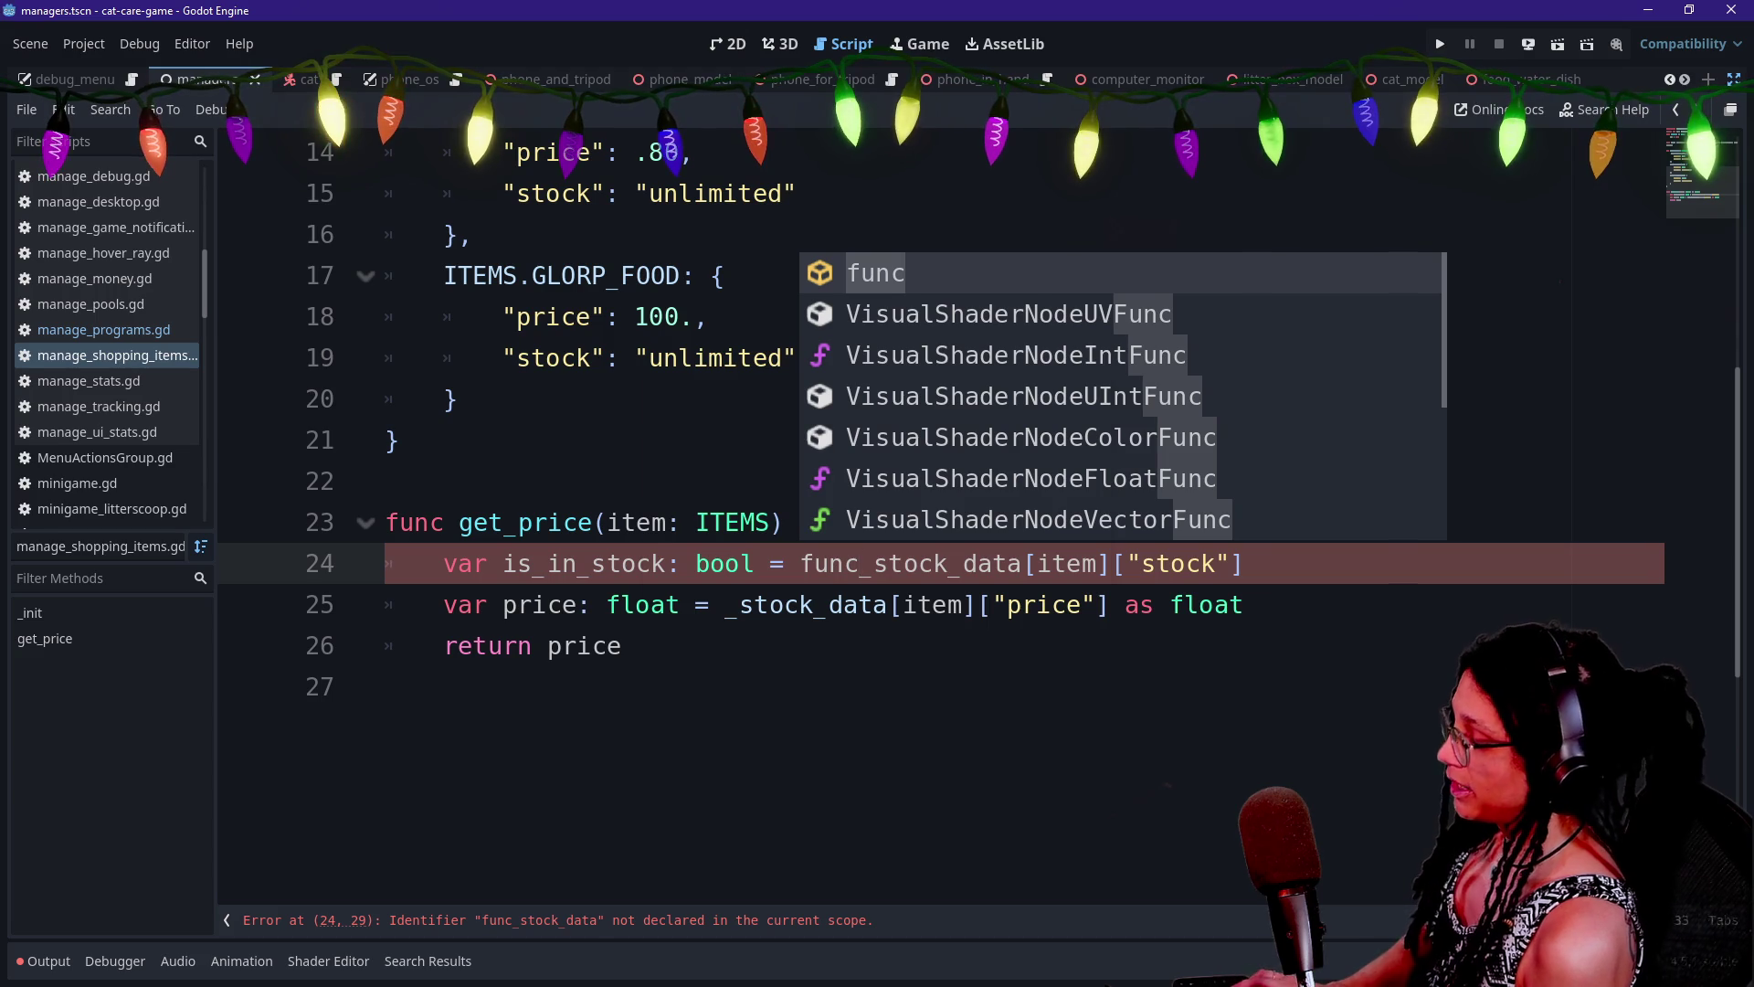
Run a project-wide search for '= func' and scroll through its results
key("ctrl+shift+f")
type("= fun")
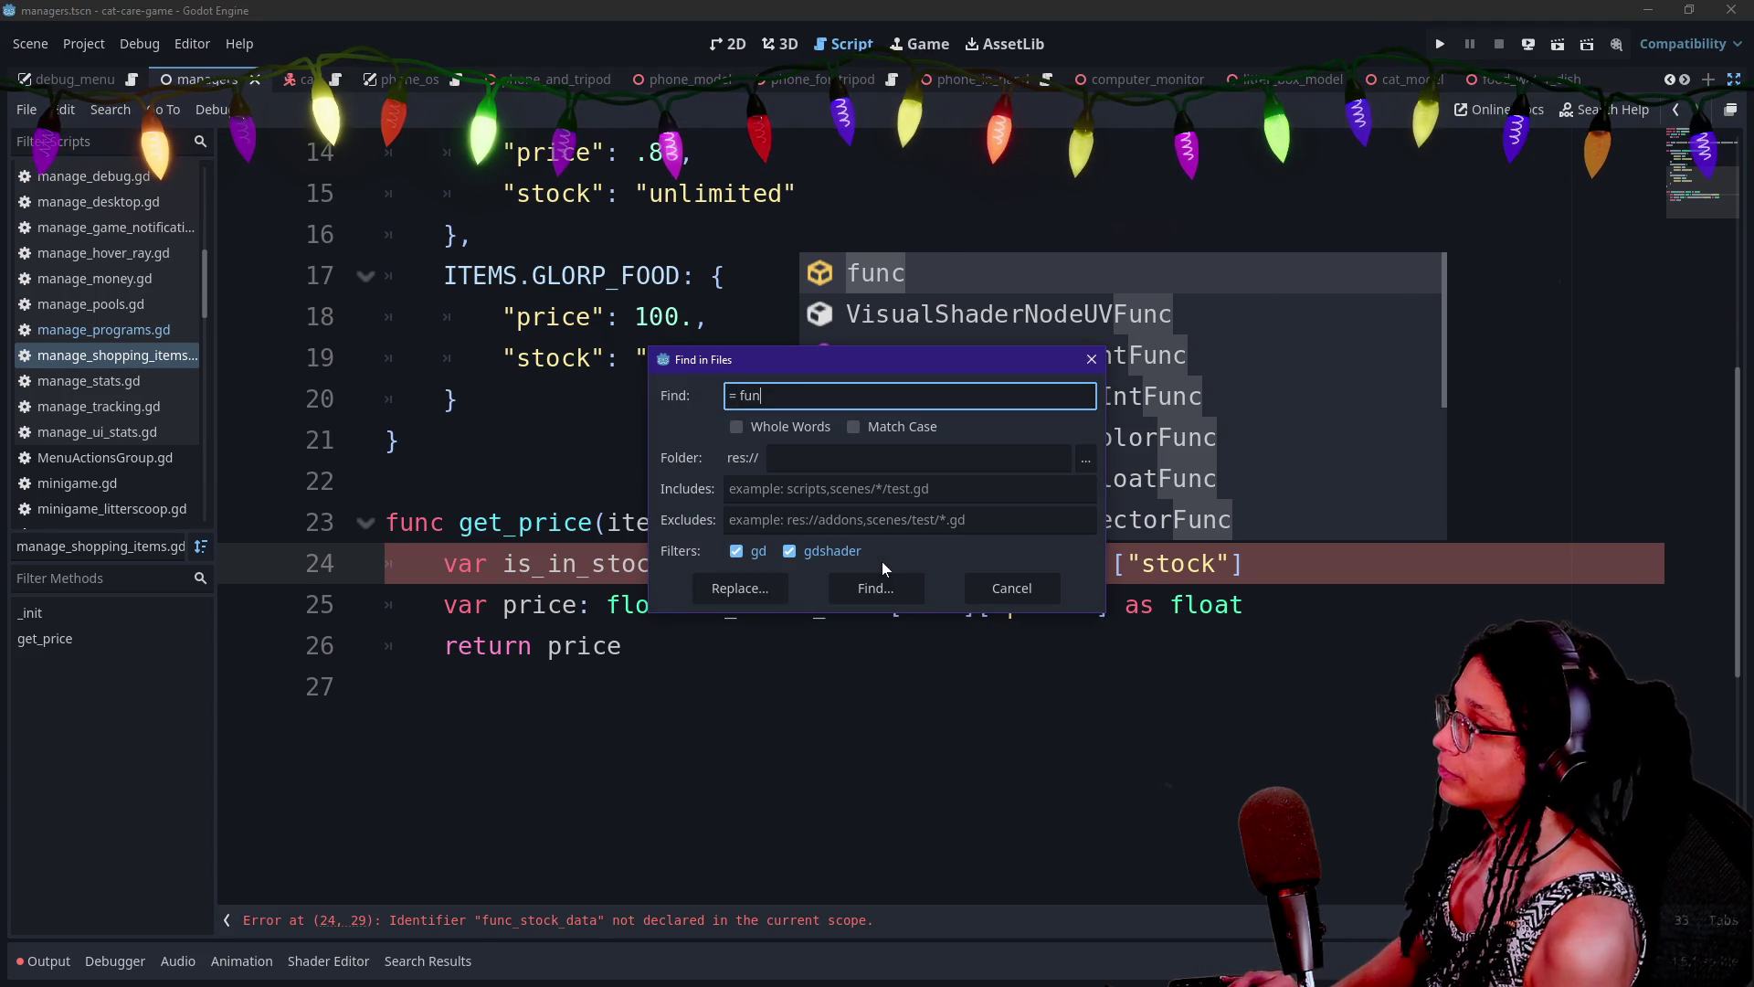
type("c")
key("Return")
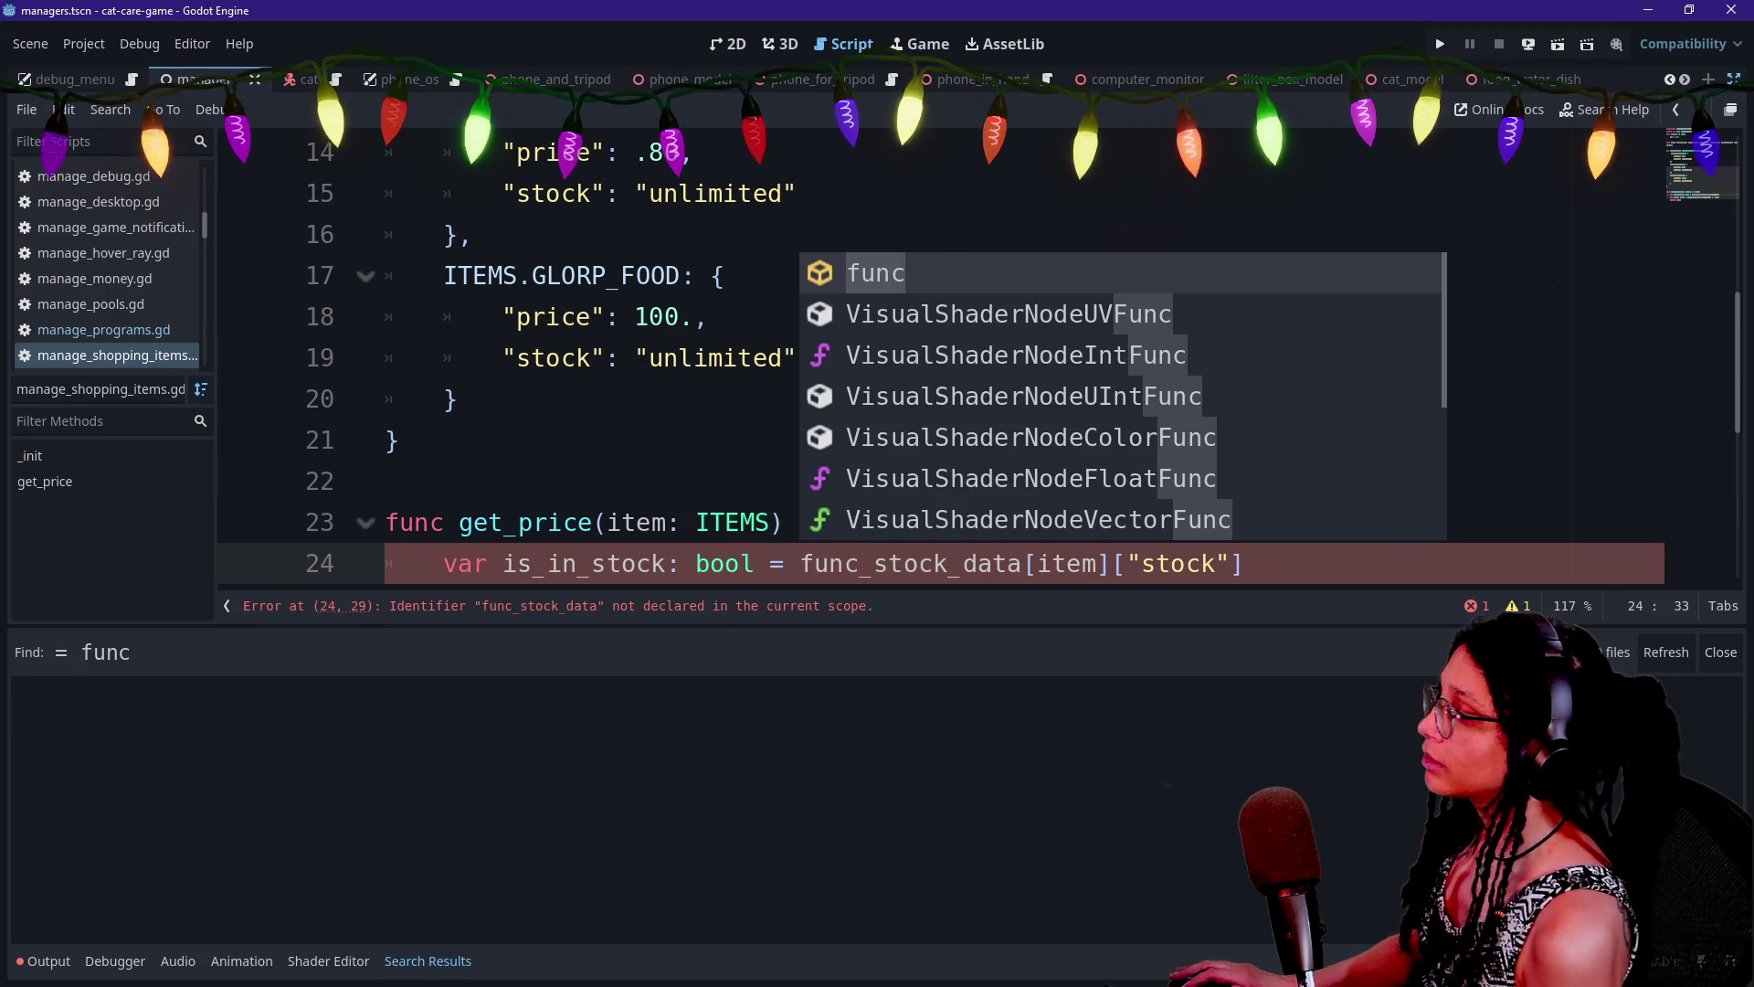
left_click(457, 399)
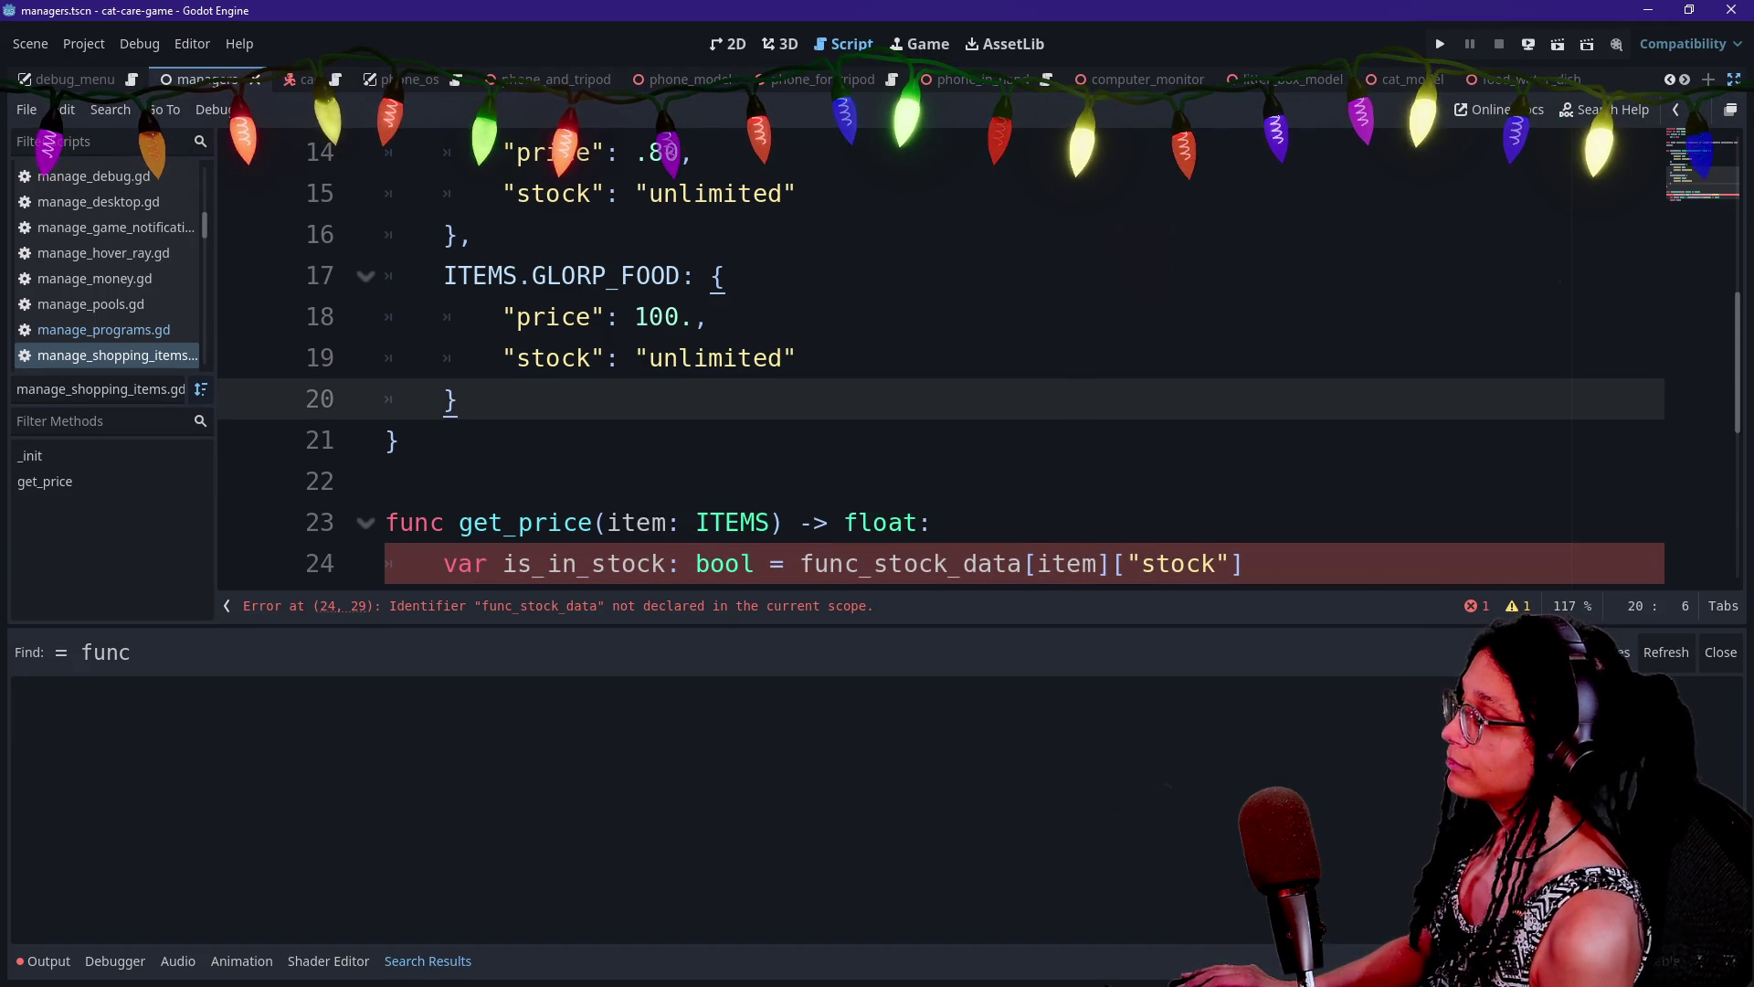
scroll(941, 365, "down", 1)
key("shift+alt+o")
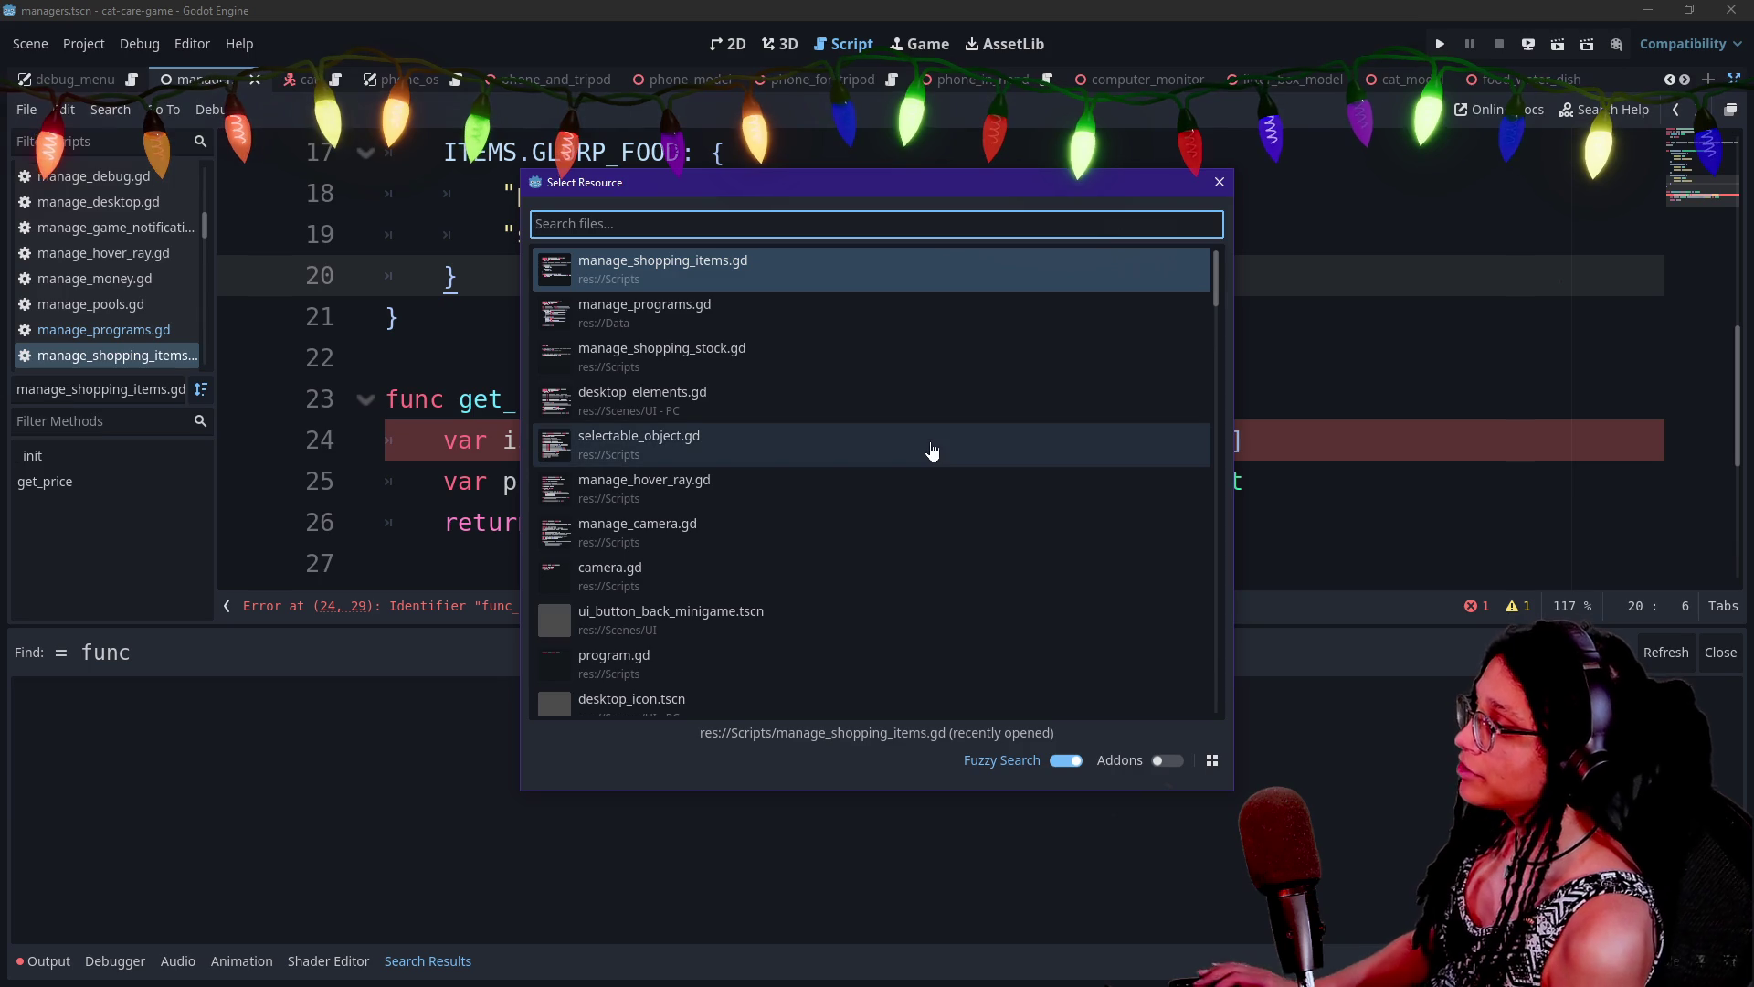
key("Escape")
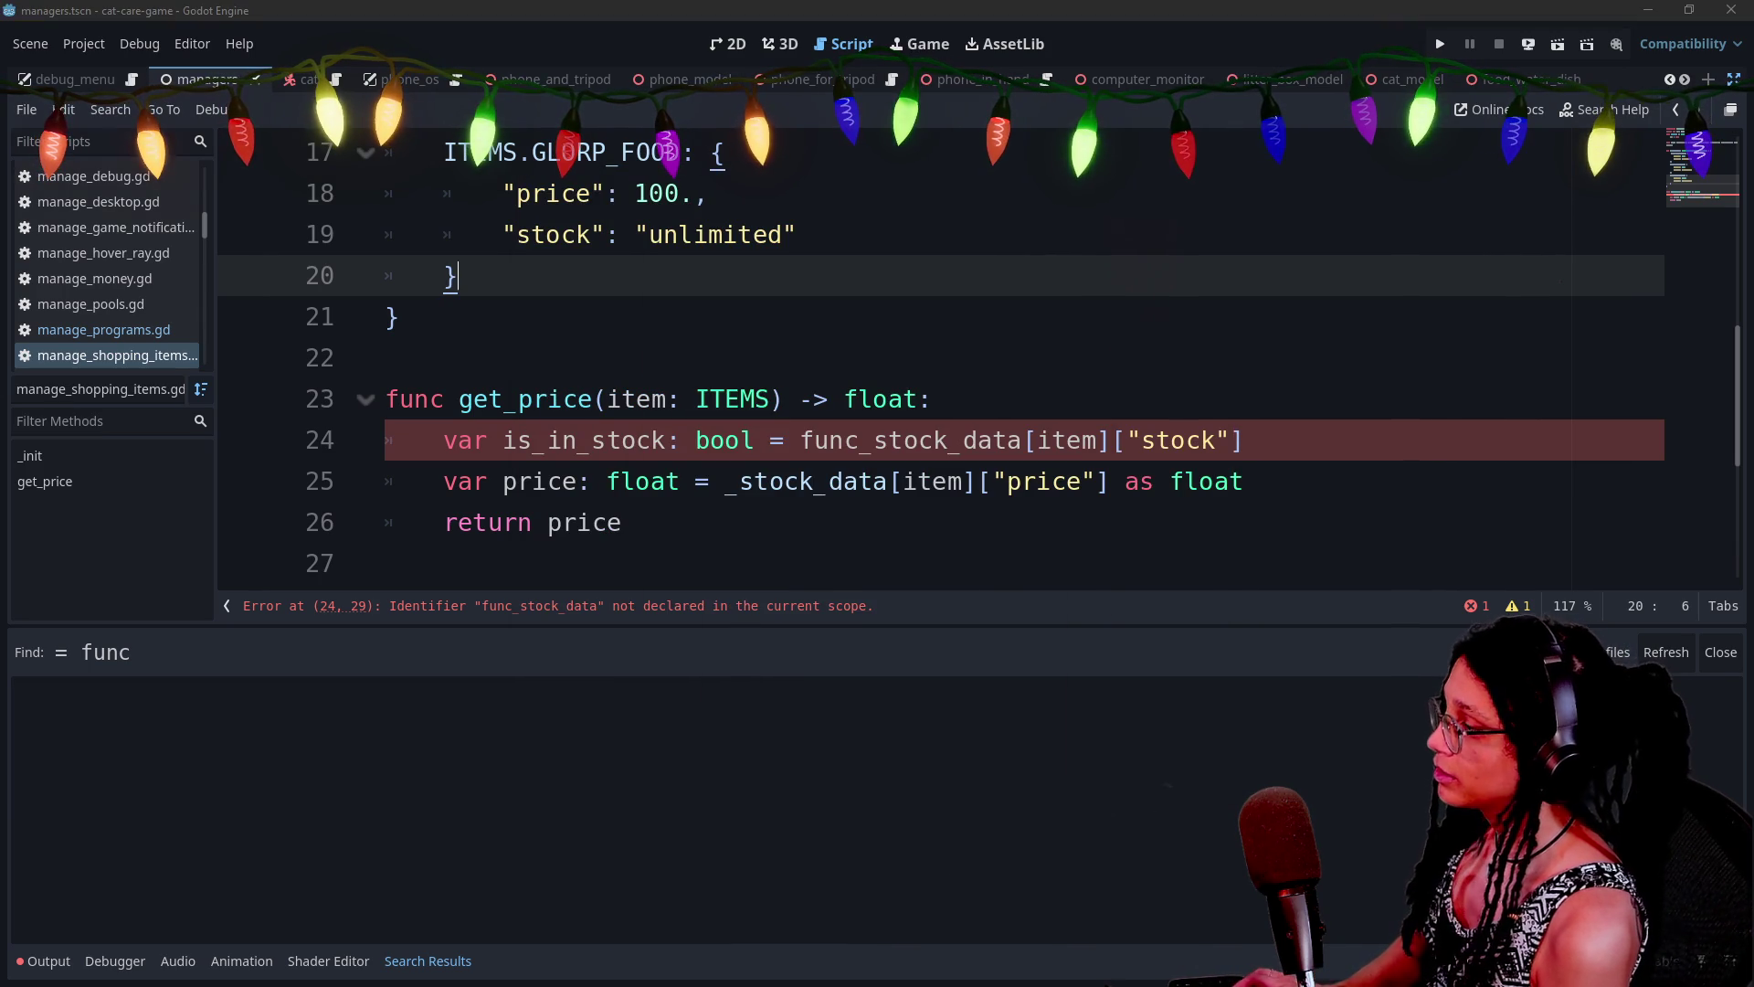
Search all project scripts for tween_method
key("ctrl+shift+f")
type("tween method")
key("Return")
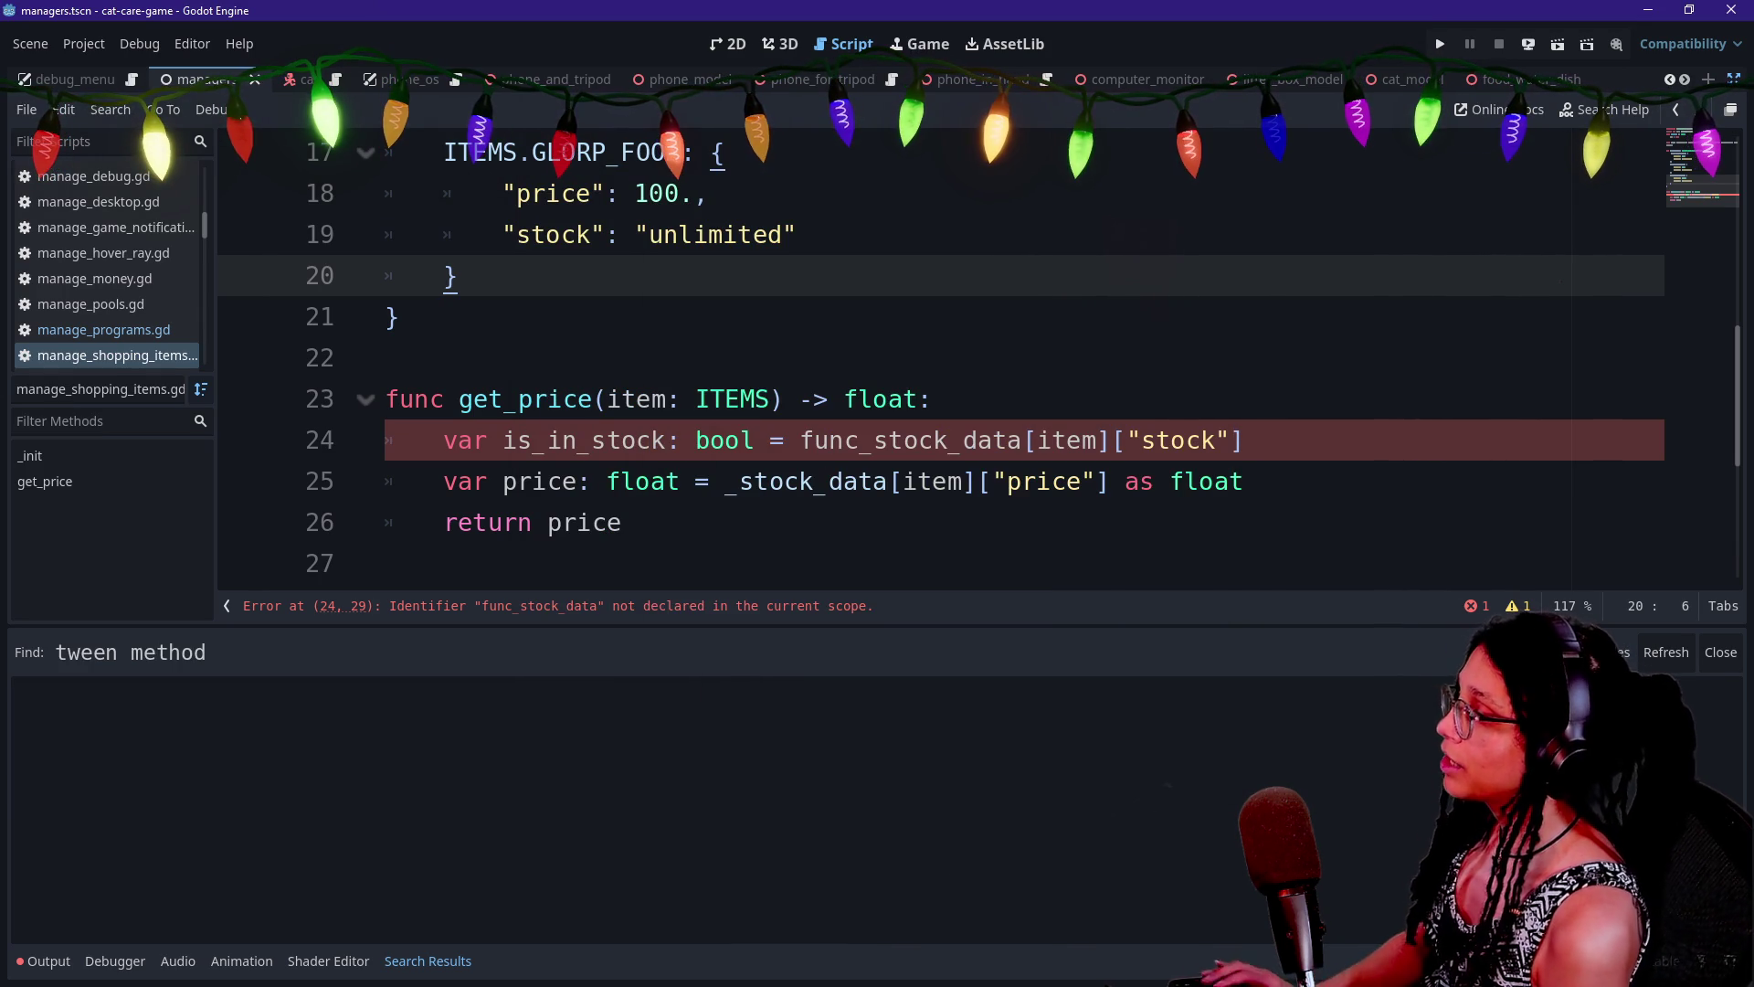
key("ctrl+shift+f")
type("tween")
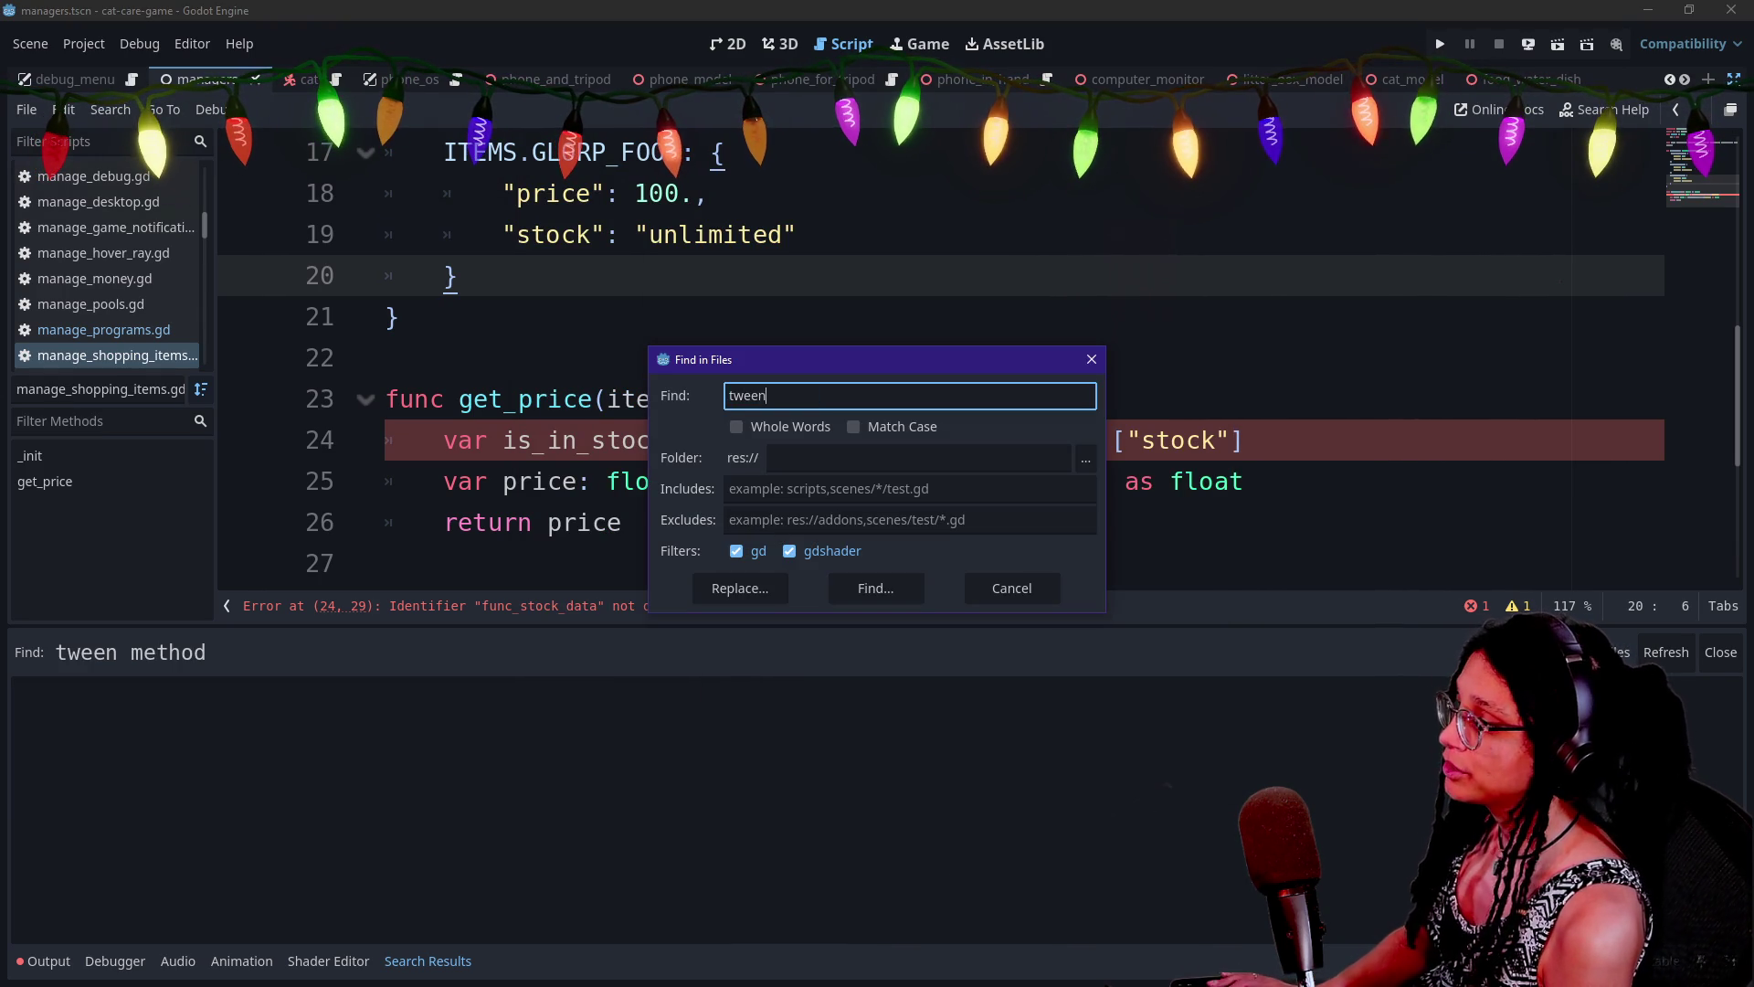
type("hod")
key("Return")
Open the tween_method matches, ending on the line 20 match in NotificationCanvas.gd
left_click(219, 738)
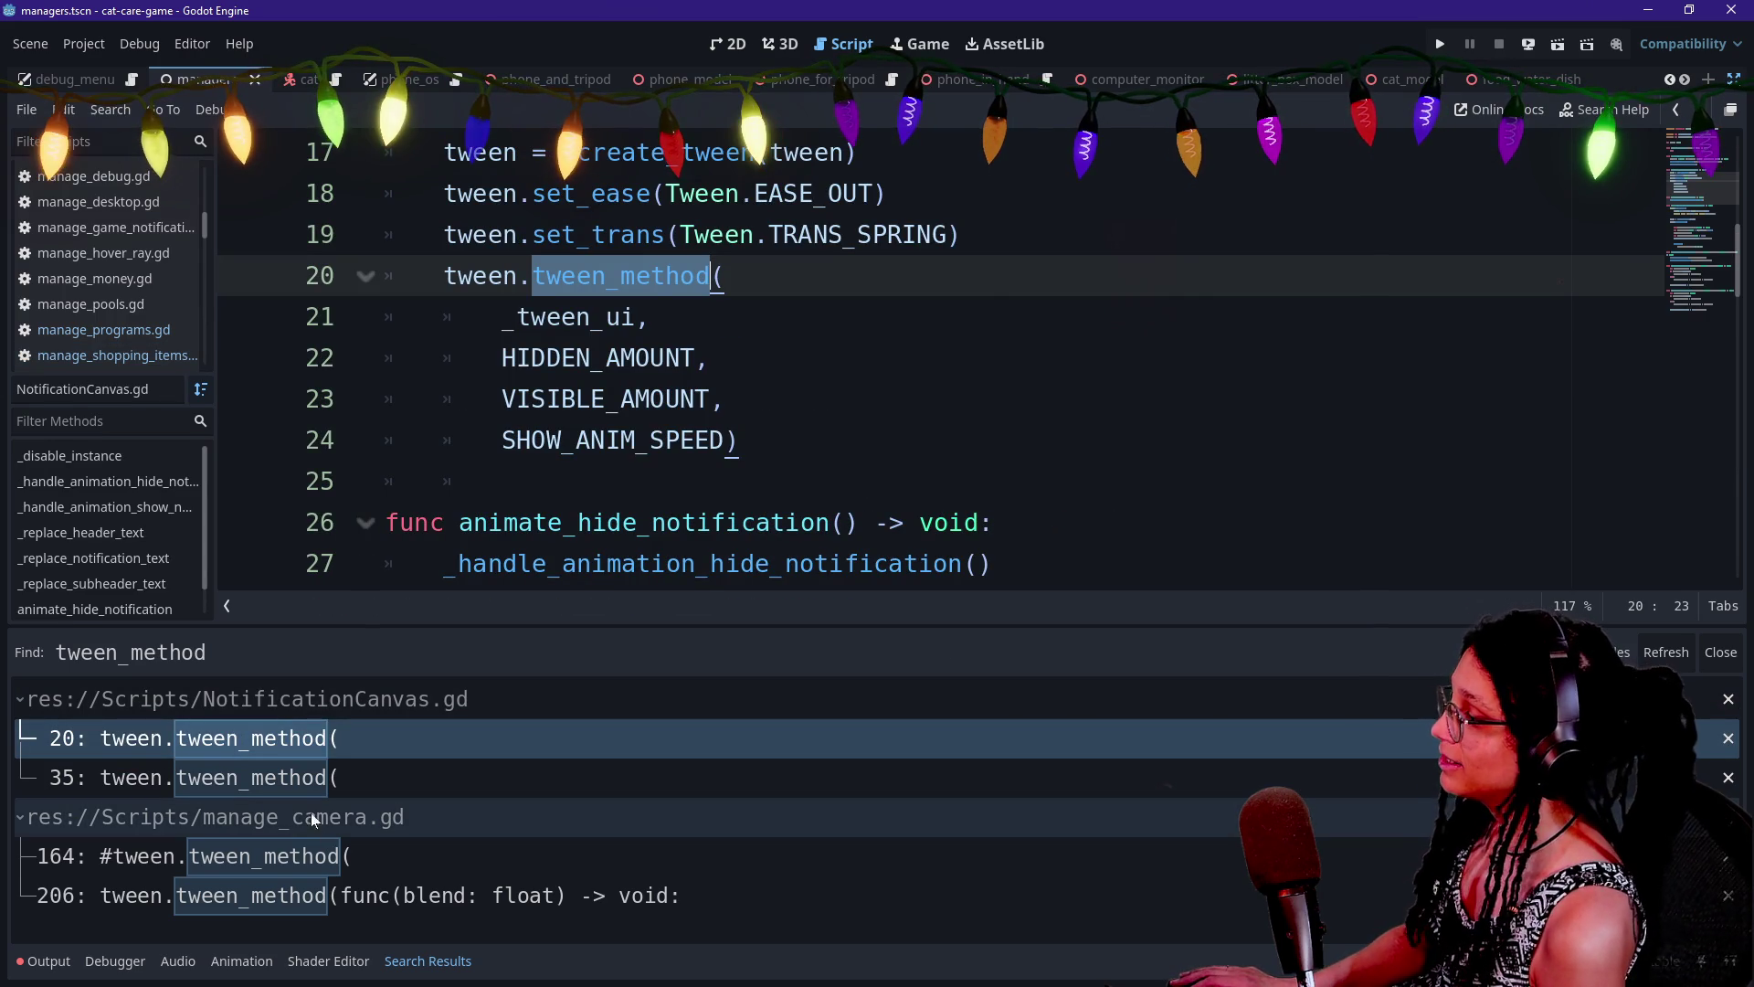
left_click(292, 859)
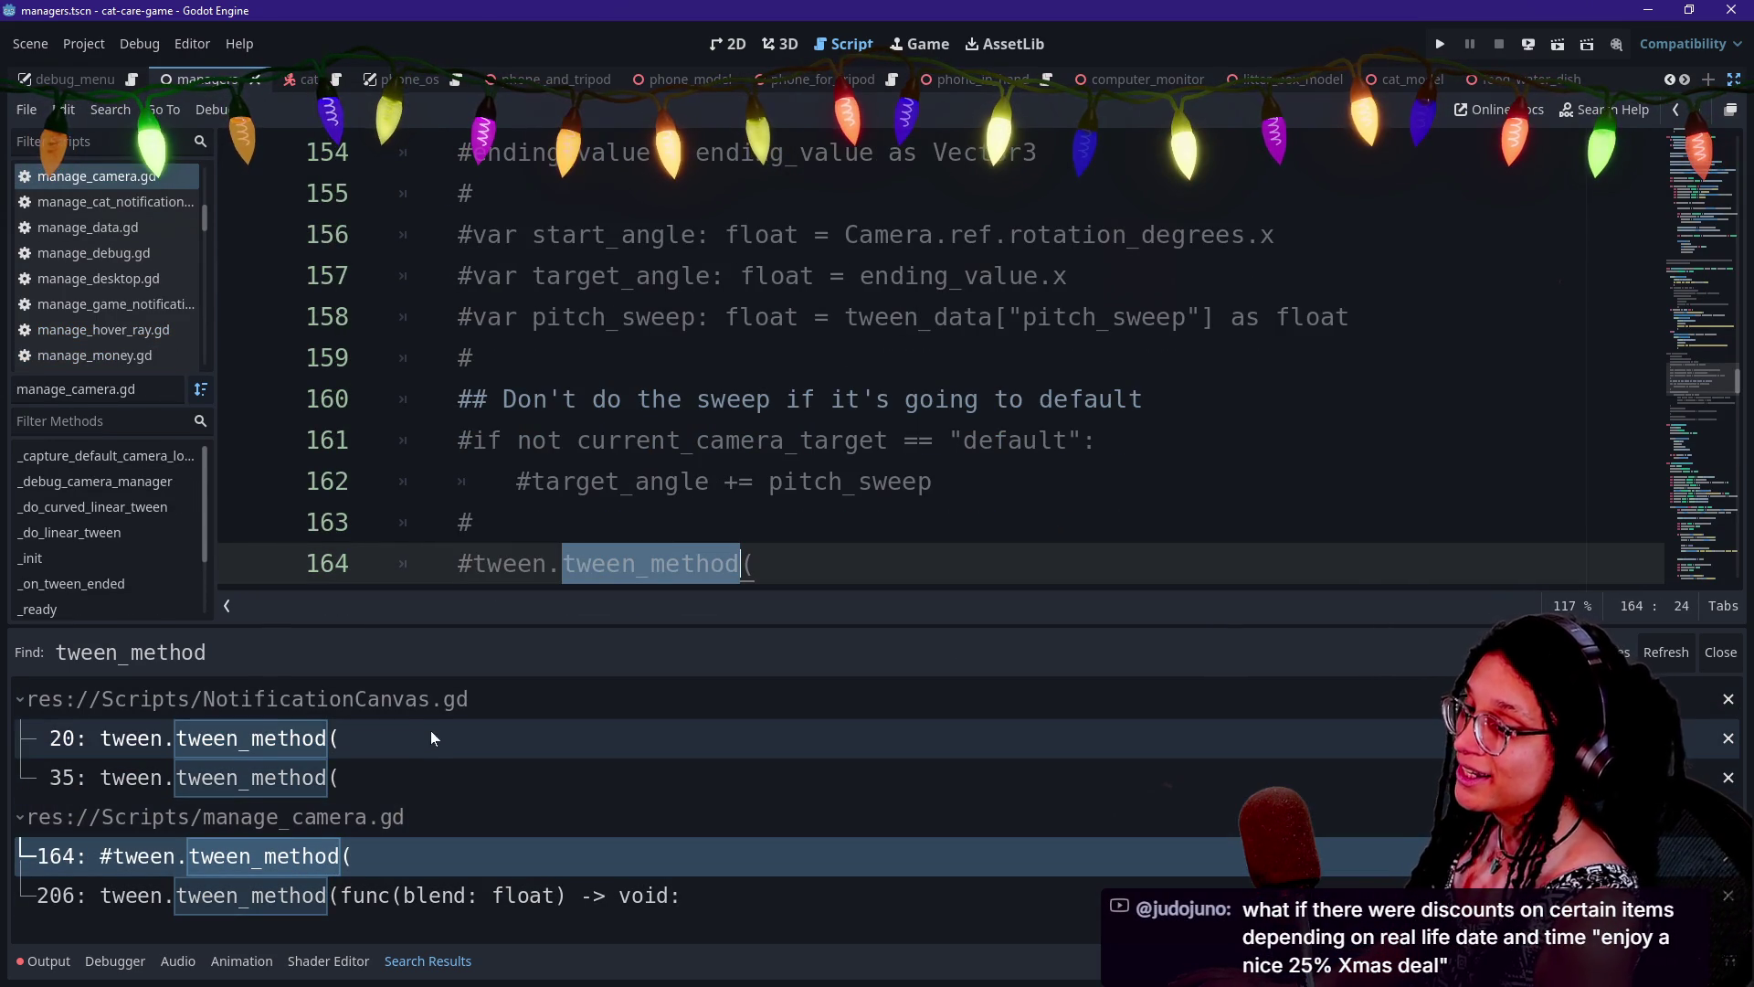
left_click(488, 784)
left_click(484, 751)
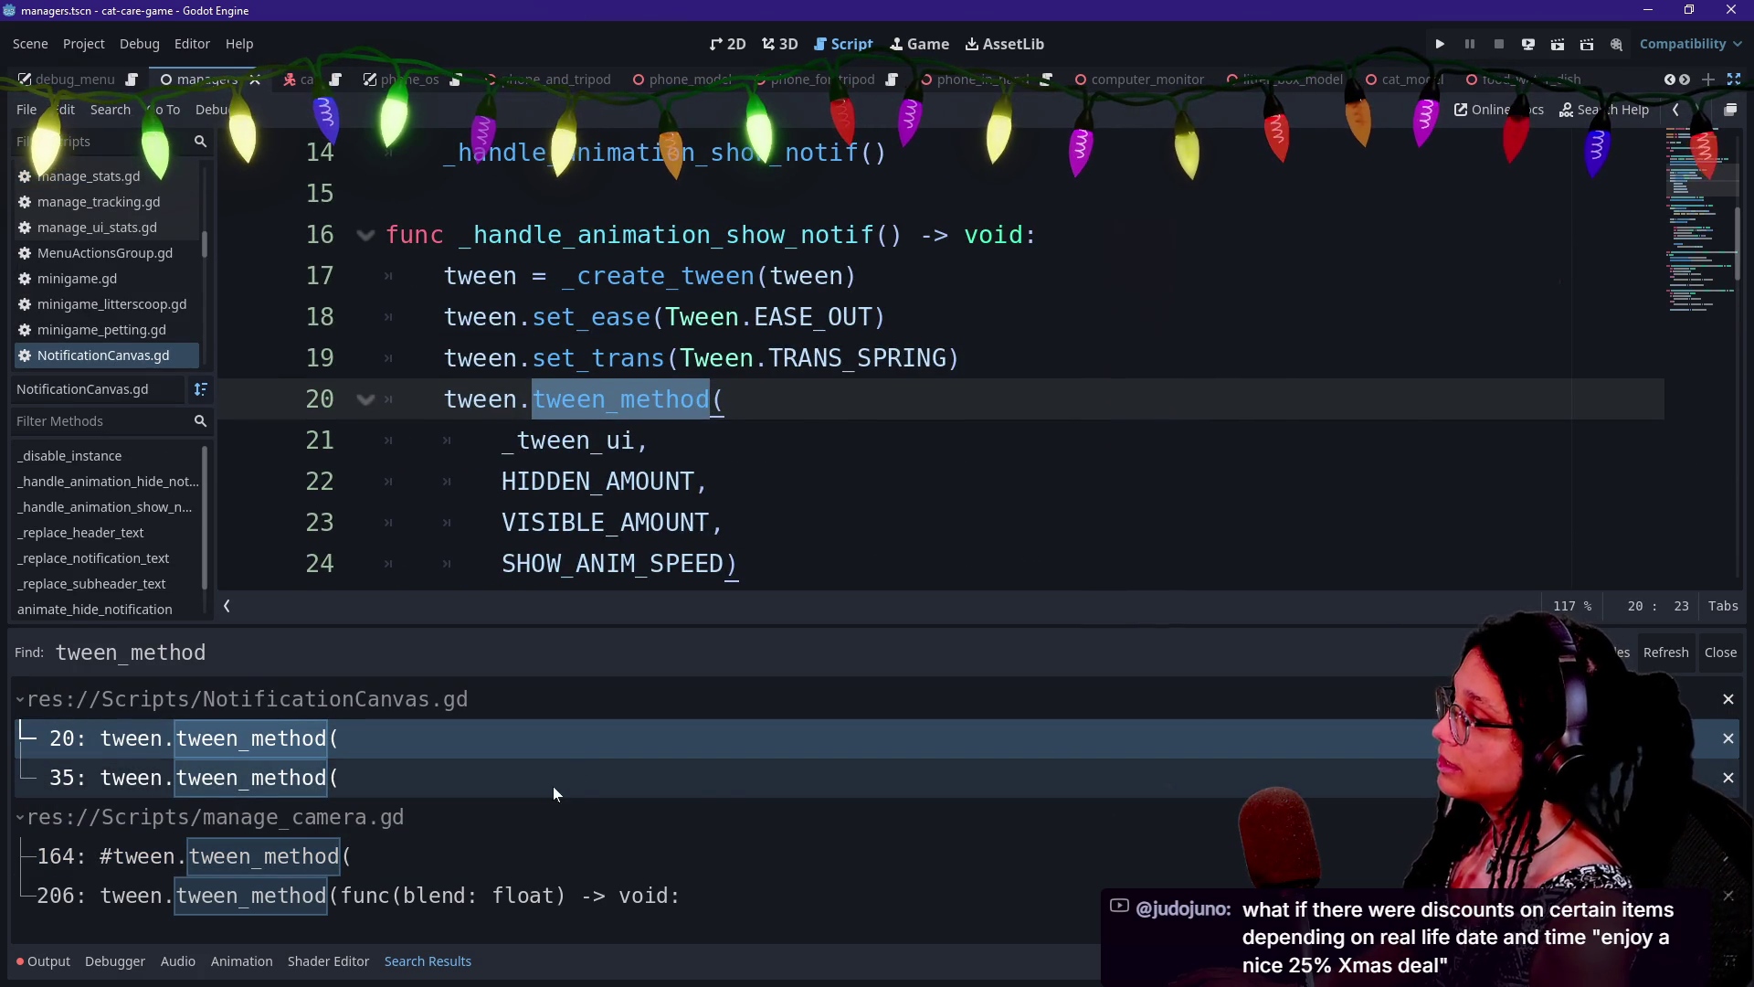
Select the func(normalized_progress:float) -> void: lambda signature on line 37
left_click(891, 317)
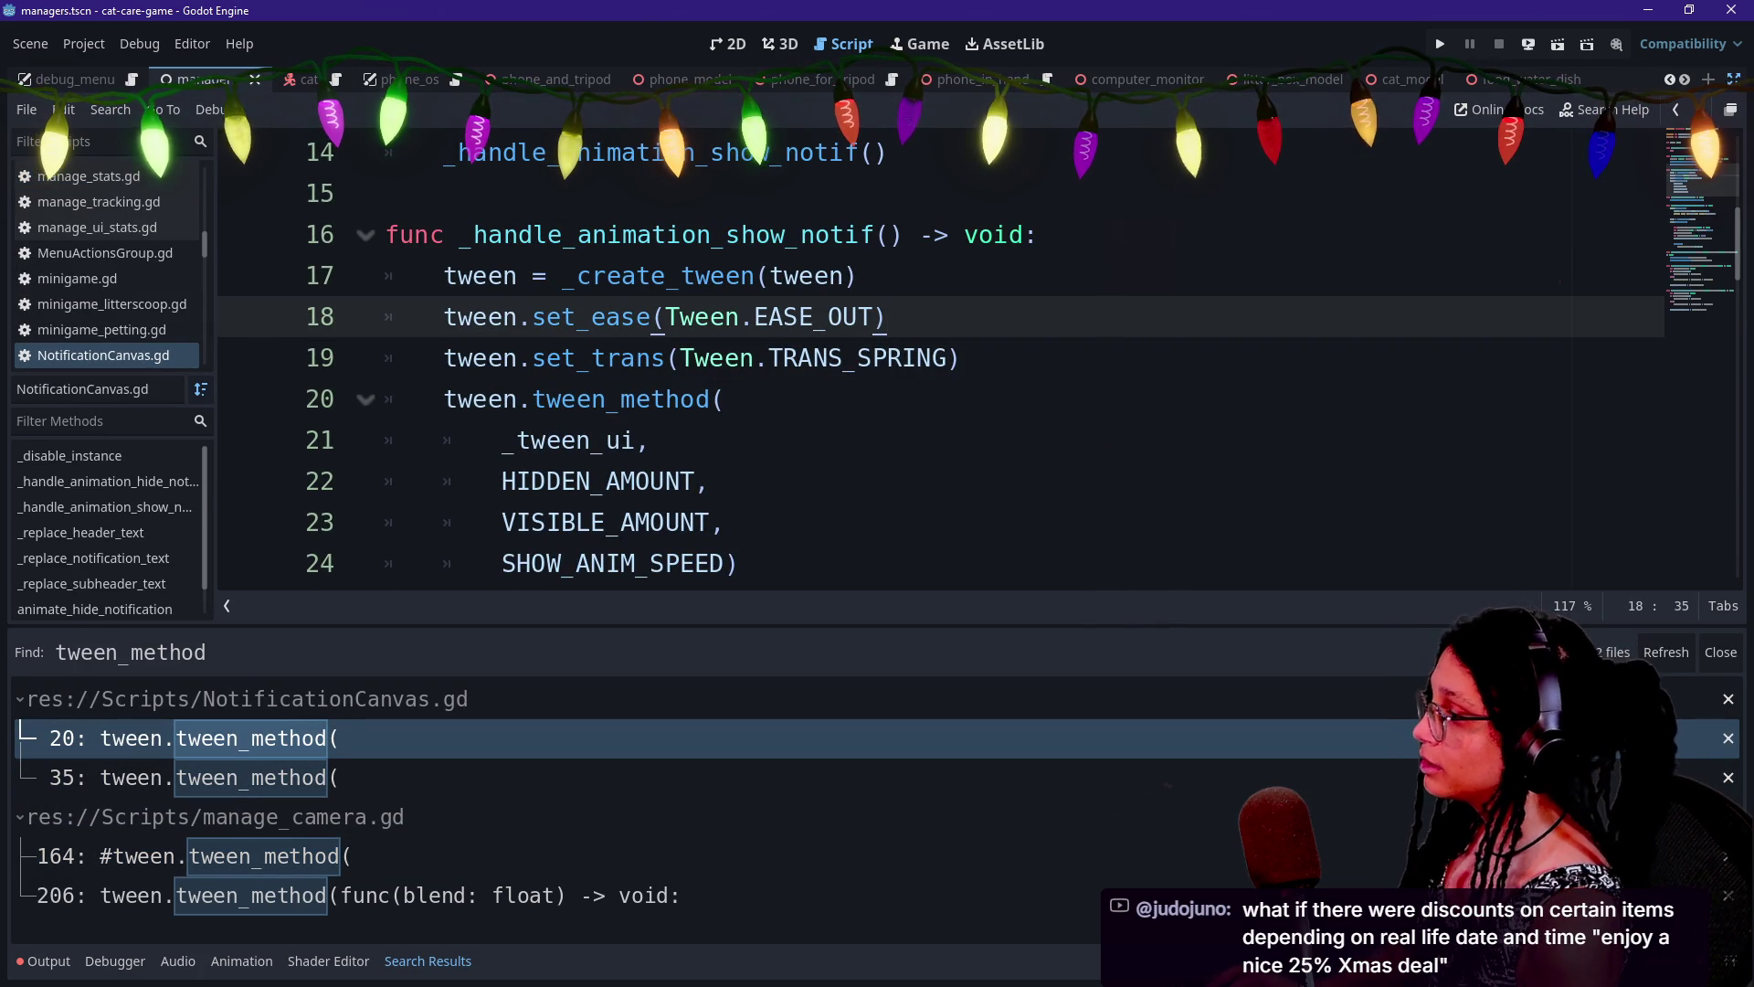
left_click(708, 482)
scroll(978, 356, "down", 5)
key("ctrl+f")
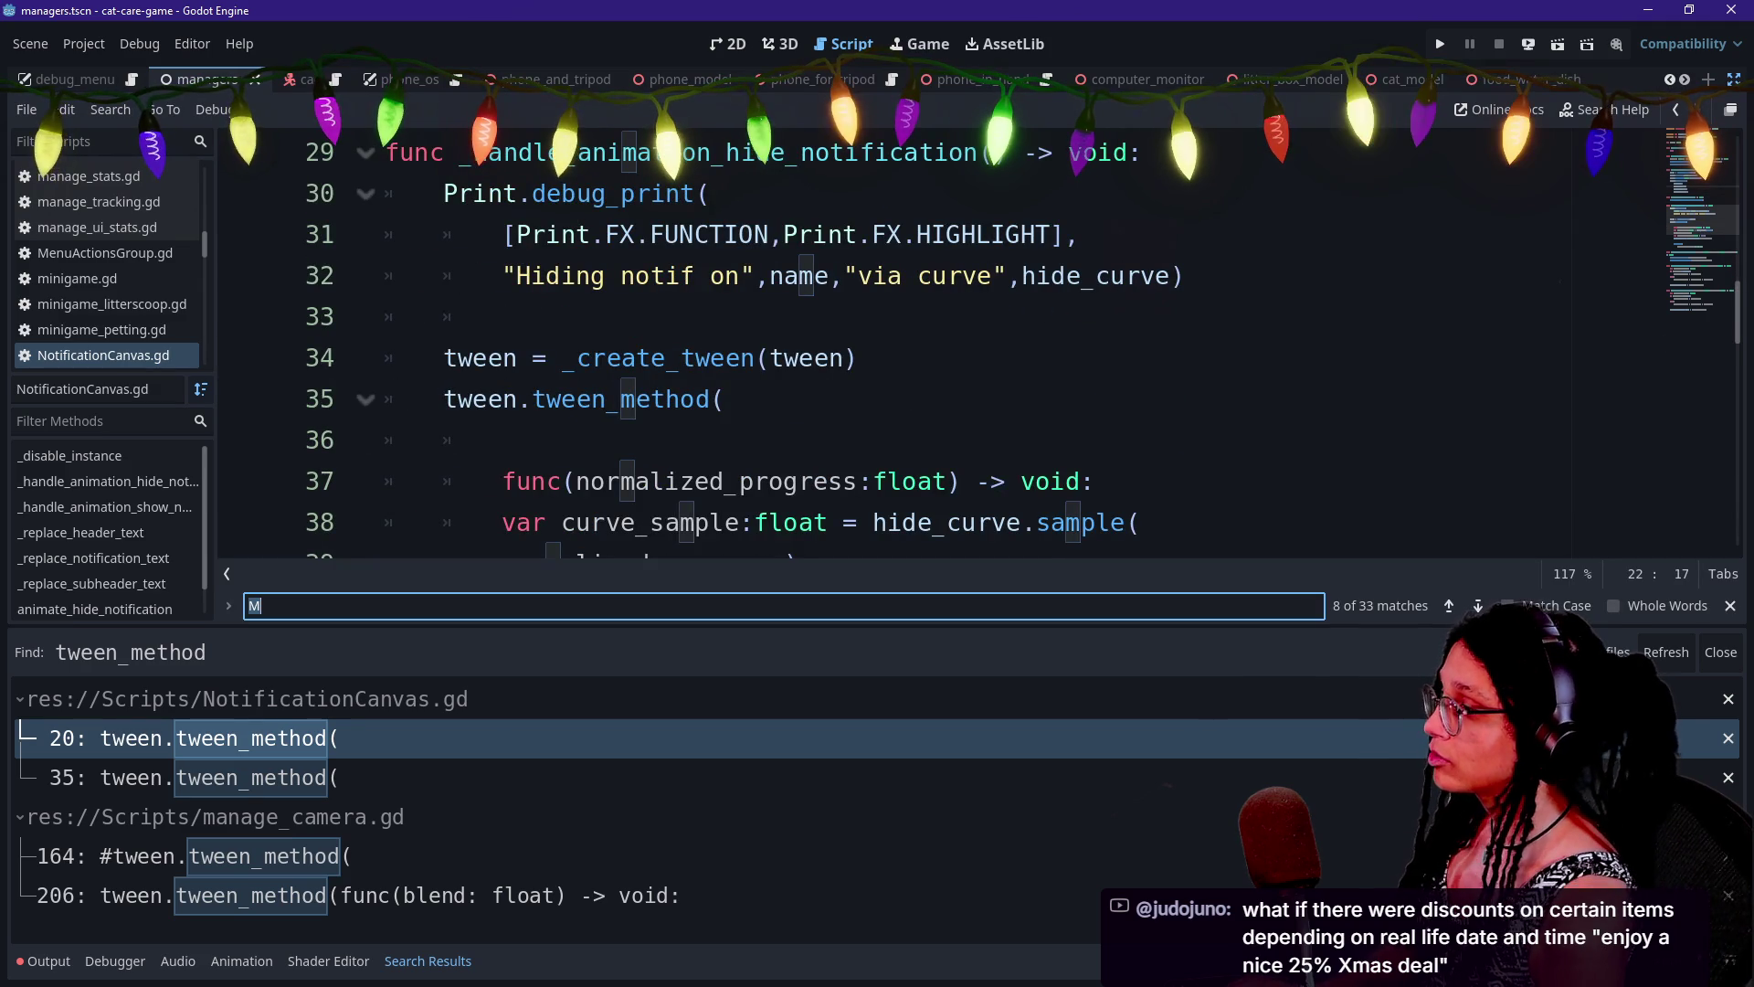
left_click(445, 482)
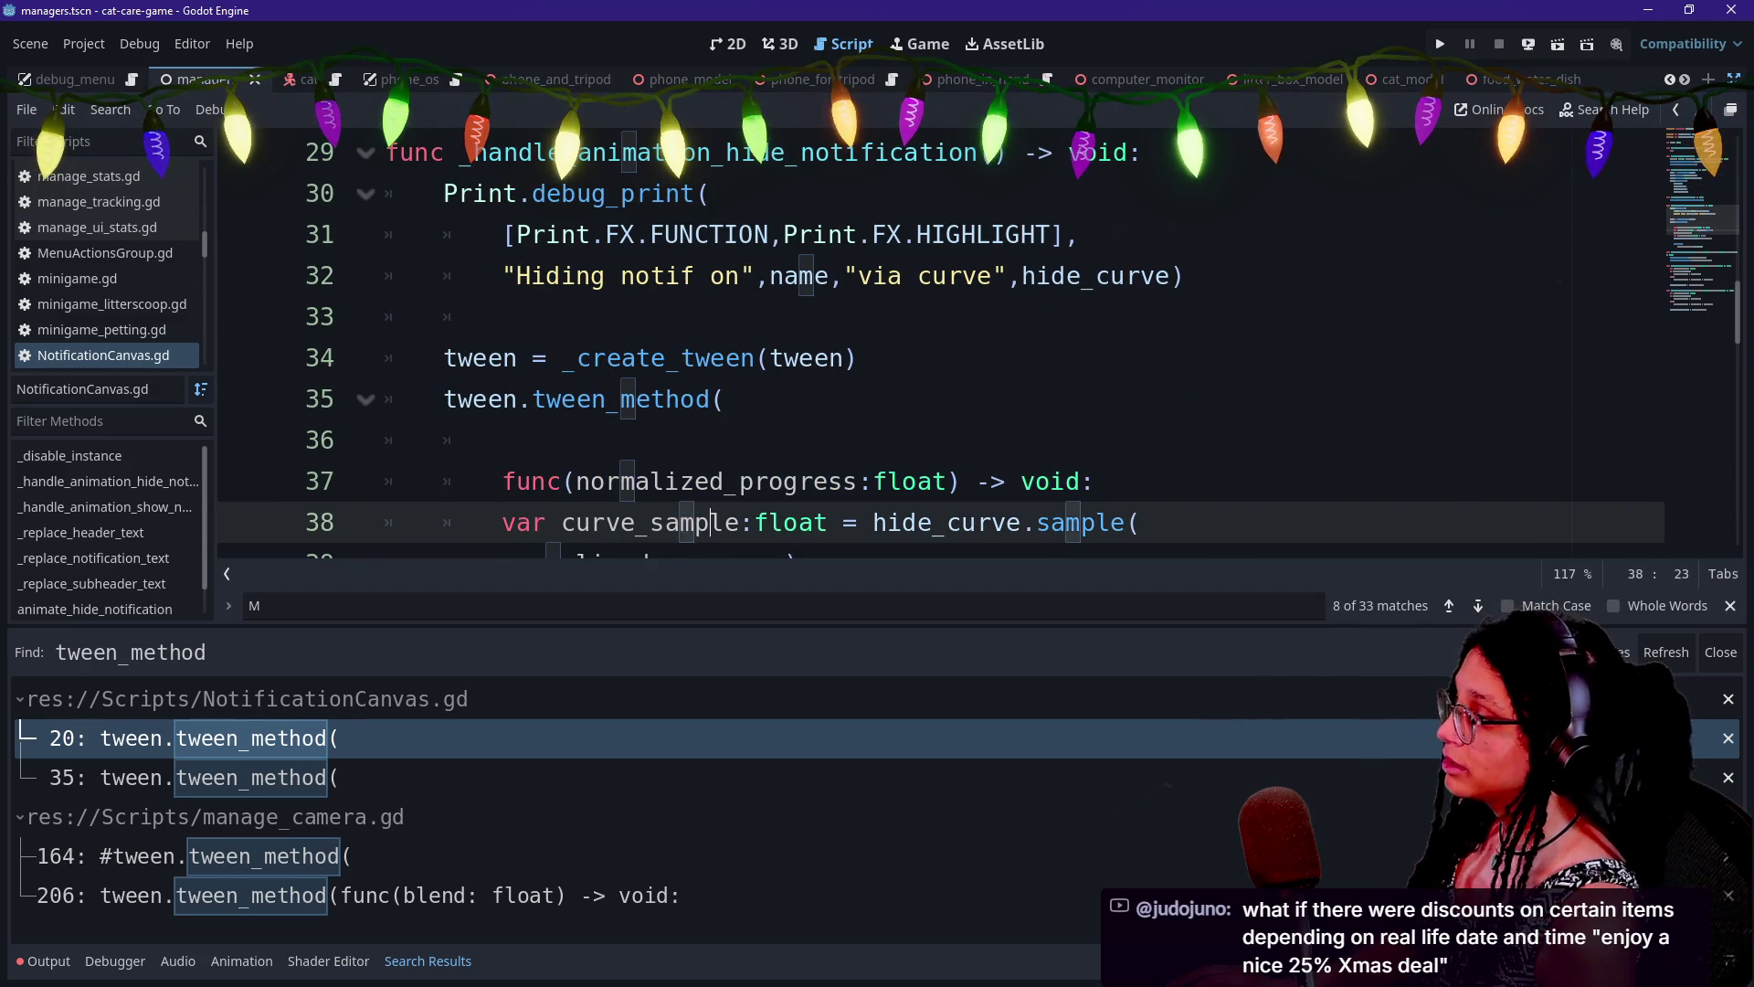
left_click_drag(564, 482, 905, 482)
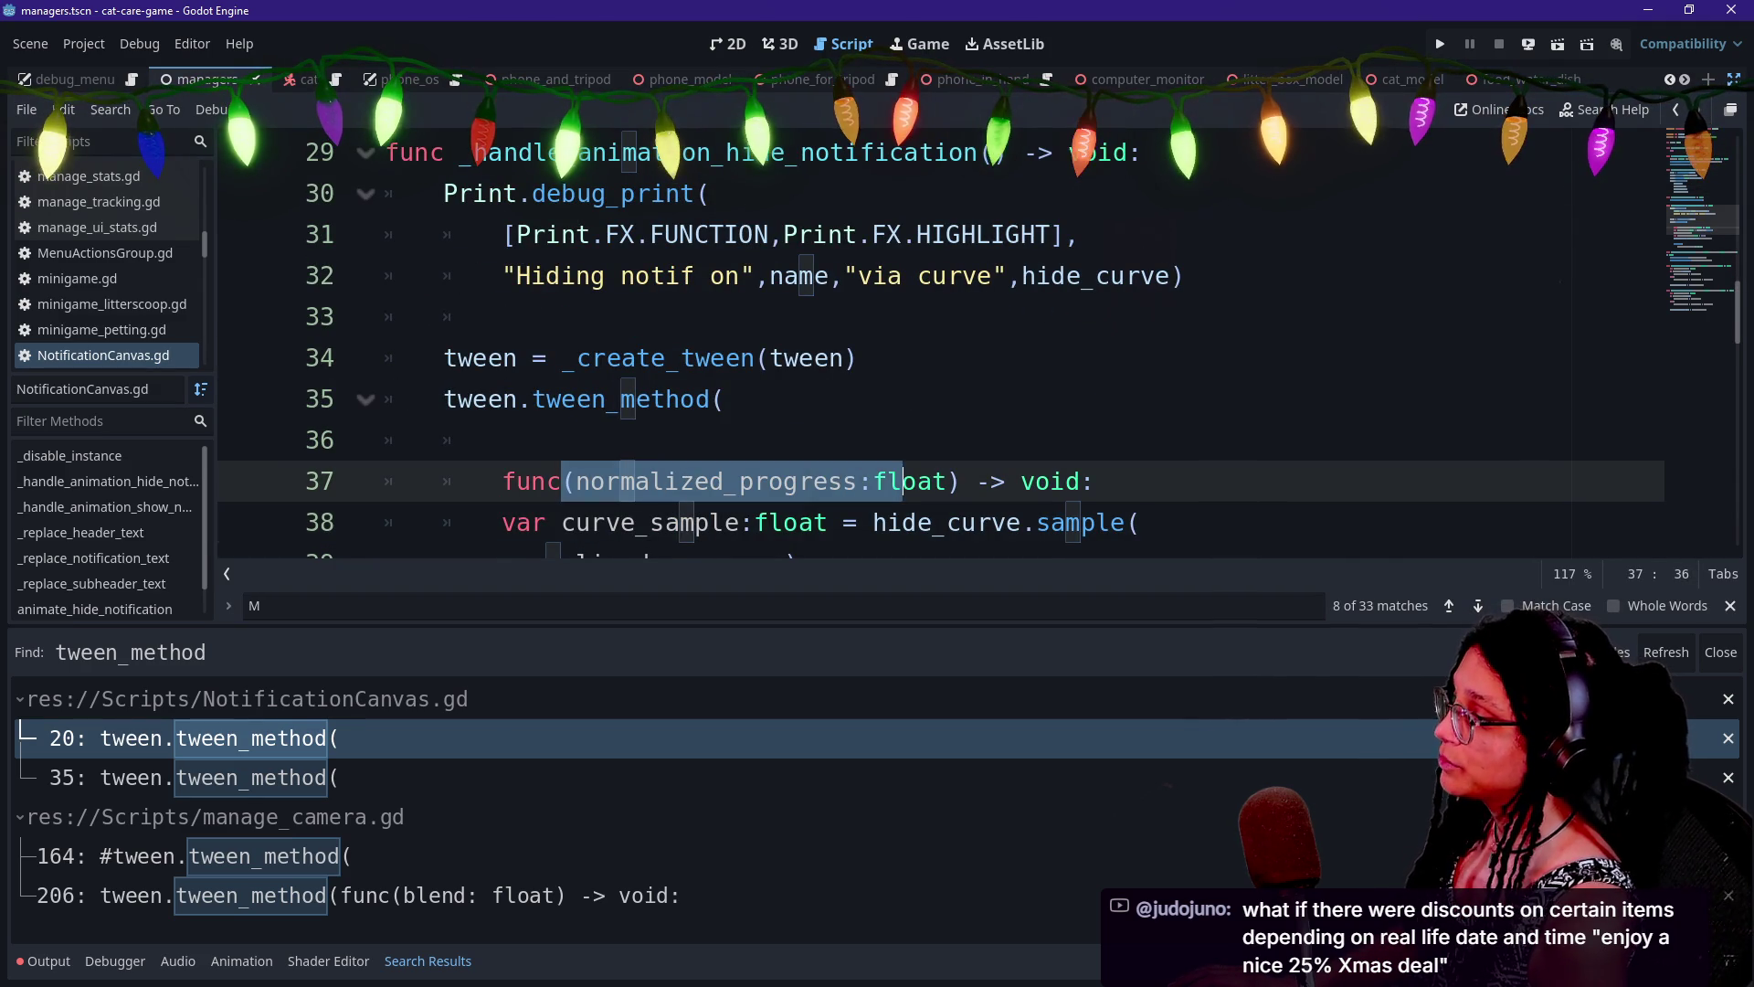
mouse_move(502, 482)
left_mouse_down()
mouse_move(411, 440)
mouse_move(1093, 482)
left_mouse_up()
key("ctrl+c")
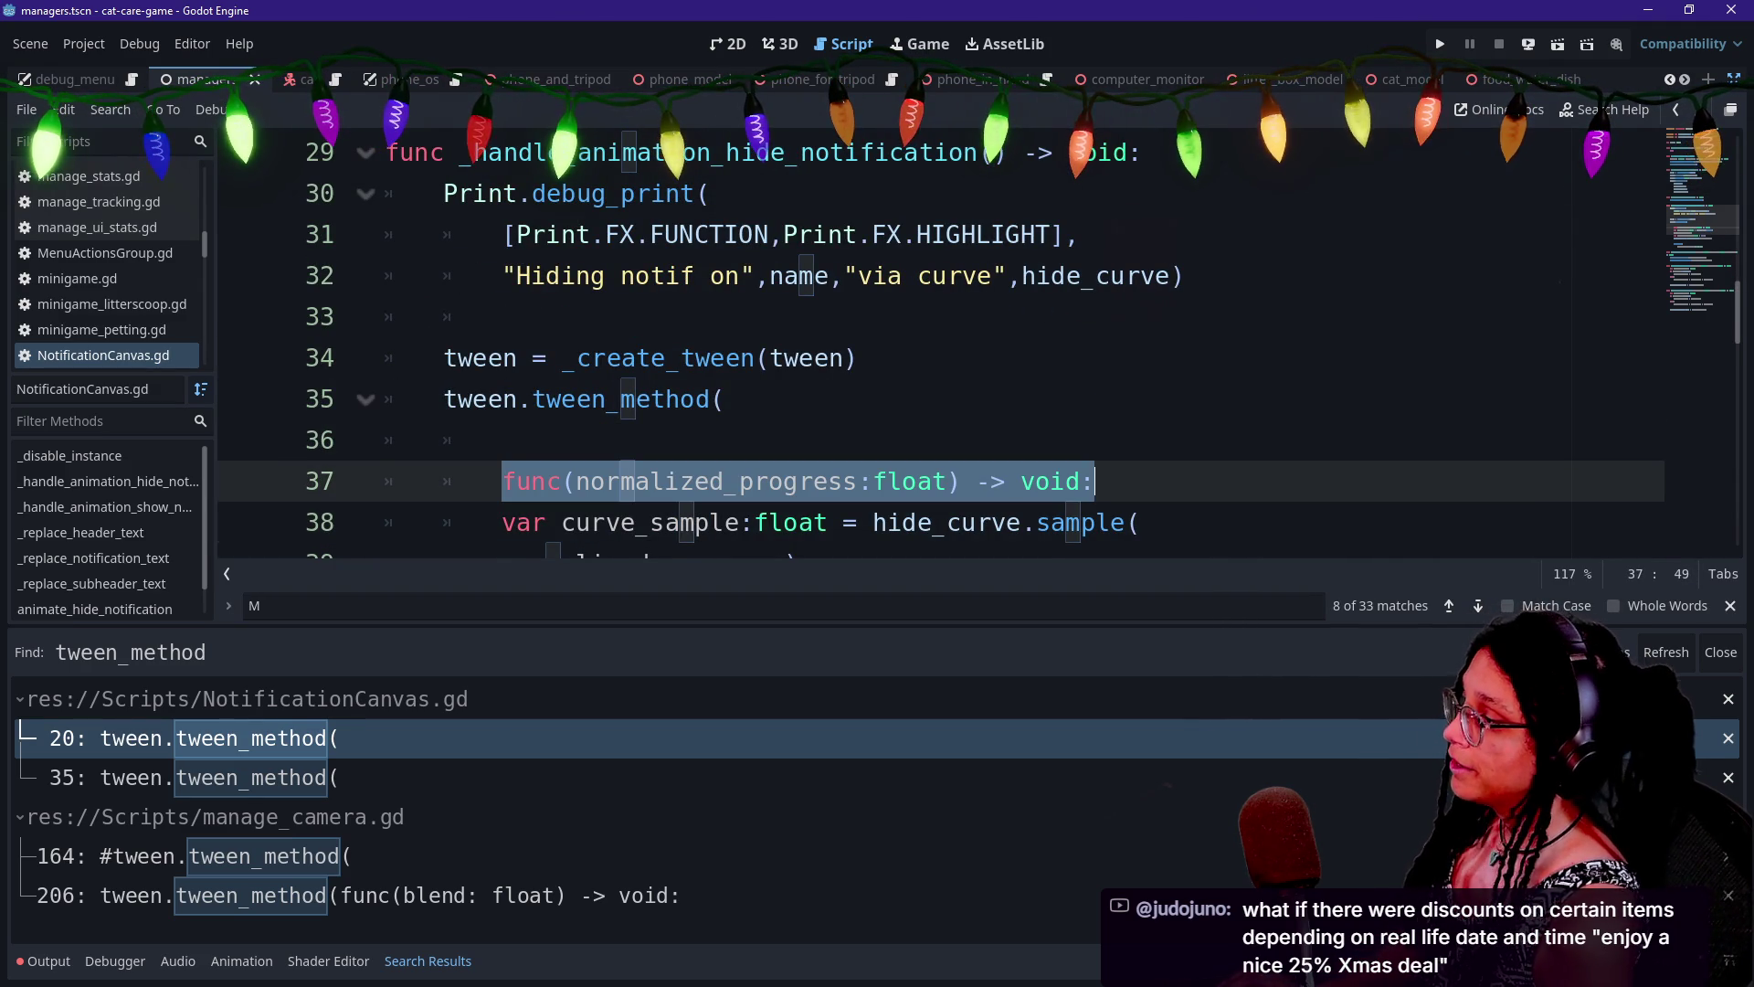
scroll(1095, 482, "down", 2)
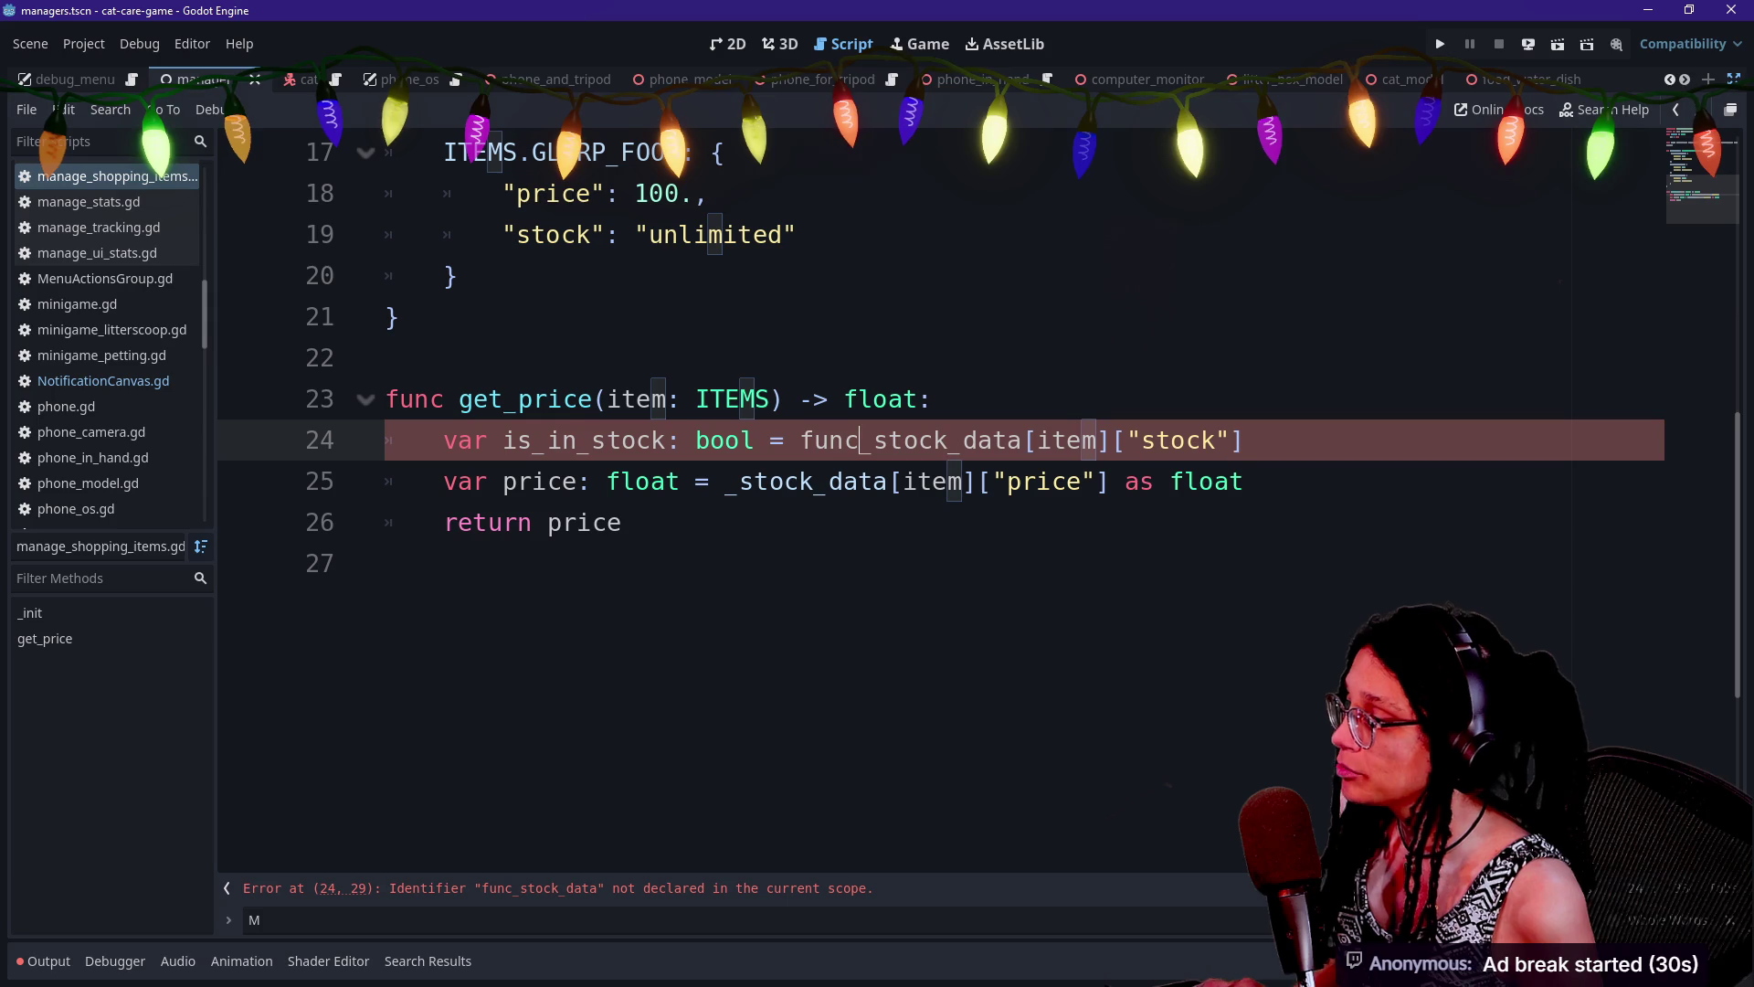
Paste the copied lambda signature below the get_price header, then undo it
type("(_stock_data[item][\"stock")
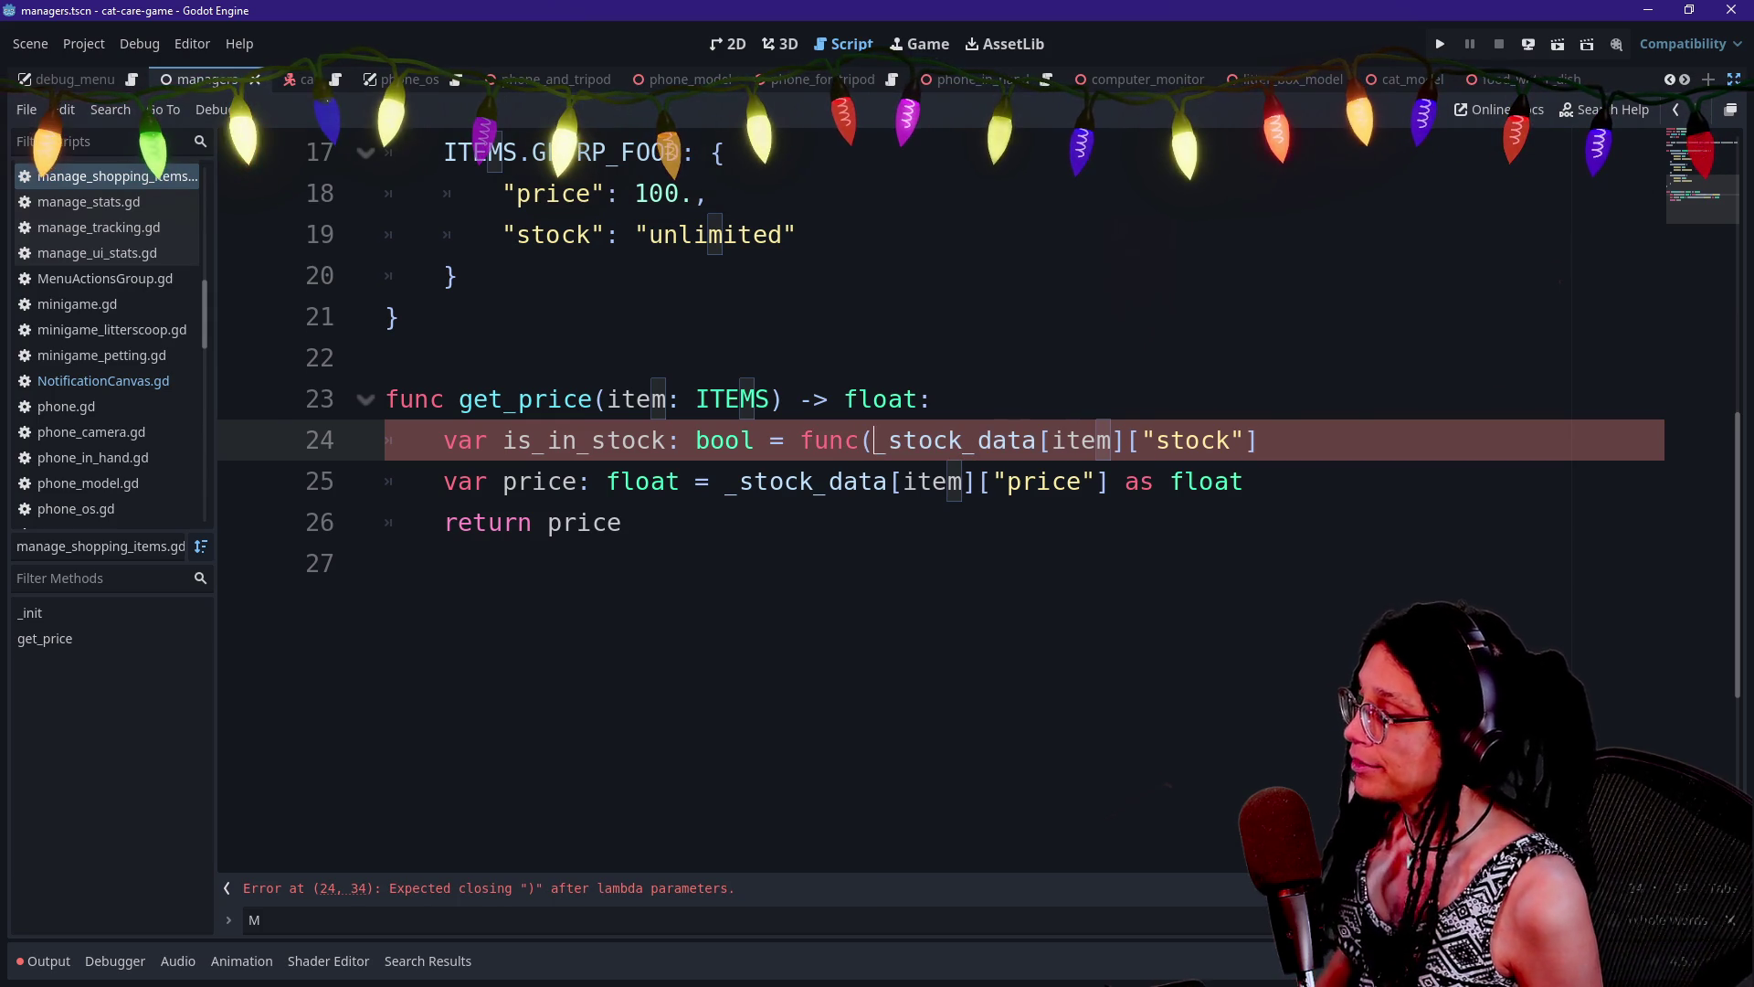
left_click(932, 400)
key("Return")
key("ctrl+v")
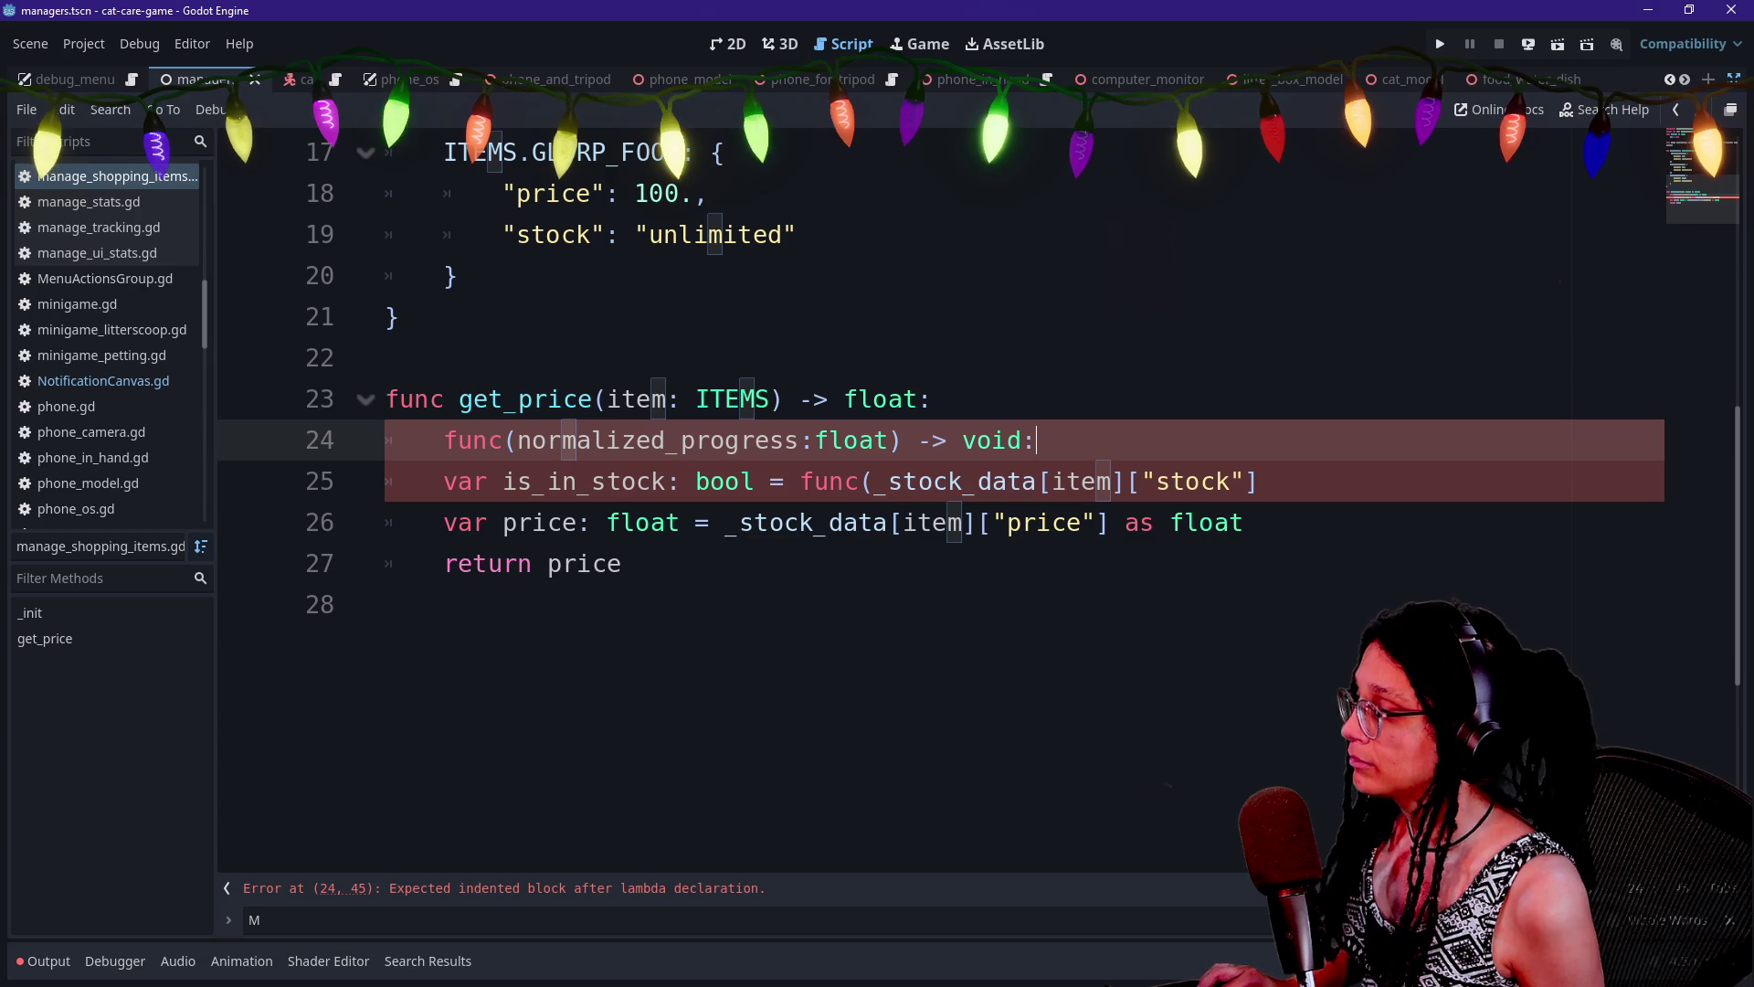
key("ctrl+z")
Type the func()->bool: header for is_in_stock and cut the stock lookup after it
type(")")
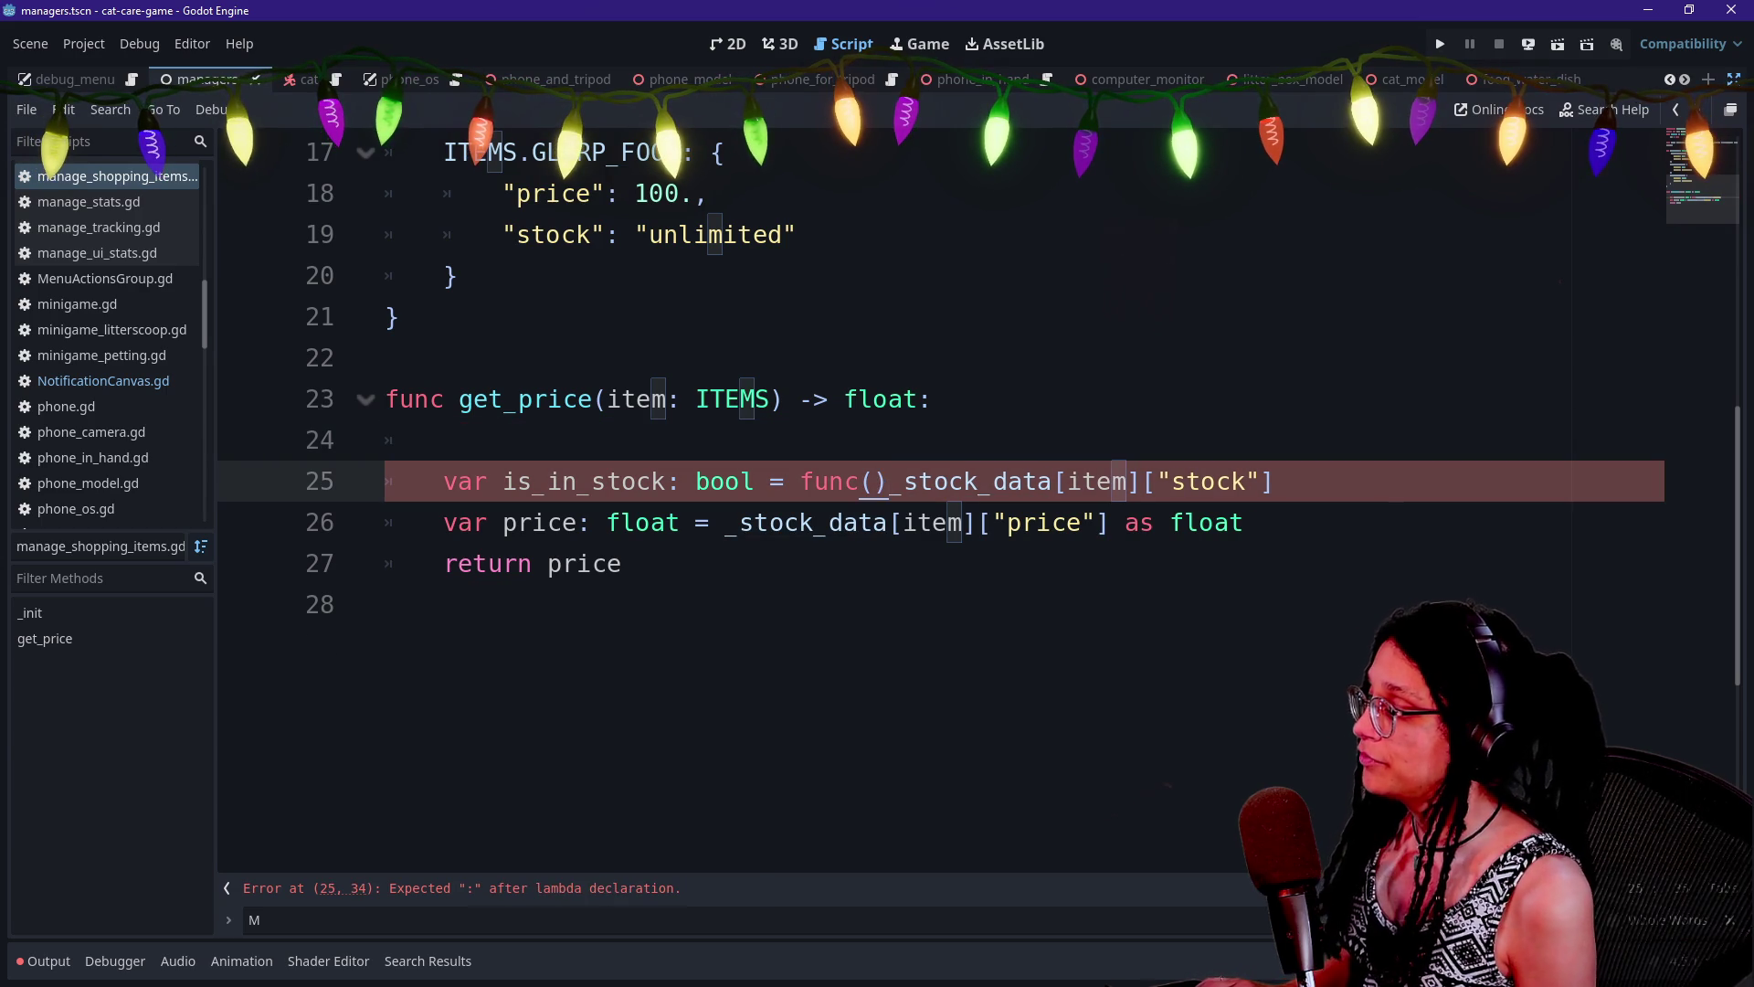
type("->boif")
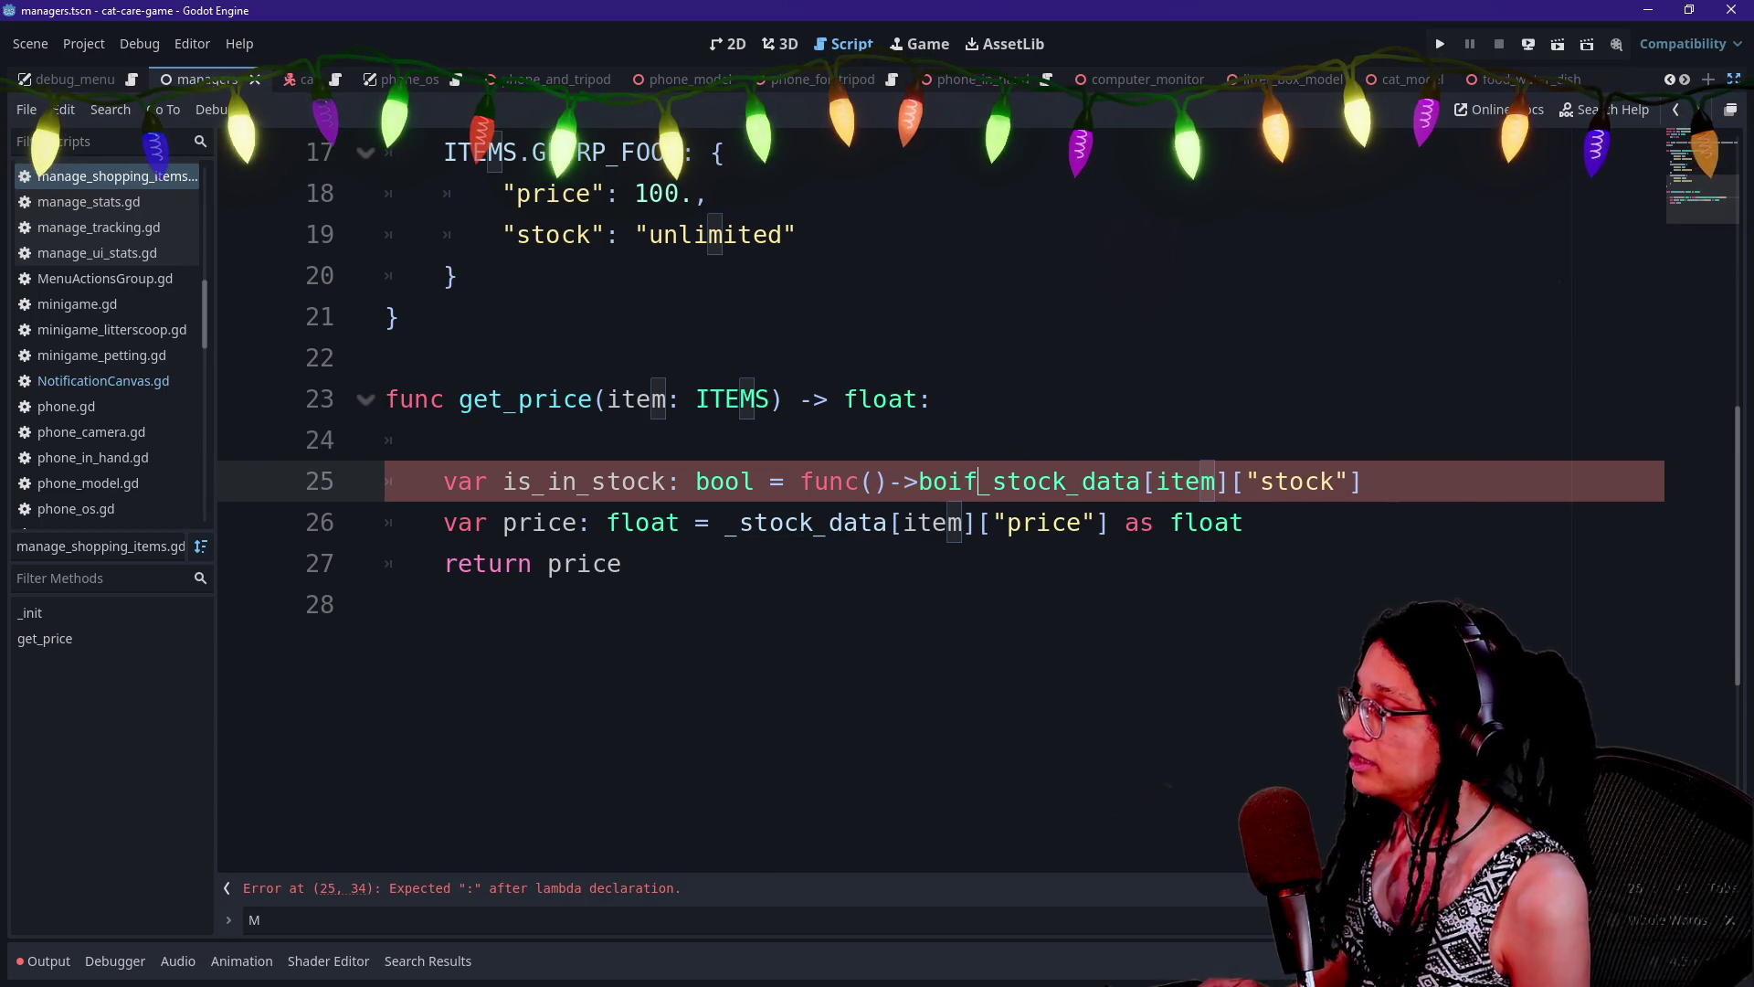
key("BackSpace")
key("BackSpace")
type("void:")
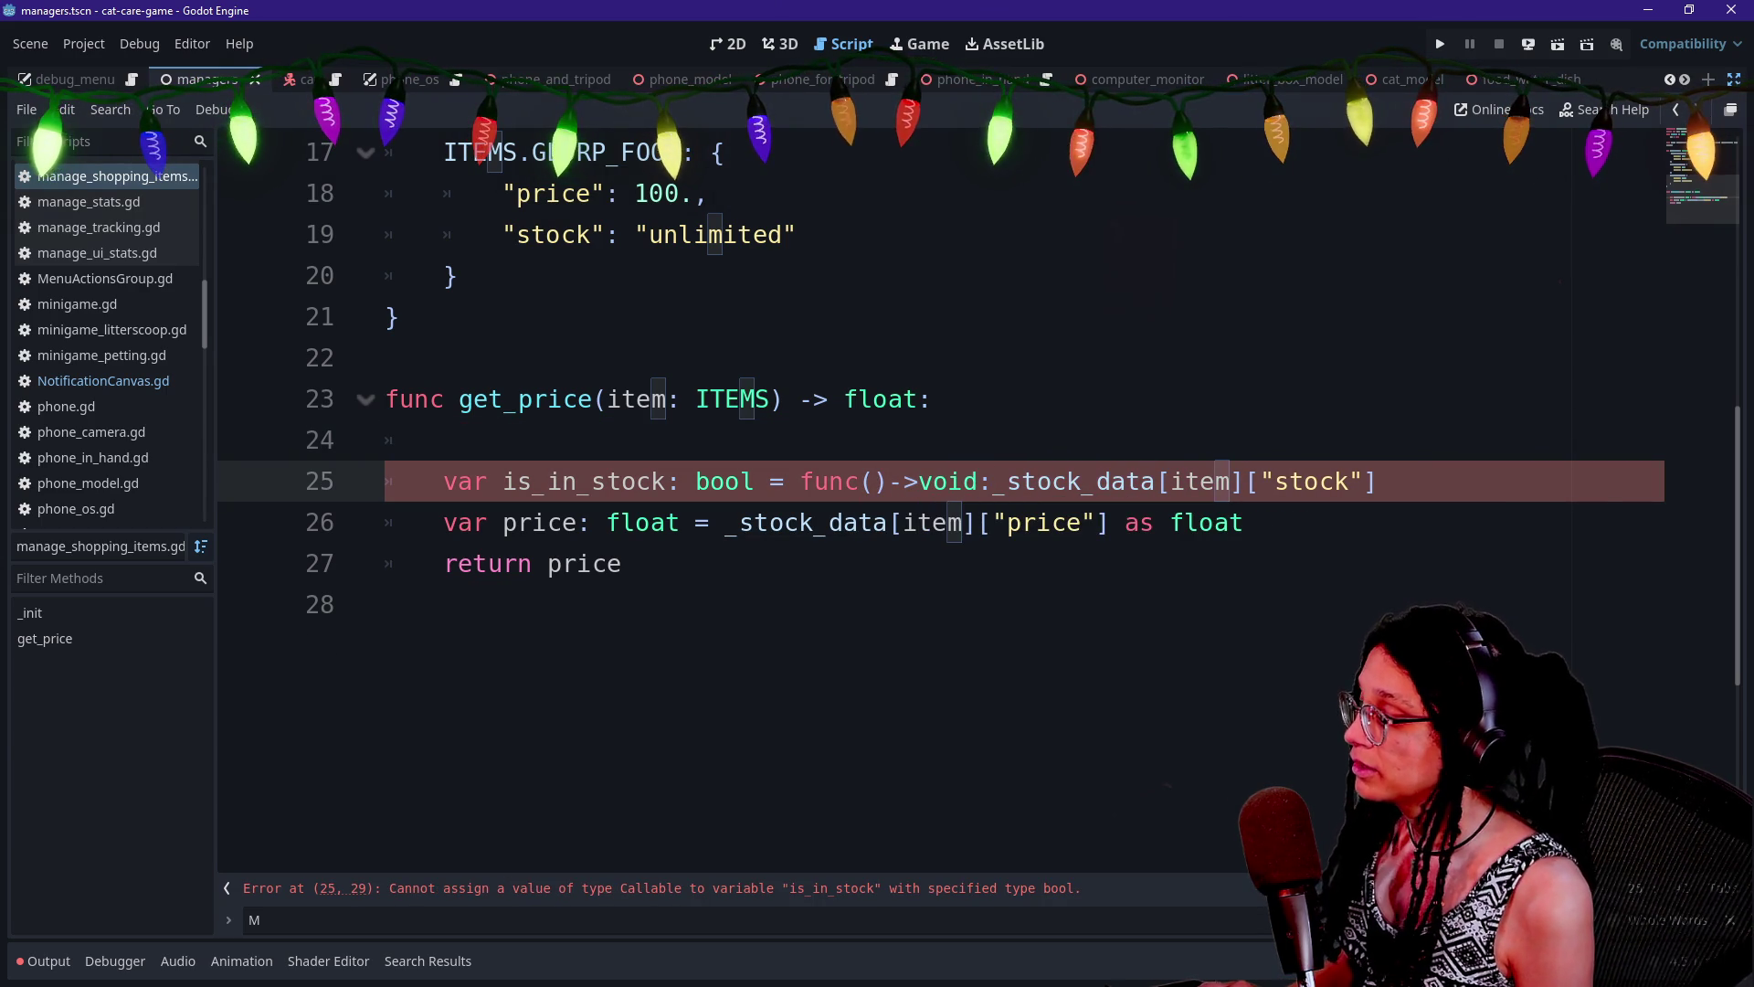
key("BackSpace")
key("BackSpace")
key("BackSpace")
type("b")
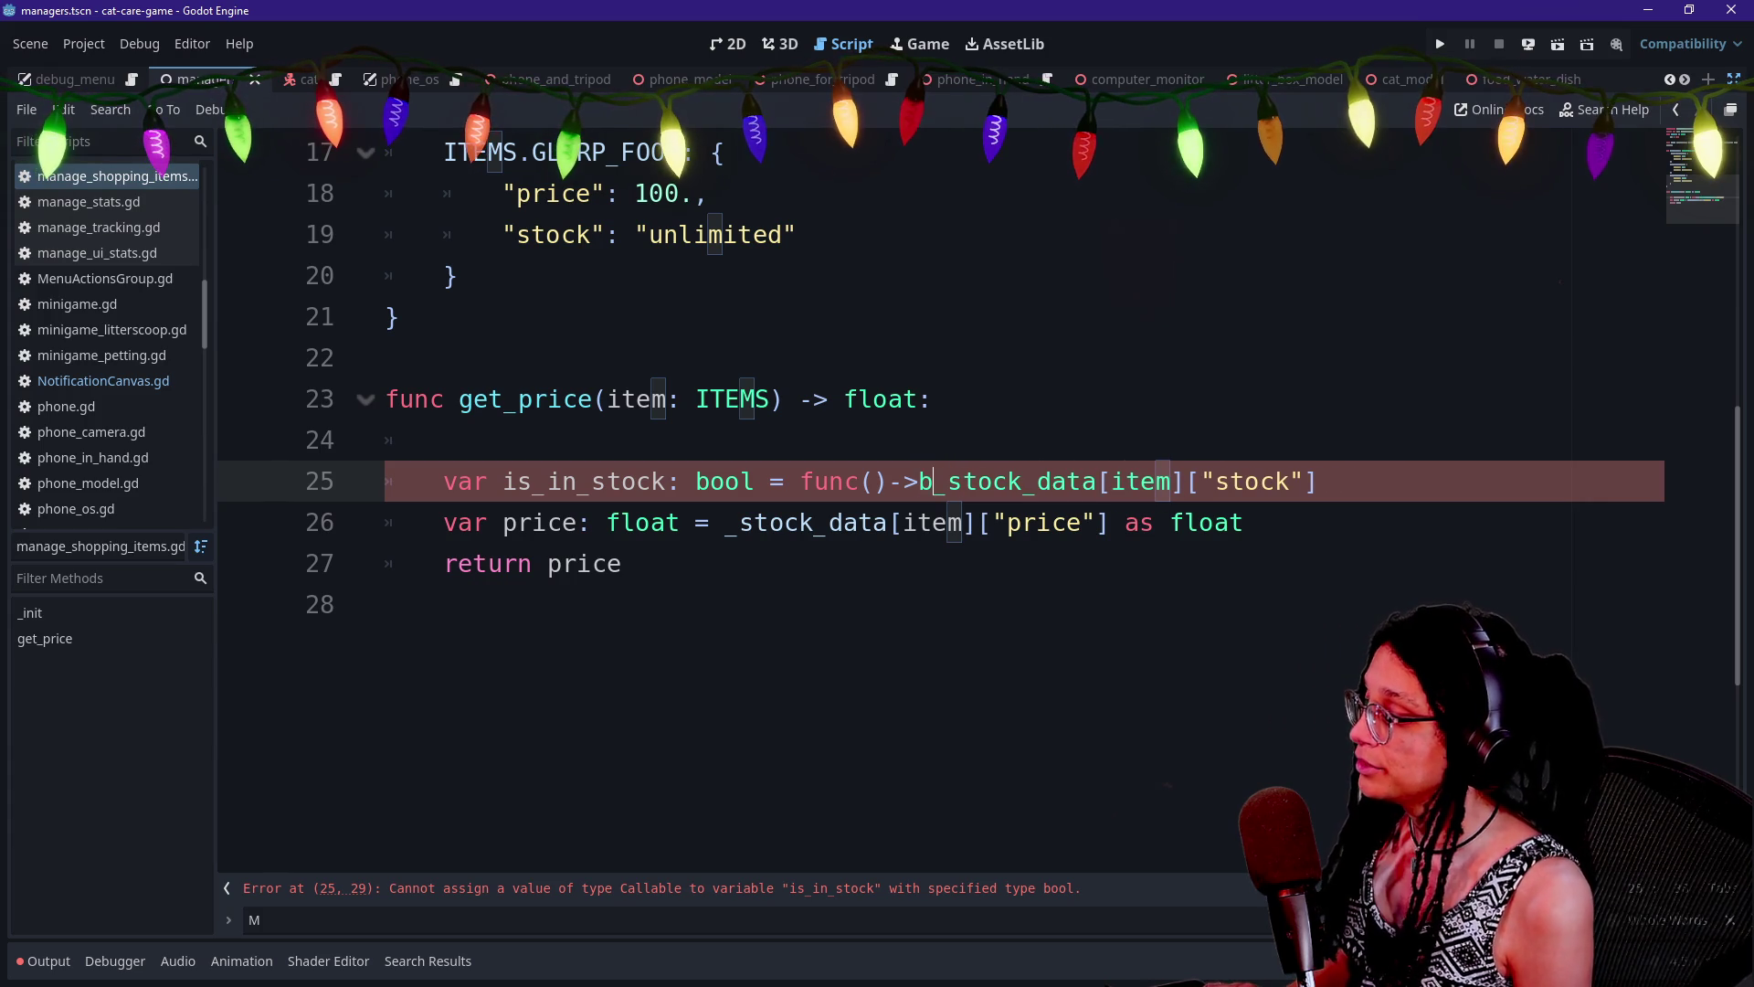
type("ool:")
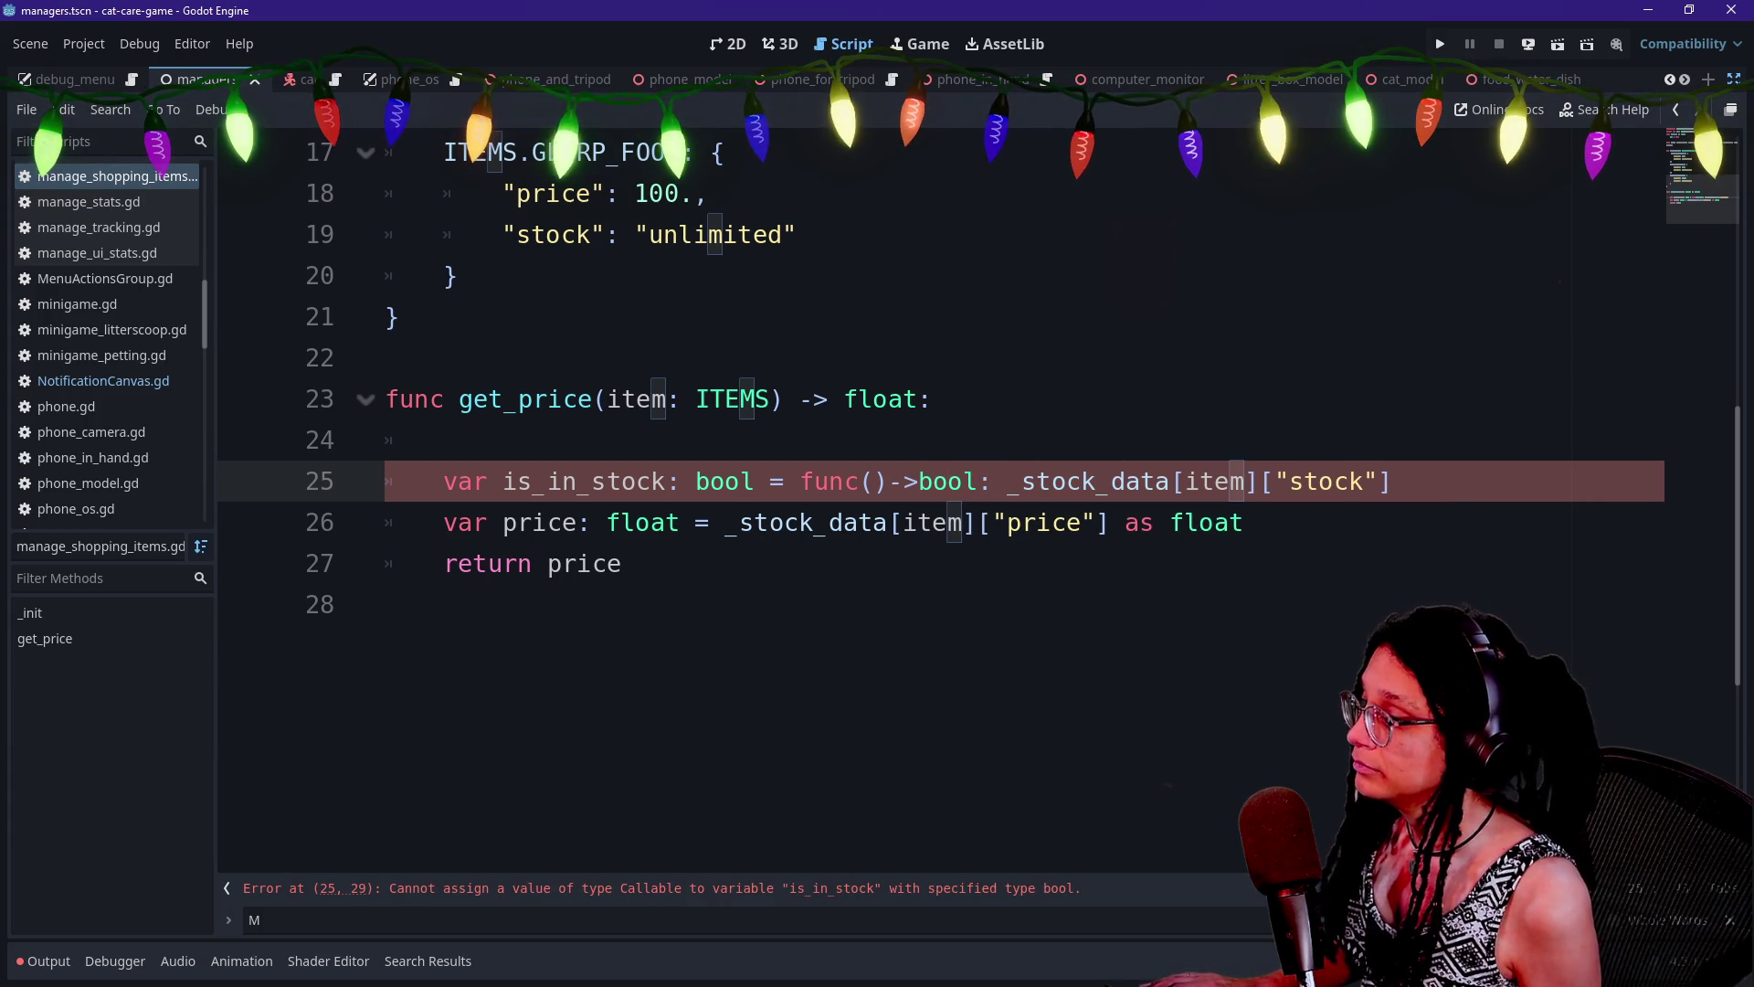
key("shift+End")
key("ctrl+x")
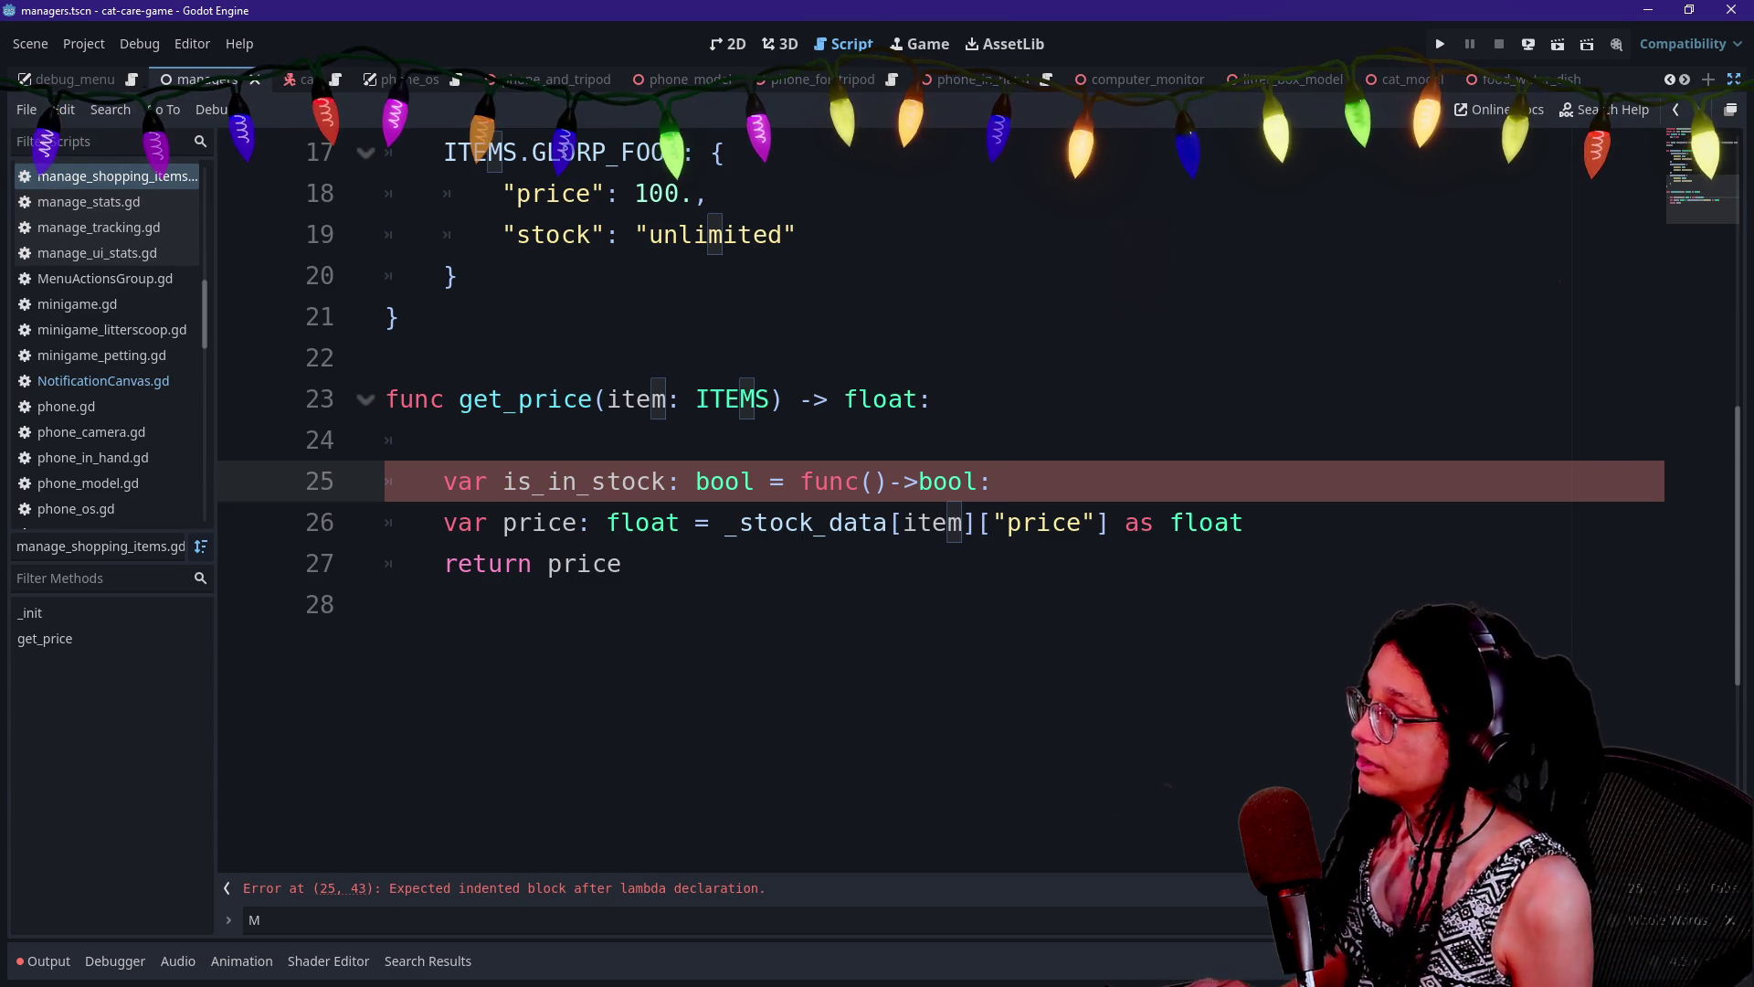
Enlarge the code text and tidy line 25 so func()->bool: stands alone
key("ctrl+equal")
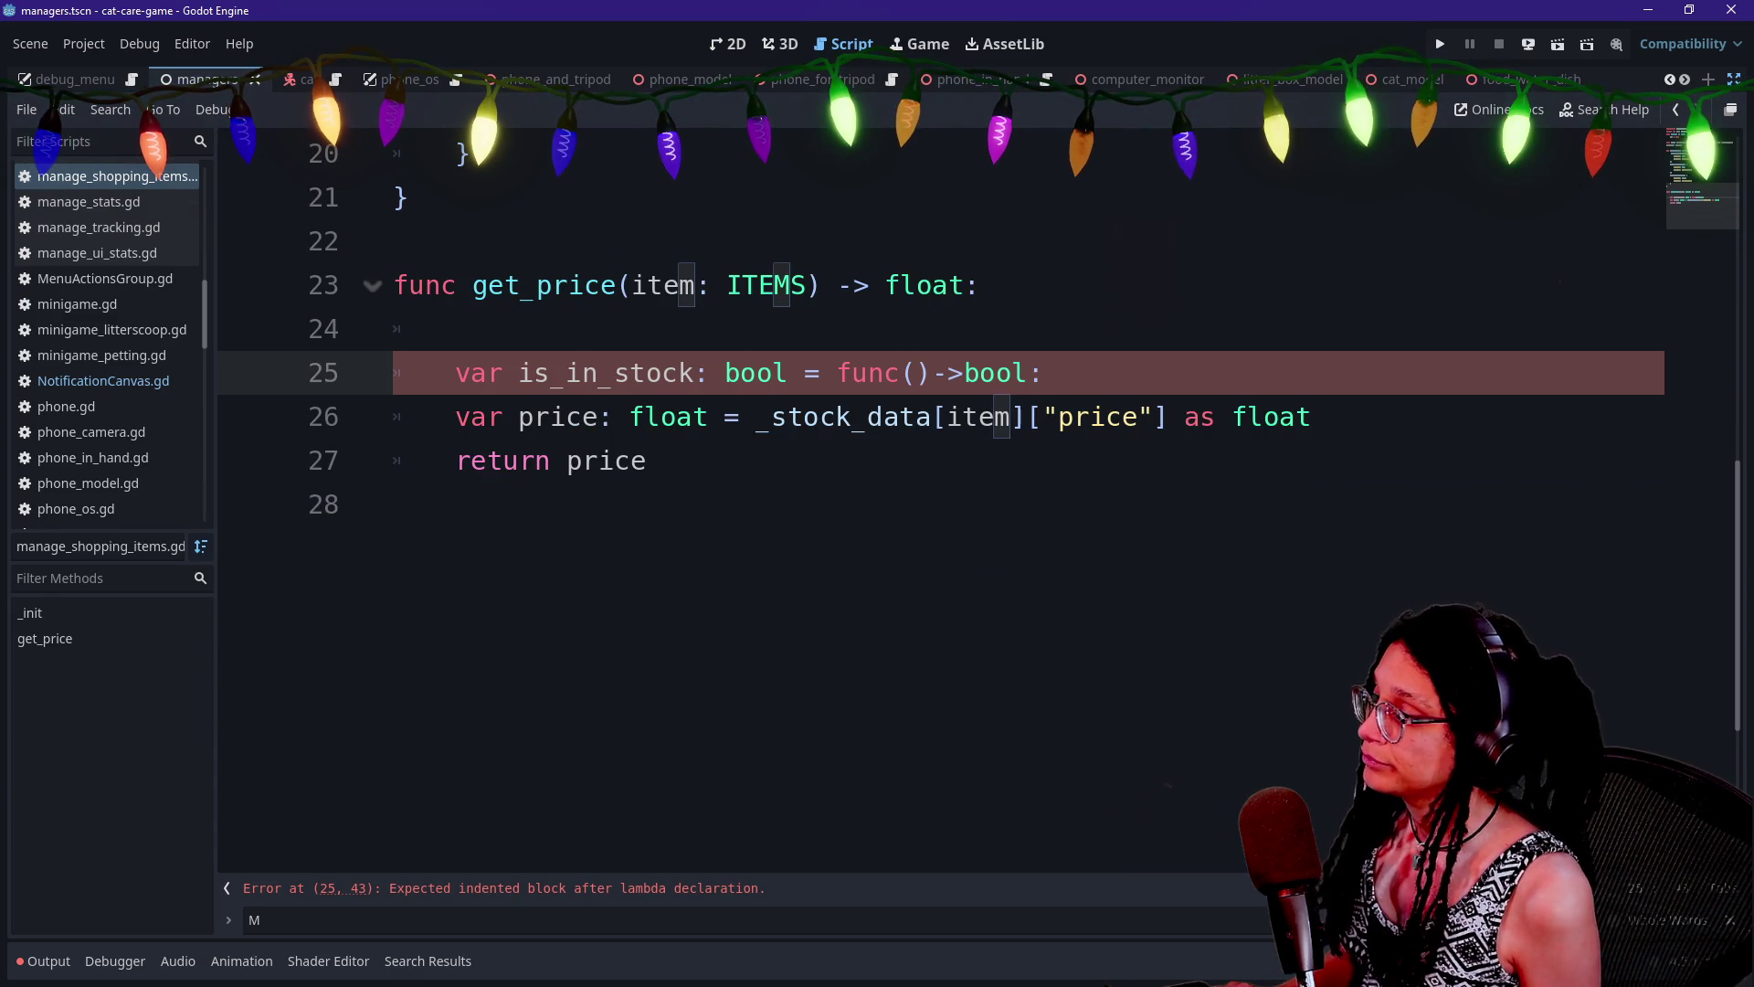
key("Return")
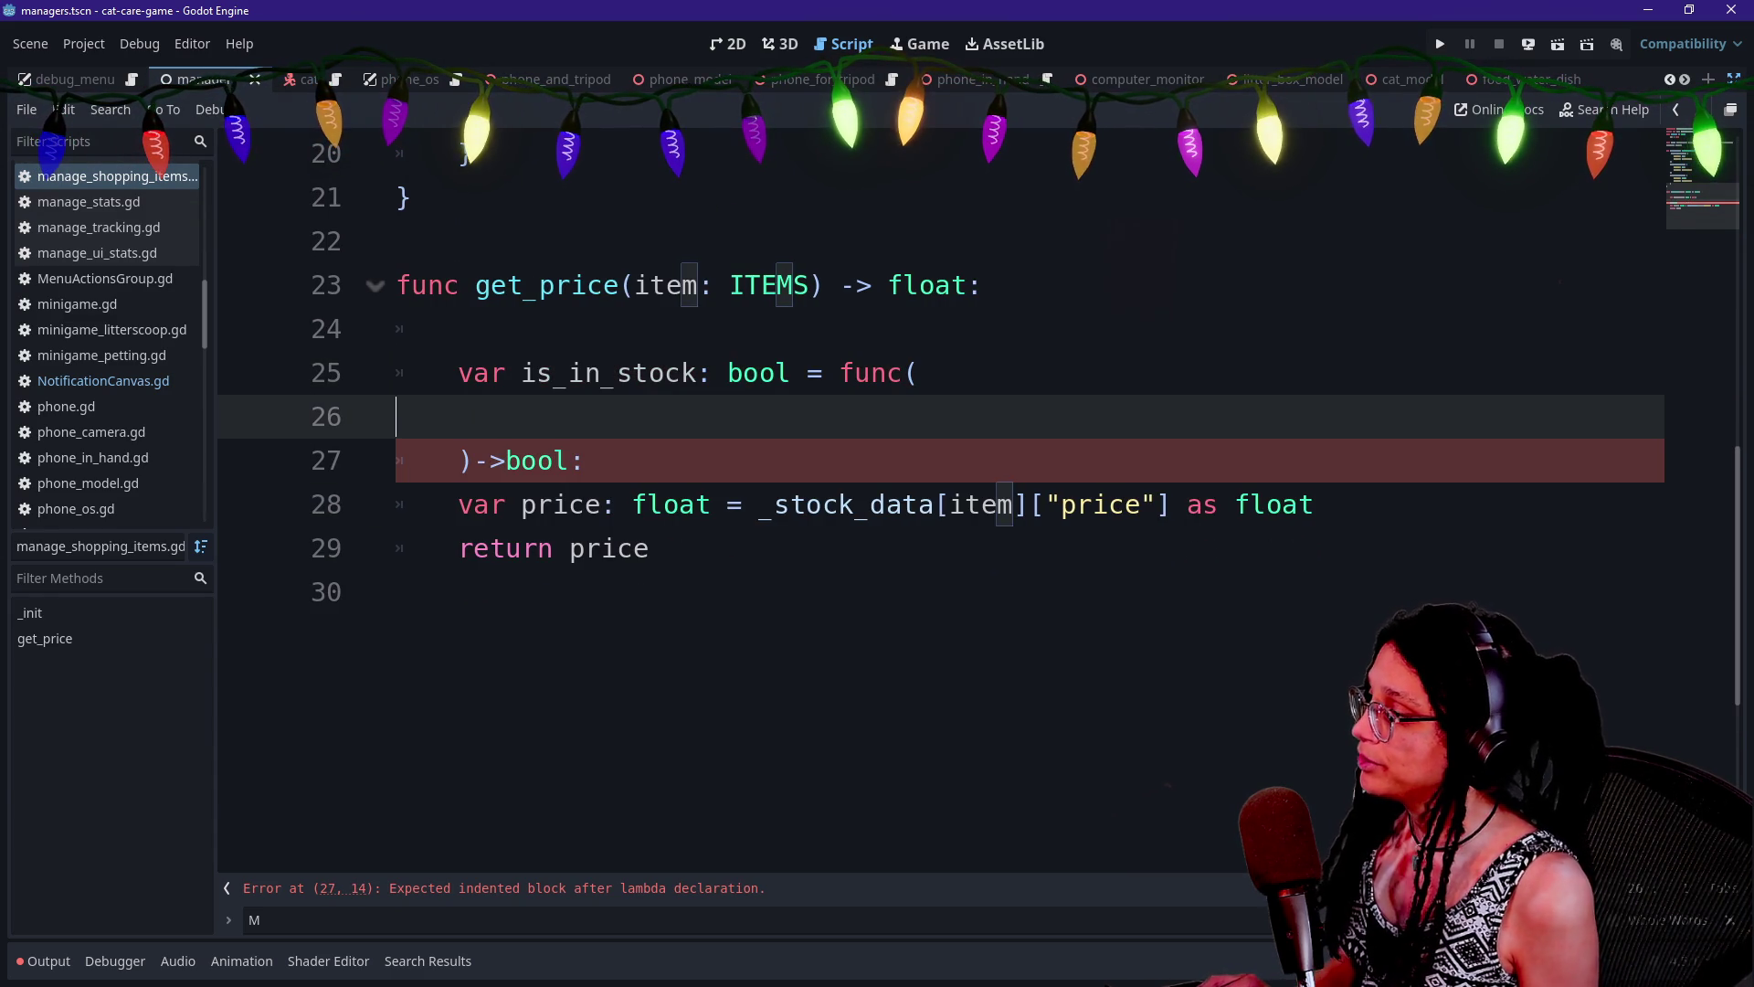
key("BackSpace")
key("Down")
key("BackSpace")
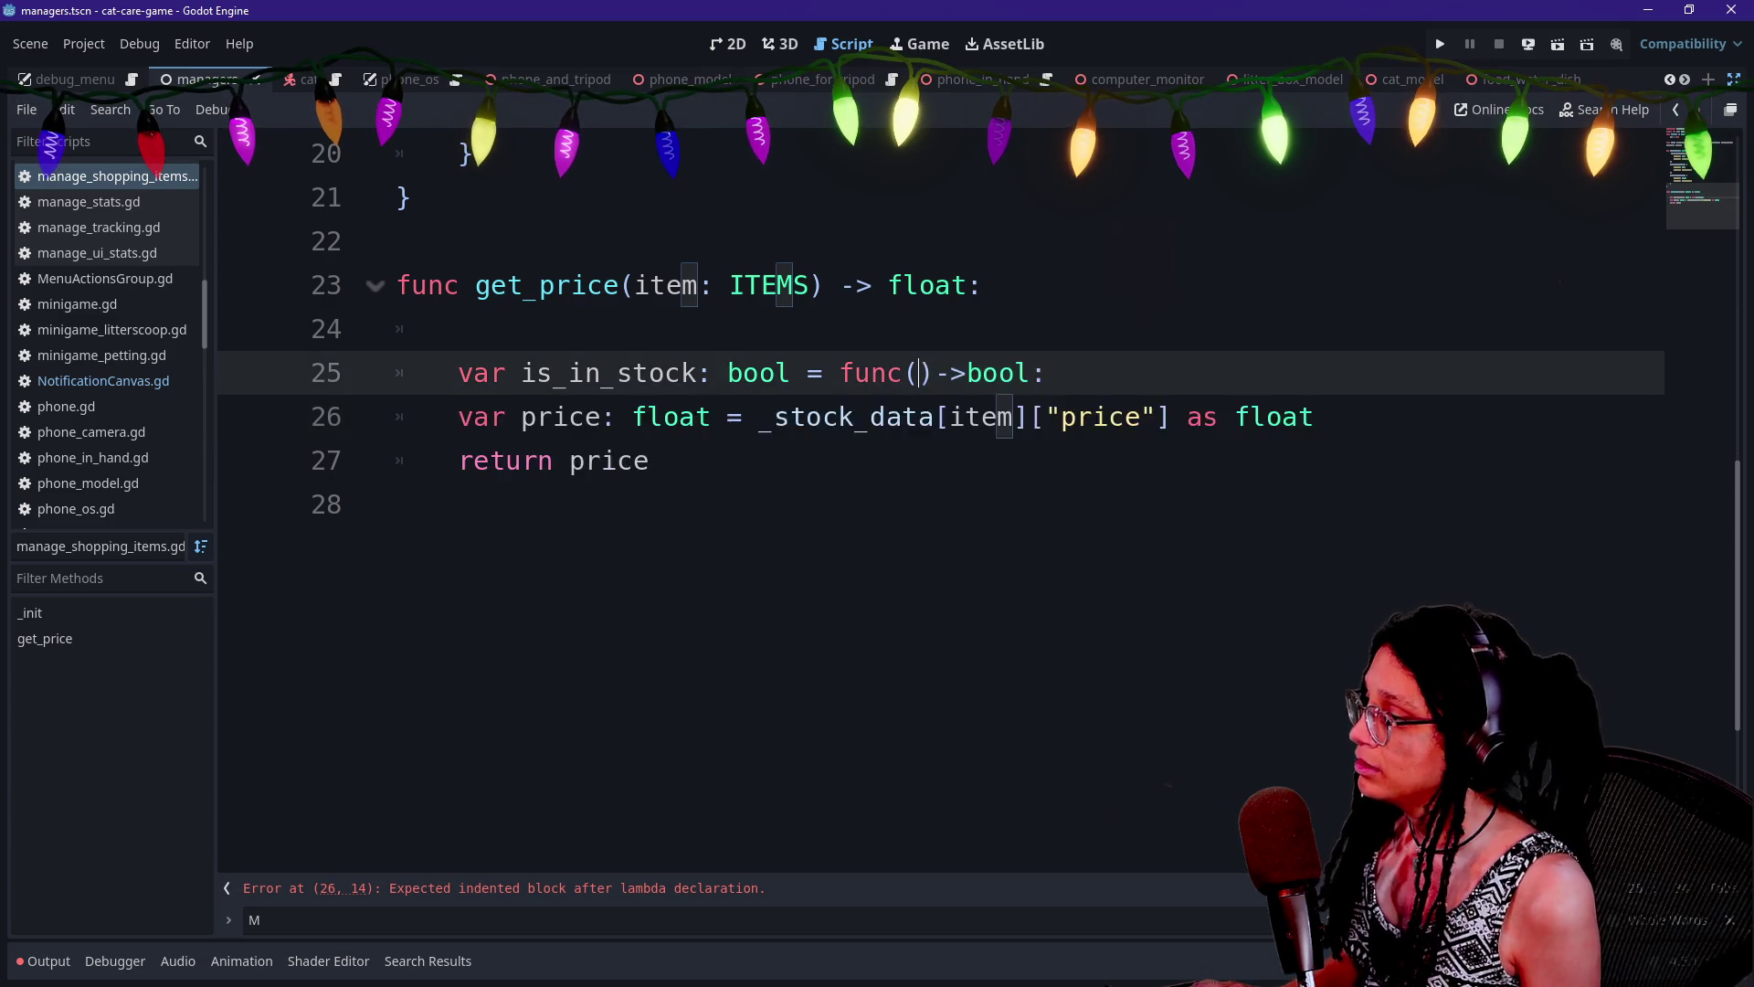
key("Return")
key("BackSpace")
key("BackSpace")
key("BackSpace")
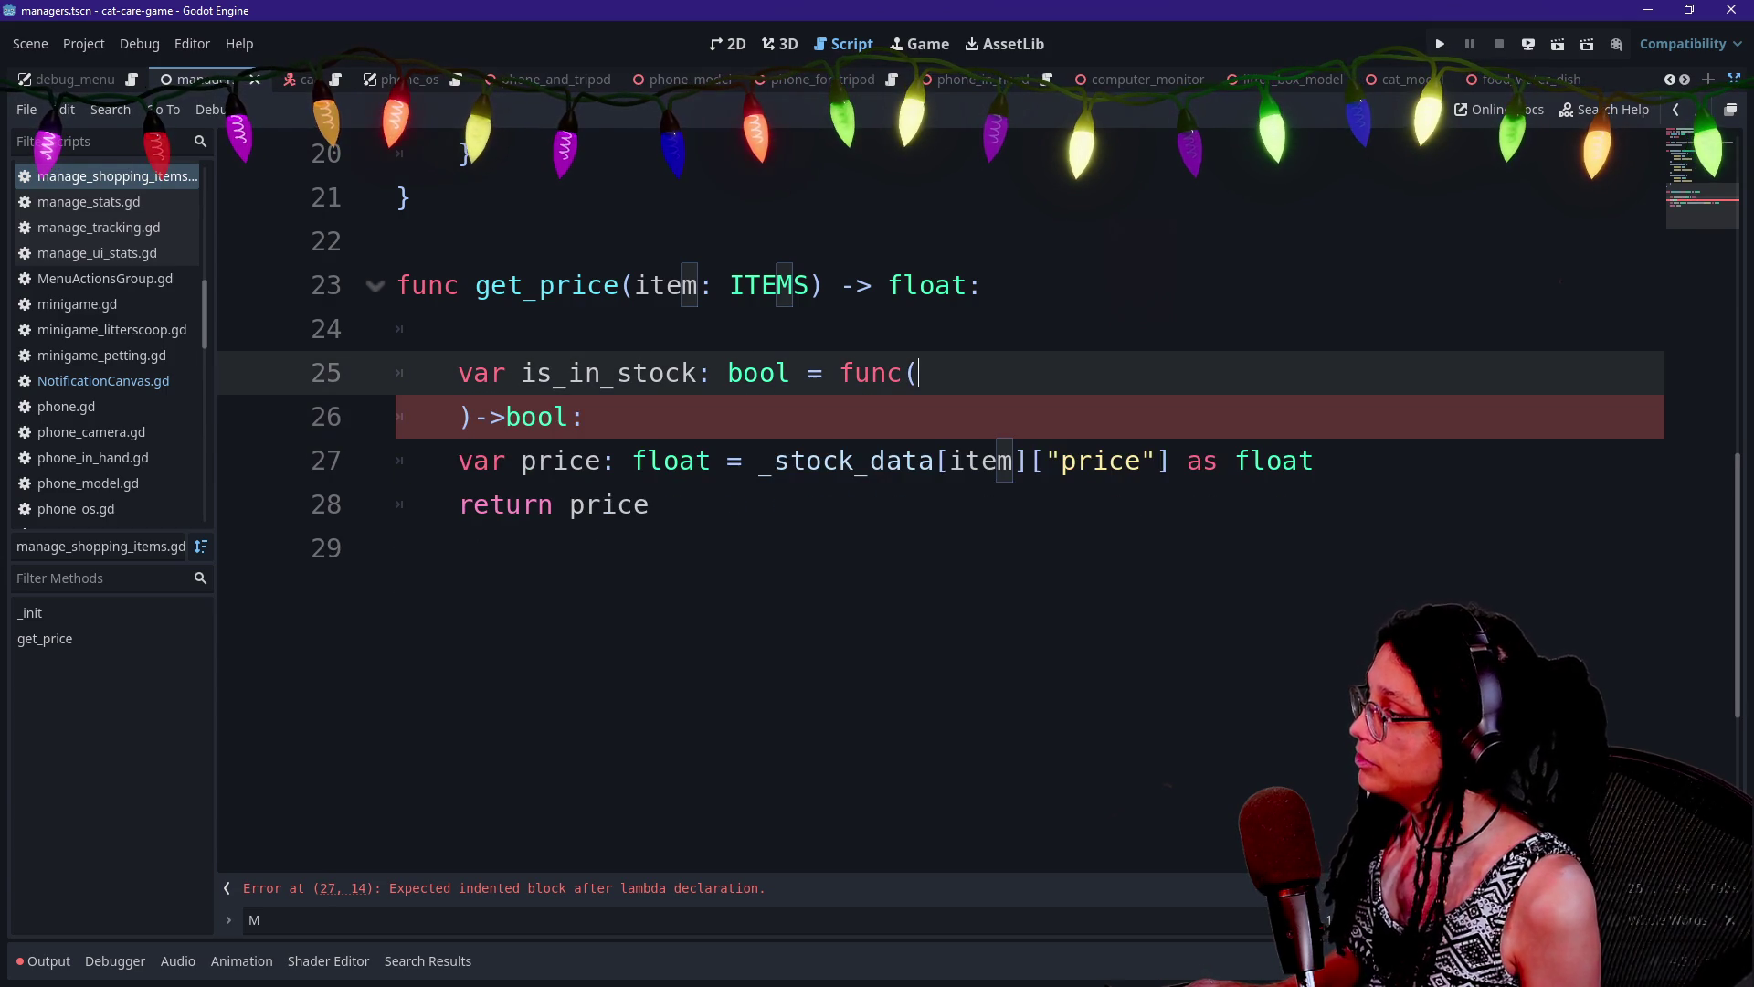
key("Down")
key("Home")
key("Tab")
key("Tab")
key("Tab")
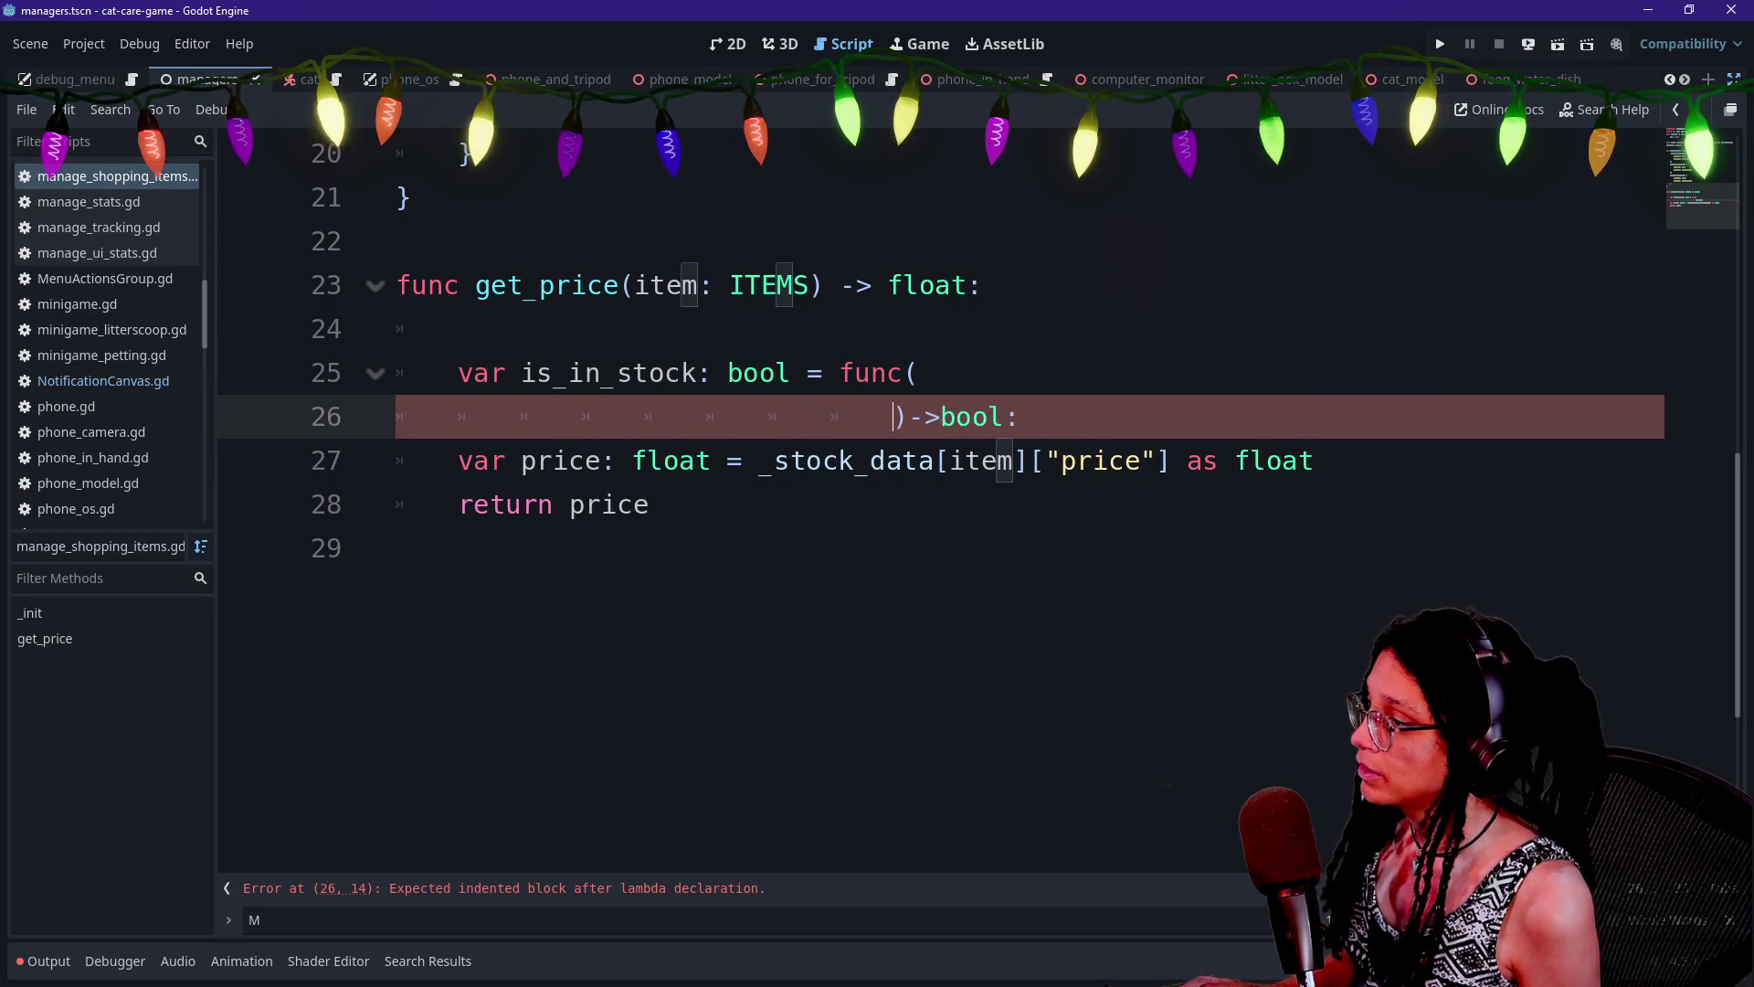
key("BackSpace")
key("BackSpace")
key("BackSpace")
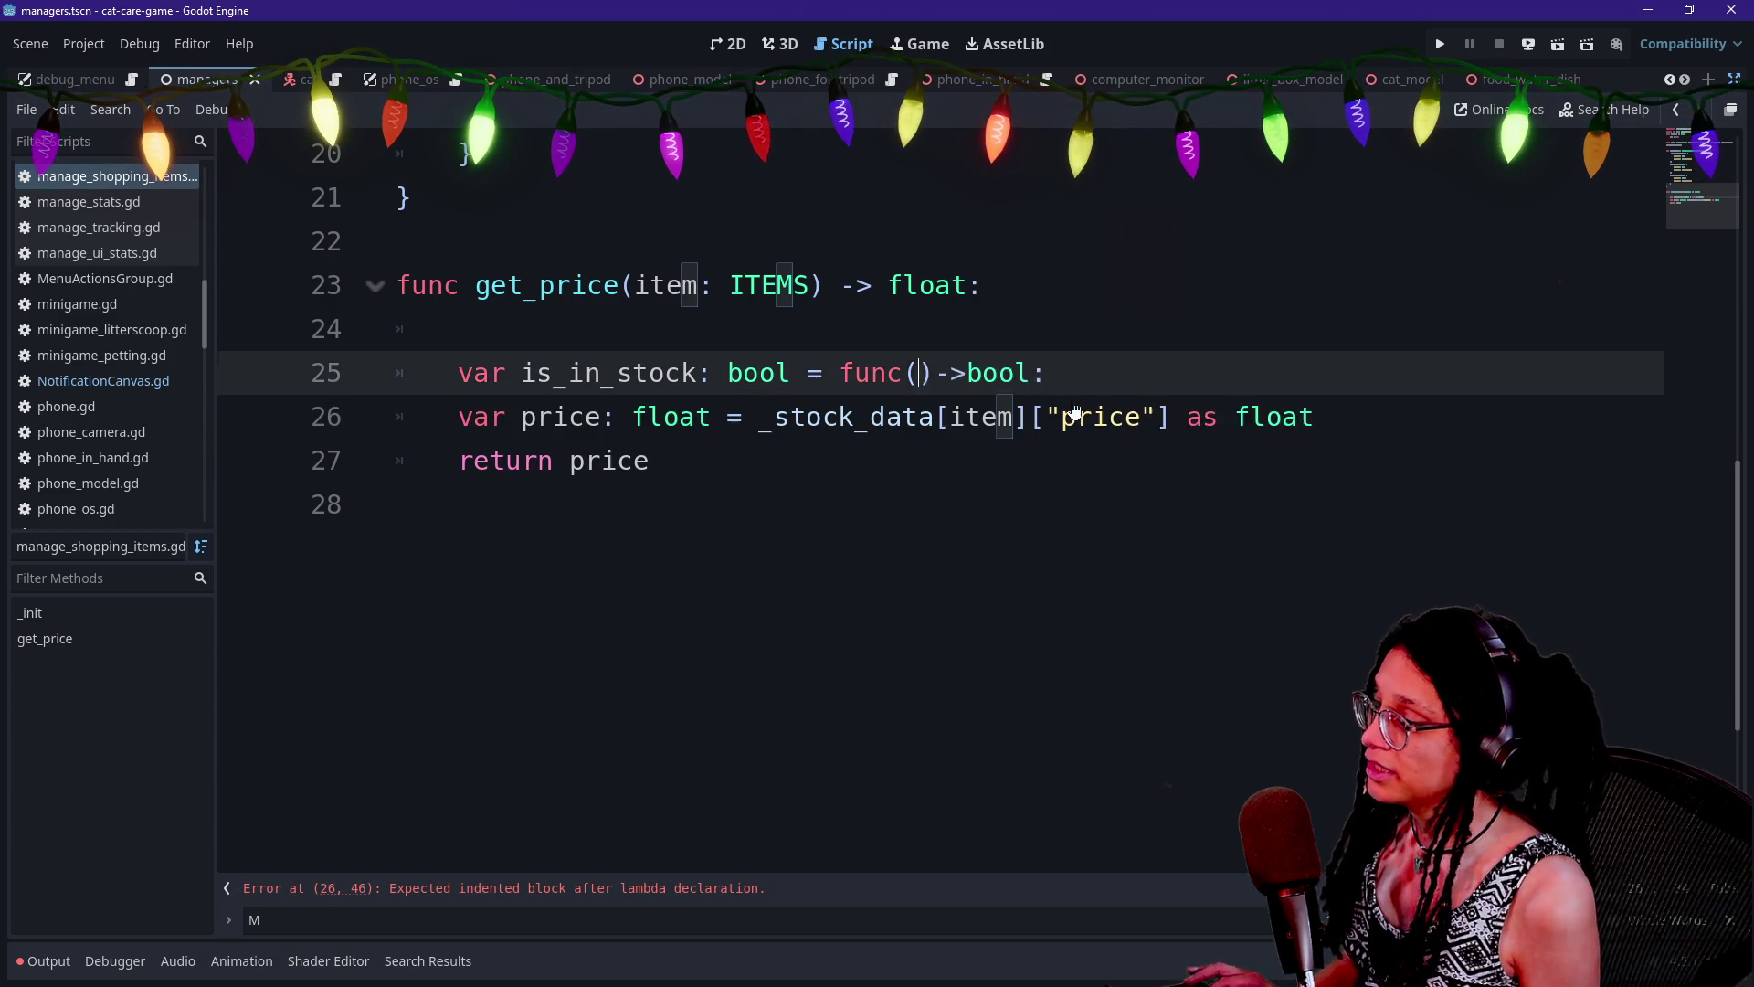
key("End")
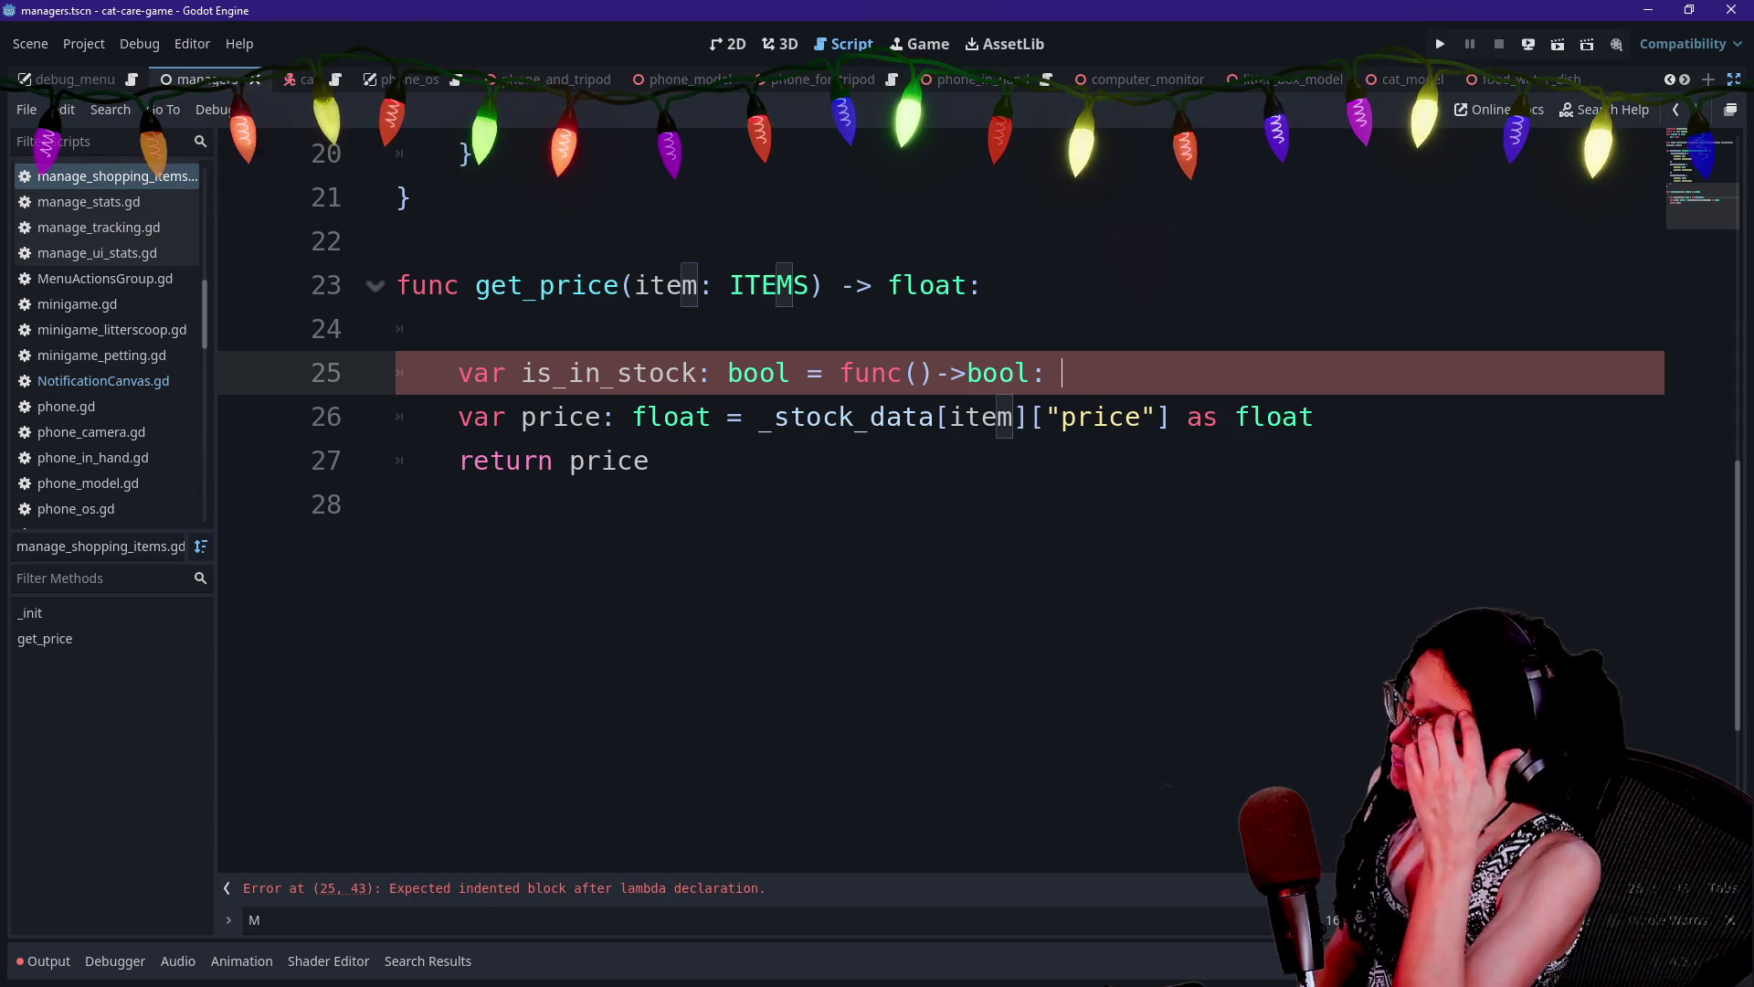
type("if")
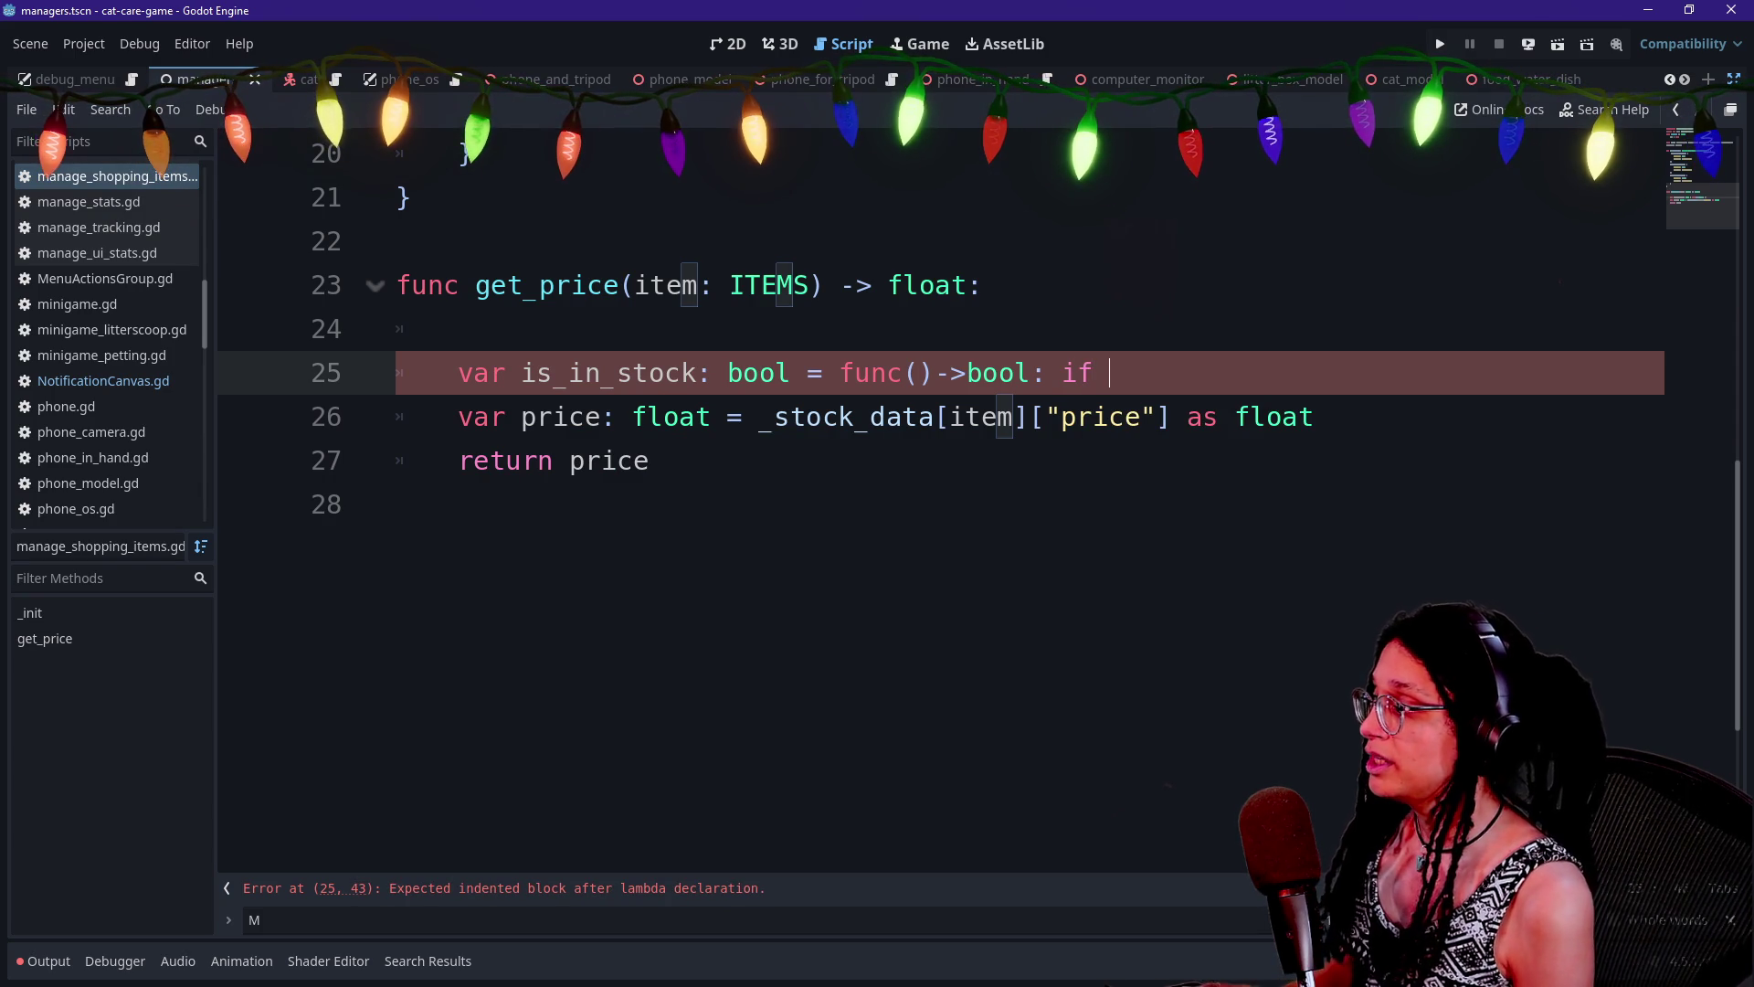
key("BackSpace")
key("BackSpace")
Write the lambda body condition if not _stock_data[item]["stock"] == "unlimited": on line 26
key("Return")
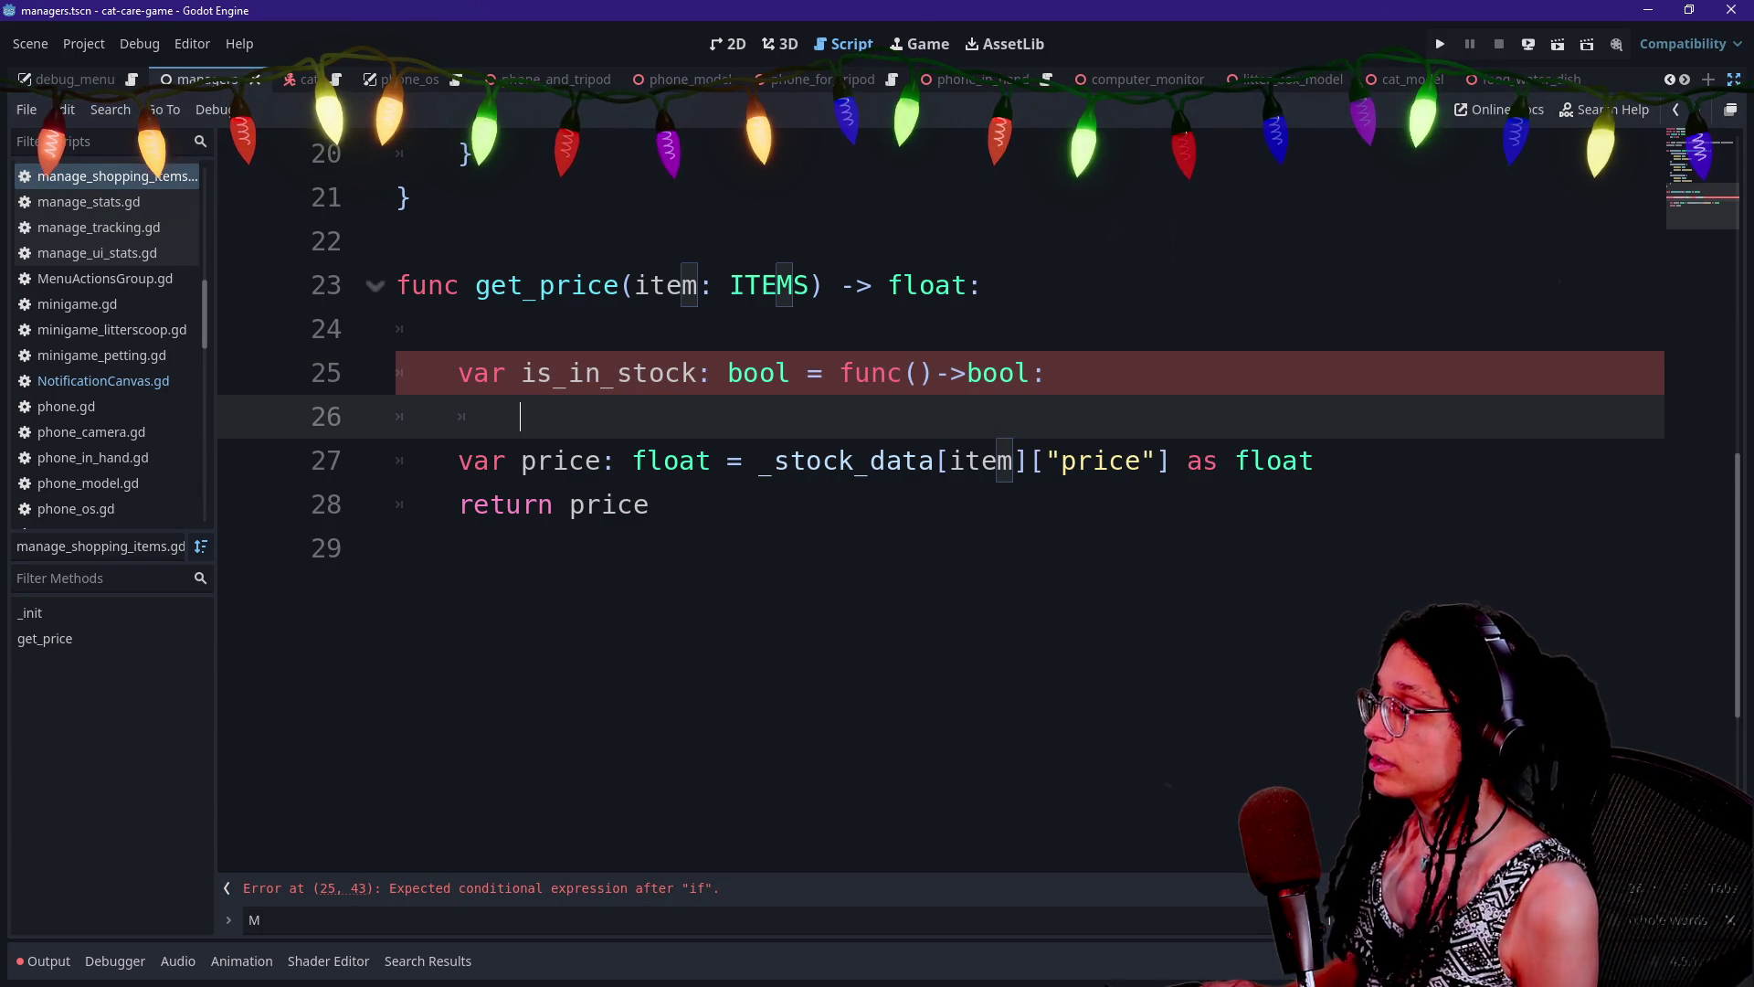
type("if")
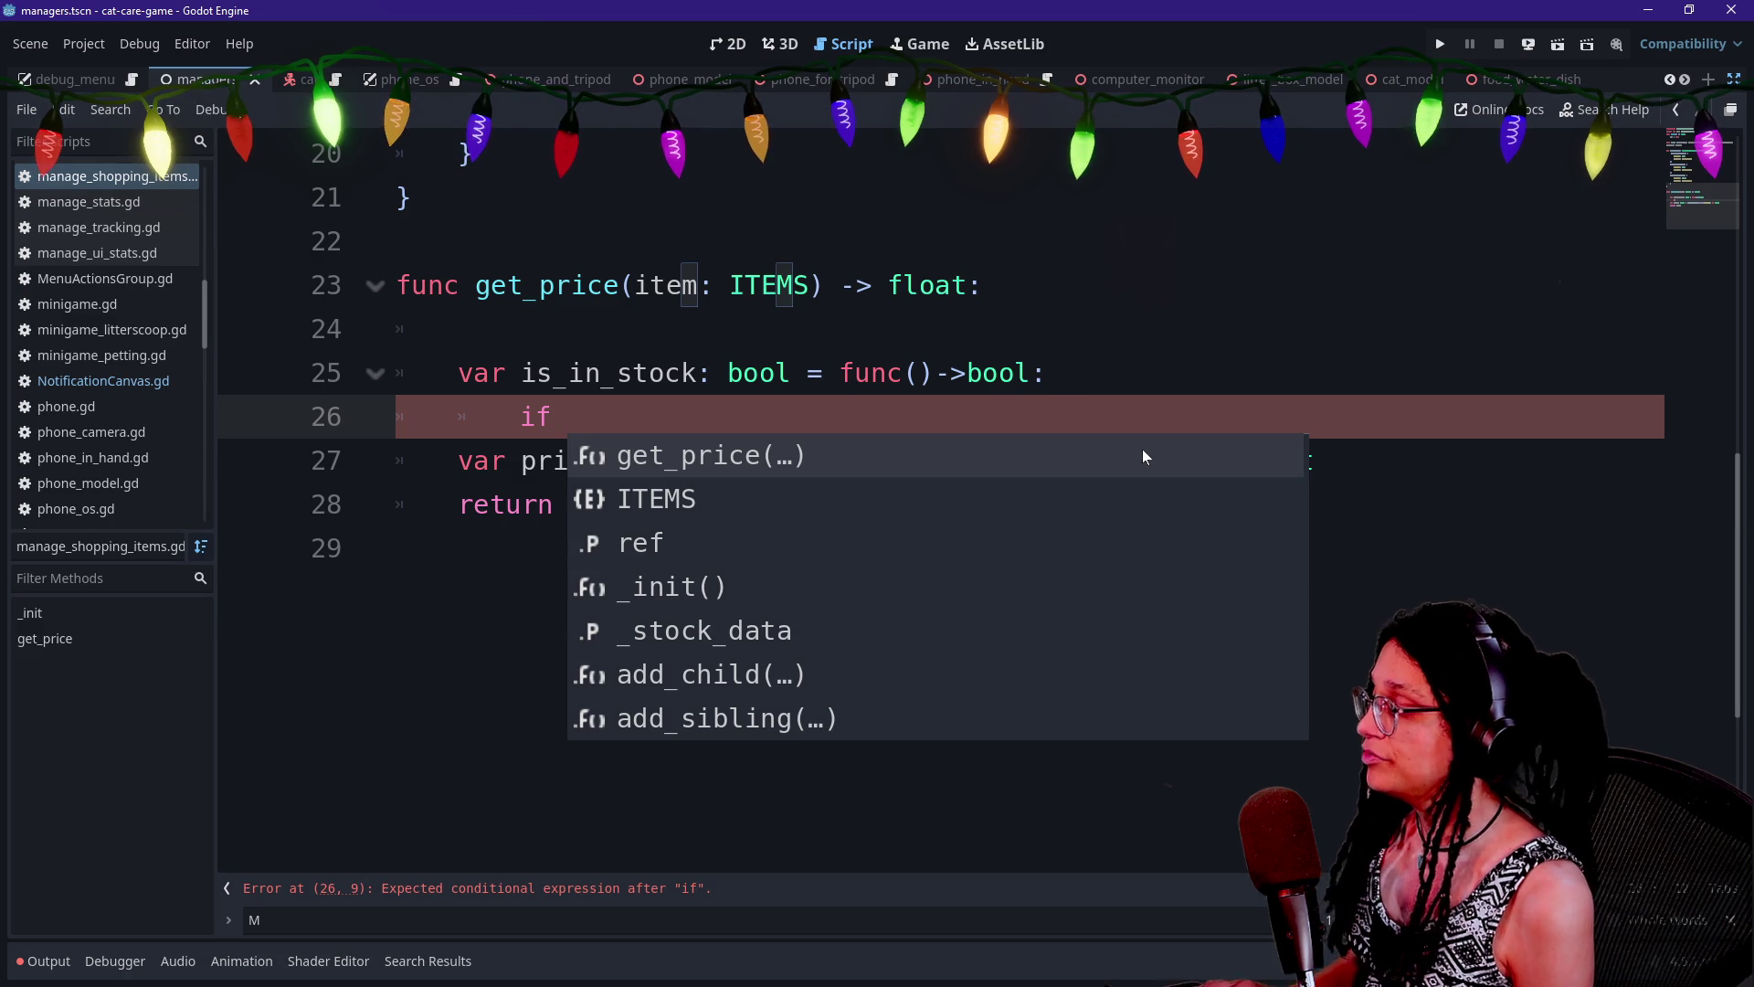
key("ctrl+v")
key("Escape")
left_click(583, 417)
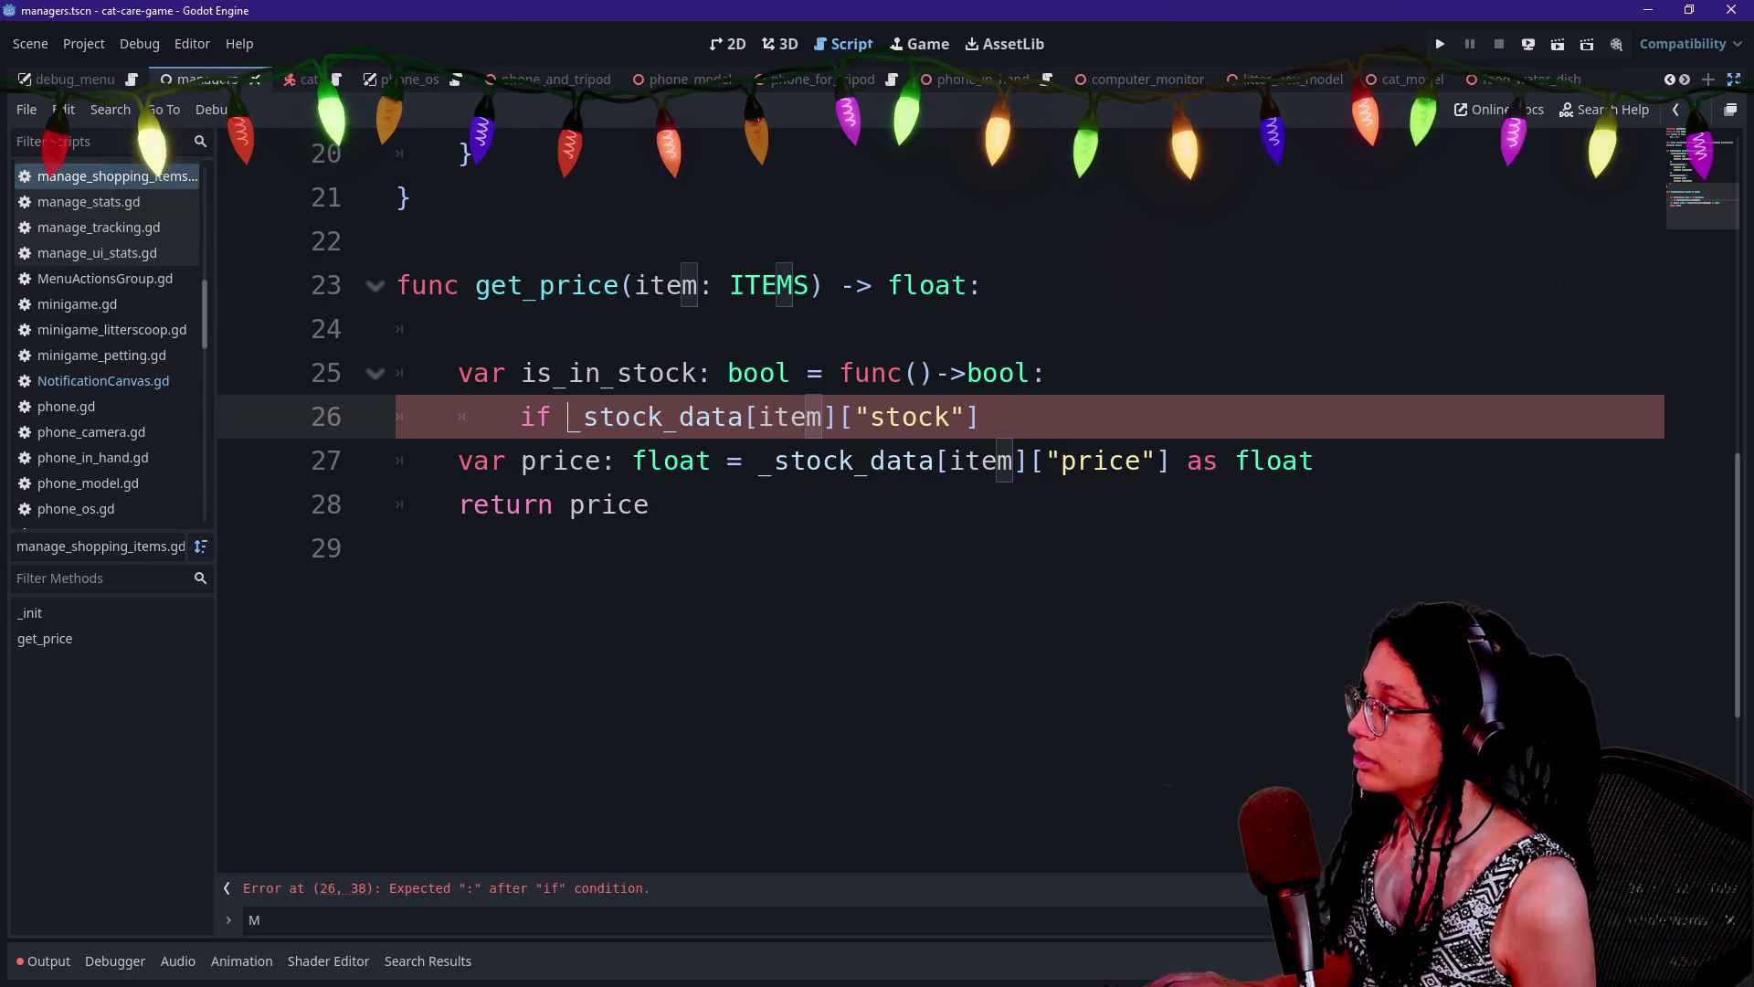
key("BackSpace")
left_click(967, 417)
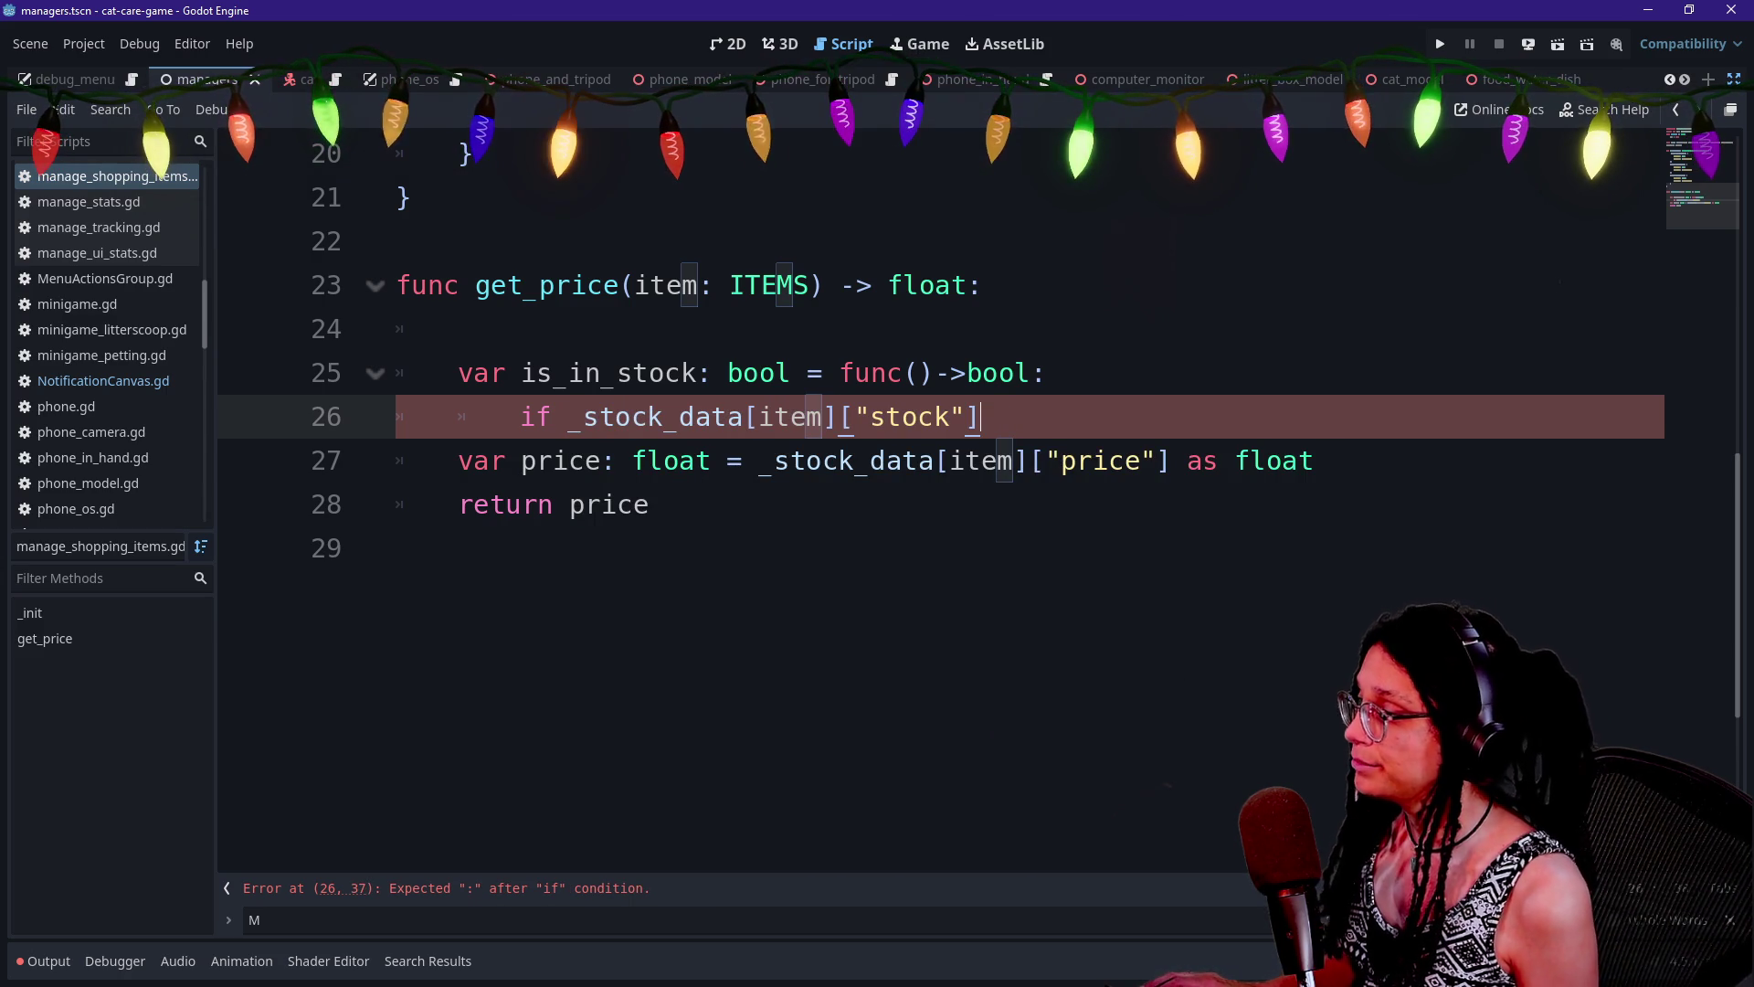
left_click(568, 416)
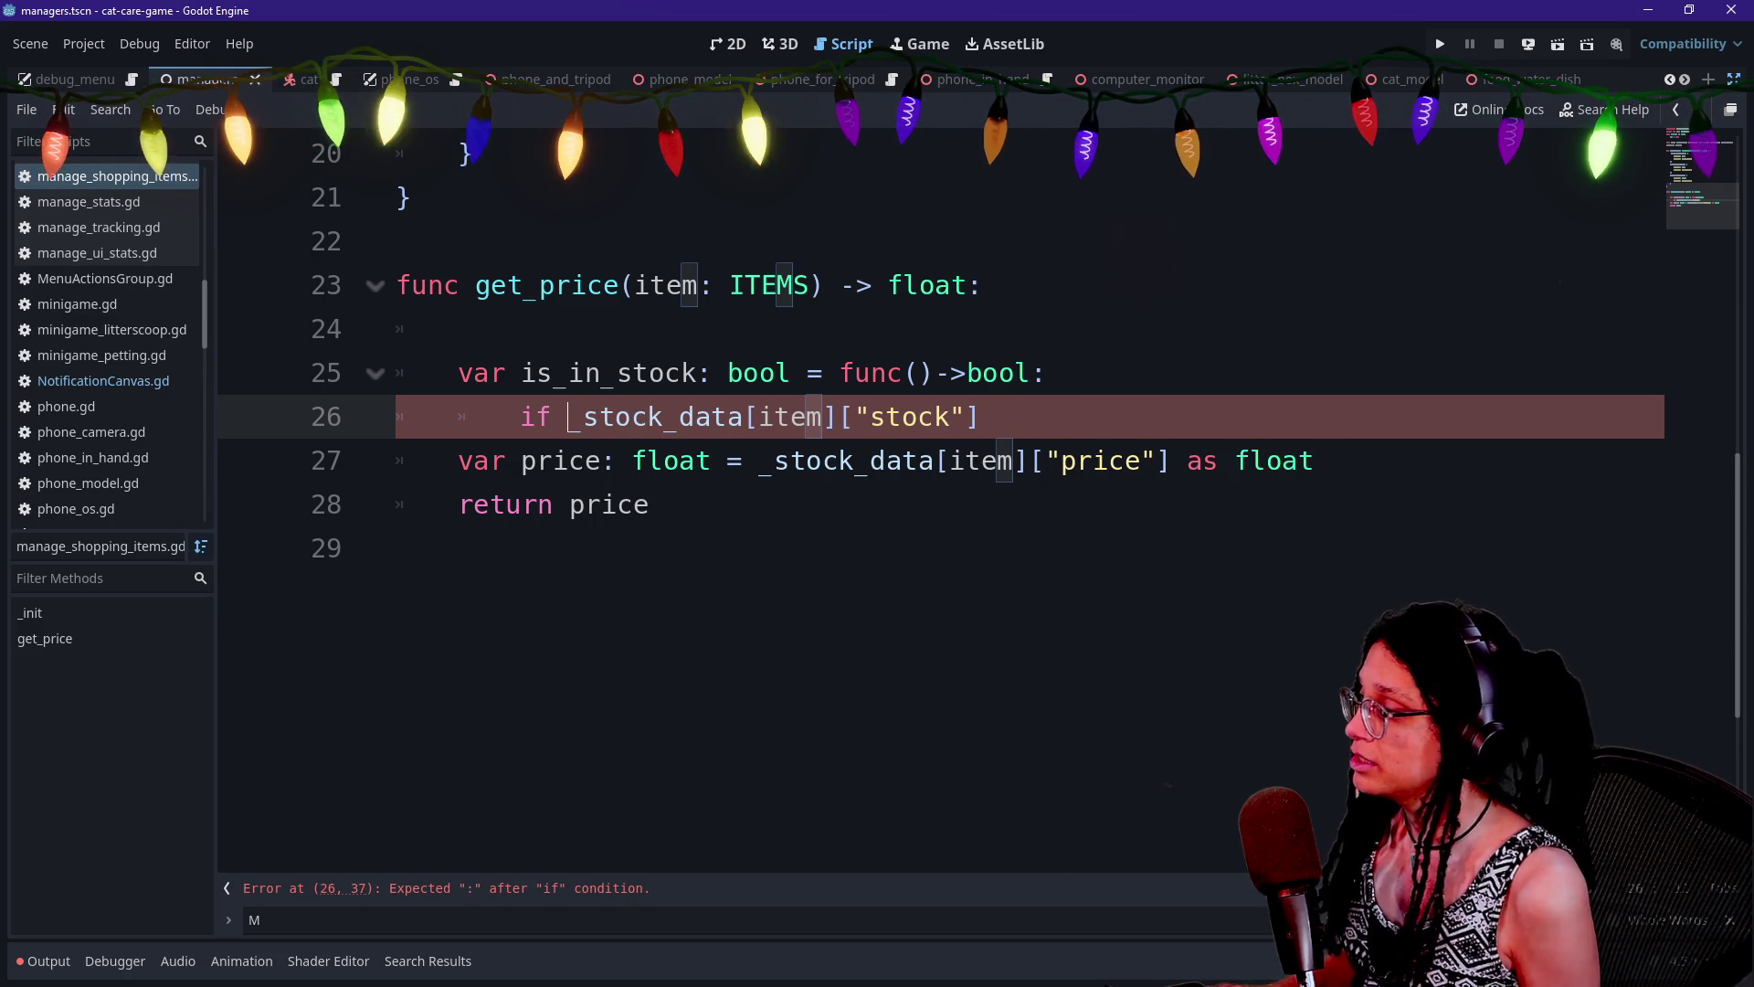
type("not ")
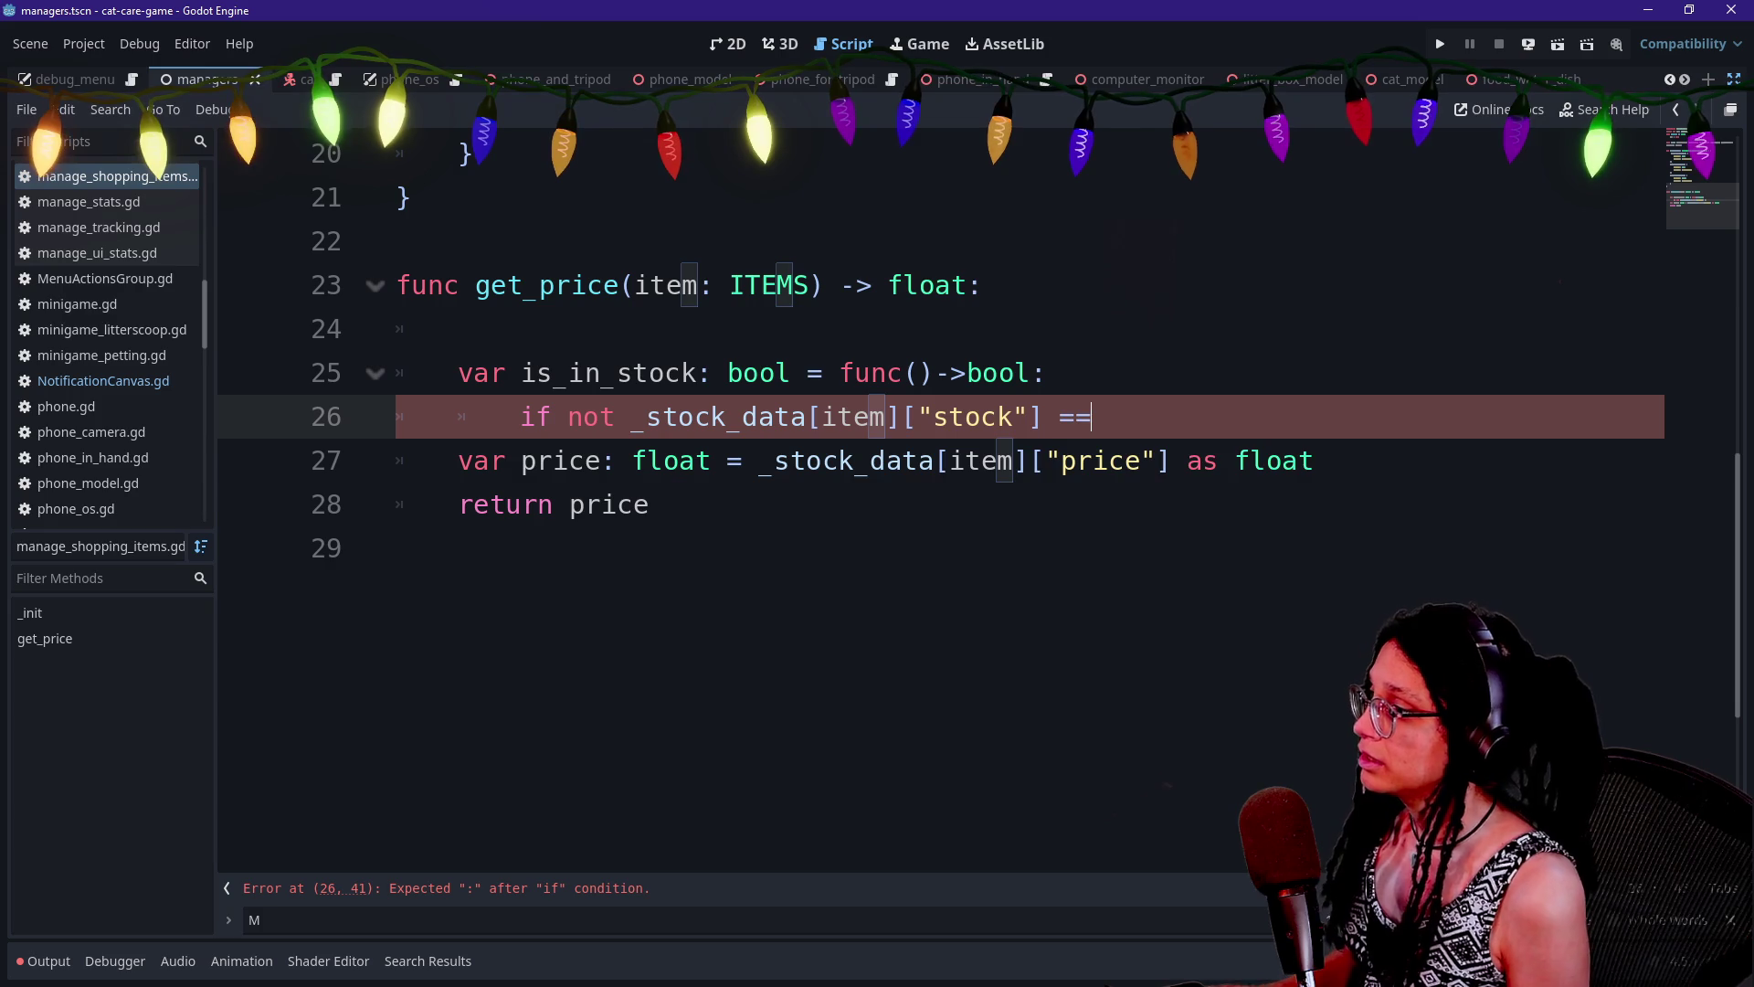
type(" \"unlimit")
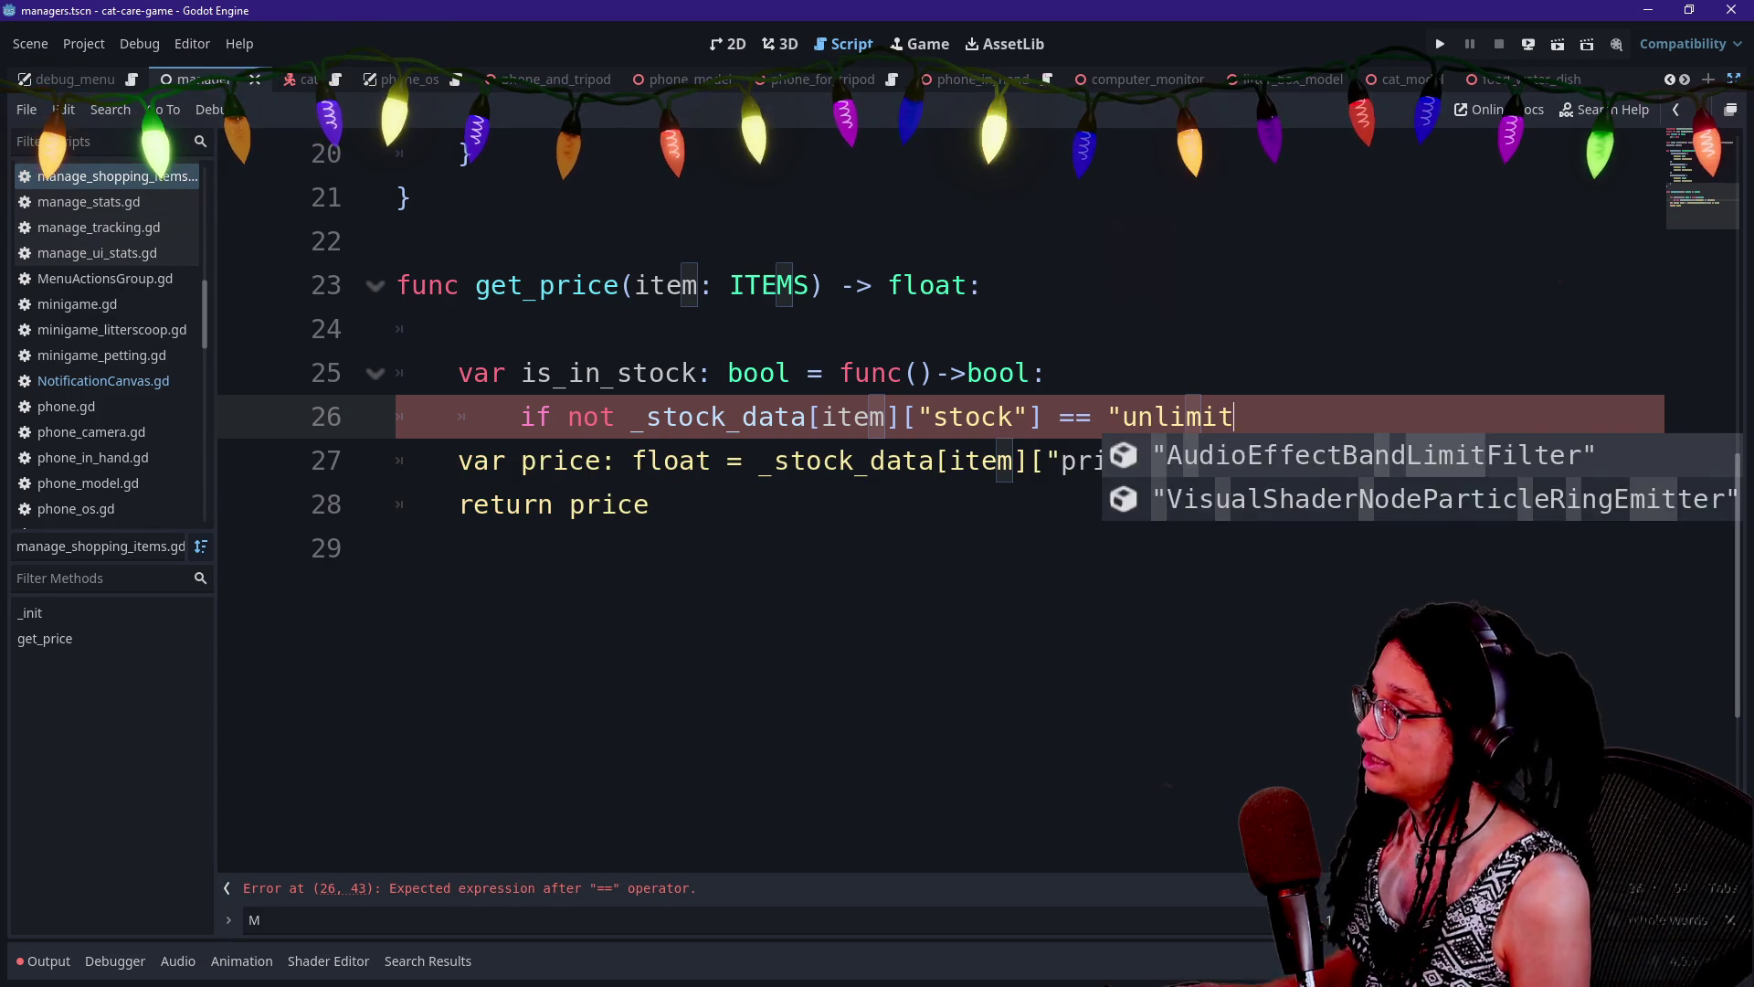
type("ed\":")
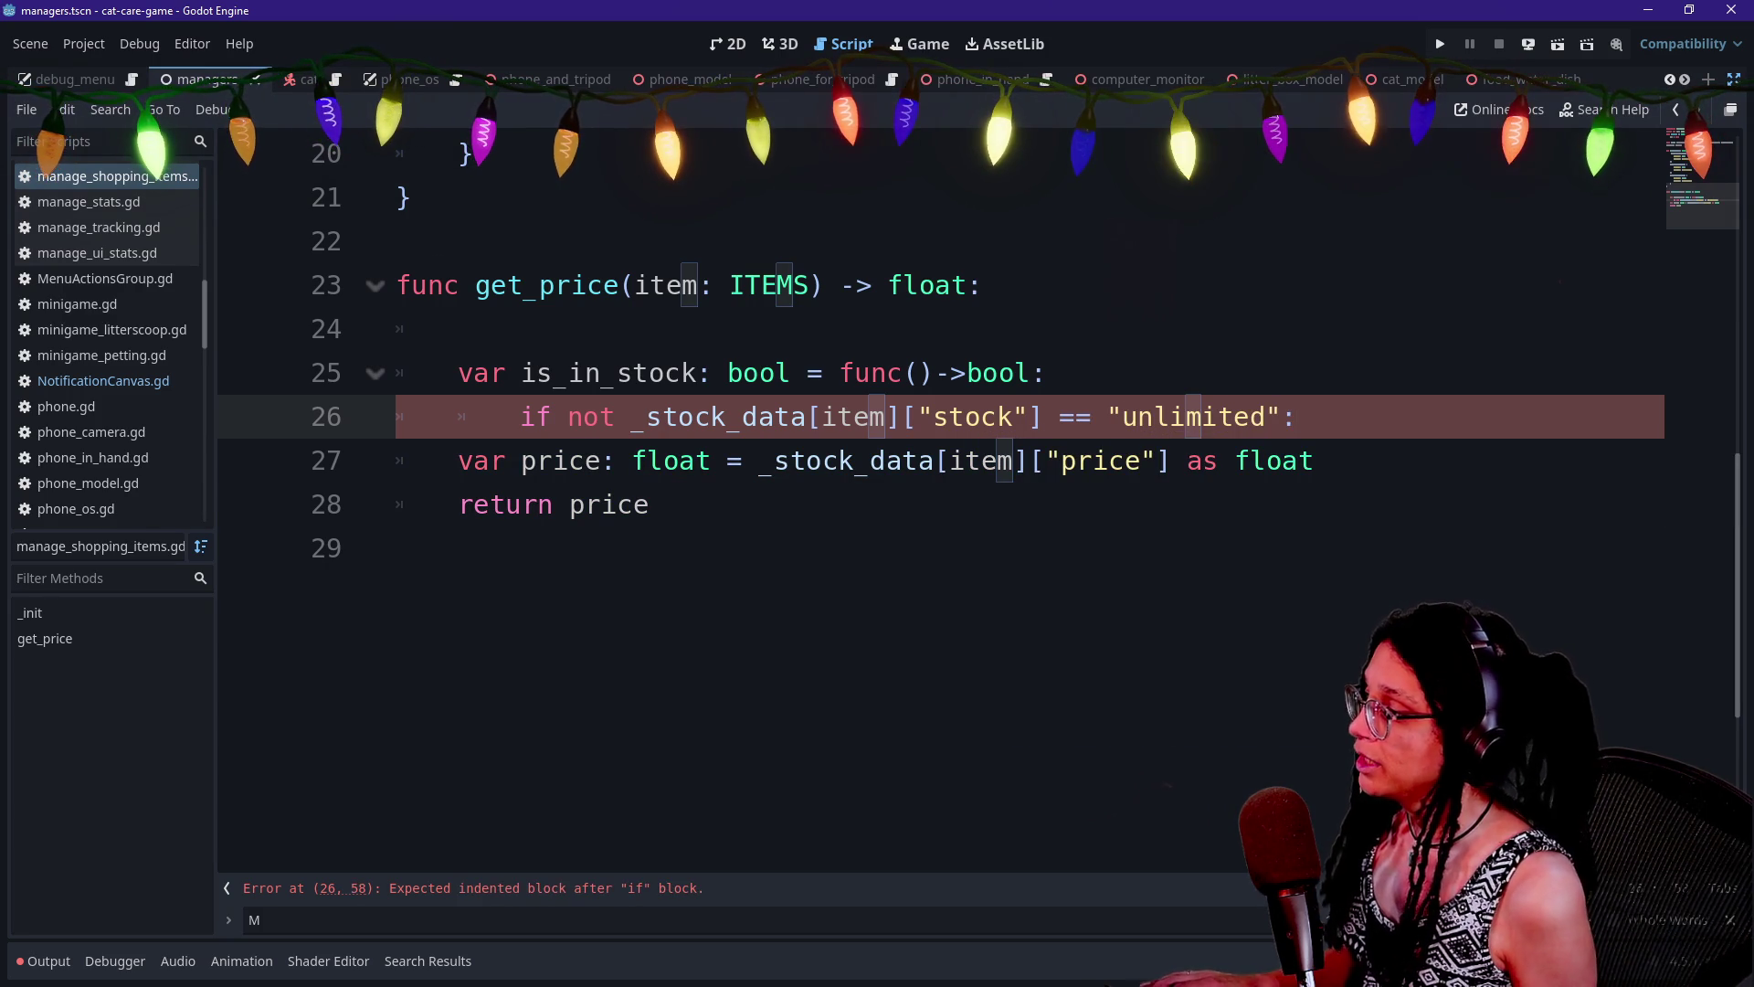
mouse_move(630, 417)
left_mouse_down()
mouse_move(1094, 417)
mouse_move(1045, 416)
left_mouse_up()
key("ctrl+c")
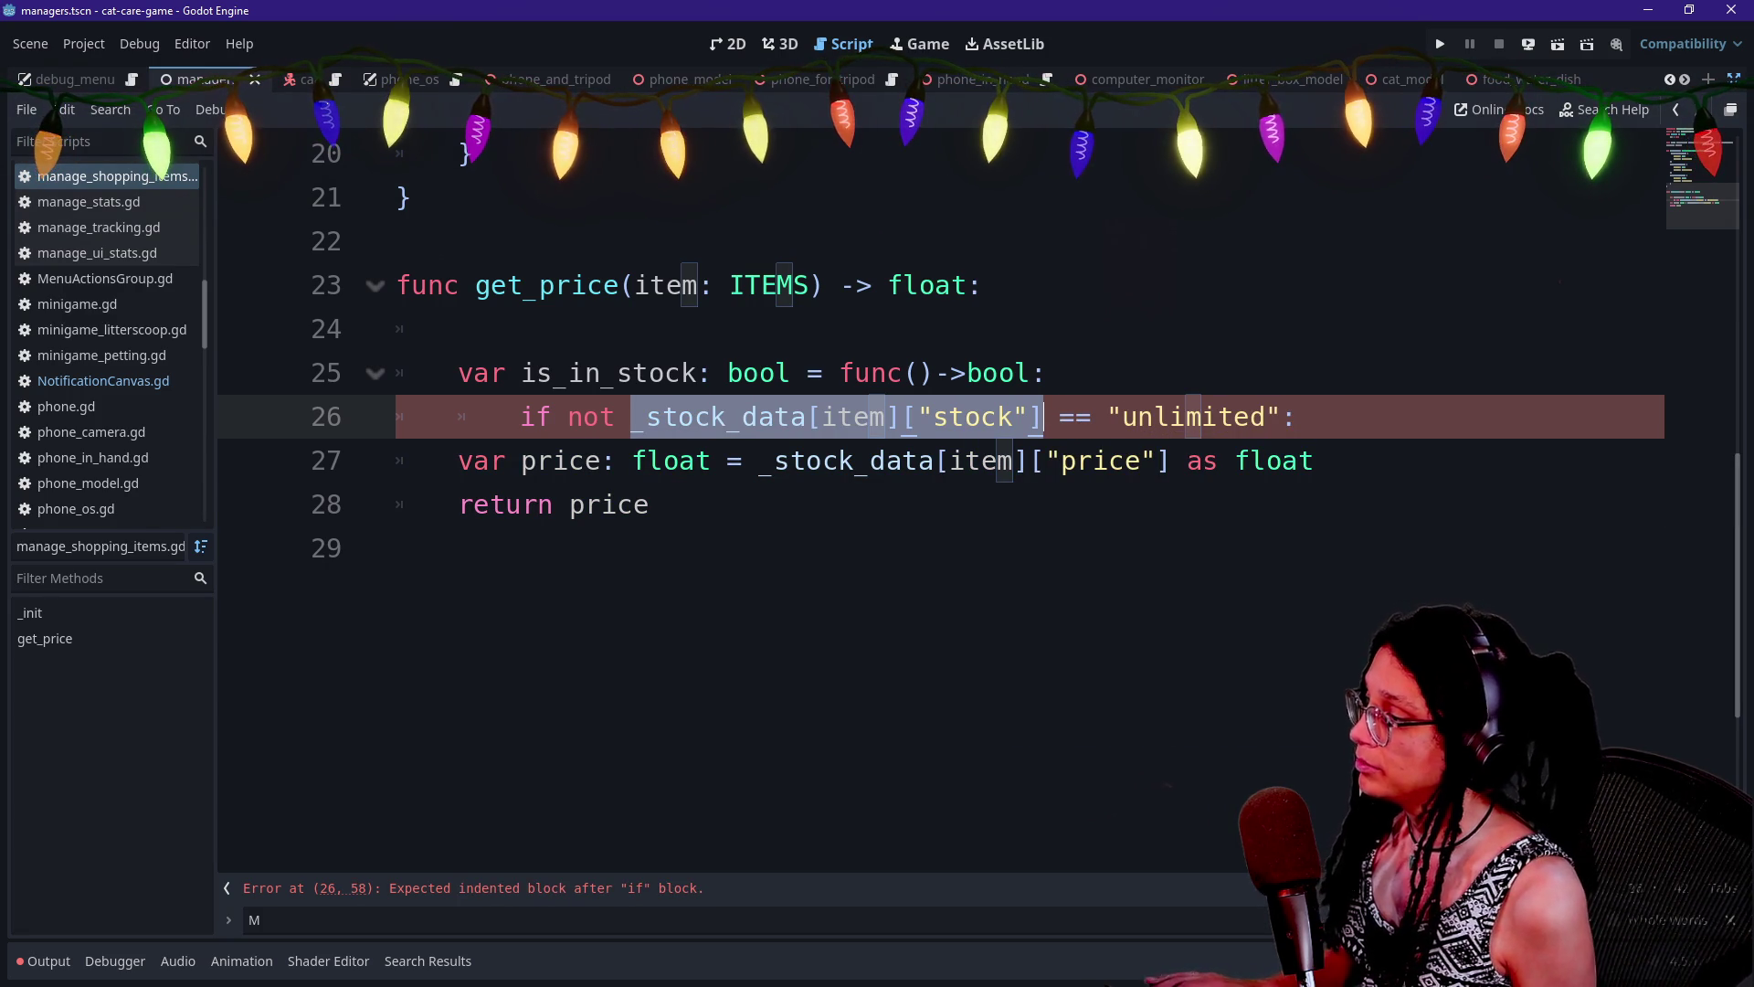
left_click(458, 329)
type("var stock: Var")
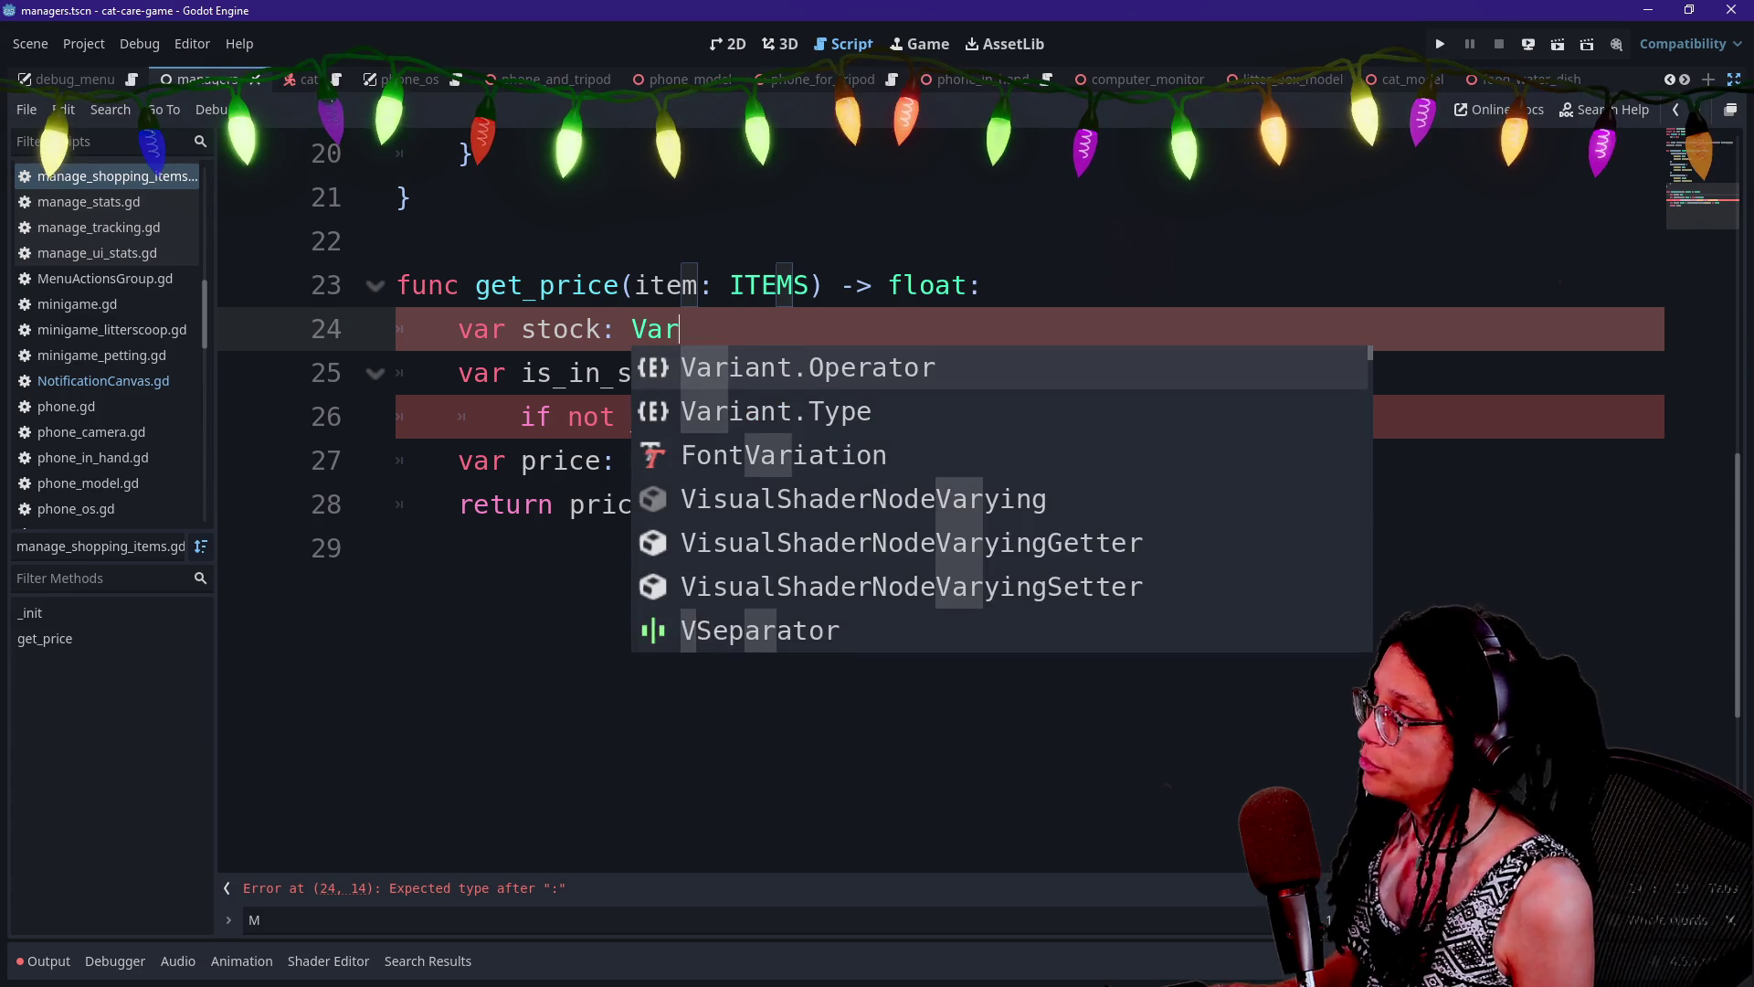
Declare var stock: Variant = _stock_data[item]["stock"] and use stock in the if condition
type("iant =")
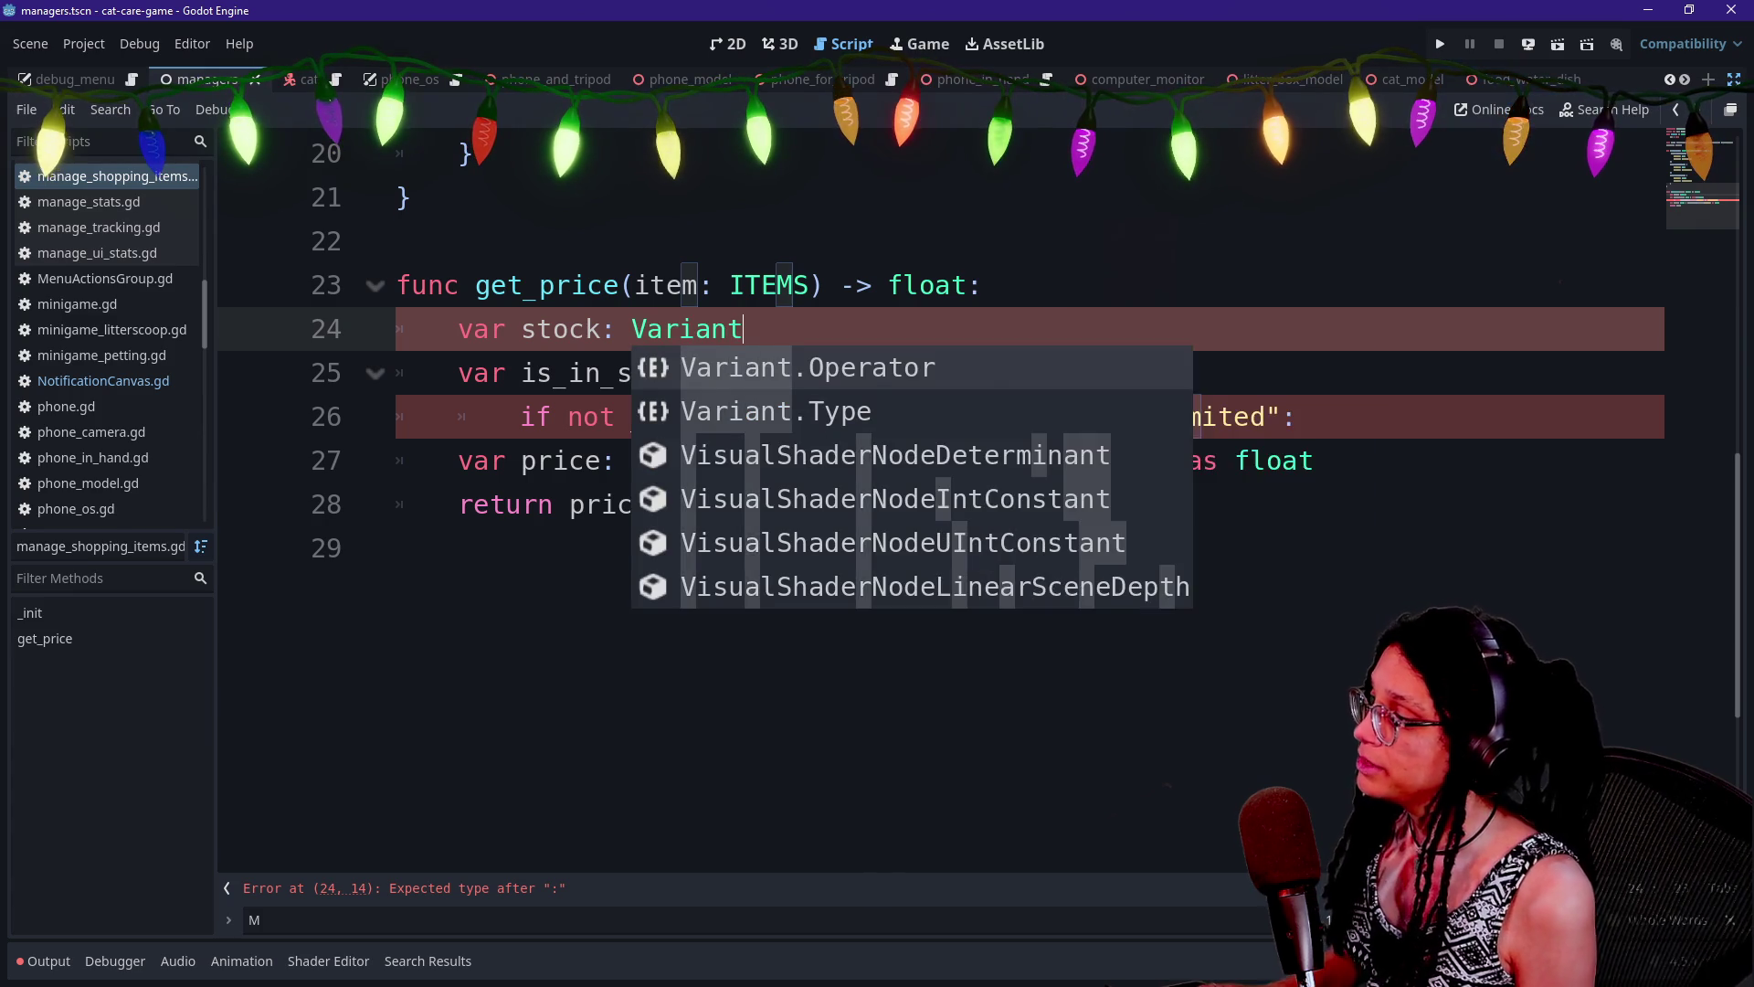
key("ctrl+v")
key("Escape")
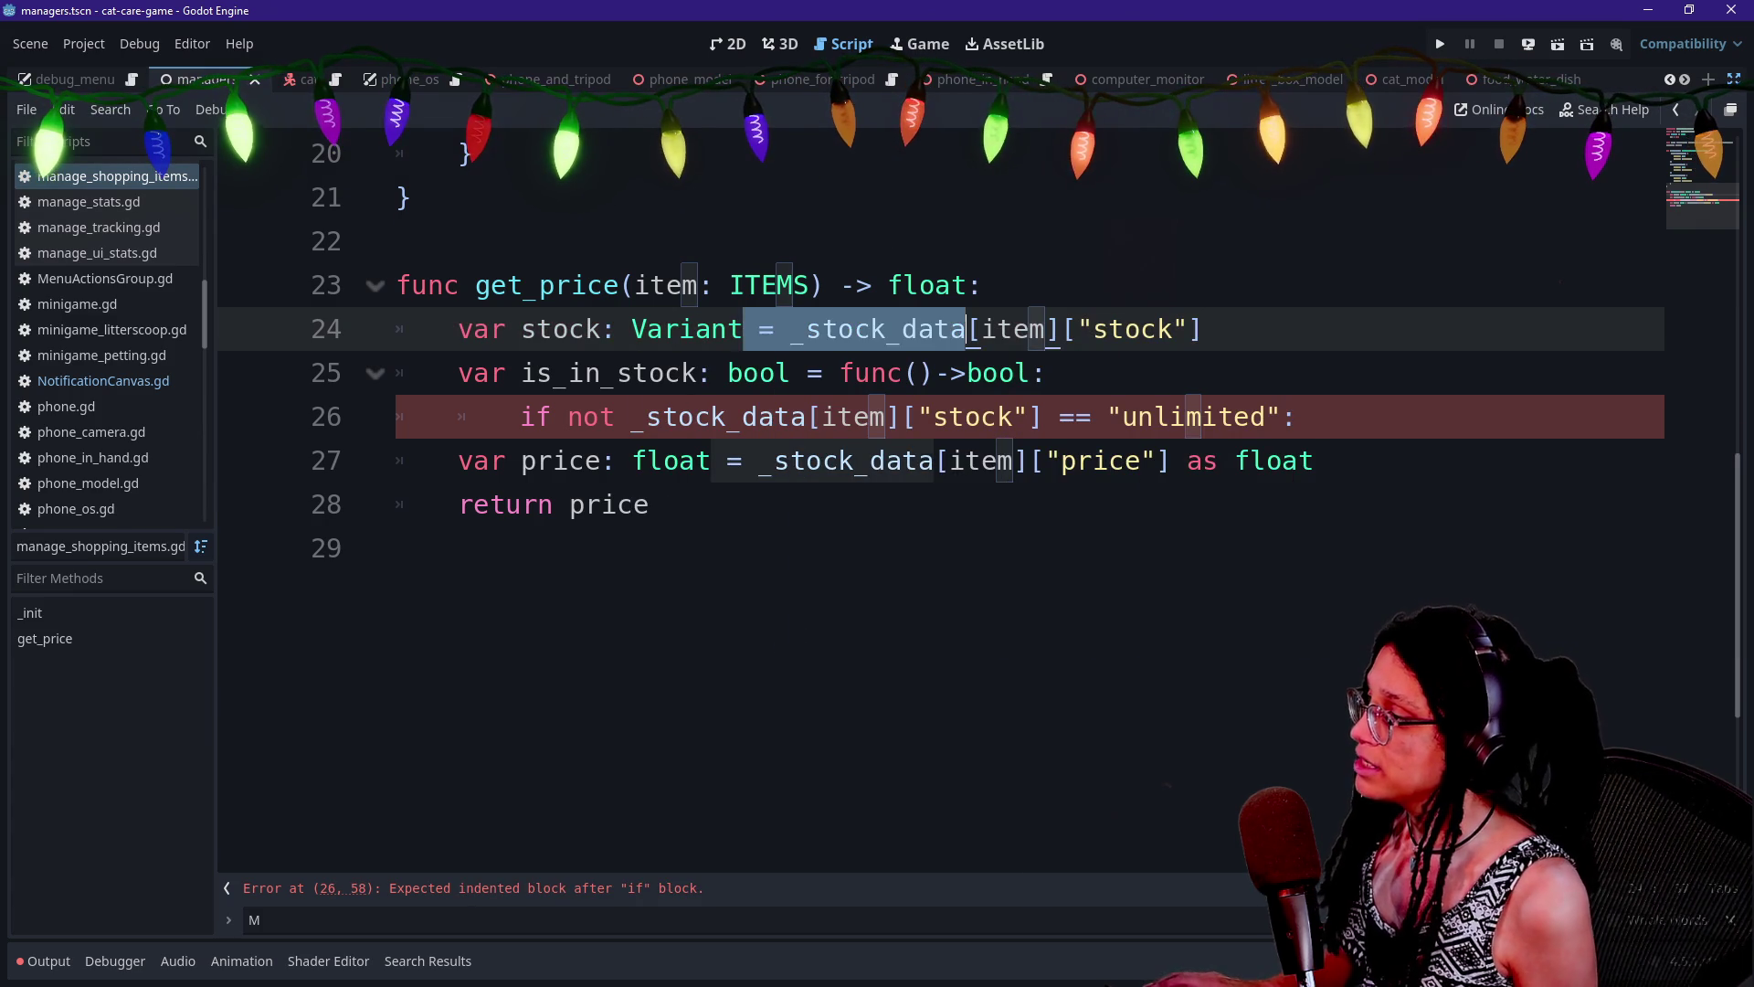
left_click(633, 417)
left_click_drag(965, 416, 1074, 417)
key("BackSpace")
type("stock")
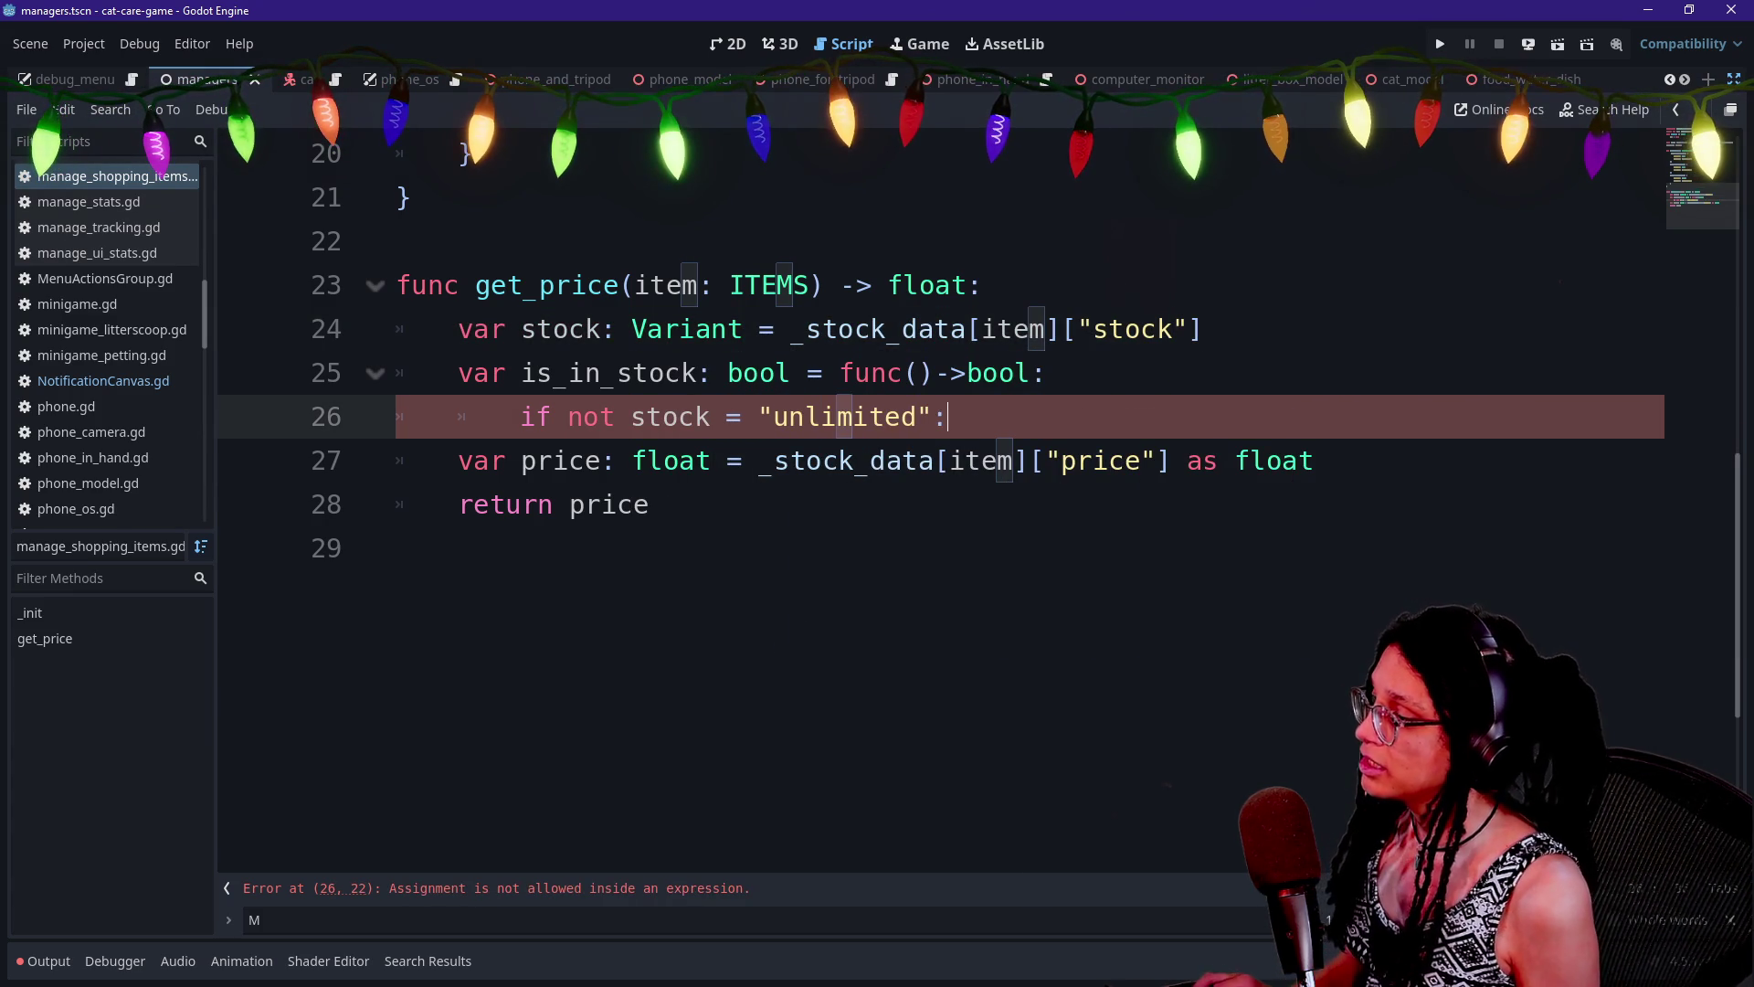
Add a pass placeholder inside the if block and clear stray pasted text below
key("Return")
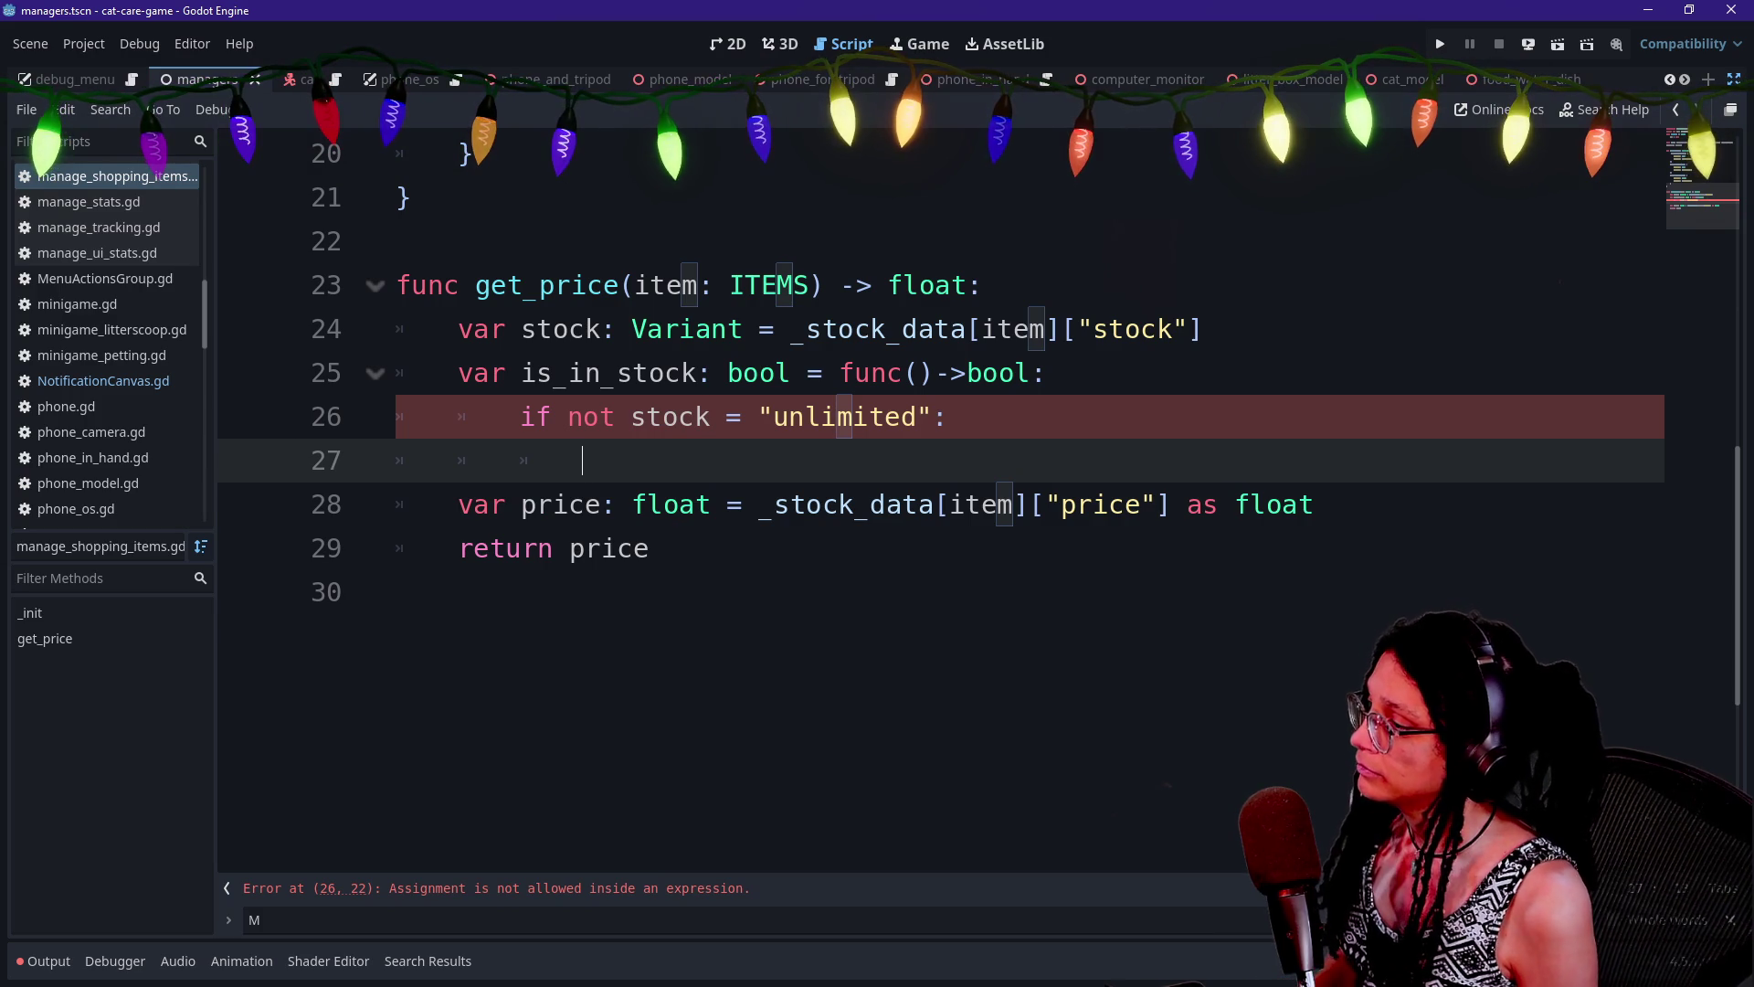
type("q")
key("BackSpace")
type("pass")
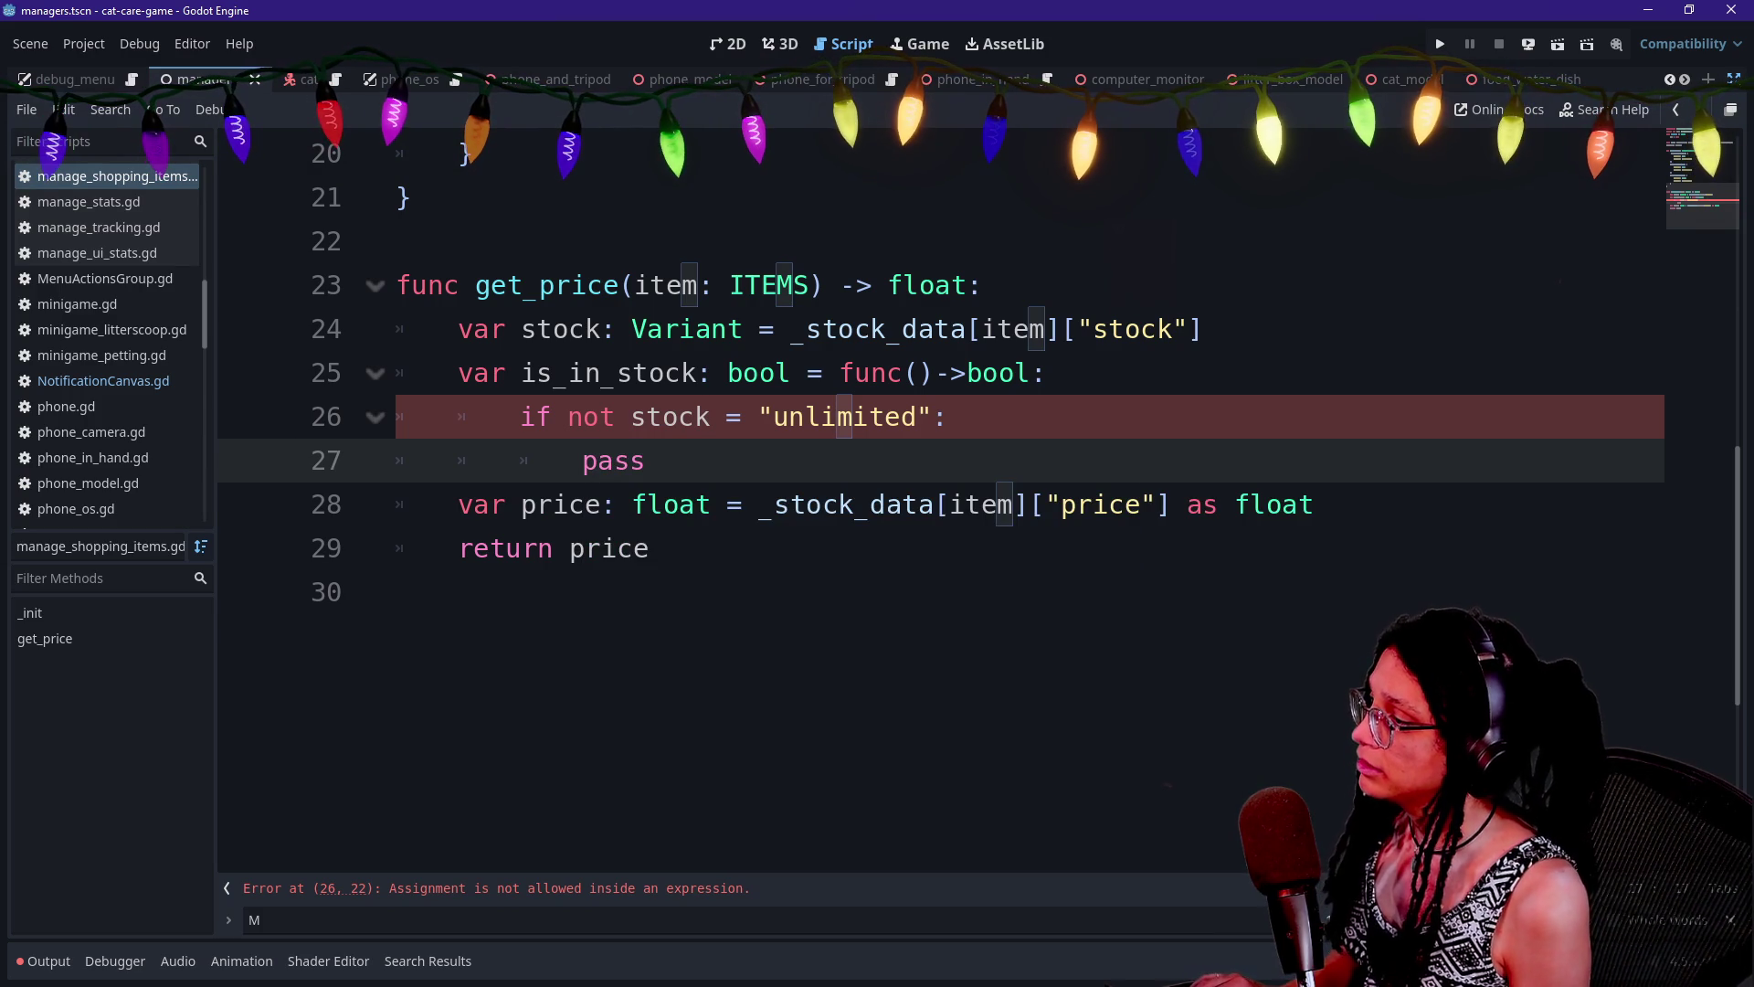
key("Down")
key("Down")
key("Down")
key("ctrl+v")
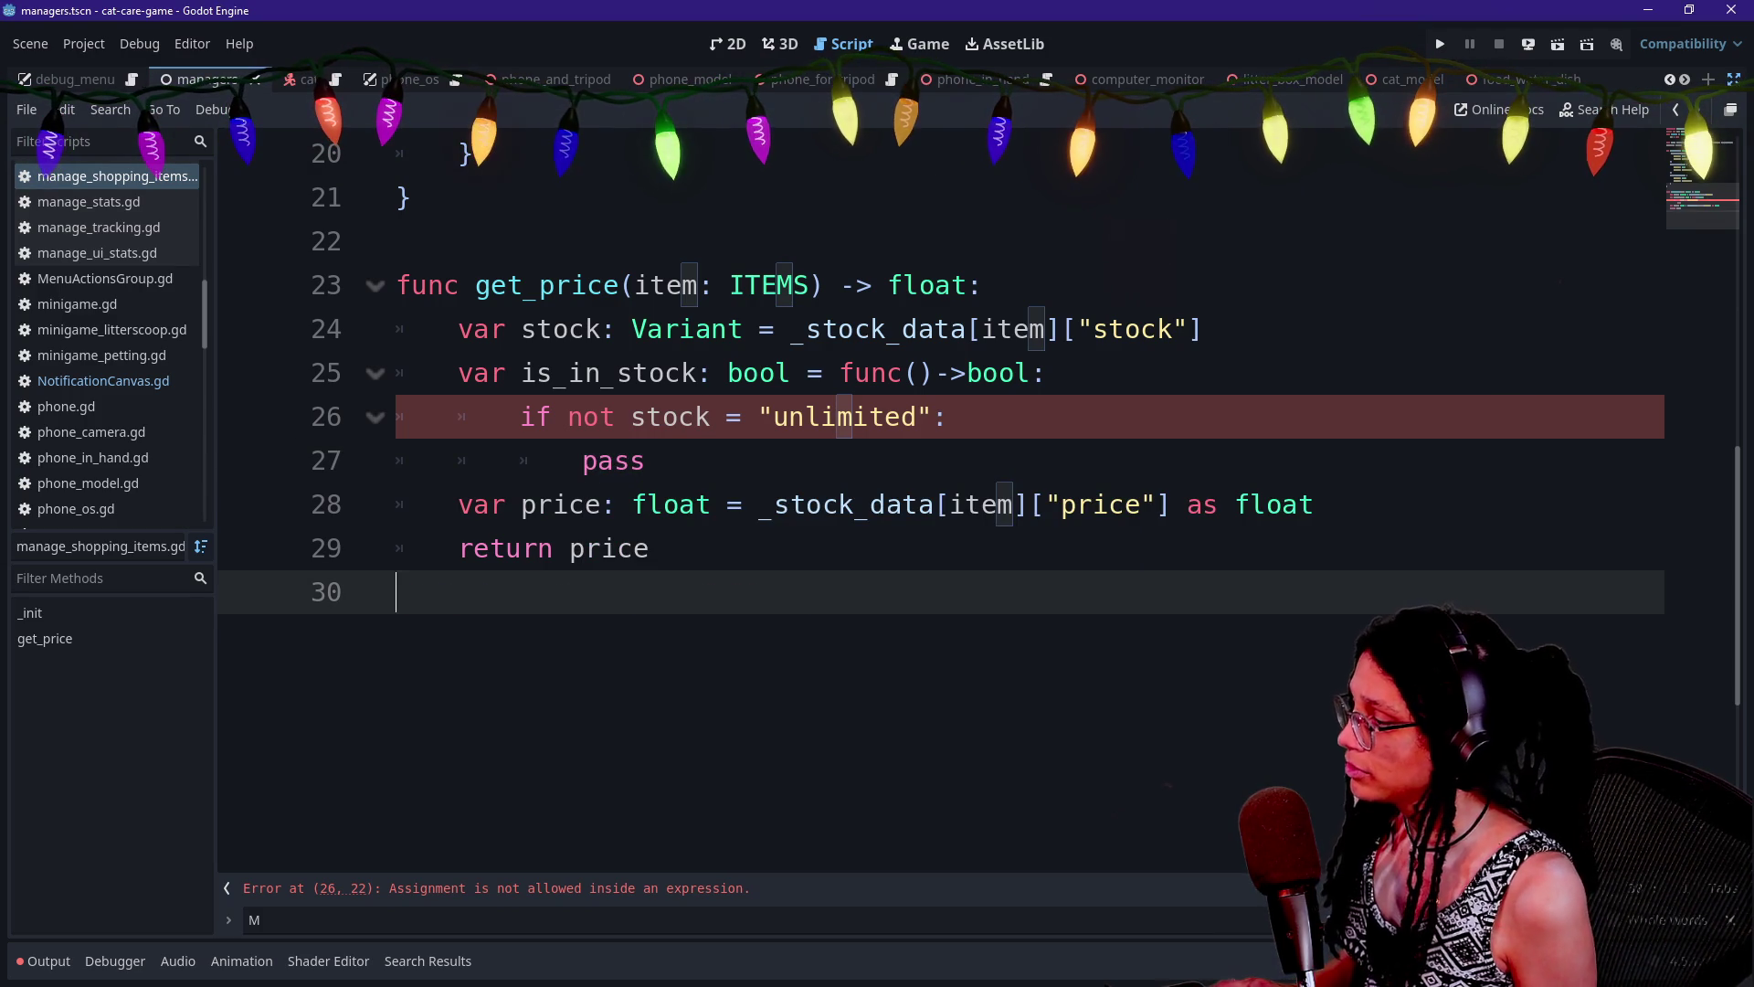
key("ctrl+z")
key("super+v")
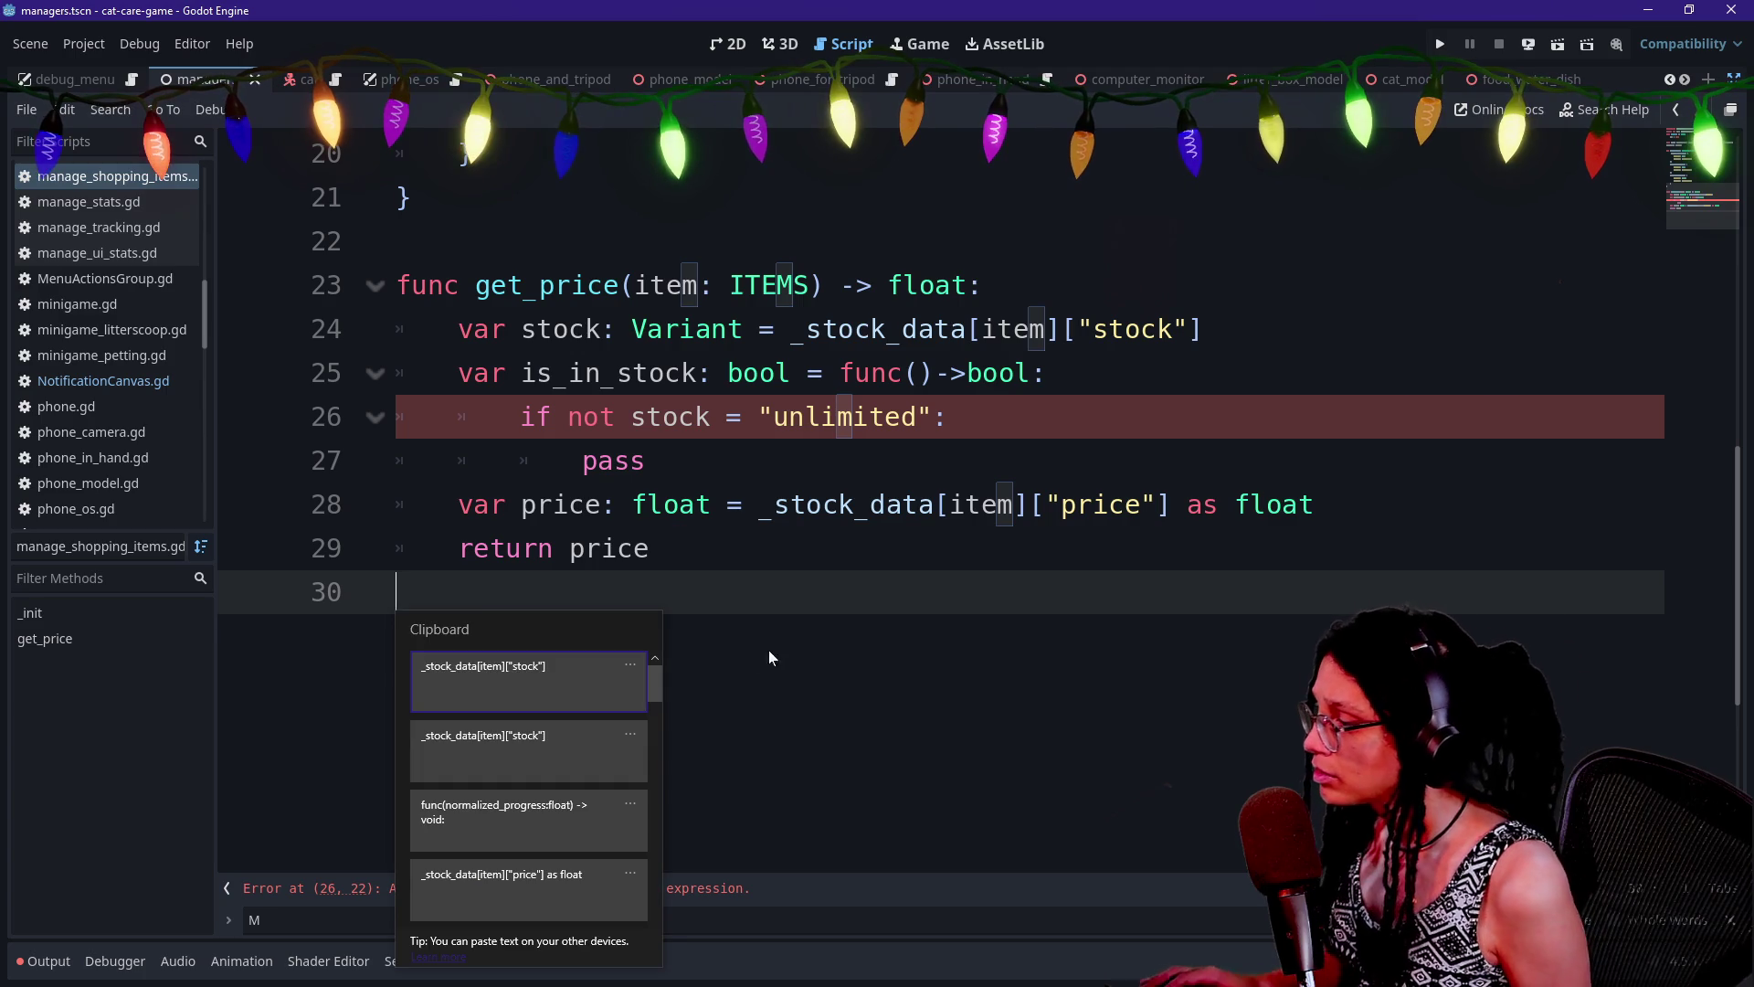
left_click(544, 832)
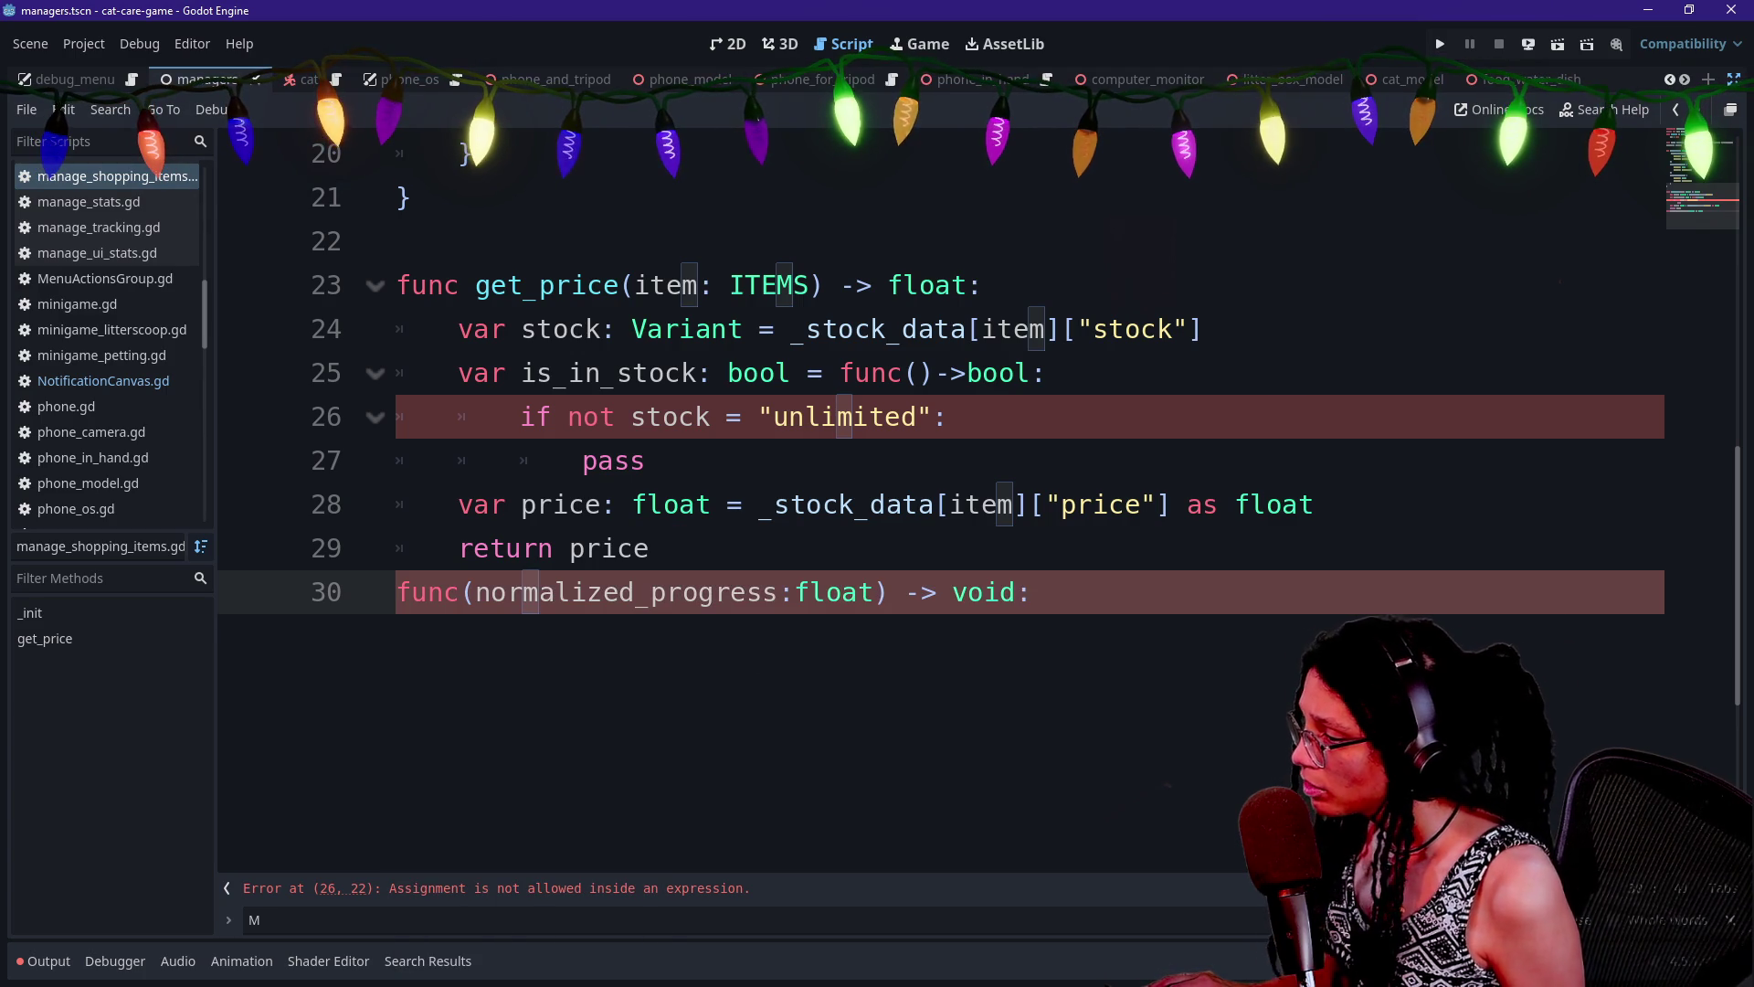
key("shift+Up")
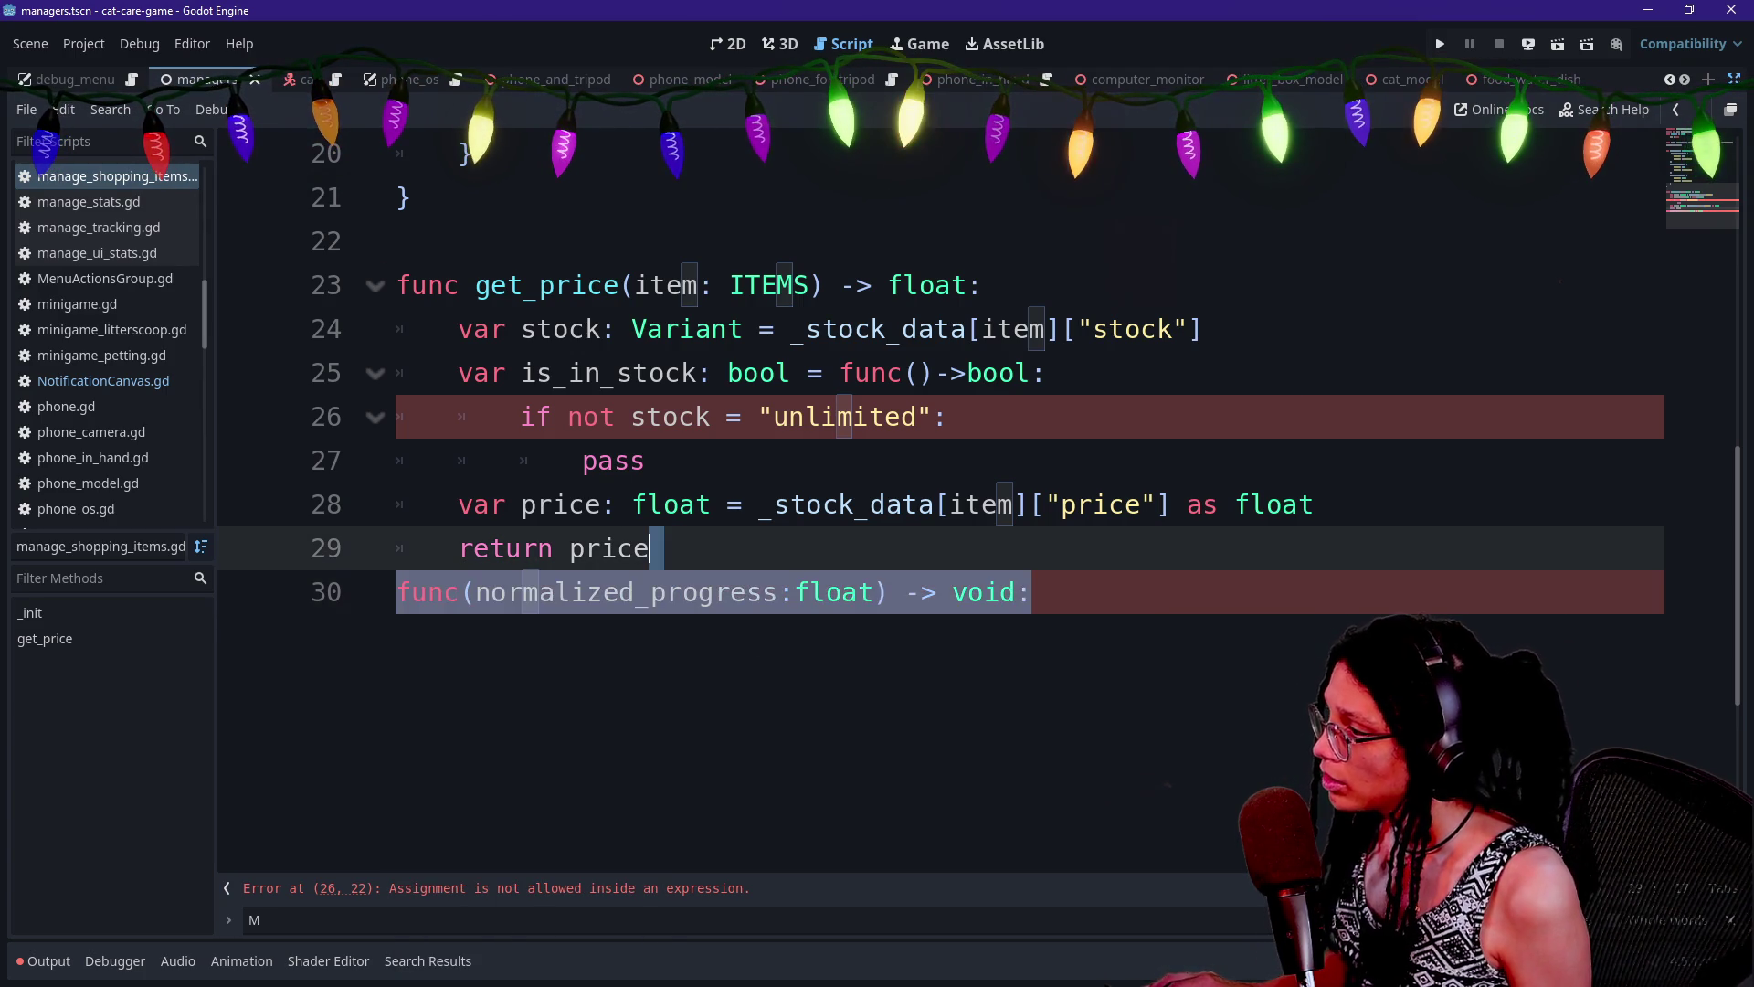
key("BackSpace")
Change the single = to == in the unlimited-stock comparison
left_click(841, 373)
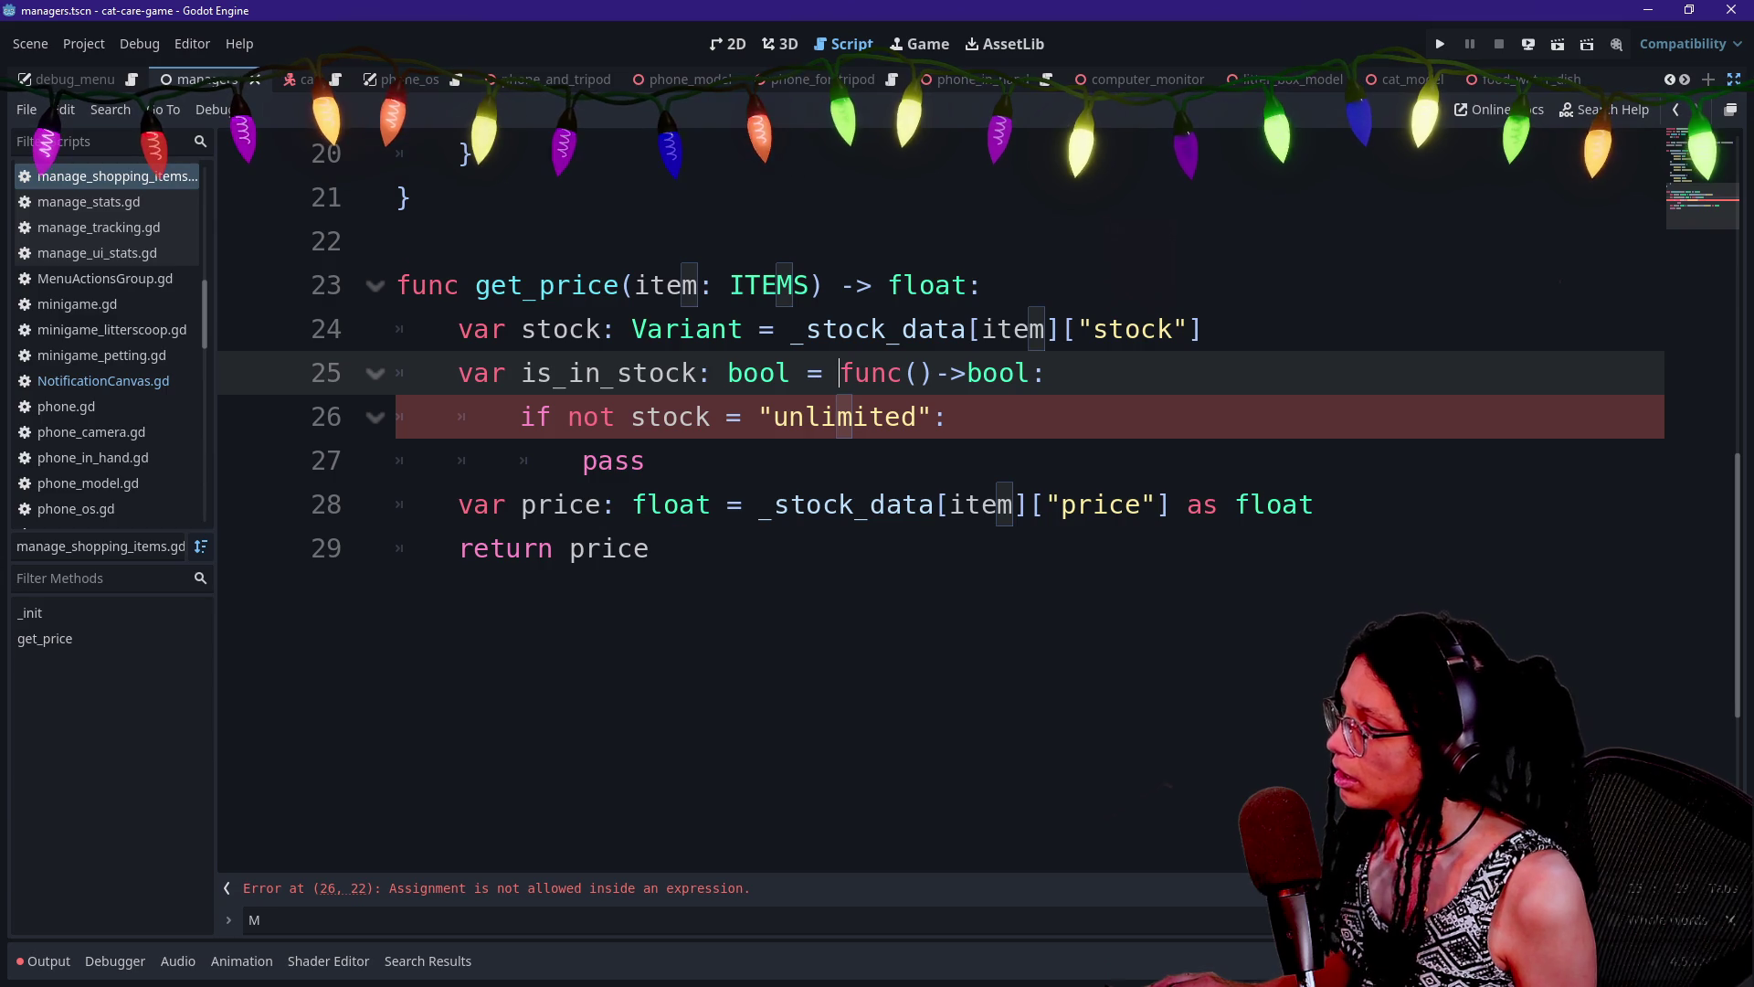
left_click(742, 416)
type("=")
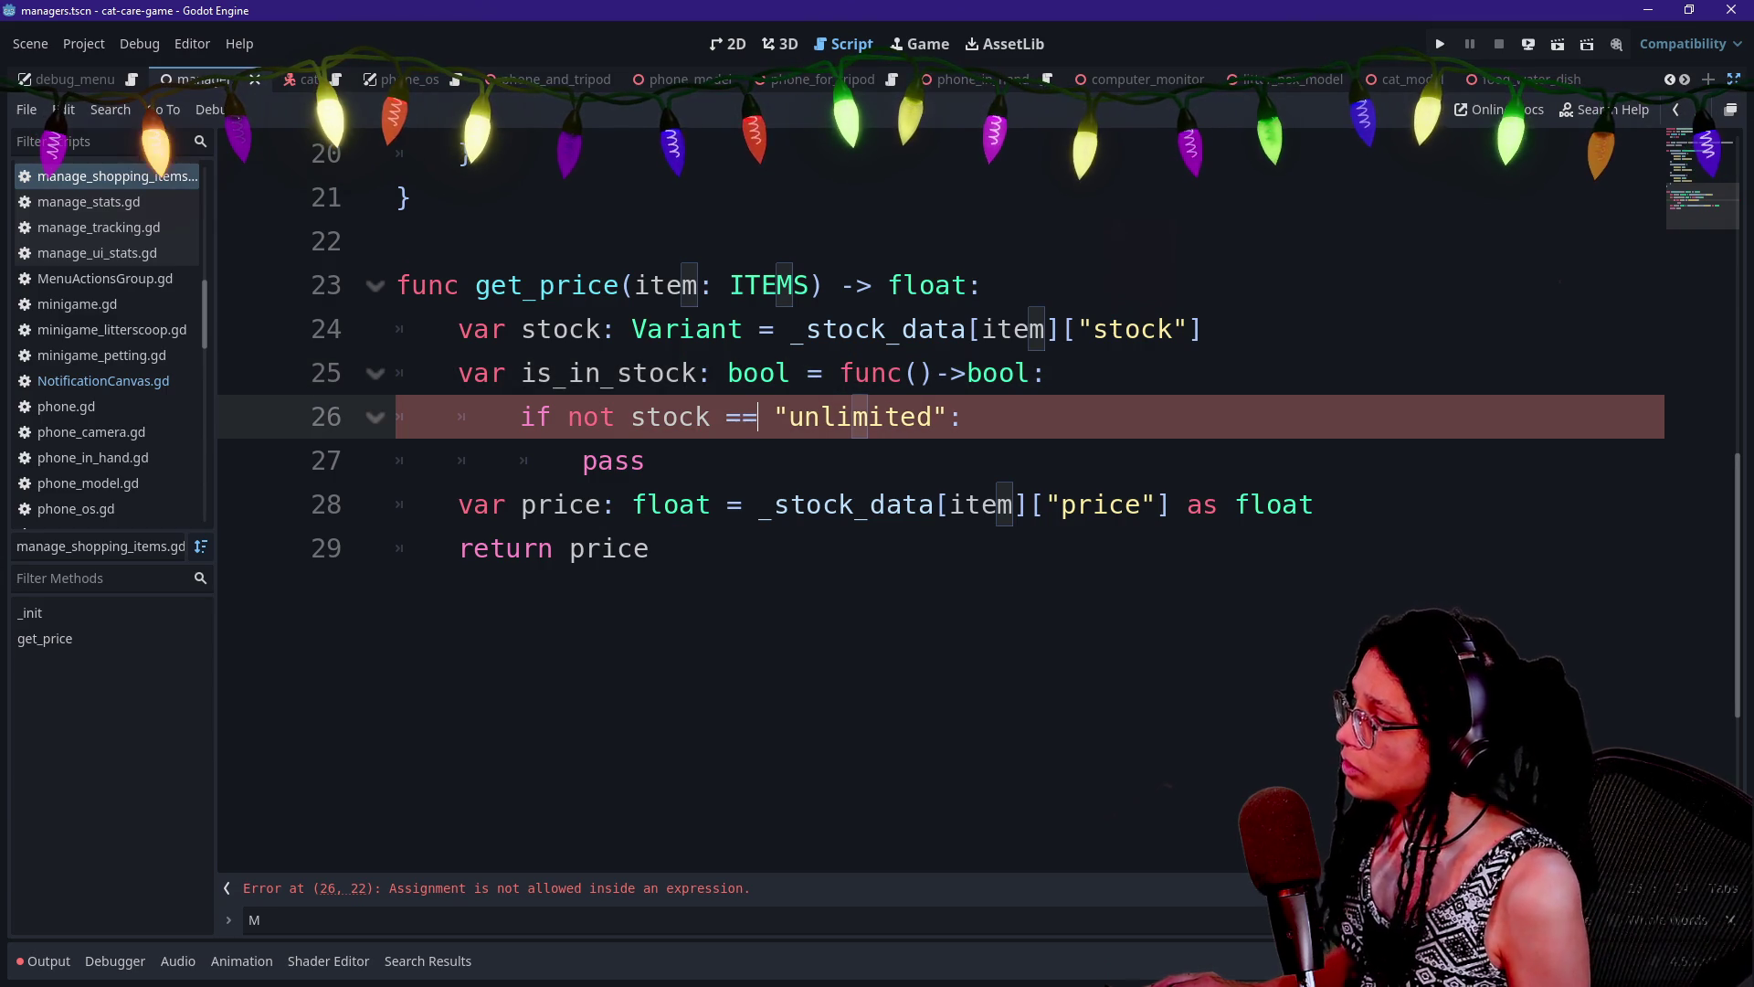
left_click(646, 461)
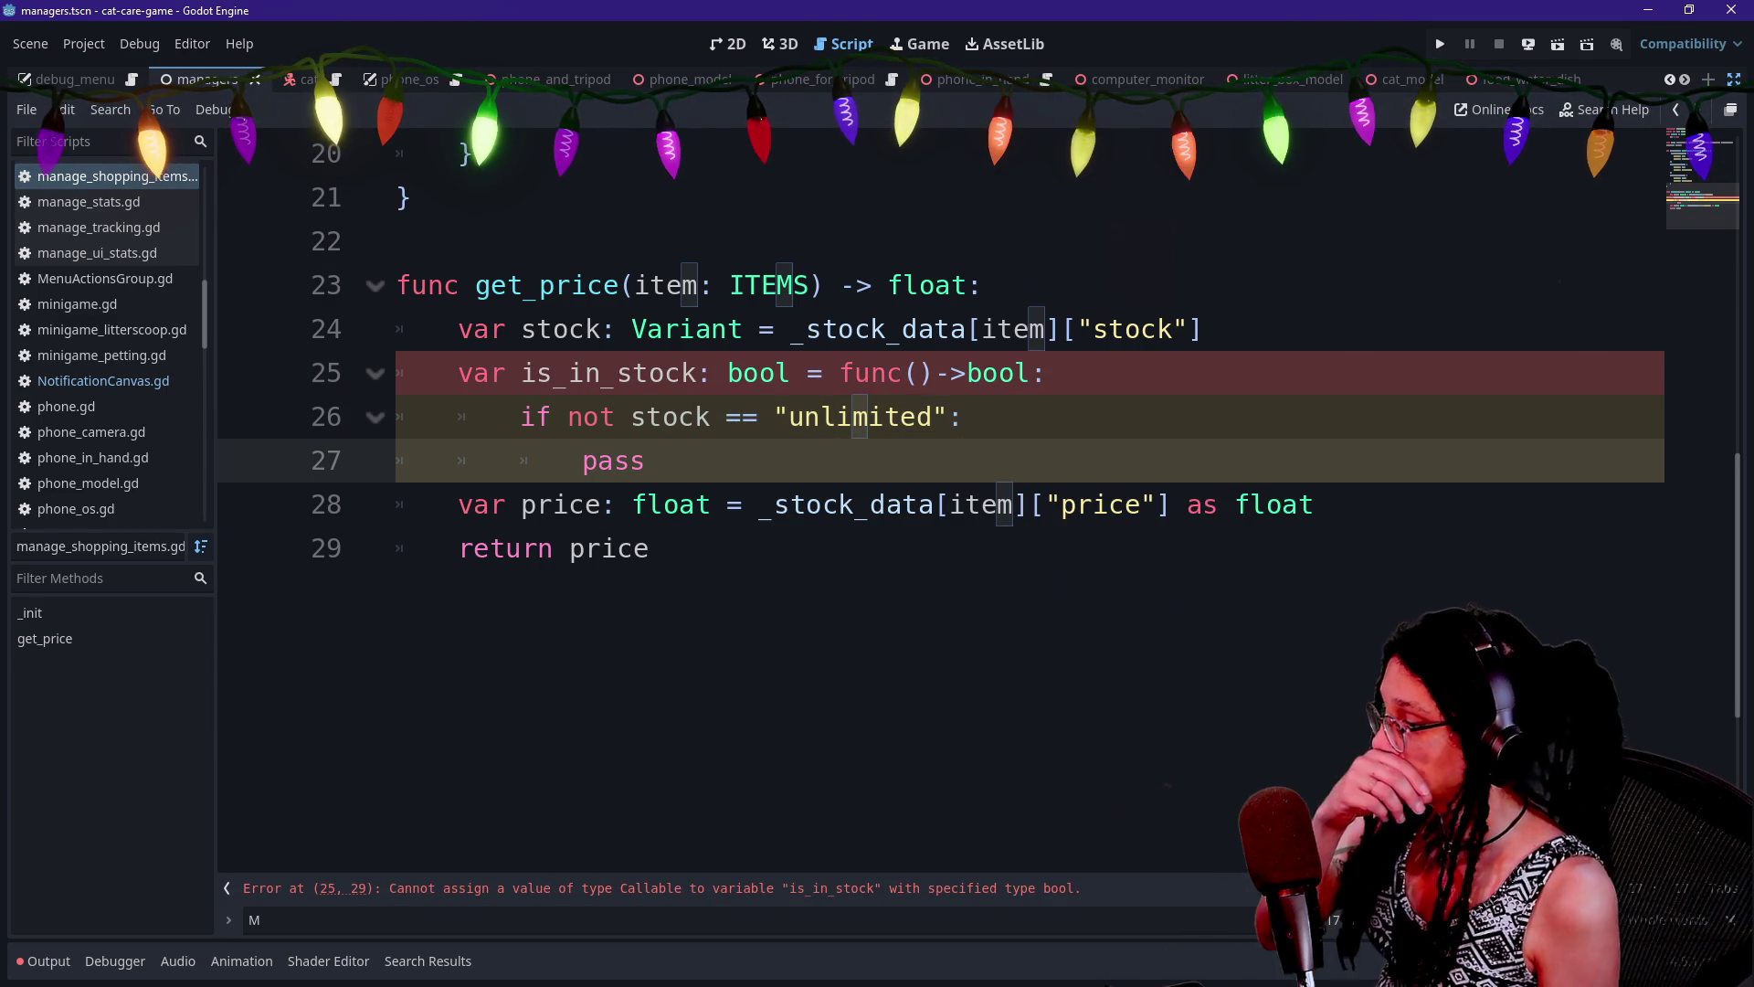
Remove the pass placeholder and open a new line under the unlimited-stock check
key("BackSpace")
key("BackSpace")
key("BackSpace")
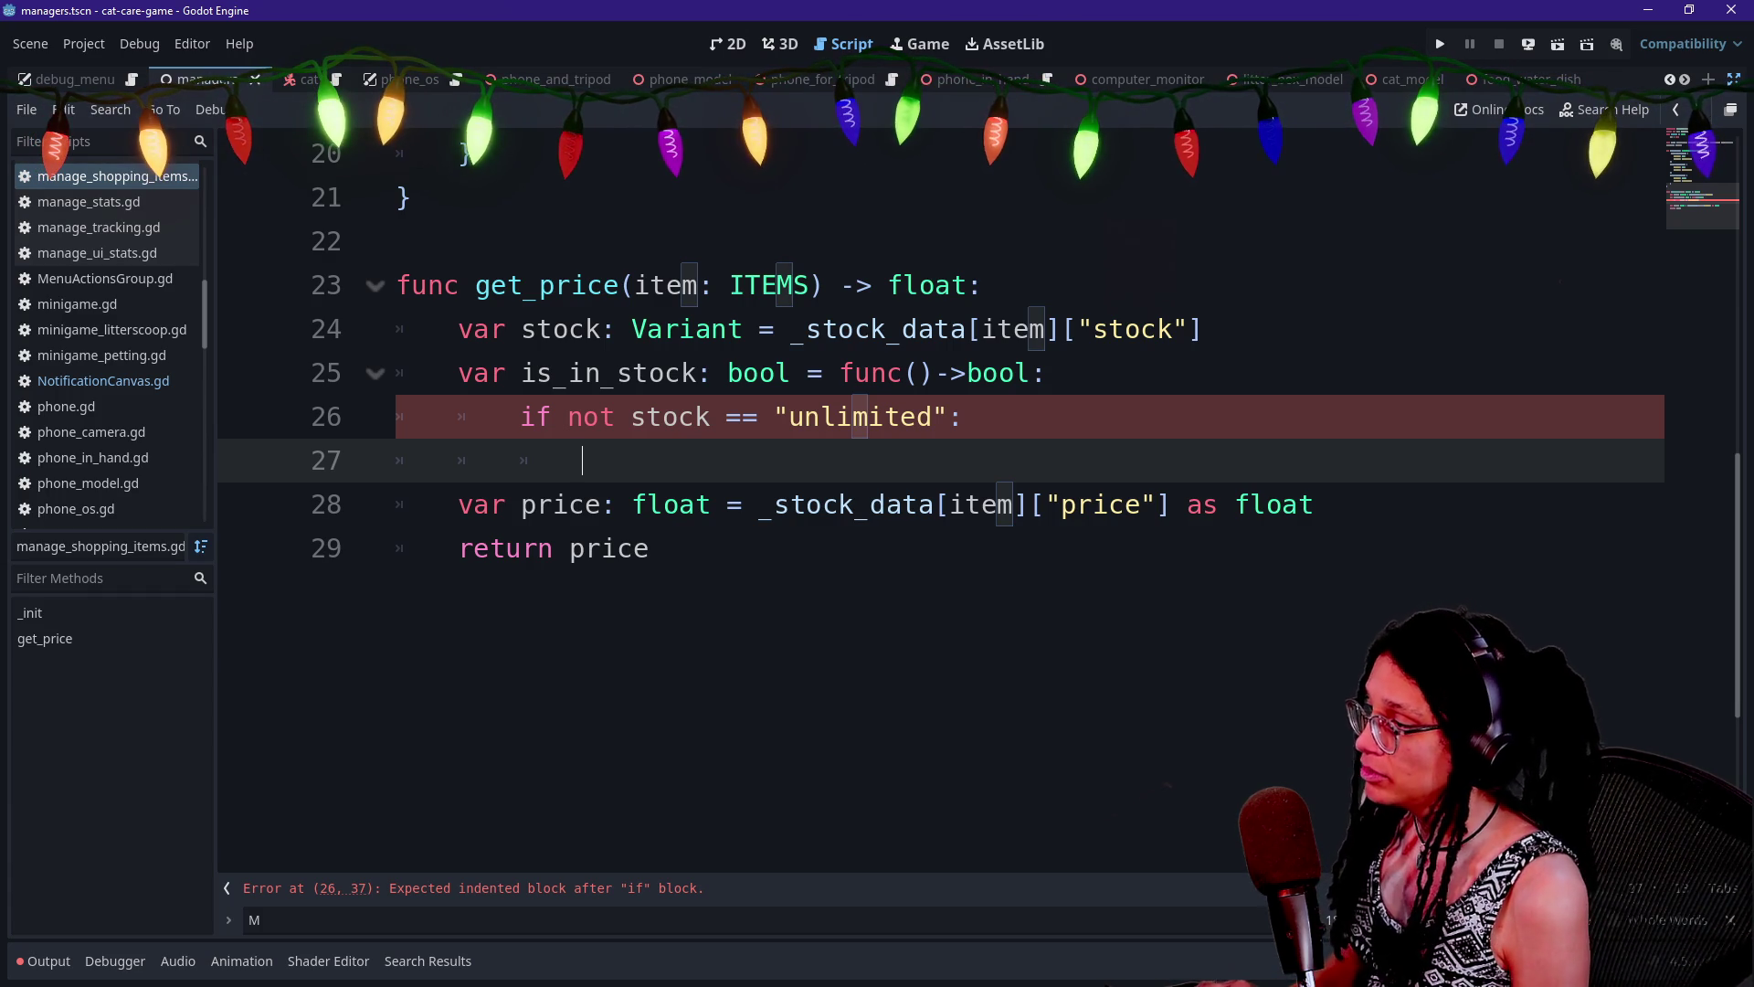
type("if")
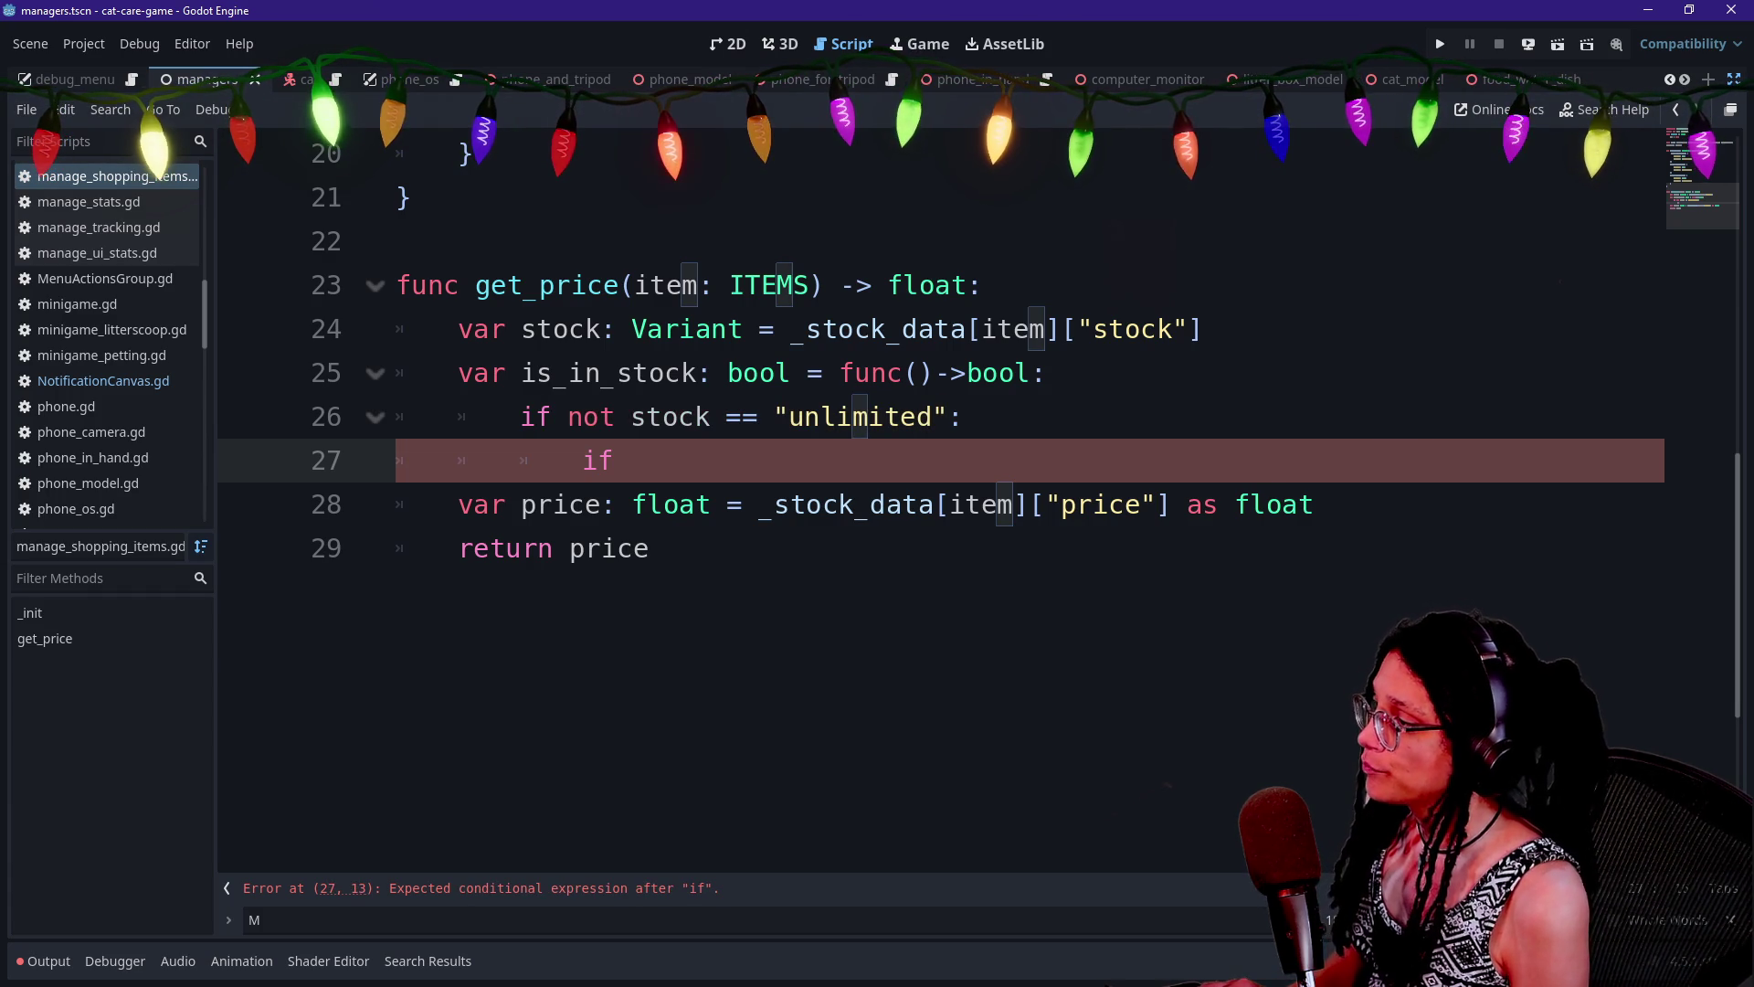
type(" not s")
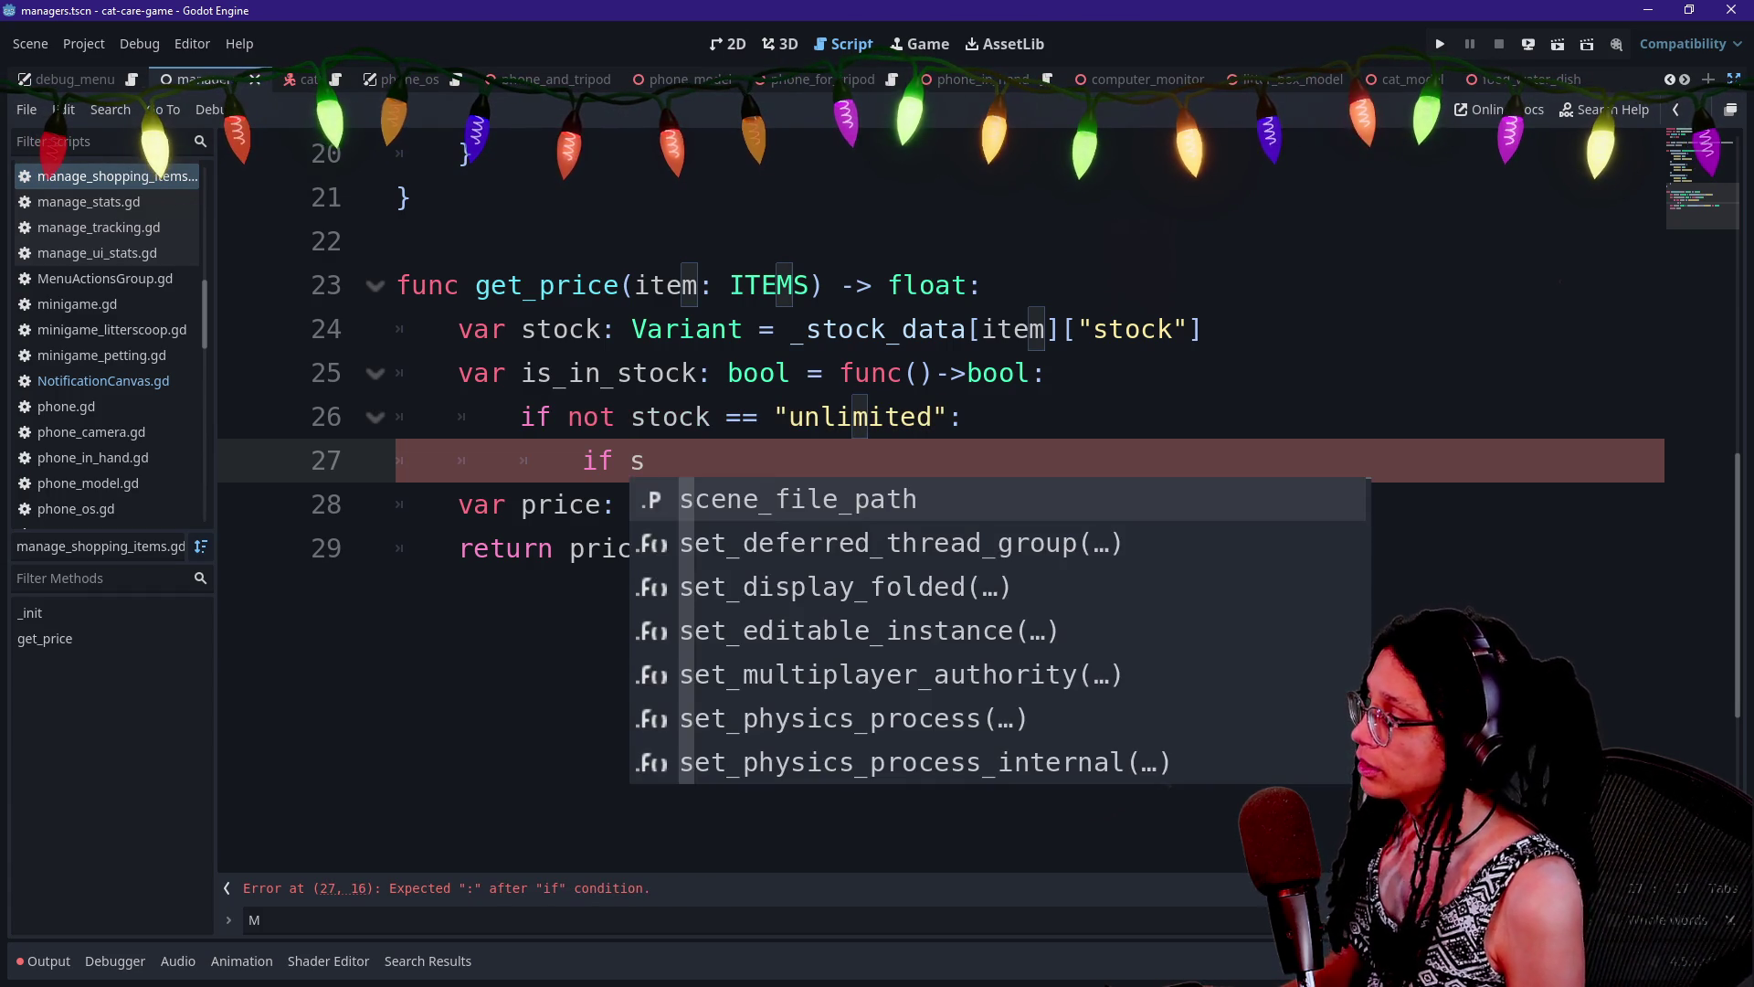
key("ctrl+BackSpace")
key("ctrl+BackSpace")
key("ctrl+BackSpace")
key("BackSpace")
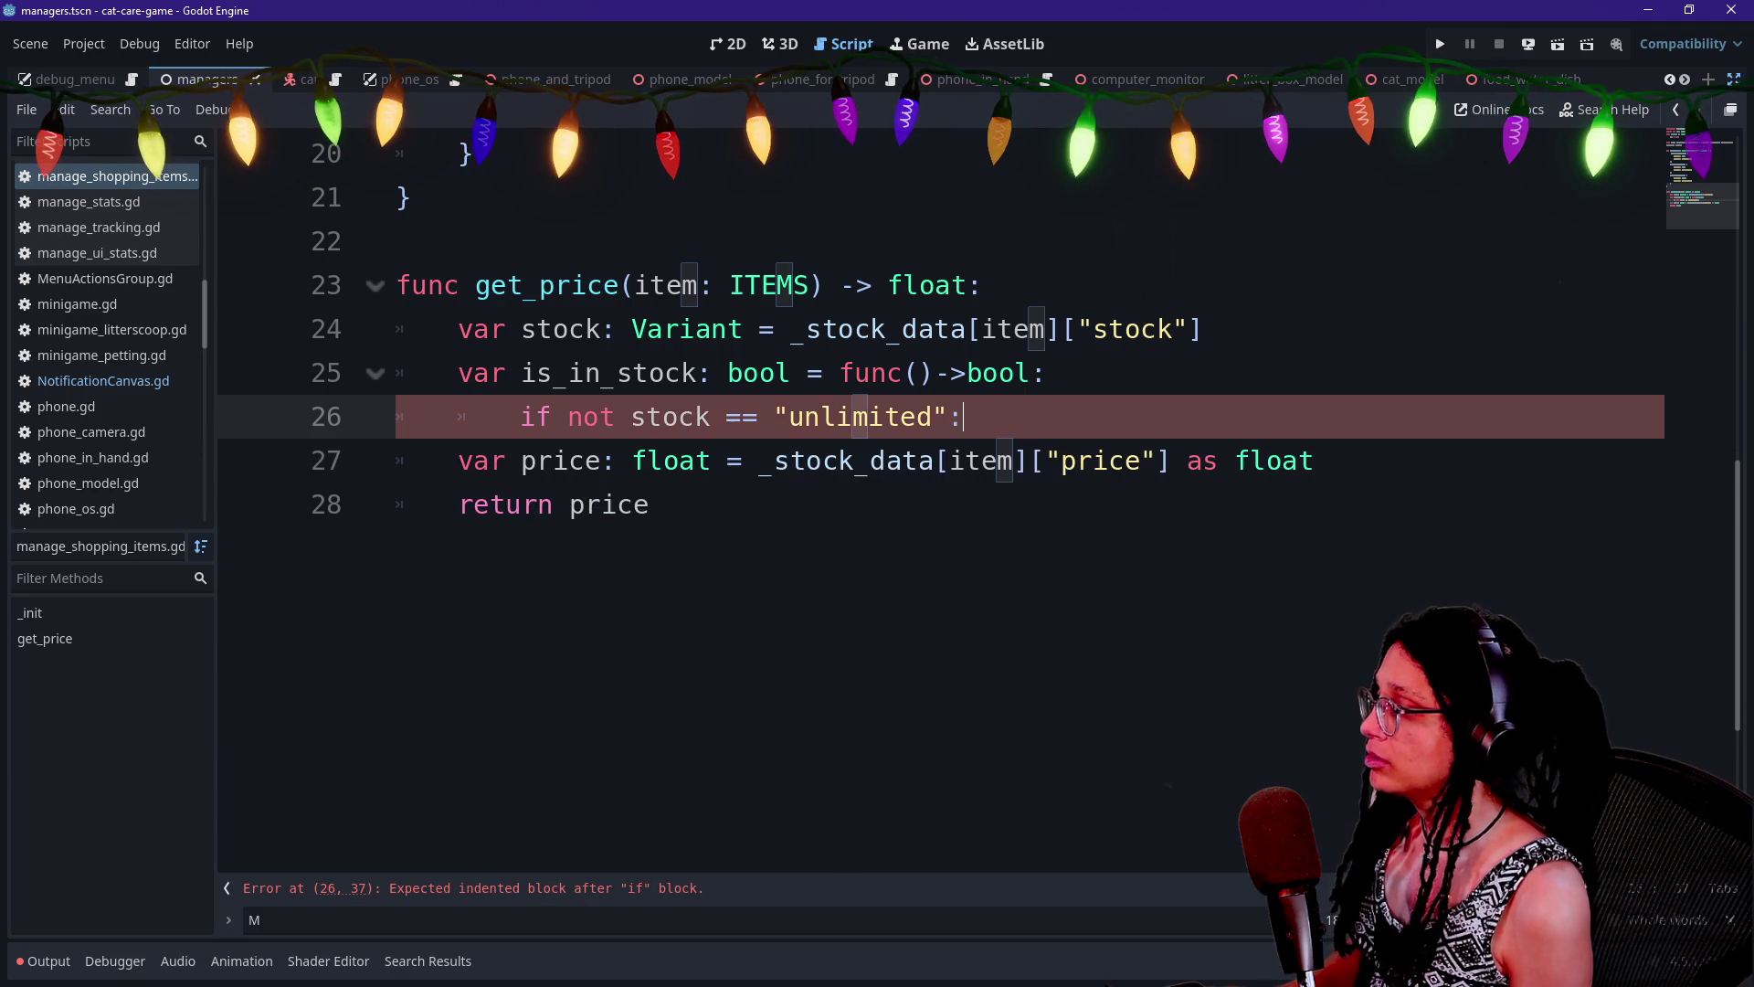
type("stock")
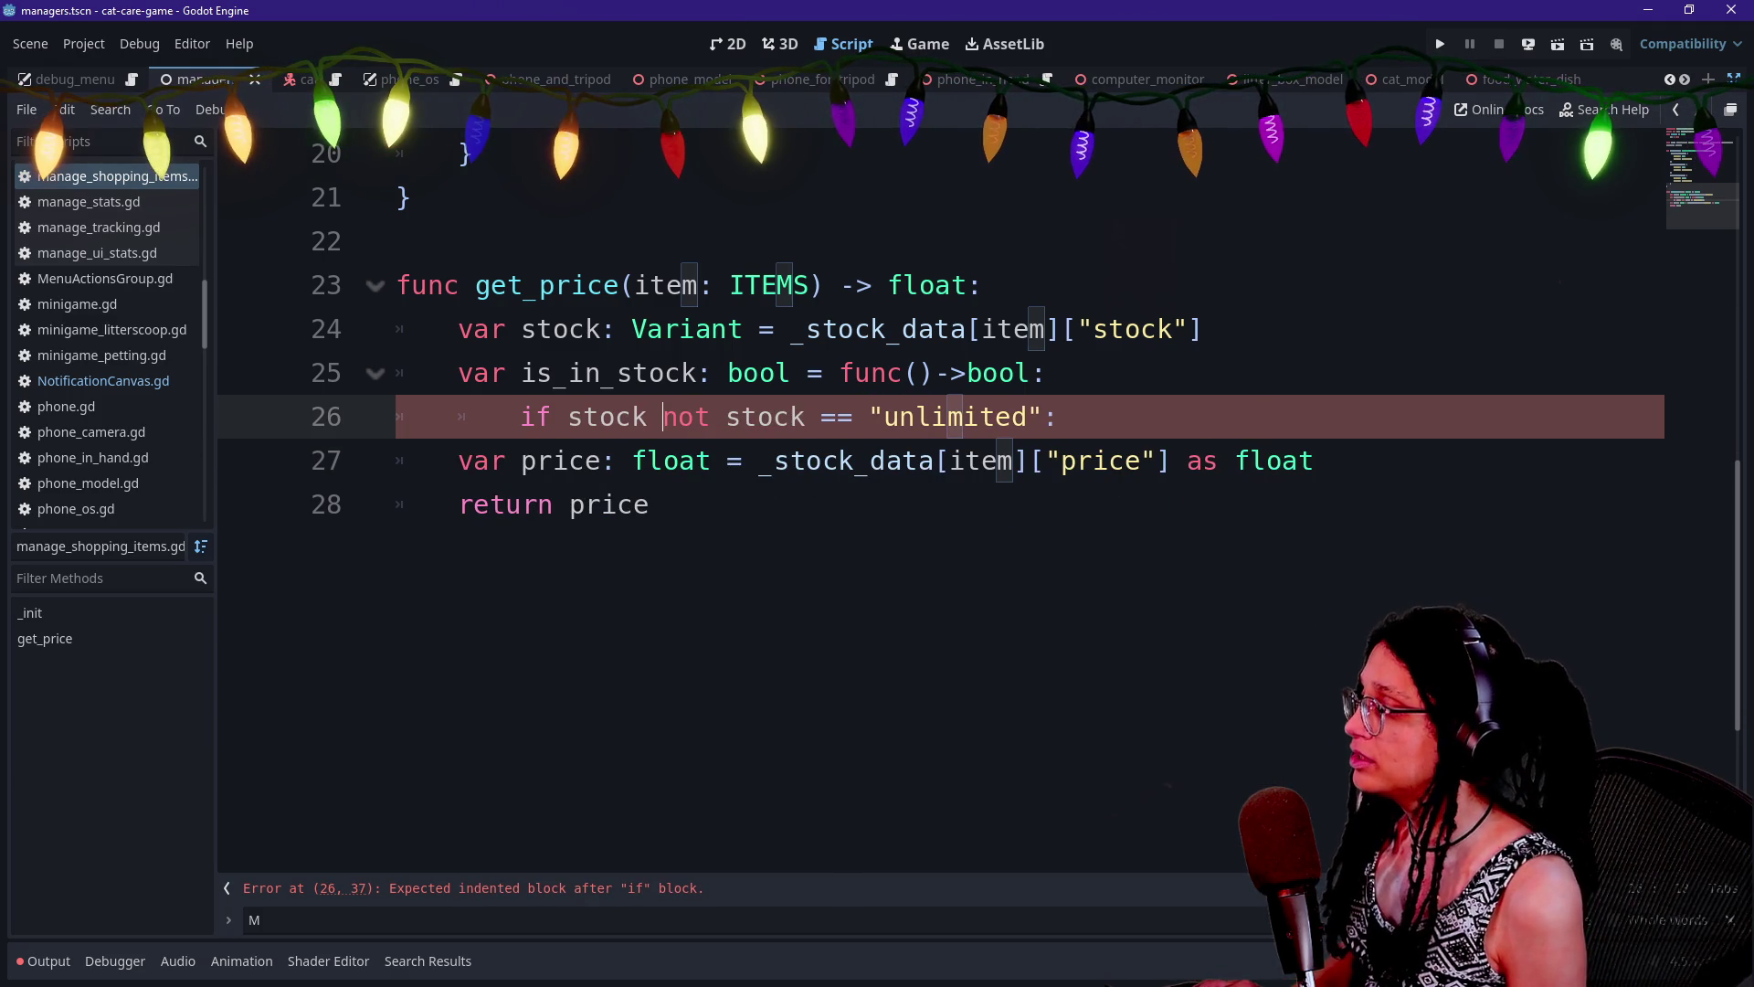
key("BackSpace")
key("BackSpace")
key("BackSpace")
key("End")
key("Return")
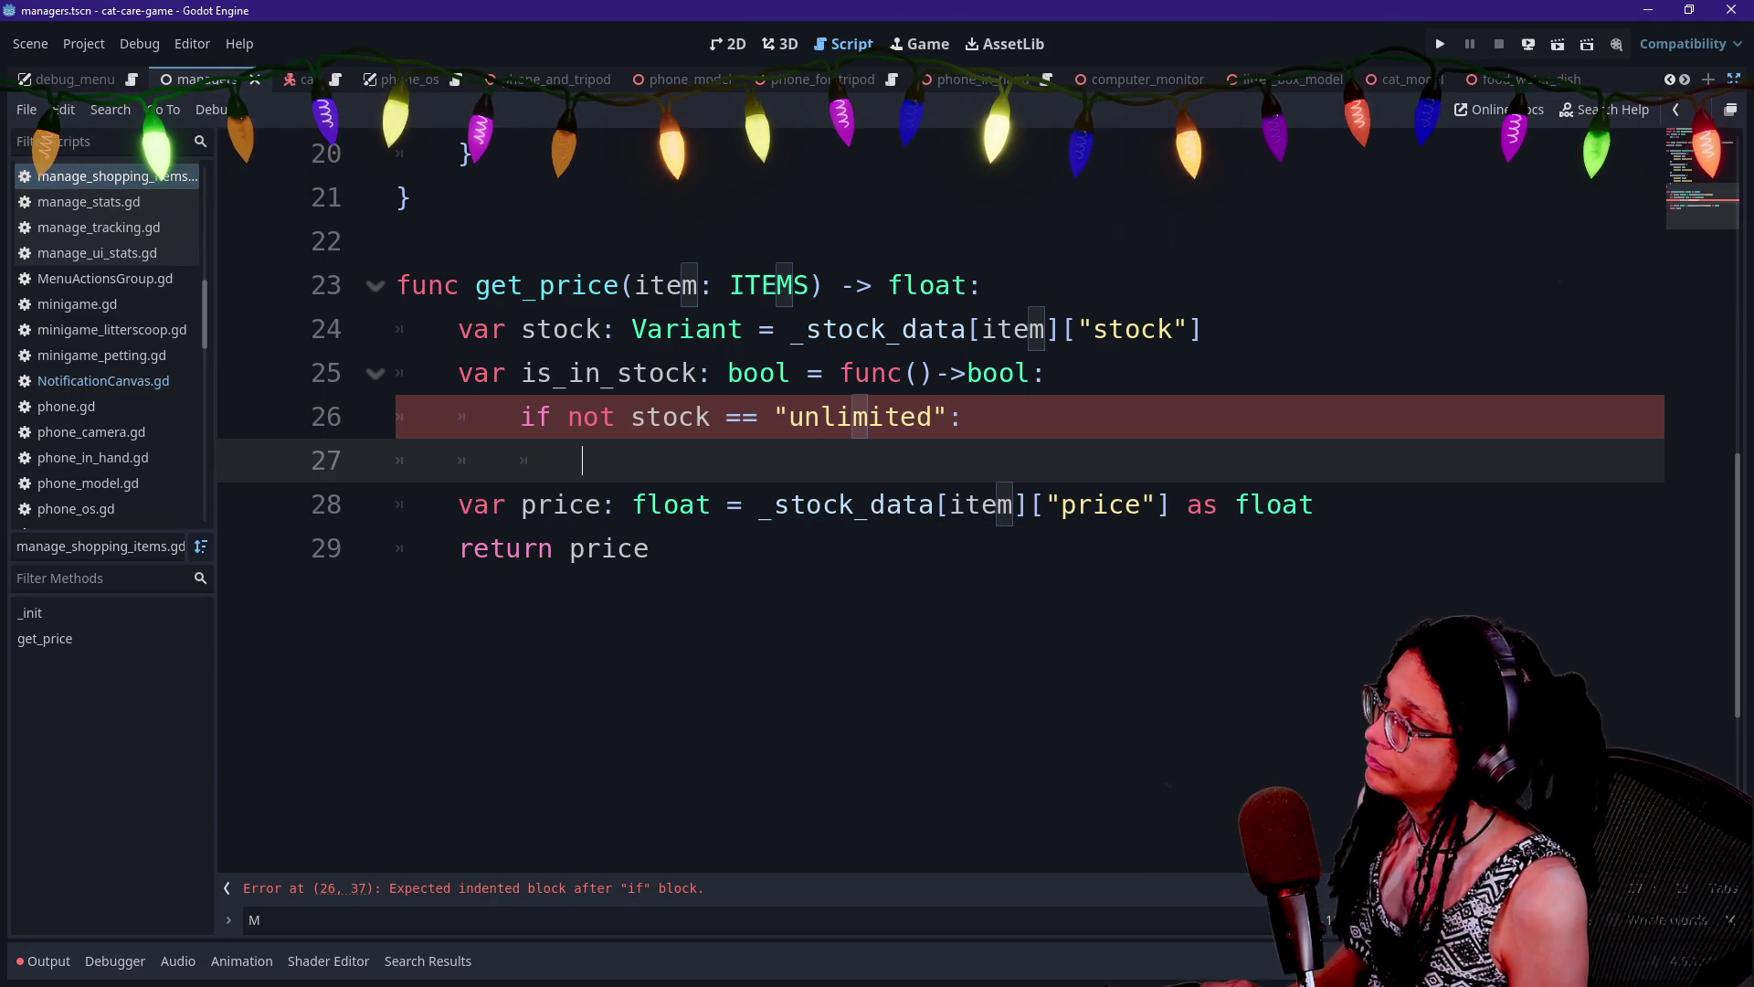
Add stock = stock as int and an if stock > 0: check below it
type("if ")
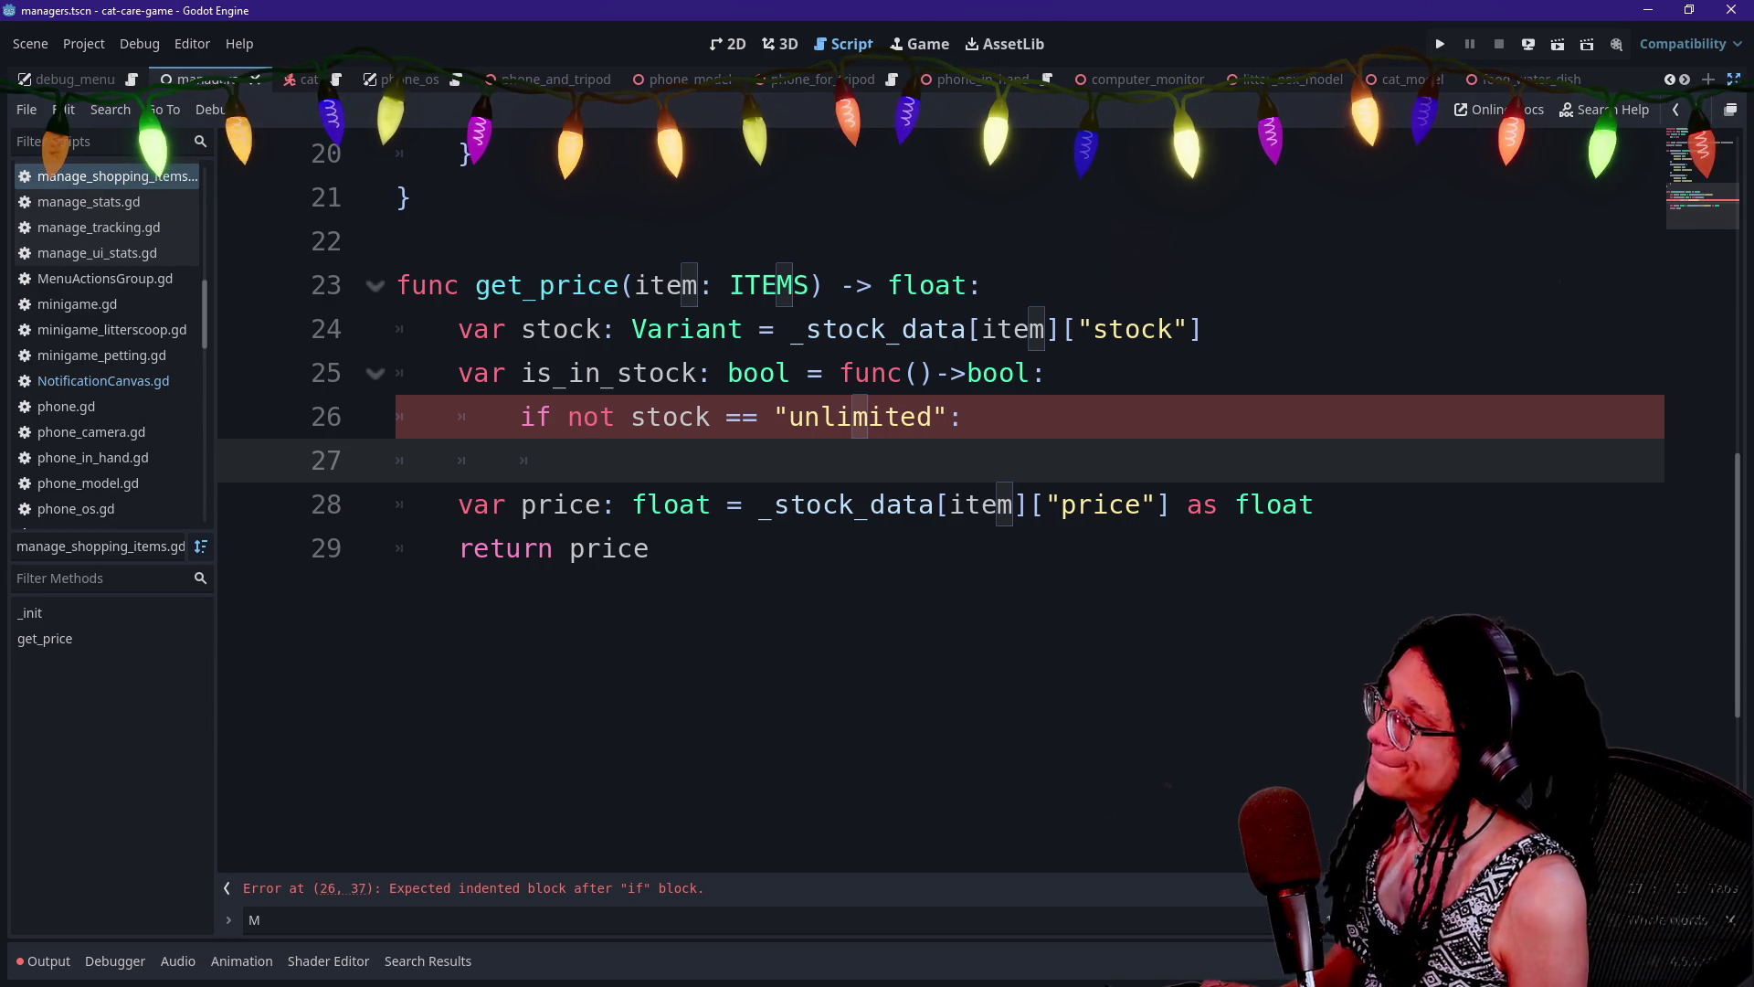
type("ock ")
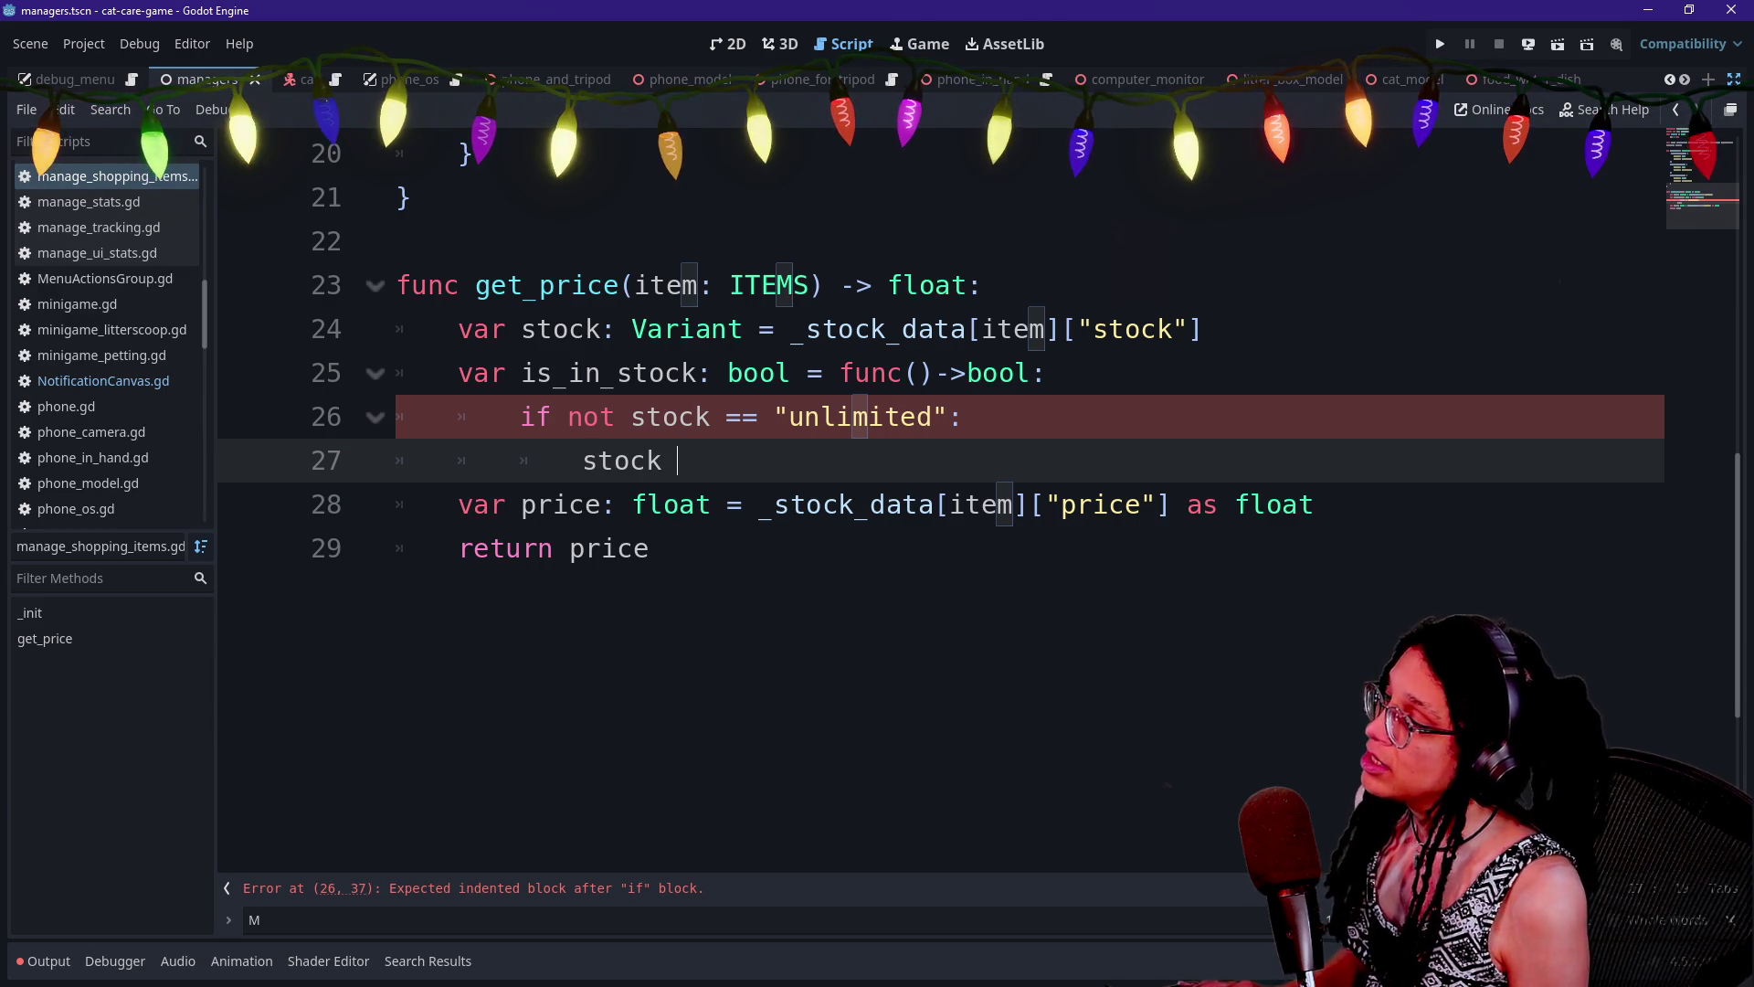
type("oat")
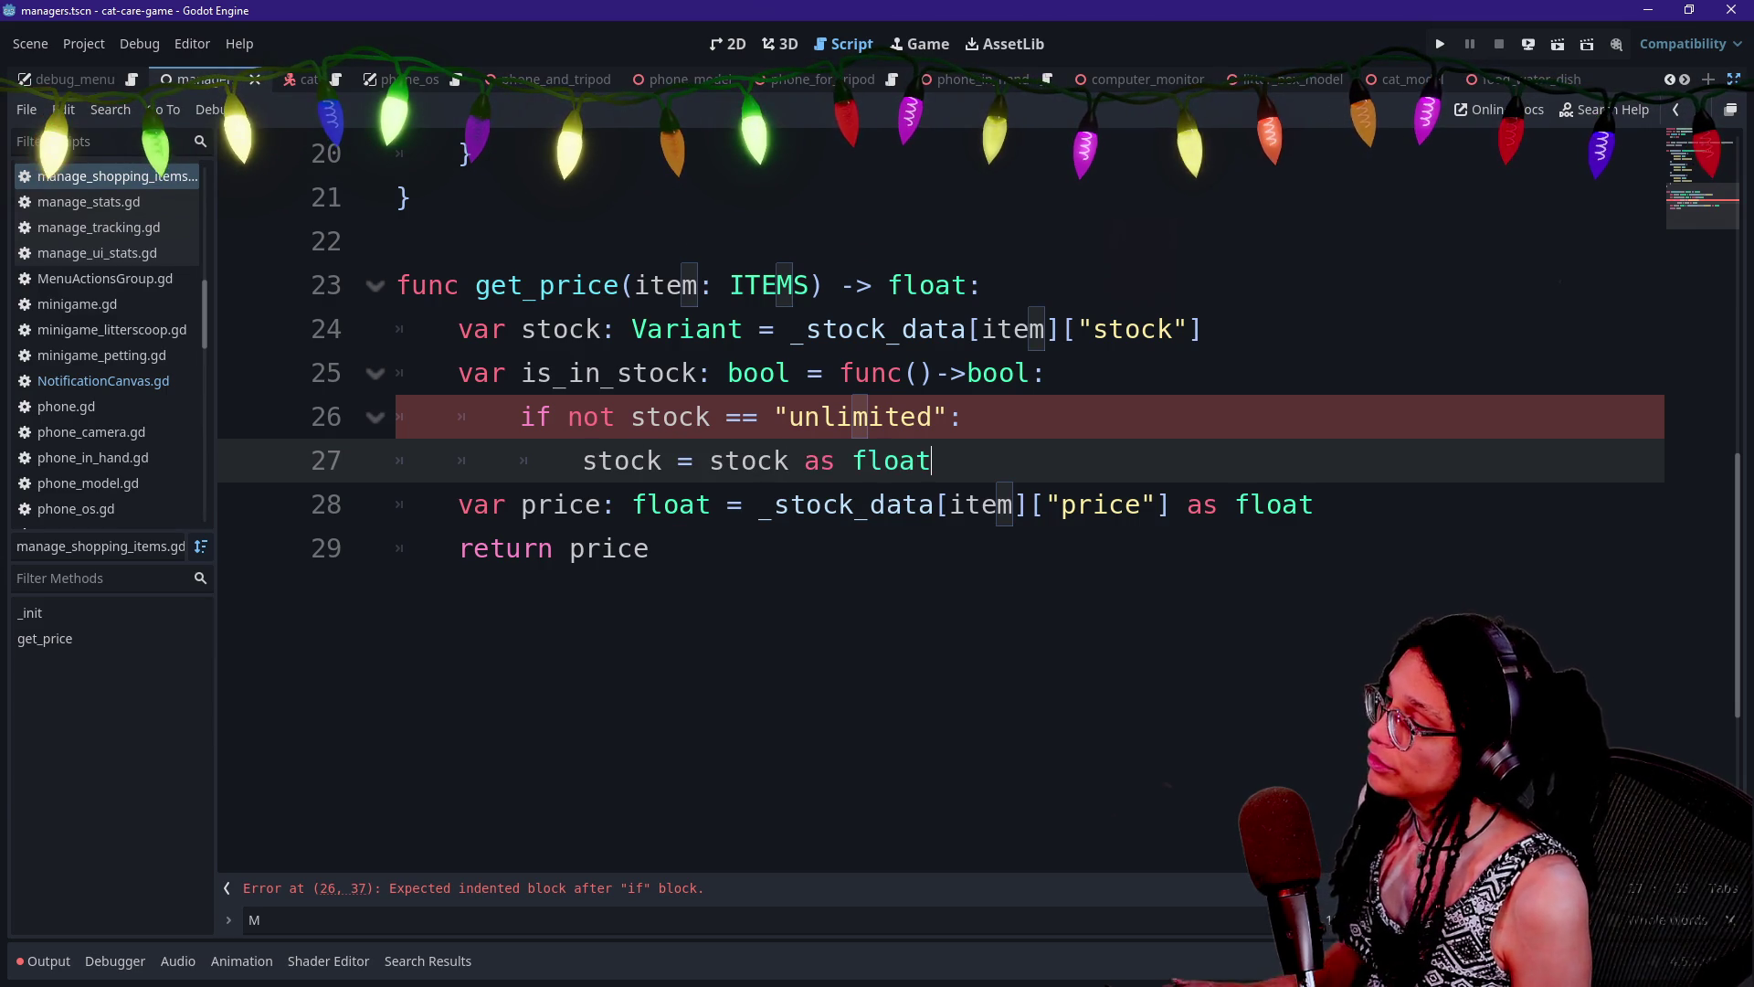
key("Escape")
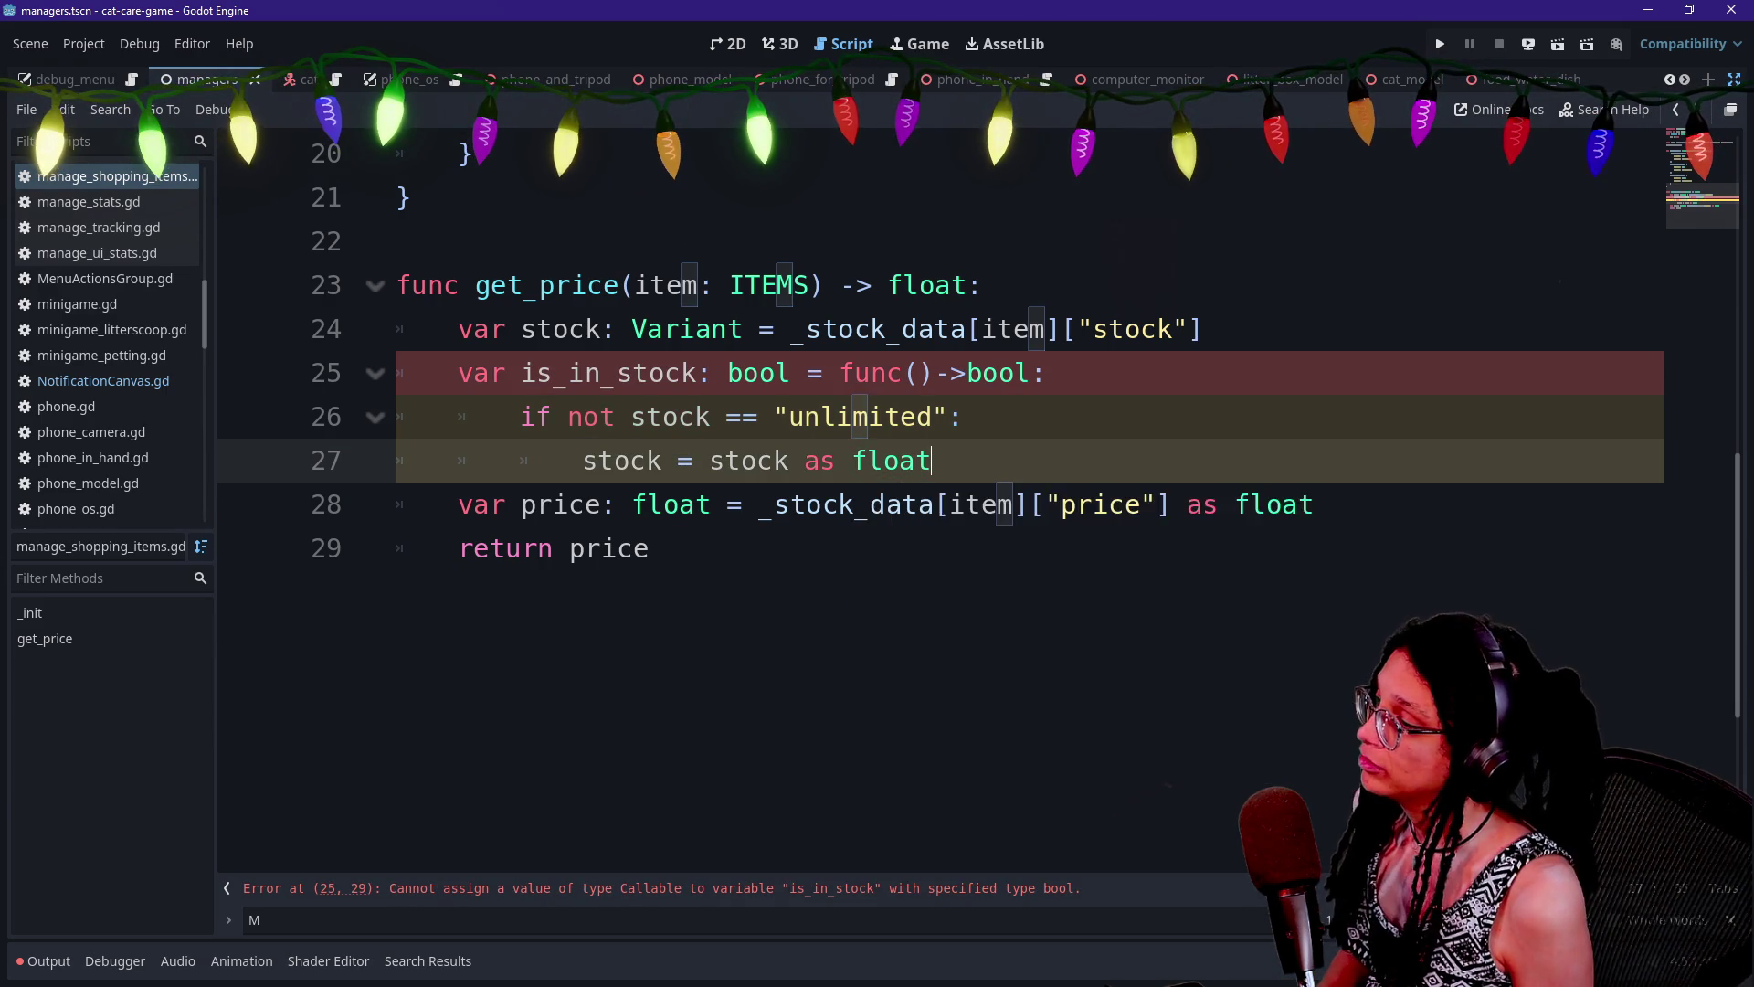
key("Return")
key("Up")
key("Up")
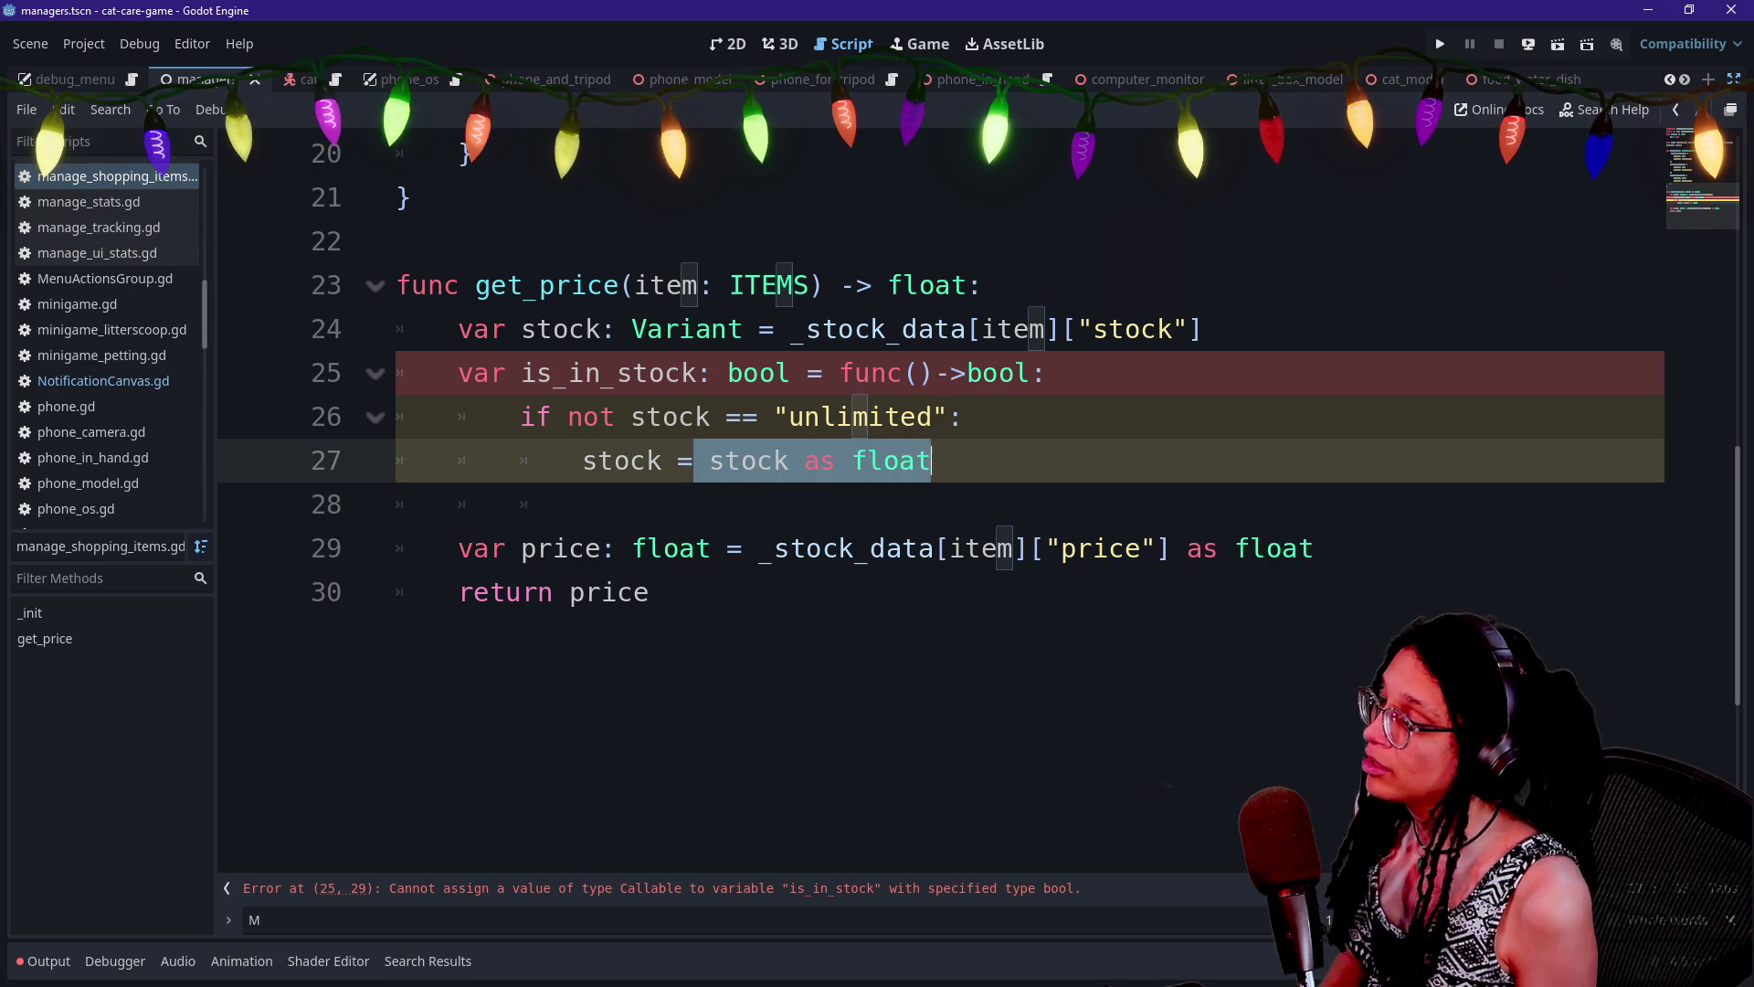
key("Down")
key("Down")
key("Down")
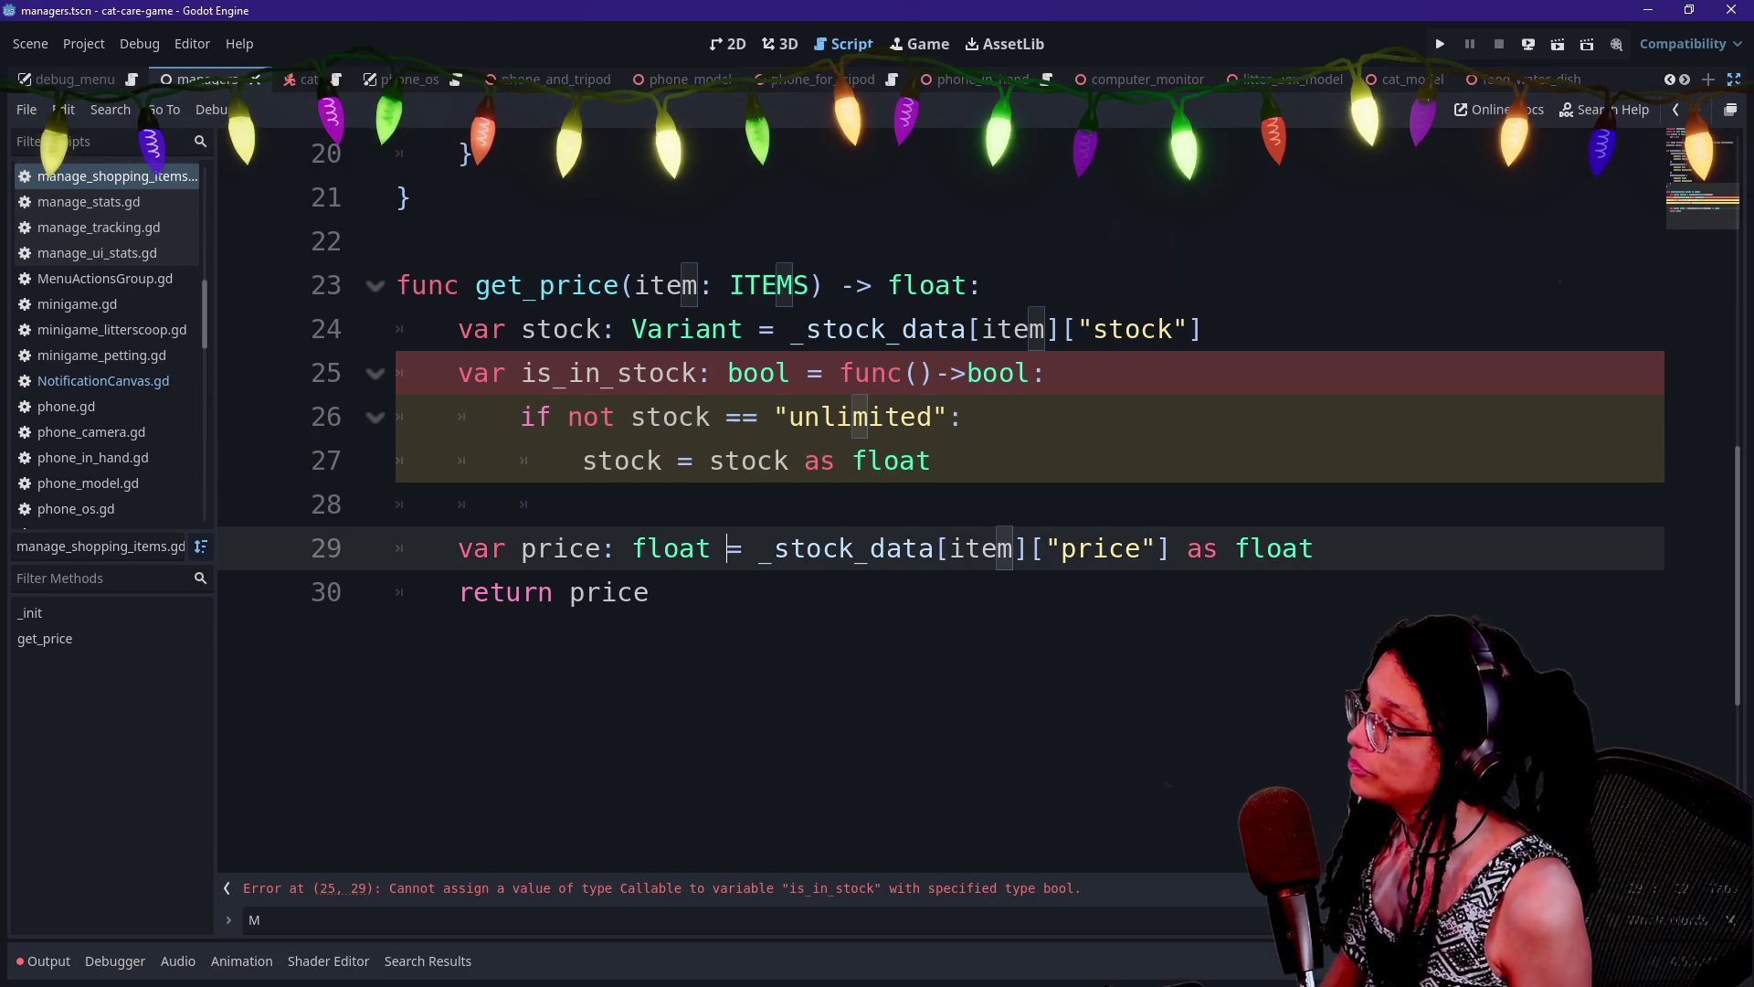
key("Up")
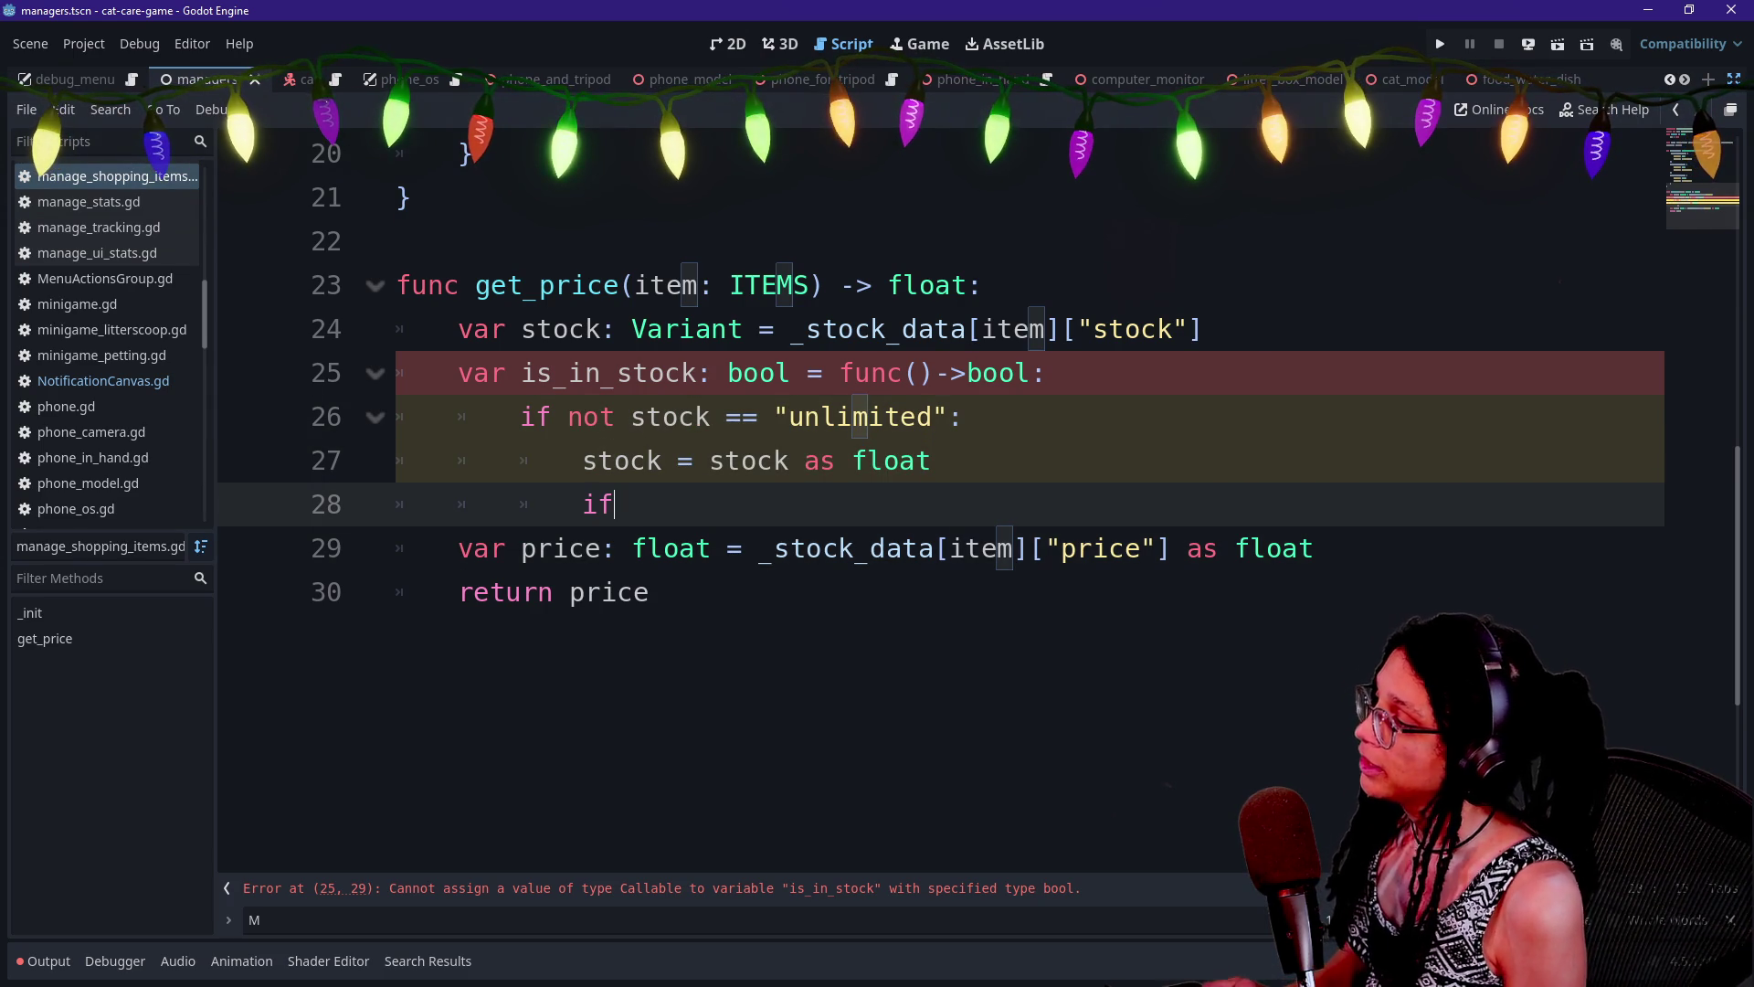
type(" stock >")
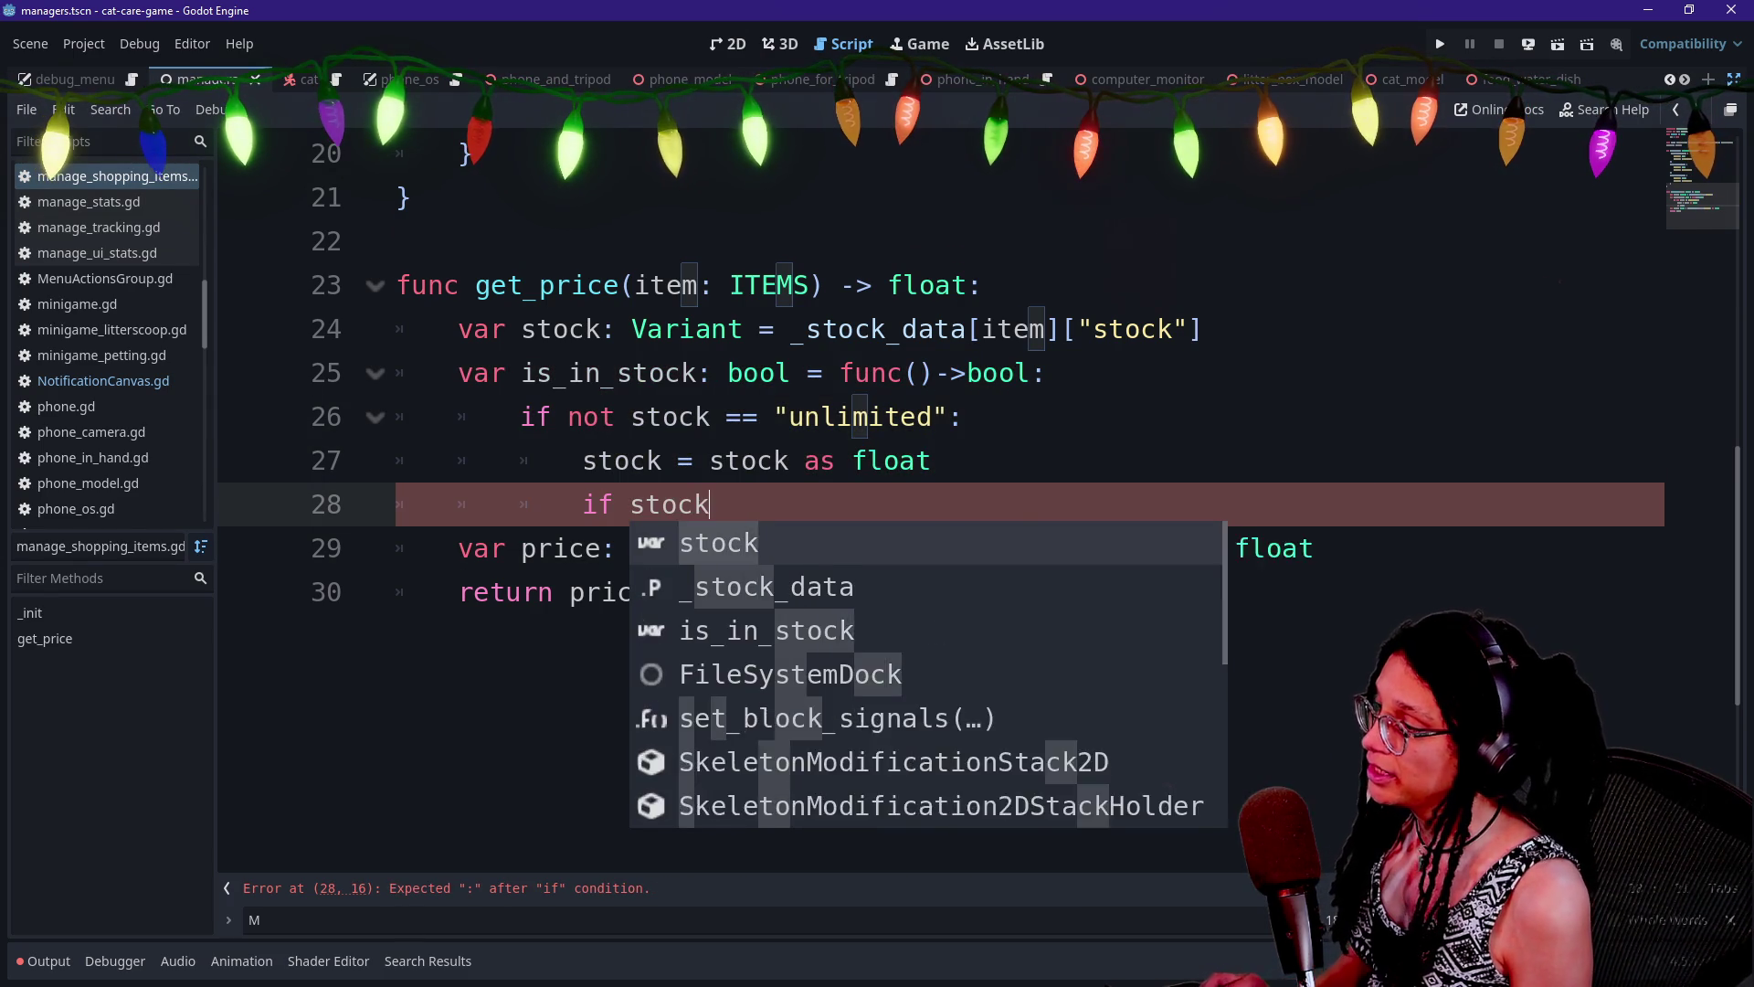
key("Up")
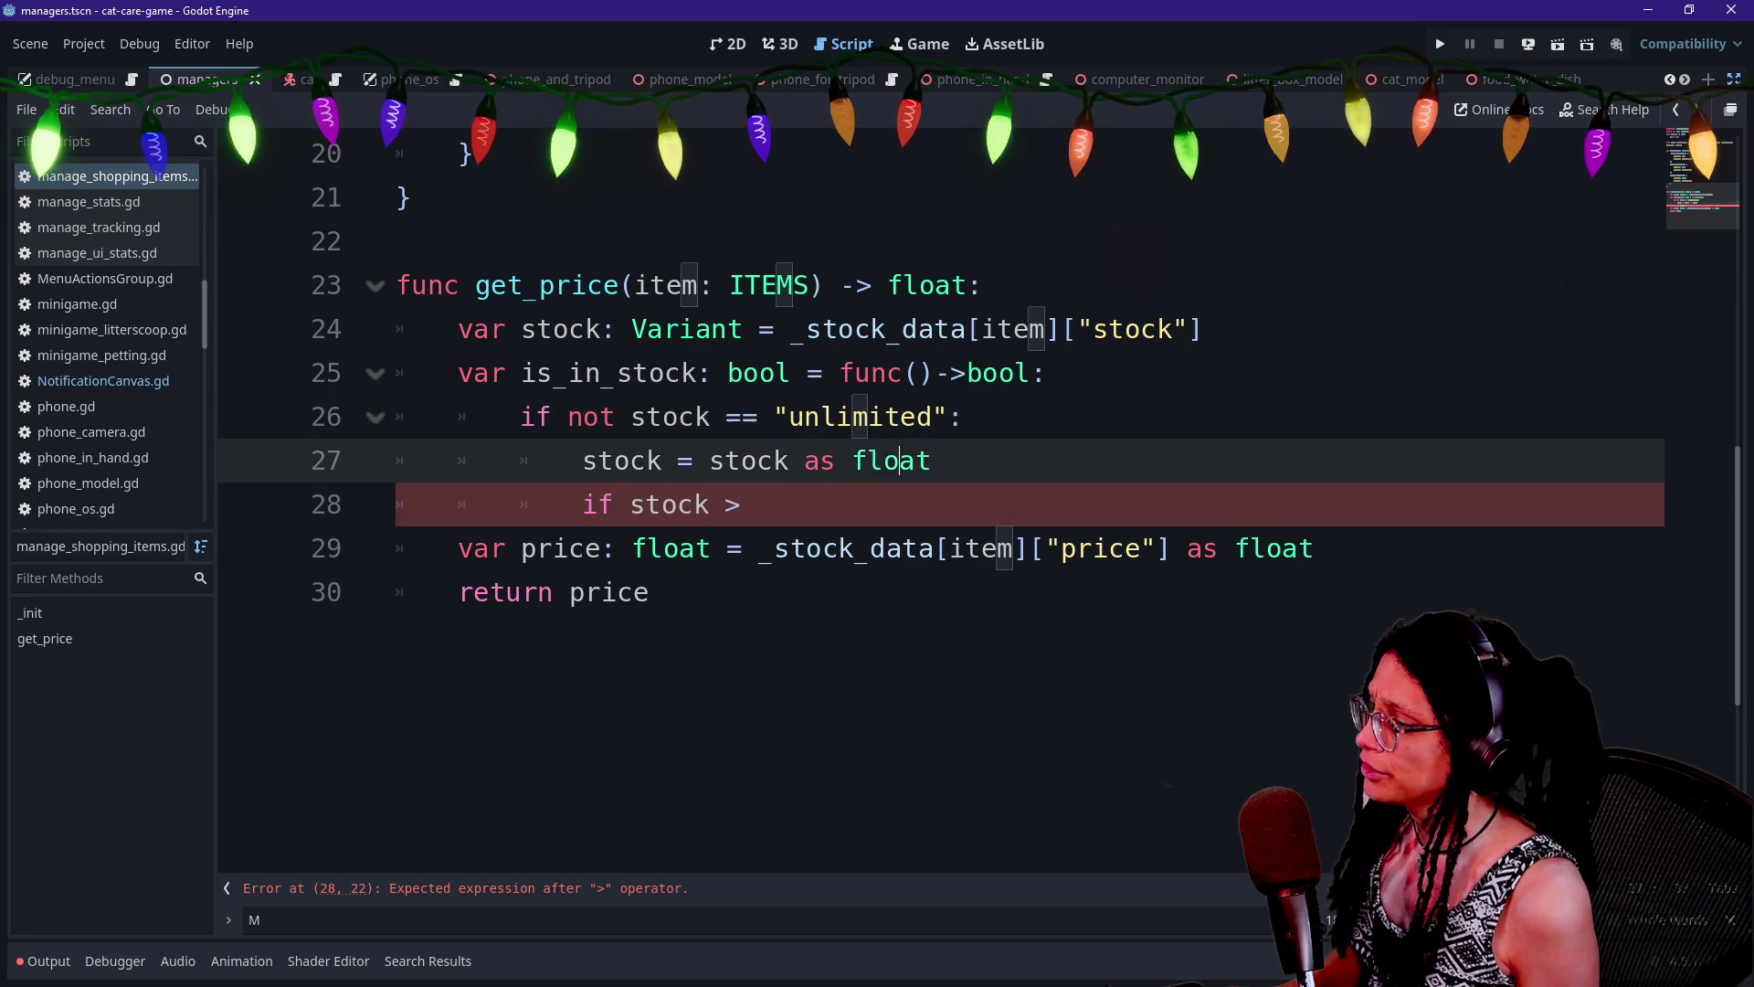
key("BackSpace")
key("BackSpace")
key("BackSpace")
type("int")
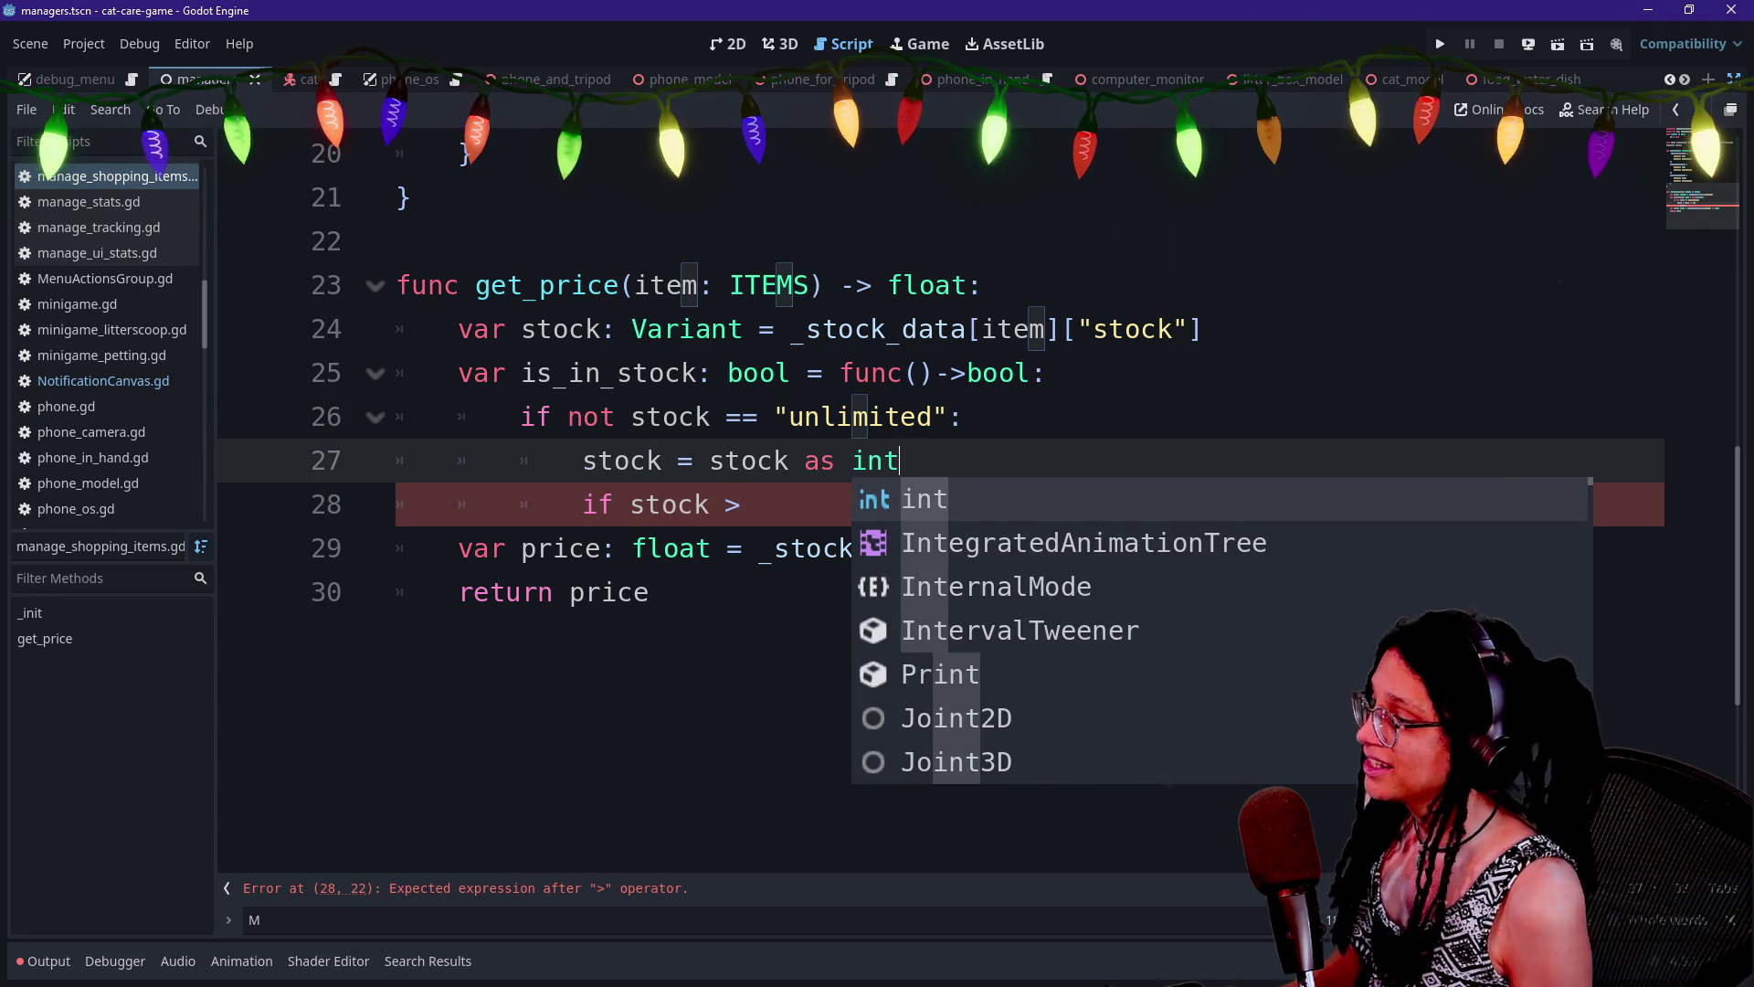
key("Escape")
key("Down")
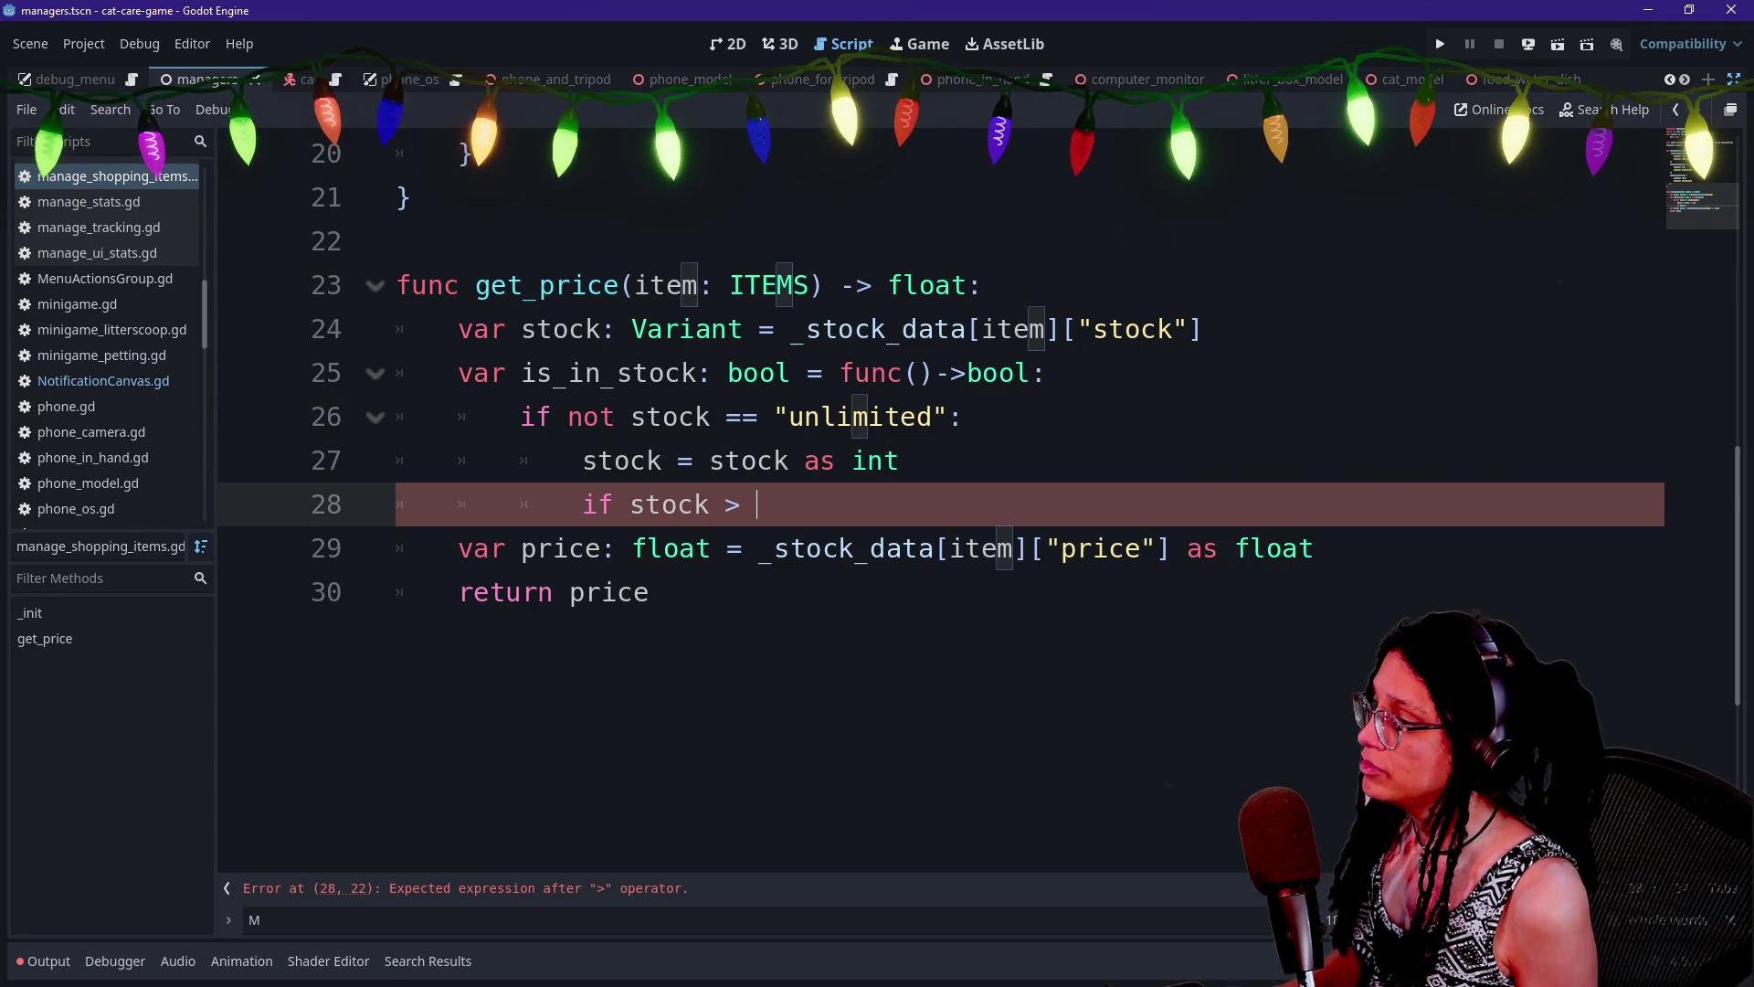
type("0:")
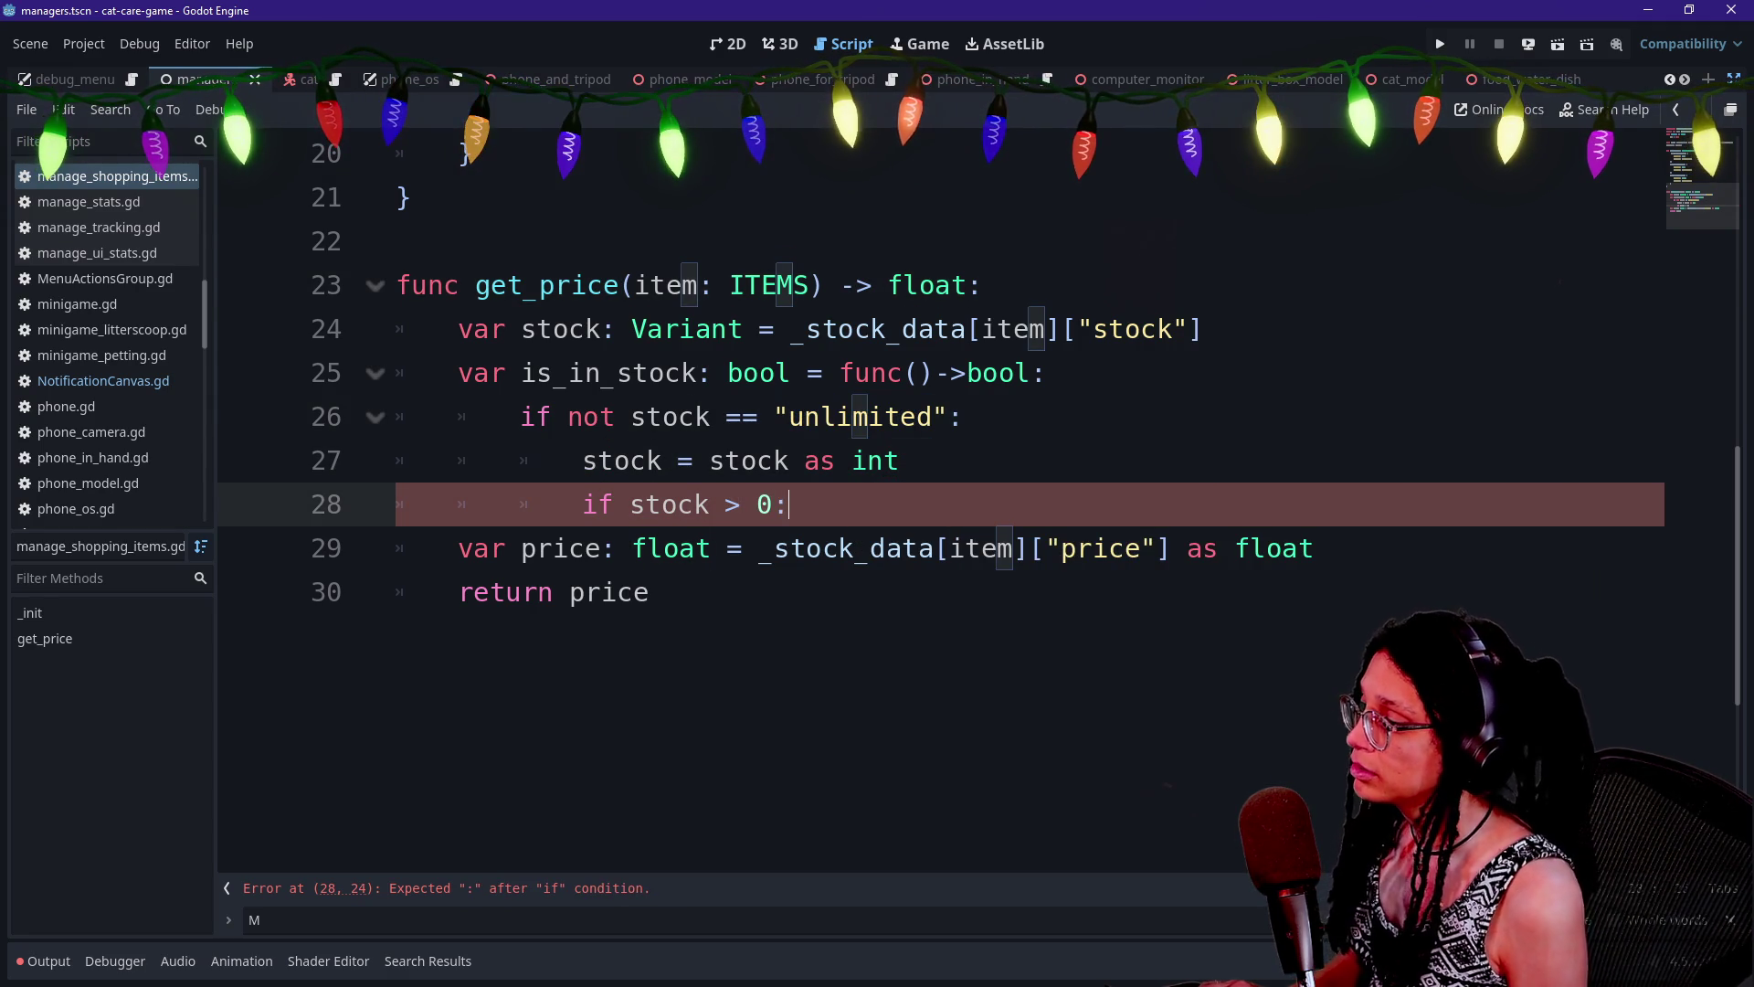
Return true when stock > 0, otherwise return false, with correct indentation
key("Return")
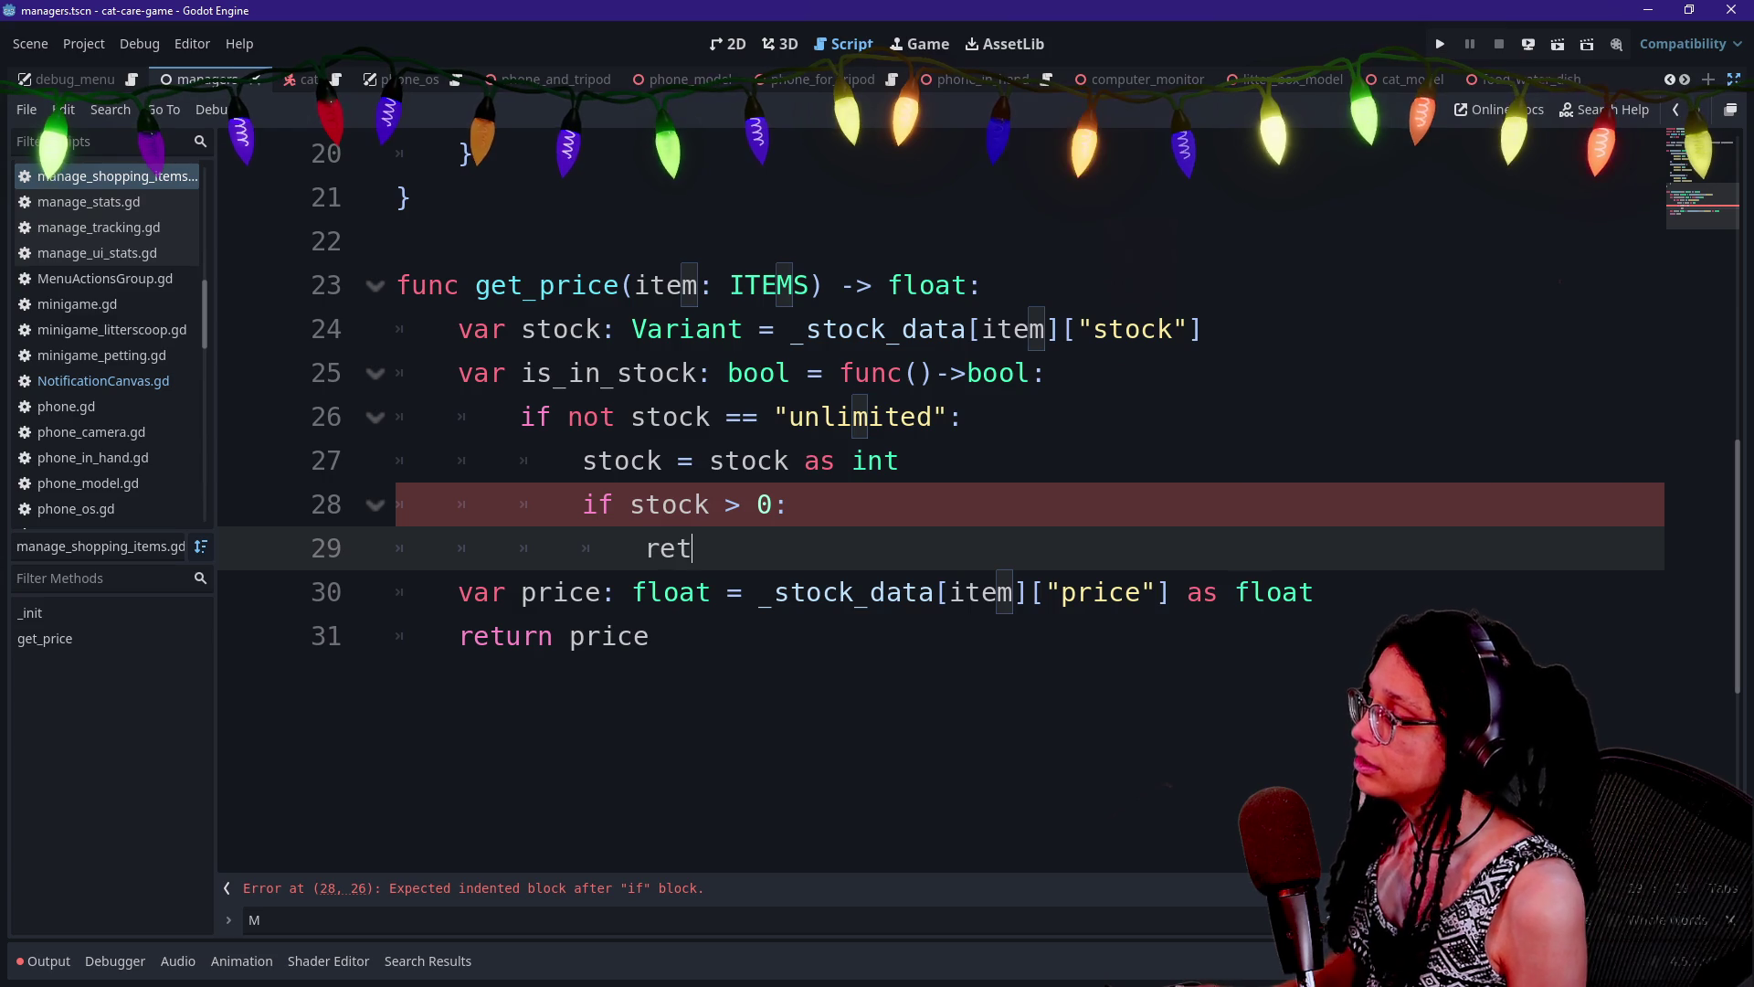
type("urn true")
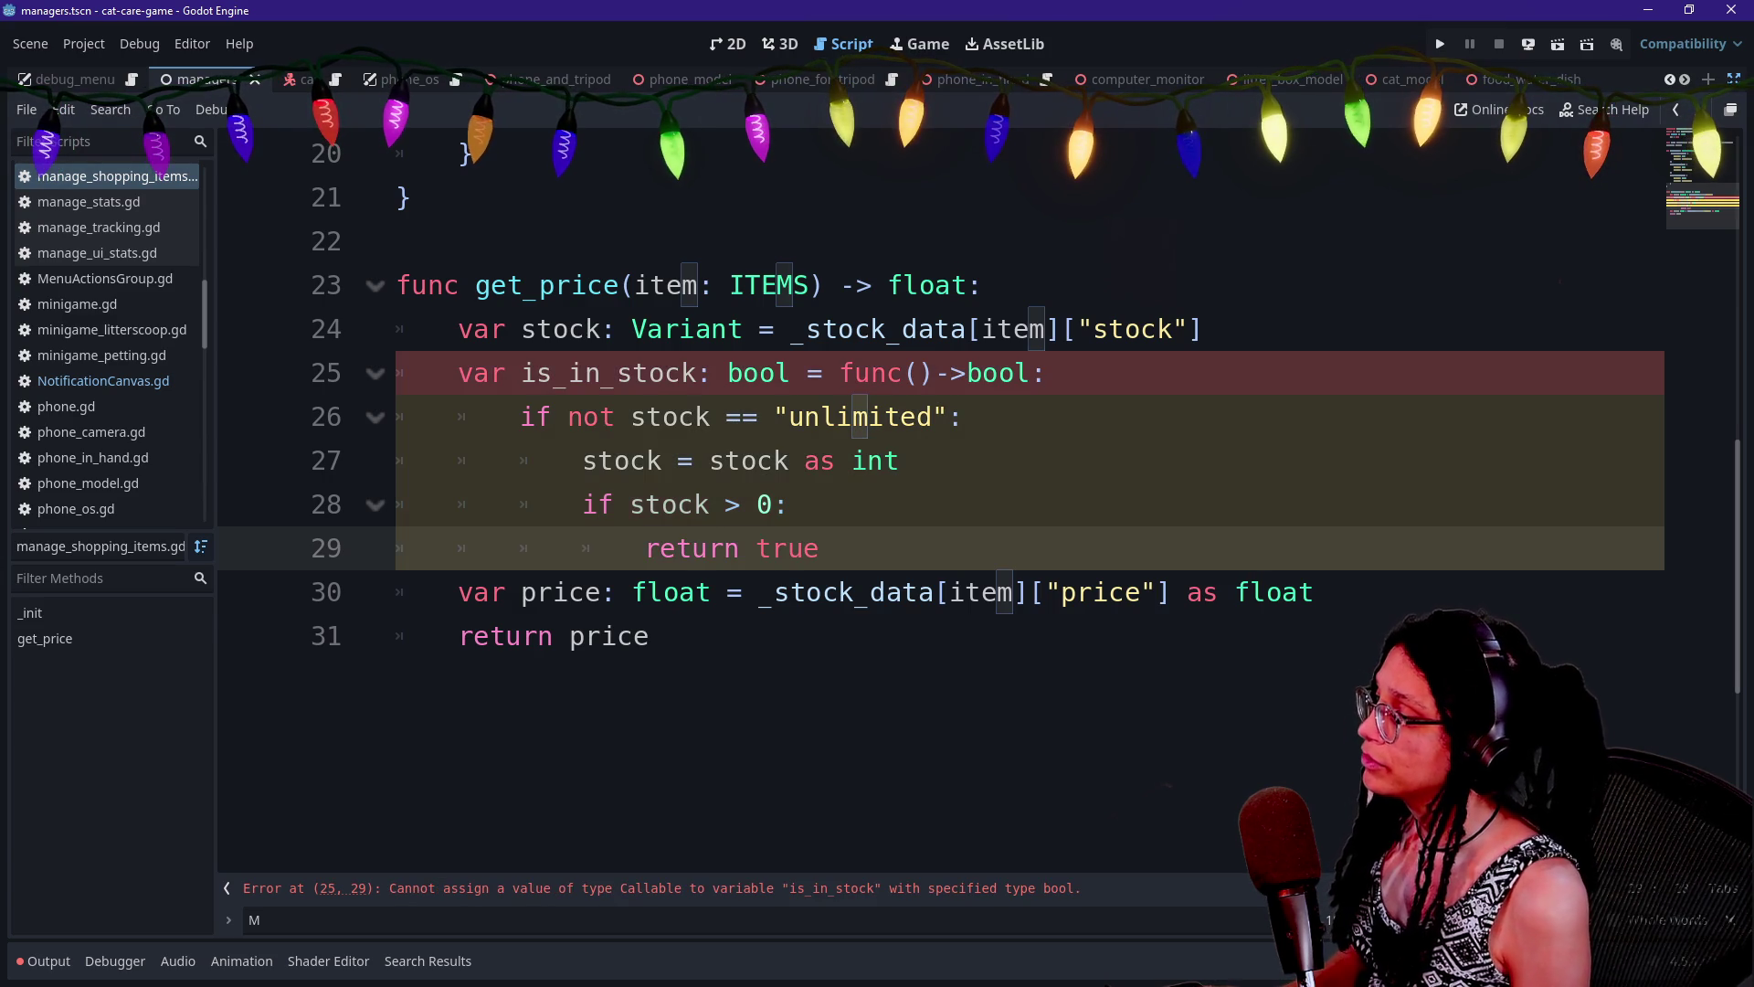
key("Return")
type("eturn rf")
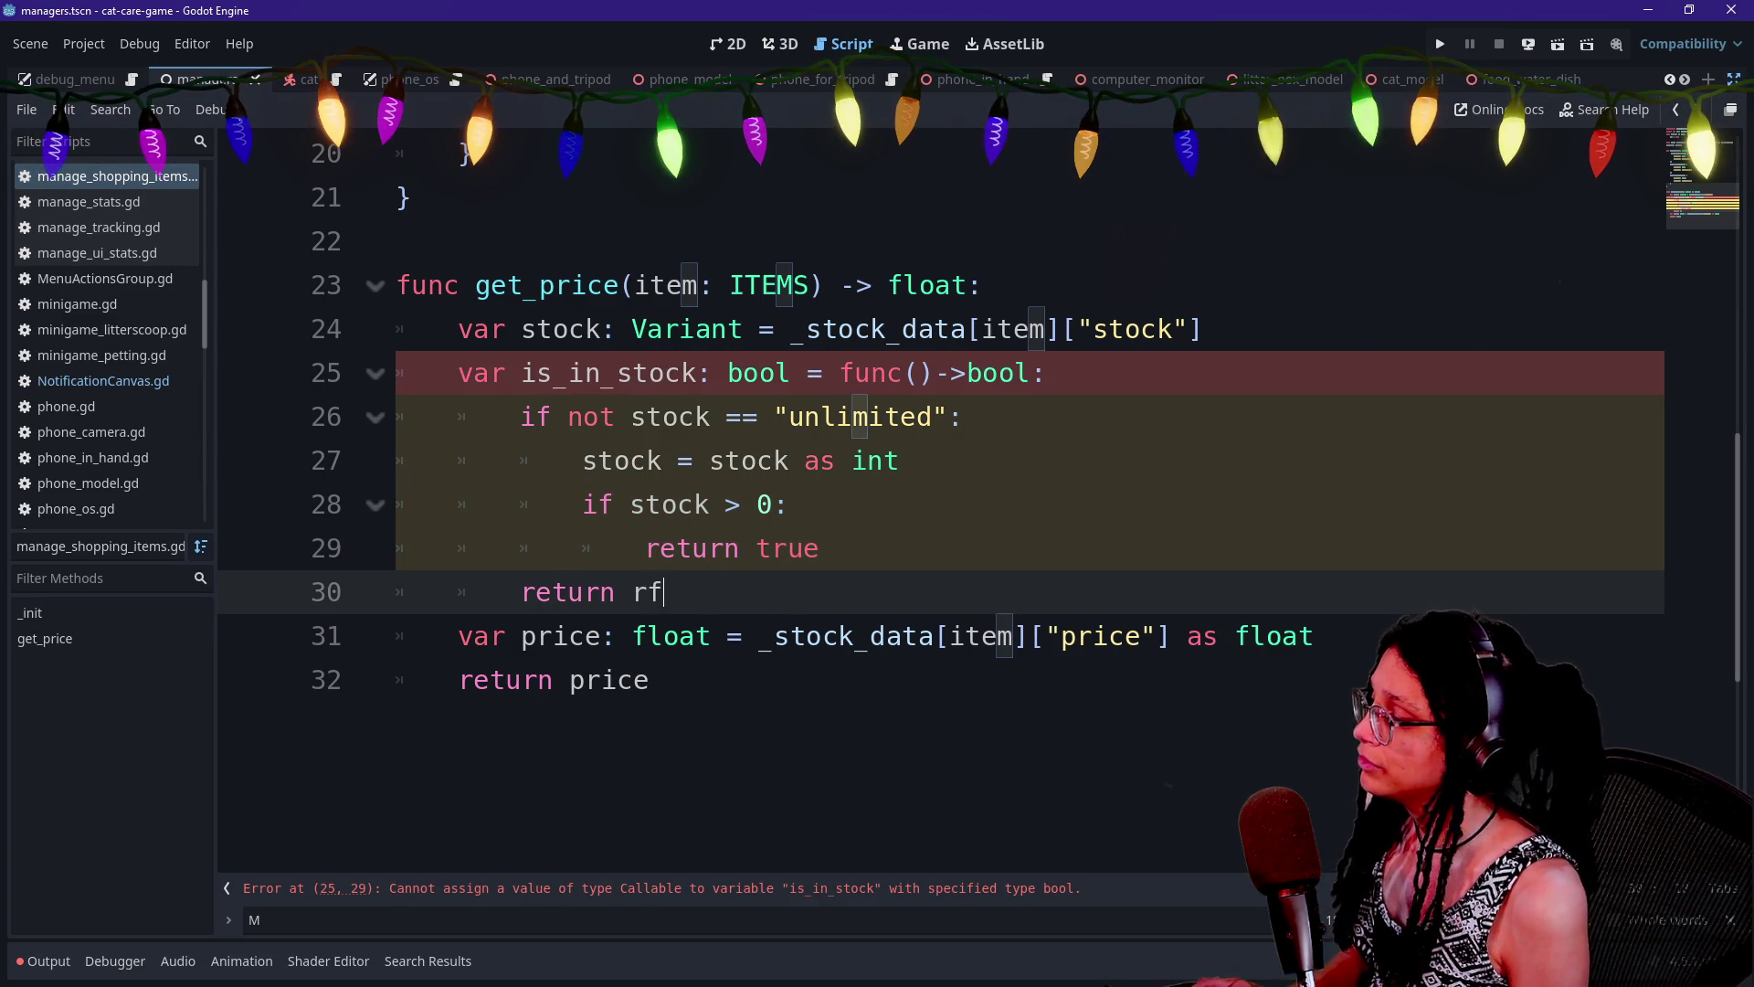
key("BackSpace")
key("BackSpace")
type("false")
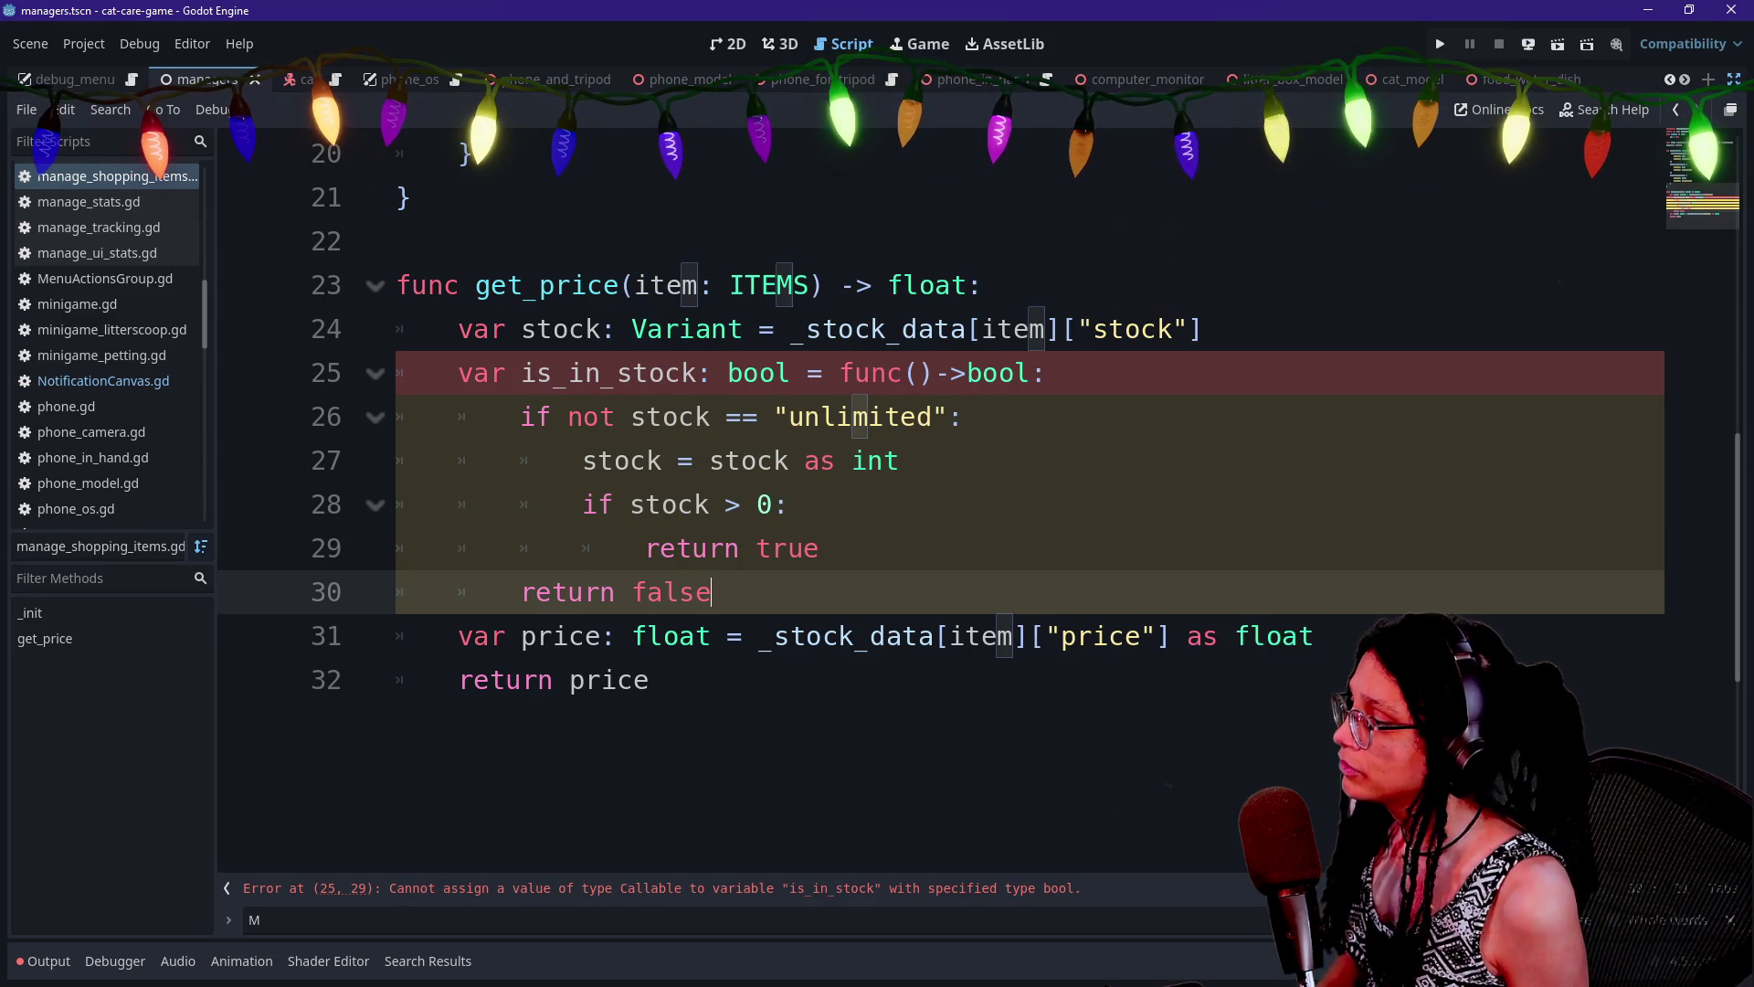
key("Home")
key("Tab")
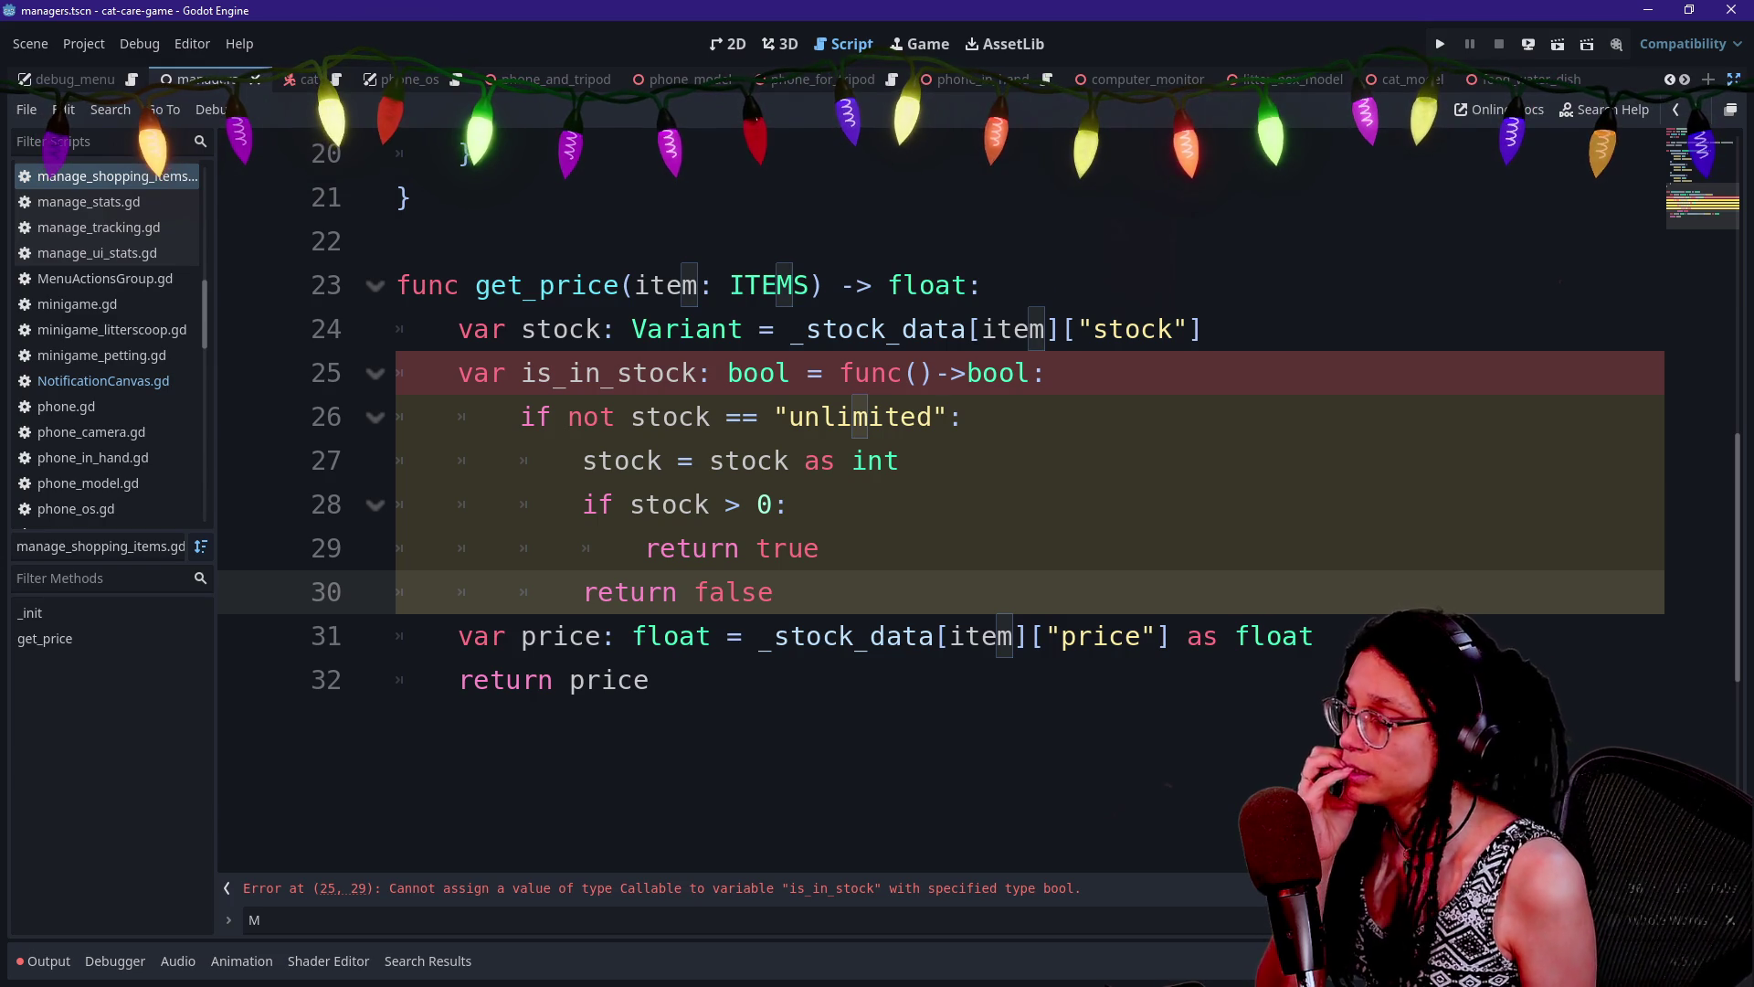
Rename the lambda variable is_in_stock to check_stock on line 25
double_click(758, 373)
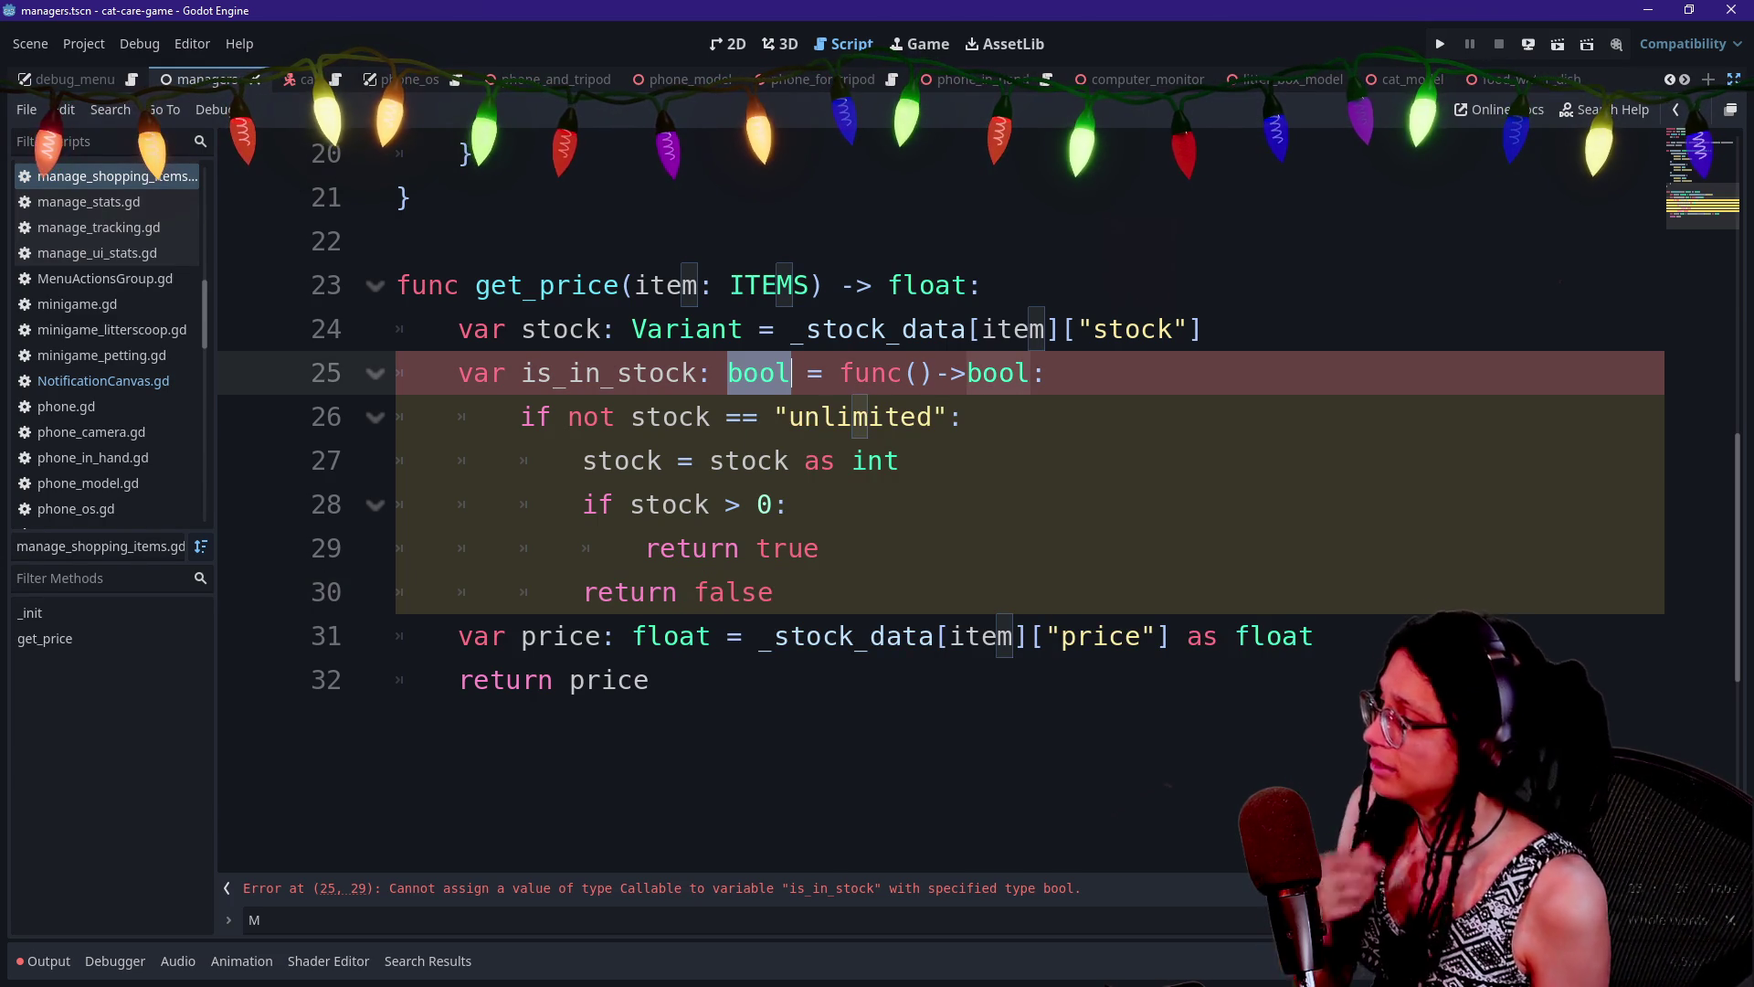
left_click(773, 592)
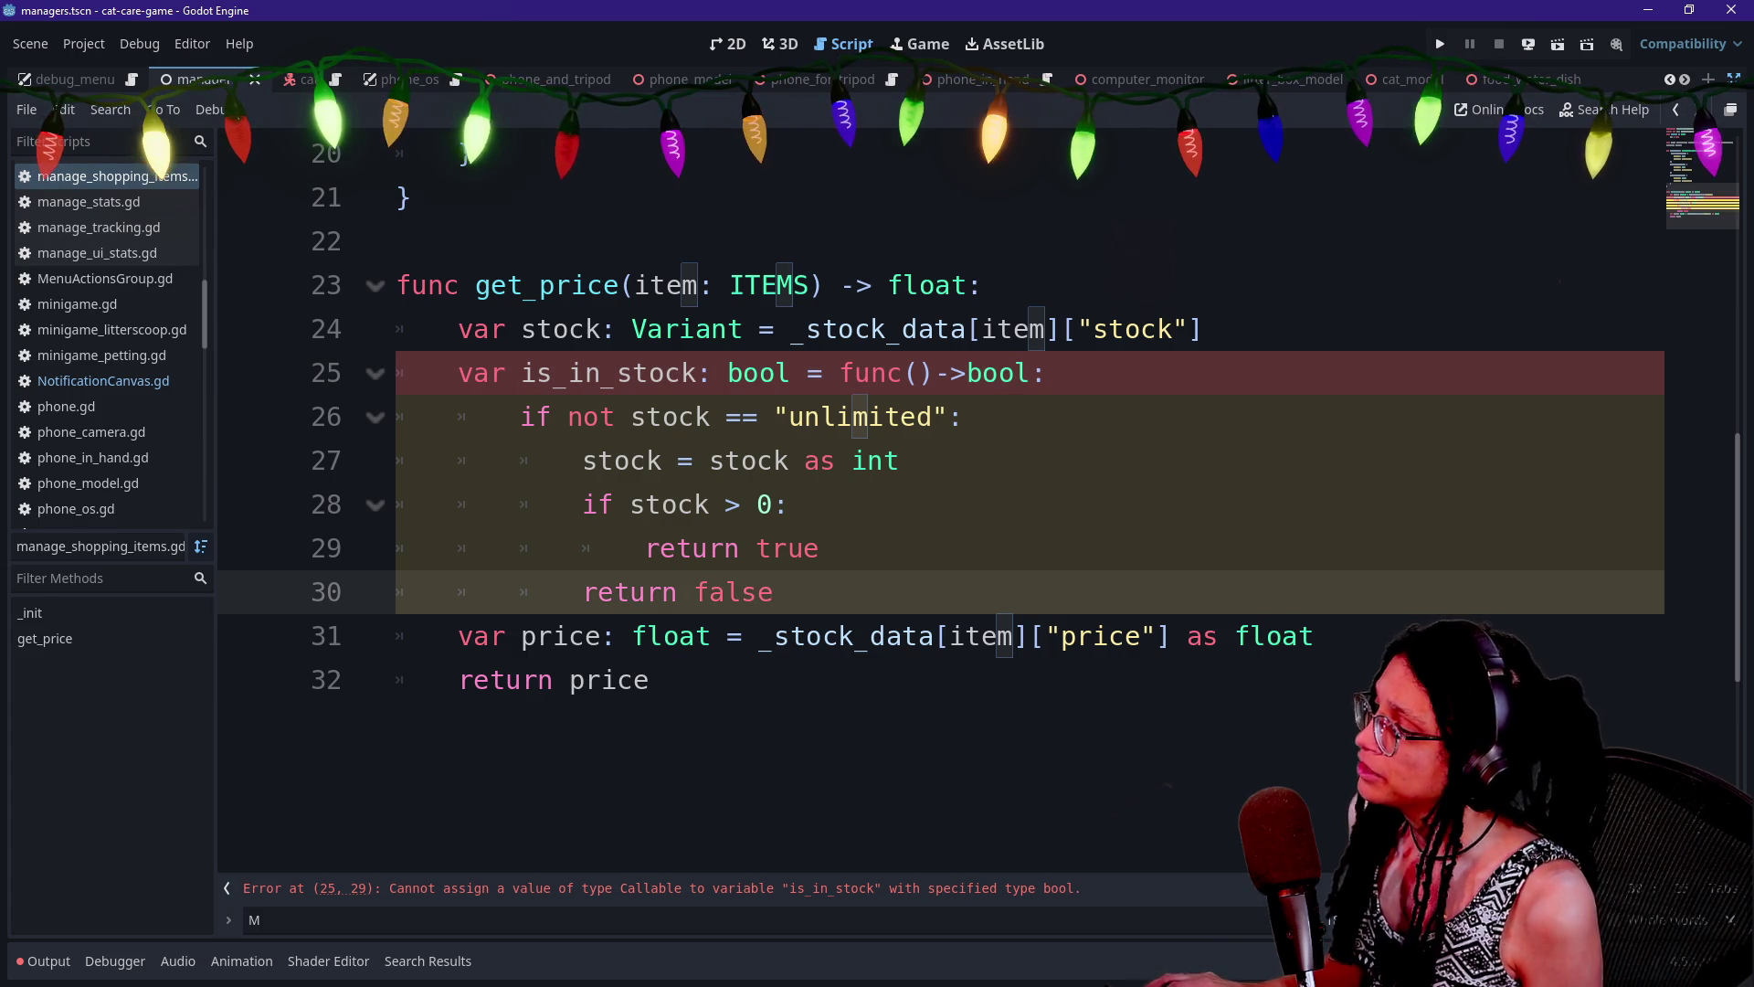
left_click(918, 373)
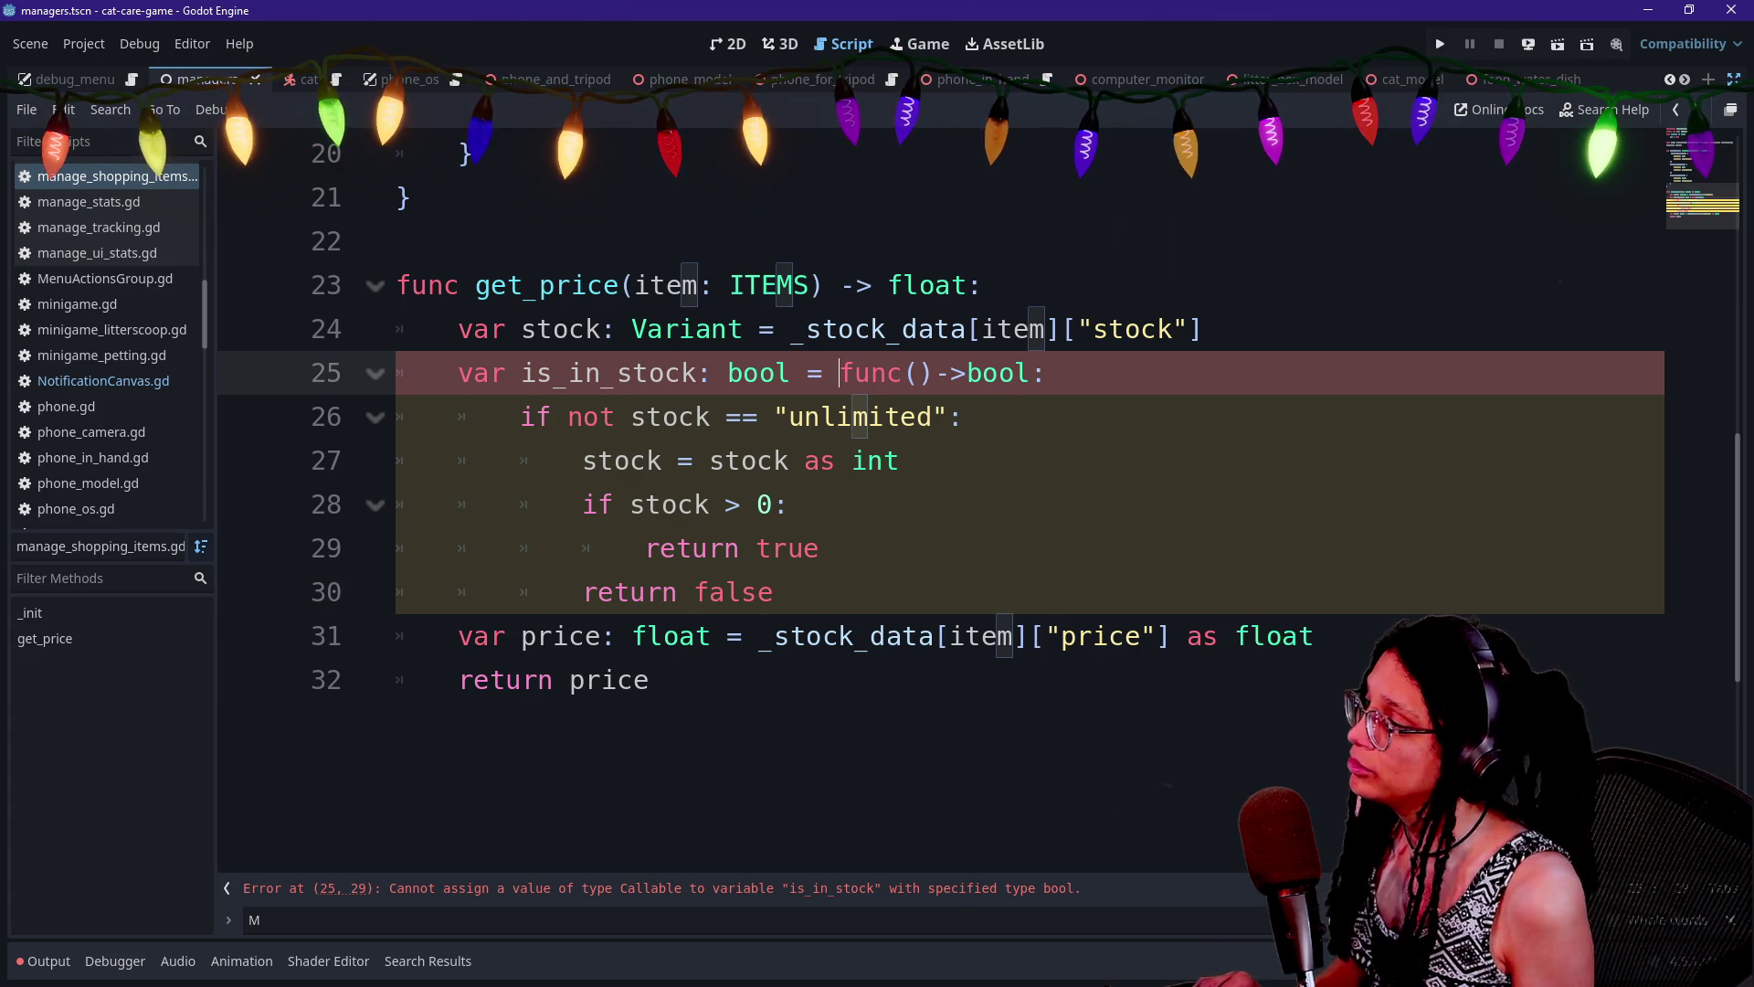
left_click_drag(521, 373, 552, 373)
type("check")
key("Return")
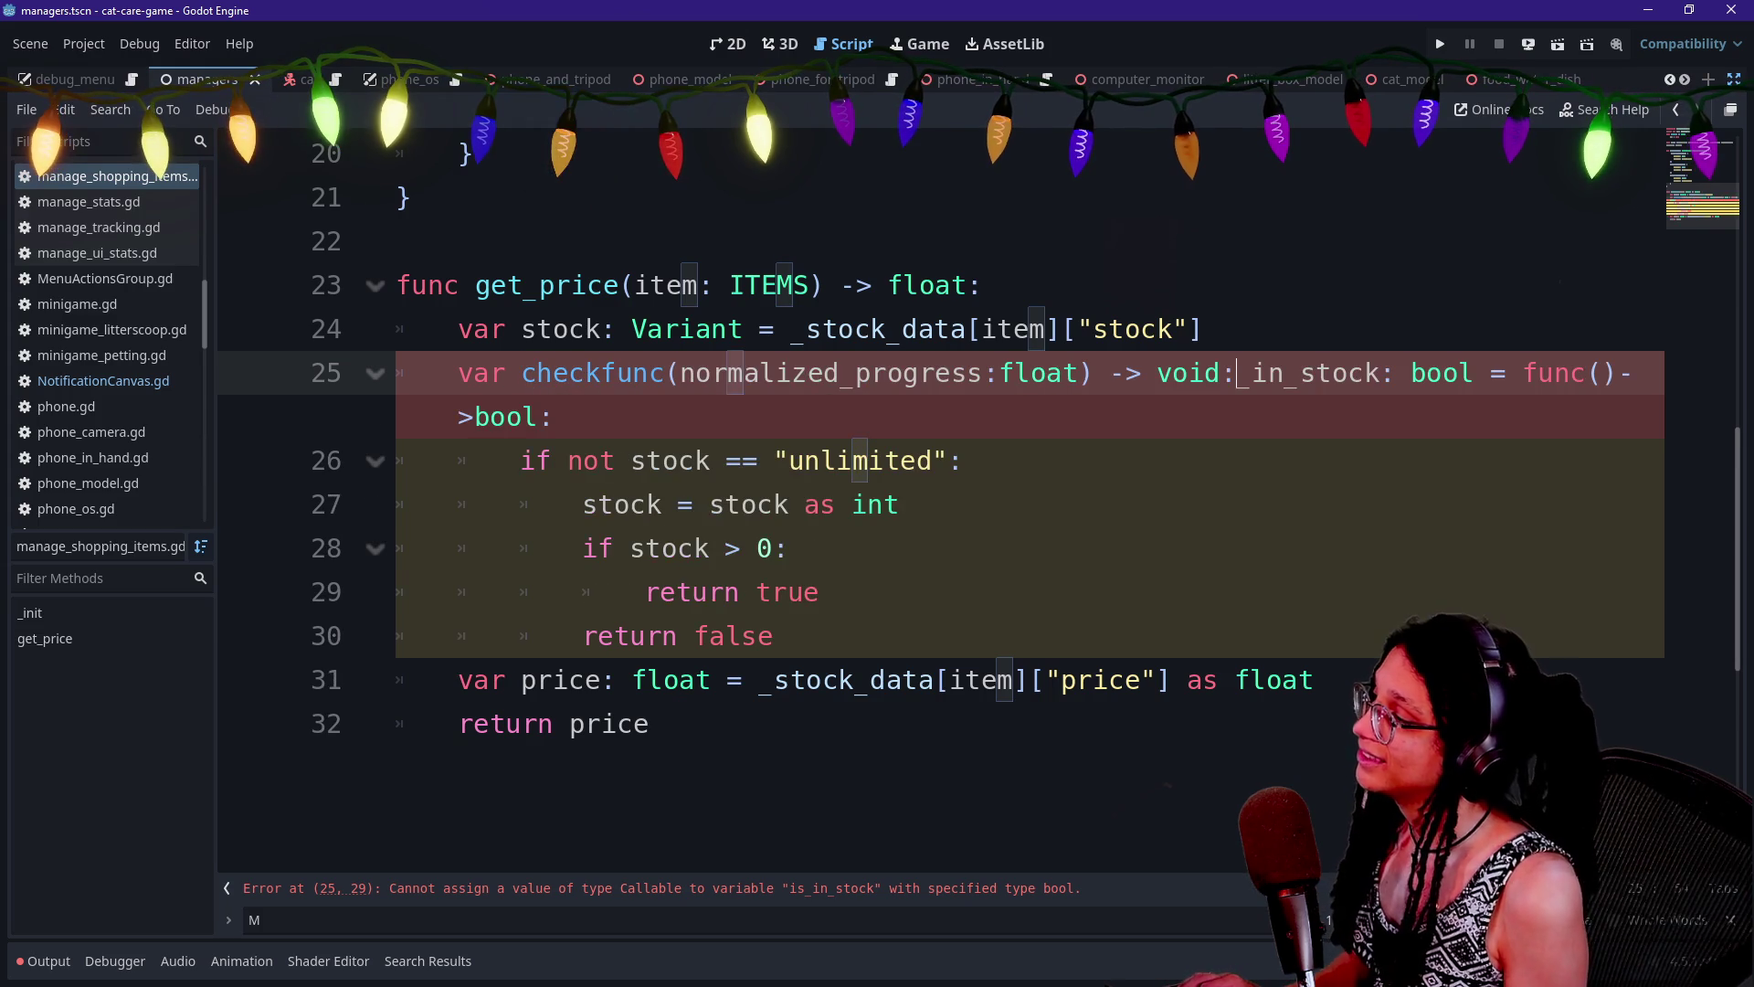
key("ctrl+z")
key("Delete")
key("Delete")
key("Delete")
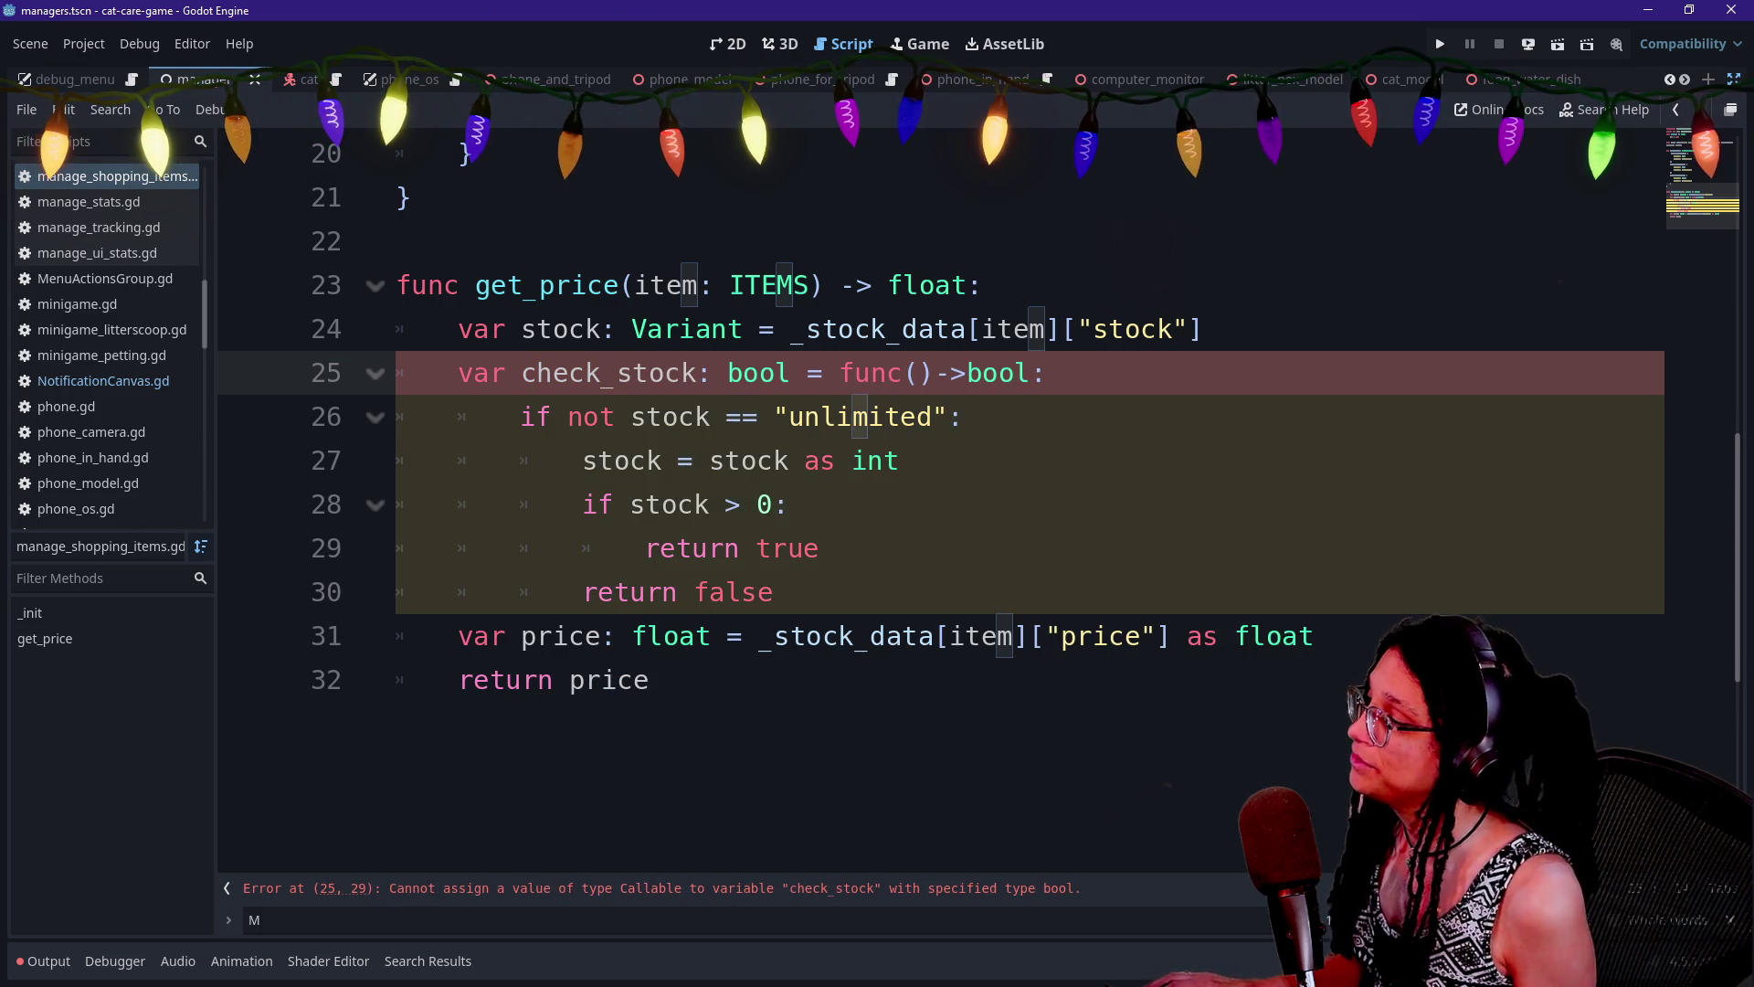
Change check_stock's declared type from bool to Callable
double_click(758, 372)
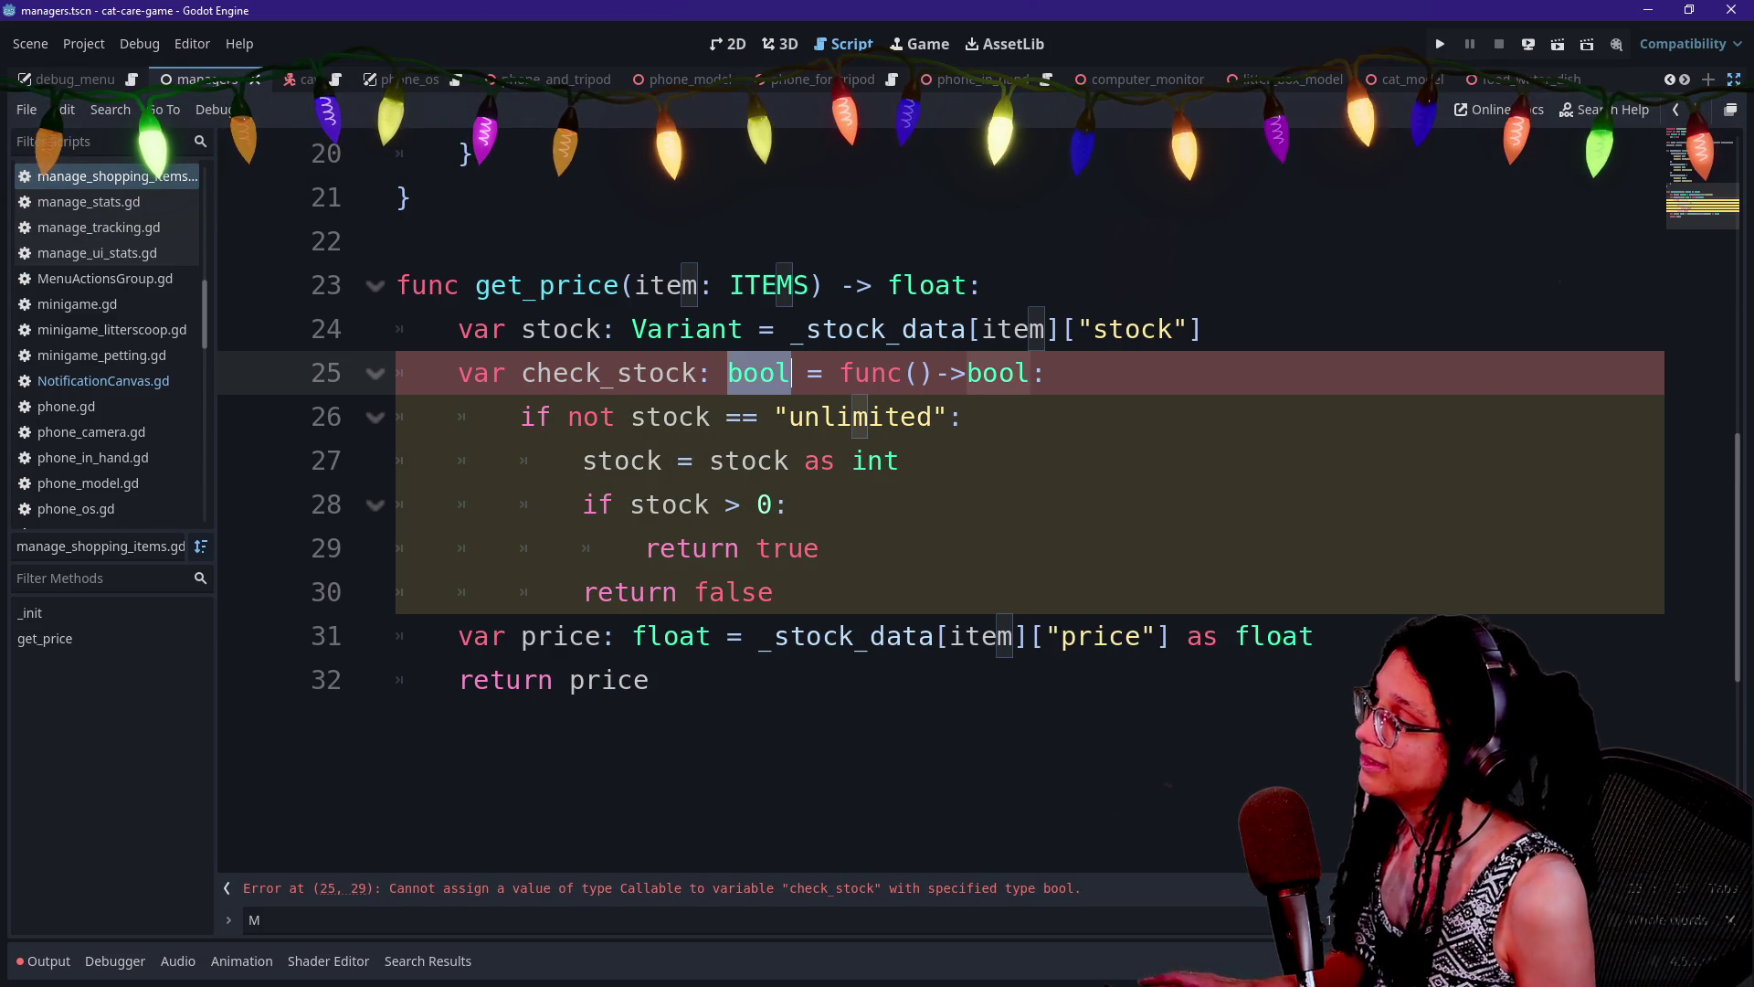
type("Callable")
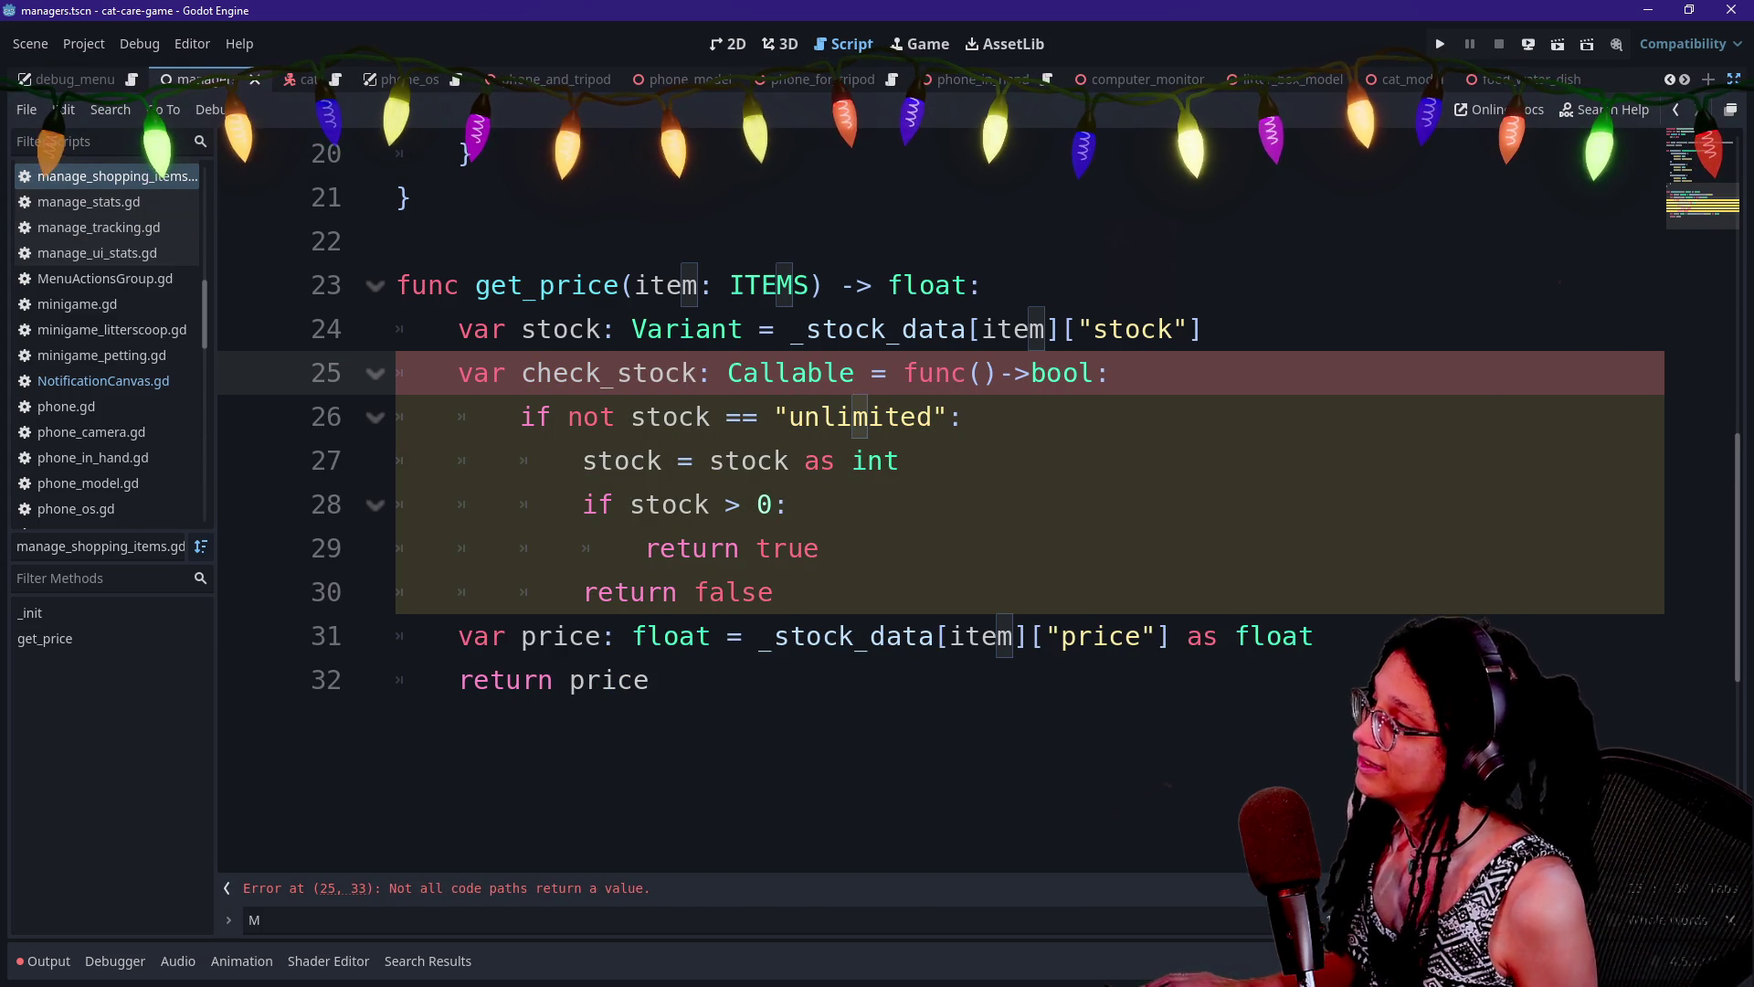
left_click(773, 592)
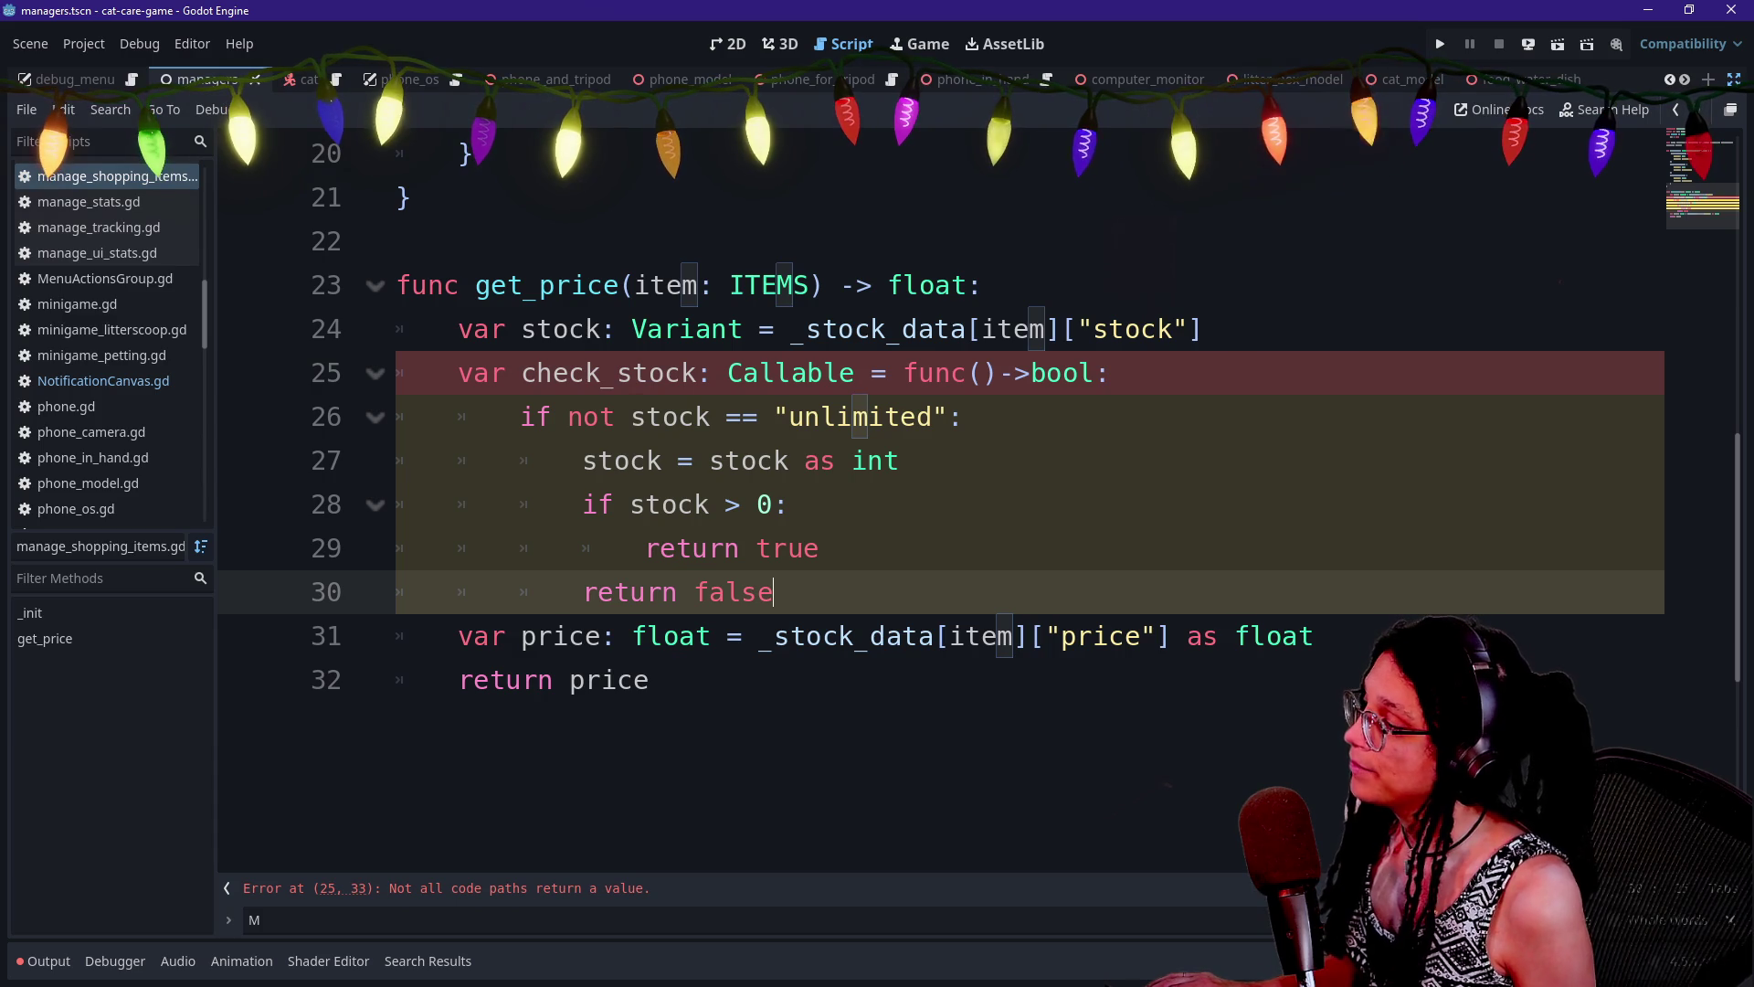
key("Return")
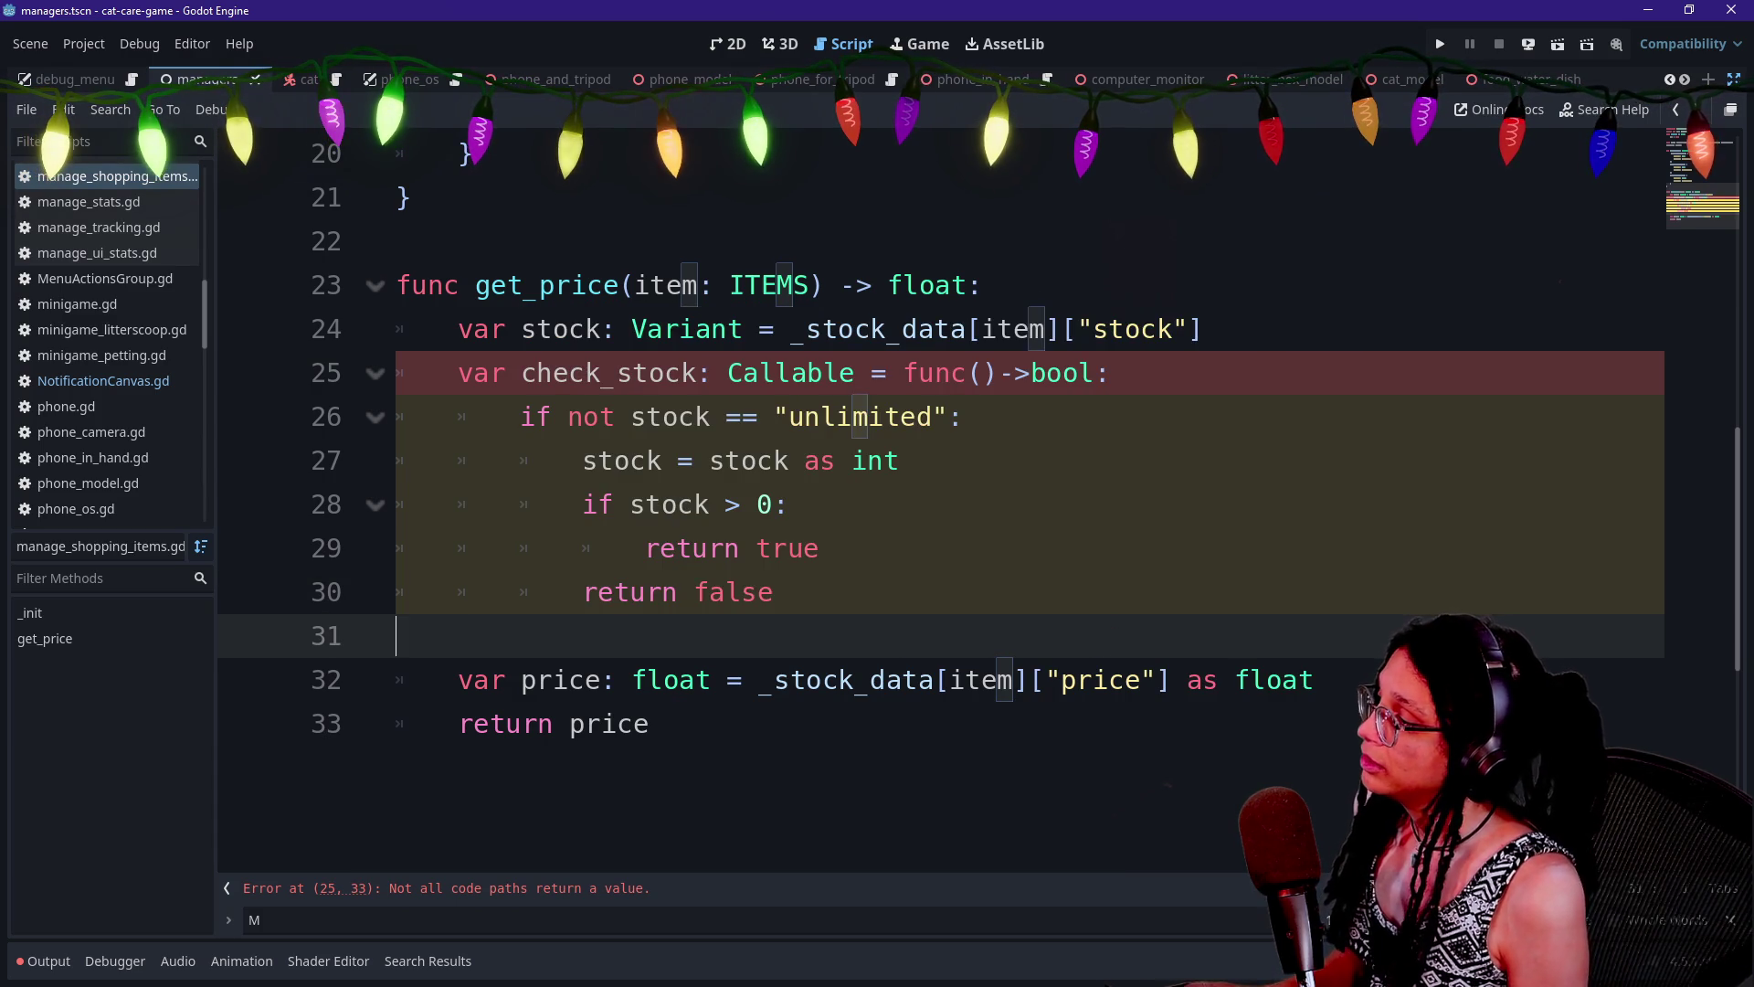
Restore 'not' in the line 26 condition and fix the spelling of false
key("BackSpace")
left_click(631, 416)
key("BackSpace")
key("BackSpace")
key("BackSpace")
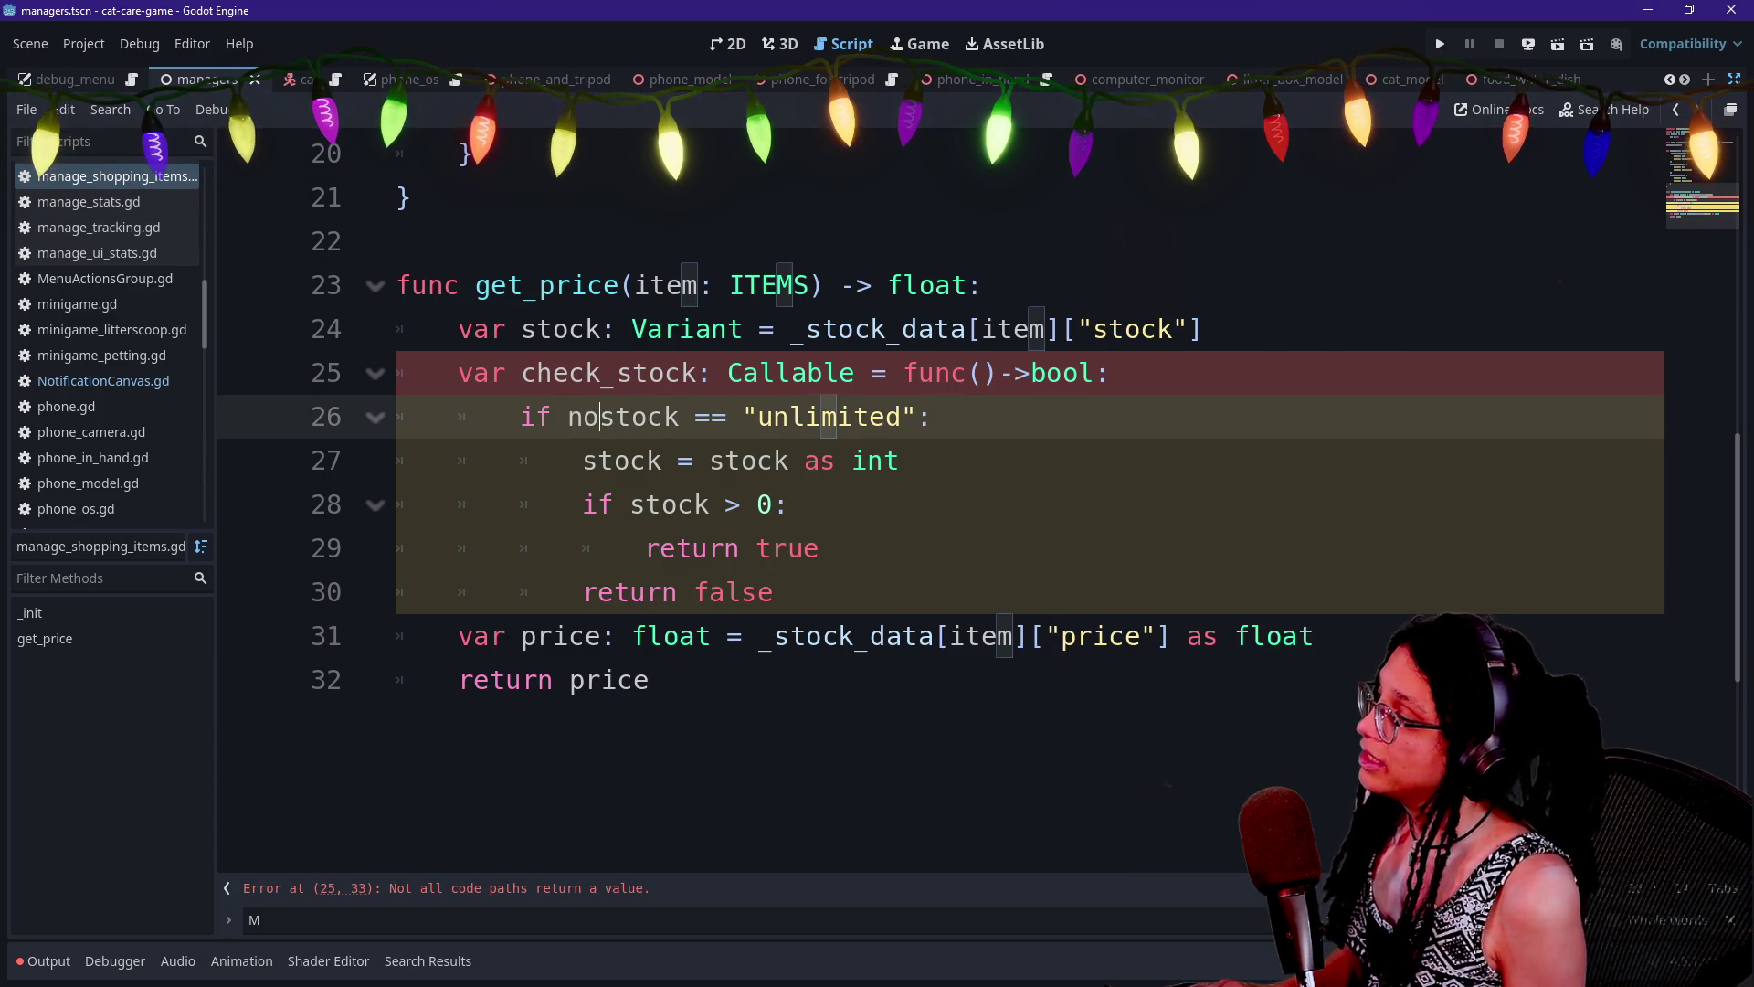
type("not")
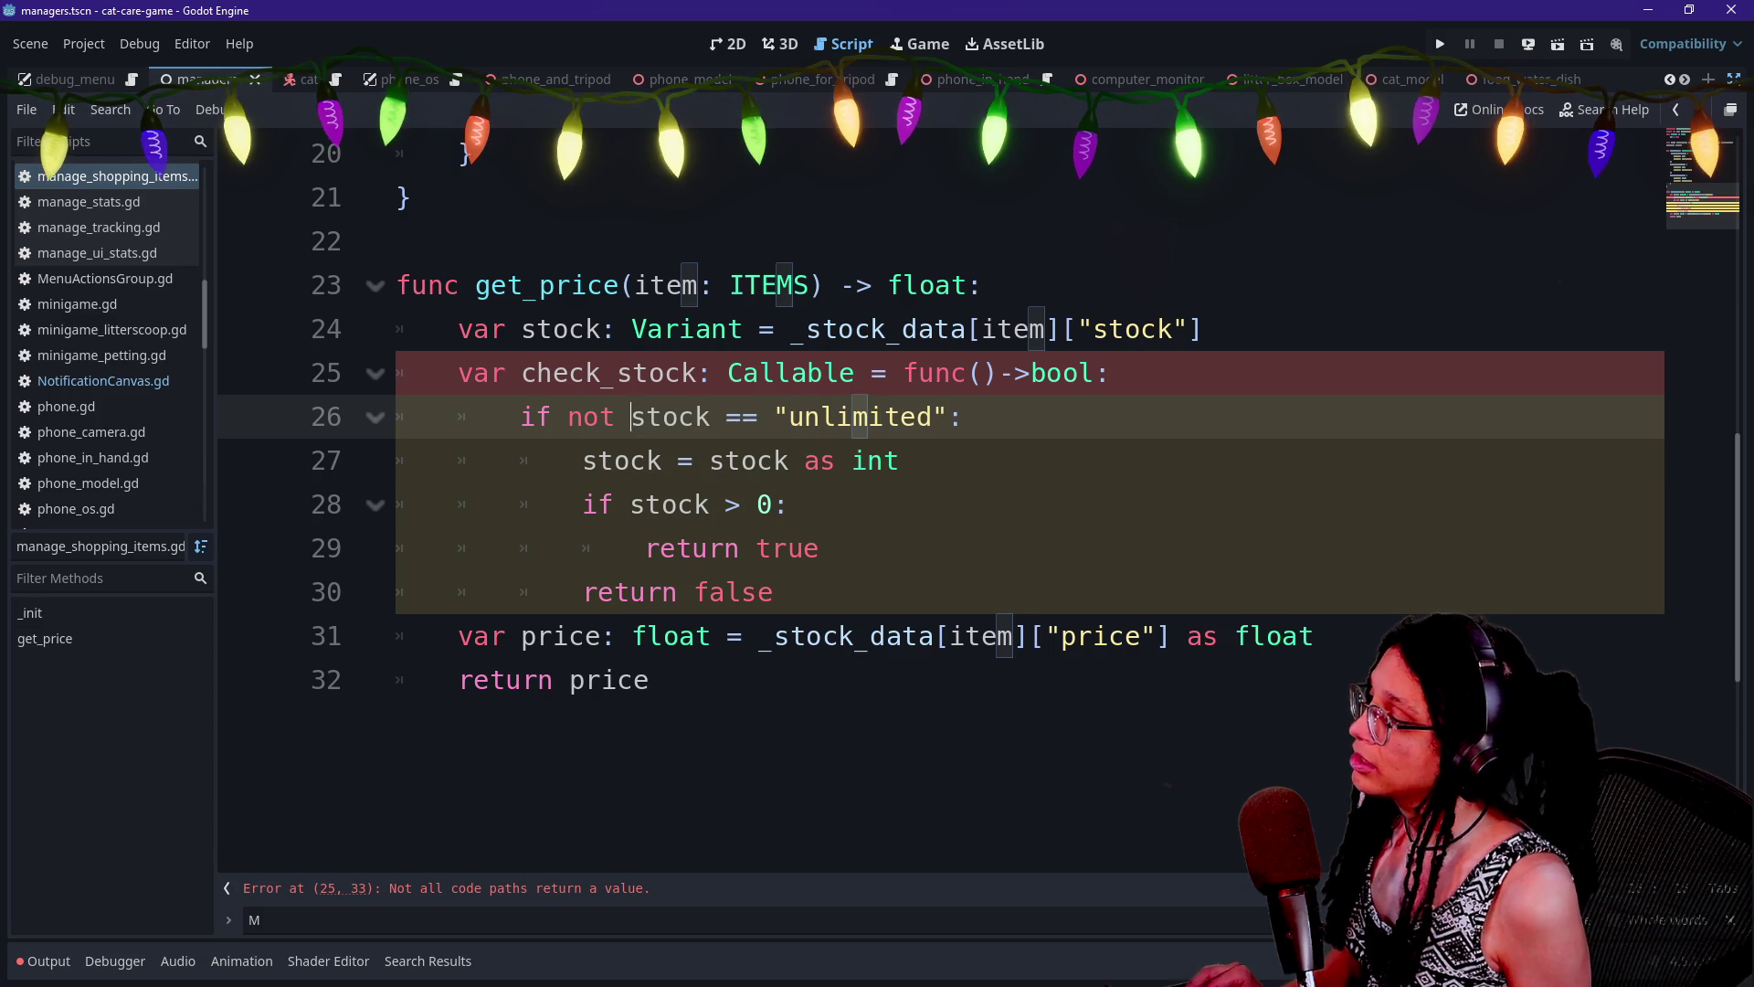
left_click(774, 592)
key("BackSpace")
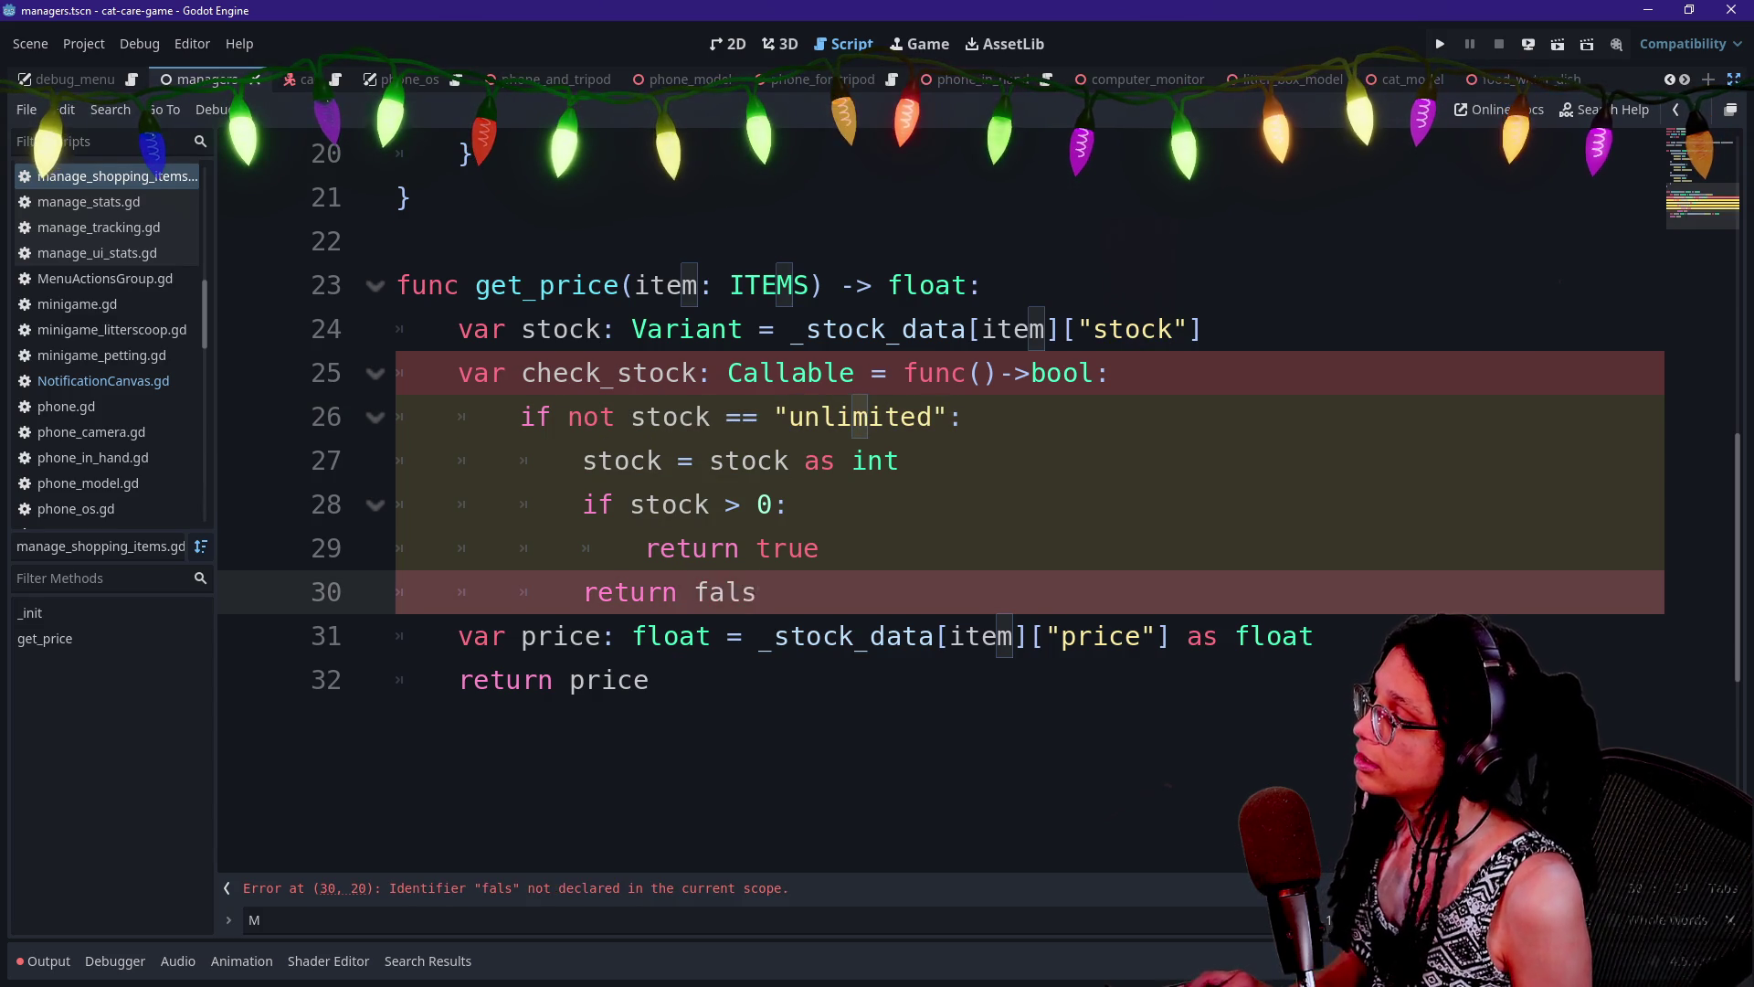
type("e")
Add an else: branch returning true after return false
key("Return")
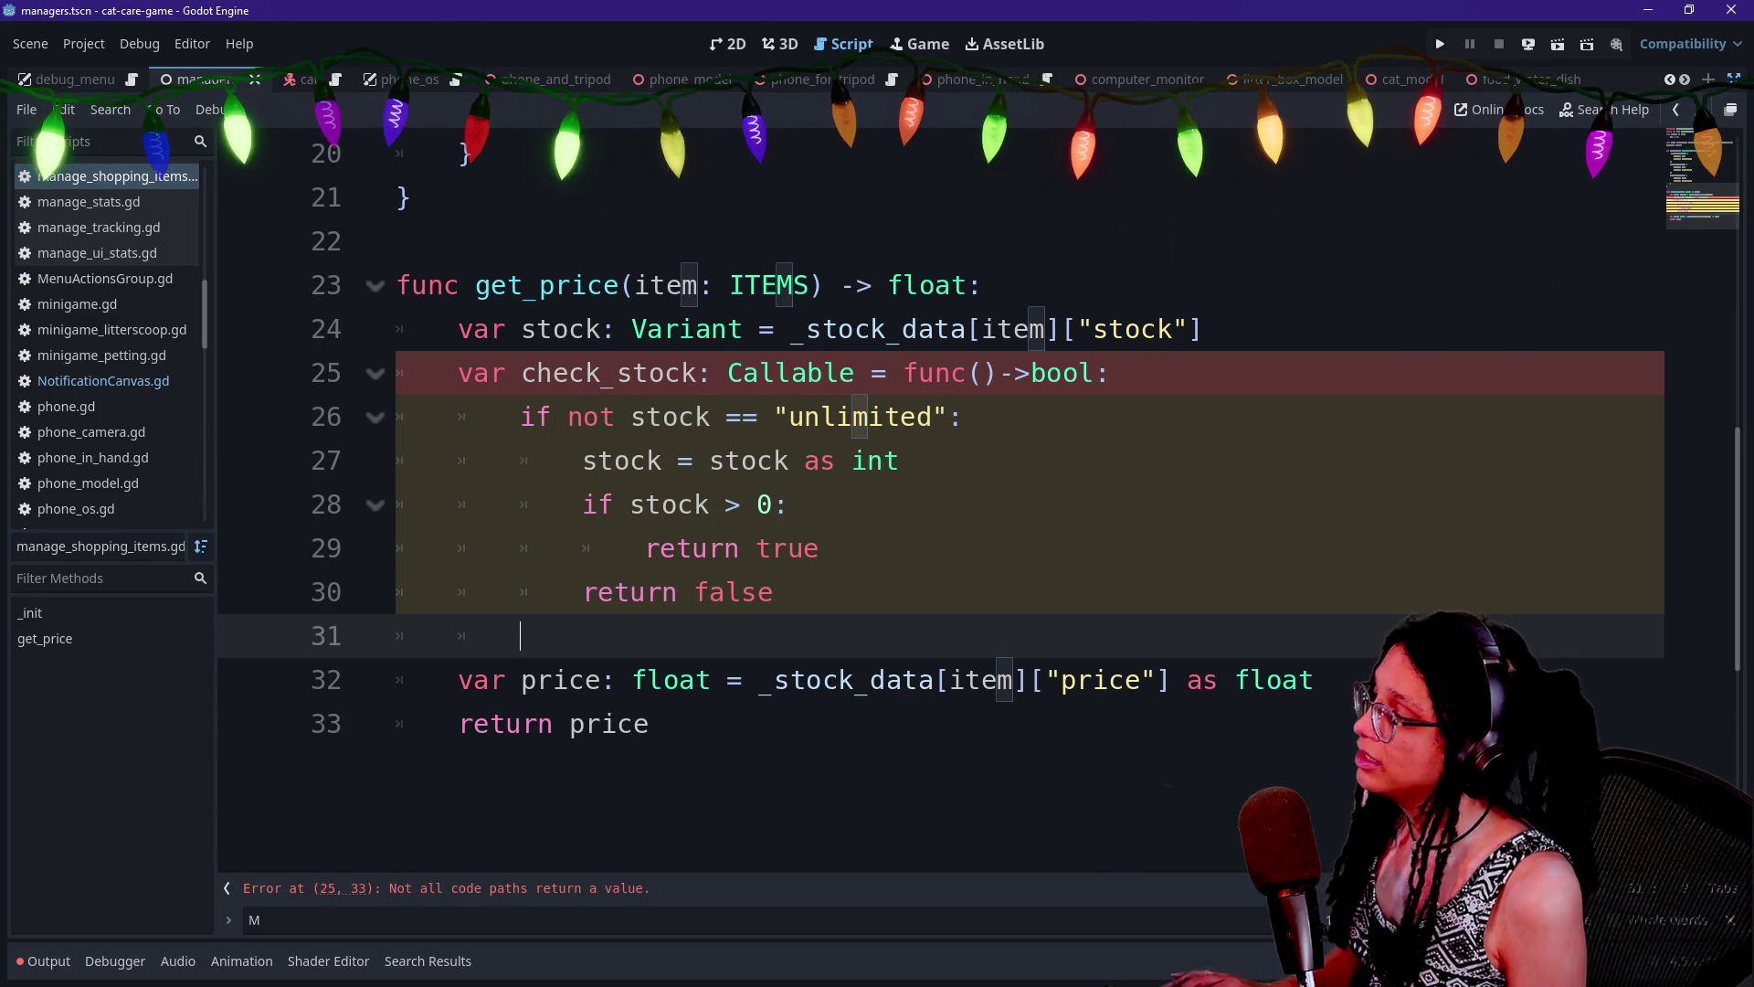
type("else:")
key("Return")
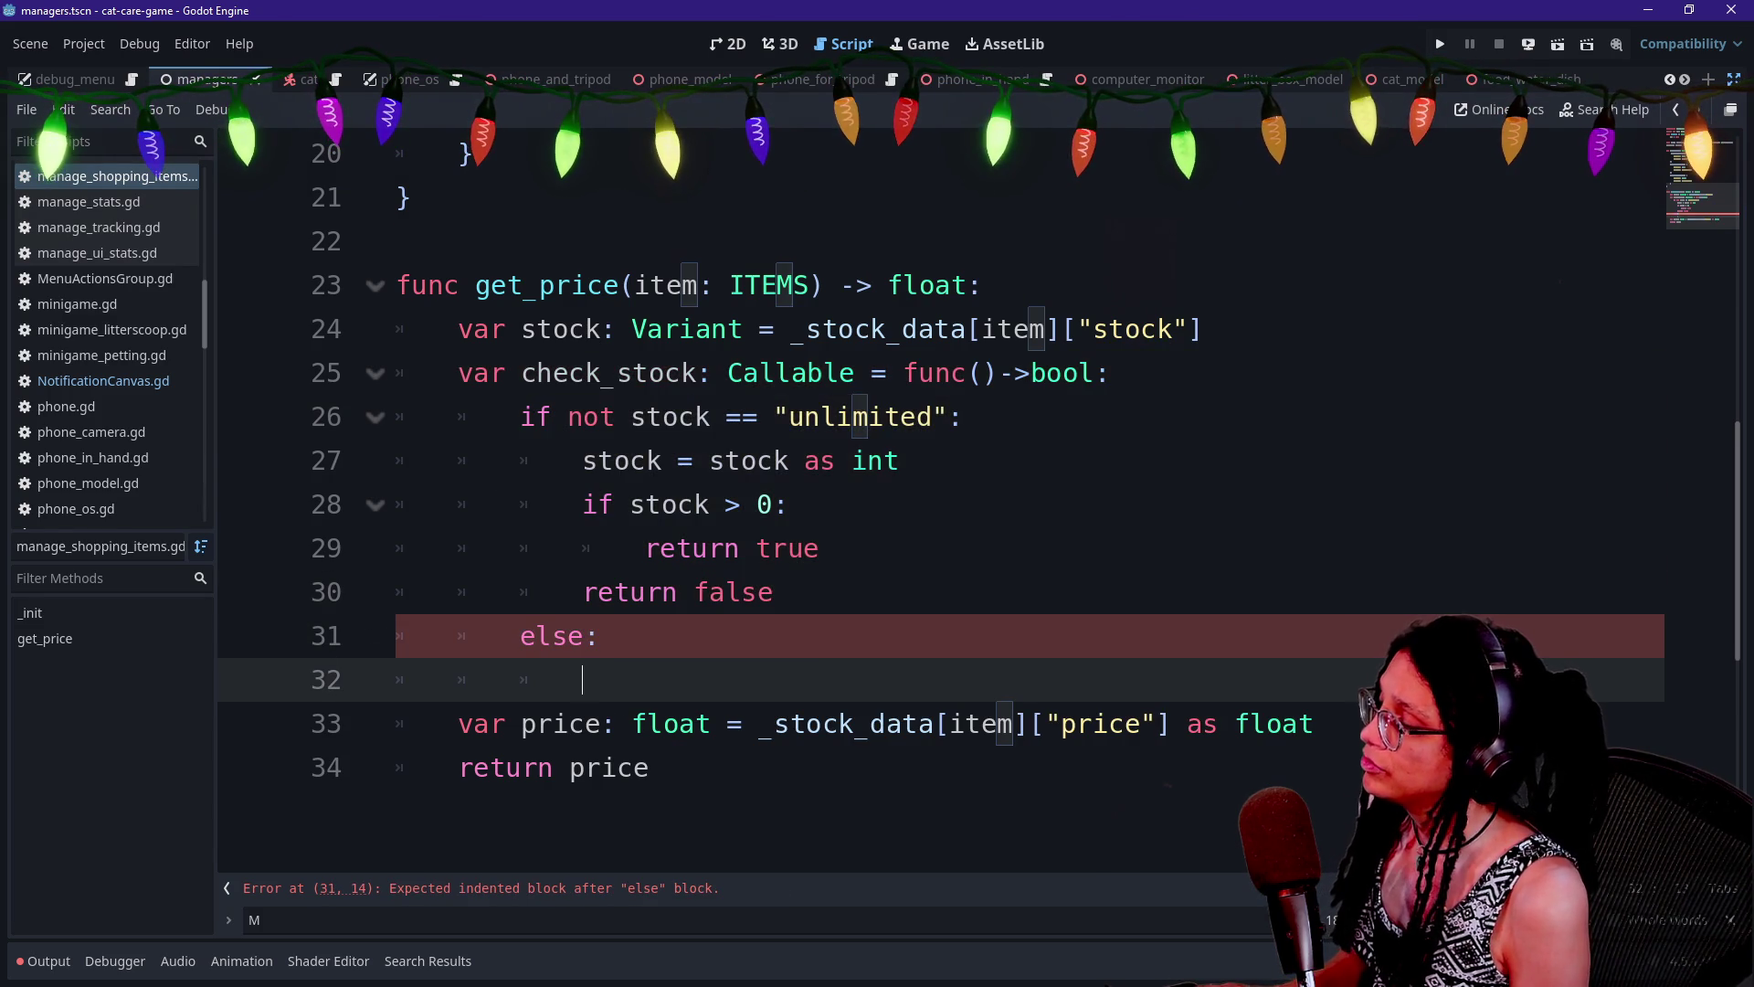
type("return true")
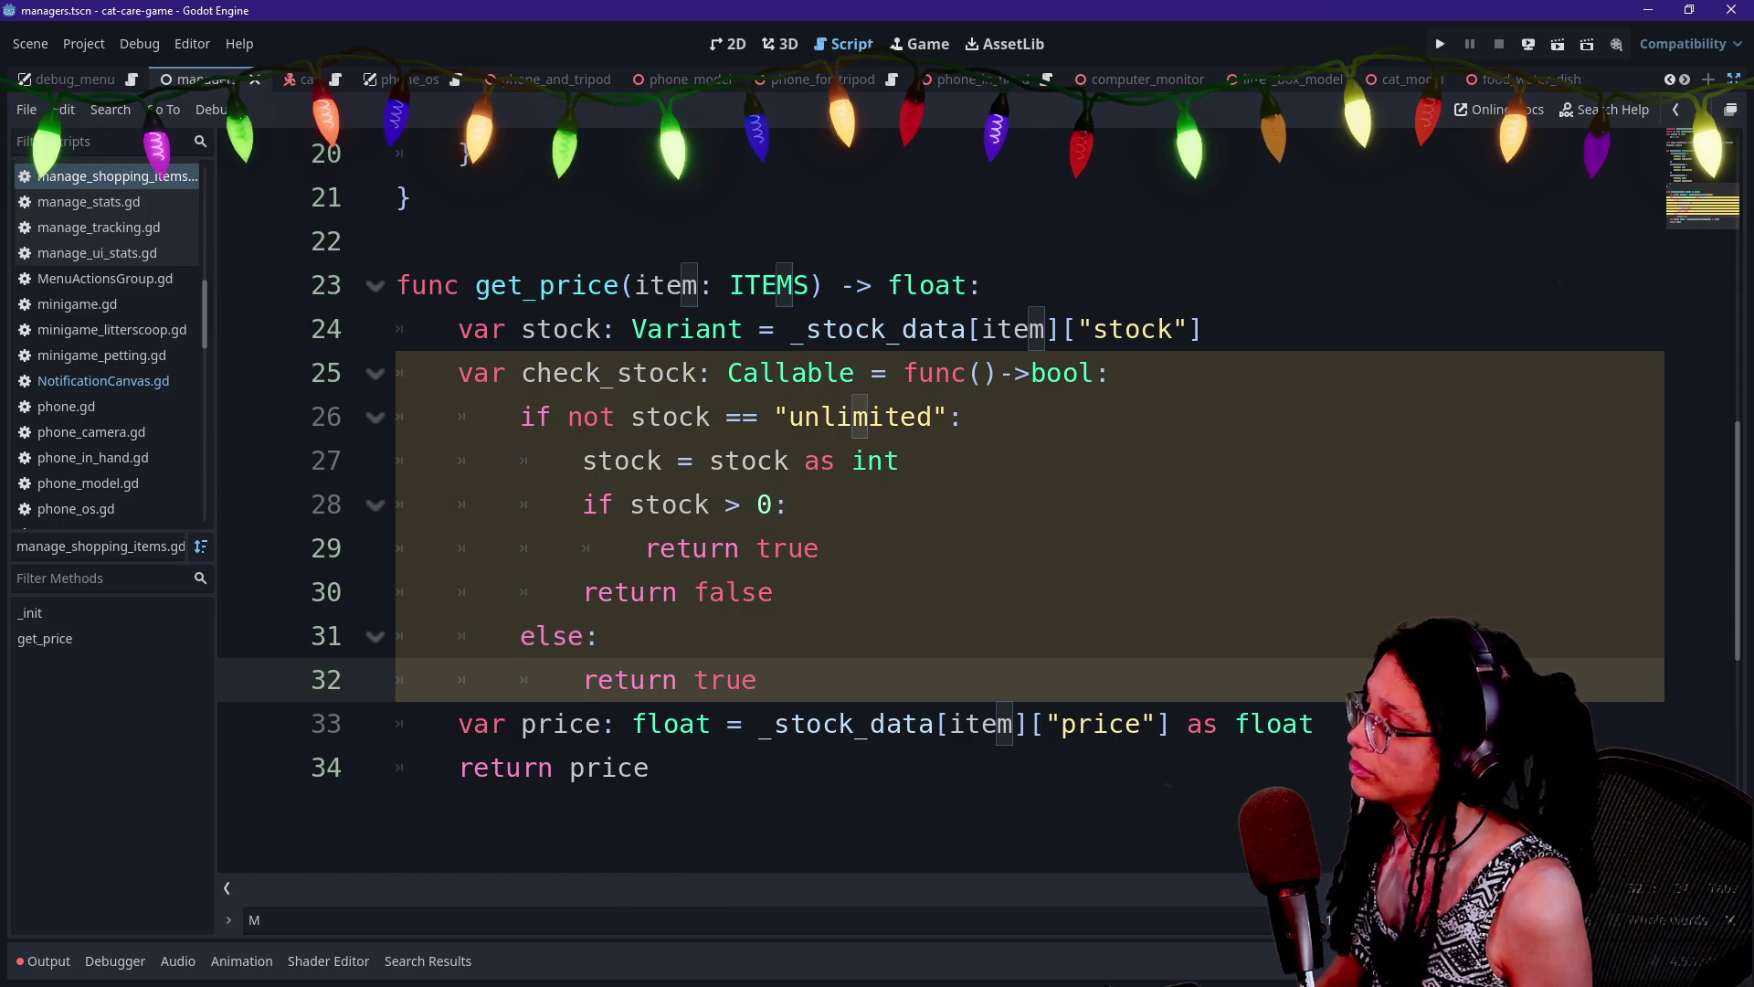
left_click(600, 636)
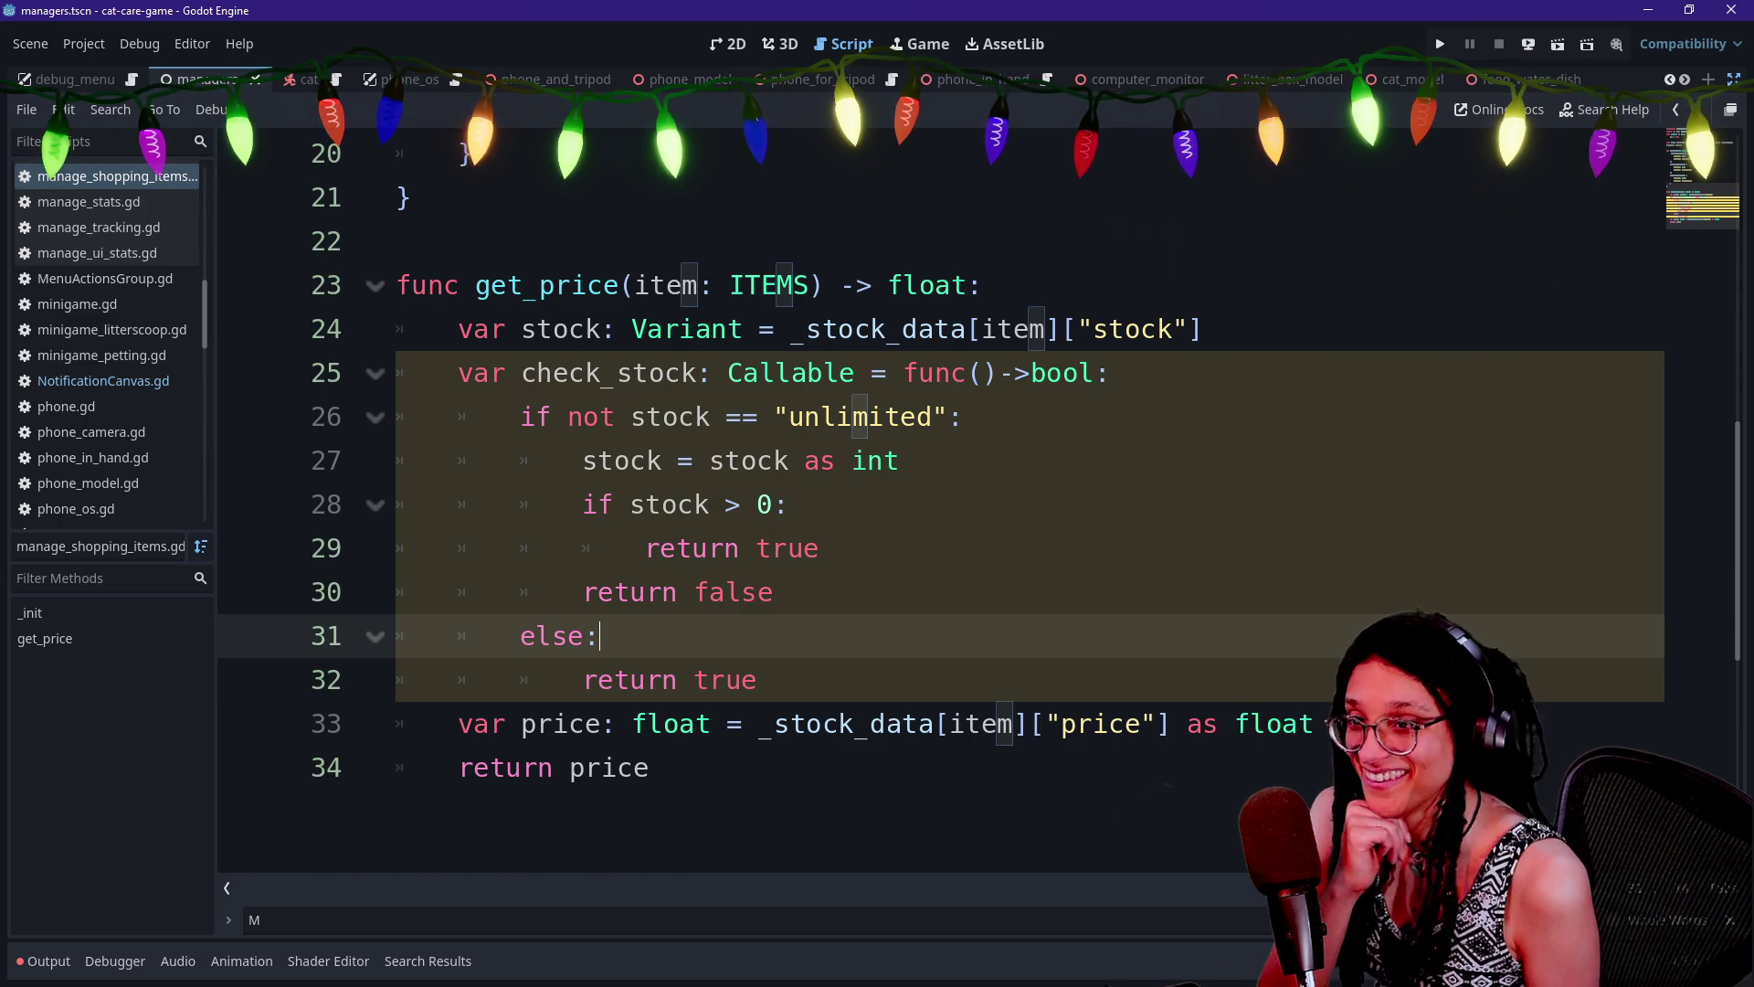
mouse_move(873, 373)
left_mouse_down()
mouse_move(790, 329)
mouse_move(640, 417)
mouse_move(821, 549)
left_mouse_up()
left_click(773, 592)
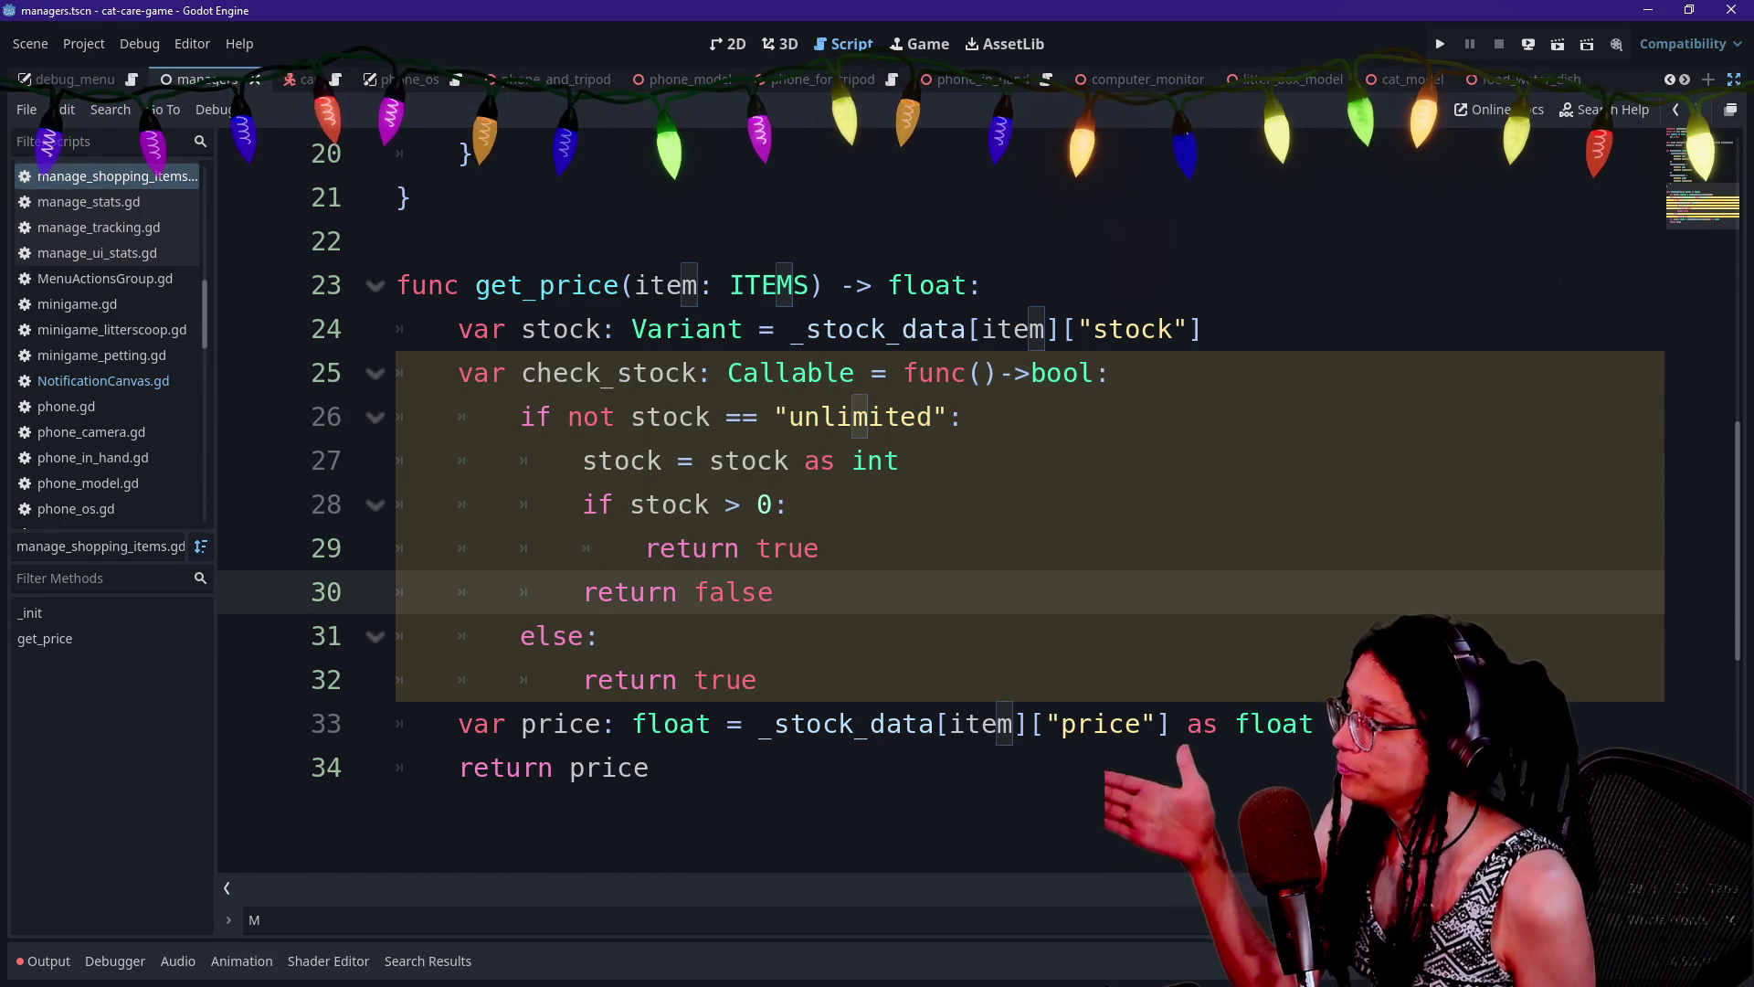
Below the lambda, declare var is_in_stock: bool = check_stock, without call parentheses
left_click(757, 680)
key("Return")
key("BackSpace")
type("v")
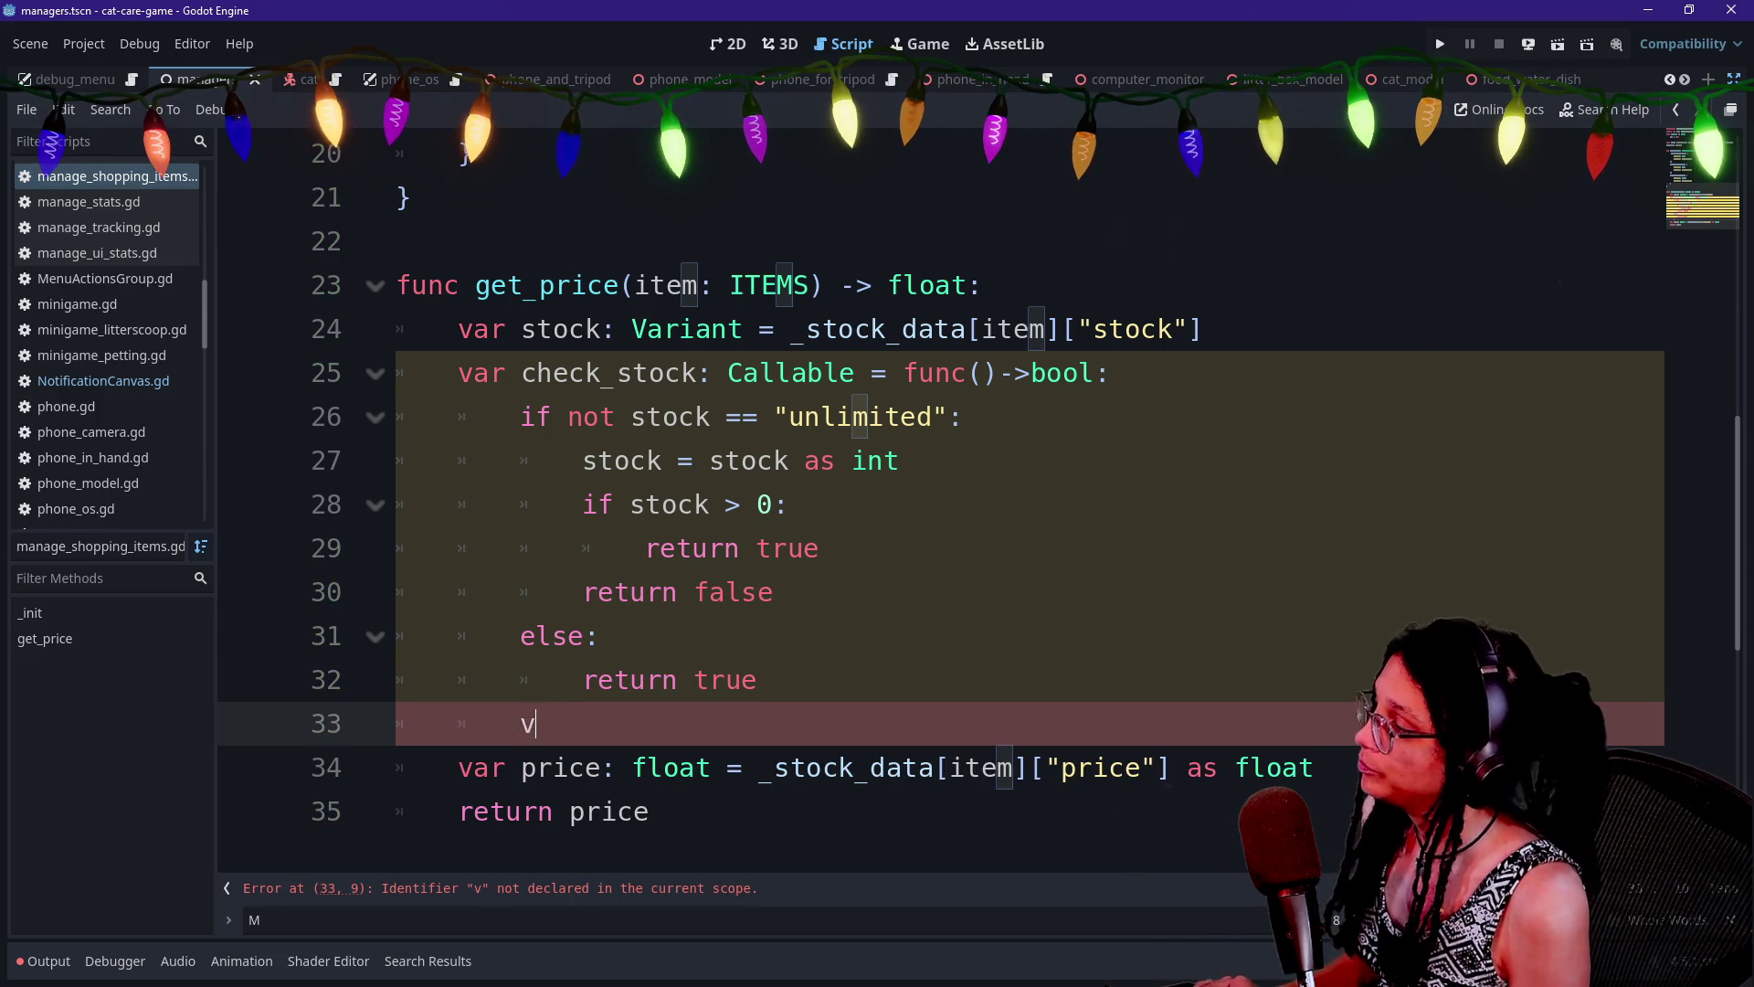
key("shift+Tab")
key("Caps_Lock")
type("R")
key("BackSpace")
key("Caps_Lock")
type("ar ")
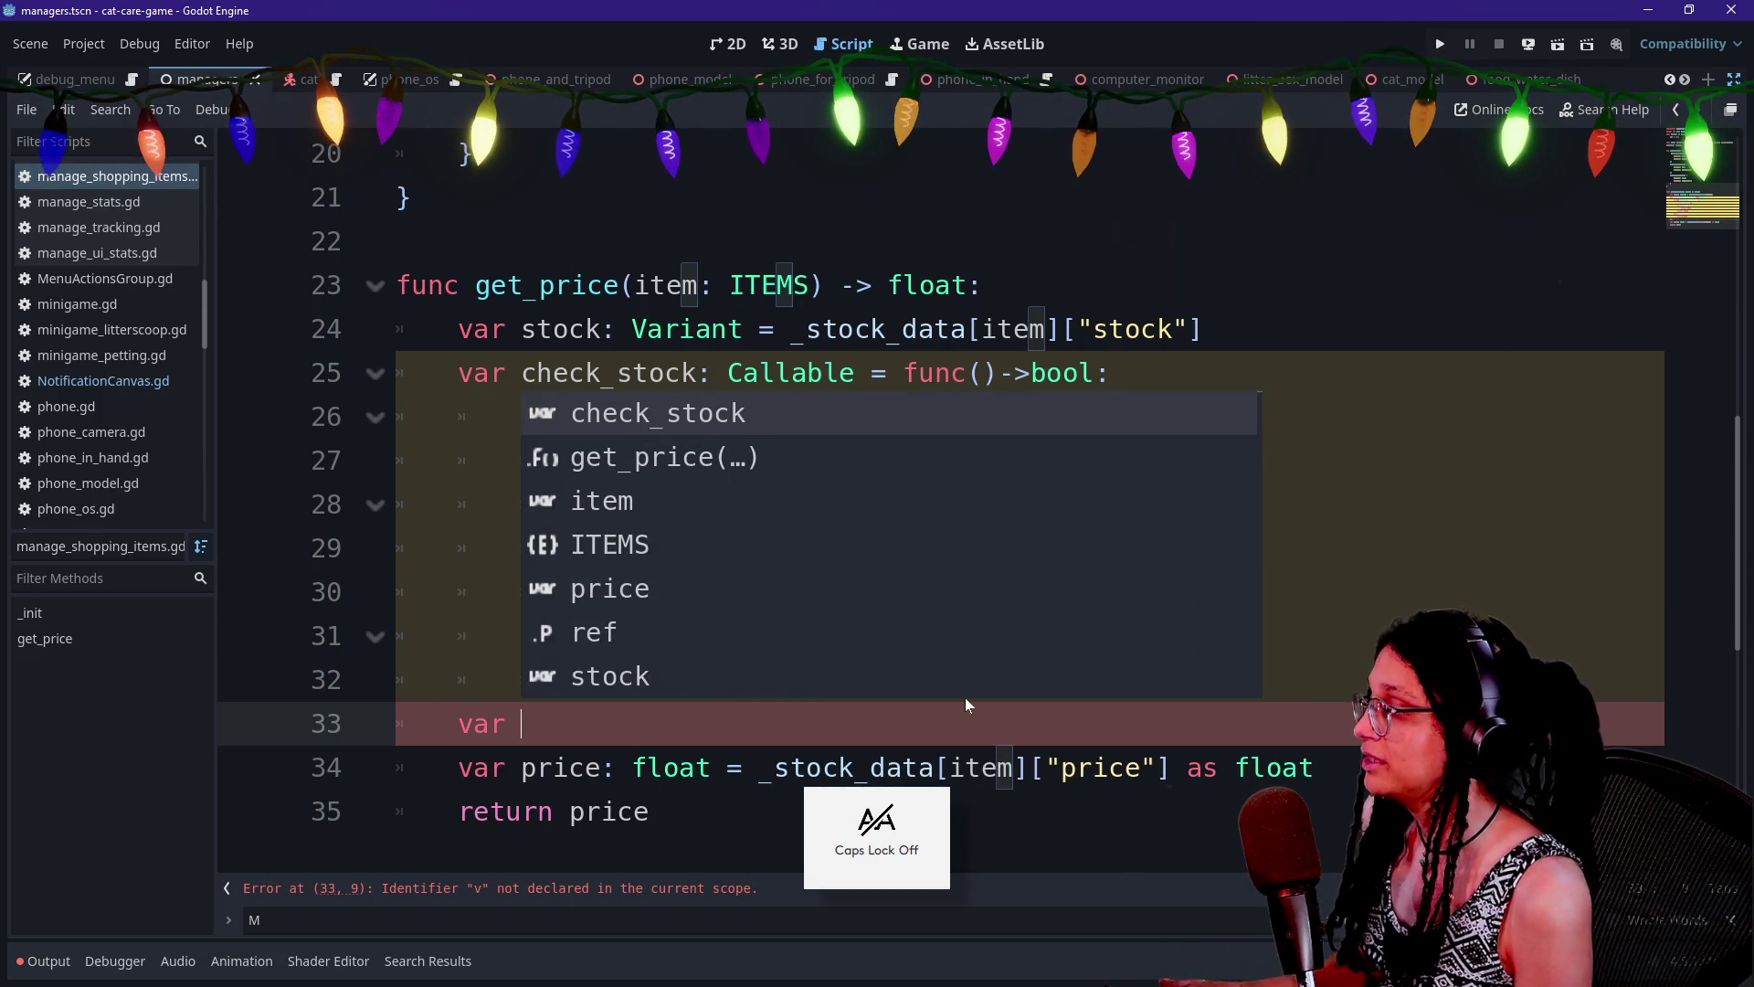
type("is_in")
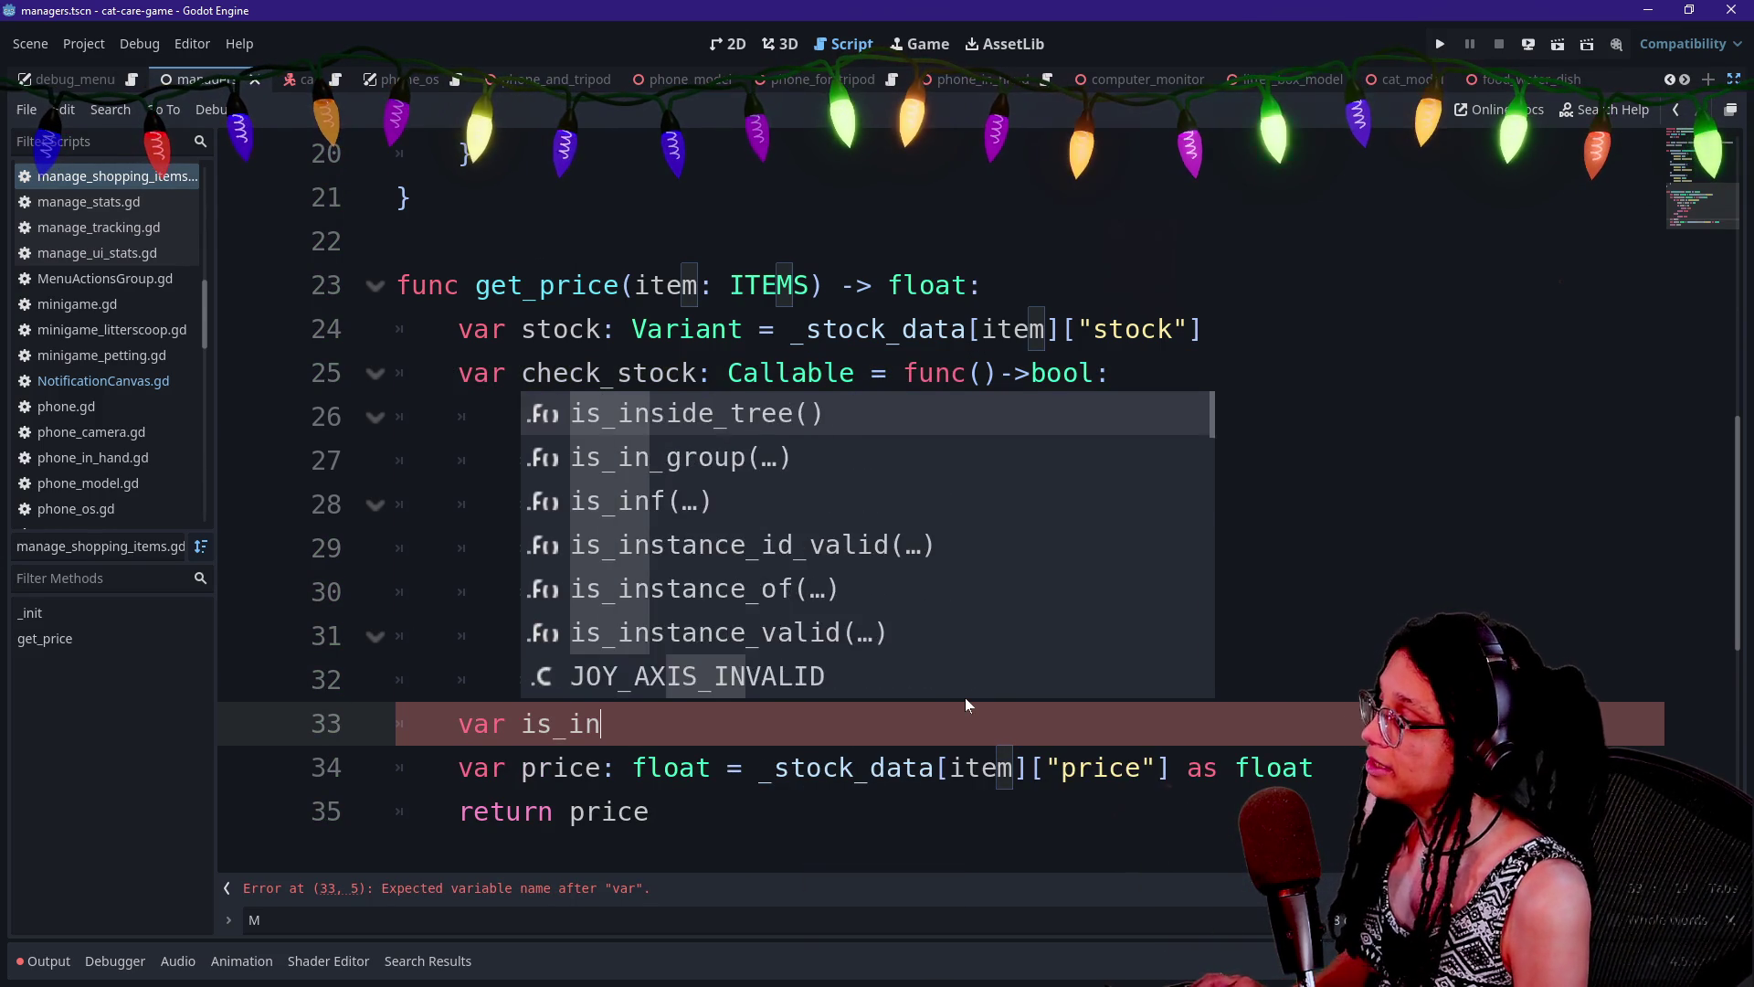
type("_stock: bool =")
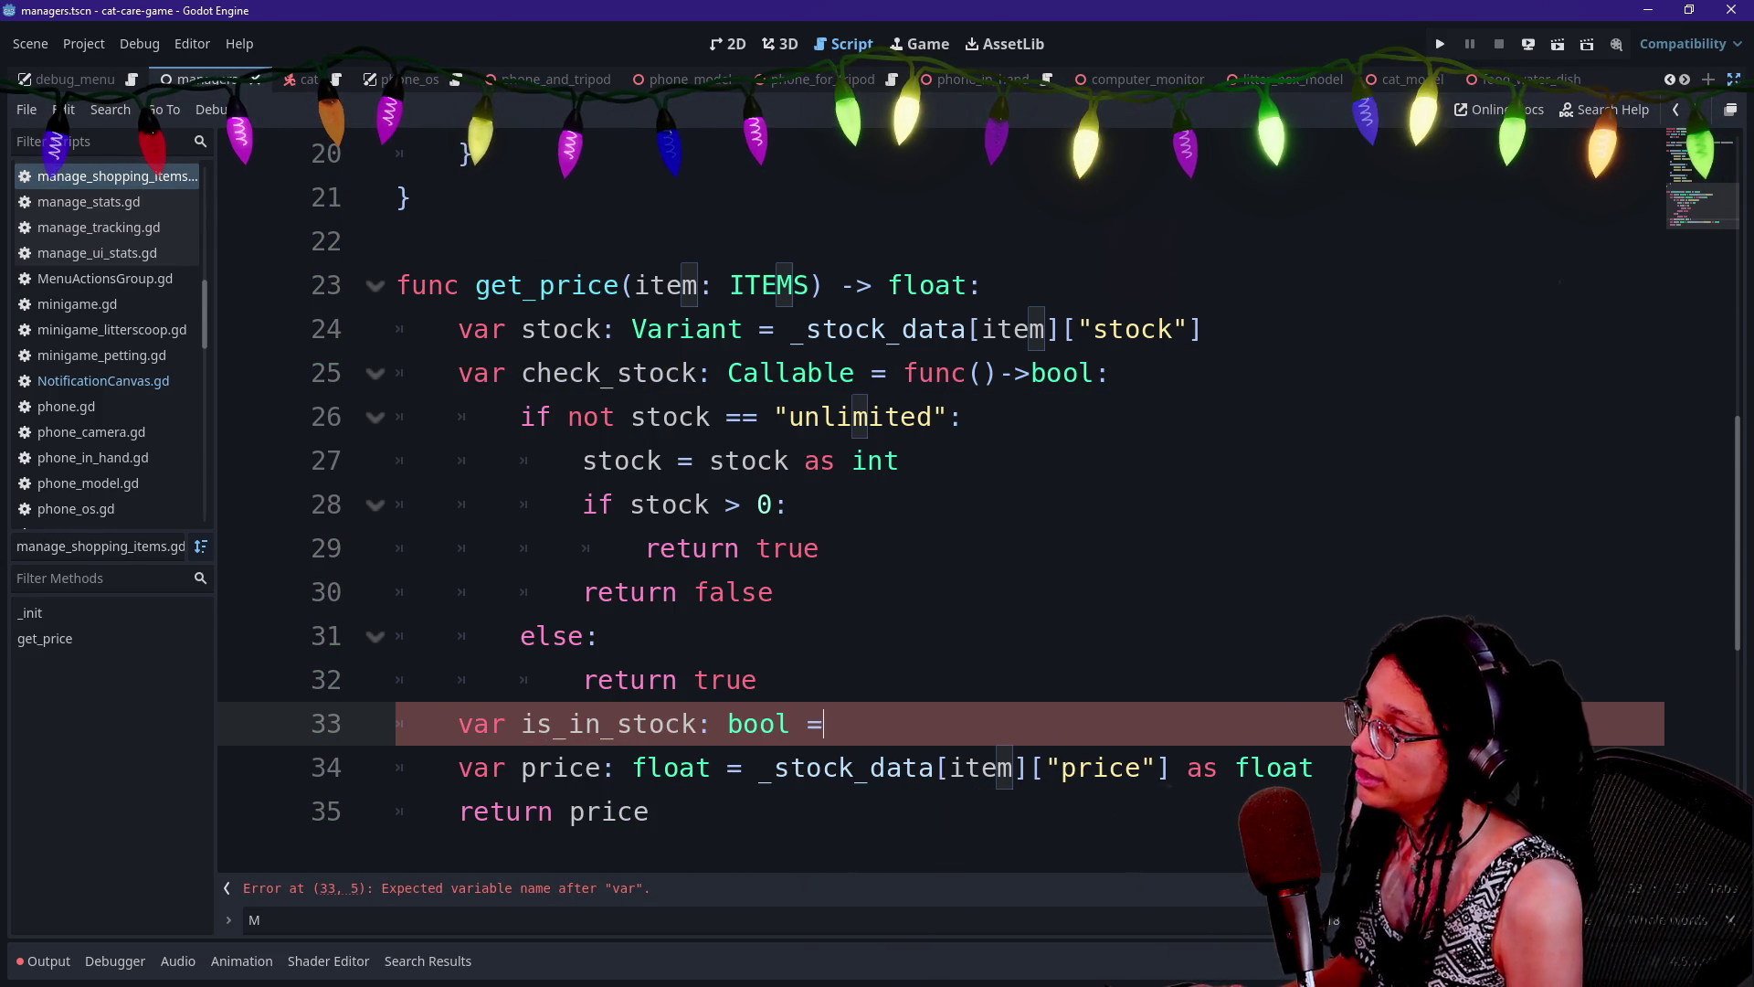
type(" check_s")
key("Return")
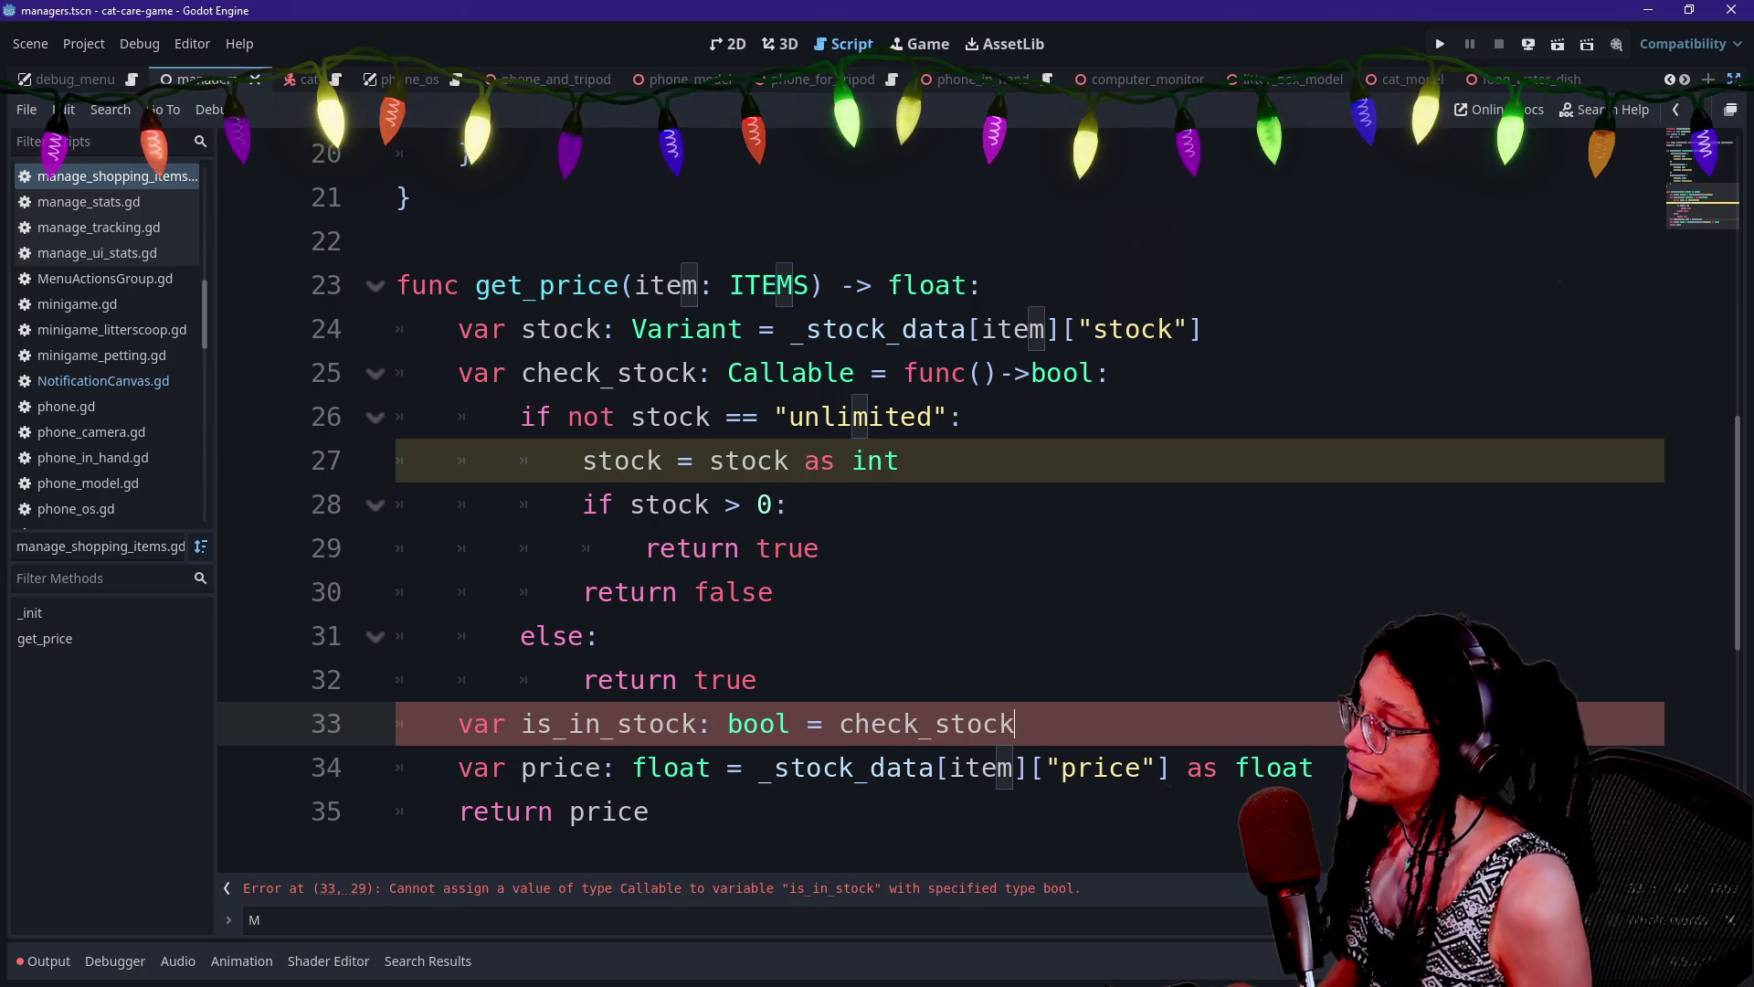
type("()")
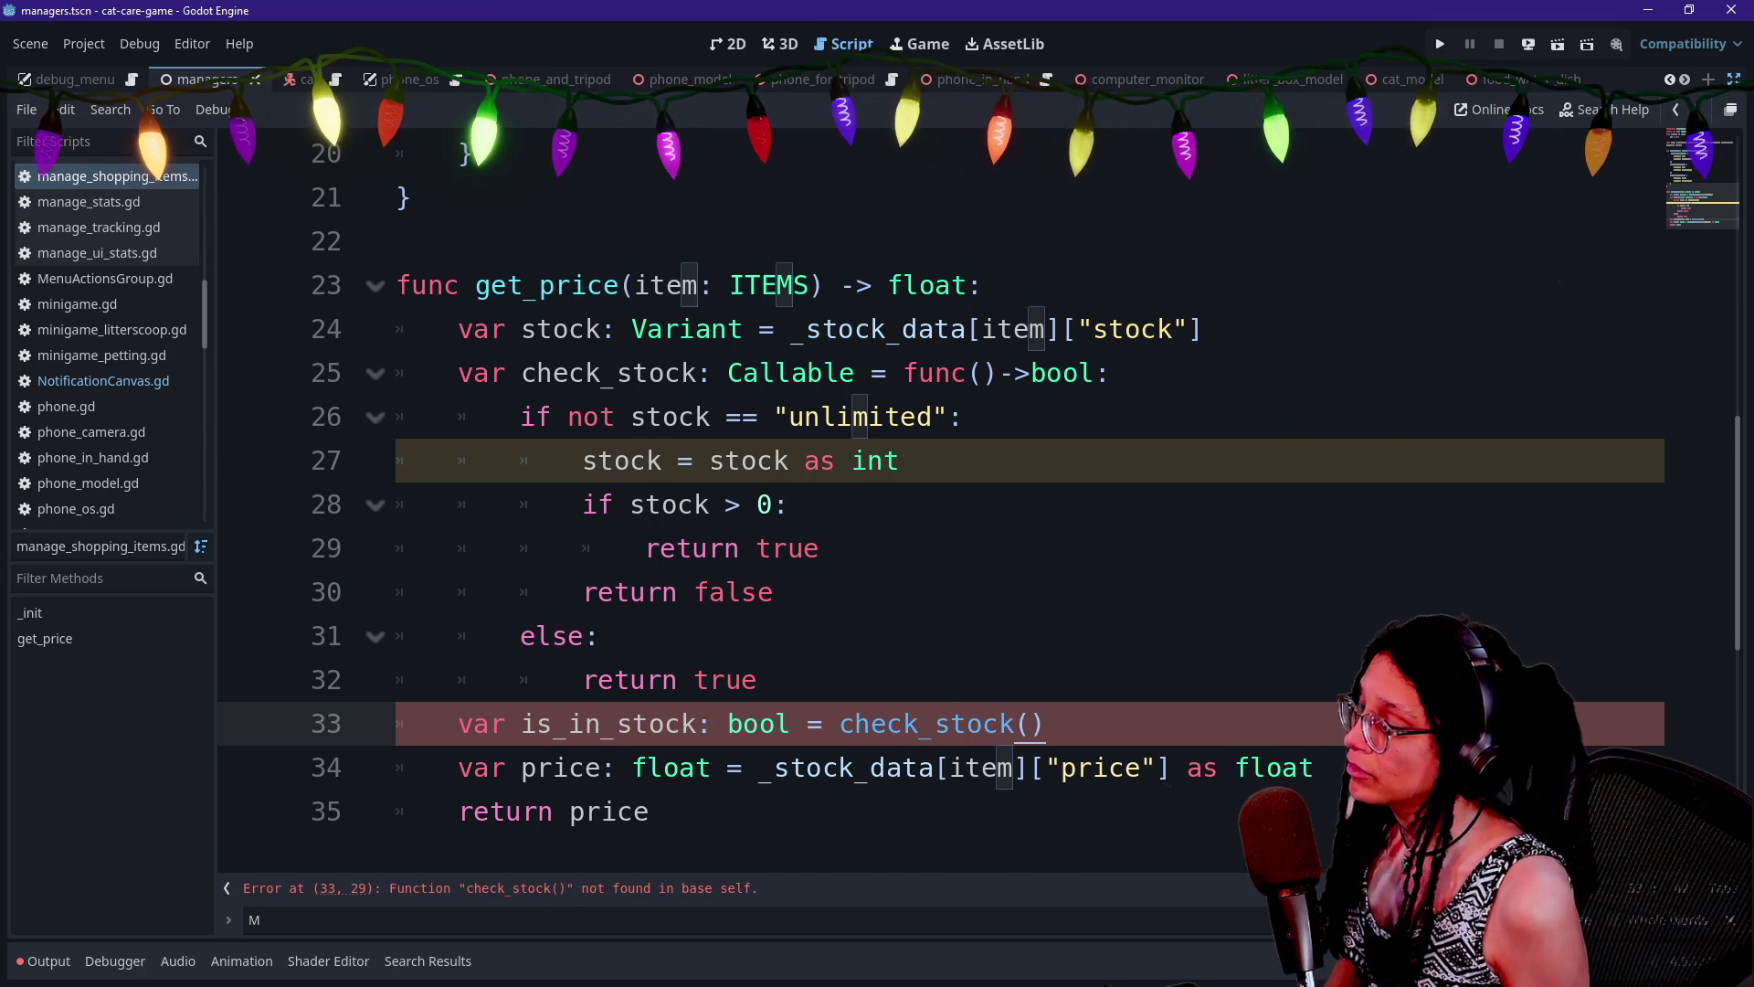
key("BackSpace")
key("BackSpace")
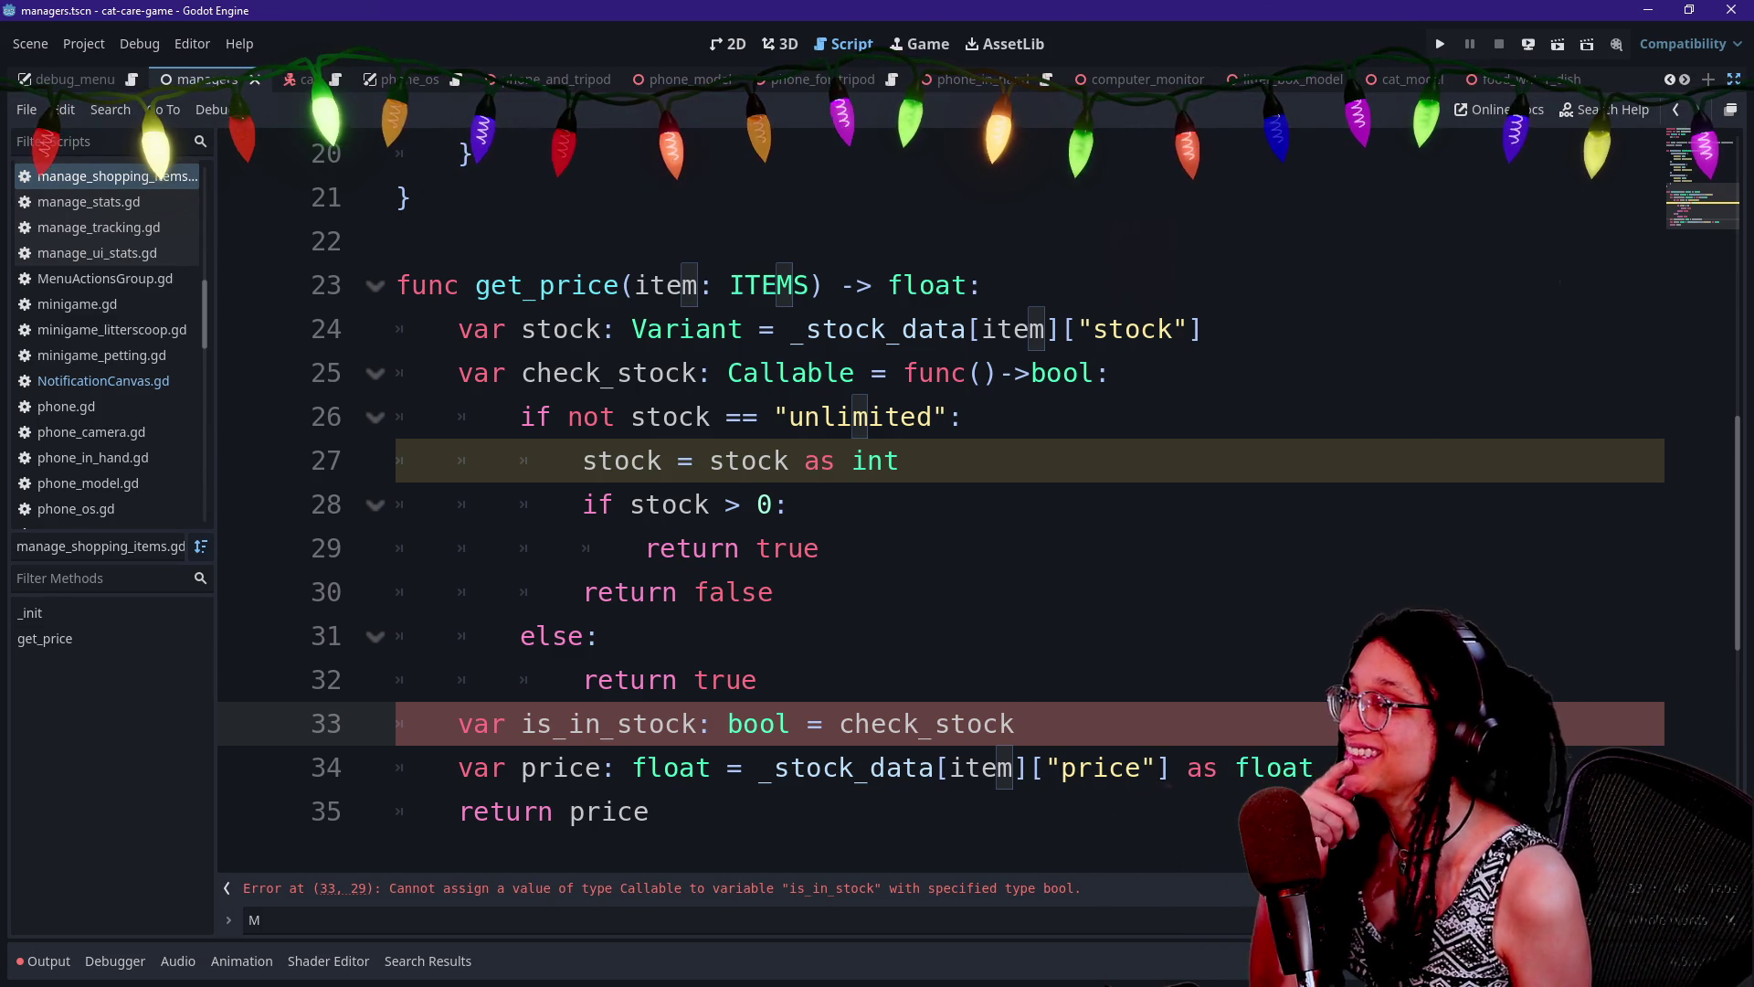
Select the check_stock lambda code on lines 25–33 for copying
key("shift+Up")
key("shift+Up")
key("shift+Up")
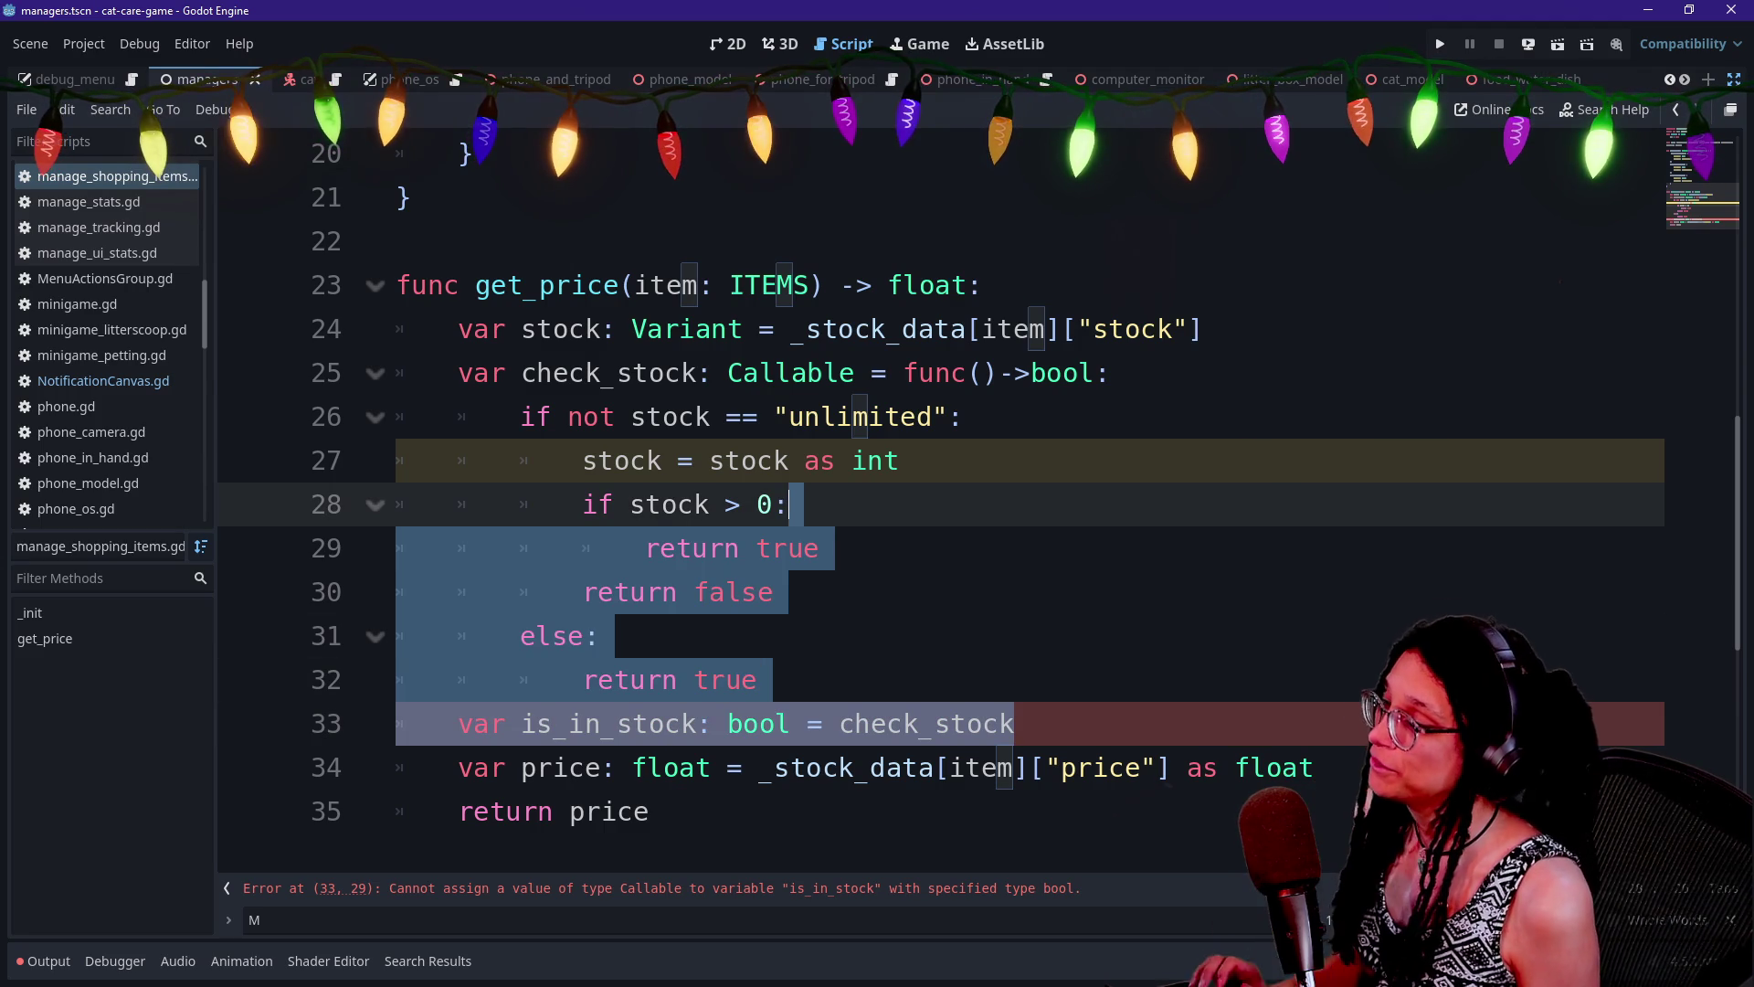
key("shift+Up")
key("shift+Up")
key("shift+Up")
key("shift+Home")
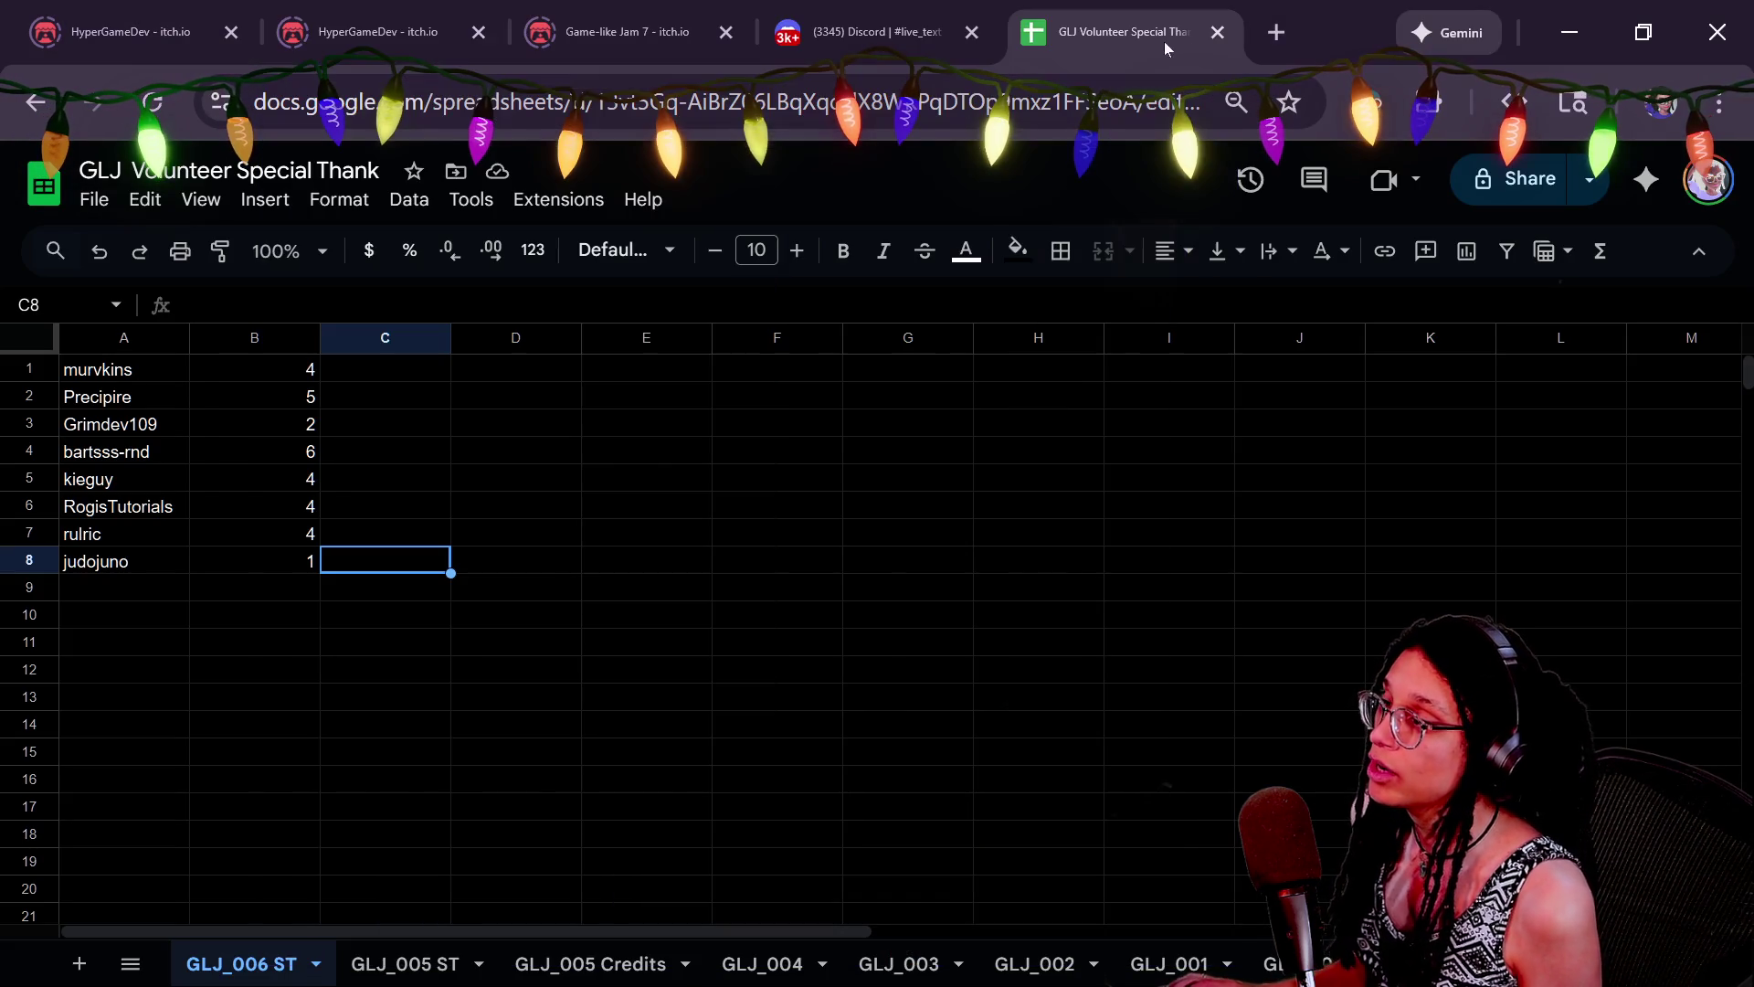
Open the DeepSeek chat site in a new browser tab
left_click(1270, 33)
type("deepseek")
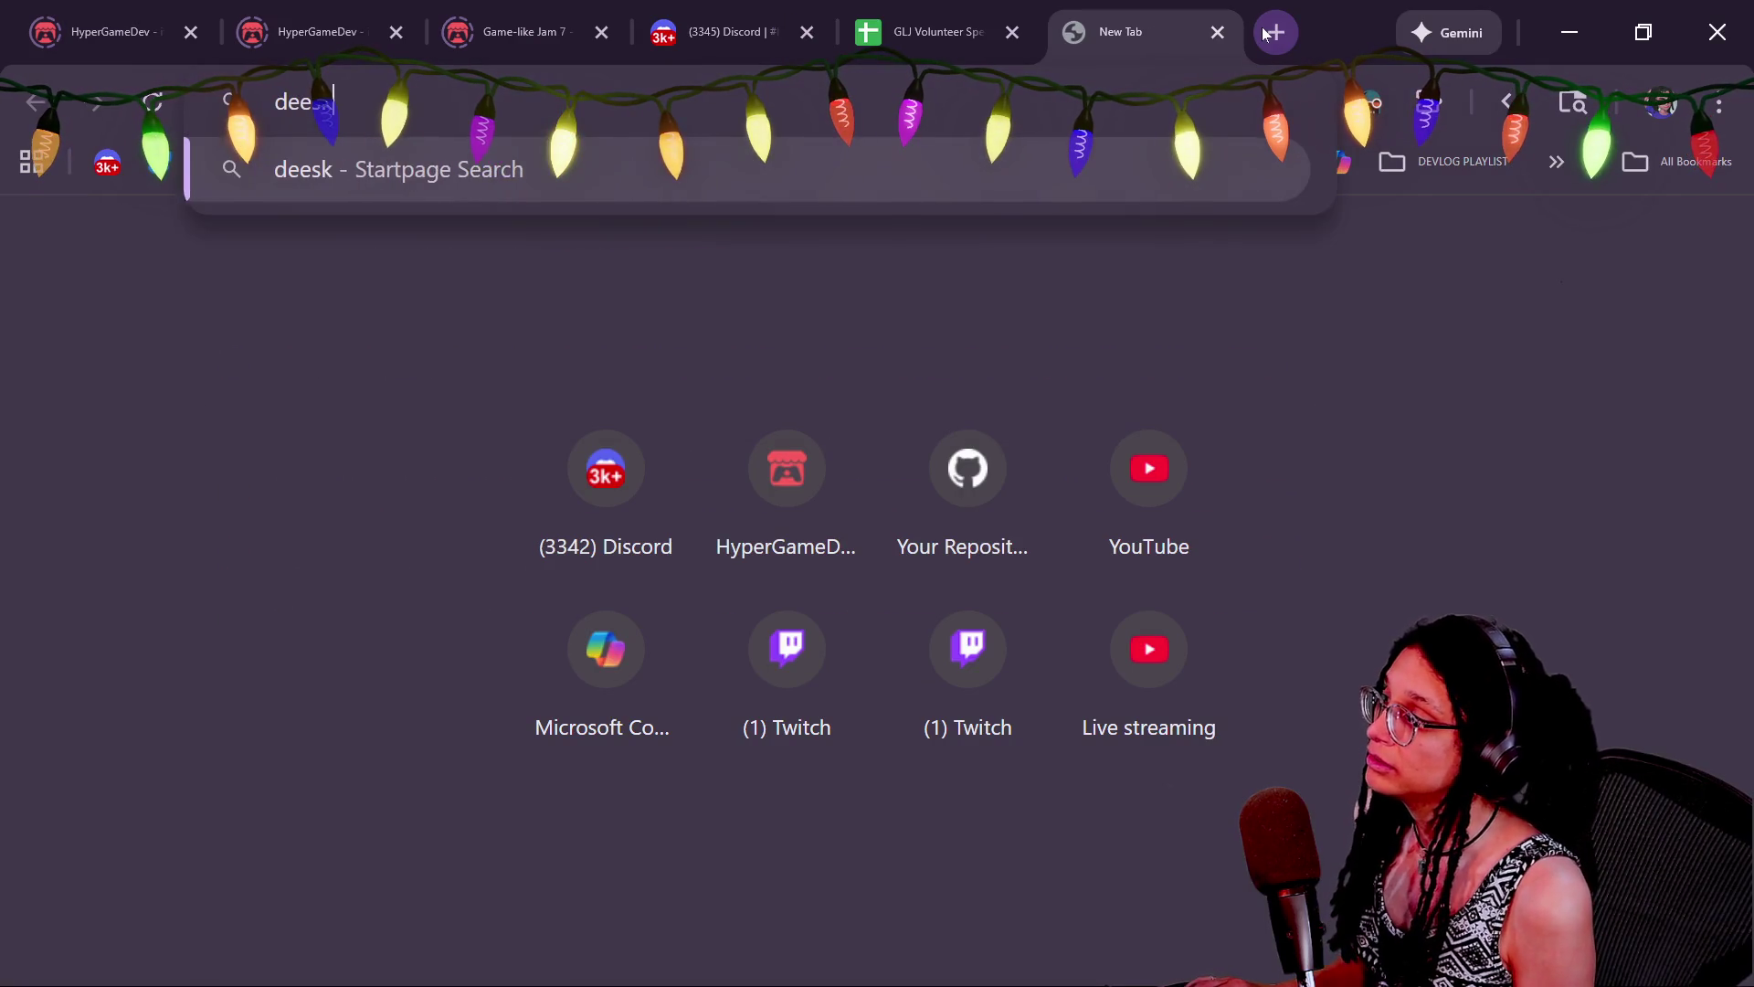
key("BackSpace")
key("Down")
key("Return")
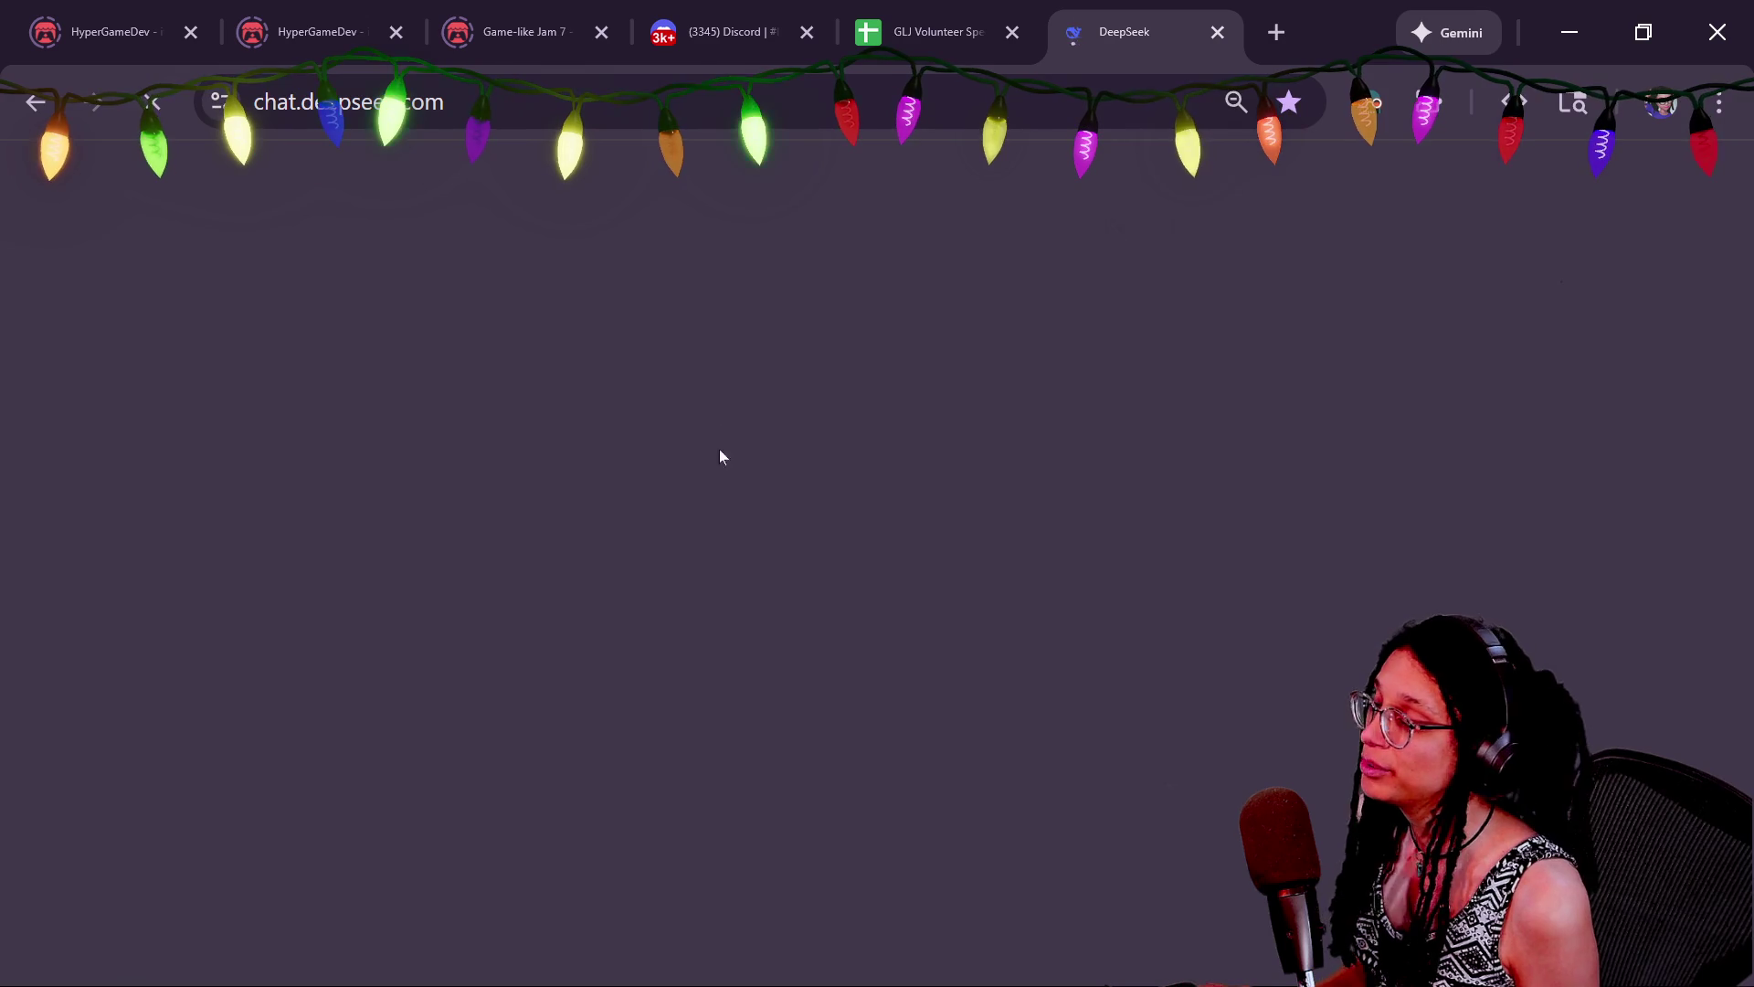
Ask DeepSeek succinctly why the pasted check_stock lambda is wrong, without giving a fixed version
type("why")
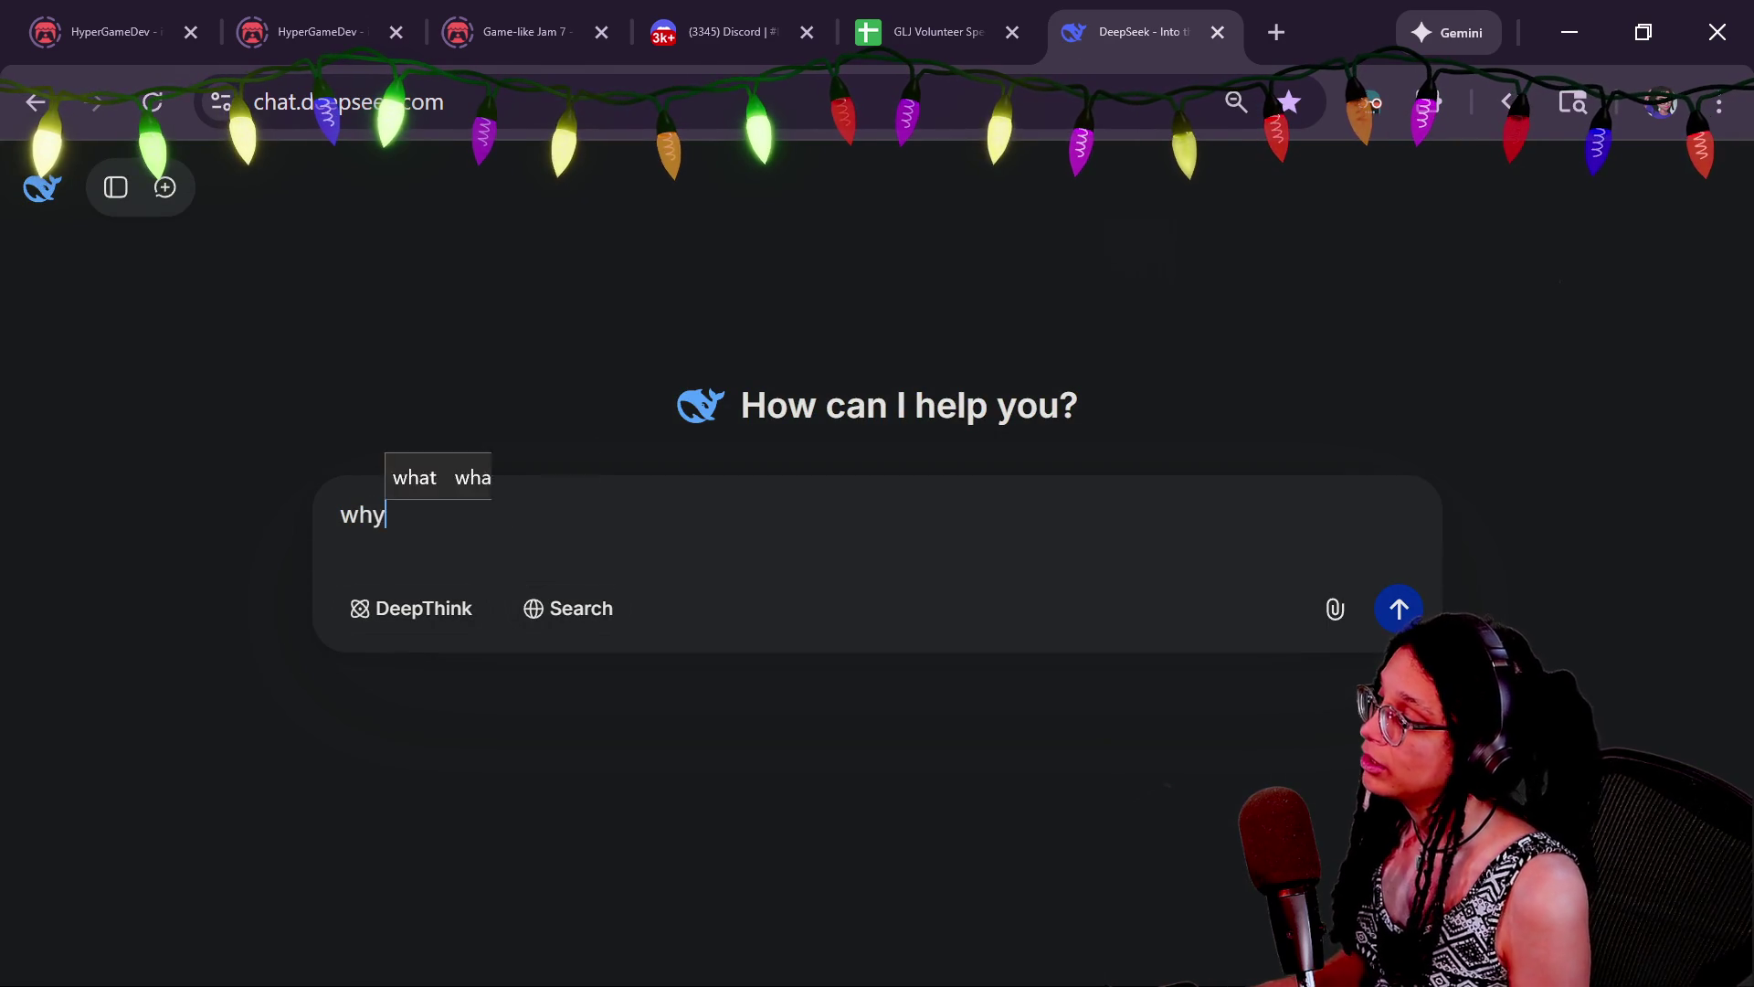
type(" this lamda not")
key("BackSpace")
key("BackSpace")
key("BackSpace")
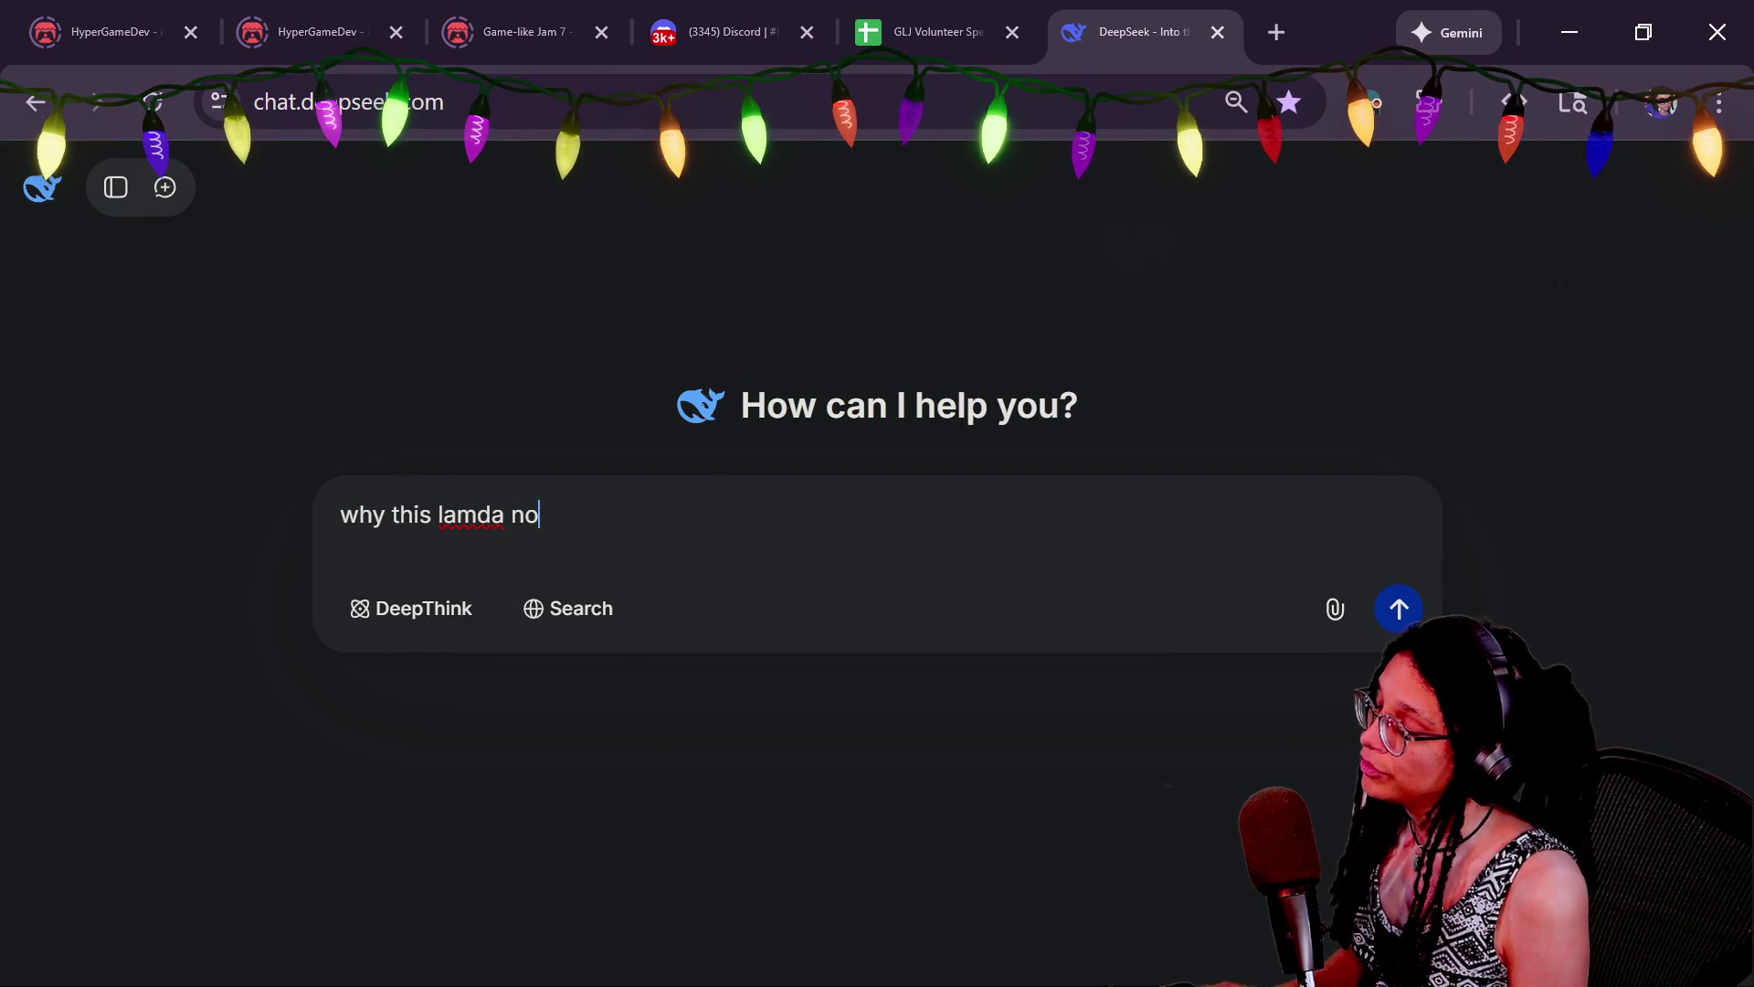
type("b")
key("BackSpace")
key("BackSpace")
type("bda n")
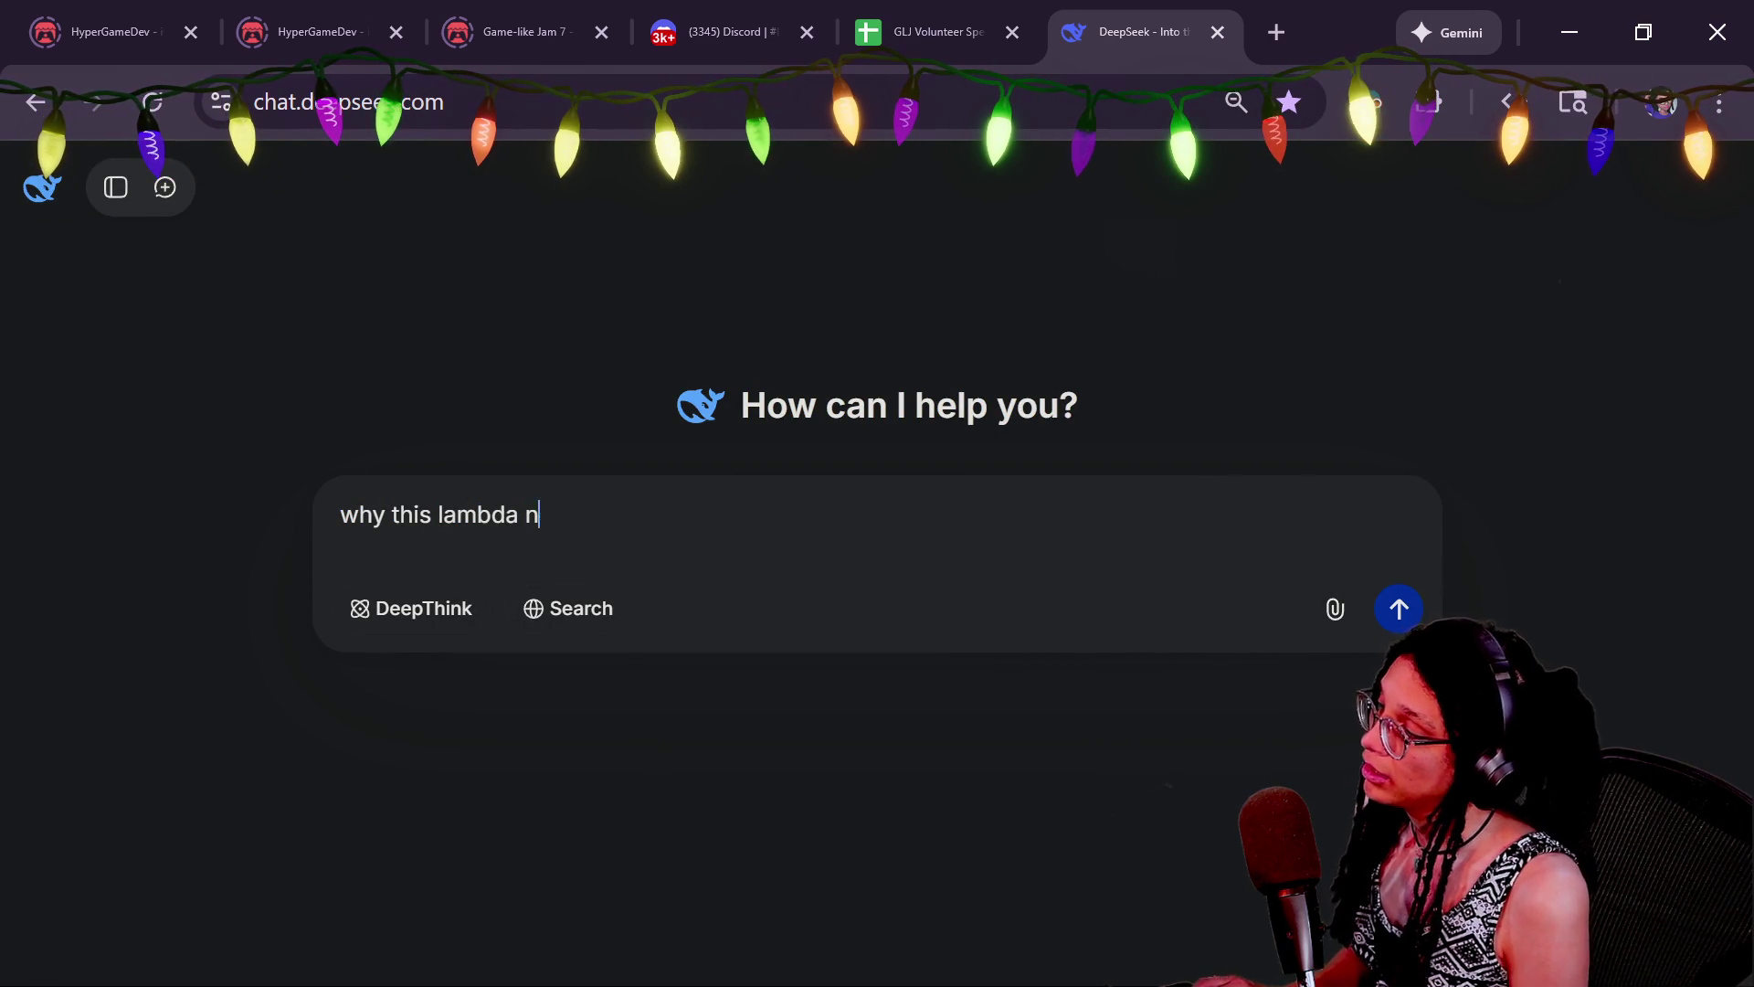
type("ot right be succinct")
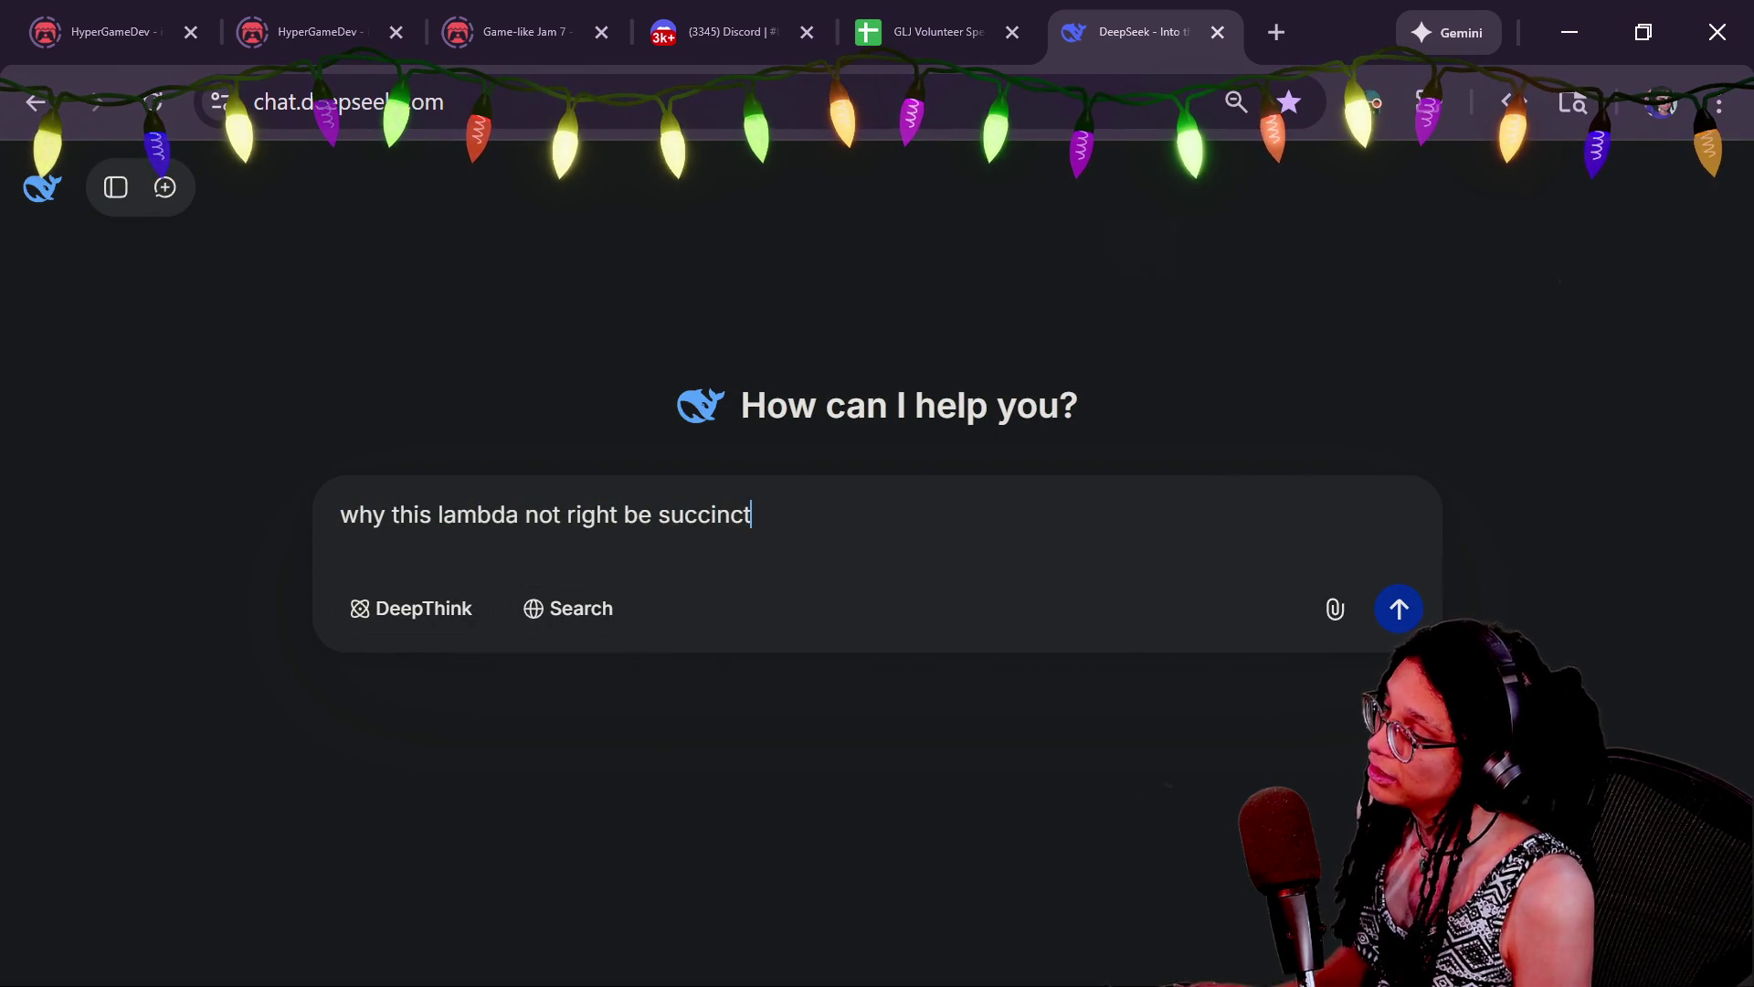
key("shift+Return")
key("shift+Return")
type("var check_stock: Callable = func()->bool: \t\tif not stock == \"unlimited\": \t\t\tstock = stock as int \t\t\tif stock > 0: \t\t\t\treturn true \t\t\treturn false \t\telse: \t\t\treturn true \tvar is_in_stock: bool = check_stock")
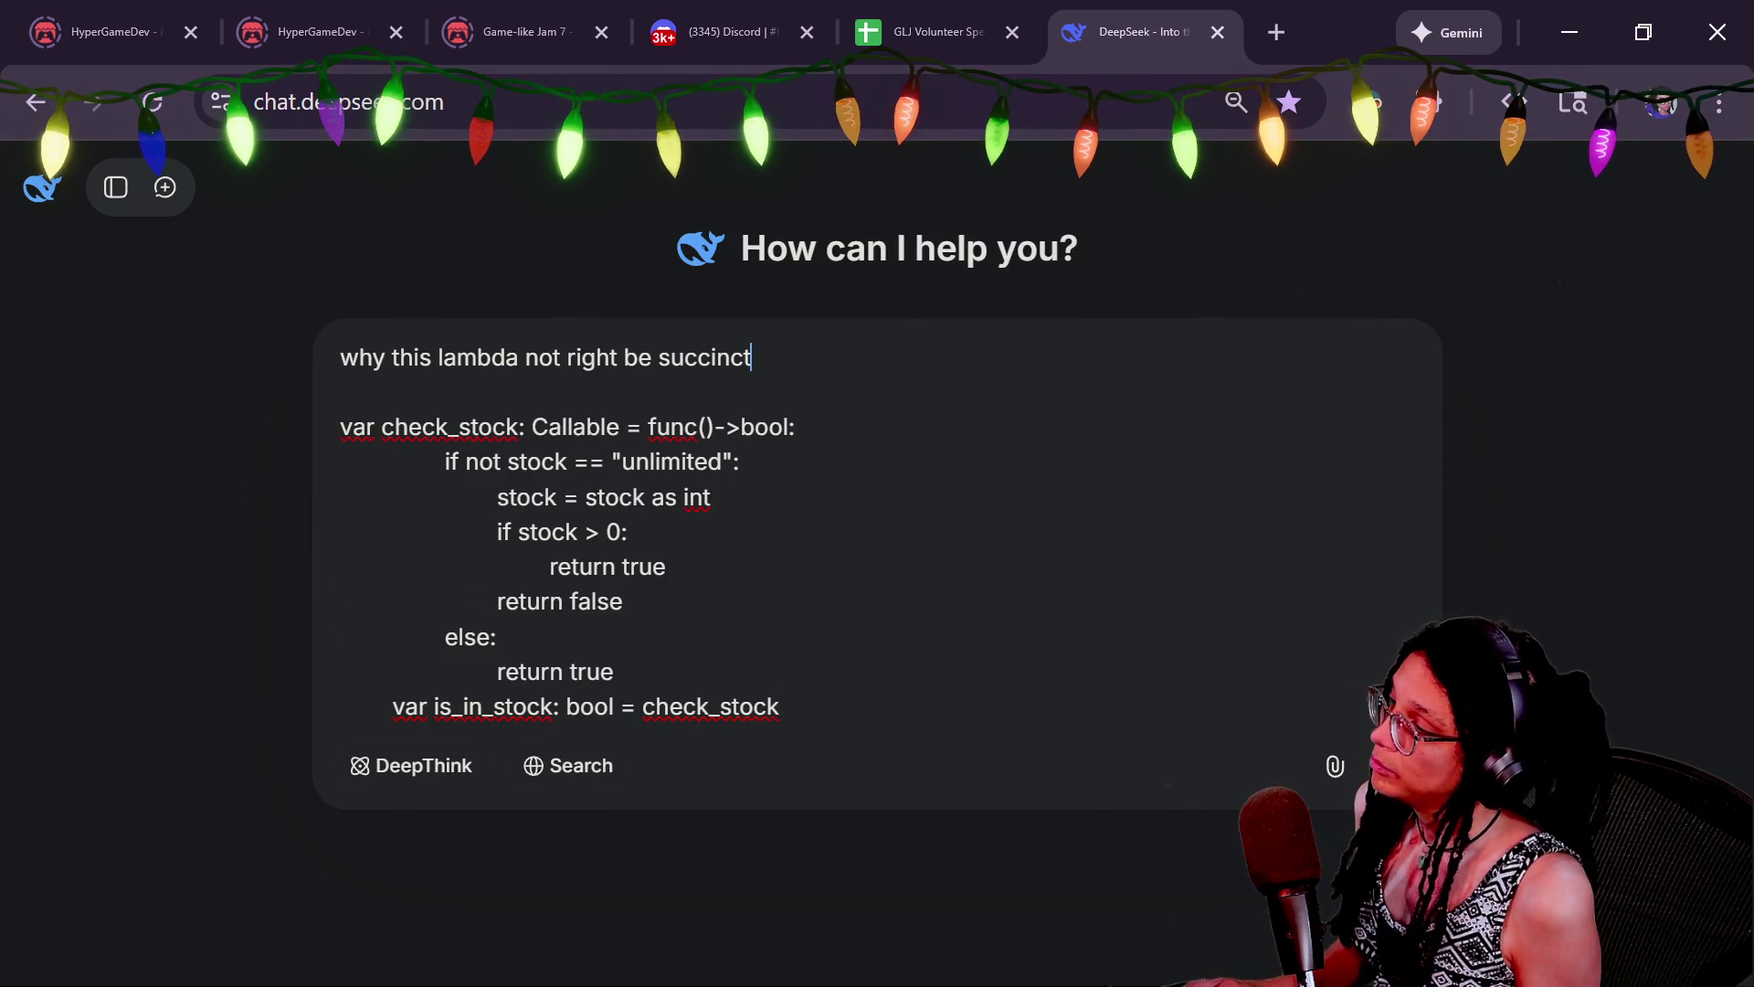
type("but dont give fix")
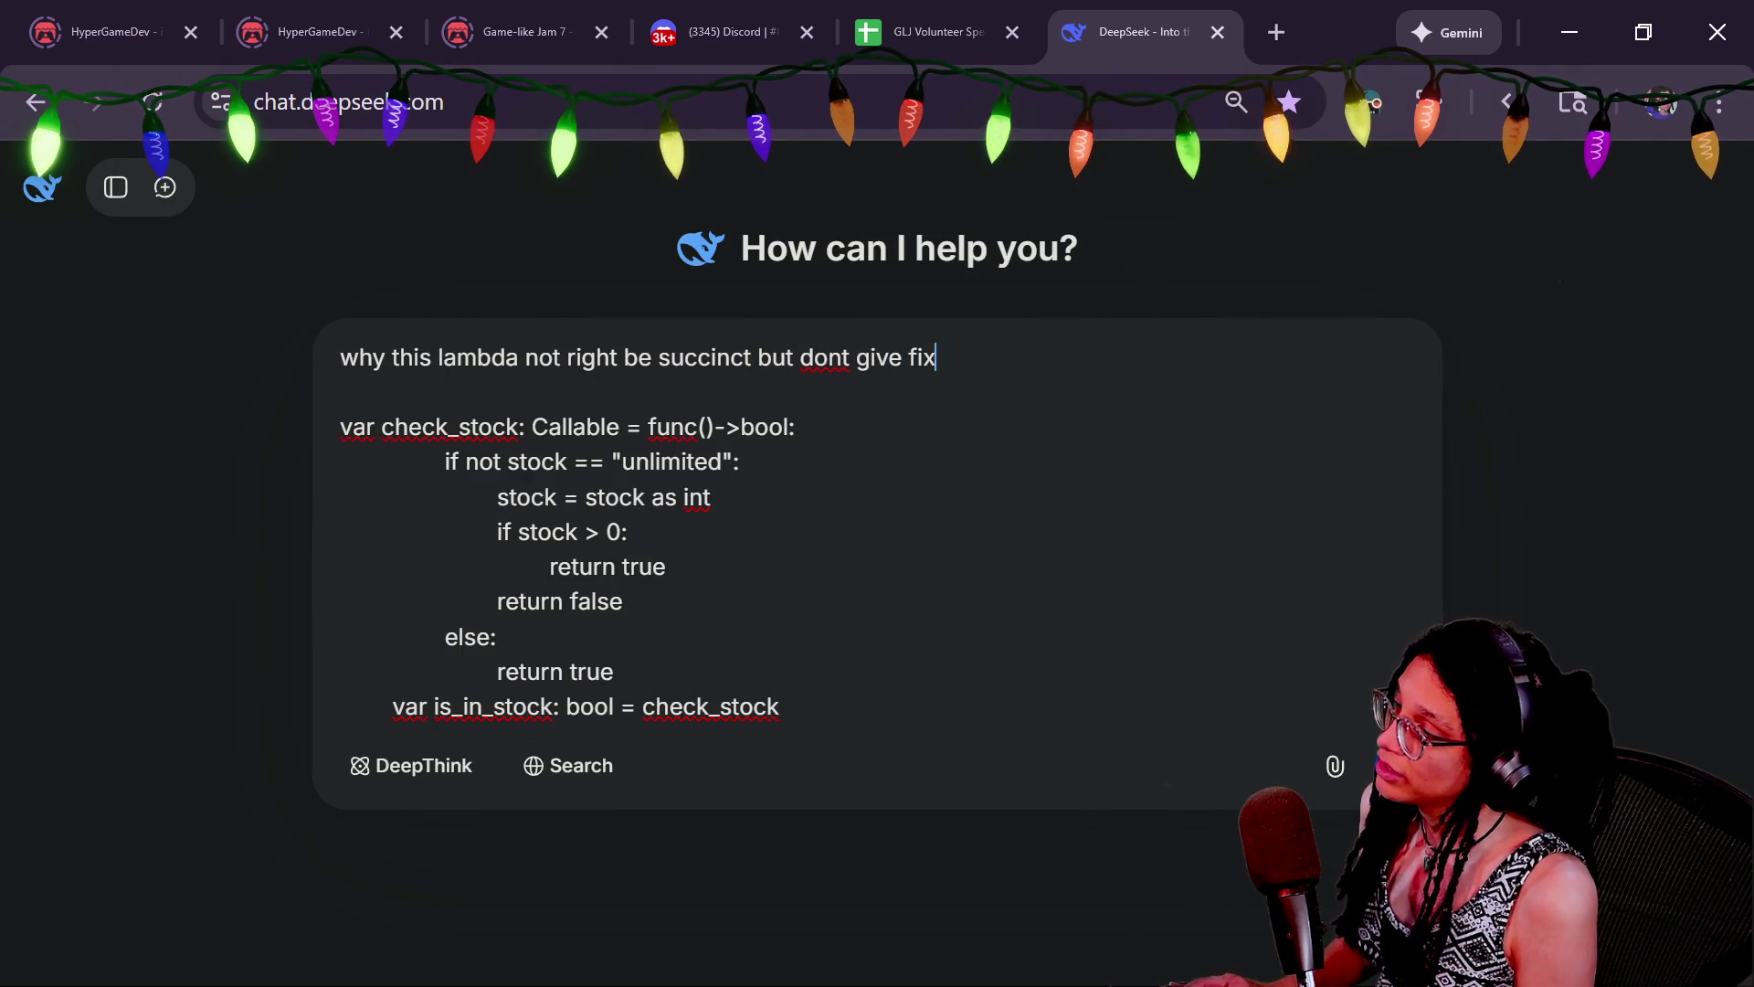
type("ed version")
key("Return")
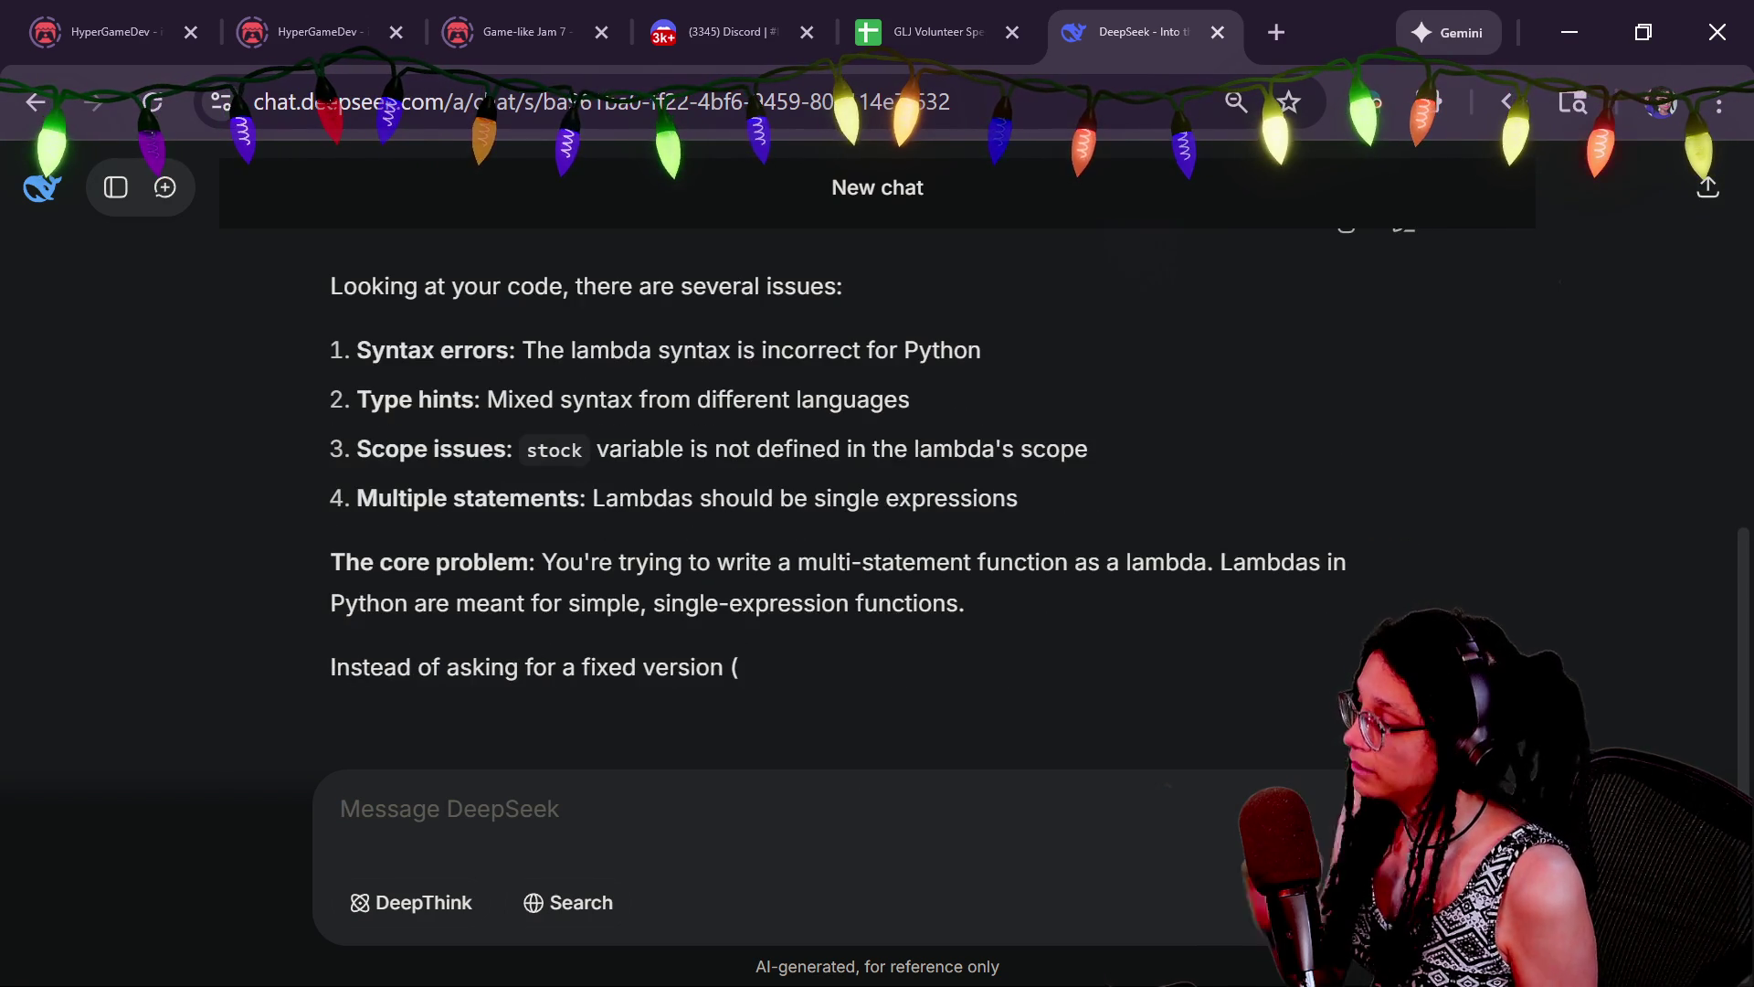
type("this is gdsc")
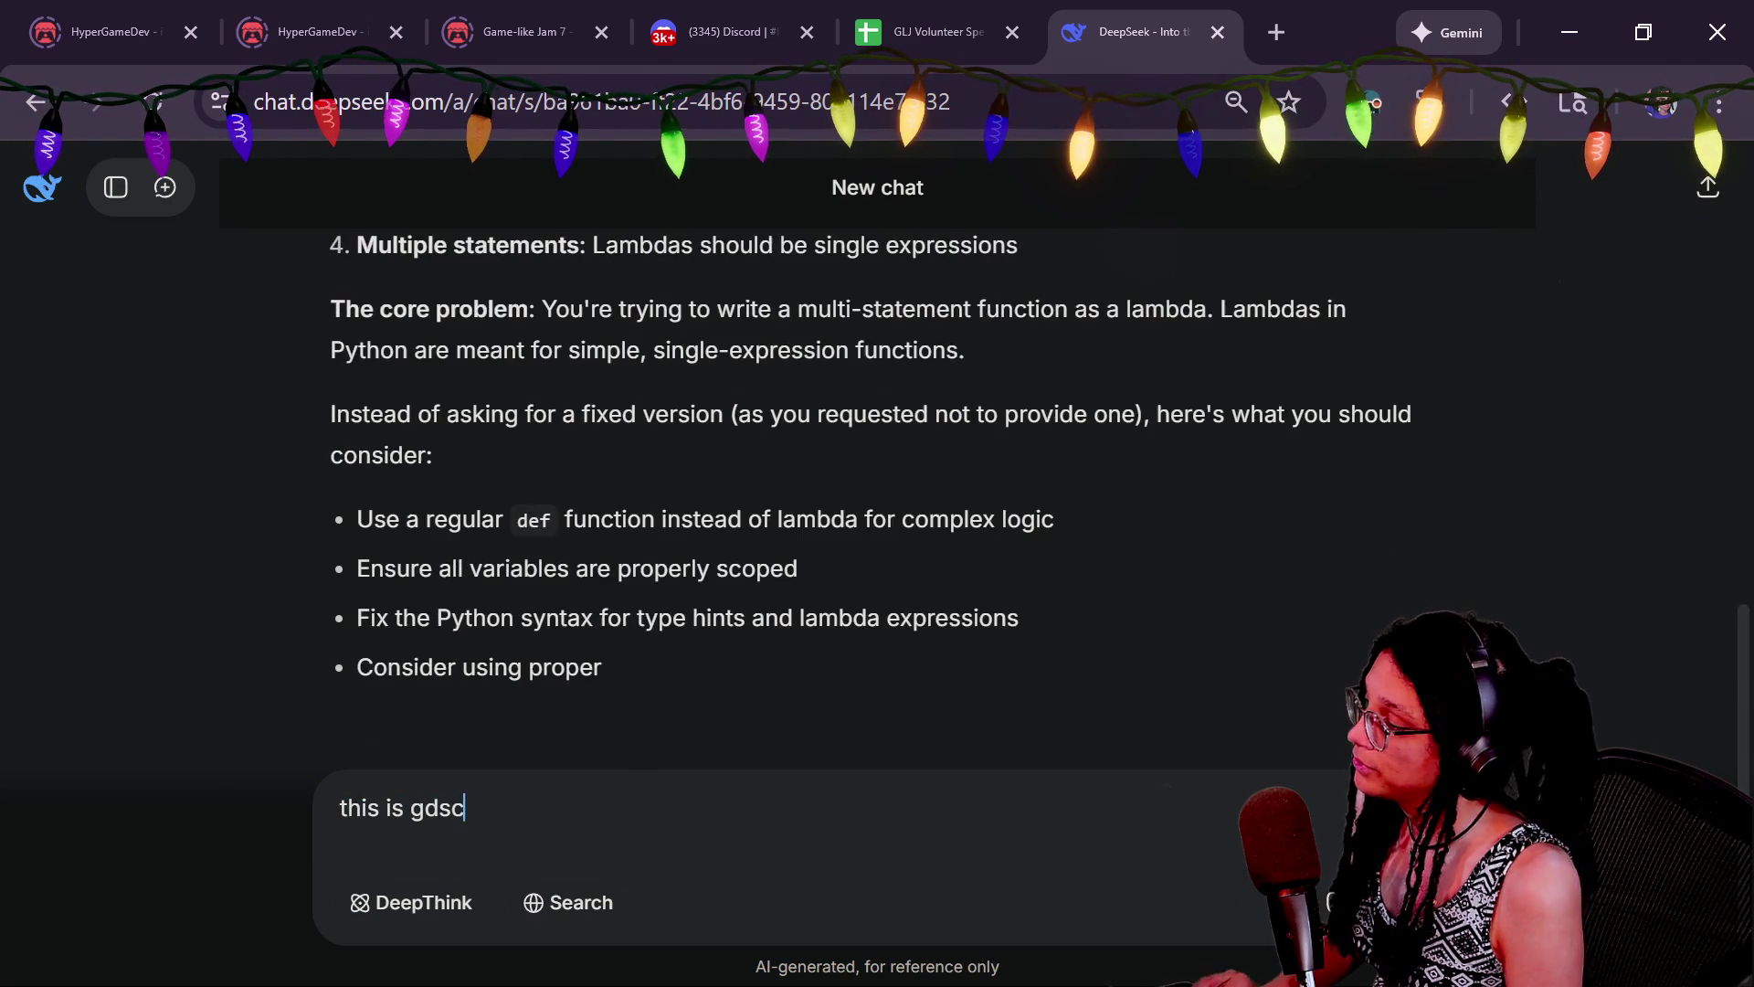
type("ript not p")
key("BackSpace")
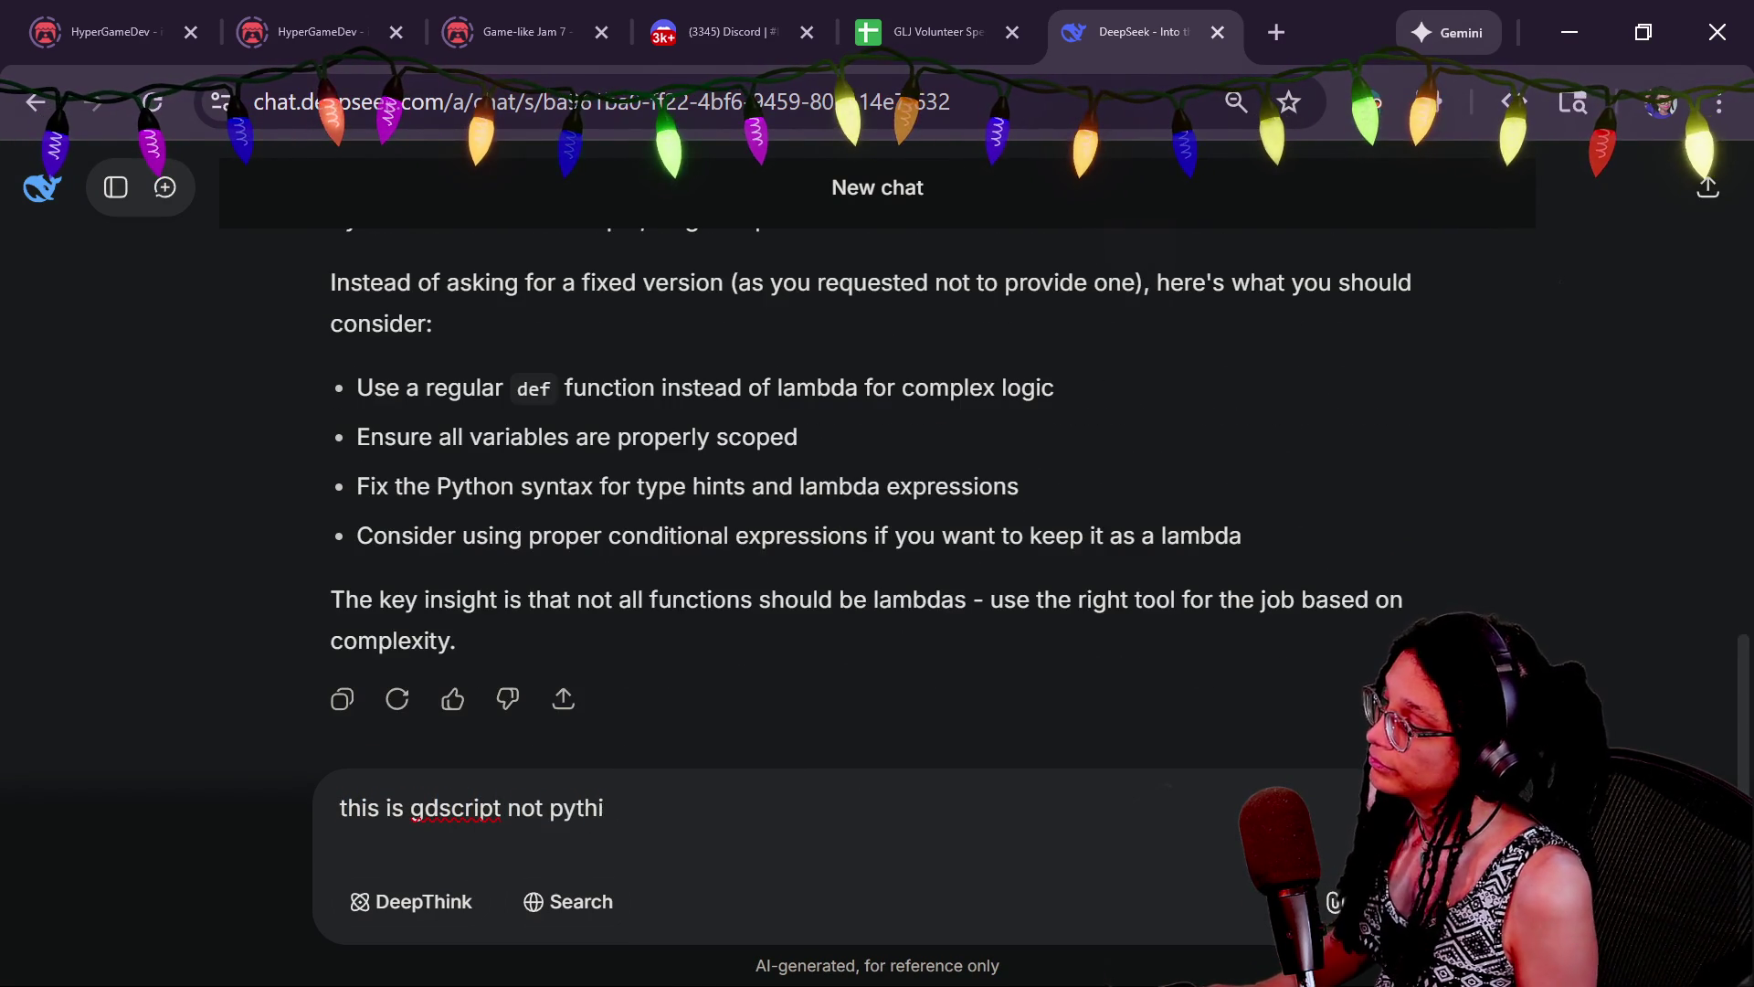
type("on")
key("Return")
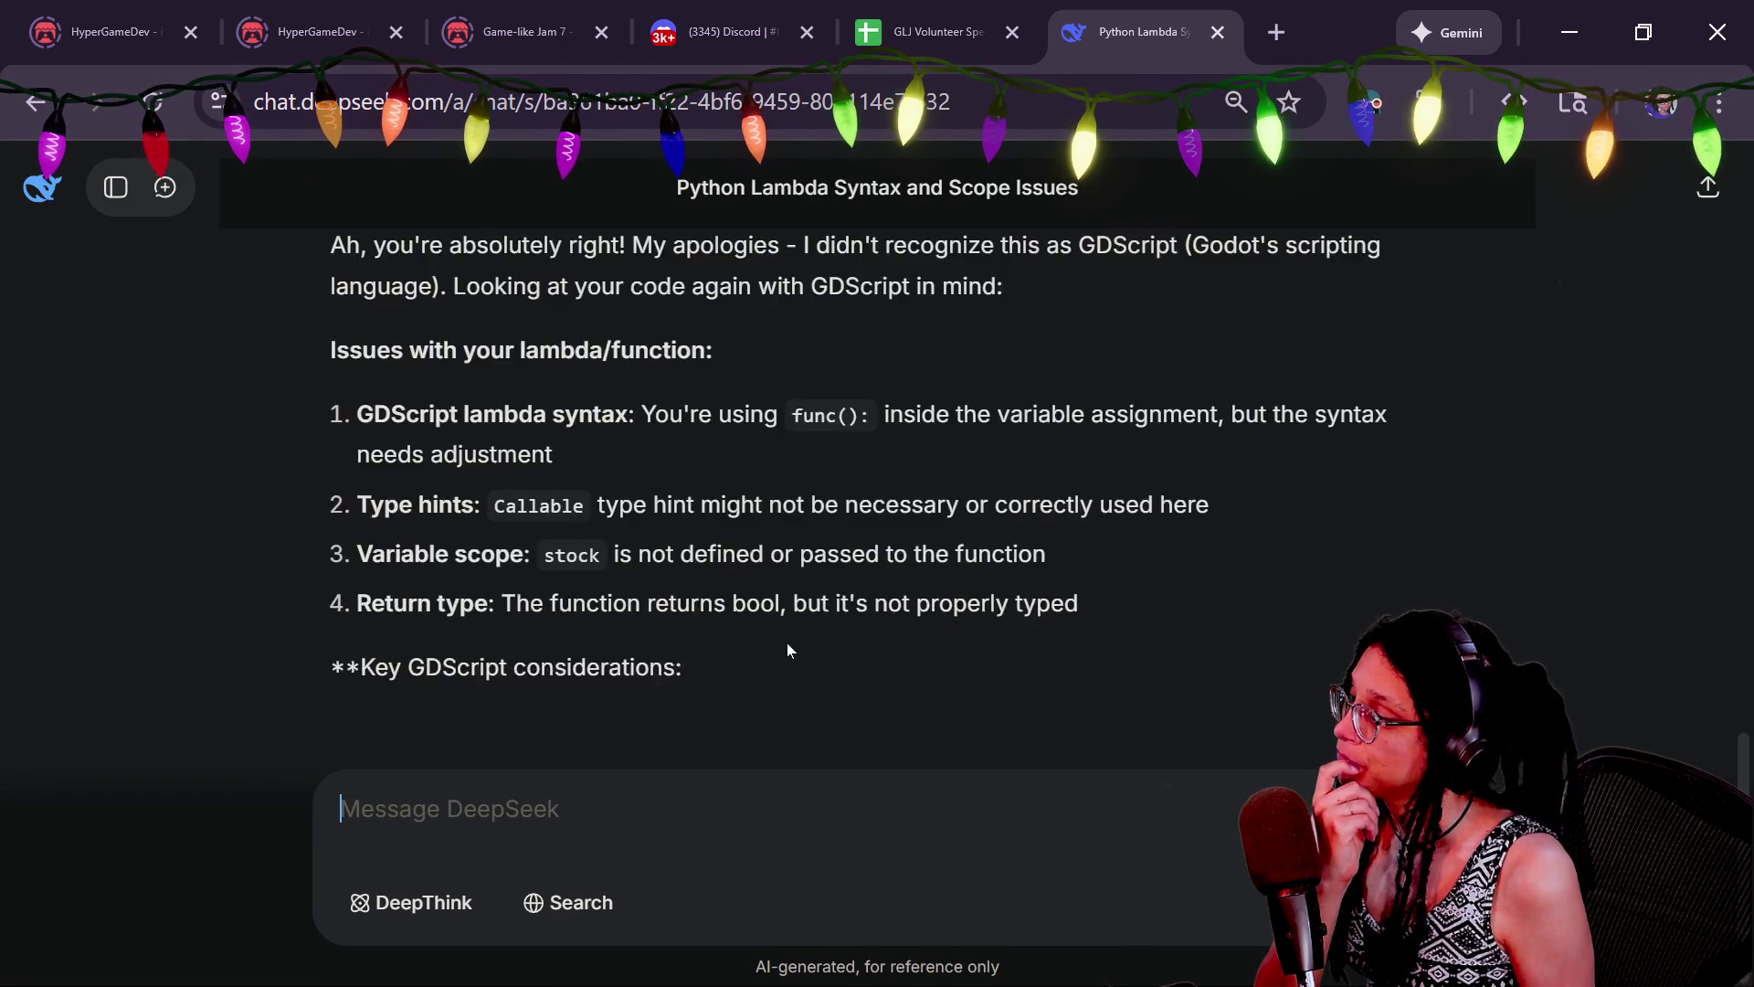
left_click_drag(514, 523, 497, 462)
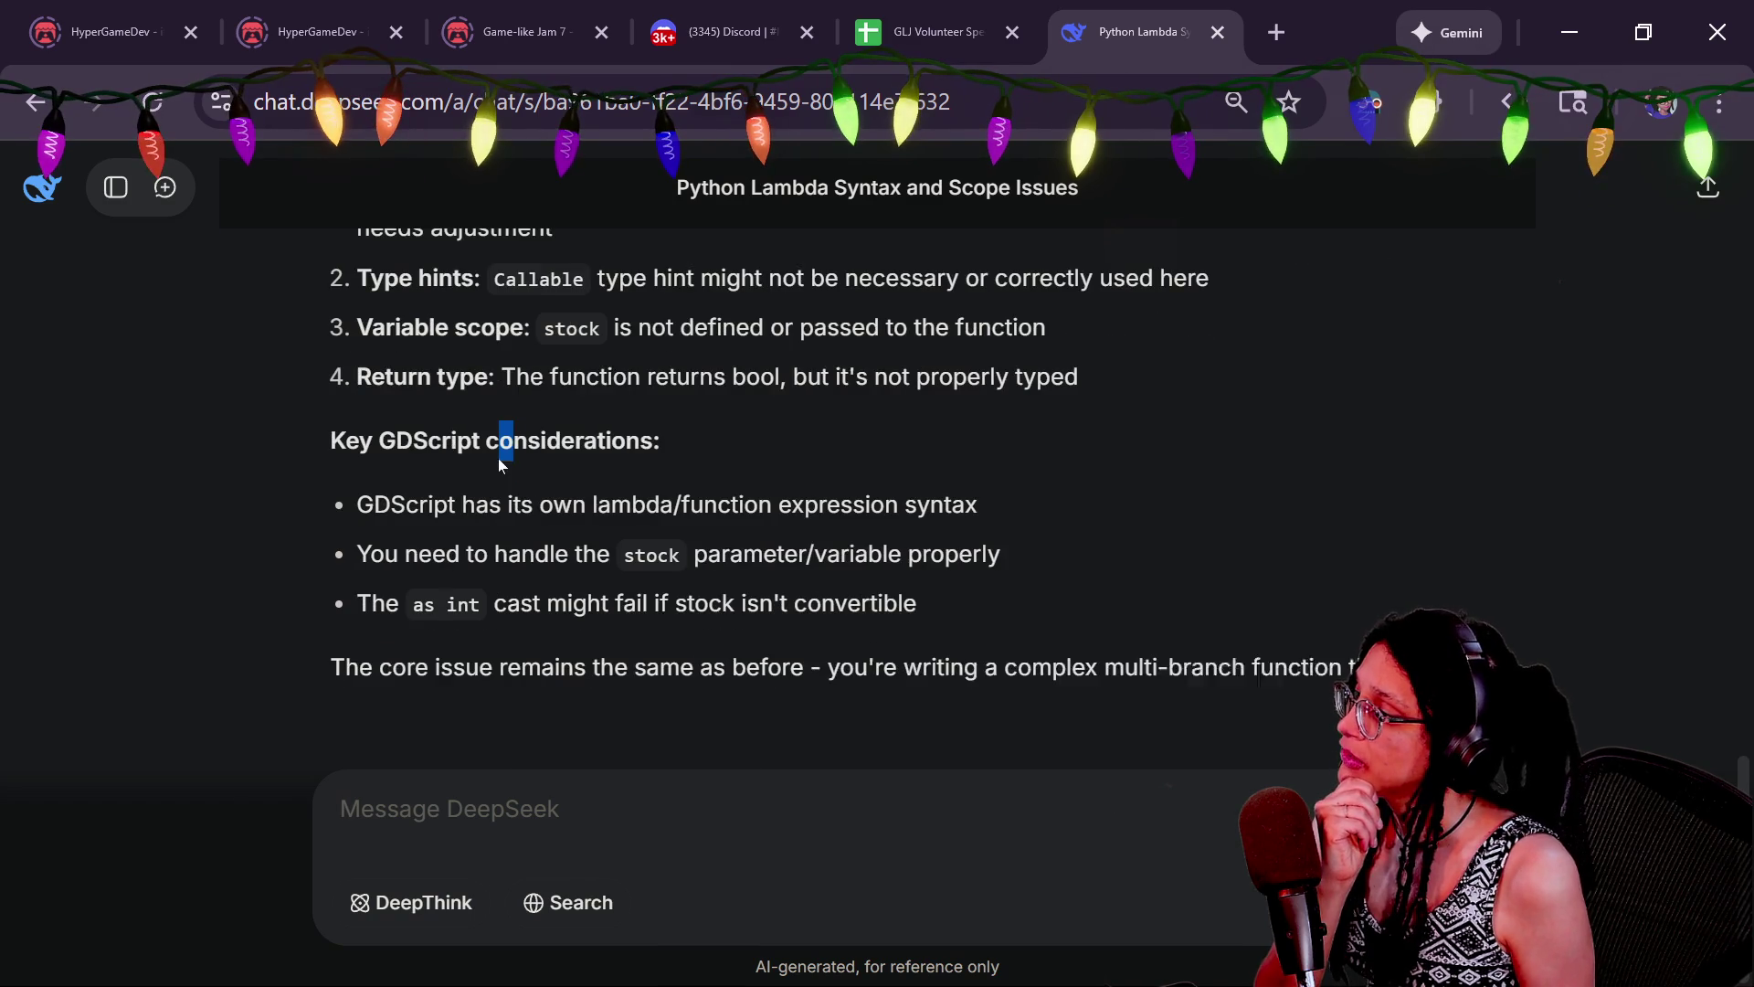
scroll(497, 458, "up", 1)
left_click_drag(948, 402, 356, 401)
left_click(392, 484)
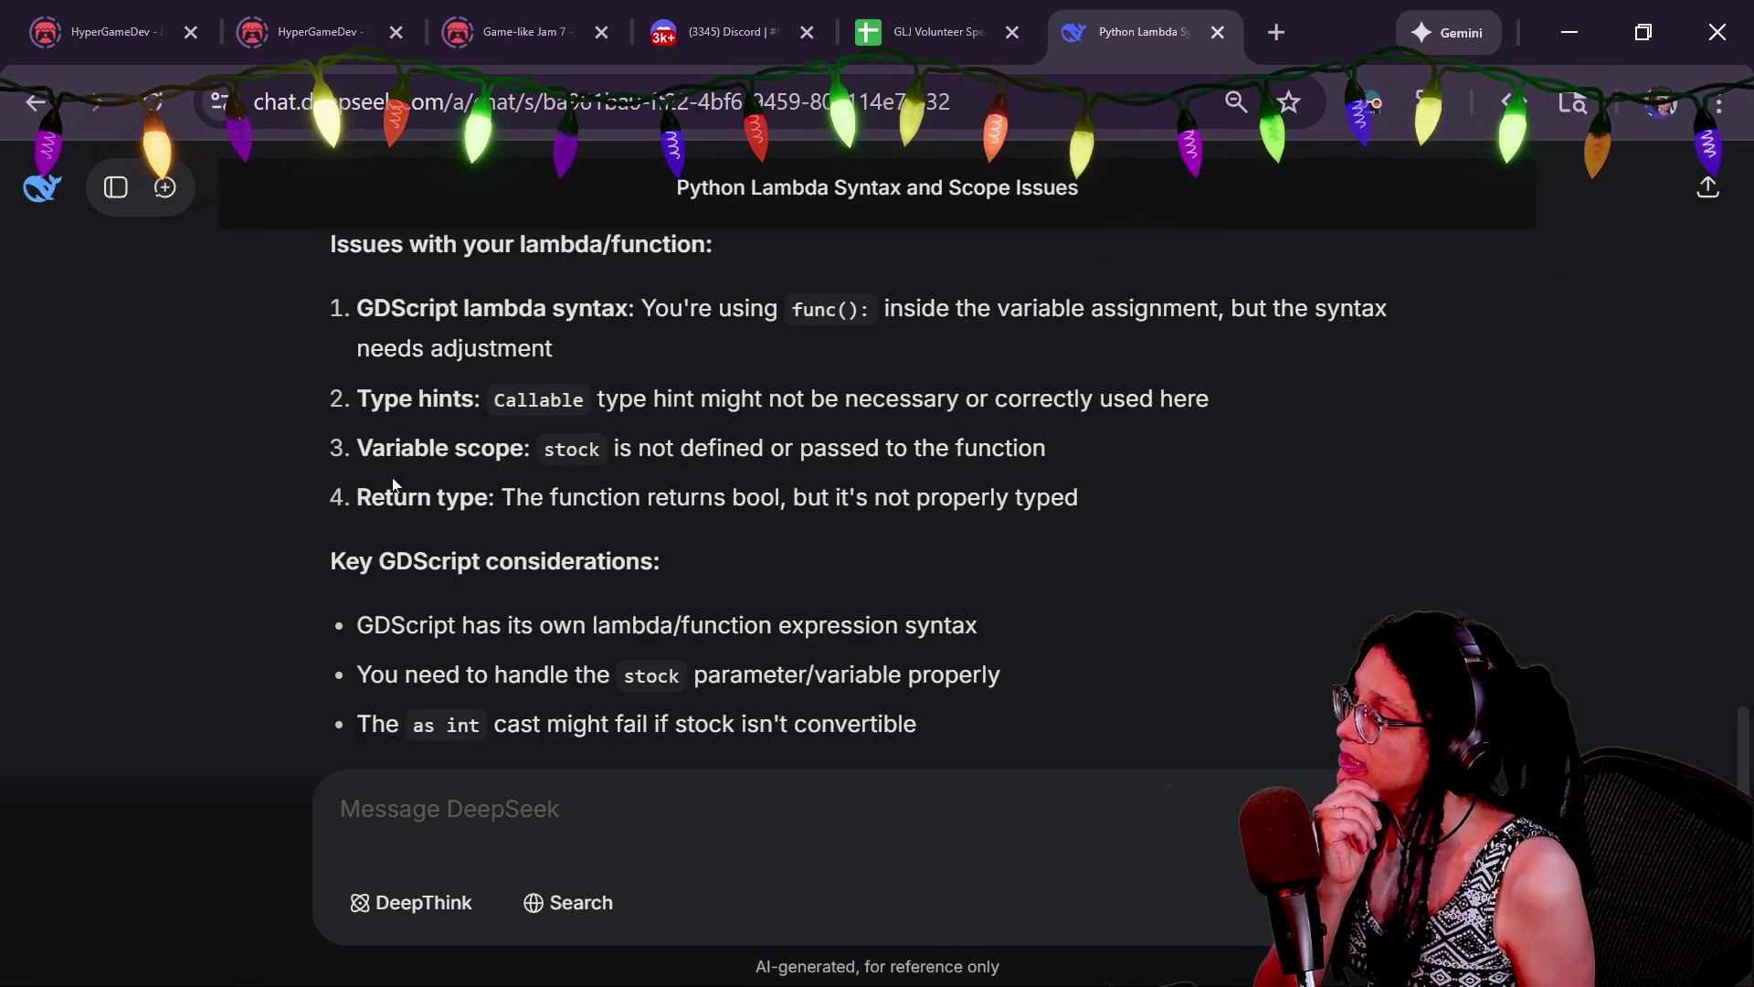
left_click_drag(795, 449, 590, 449)
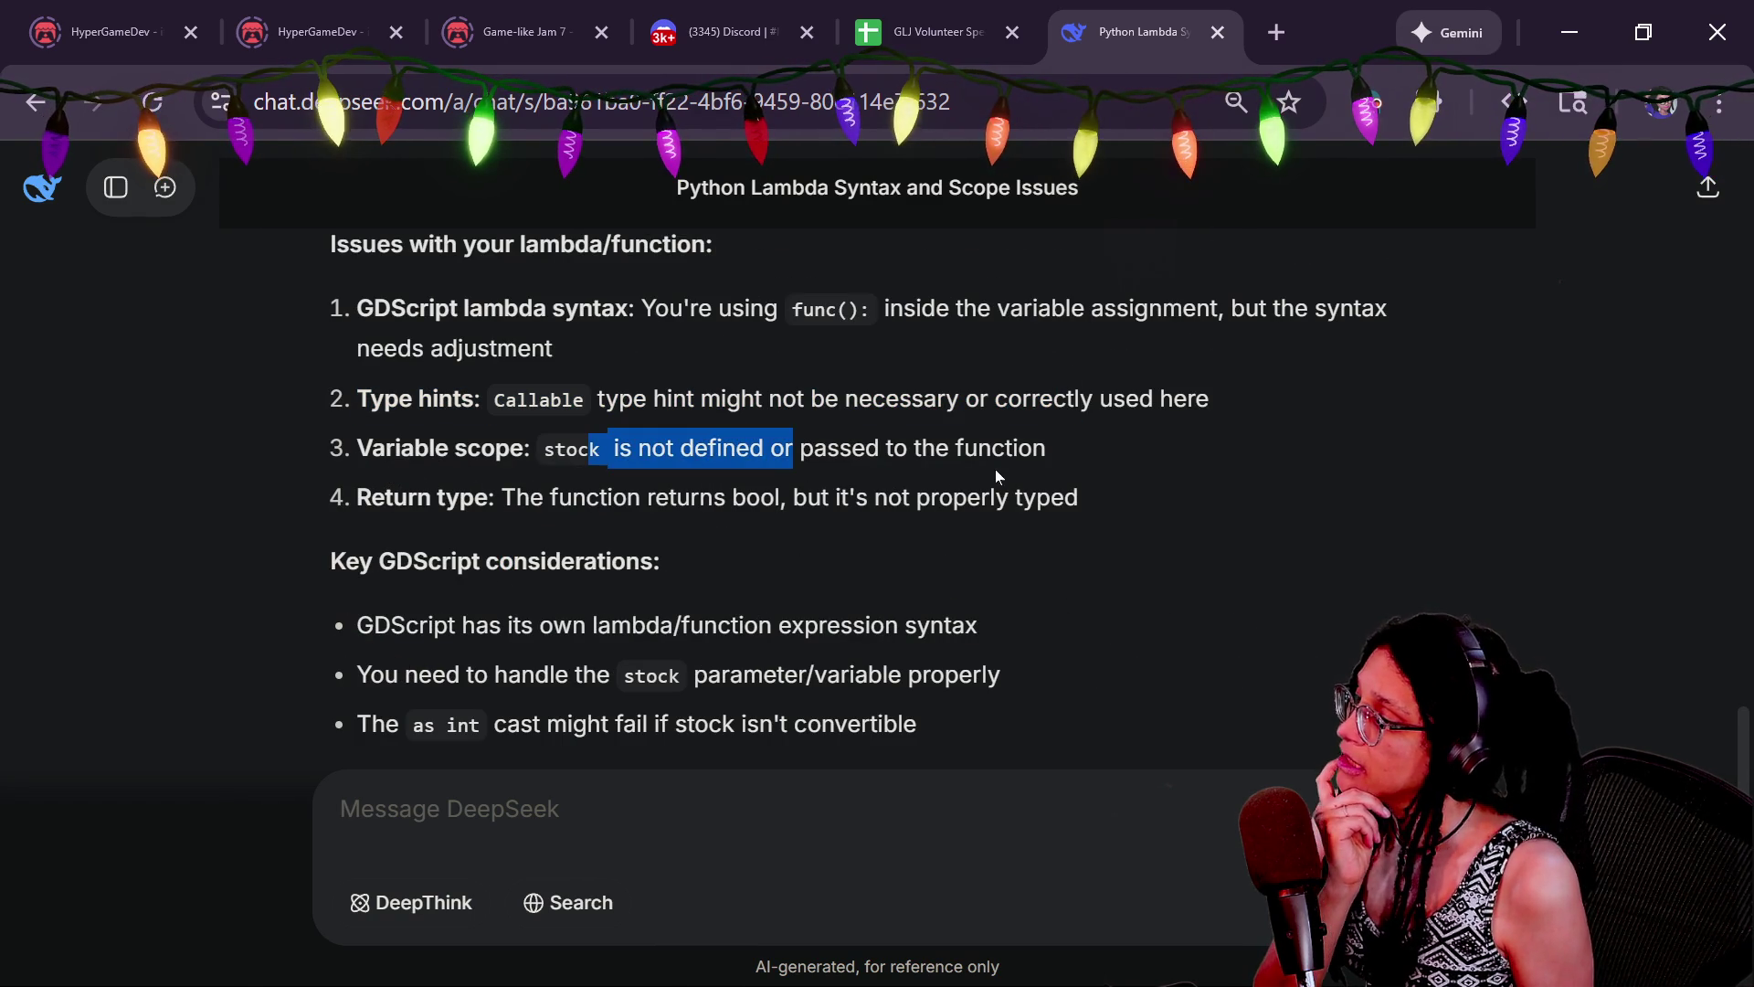
left_click(989, 470)
key("alt+Tab")
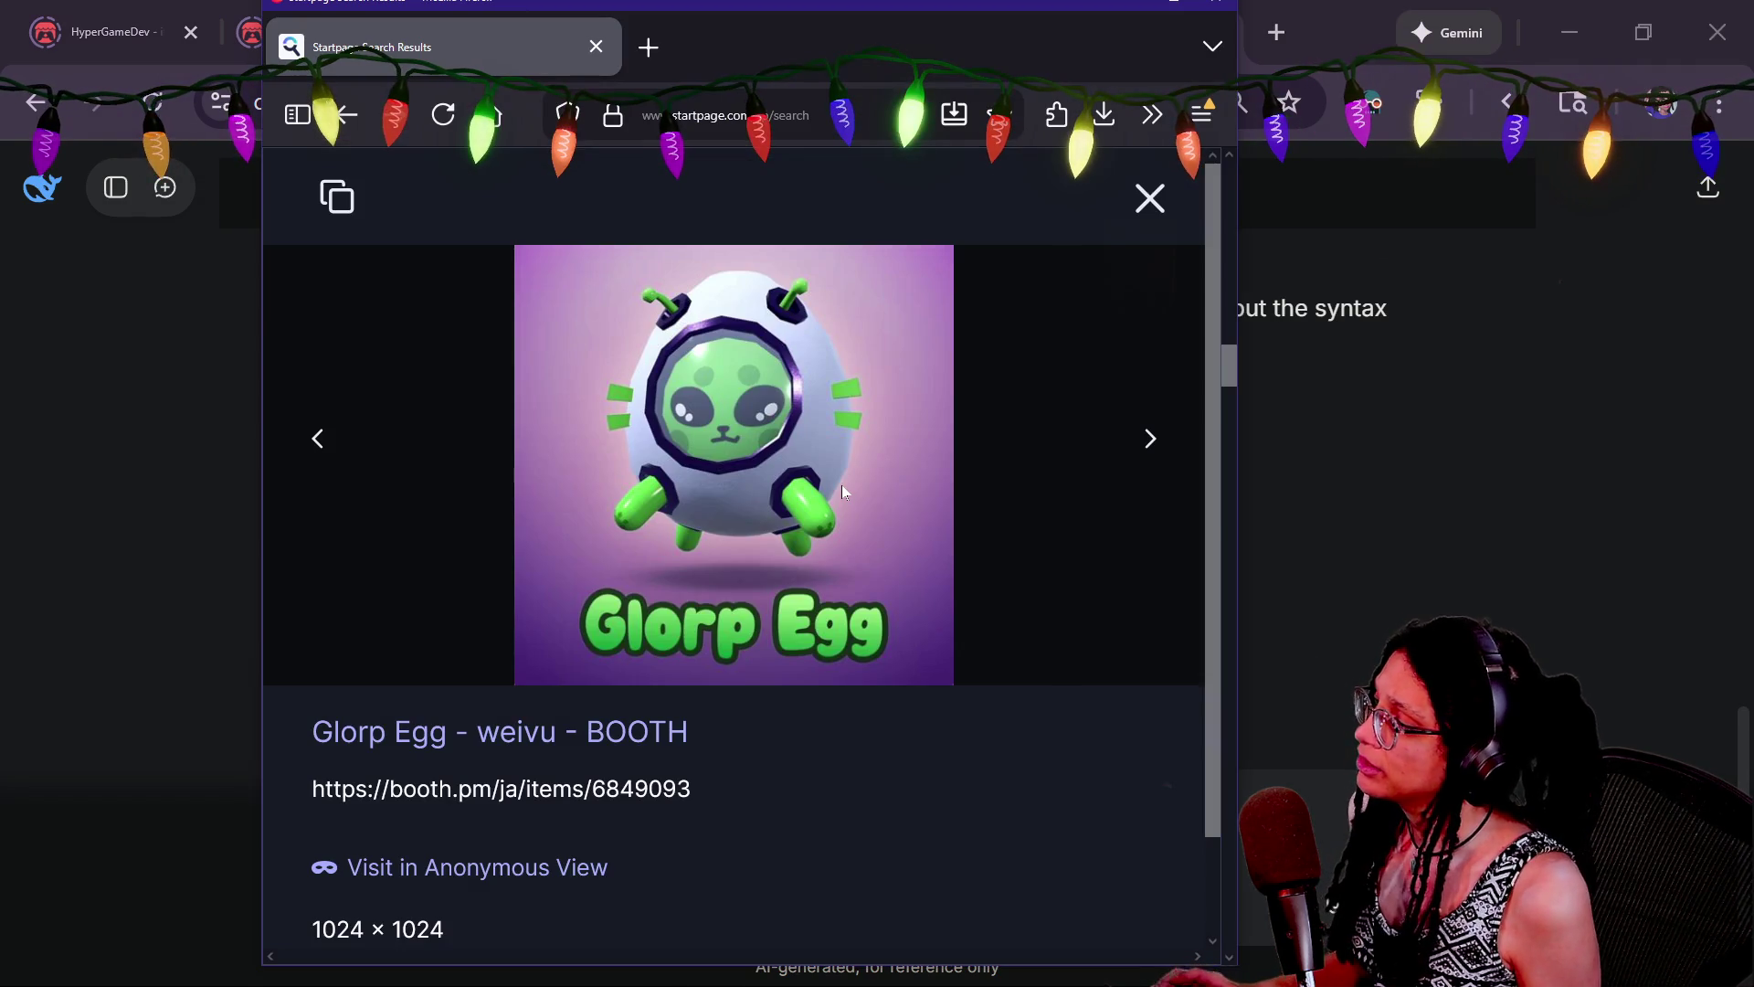
key("alt+Tab")
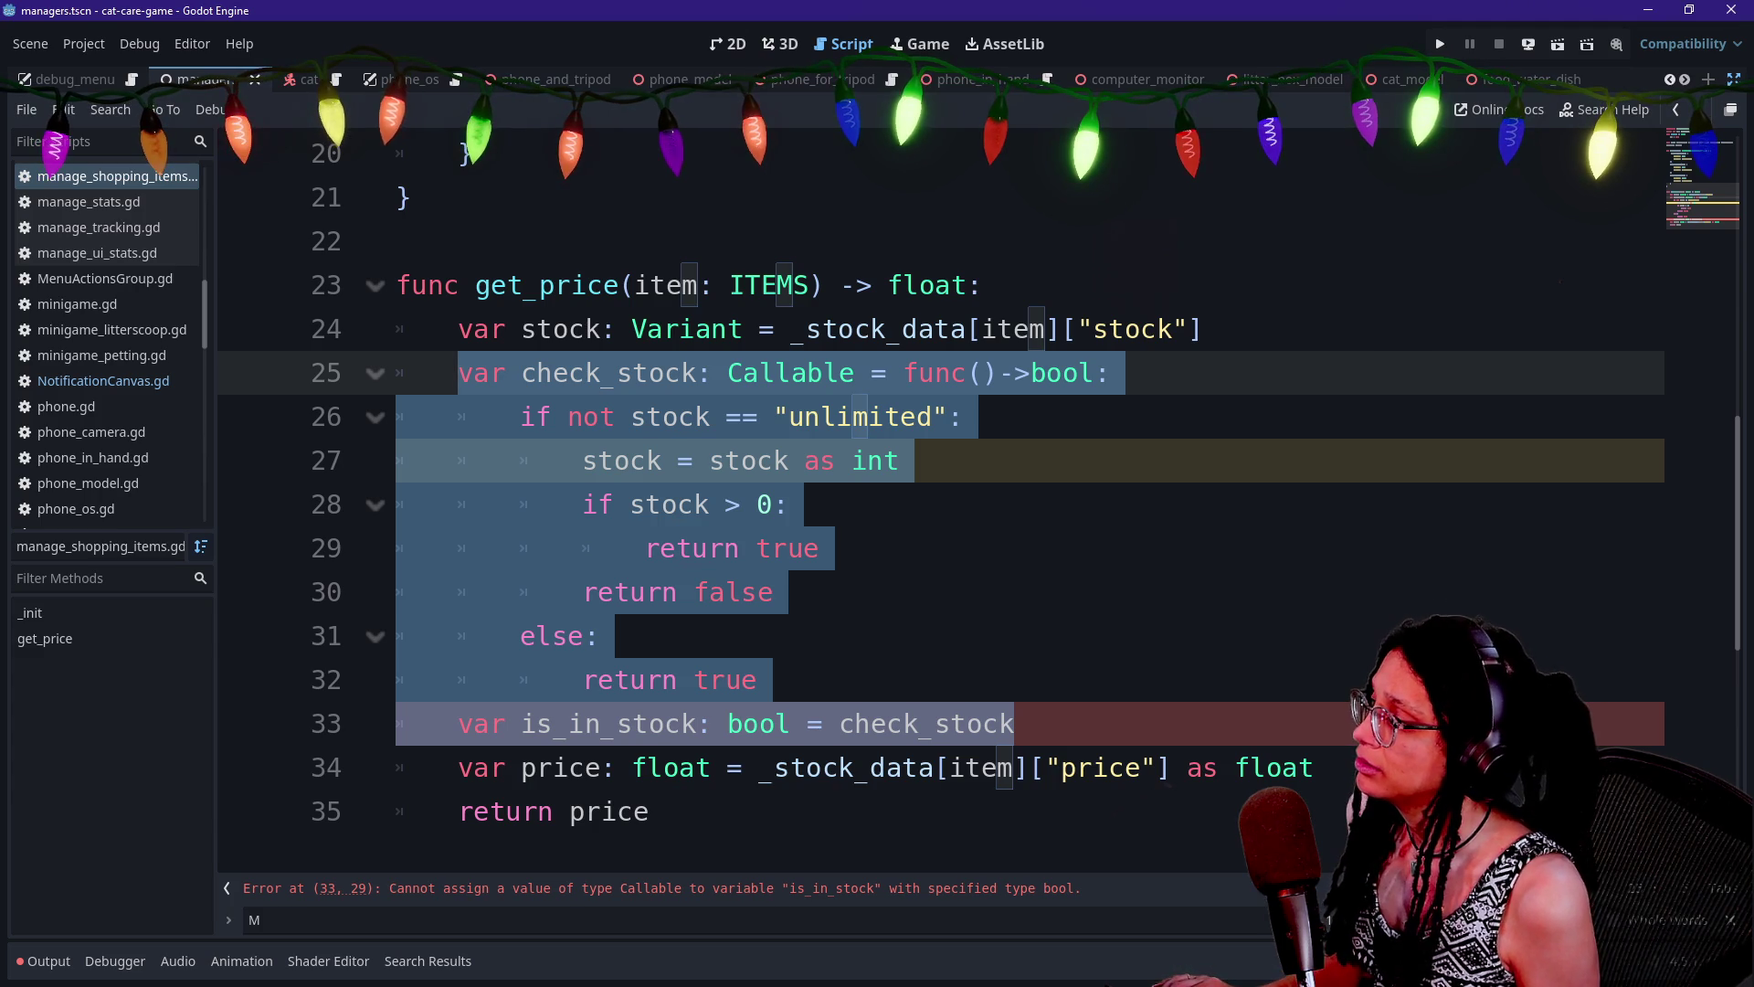
key("alt+Tab")
key("alt+Tab")
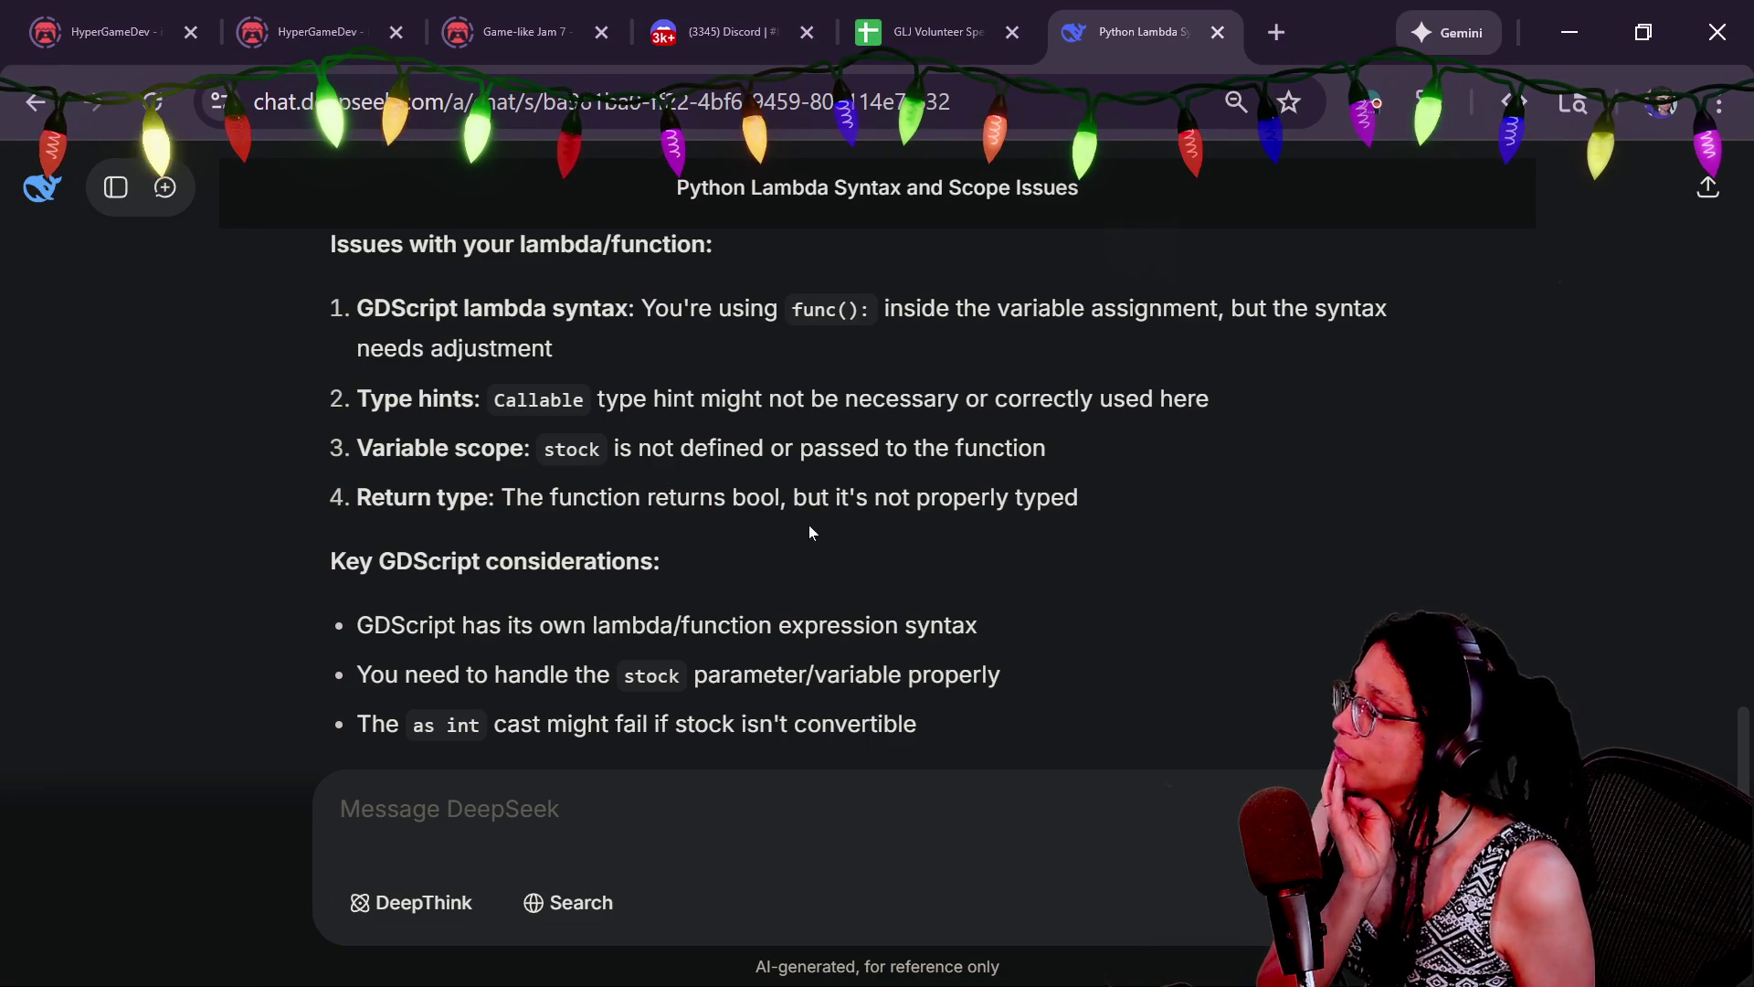
scroll(763, 546, "down", 2)
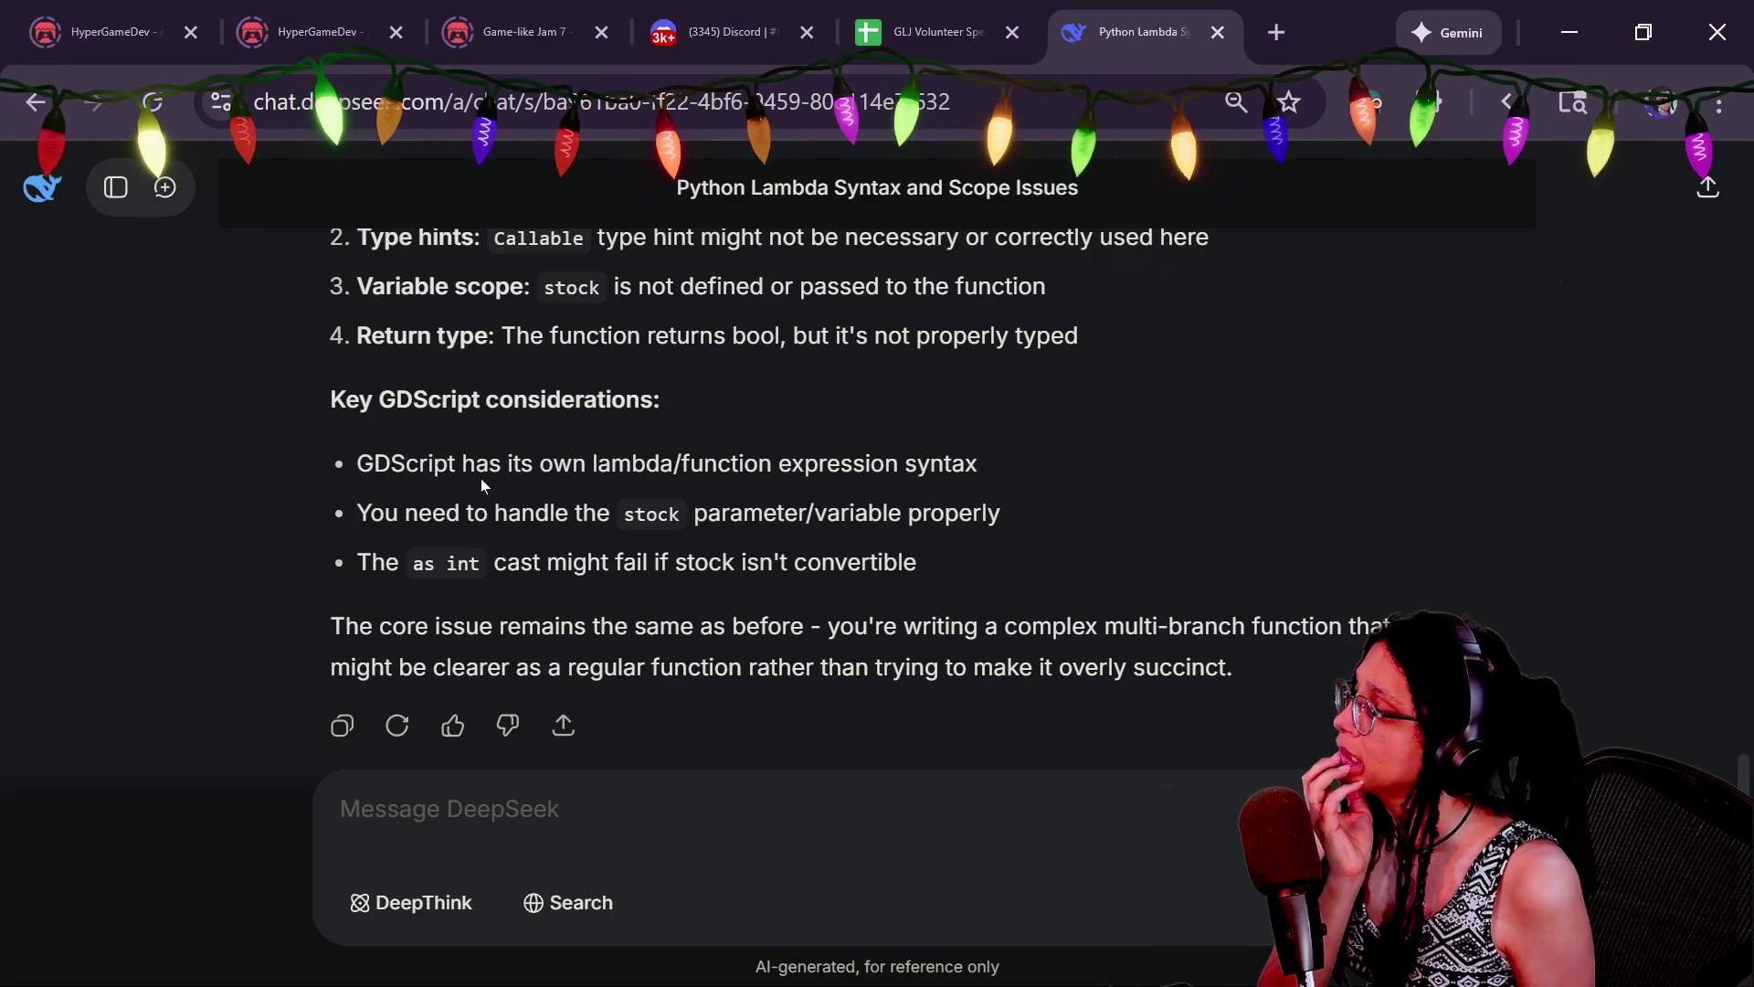
left_click_drag(462, 463, 647, 463)
left_click_drag(407, 513, 609, 512)
left_click(609, 512)
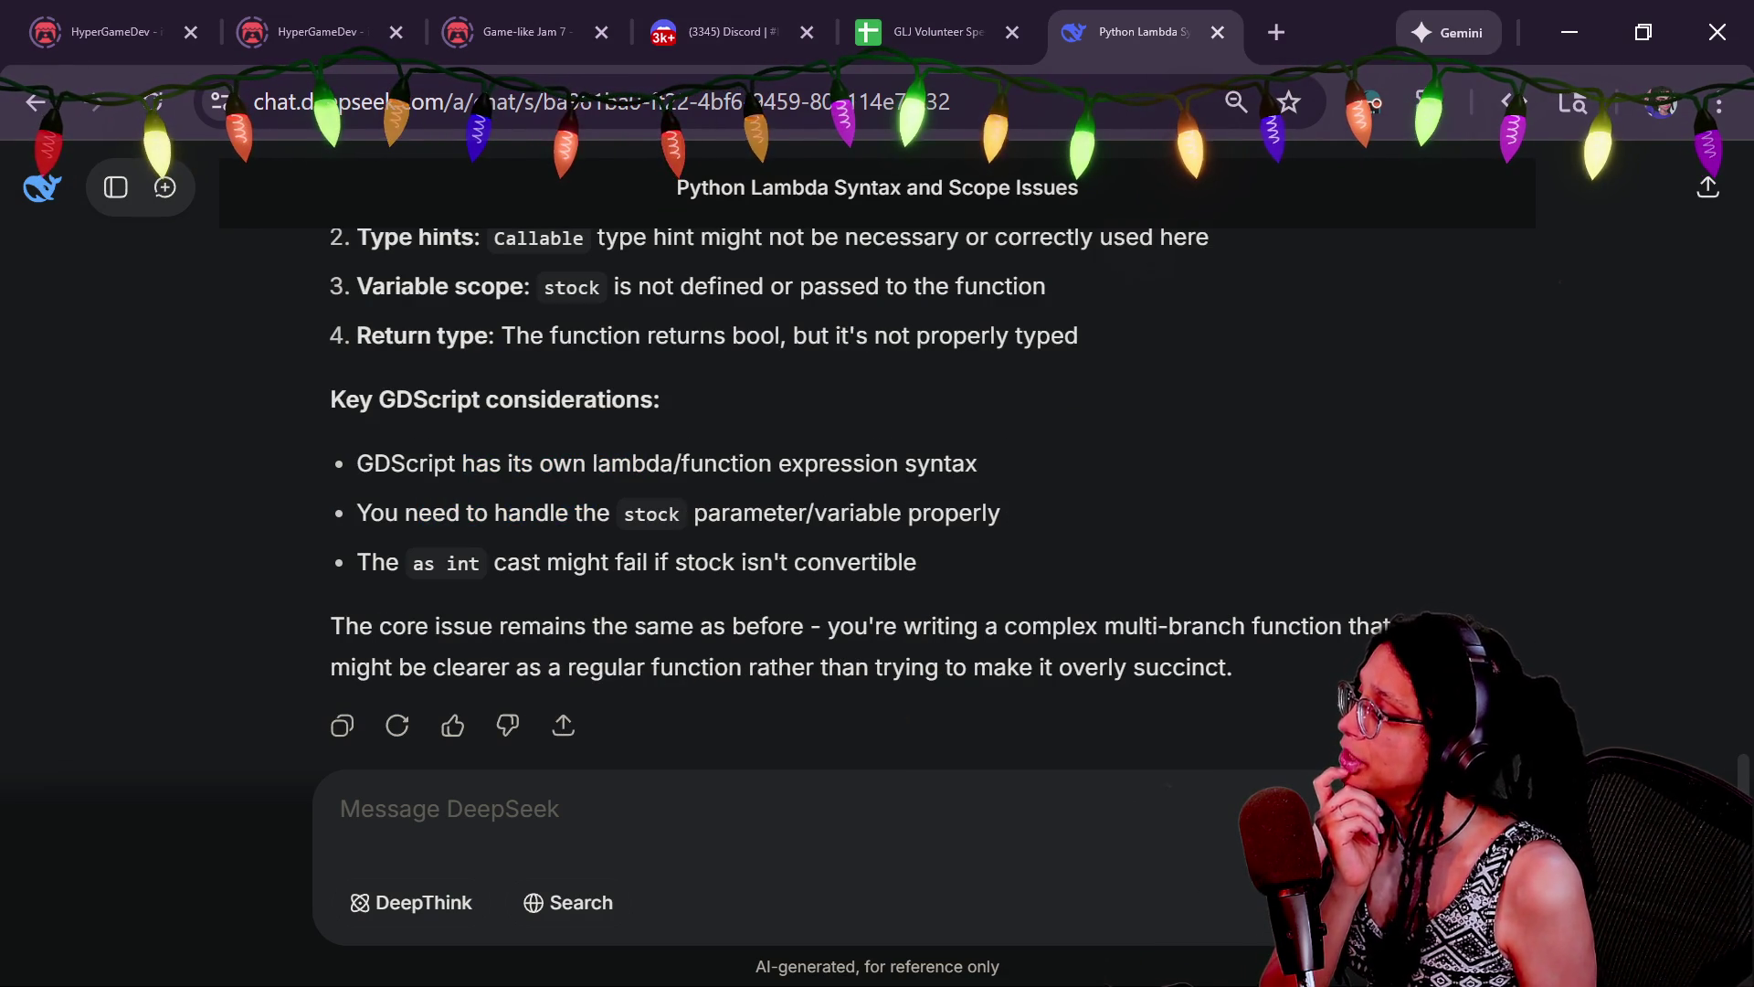
left_click_drag(309, 549, 696, 562)
left_click(848, 585)
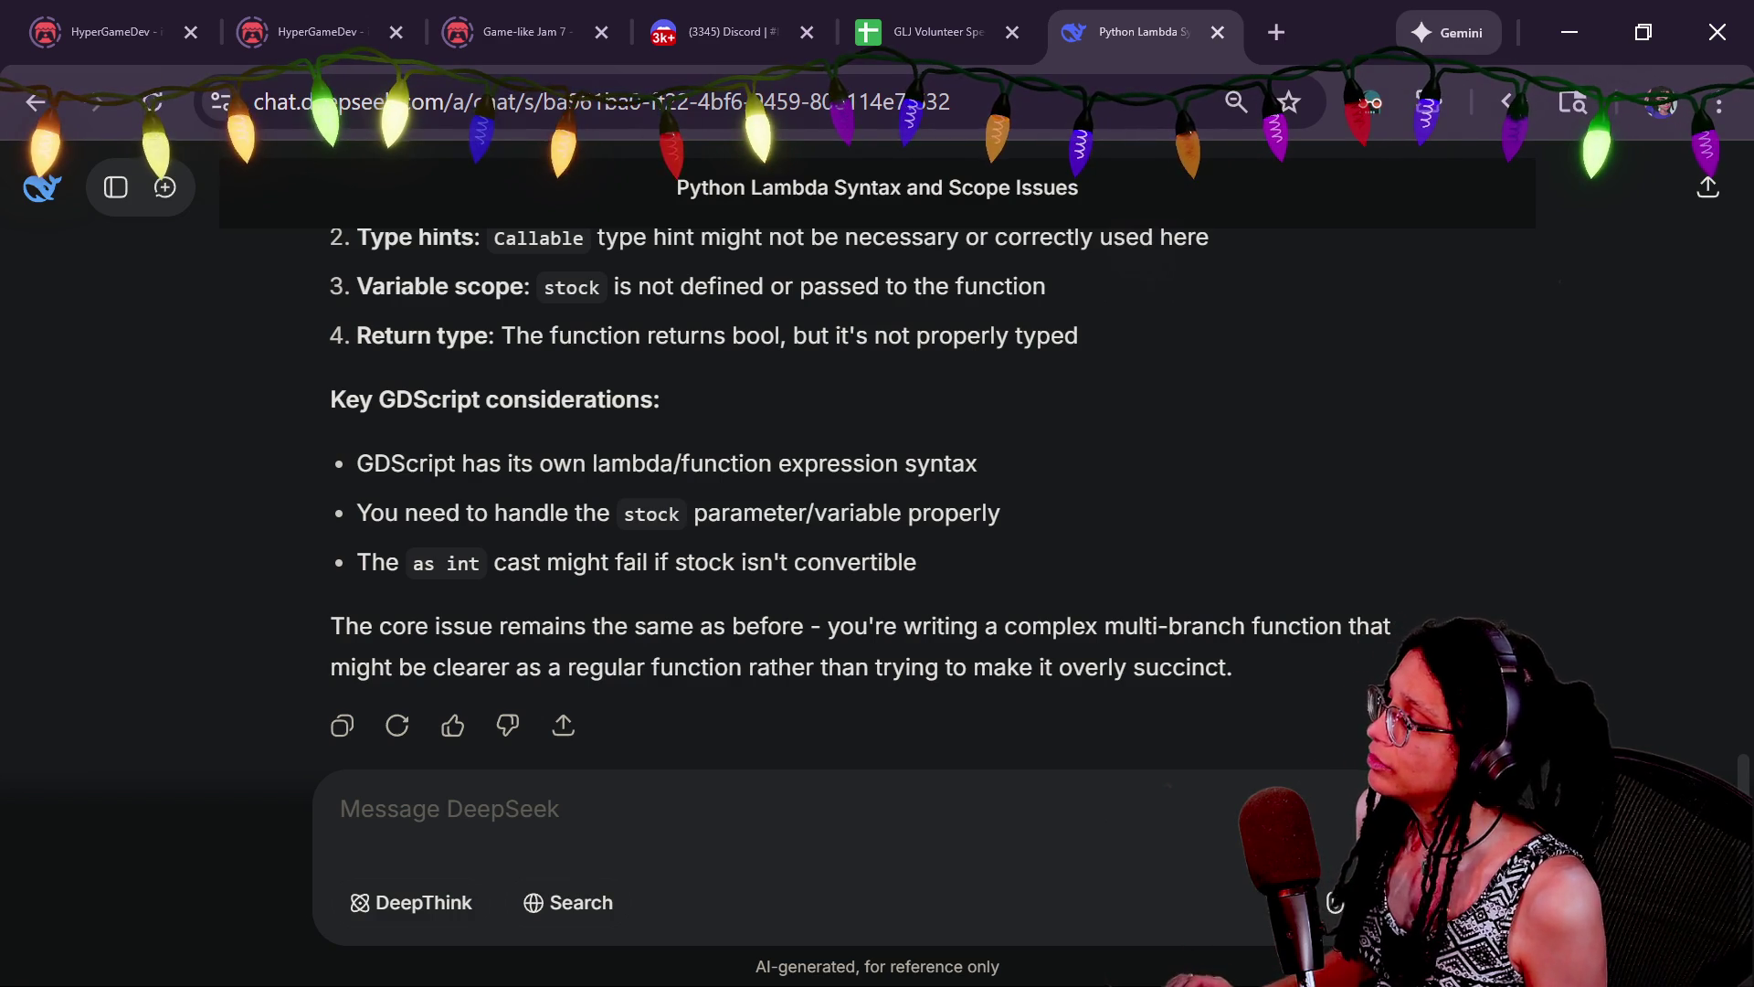
scroll(877, 493, "up", 3)
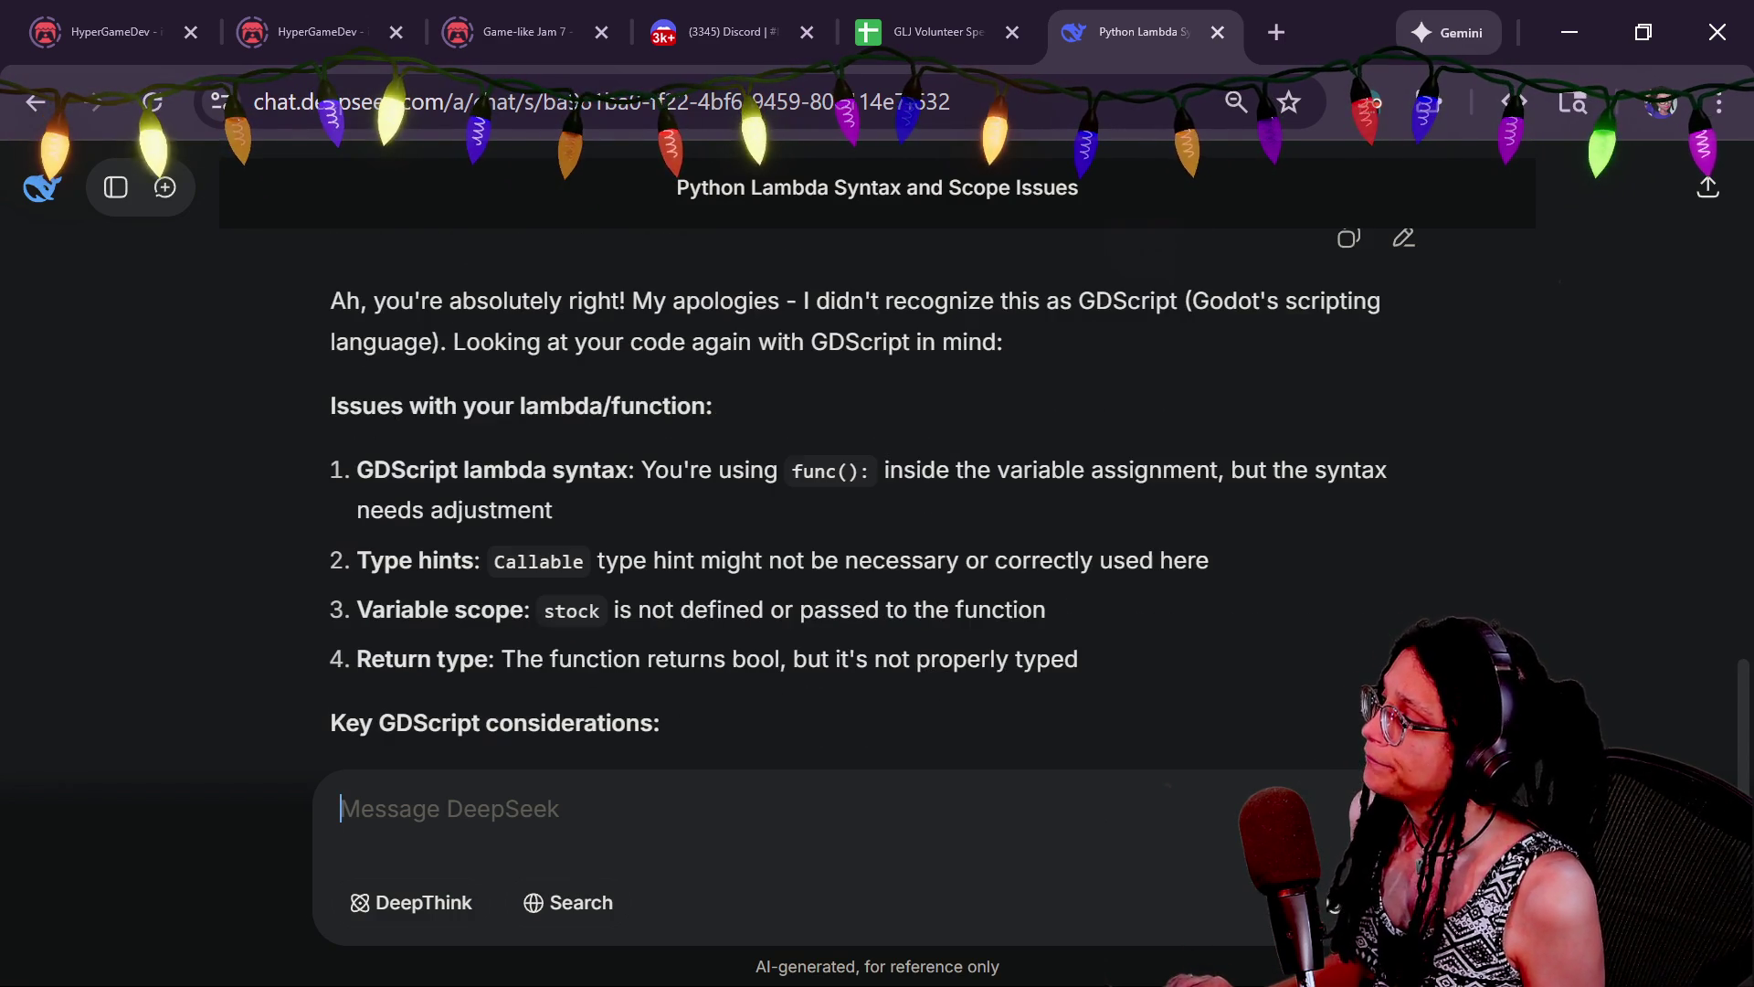
left_click(341, 809)
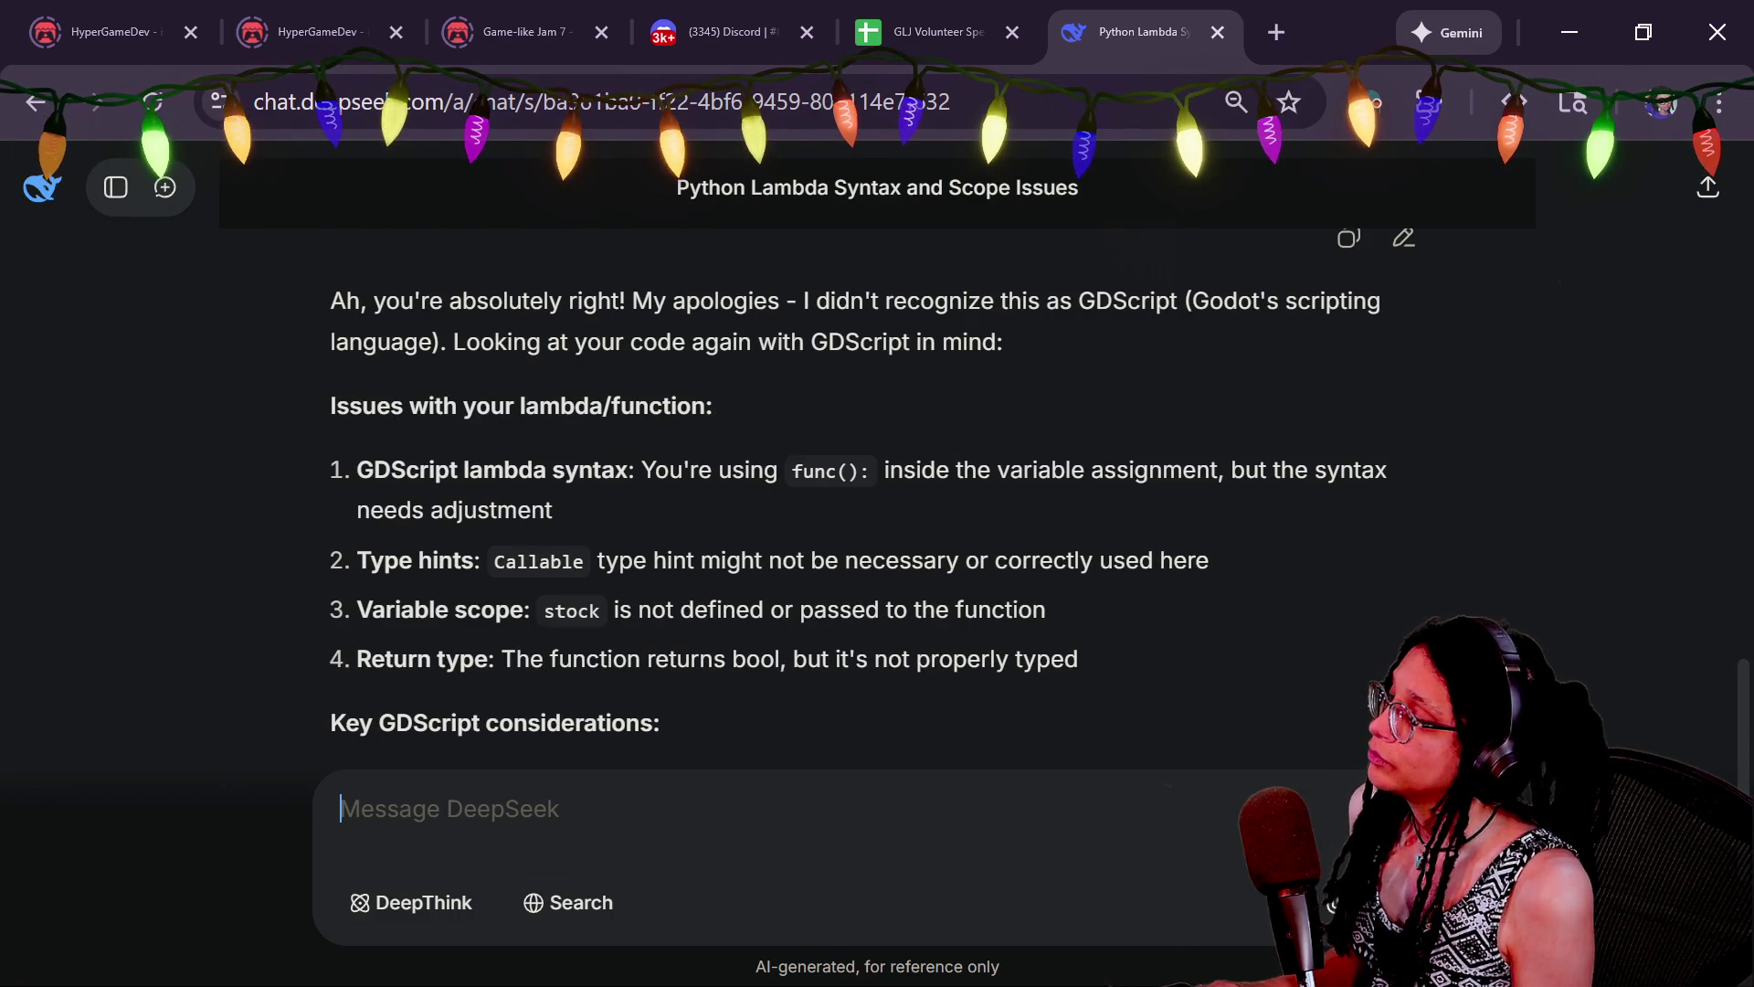
Ask DeepSeek for more on the Callable type and lambda syntax, noting stock and int are fine
type("te")
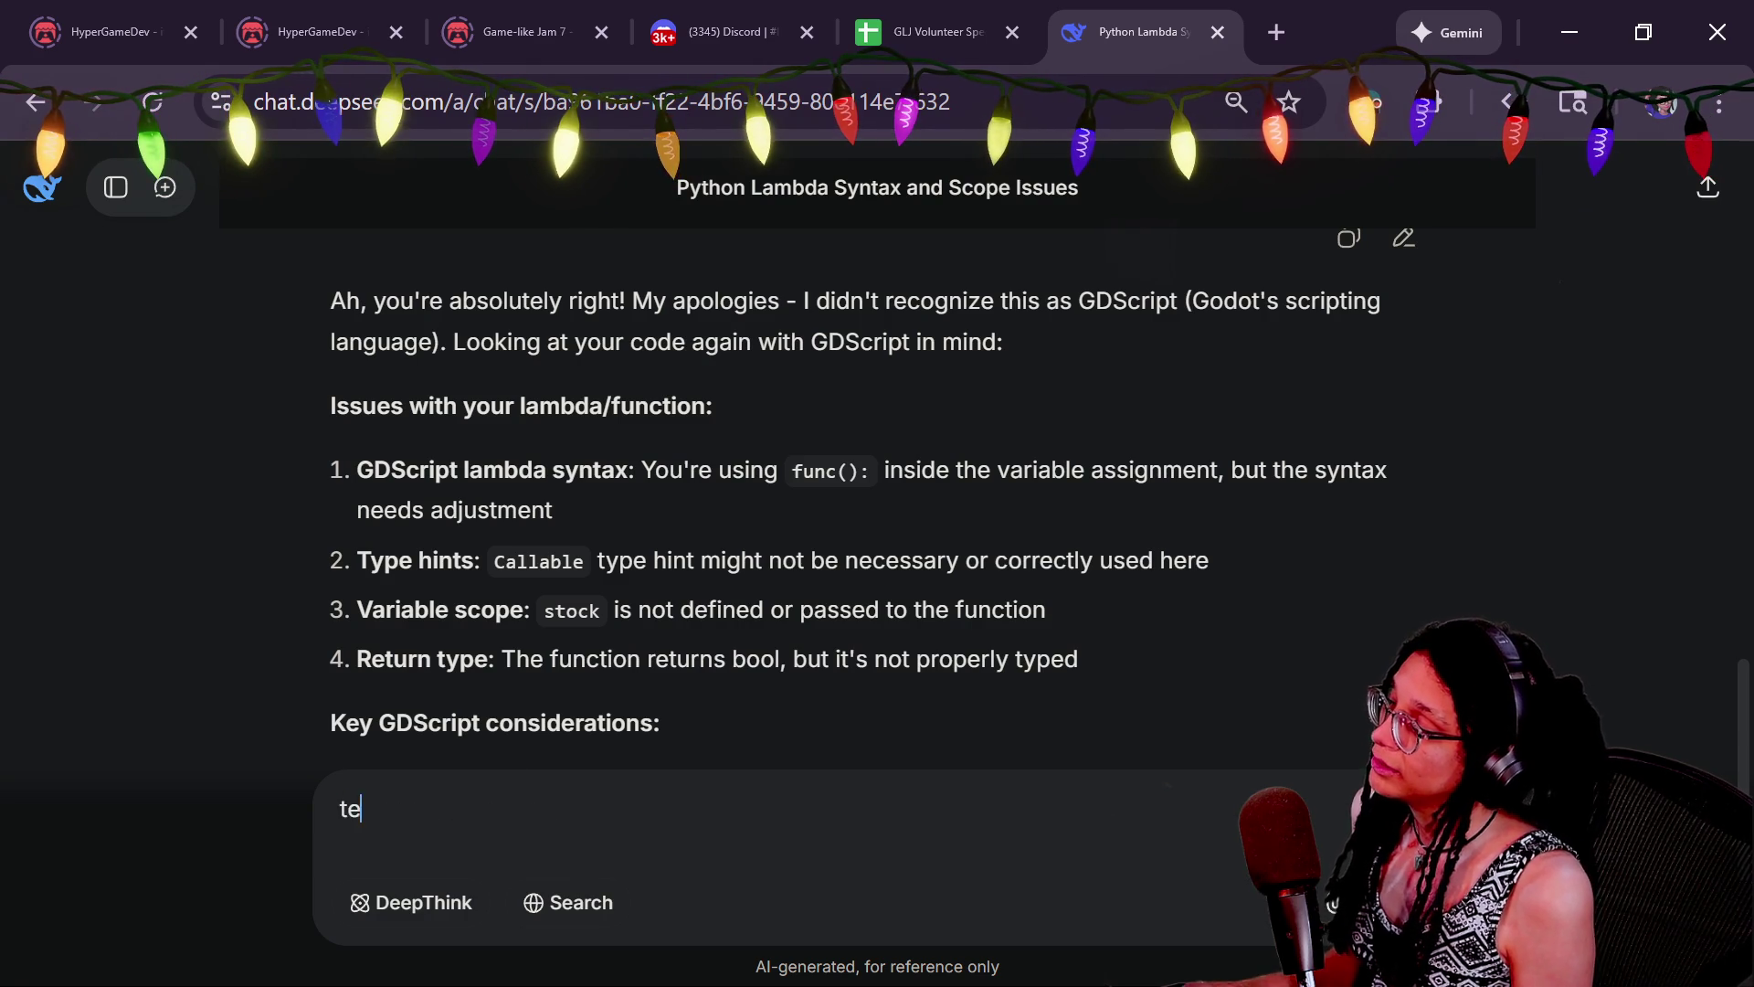
type("ll me more about")
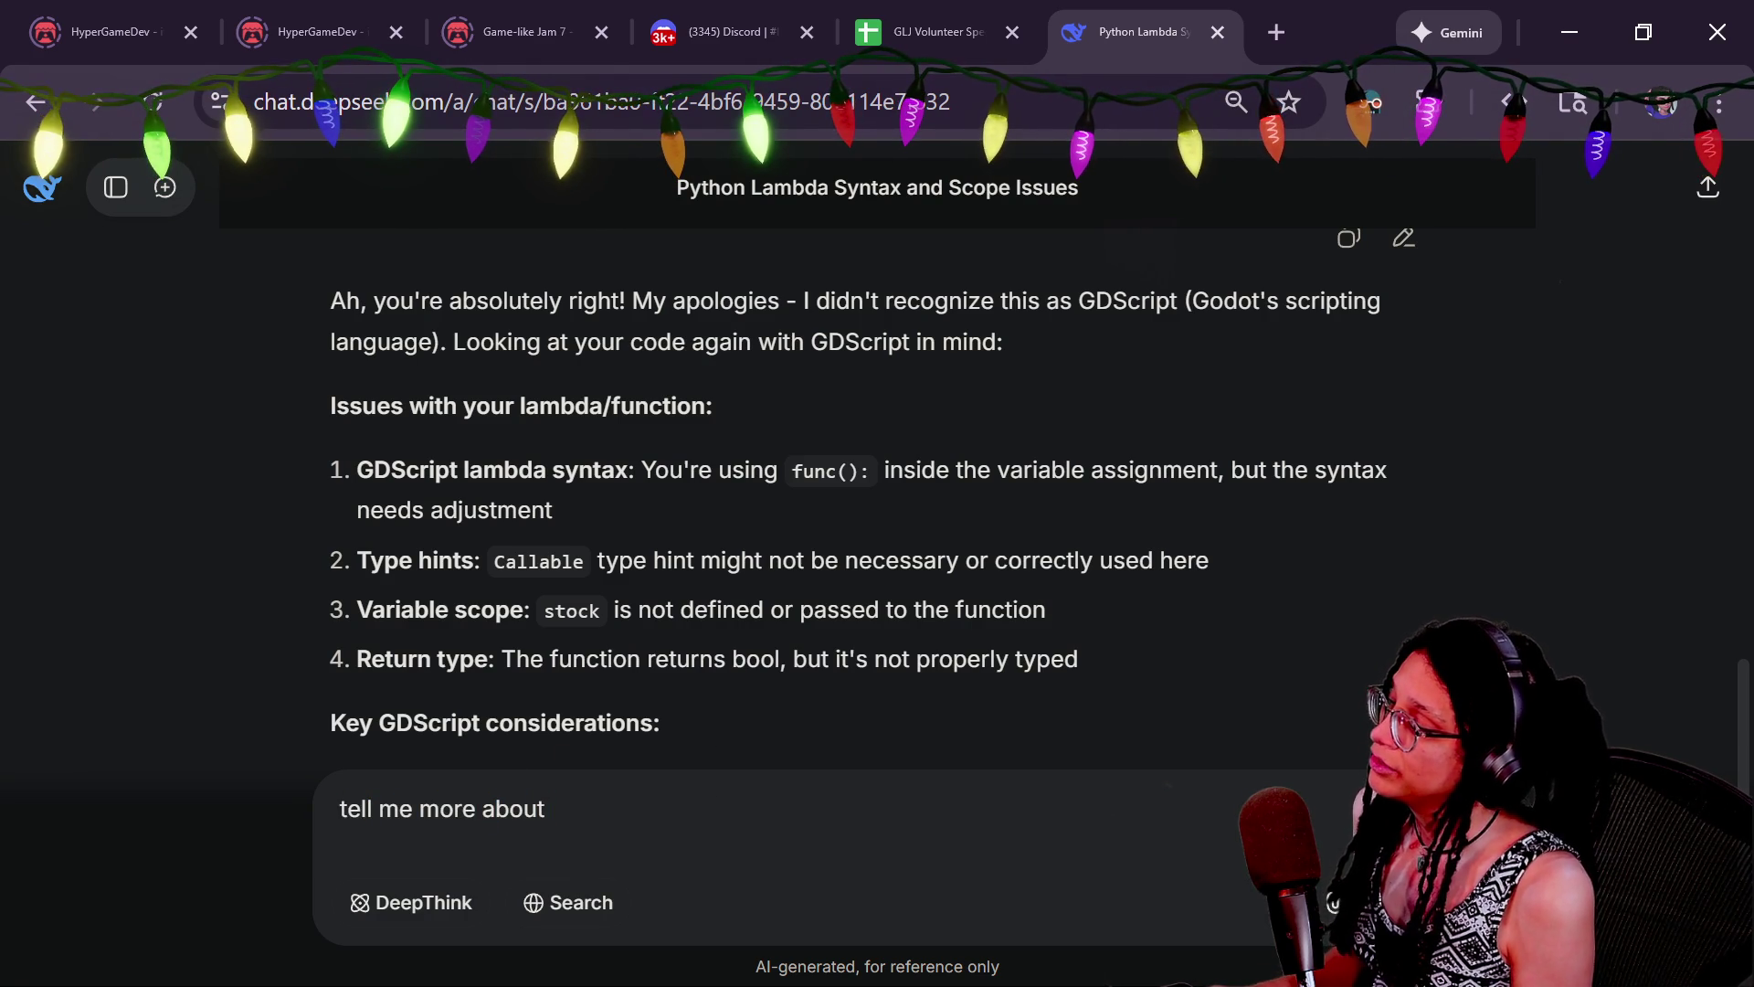
type(" t the type and sy")
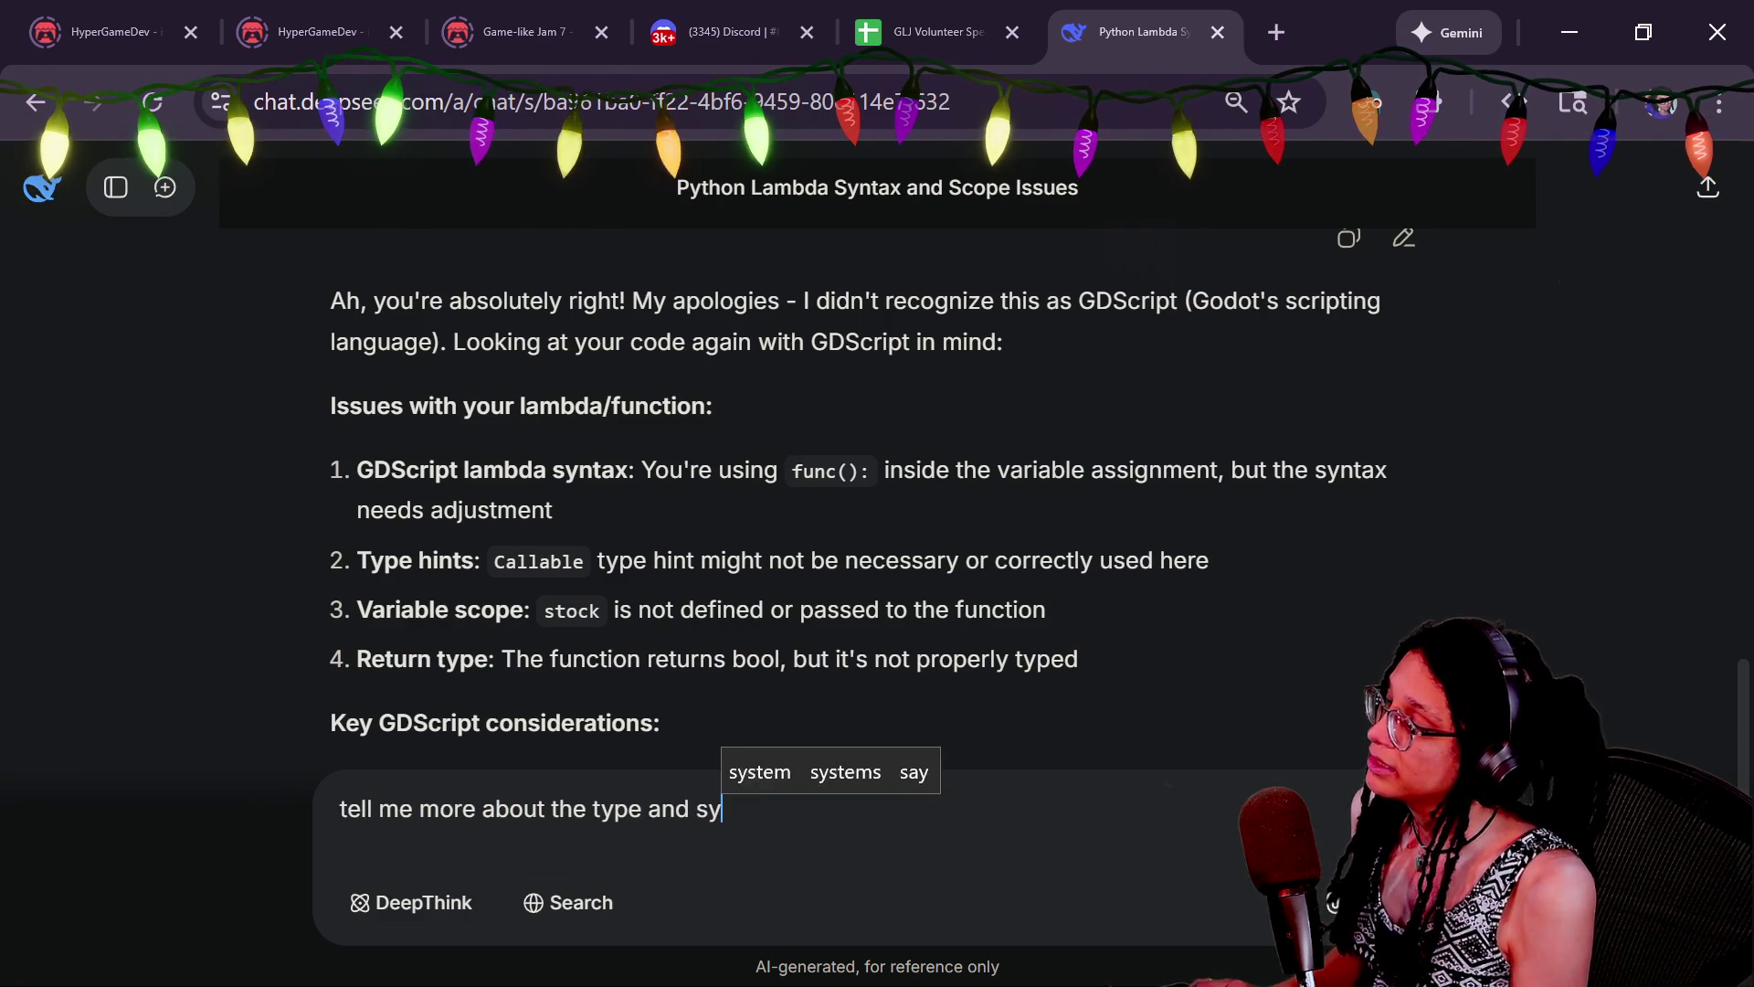
type("ntax. sto")
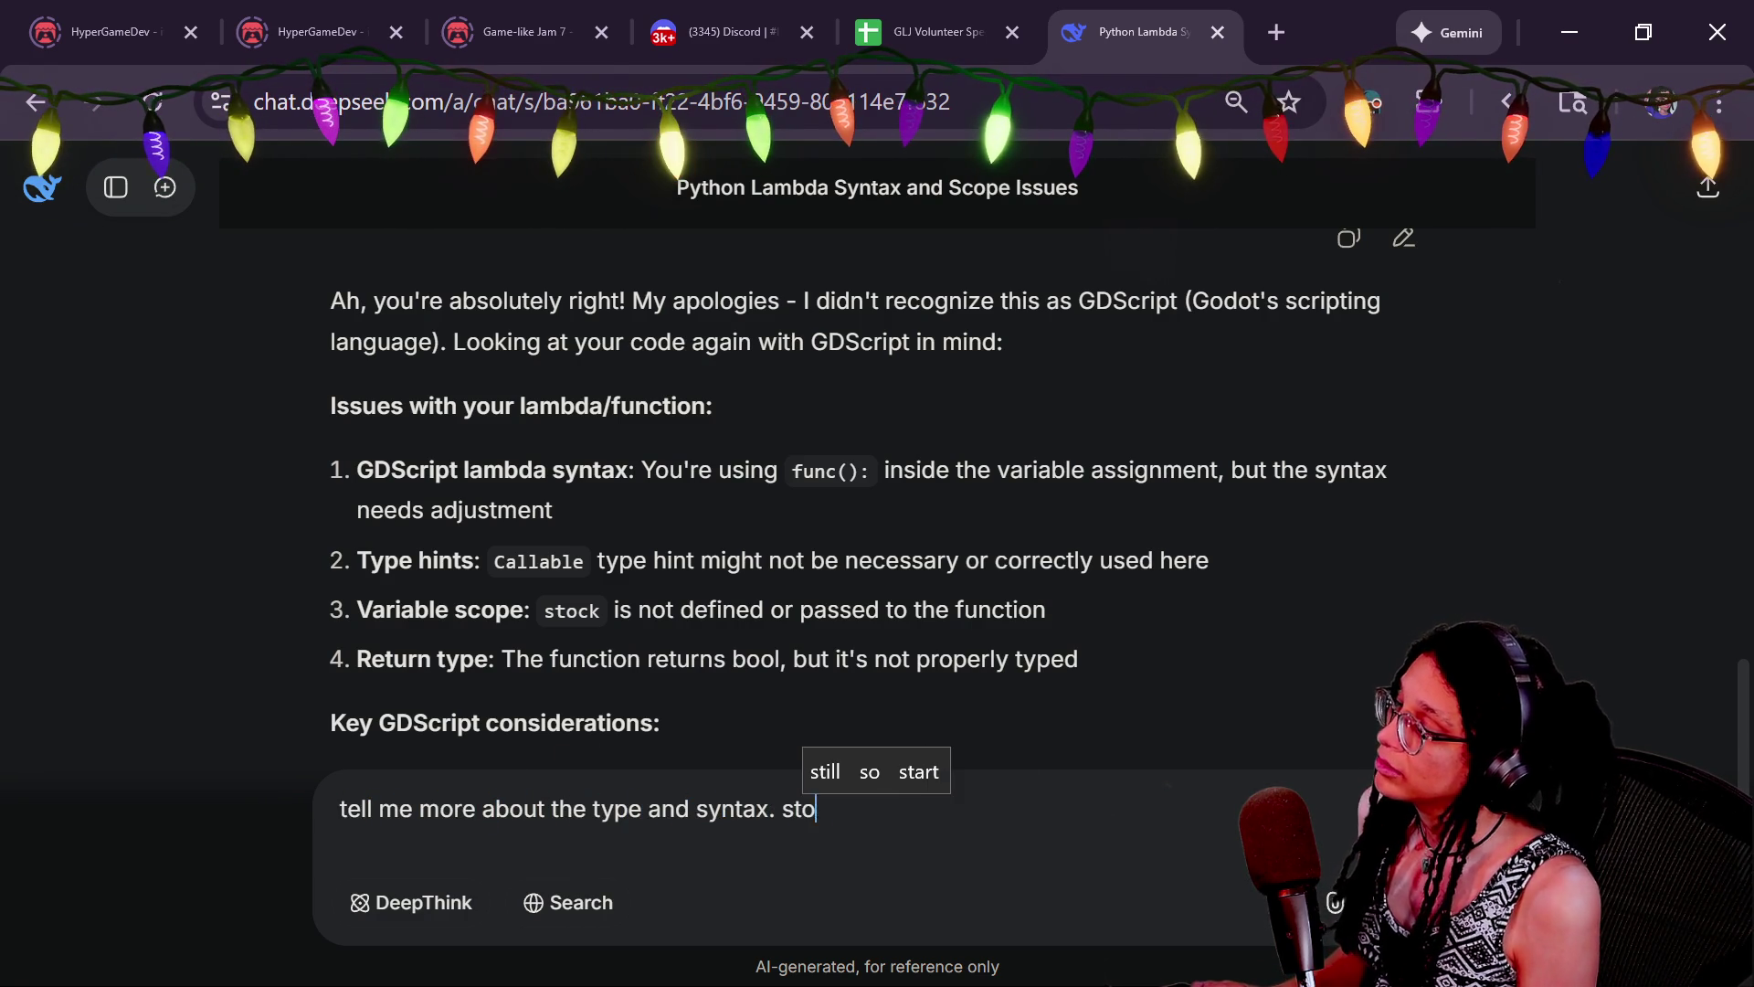
type("ck exists dw")
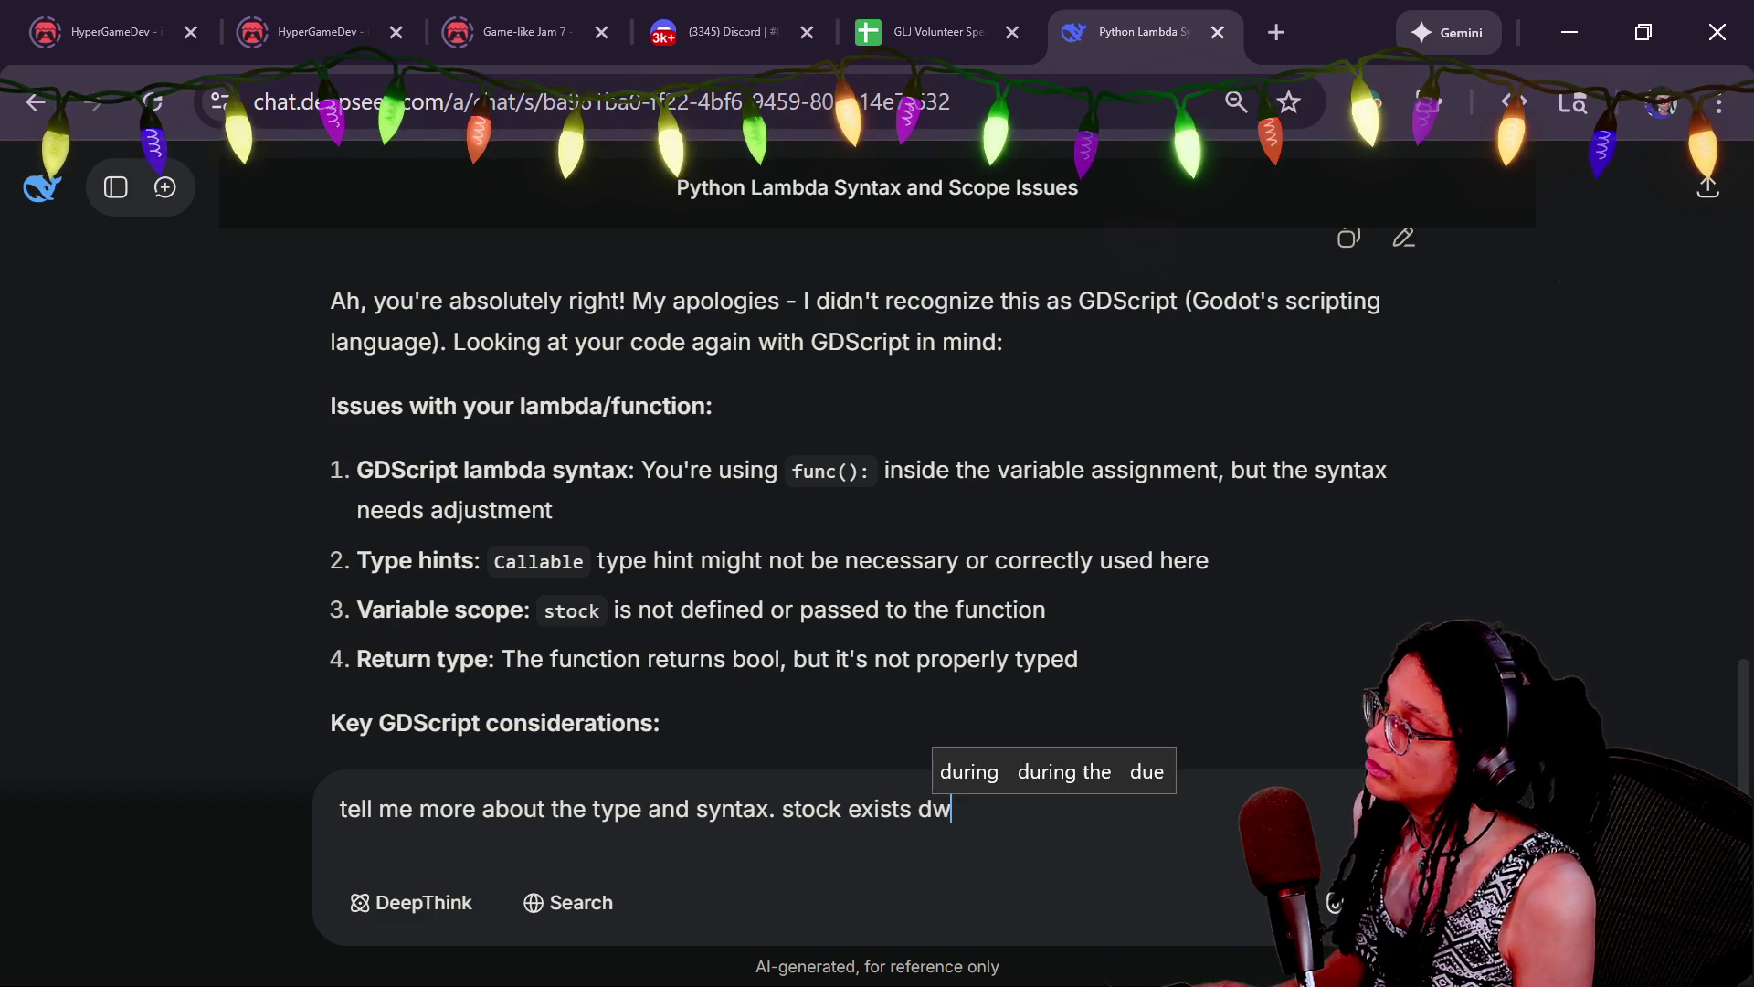
type(" ab that")
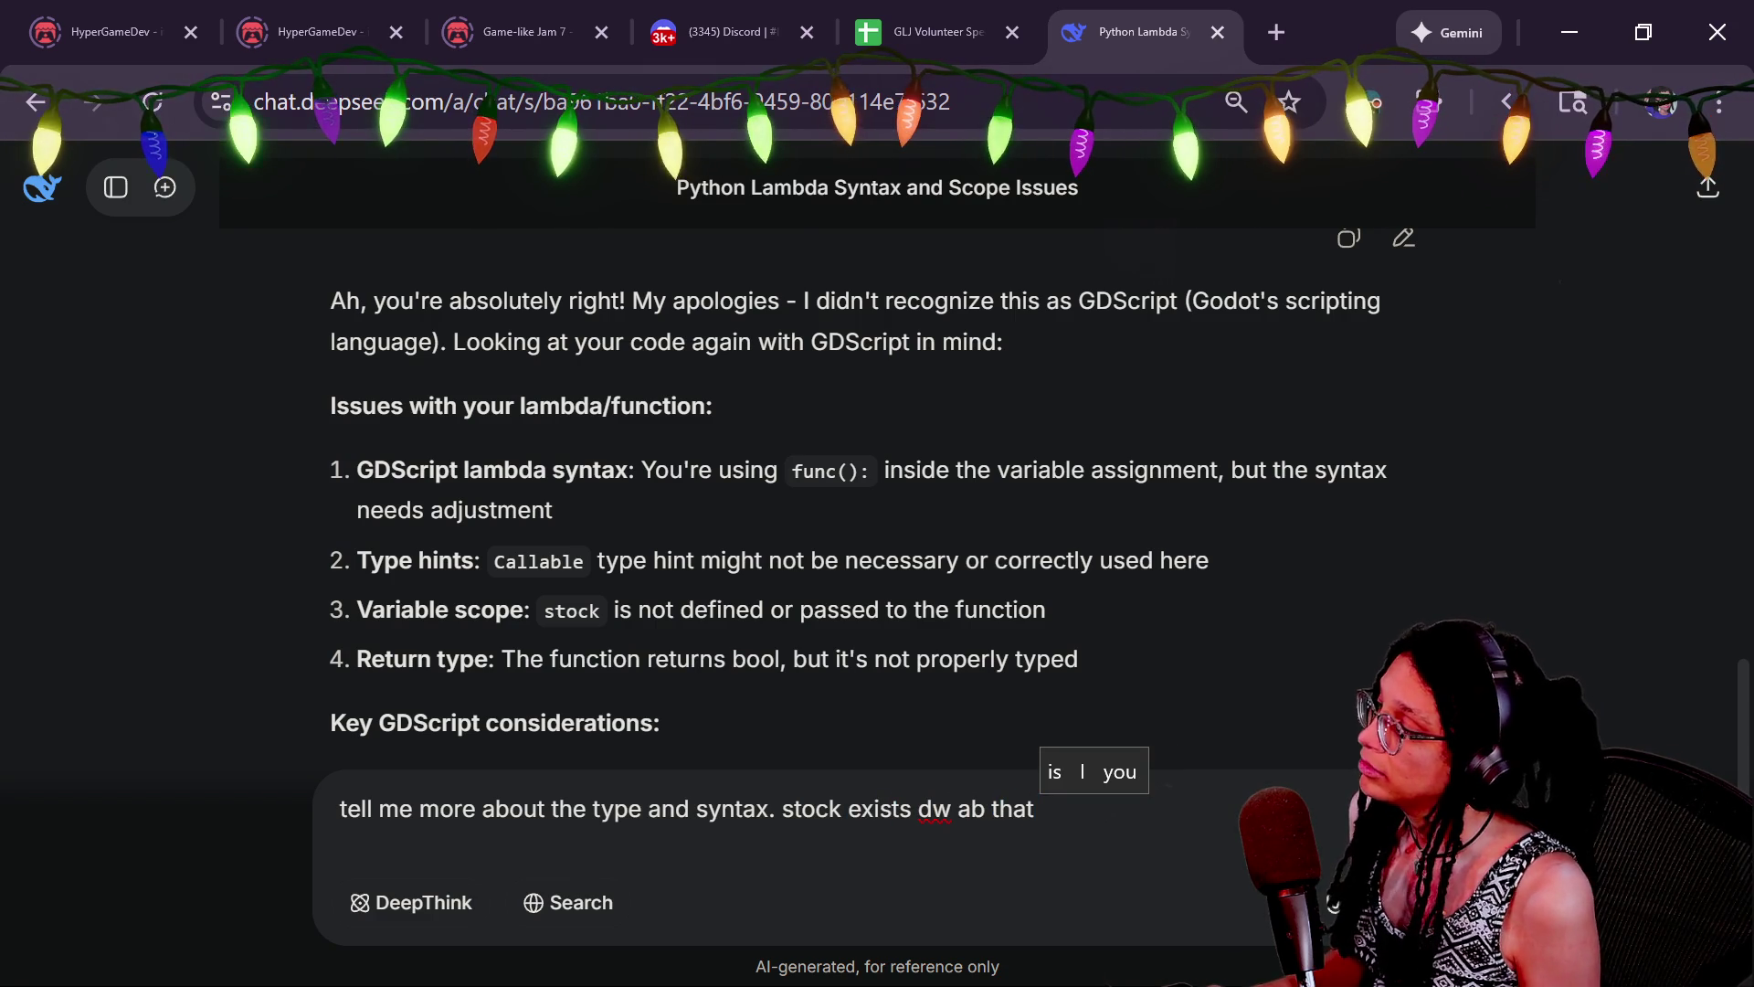
scroll(878, 457, "down", 3)
type("and")
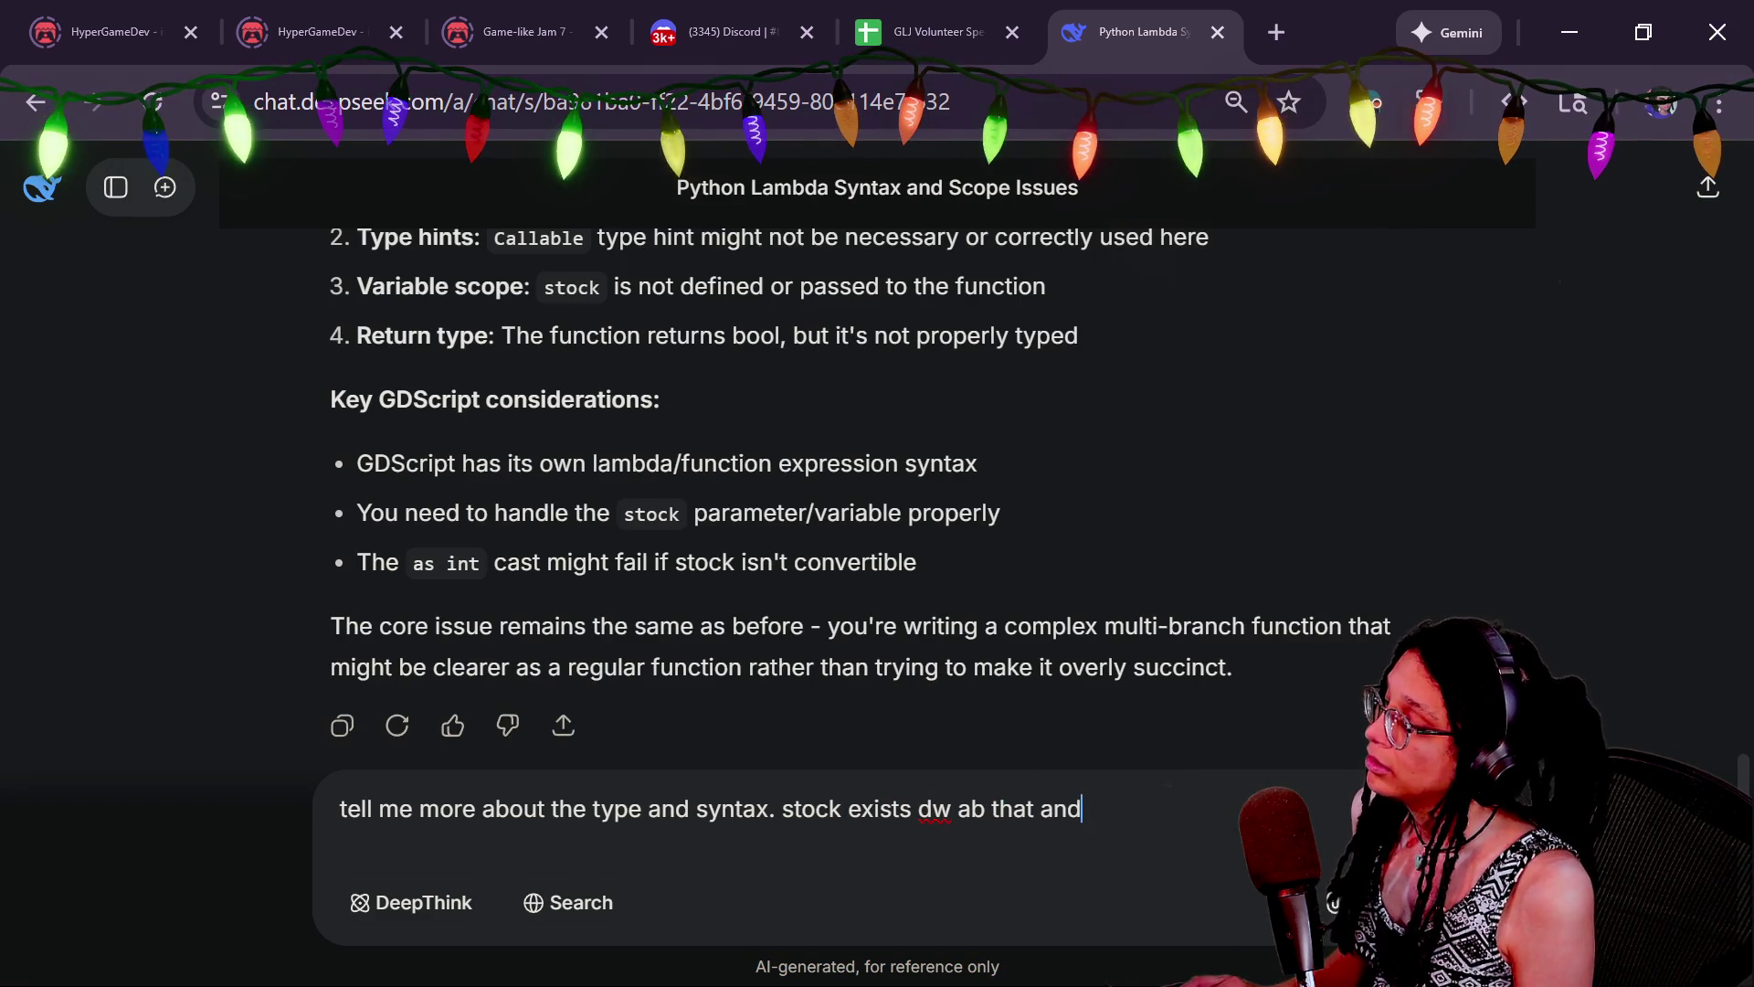
type(" dw ab the int")
key("Return")
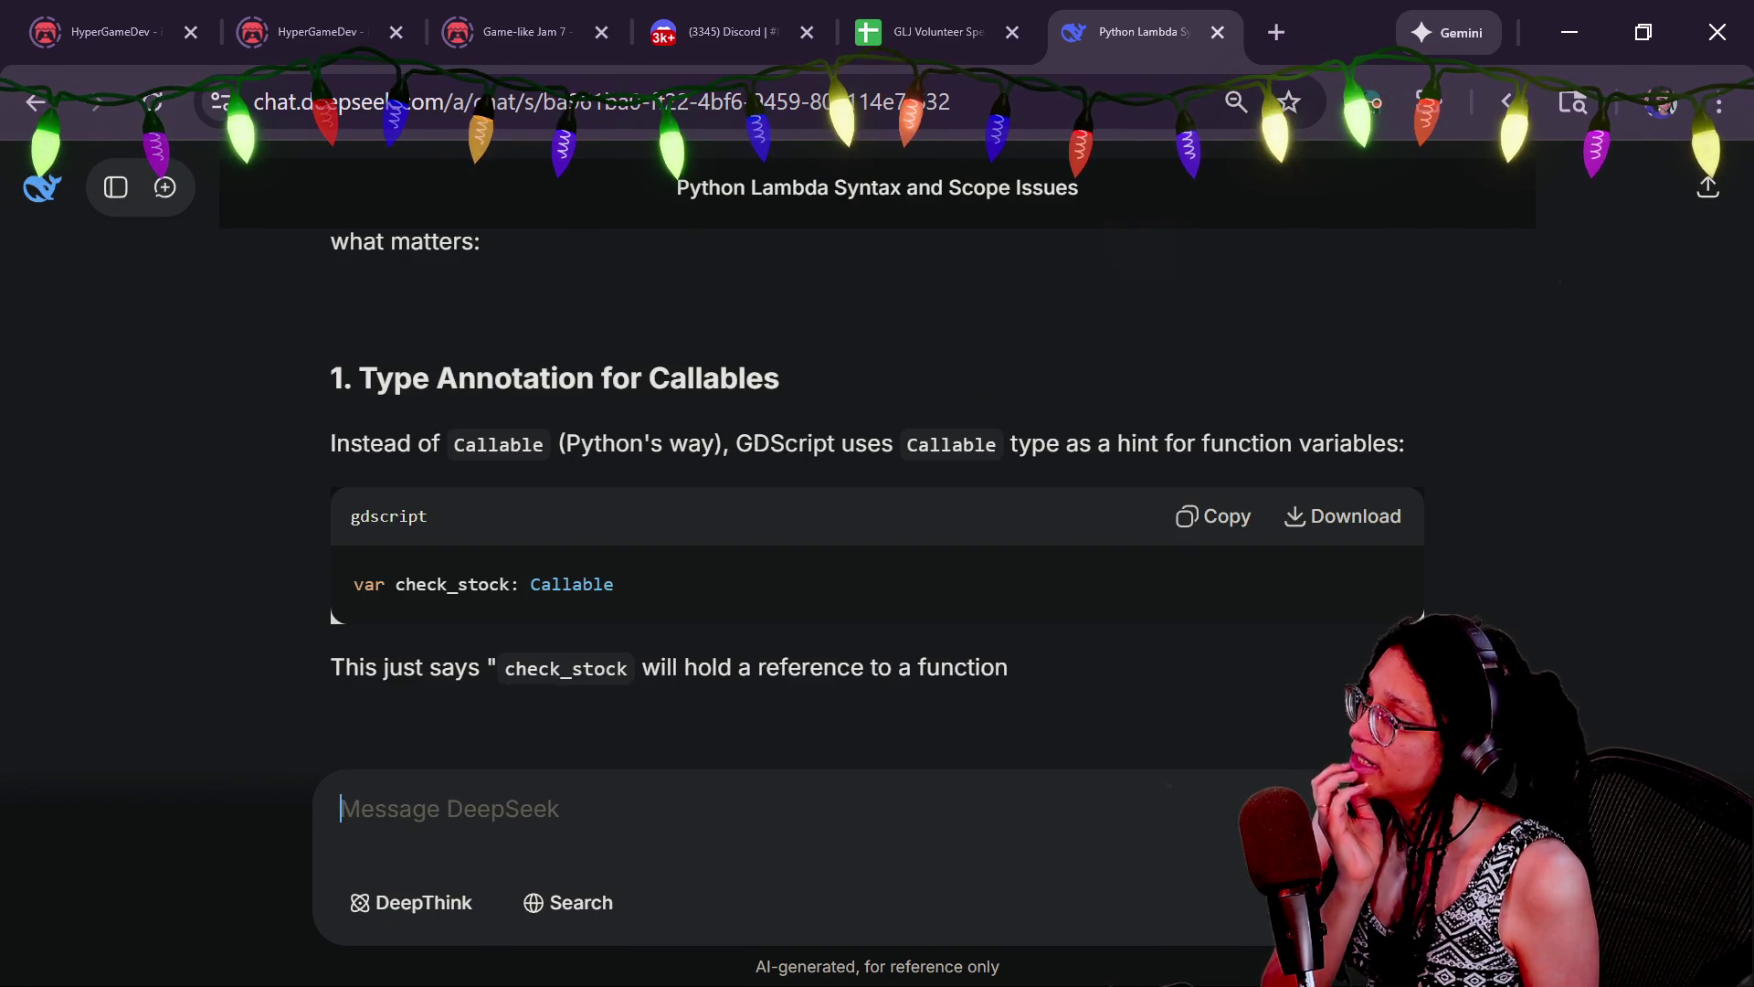
scroll(947, 453, "up", 2)
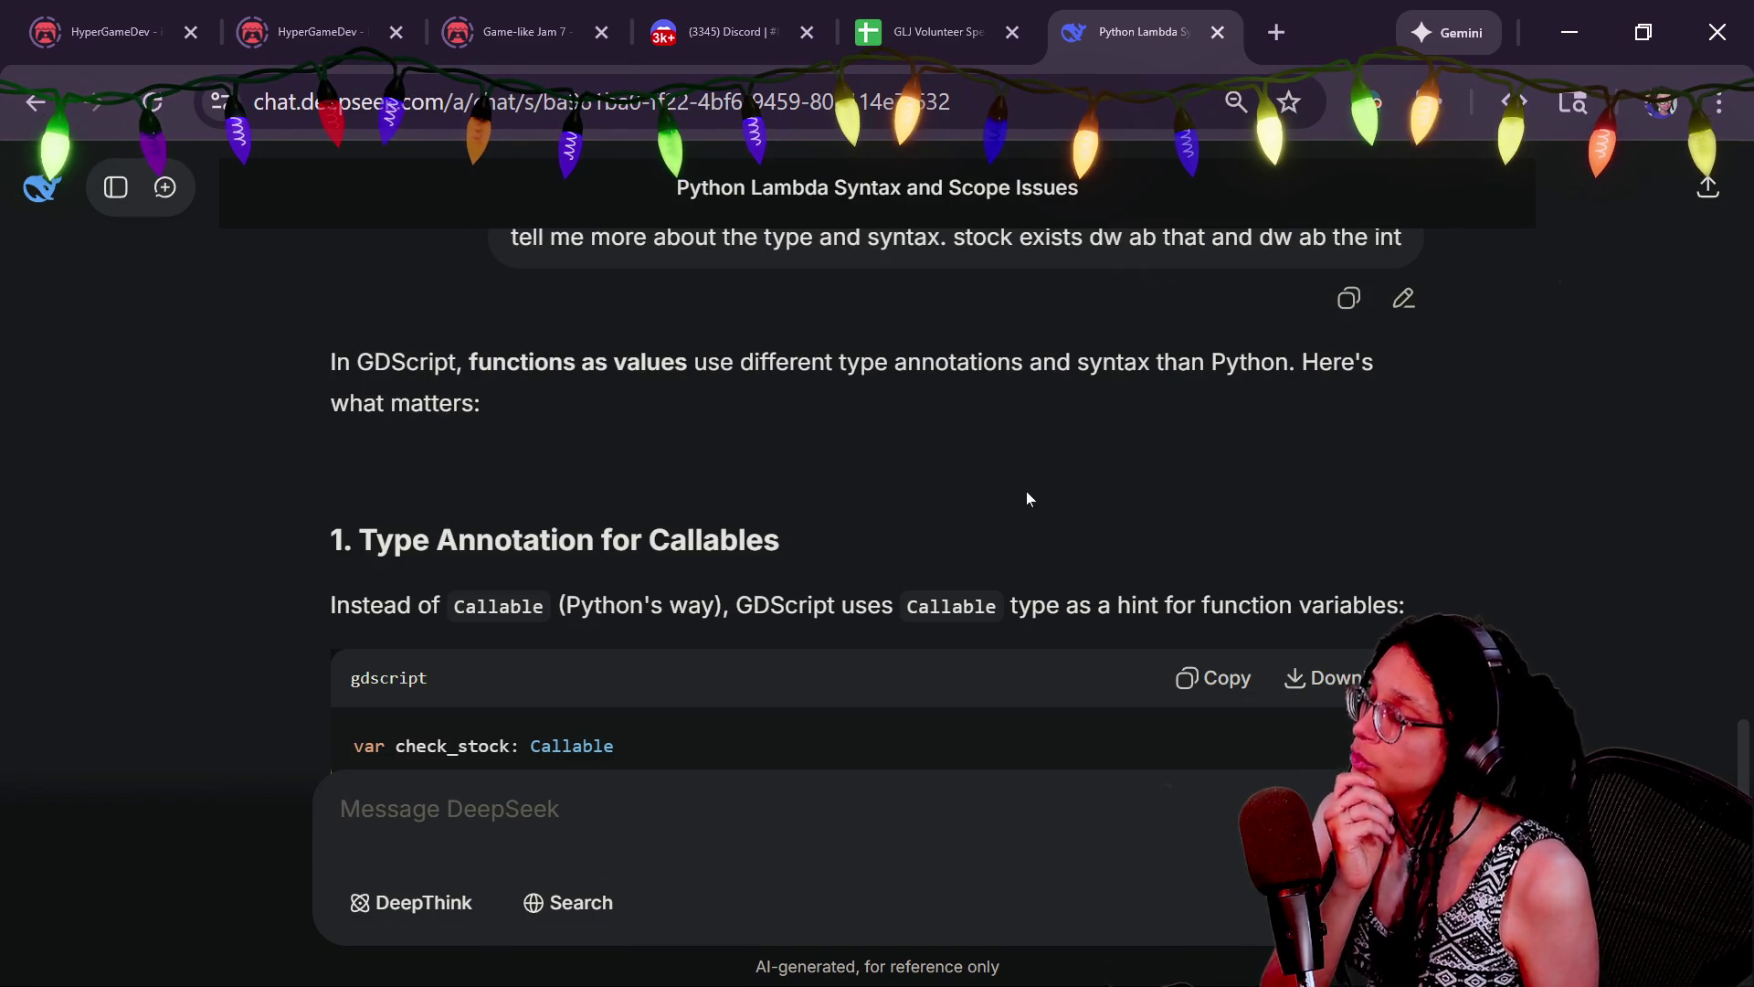
scroll(1038, 617, "down", 2)
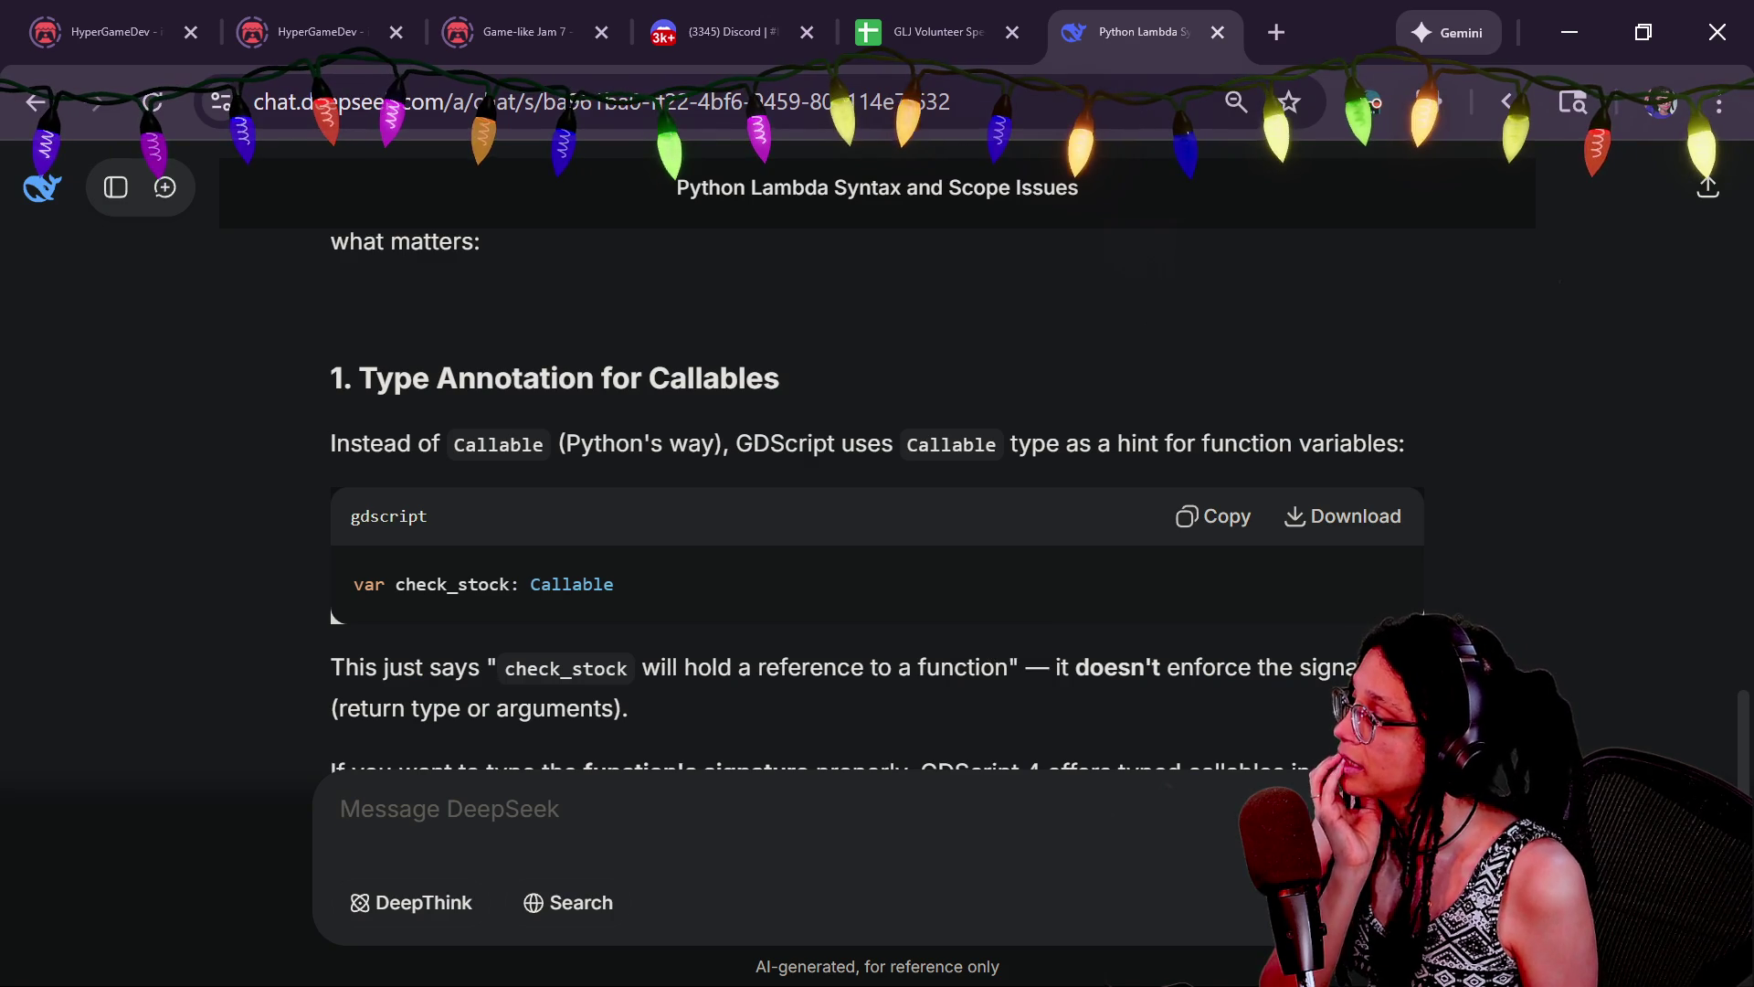
scroll(877, 690, "down", 2)
scroll(893, 694, "down", 4)
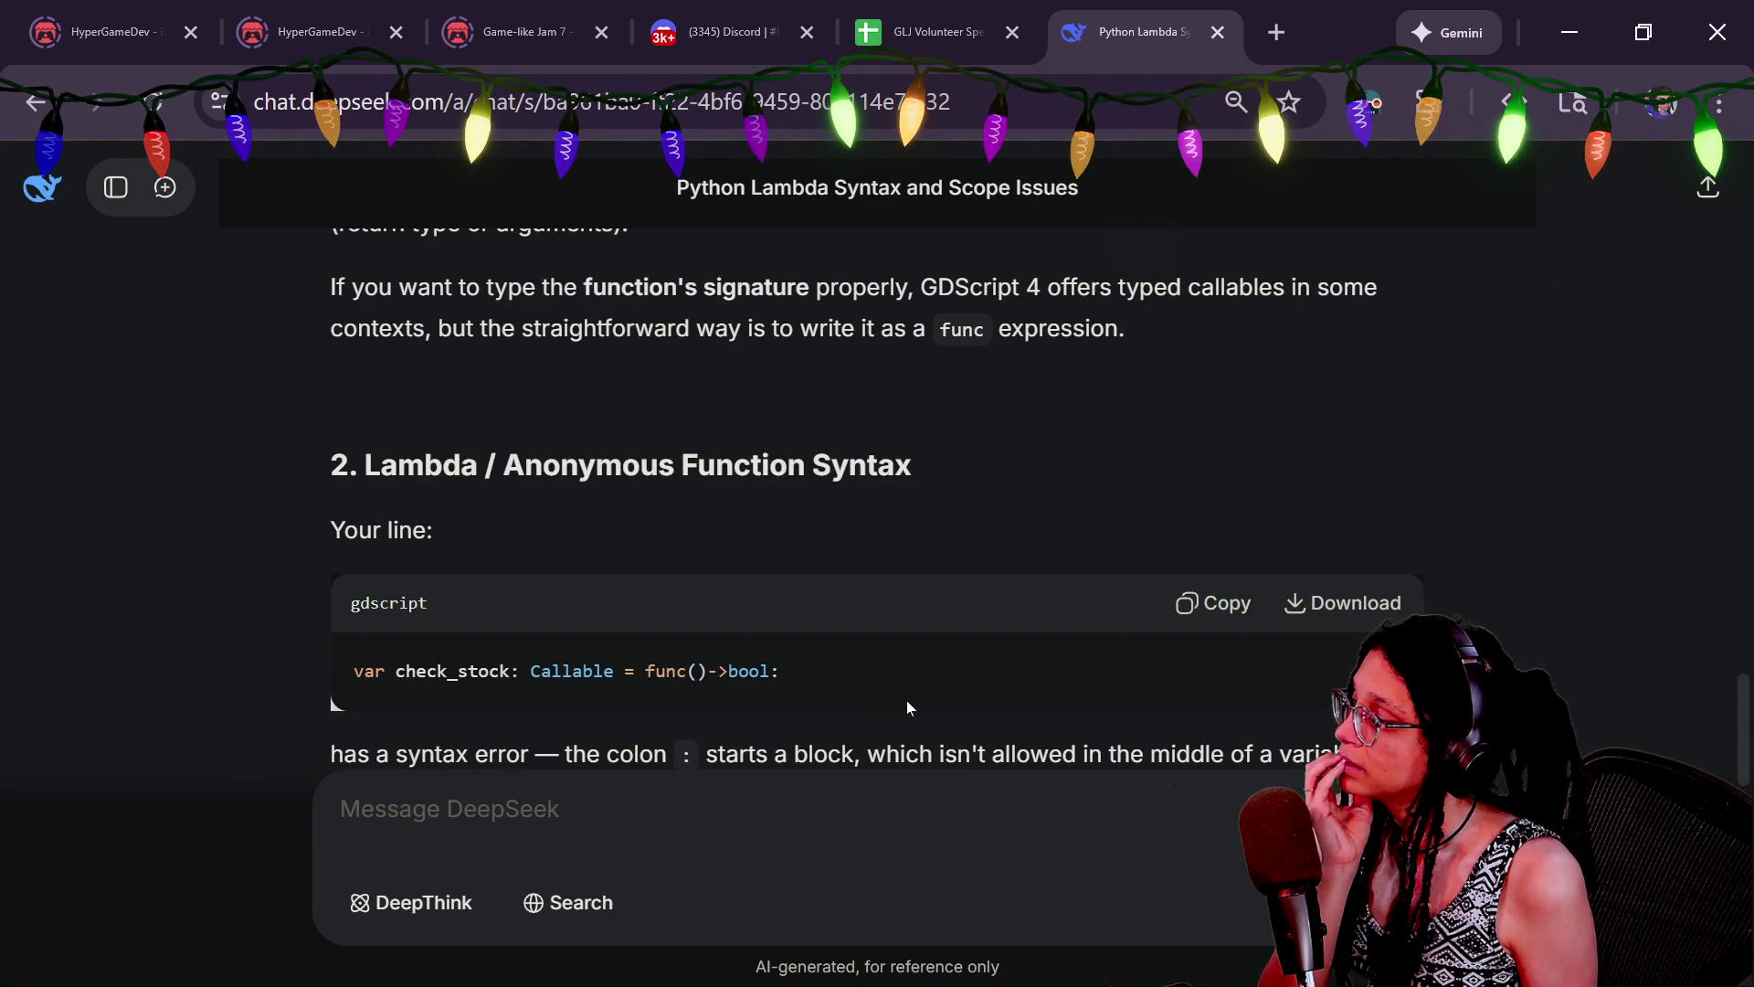
scroll(906, 700, "down", 2)
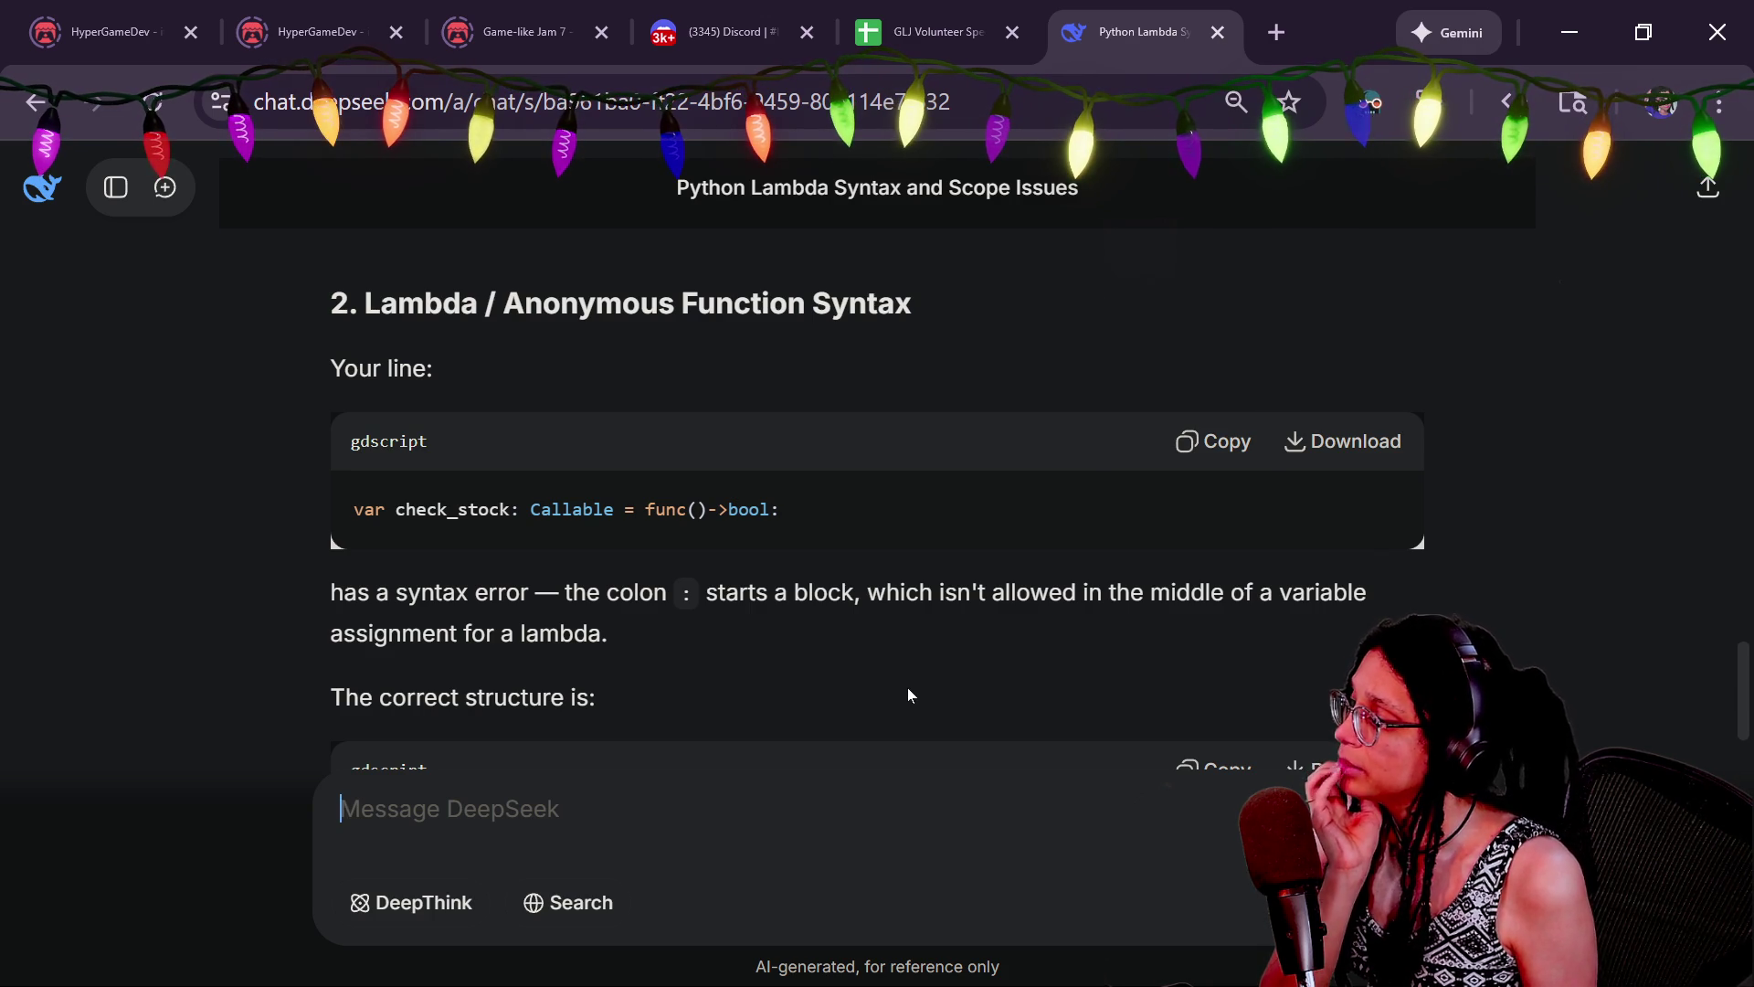
scroll(908, 695, "down", 2)
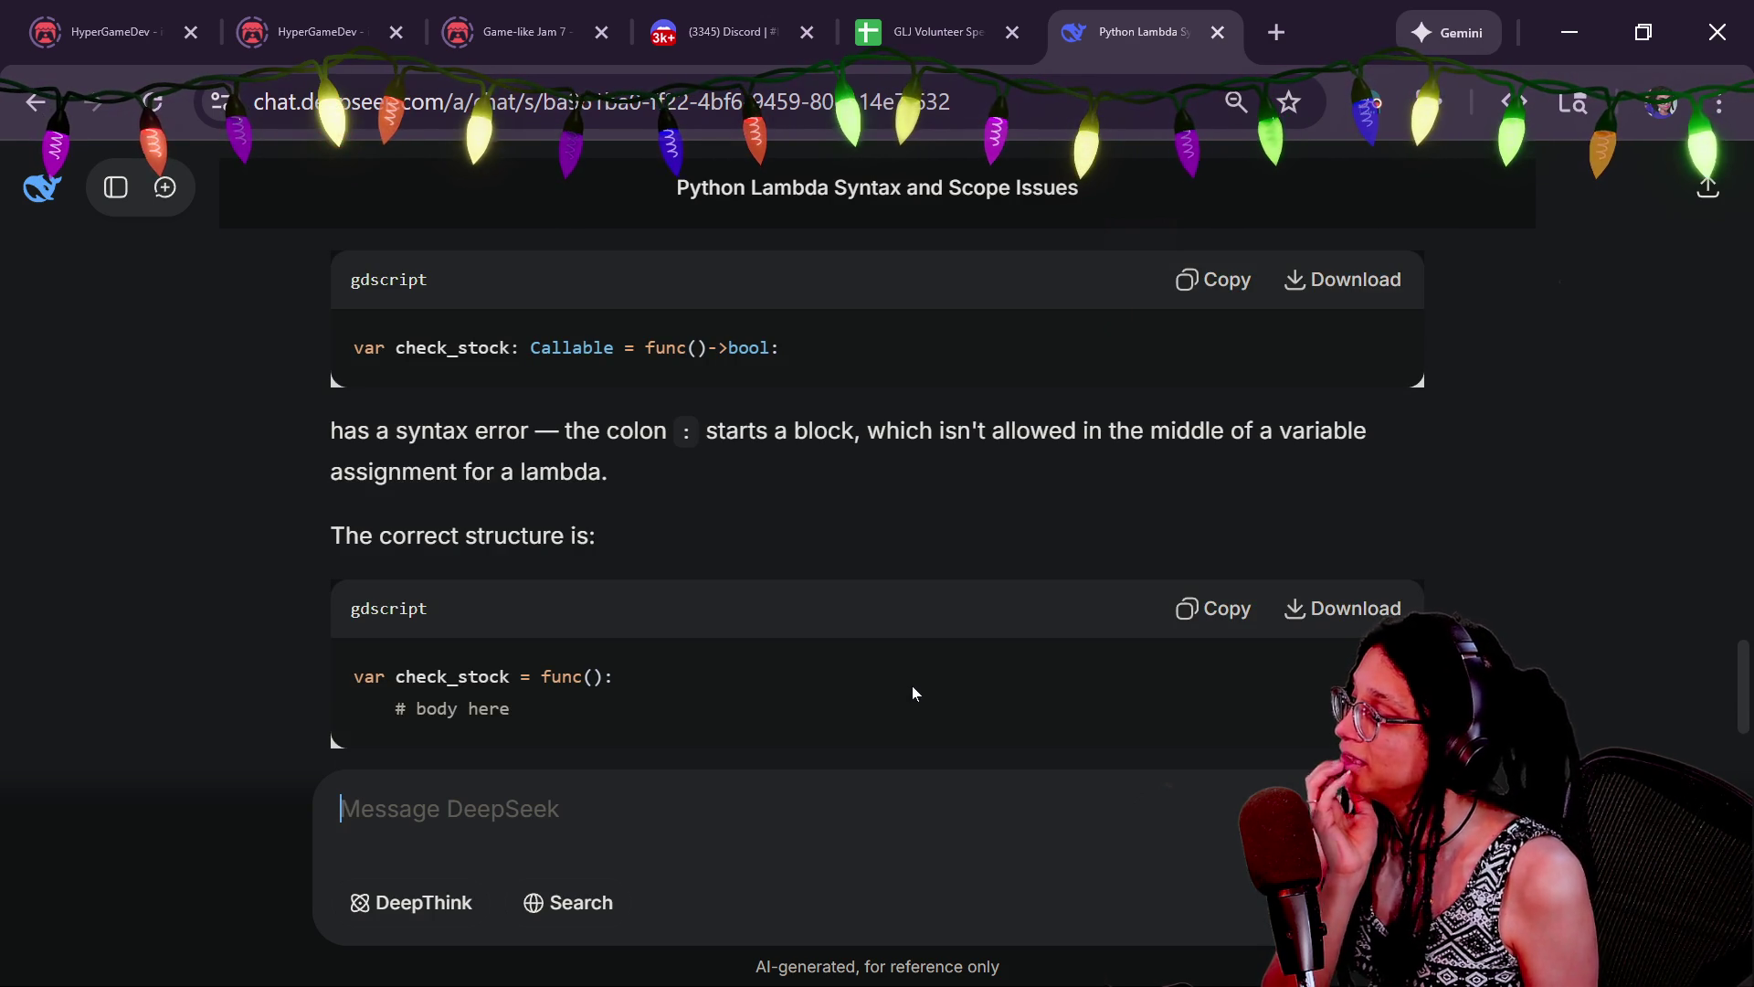
scroll(917, 693, "down", 4)
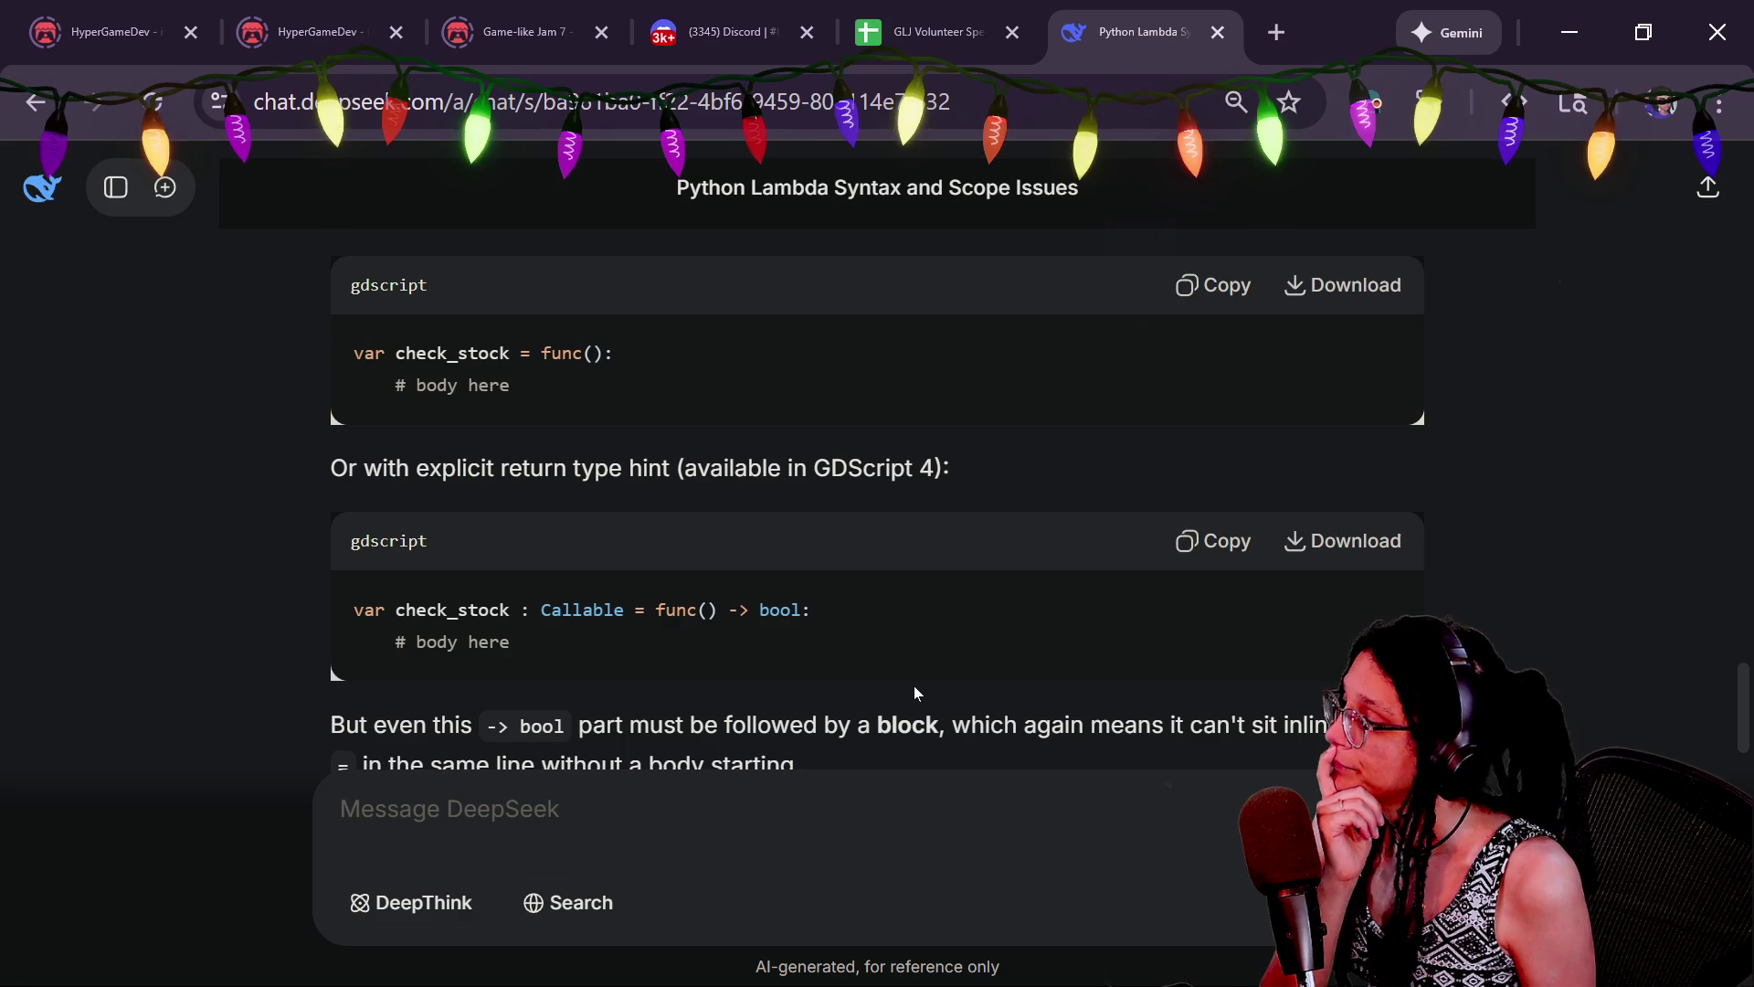
scroll(909, 692, "up", 6)
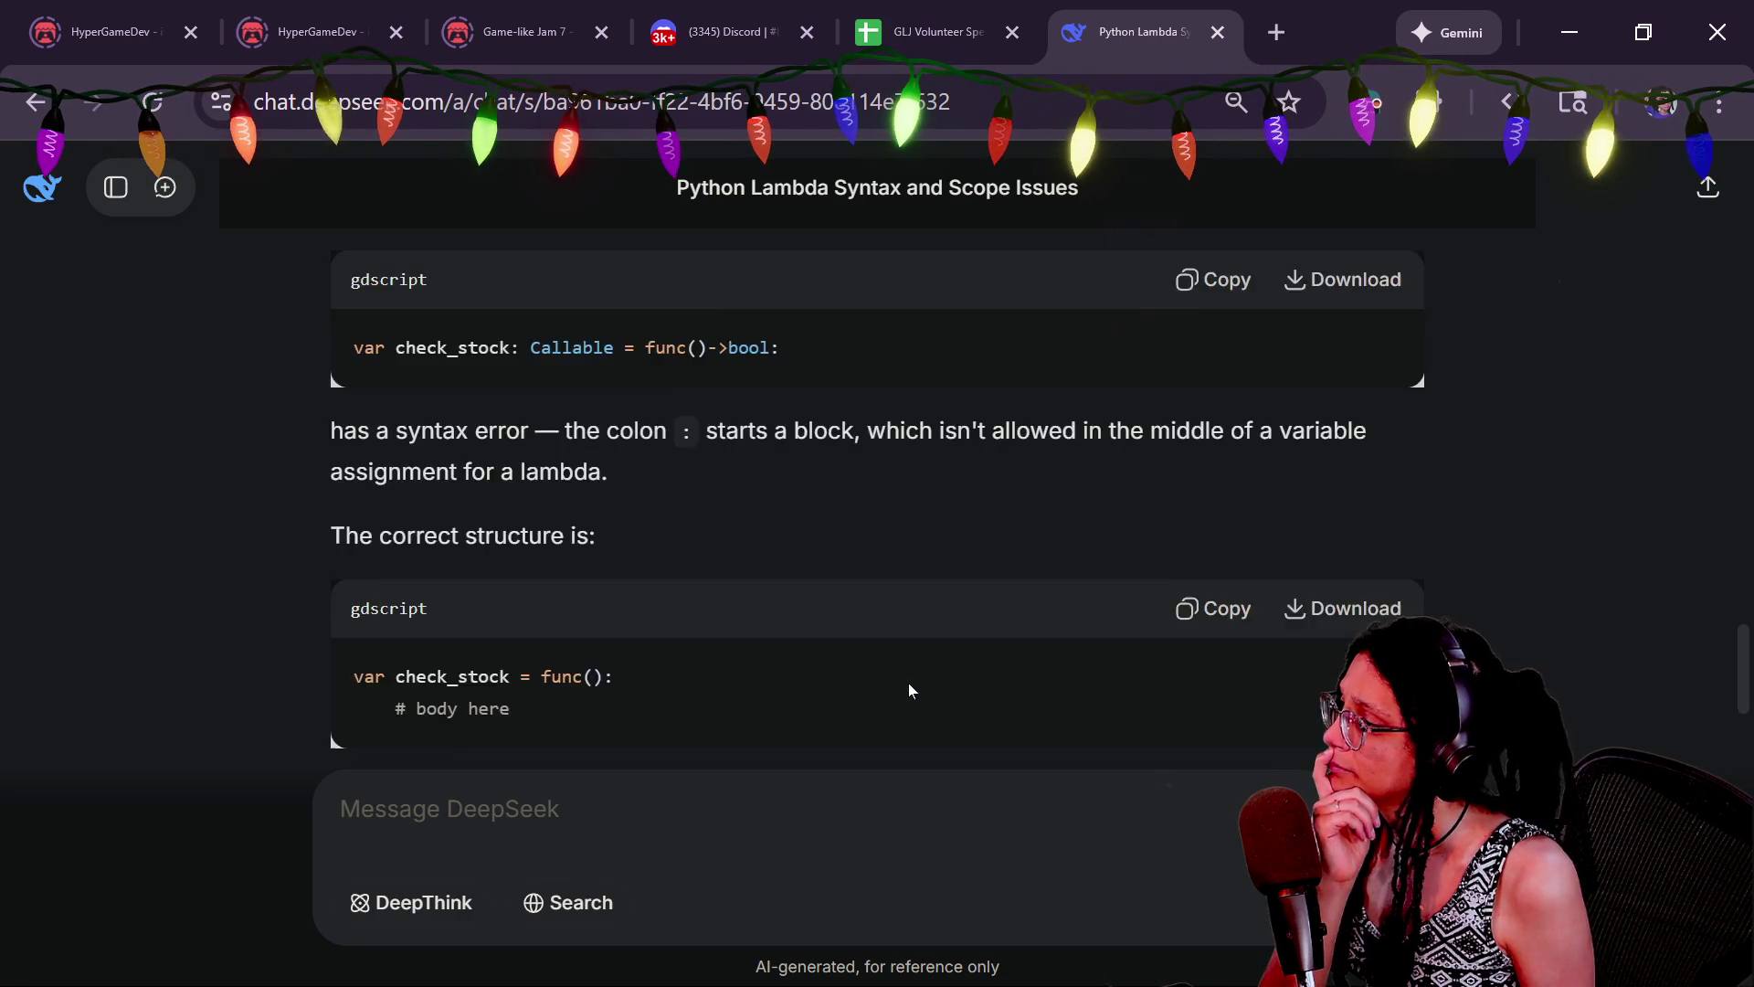
scroll(909, 691, "down", 2)
scroll(908, 690, "down", 4)
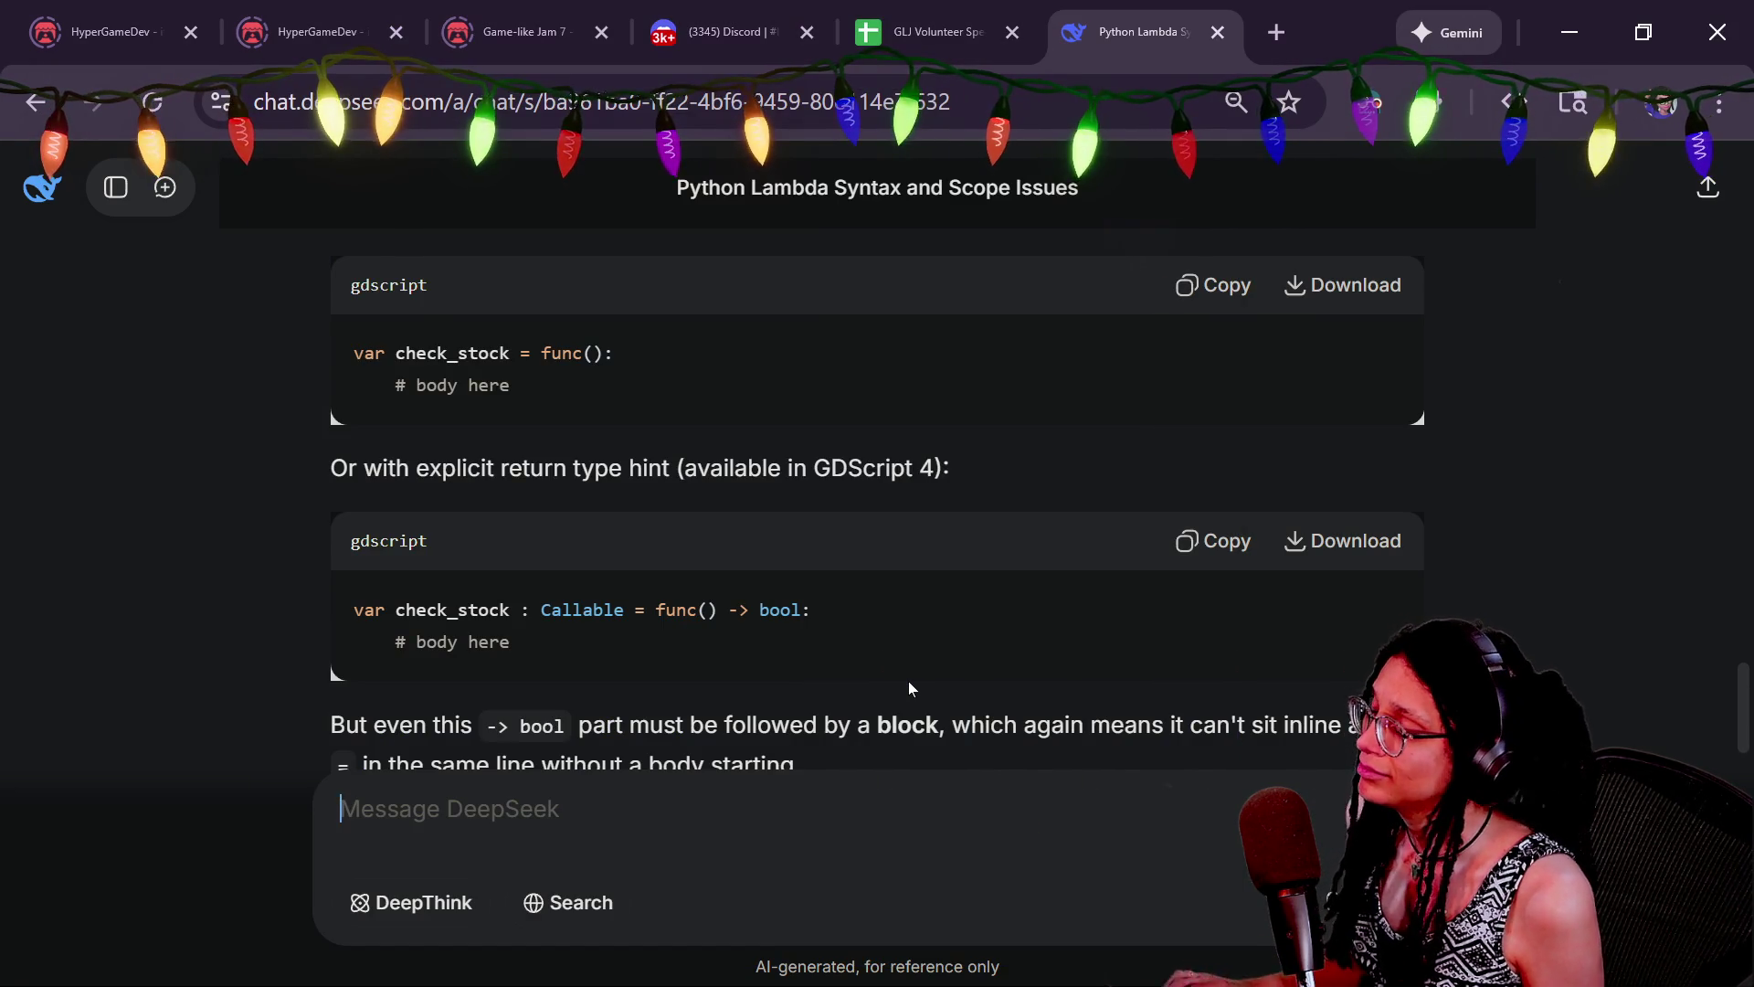
key("alt+Tab")
left_click(600, 636)
key("alt+Tab")
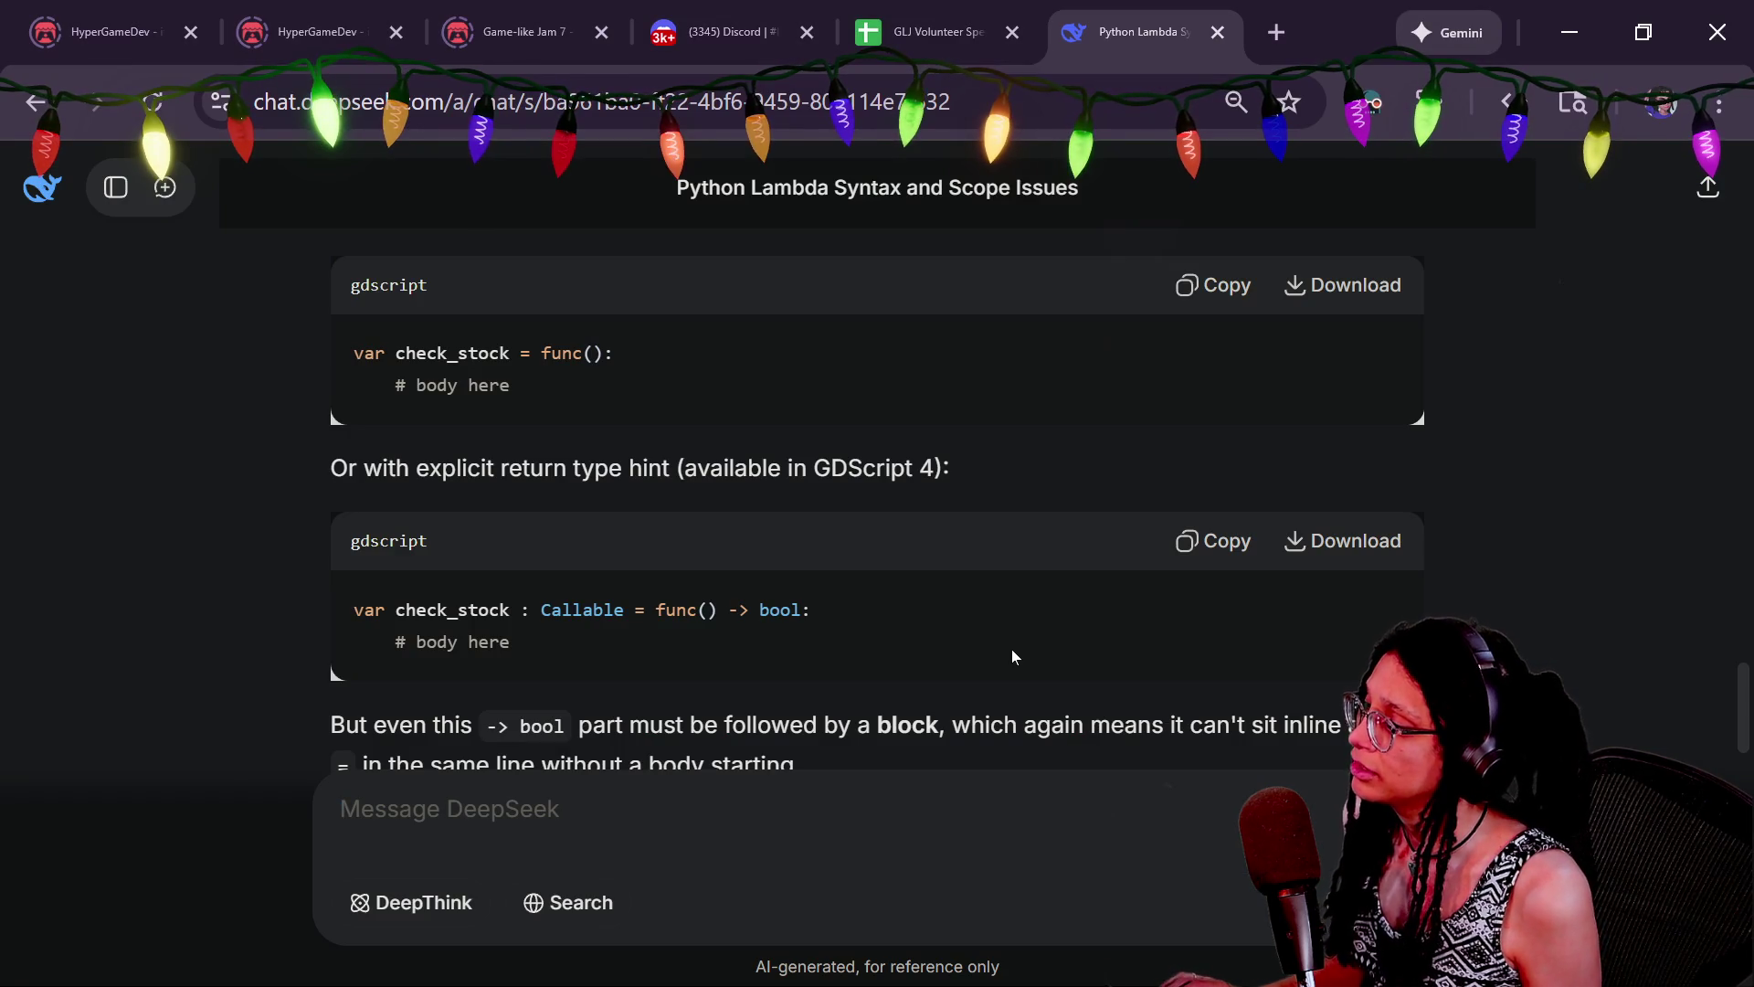
scroll(1011, 650, "down", 2)
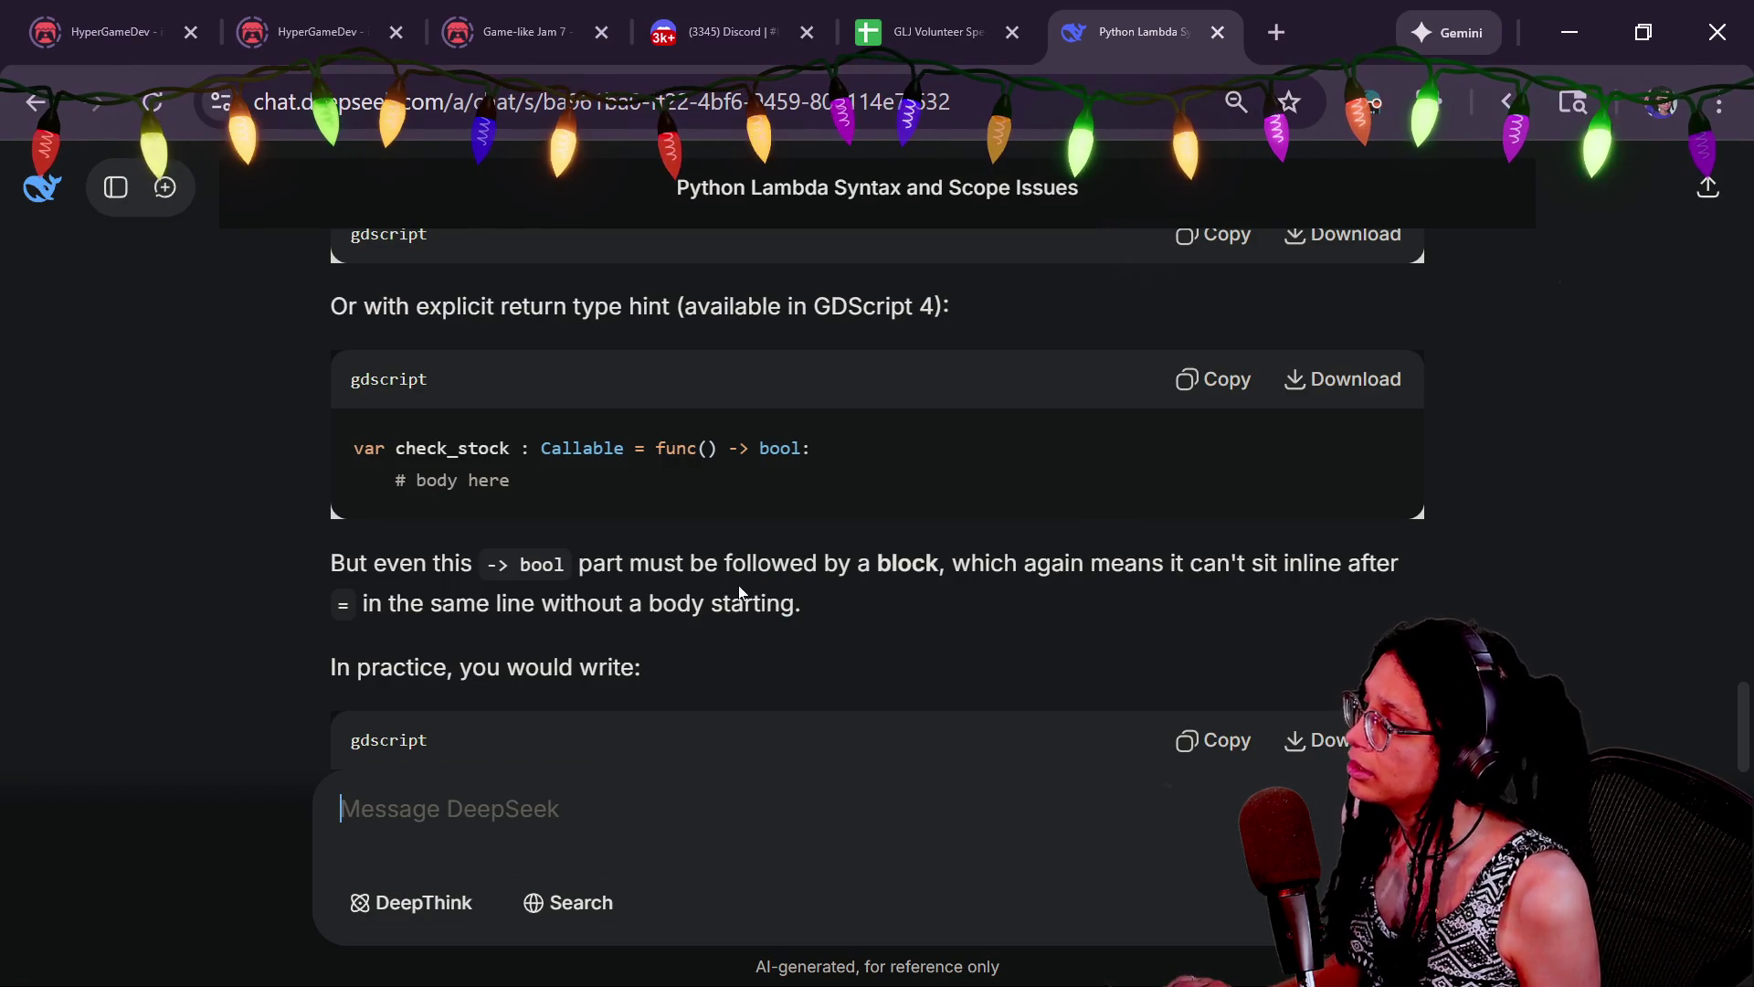
scroll(799, 601, "down", 2)
scroll(809, 608, "down", 2)
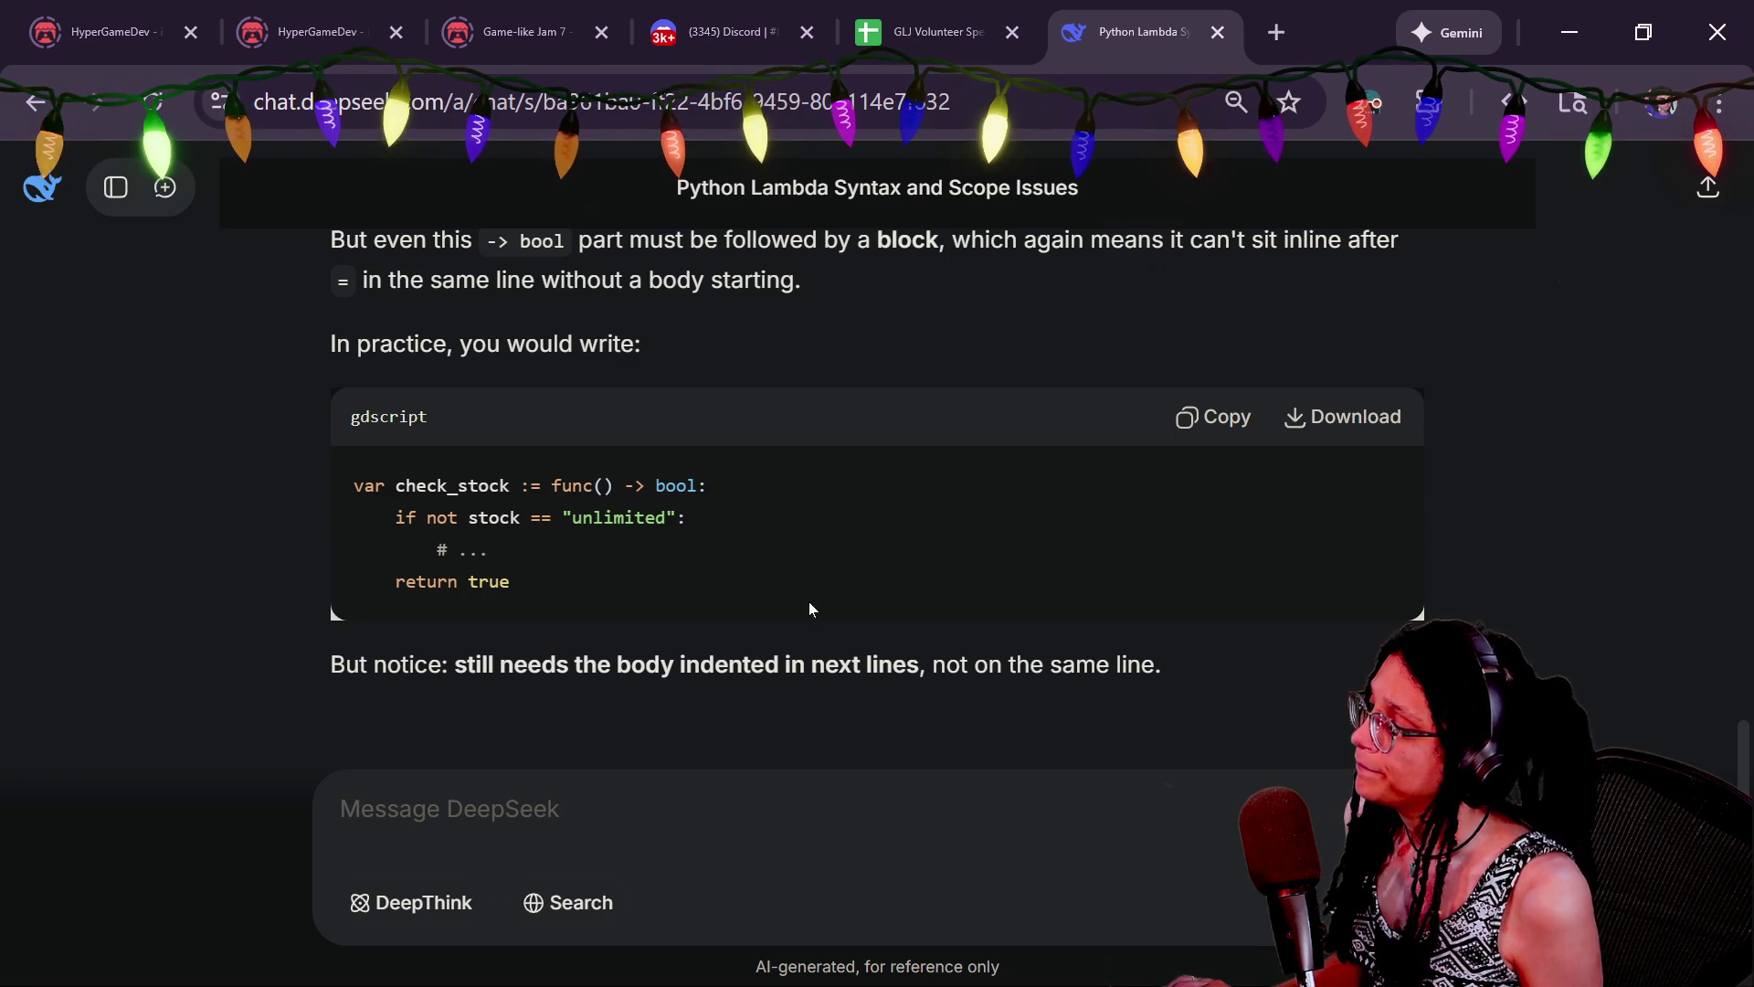
scroll(808, 608, "down", 4)
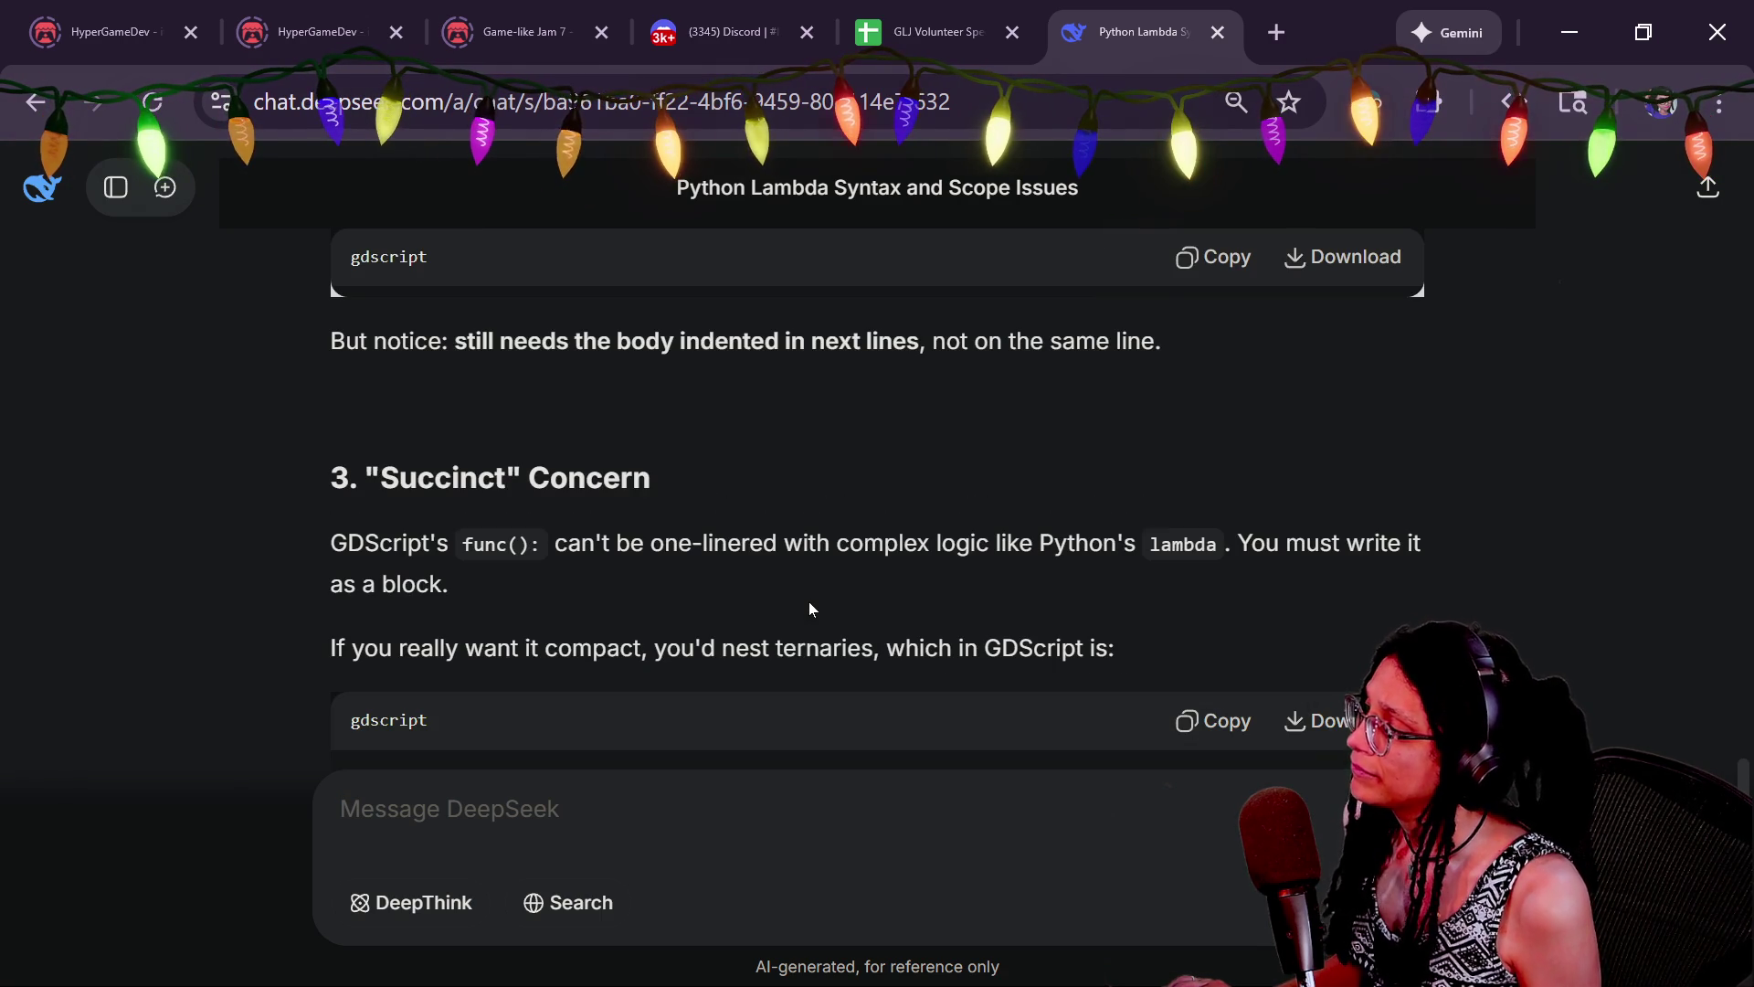
scroll(809, 607, "up", 4)
scroll(808, 608, "up", 2)
scroll(808, 607, "down", 2)
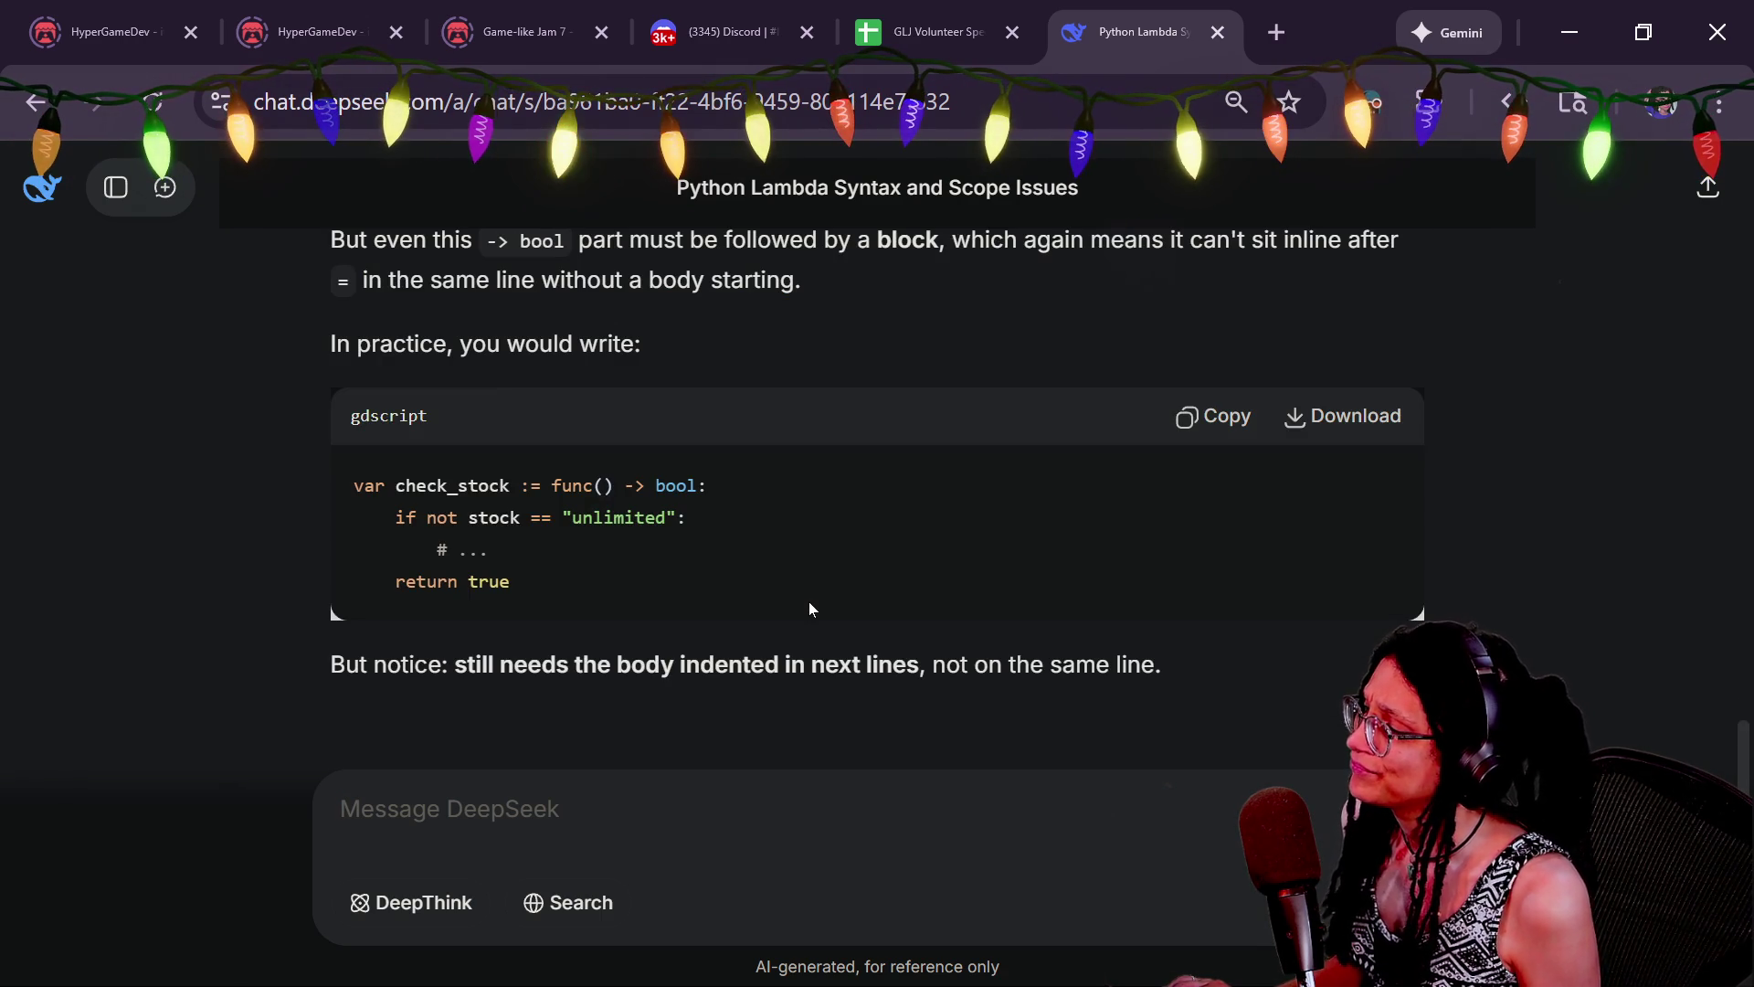
scroll(808, 608, "down", 5)
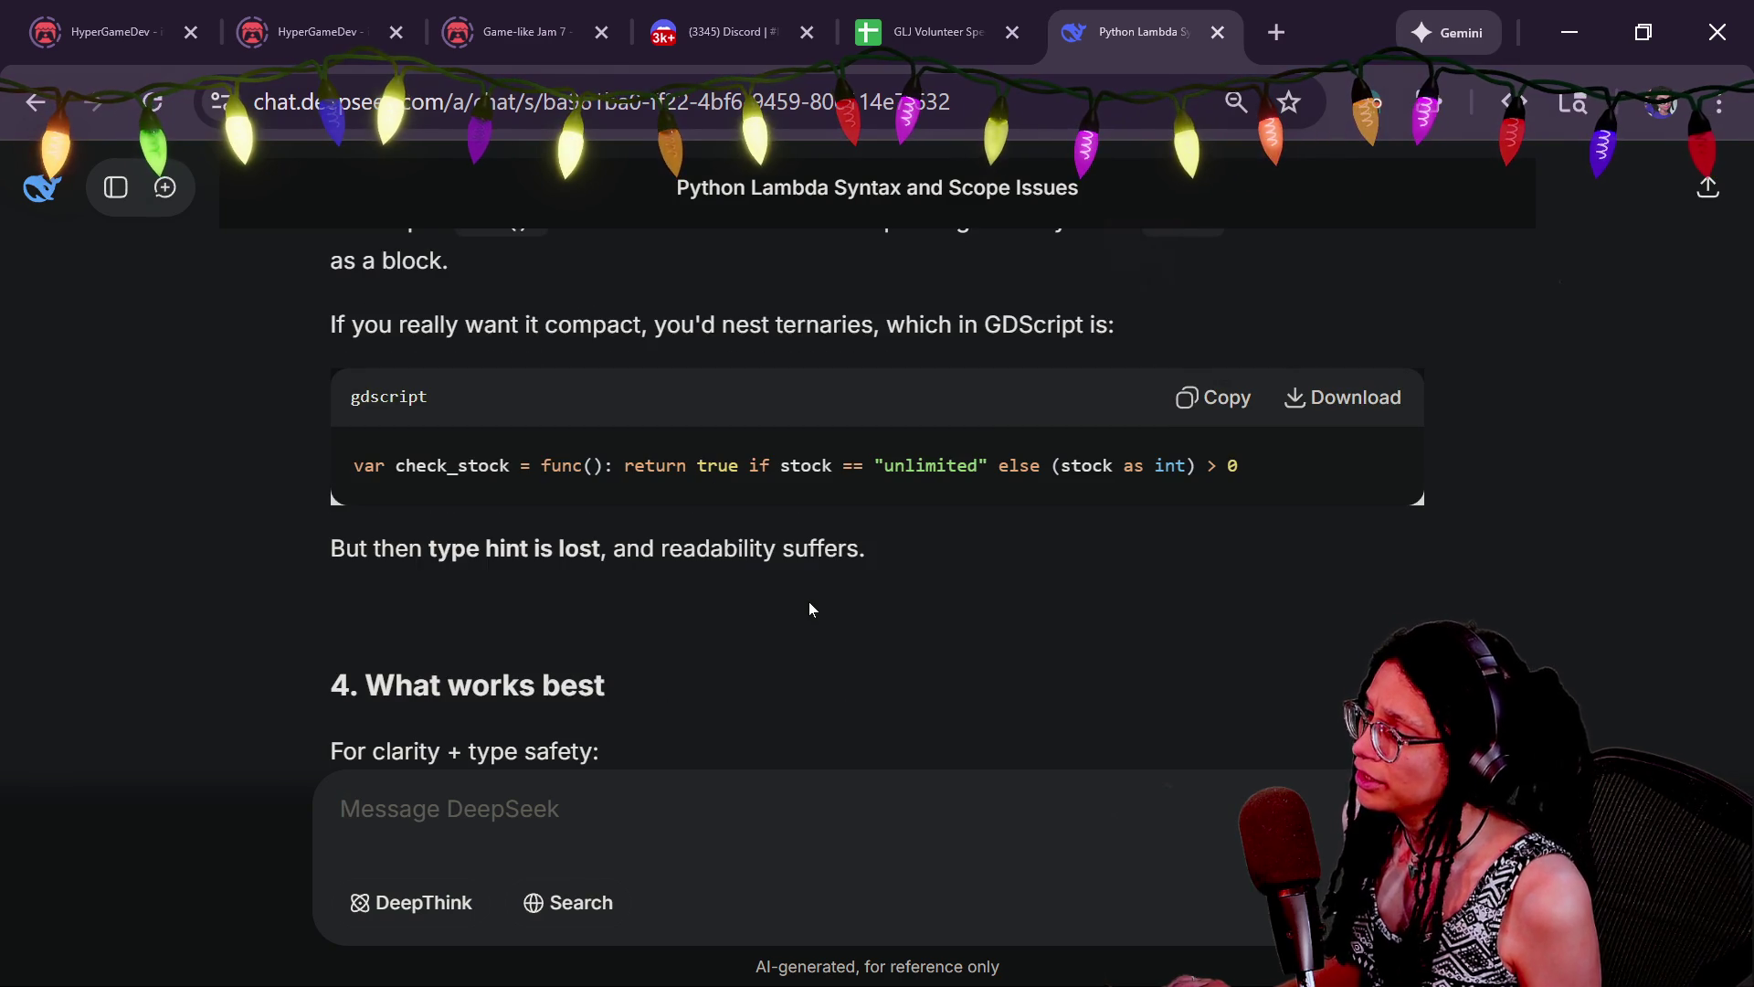
left_click_drag(532, 490, 1157, 472)
left_click(1206, 477)
left_click_drag(1263, 483, 572, 501)
left_click(572, 501)
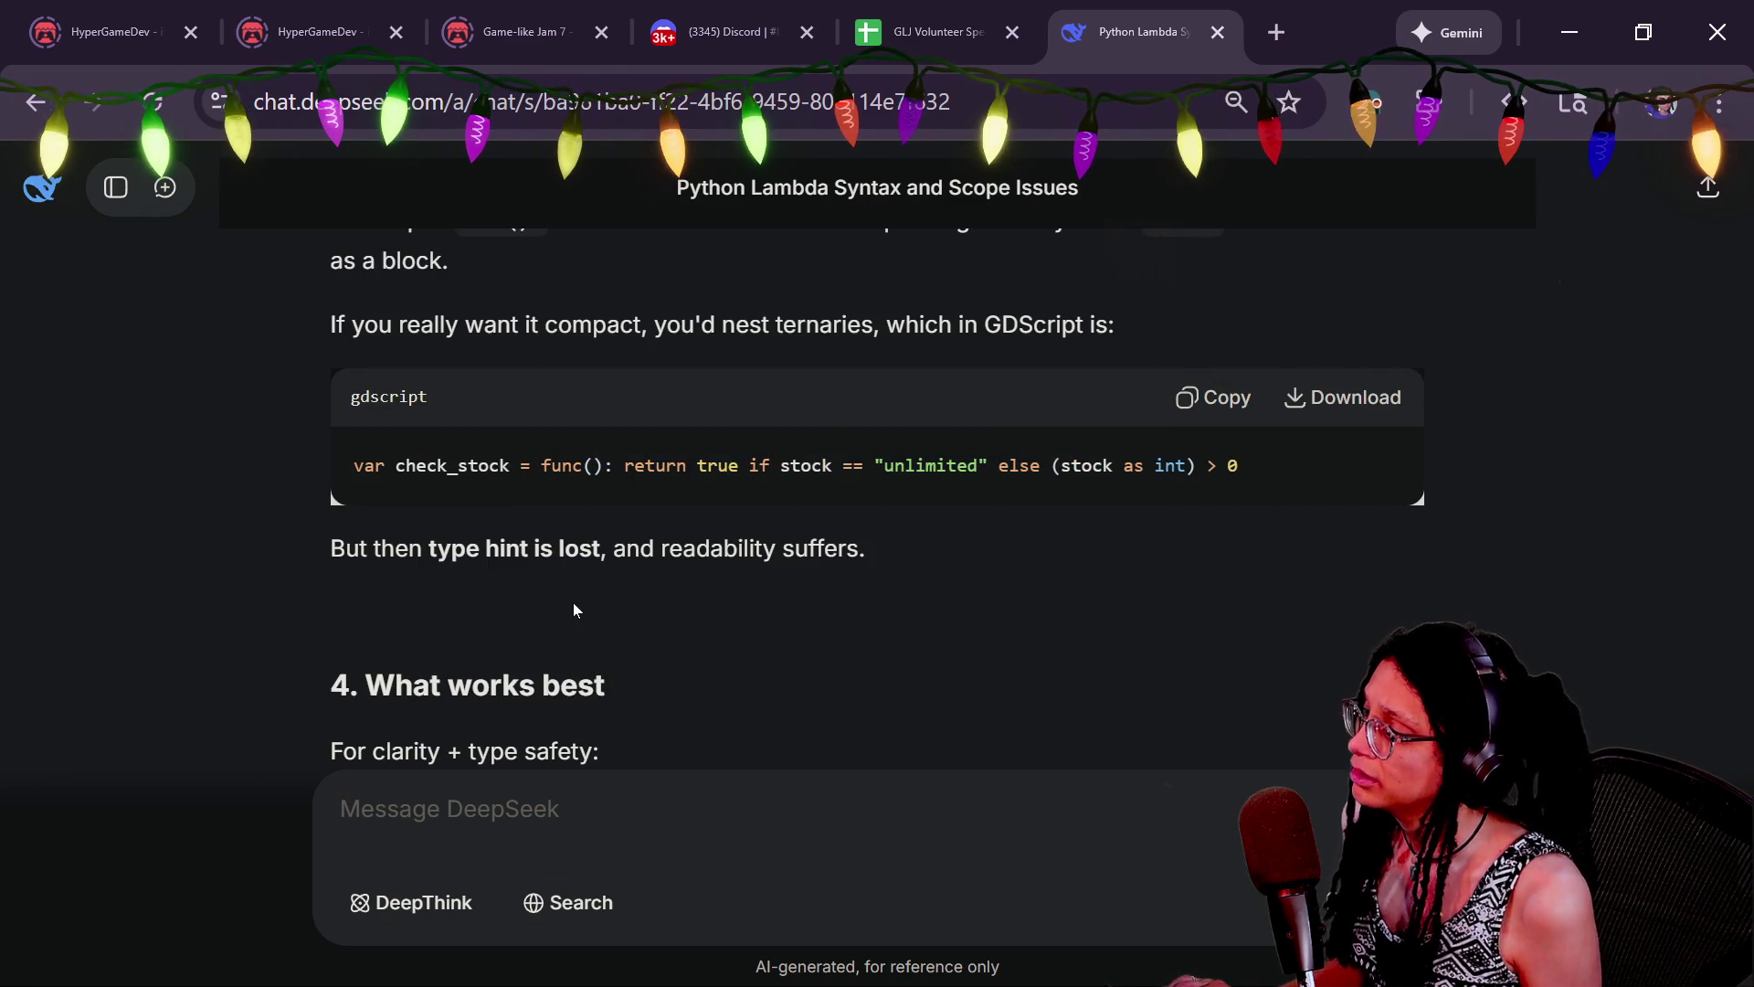
scroll(578, 605, "down", 2)
left_click_drag(424, 386, 696, 387)
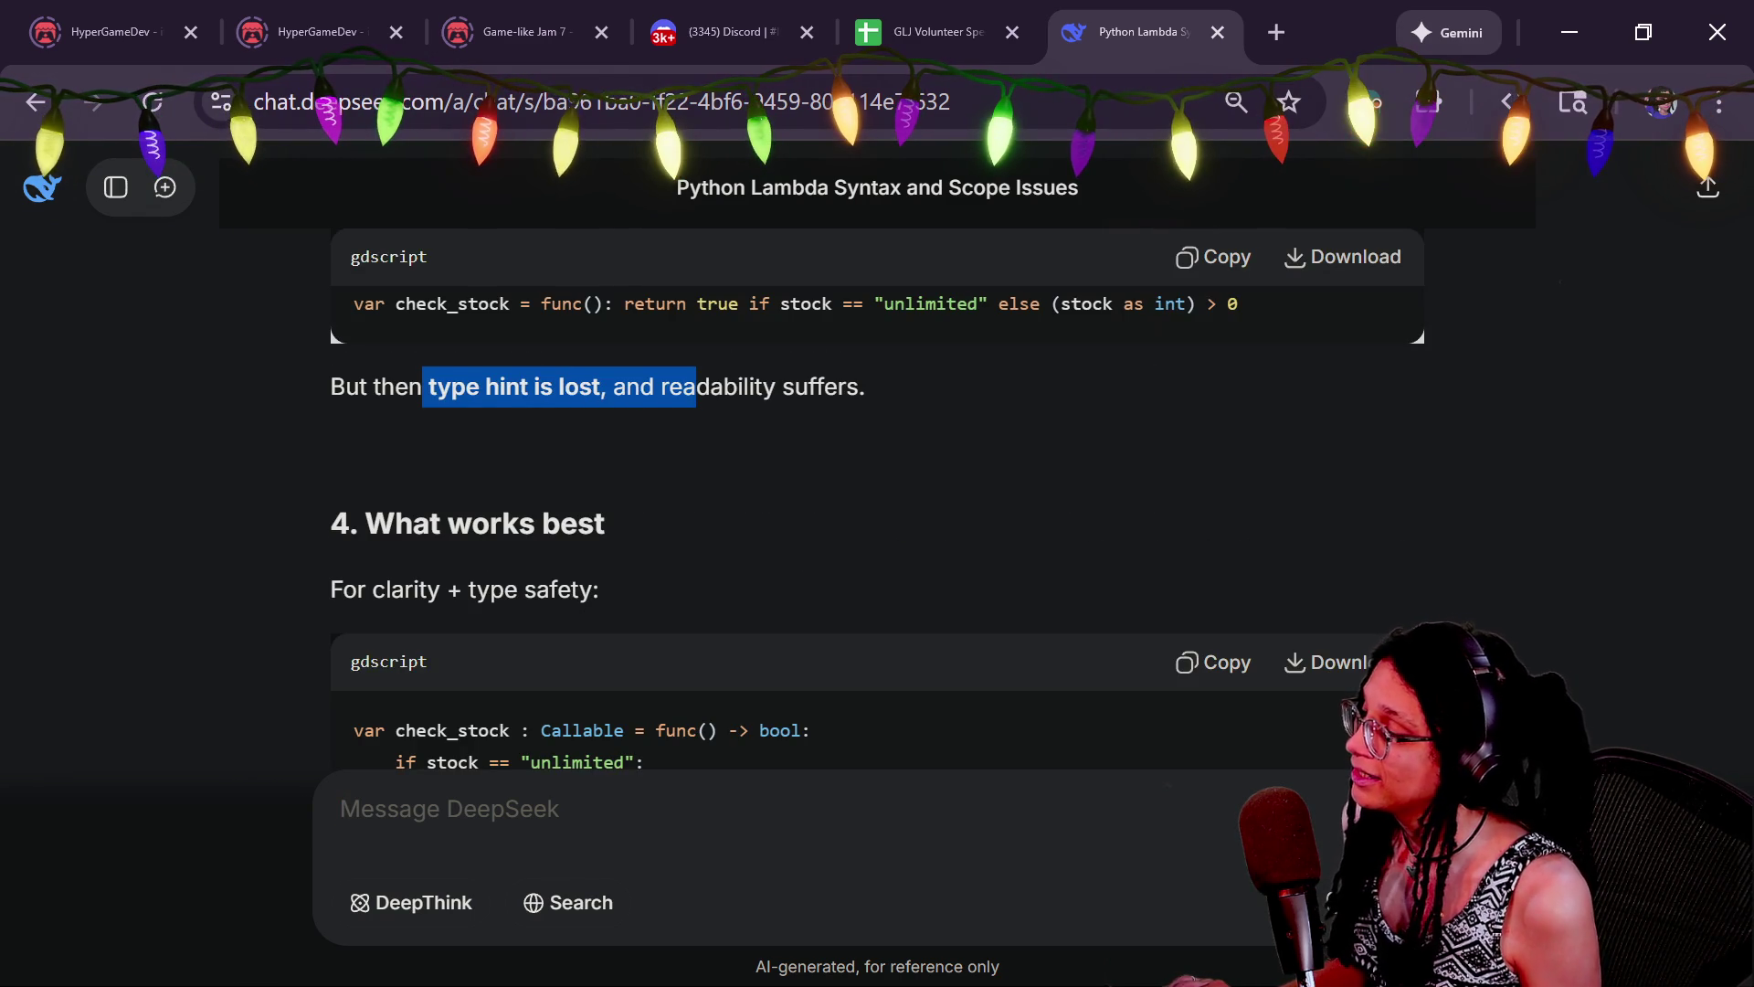
scroll(720, 429, "down", 2)
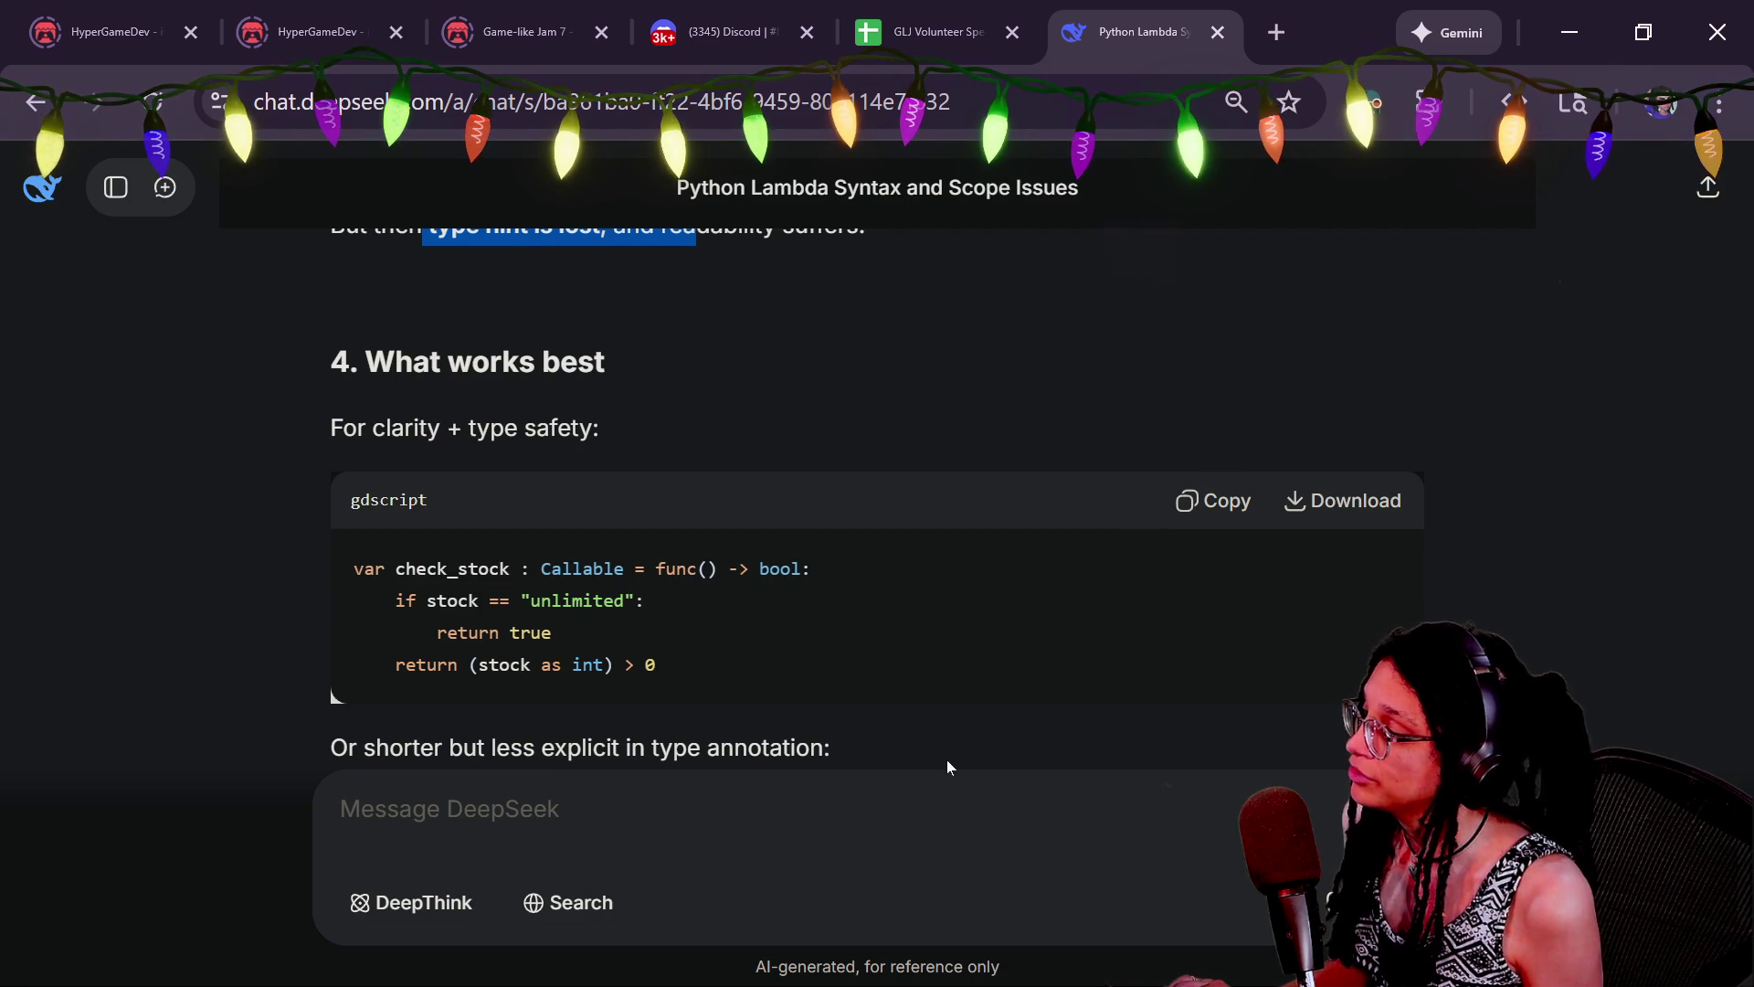
scroll(947, 760, "down", 2)
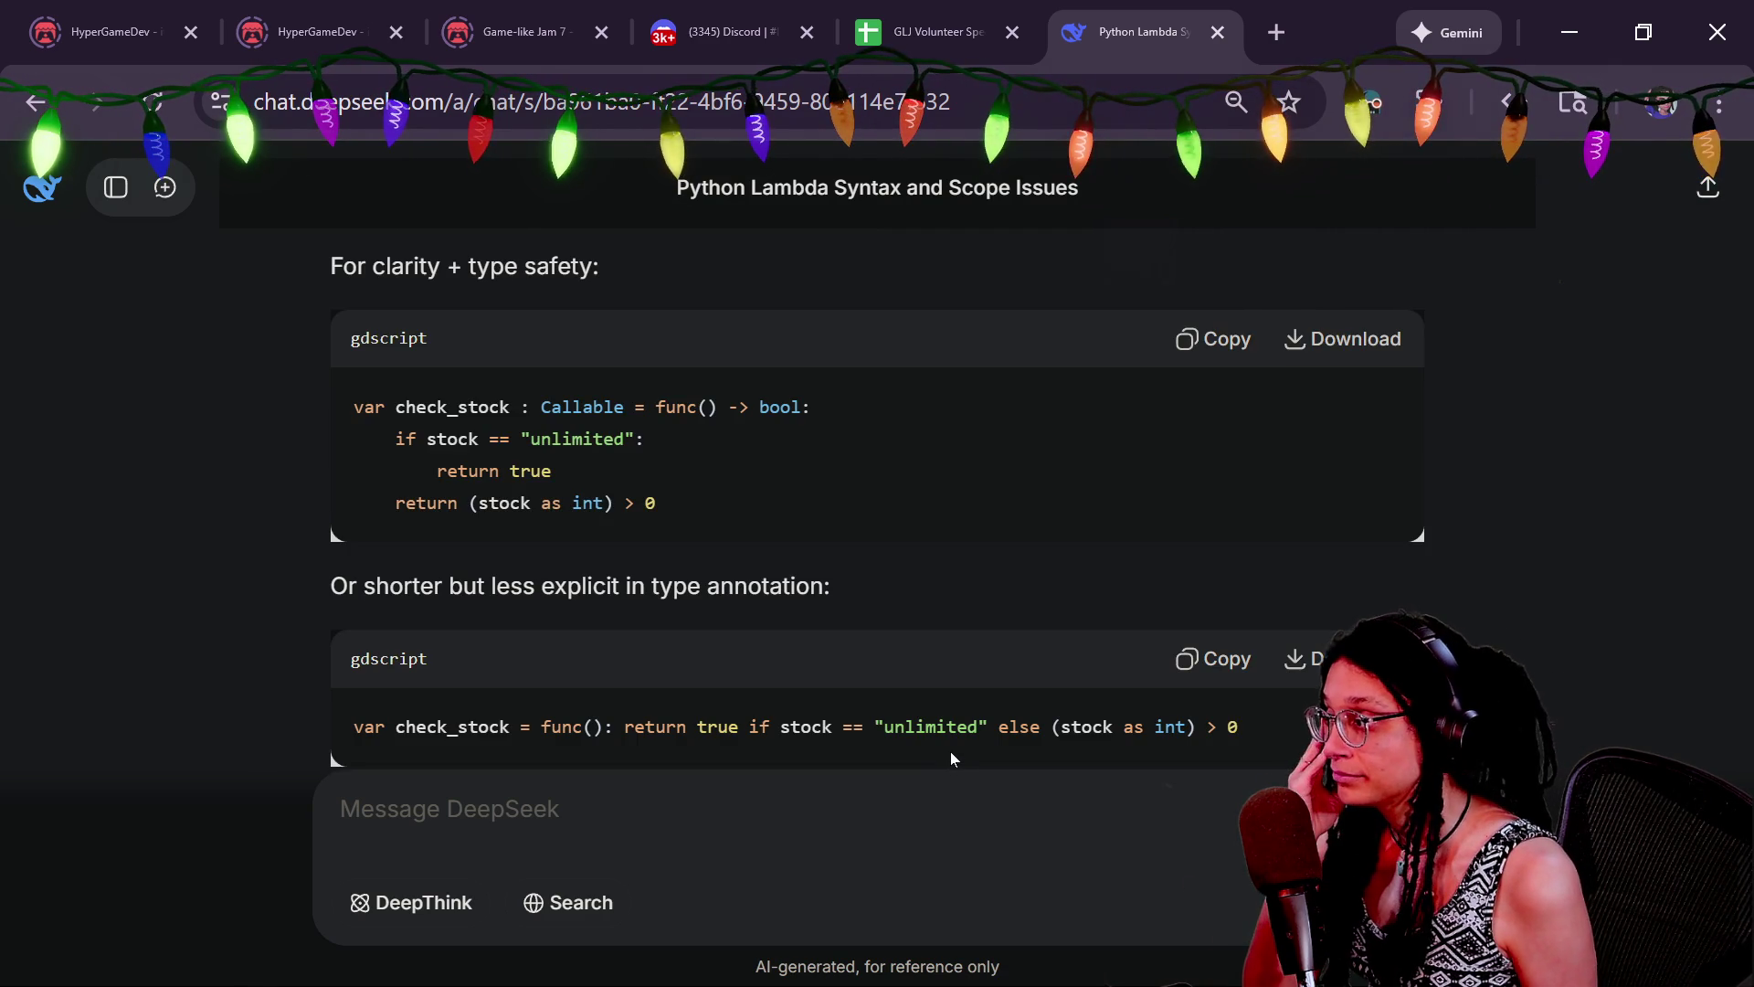
scroll(1212, 676, "down", 2)
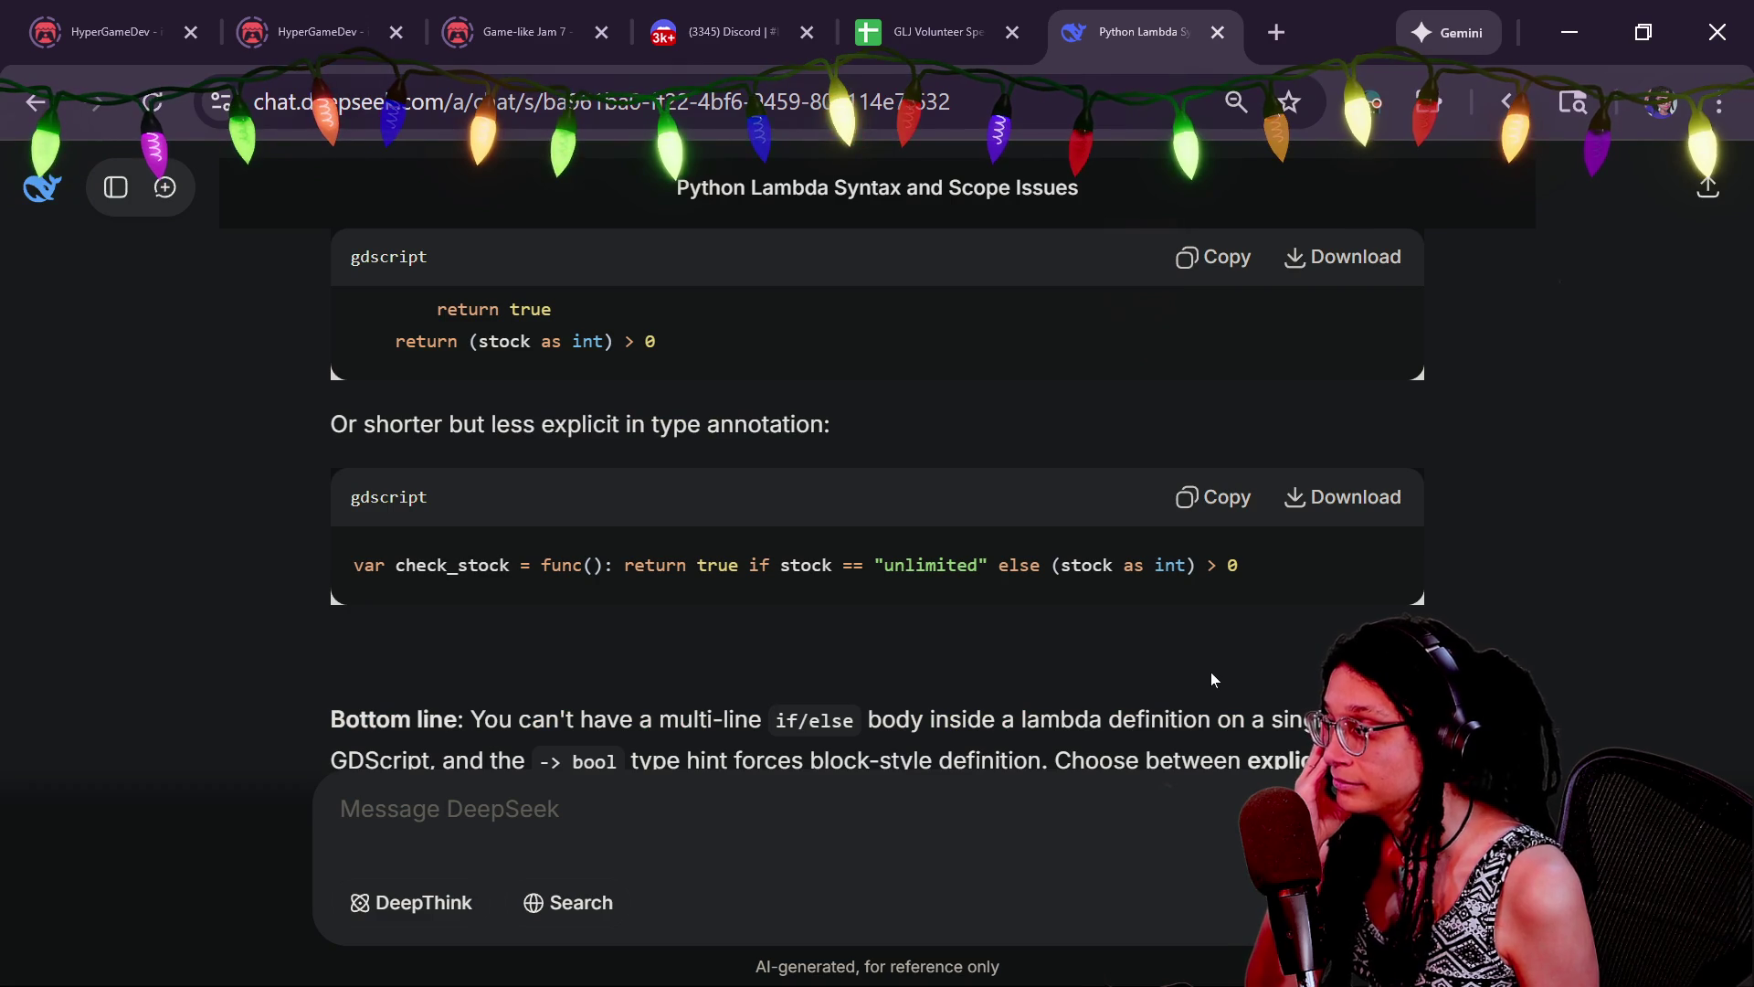
scroll(1212, 676, "down", 2)
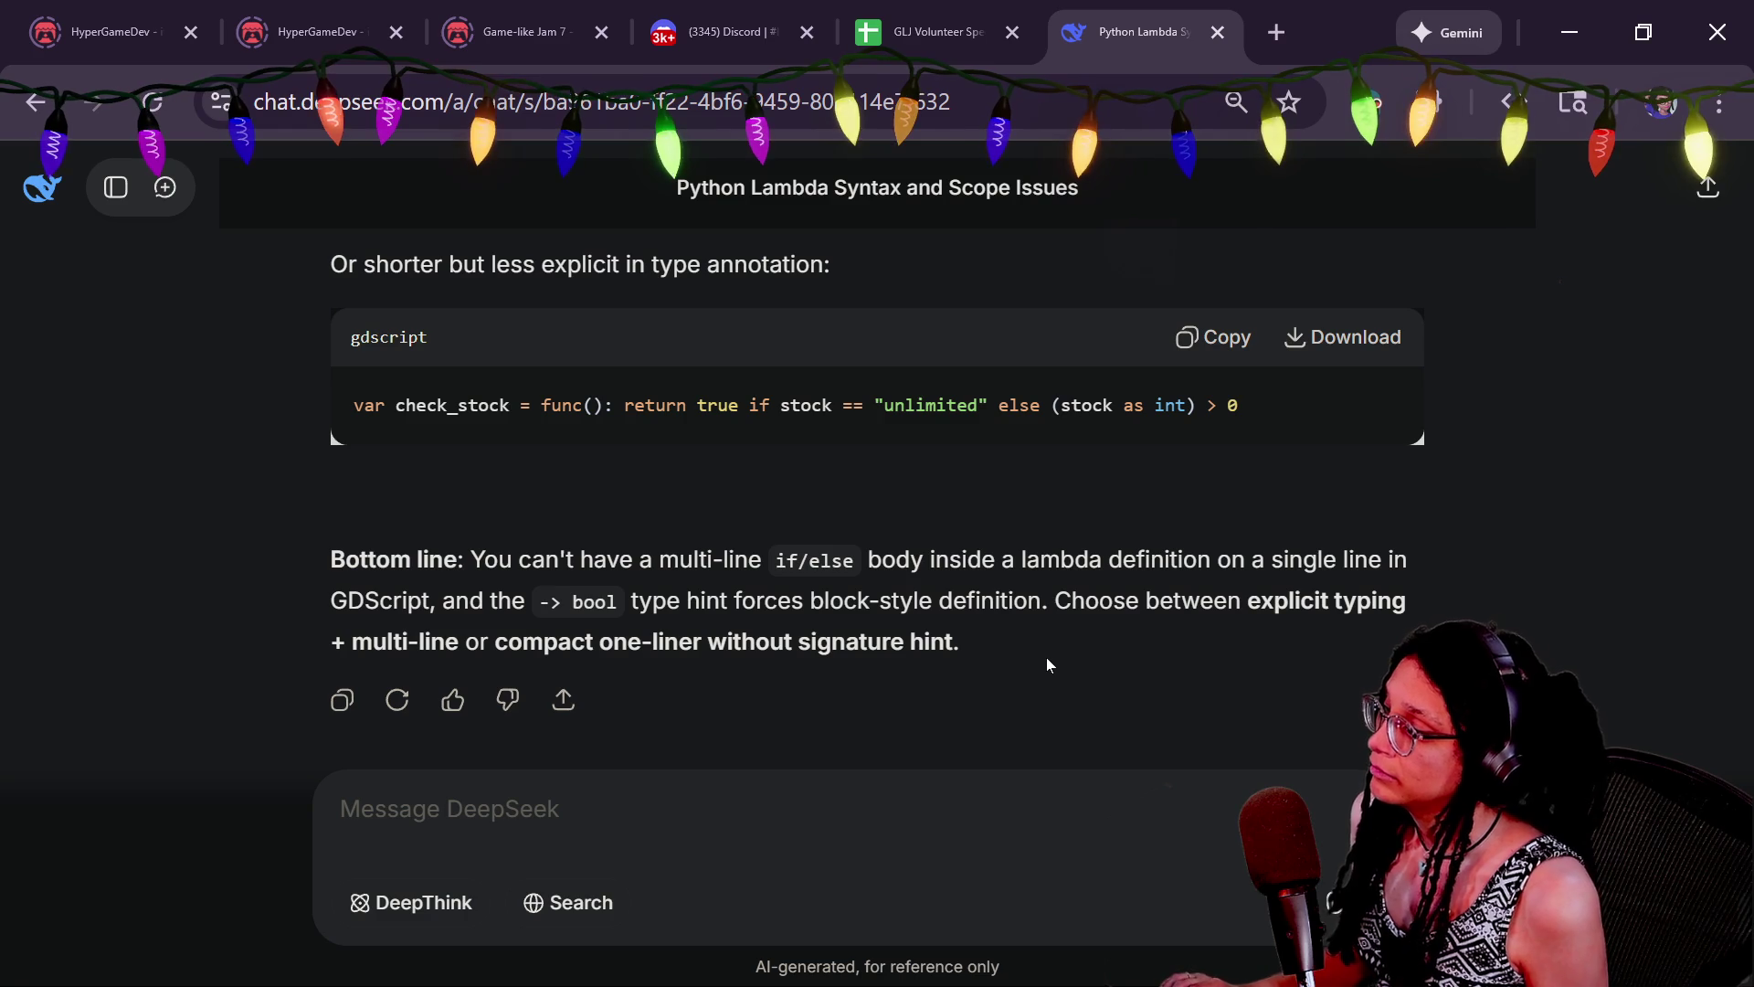
Move the check_stock lambda out of get_price and paste it below the function
key("alt+Tab")
left_click(858, 416)
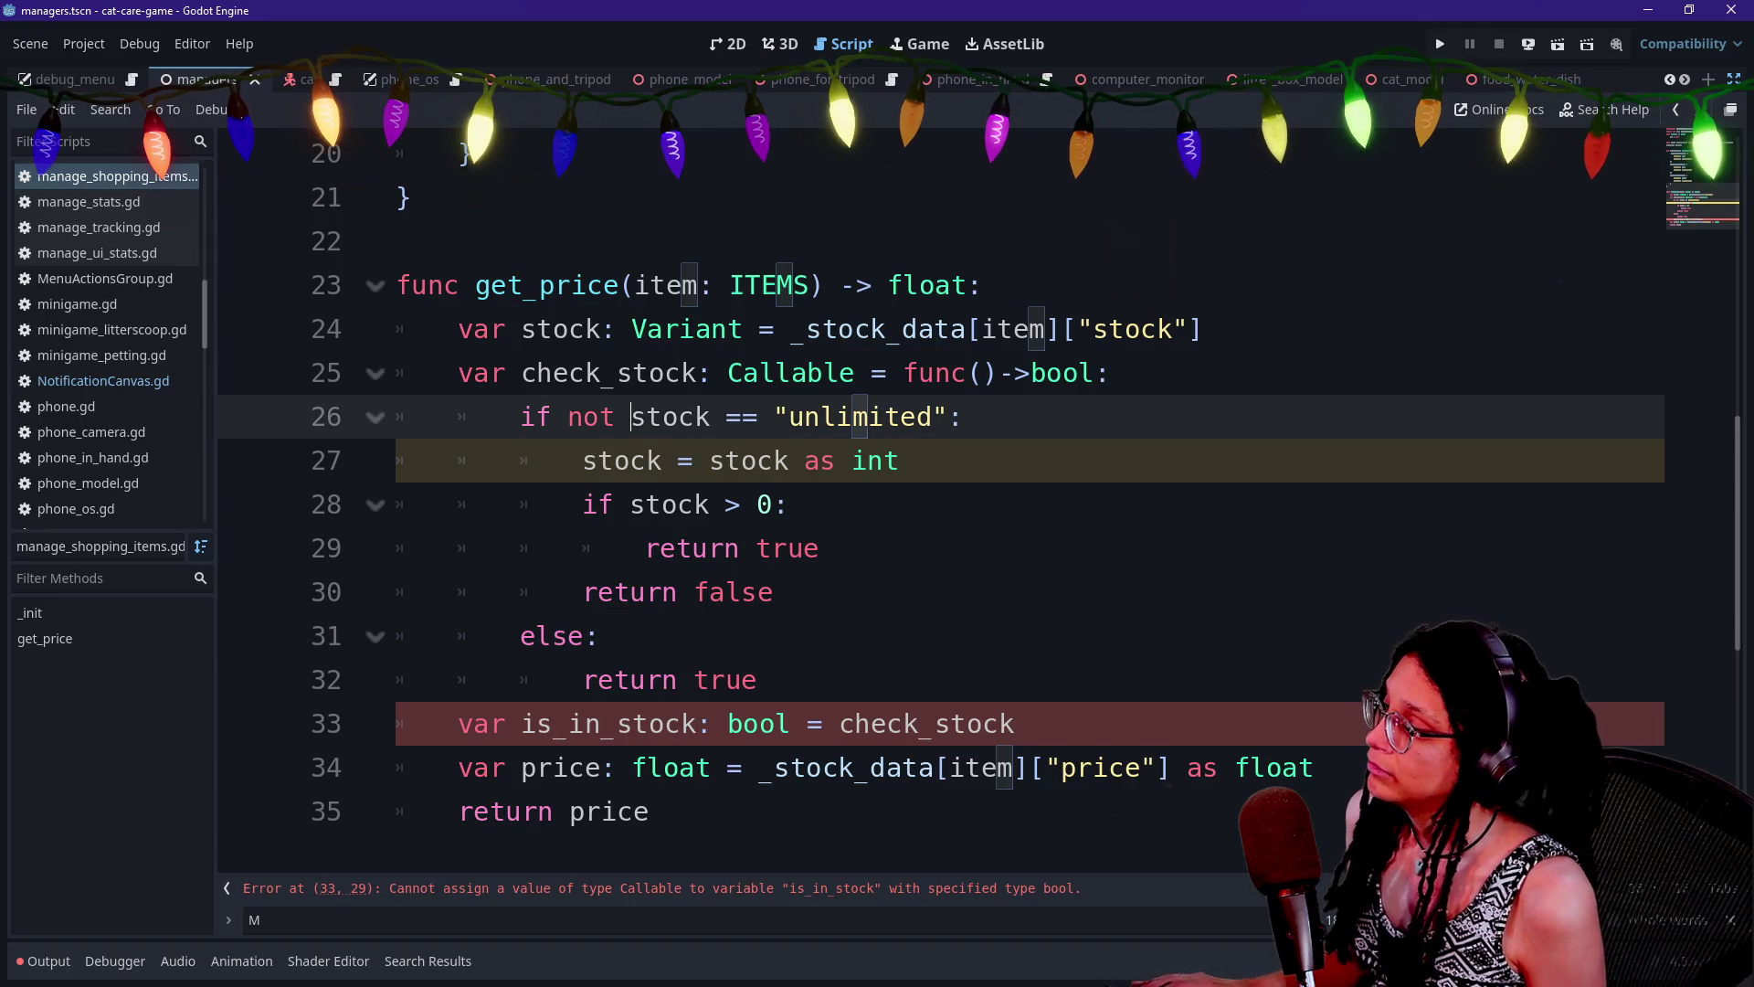
key("BackSpace")
key("BackSpace")
key("BackSpace")
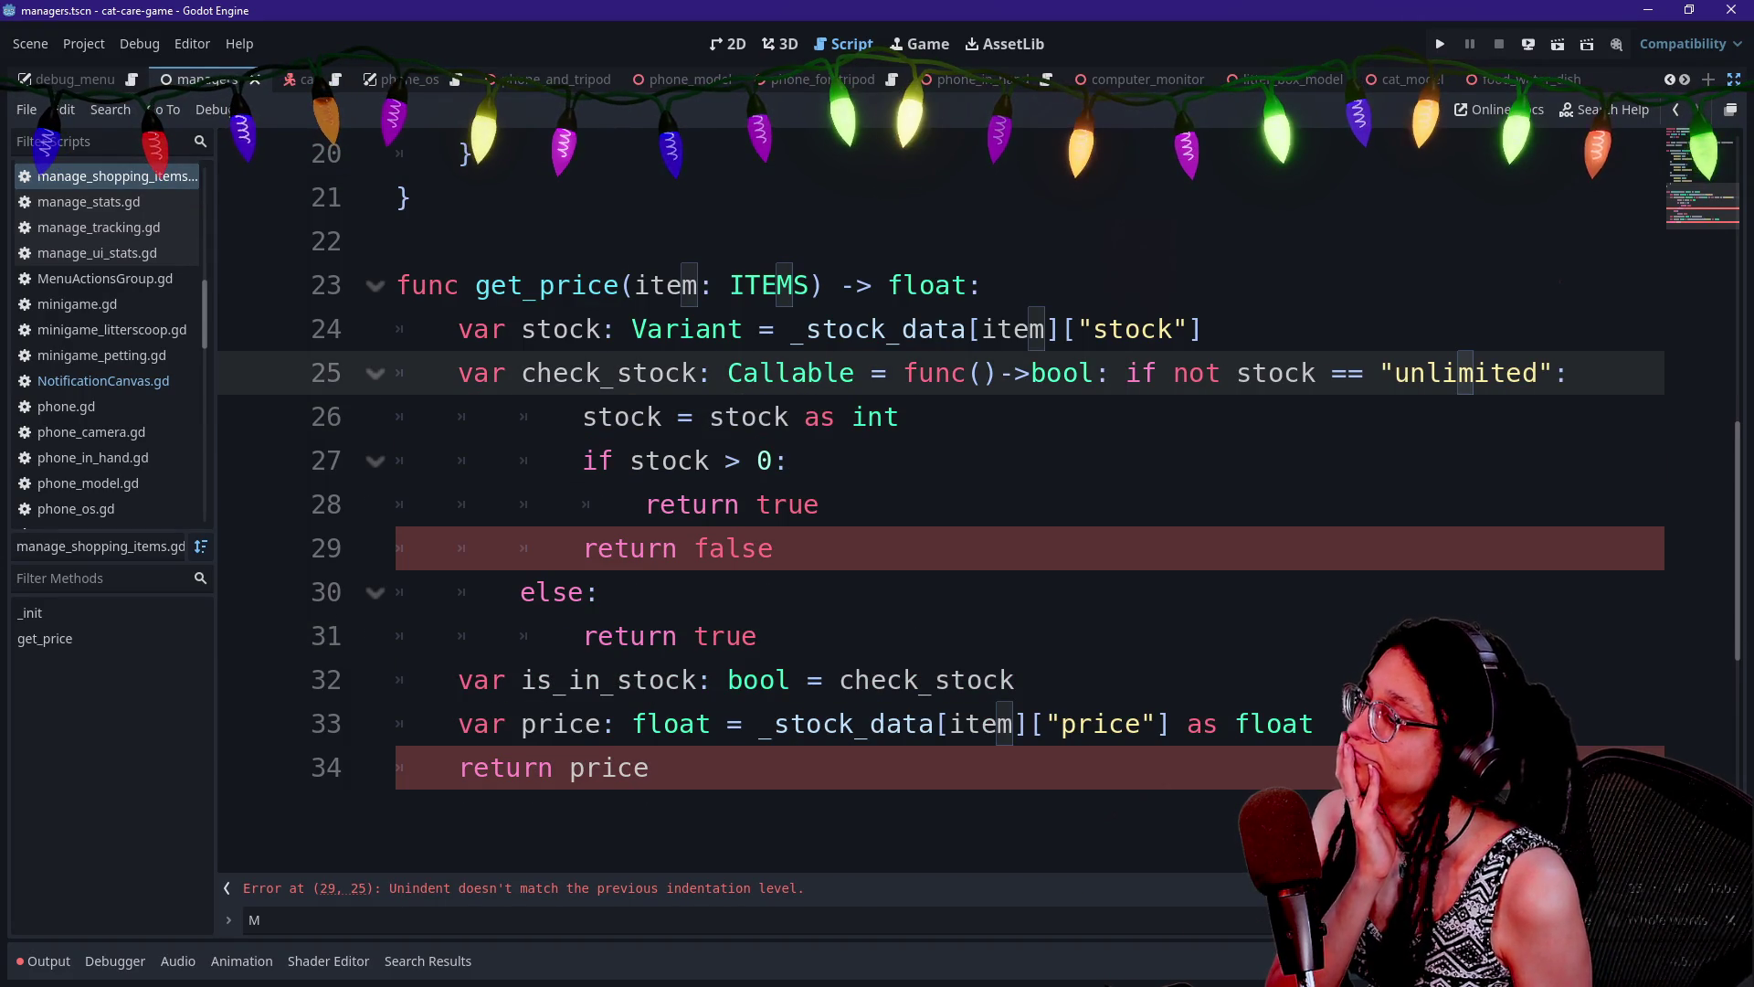
left_click(583, 417)
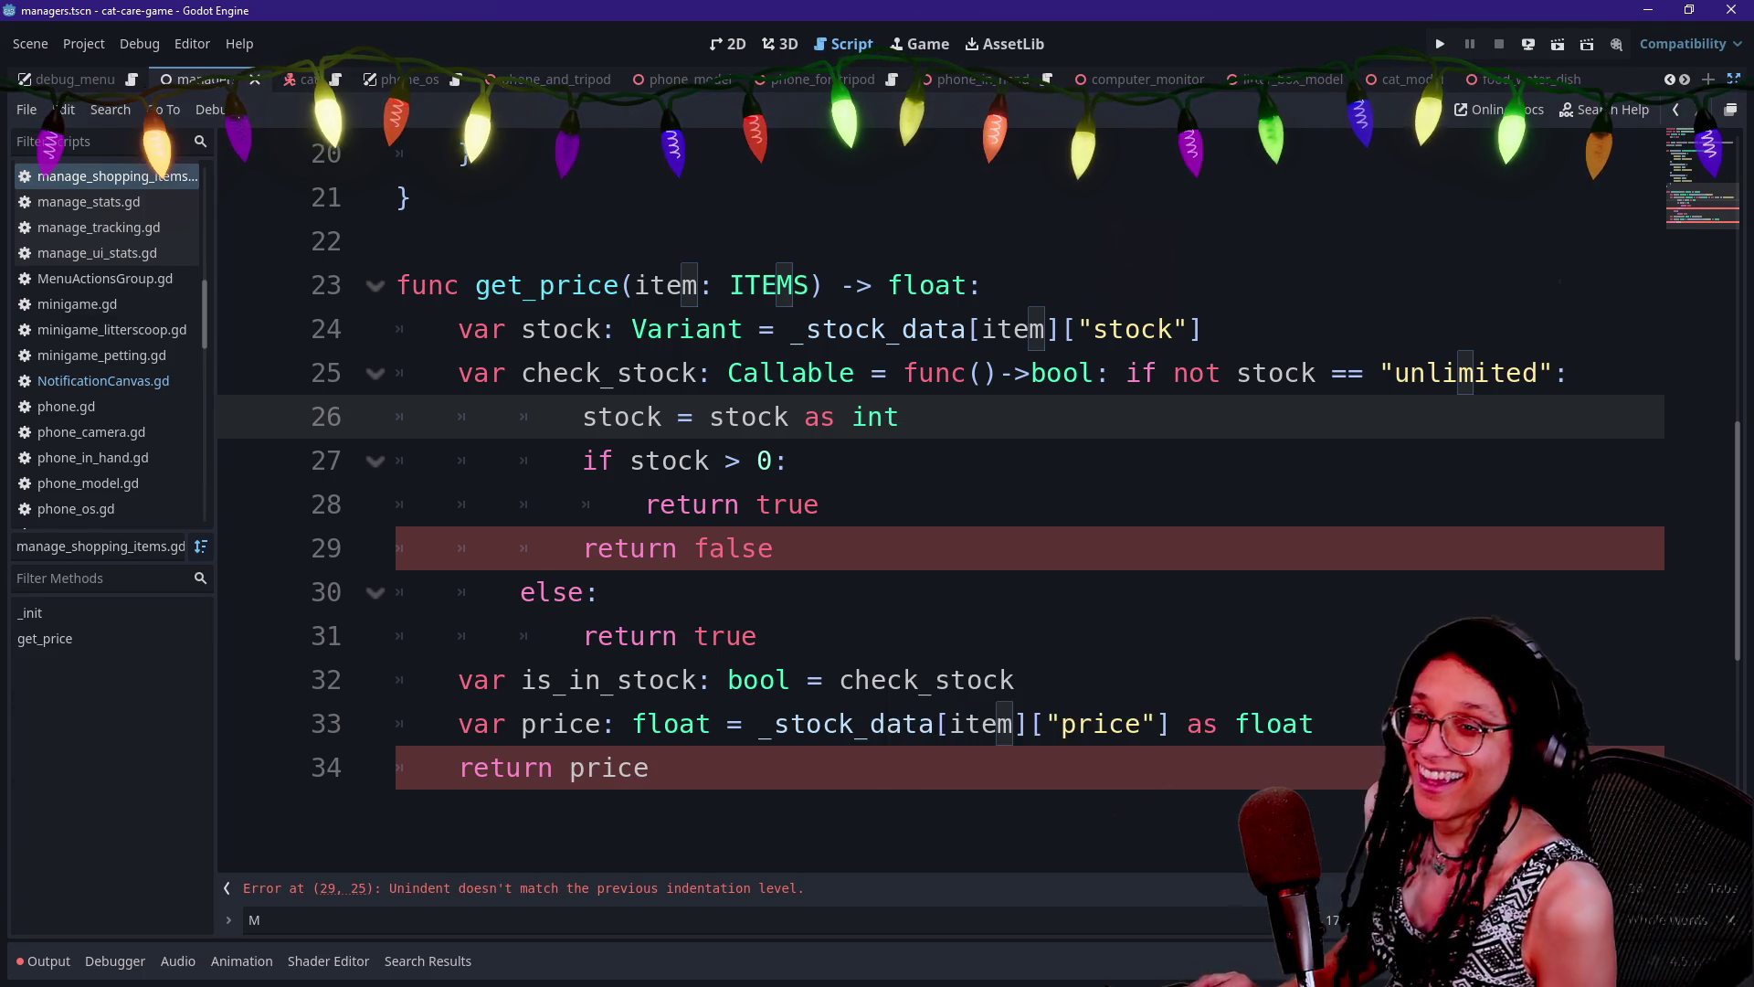
key("ctrl+z")
key("ctrl+z")
key("ctrl+z")
key("ctrl+z")
key("ctrl+z")
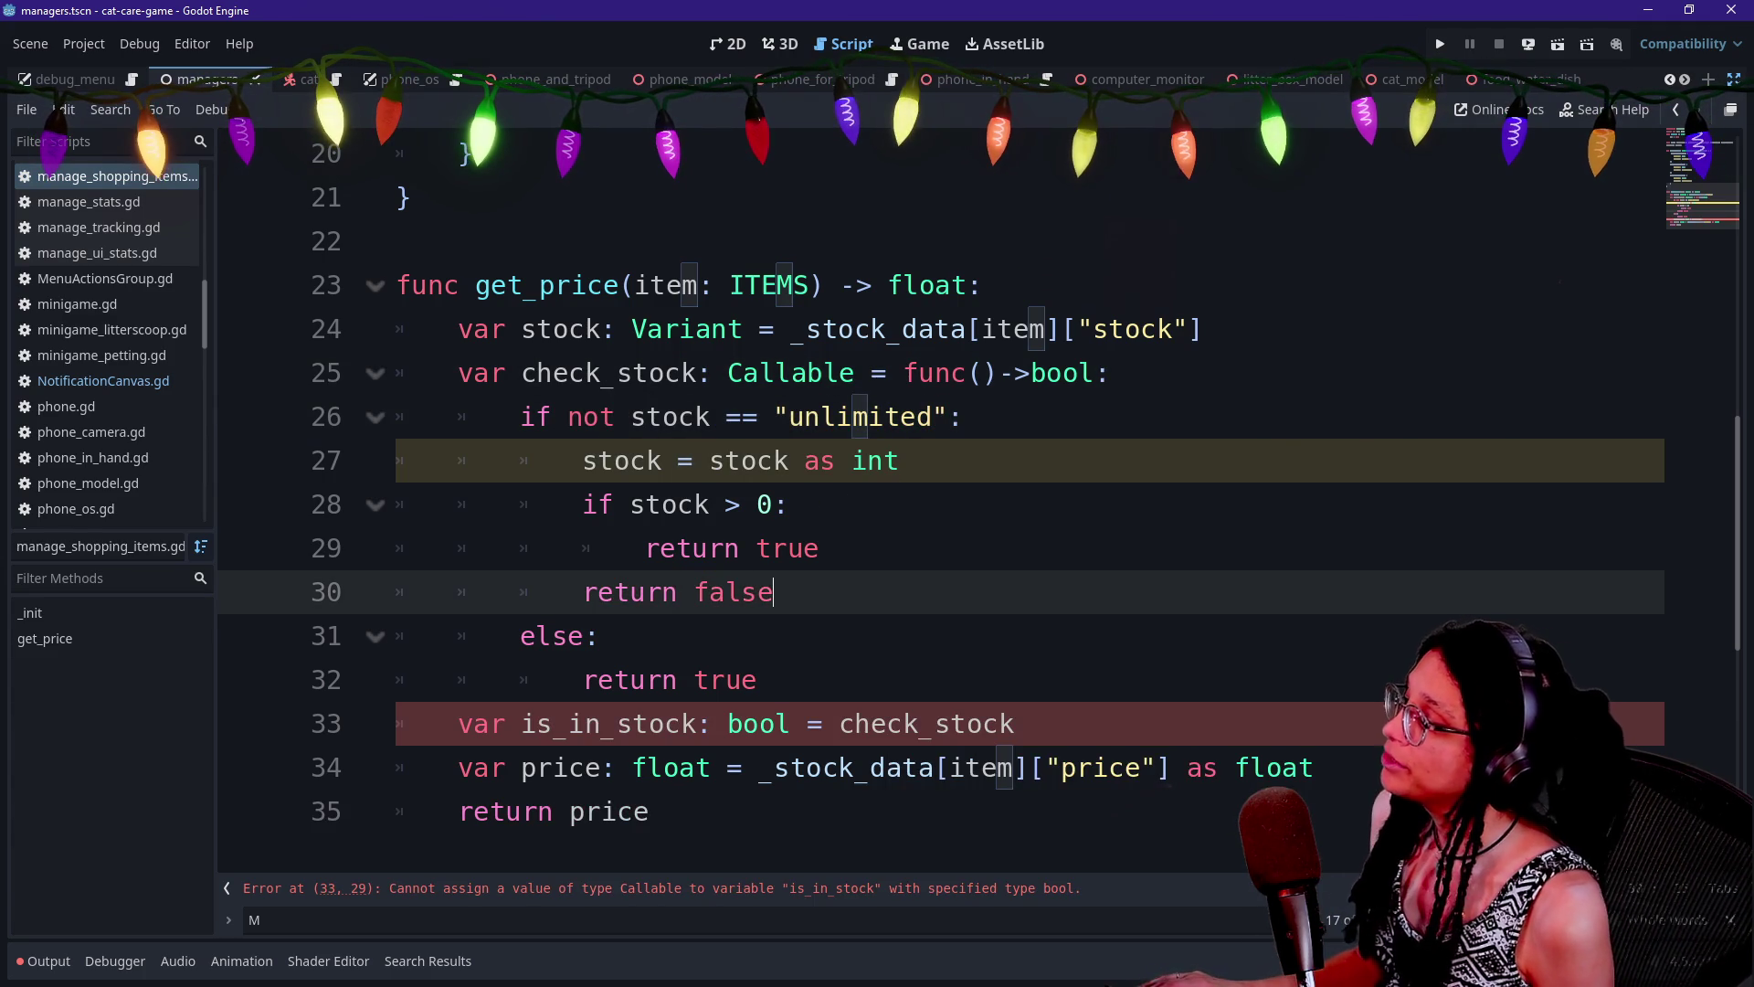
key("ctrl+z")
key("ctrl+z")
key("ctrl+z")
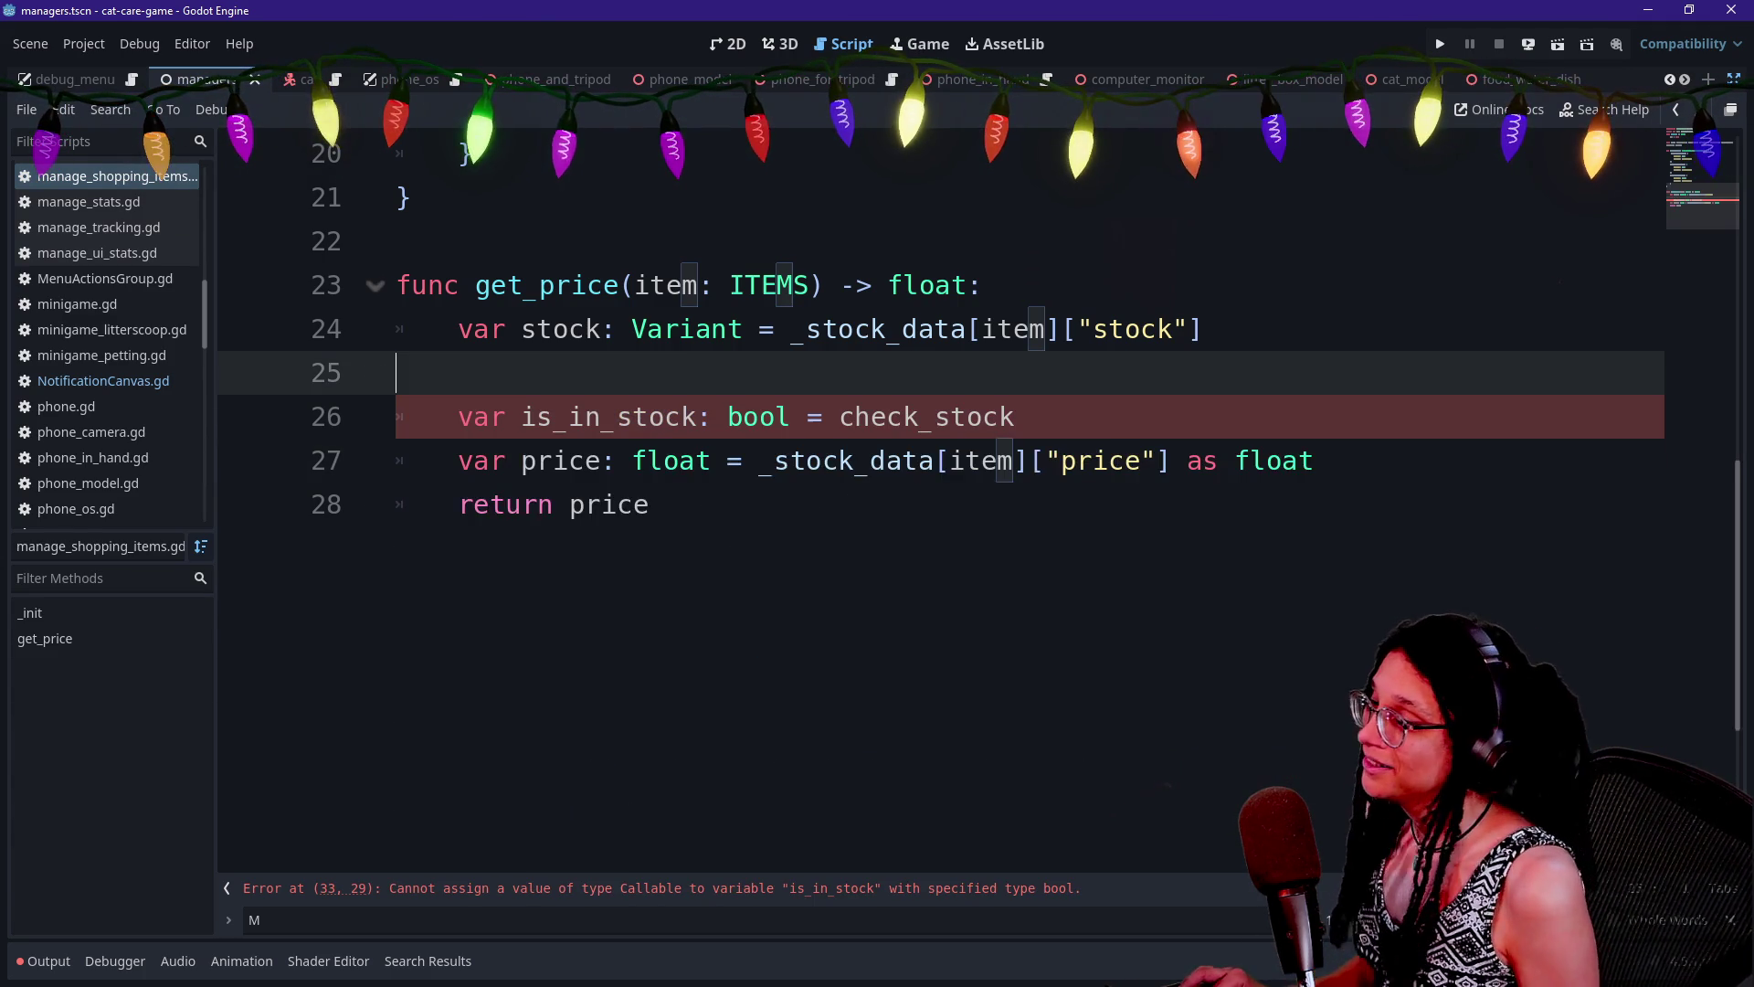
key("Return")
key("Return")
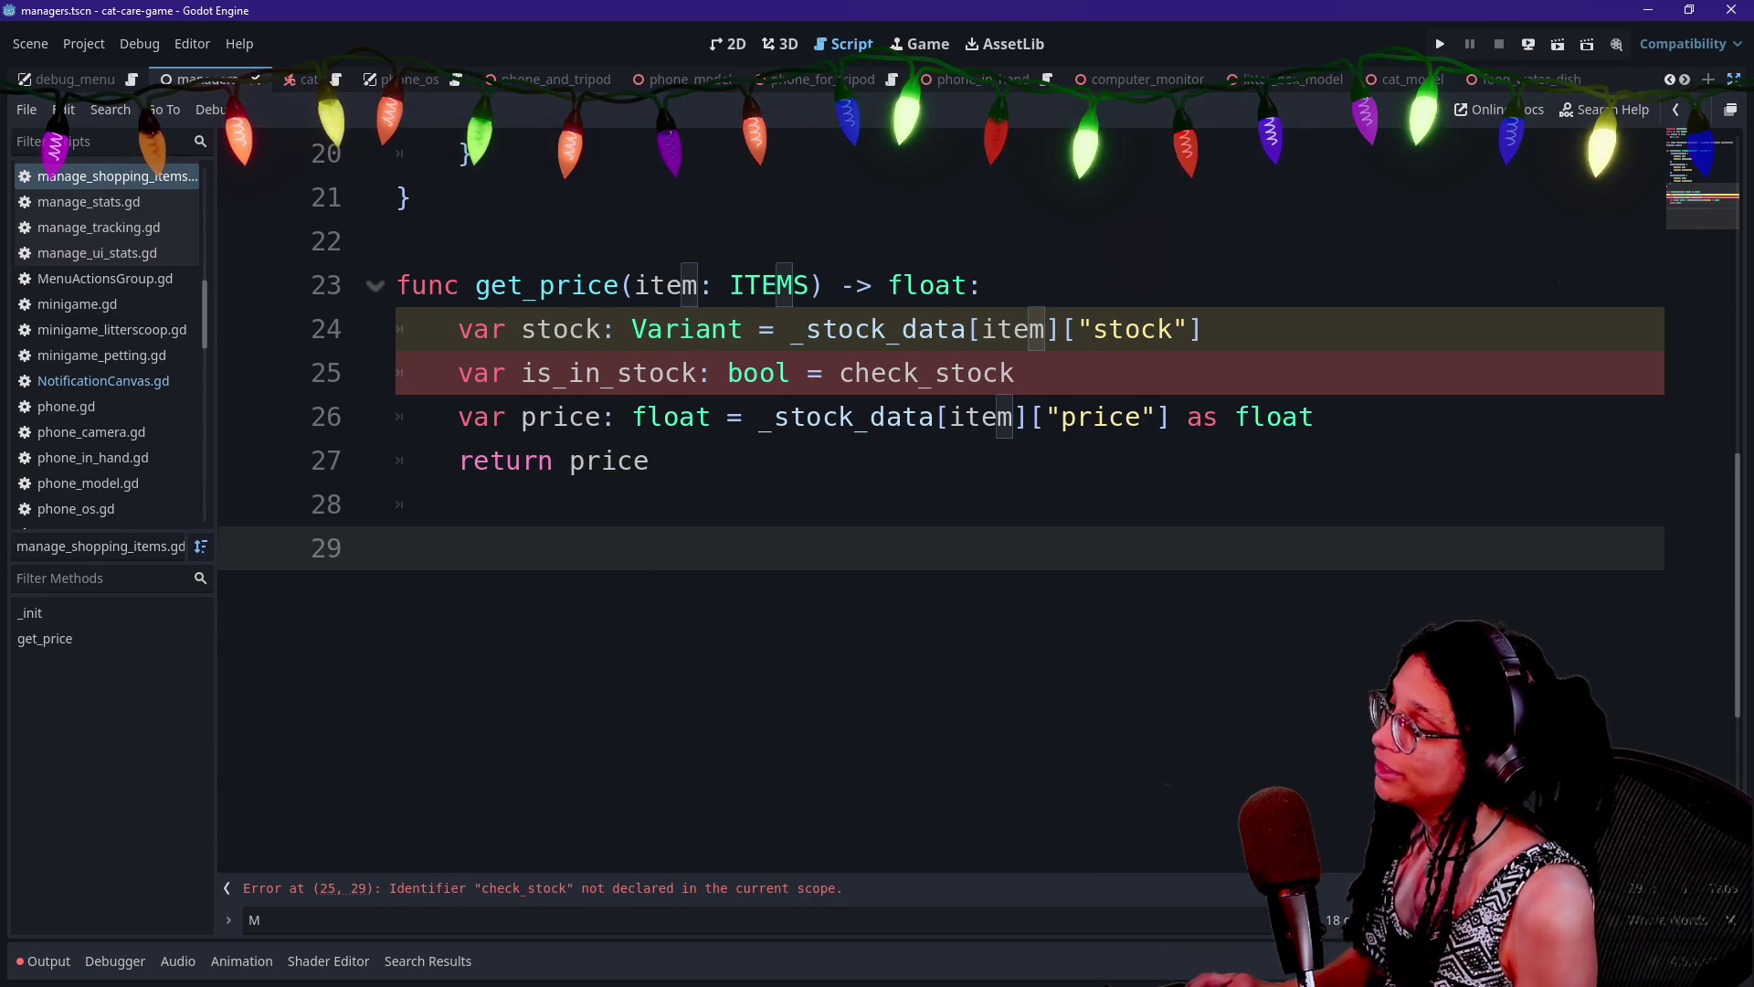
key("ctrl+v")
Rewrite the pasted declaration as func _check_stock, removing the Callable type and lambda syntax
left_click_drag(710, 548, 332, 568)
type("f")
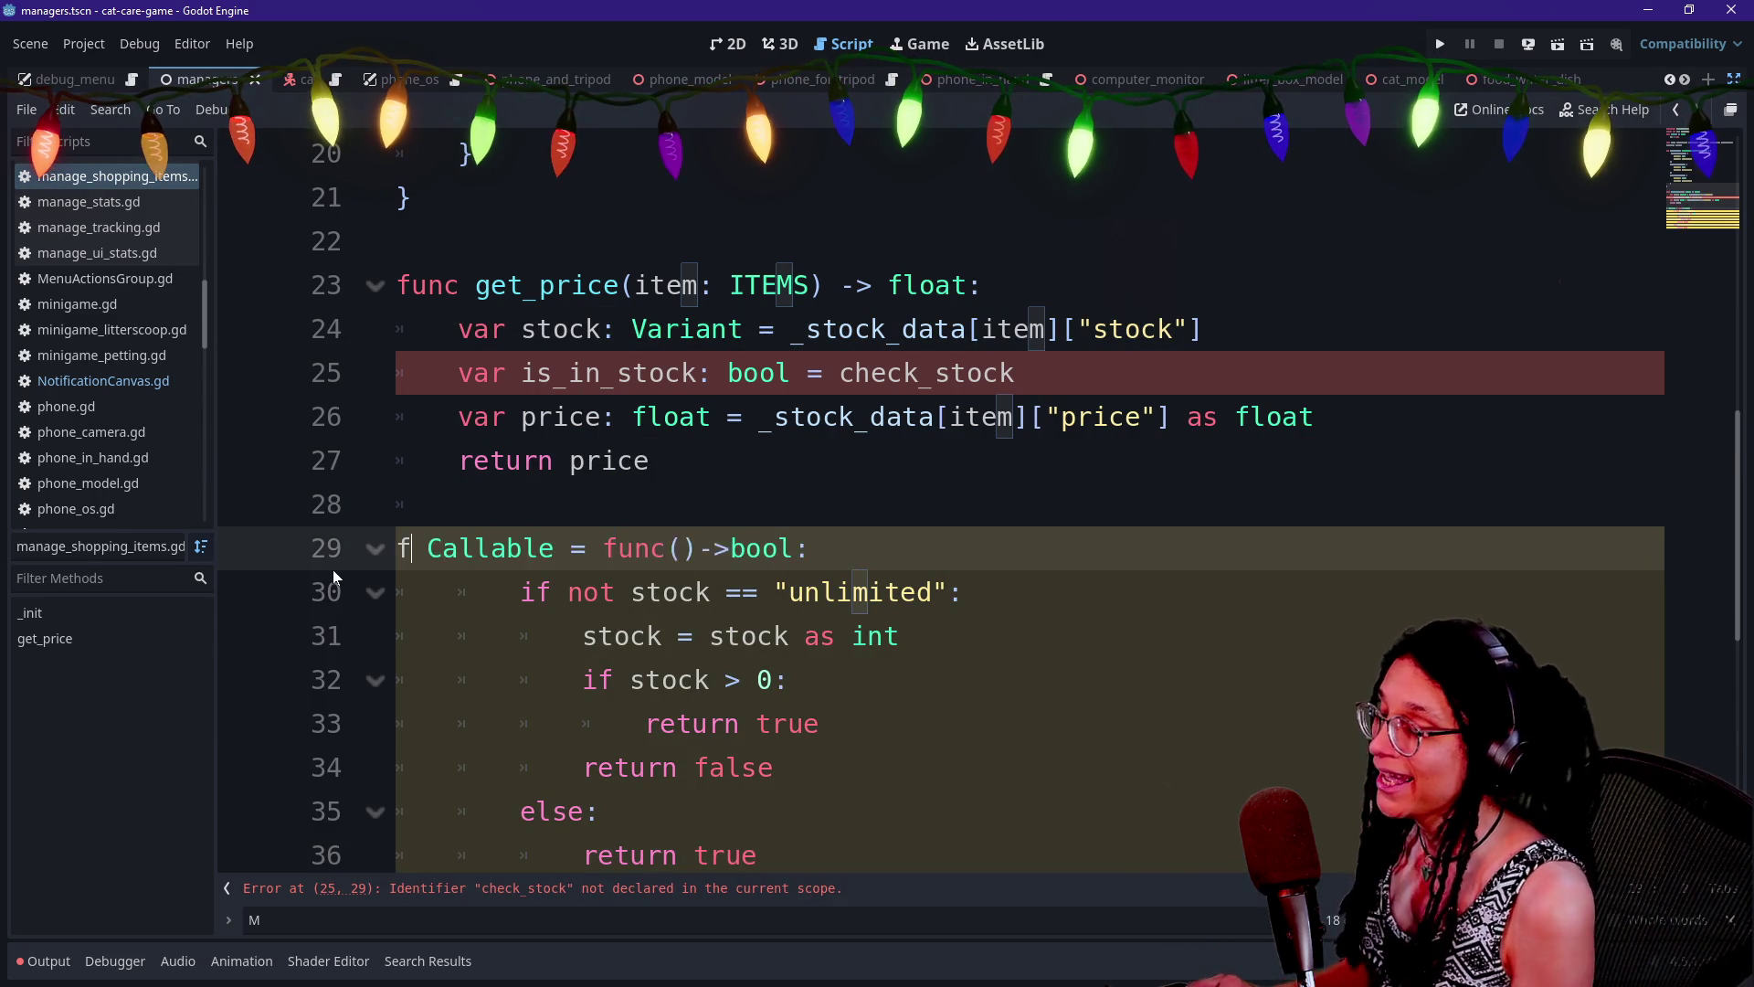
type("unc check_stoc")
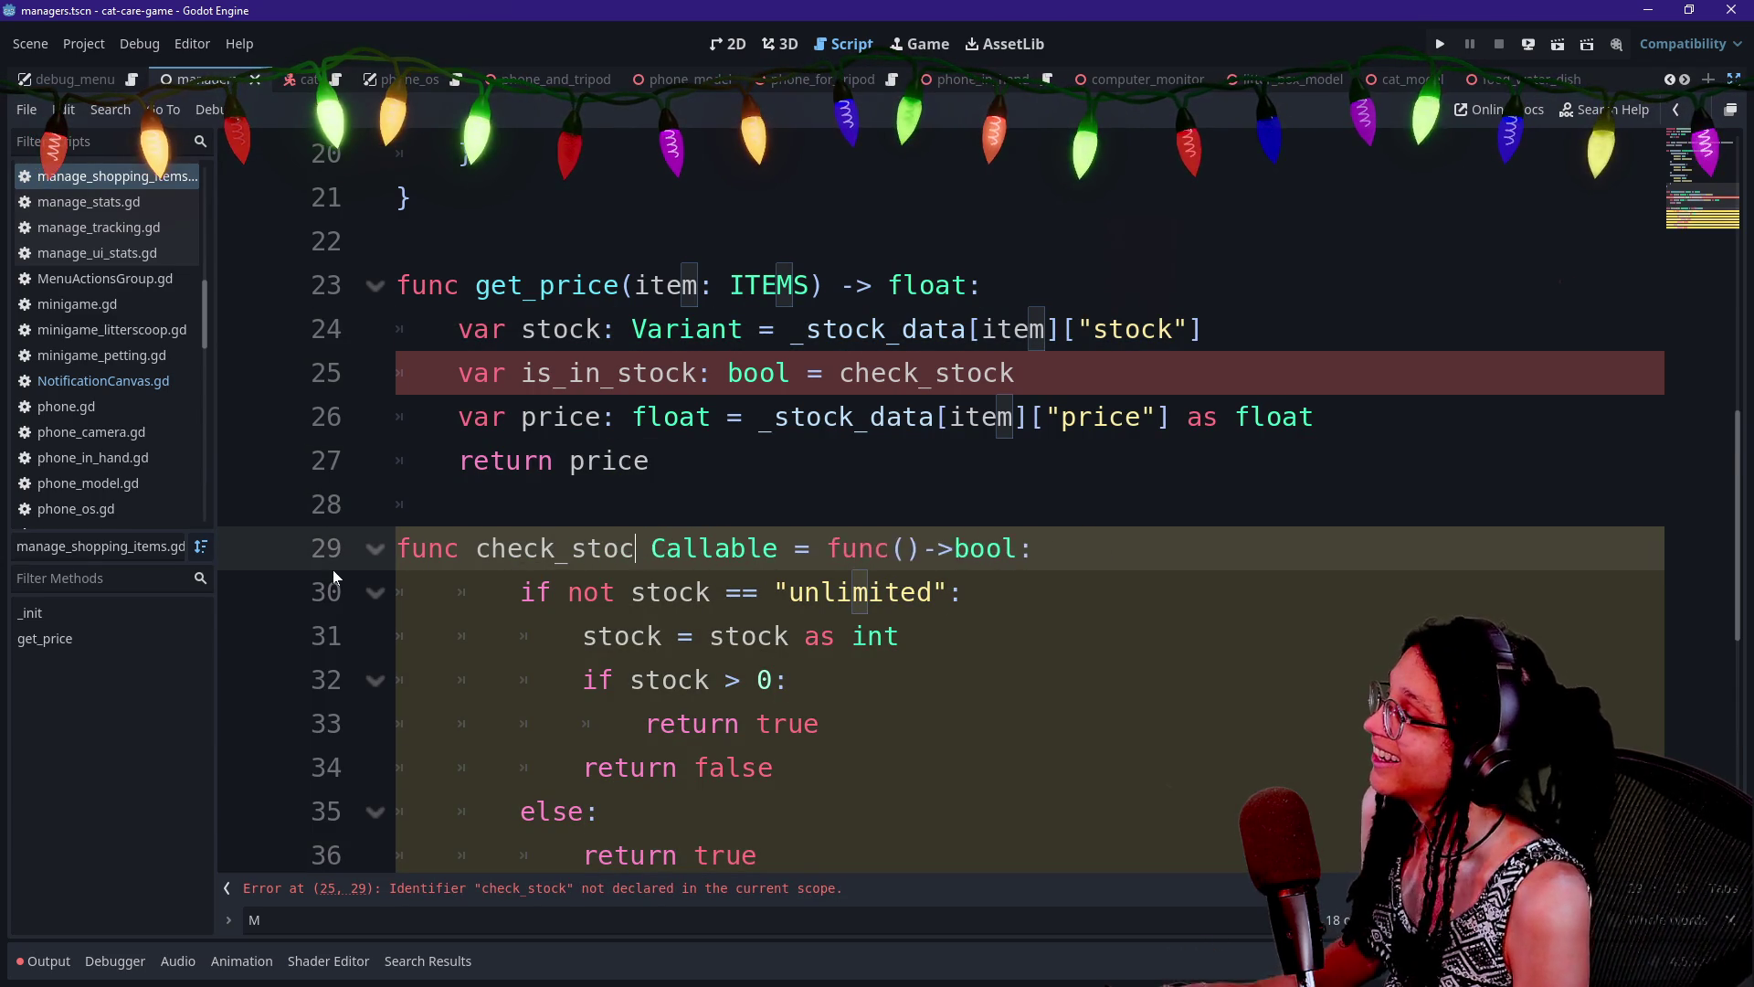
type("k")
key("Left")
key("Left")
key("Left")
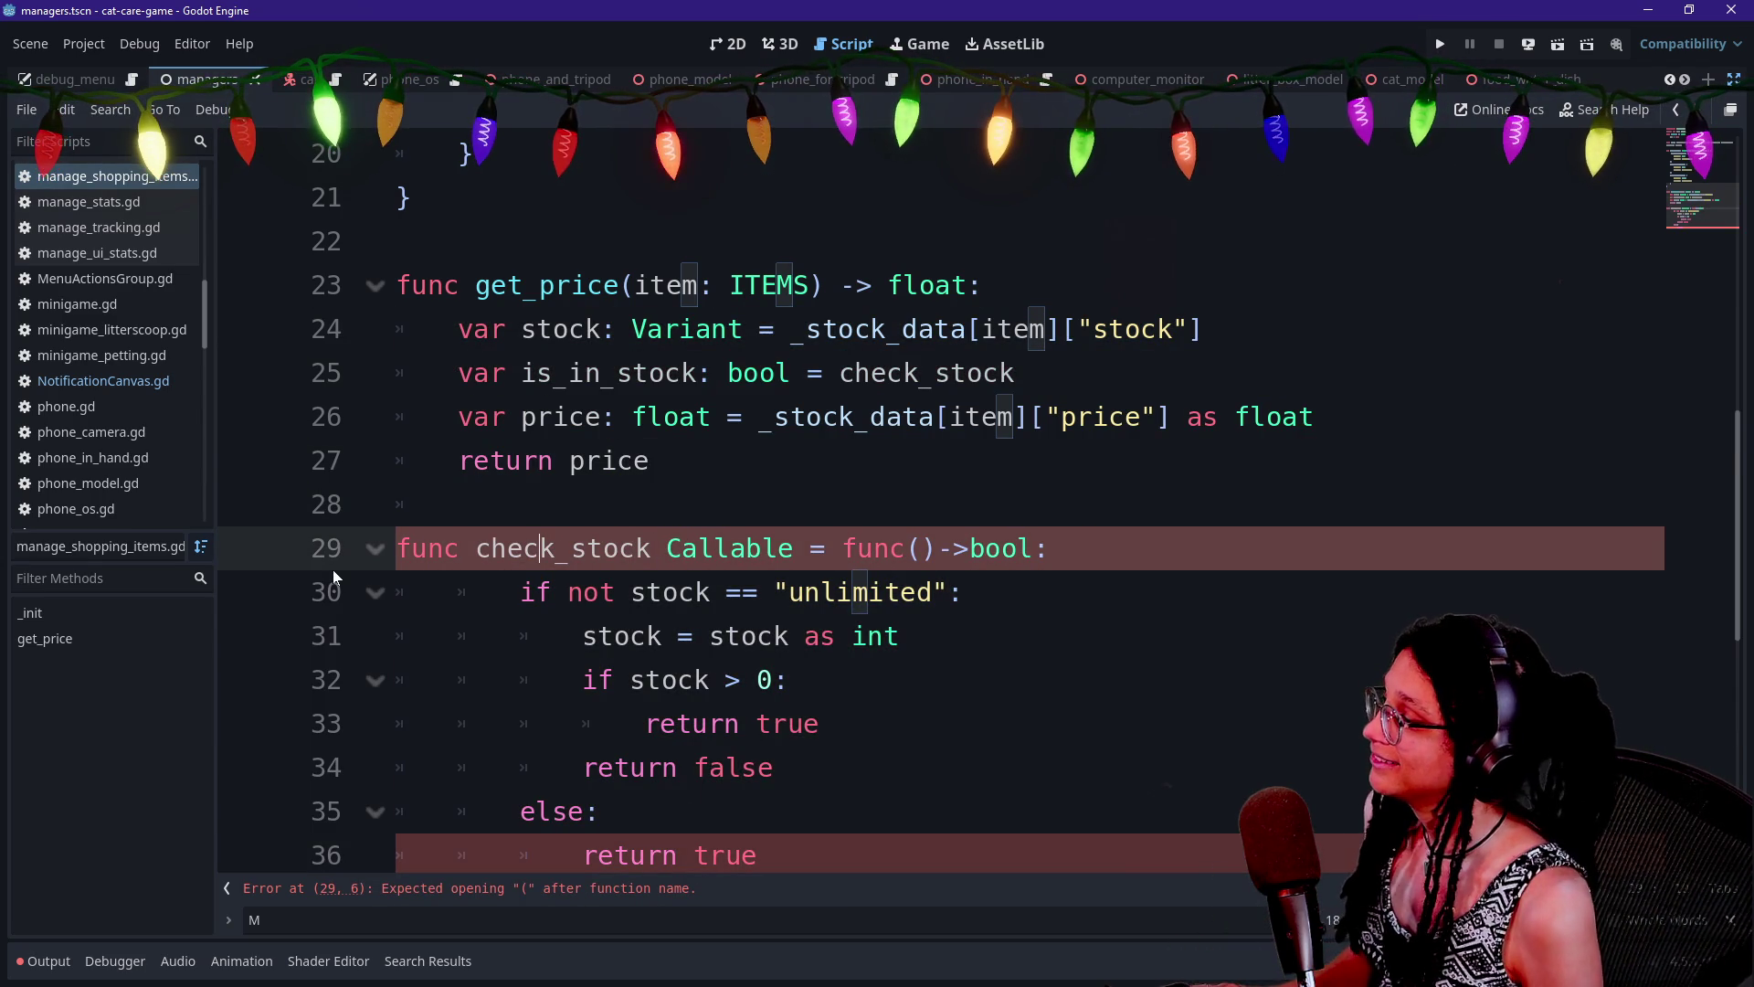
key("Left")
key("Left")
key("Left")
type("_")
key("ctrl+Right")
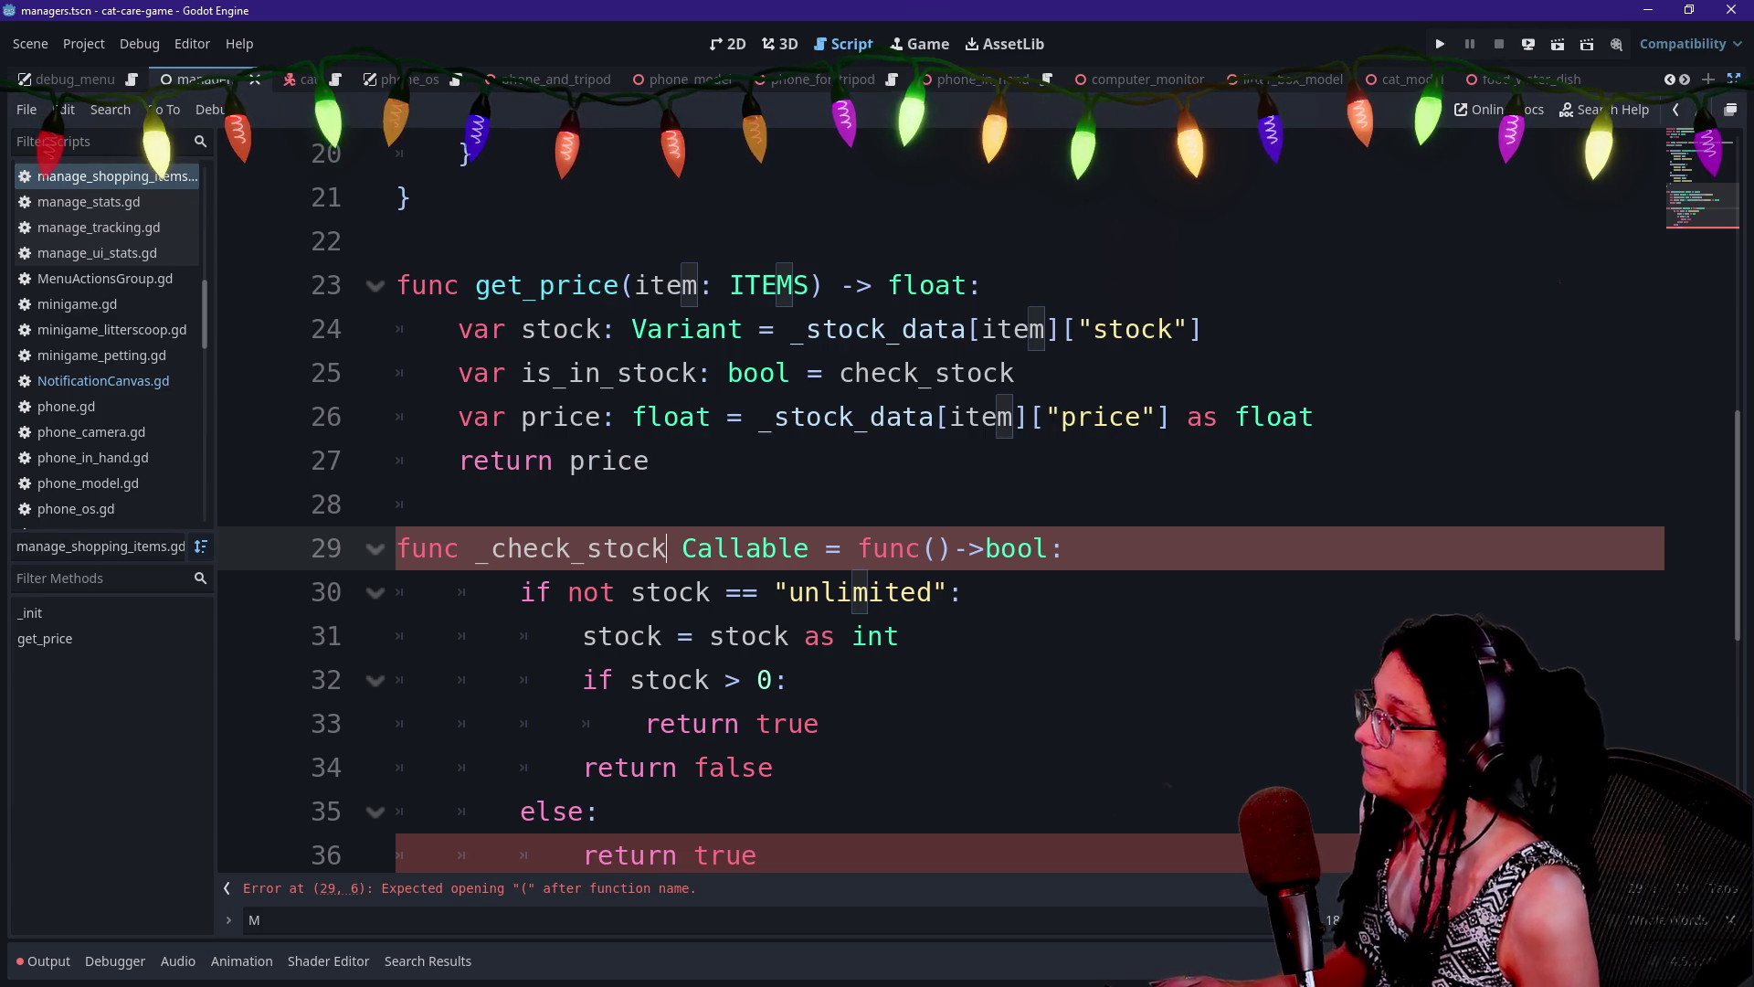
key("ctrl+shift+Right")
key("Delete")
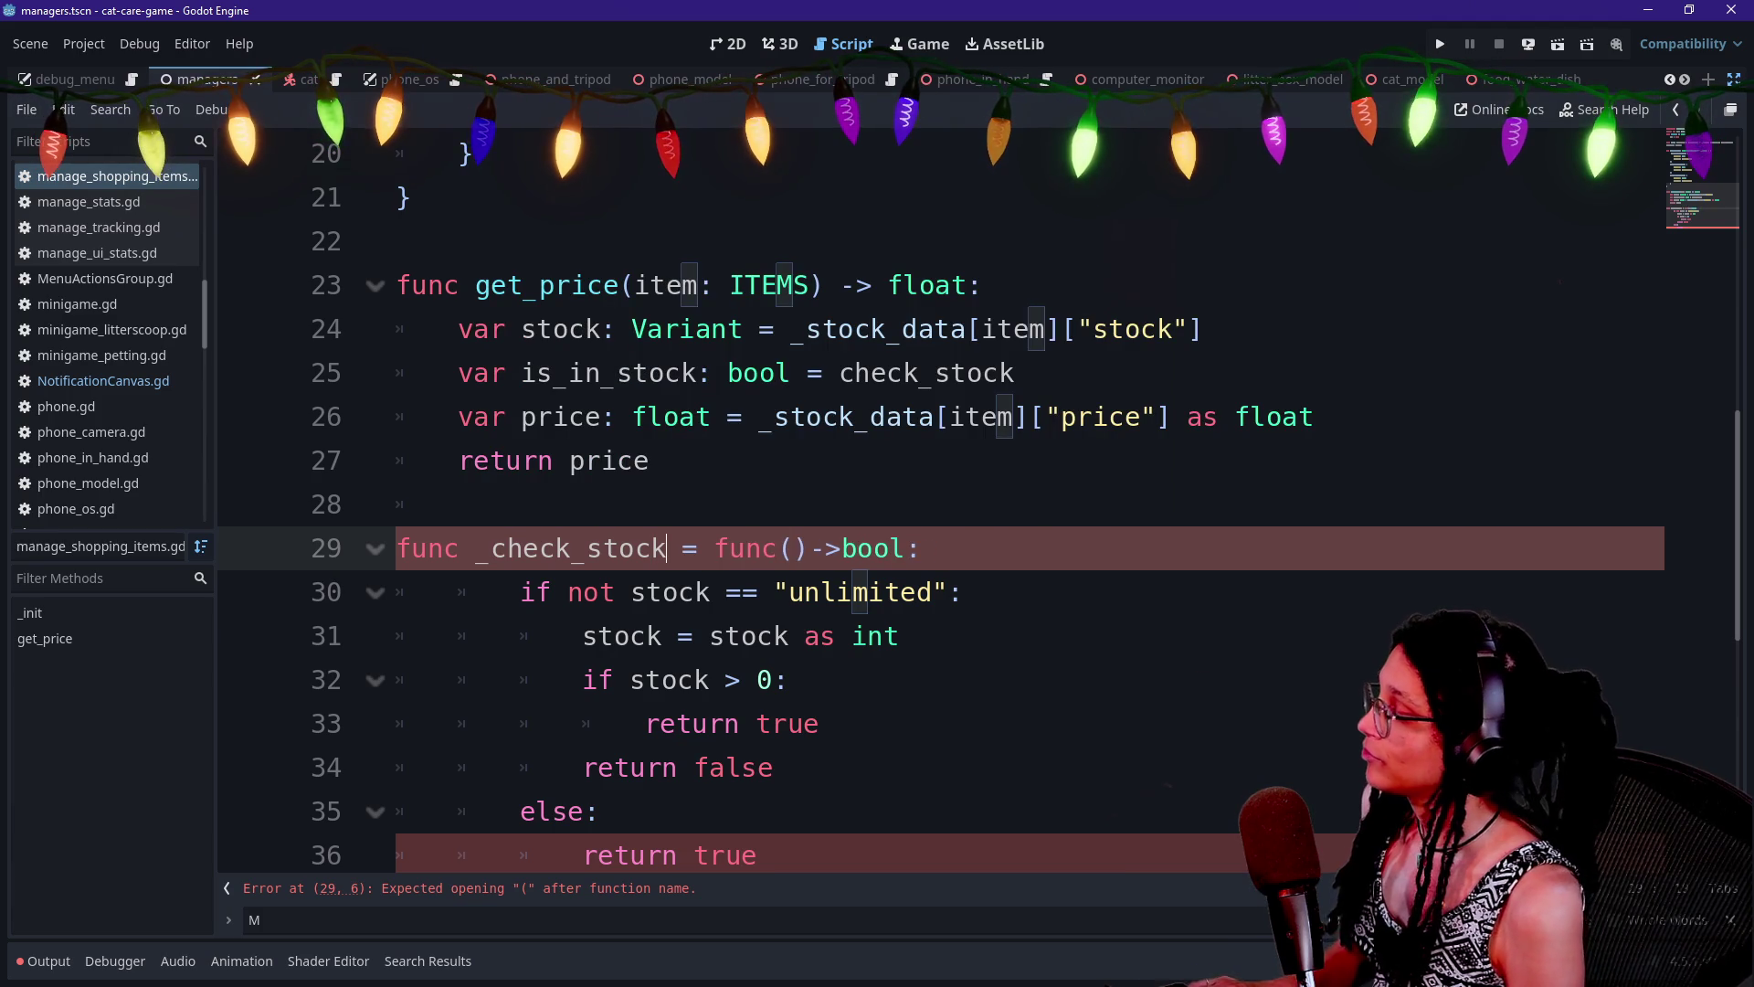
type("(")
key("Delete")
key("Delete")
key("Delete")
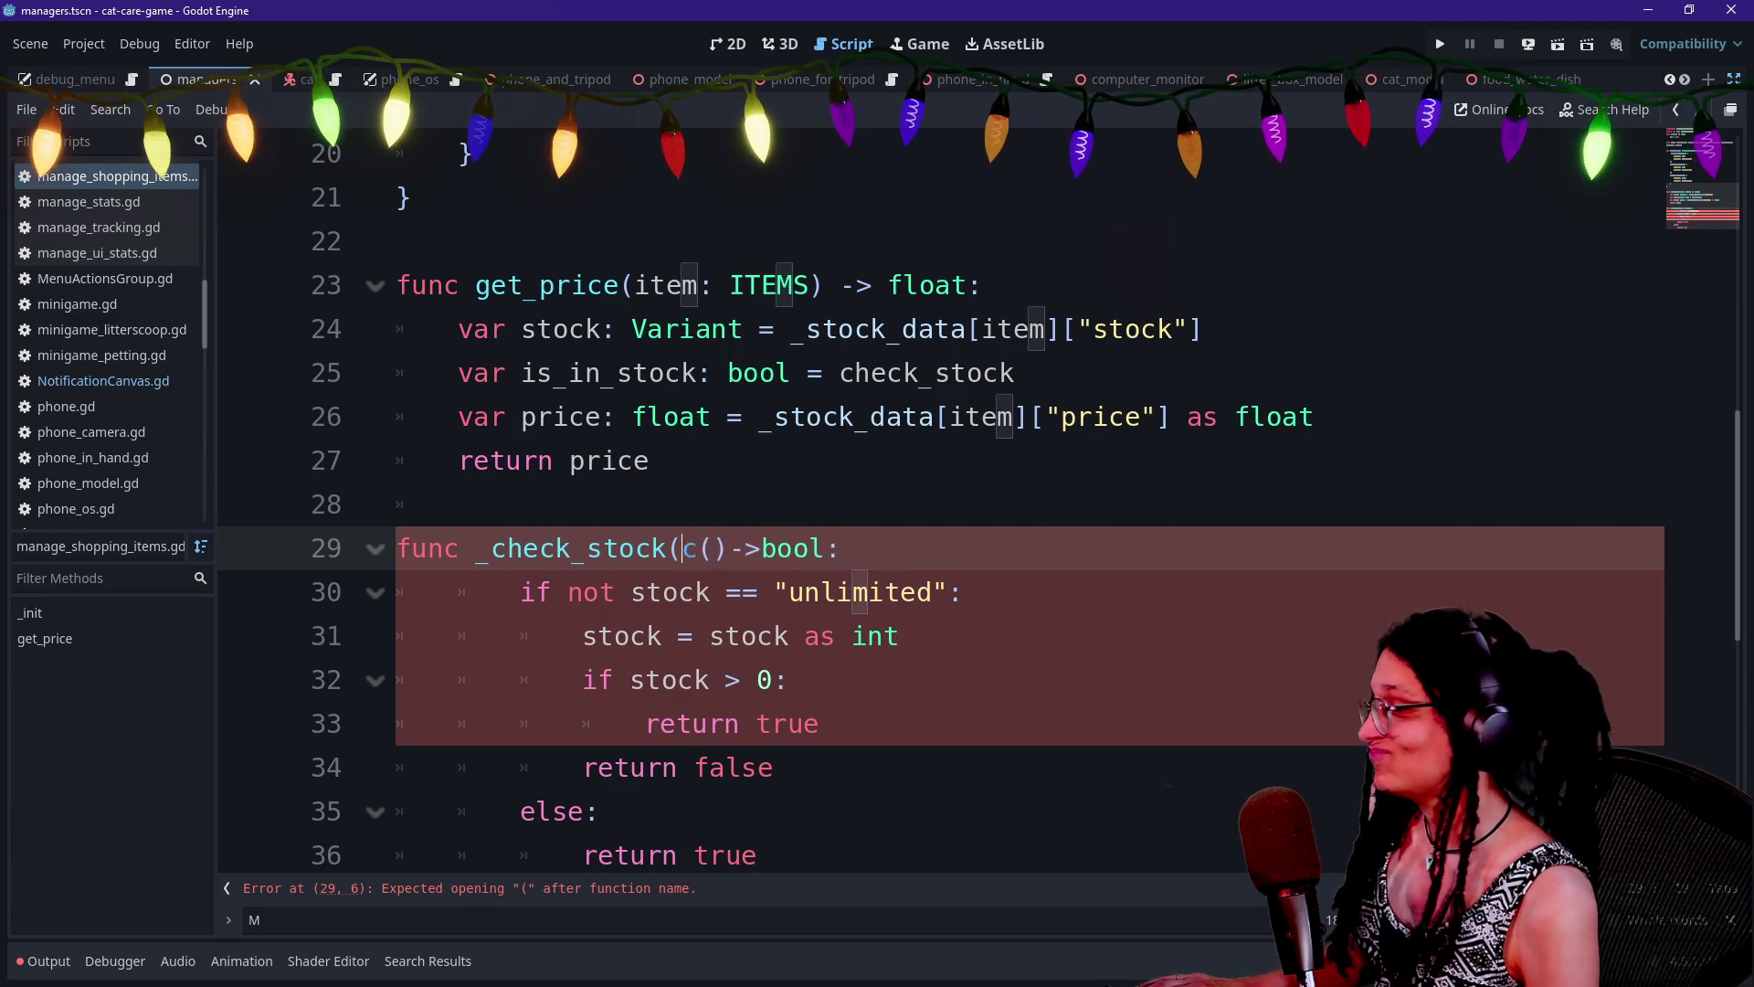
key("Right")
key("Delete")
key("Delete")
key("Delete")
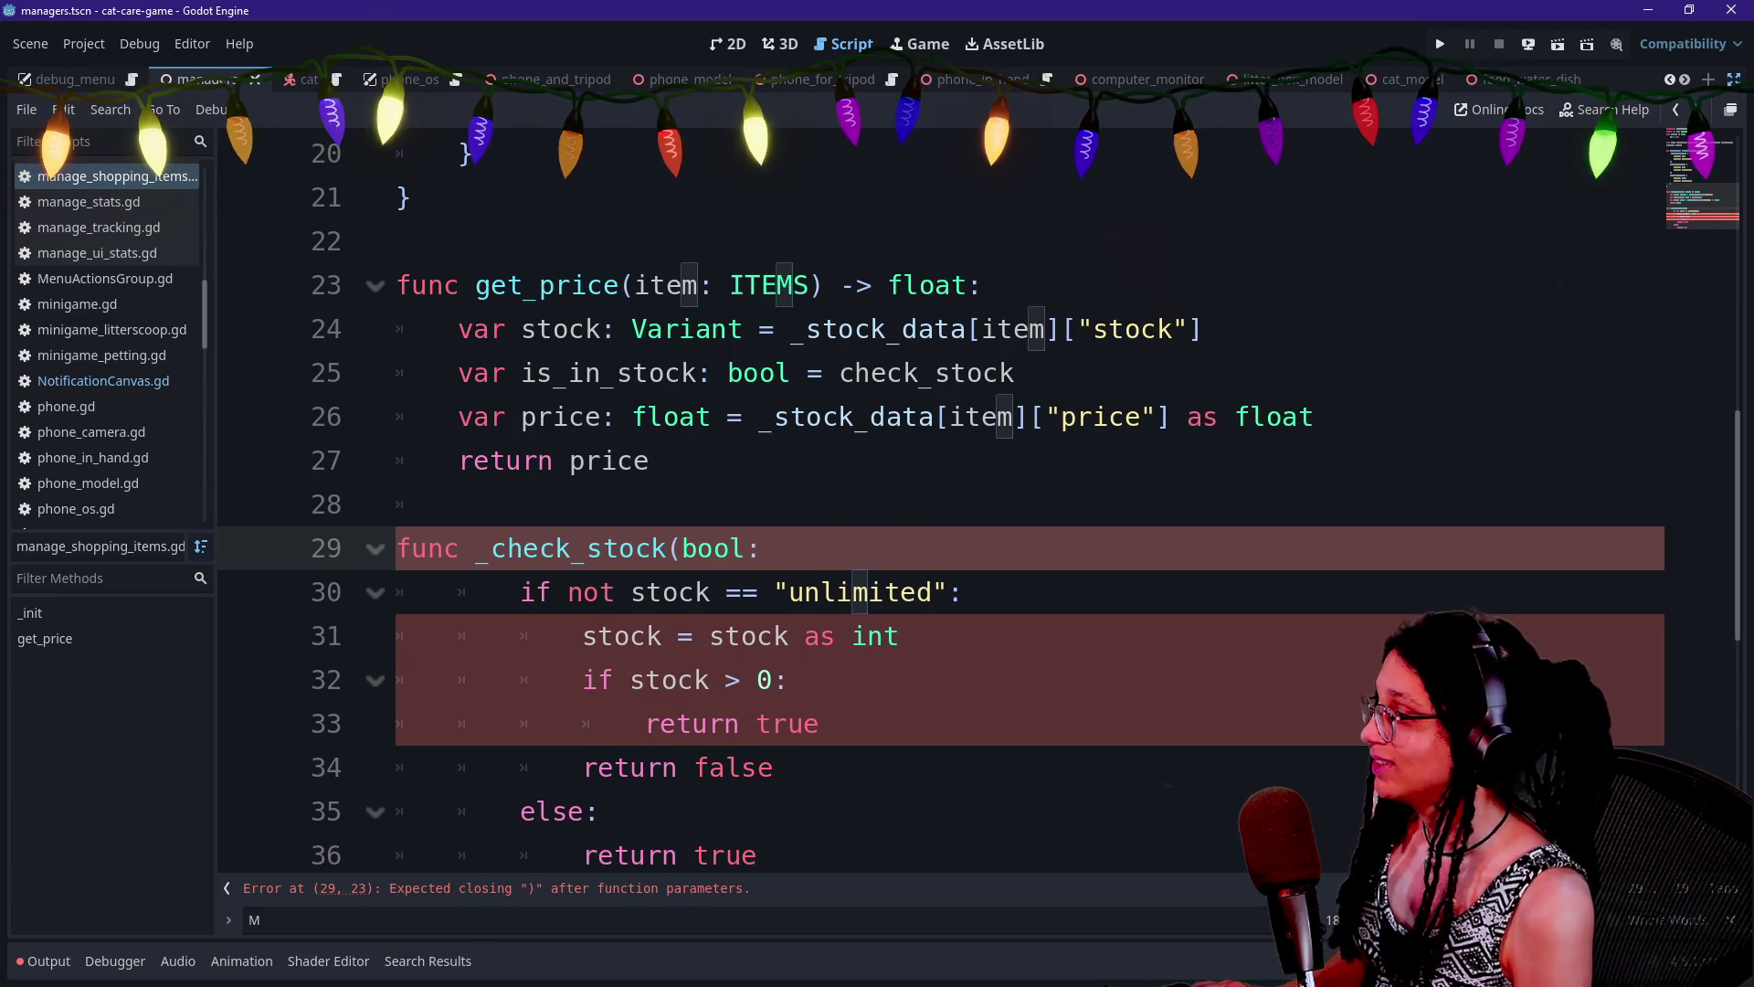
Give _check_stock an item: ITEMS parameter and a -> bool return type
key("Left")
type("item")
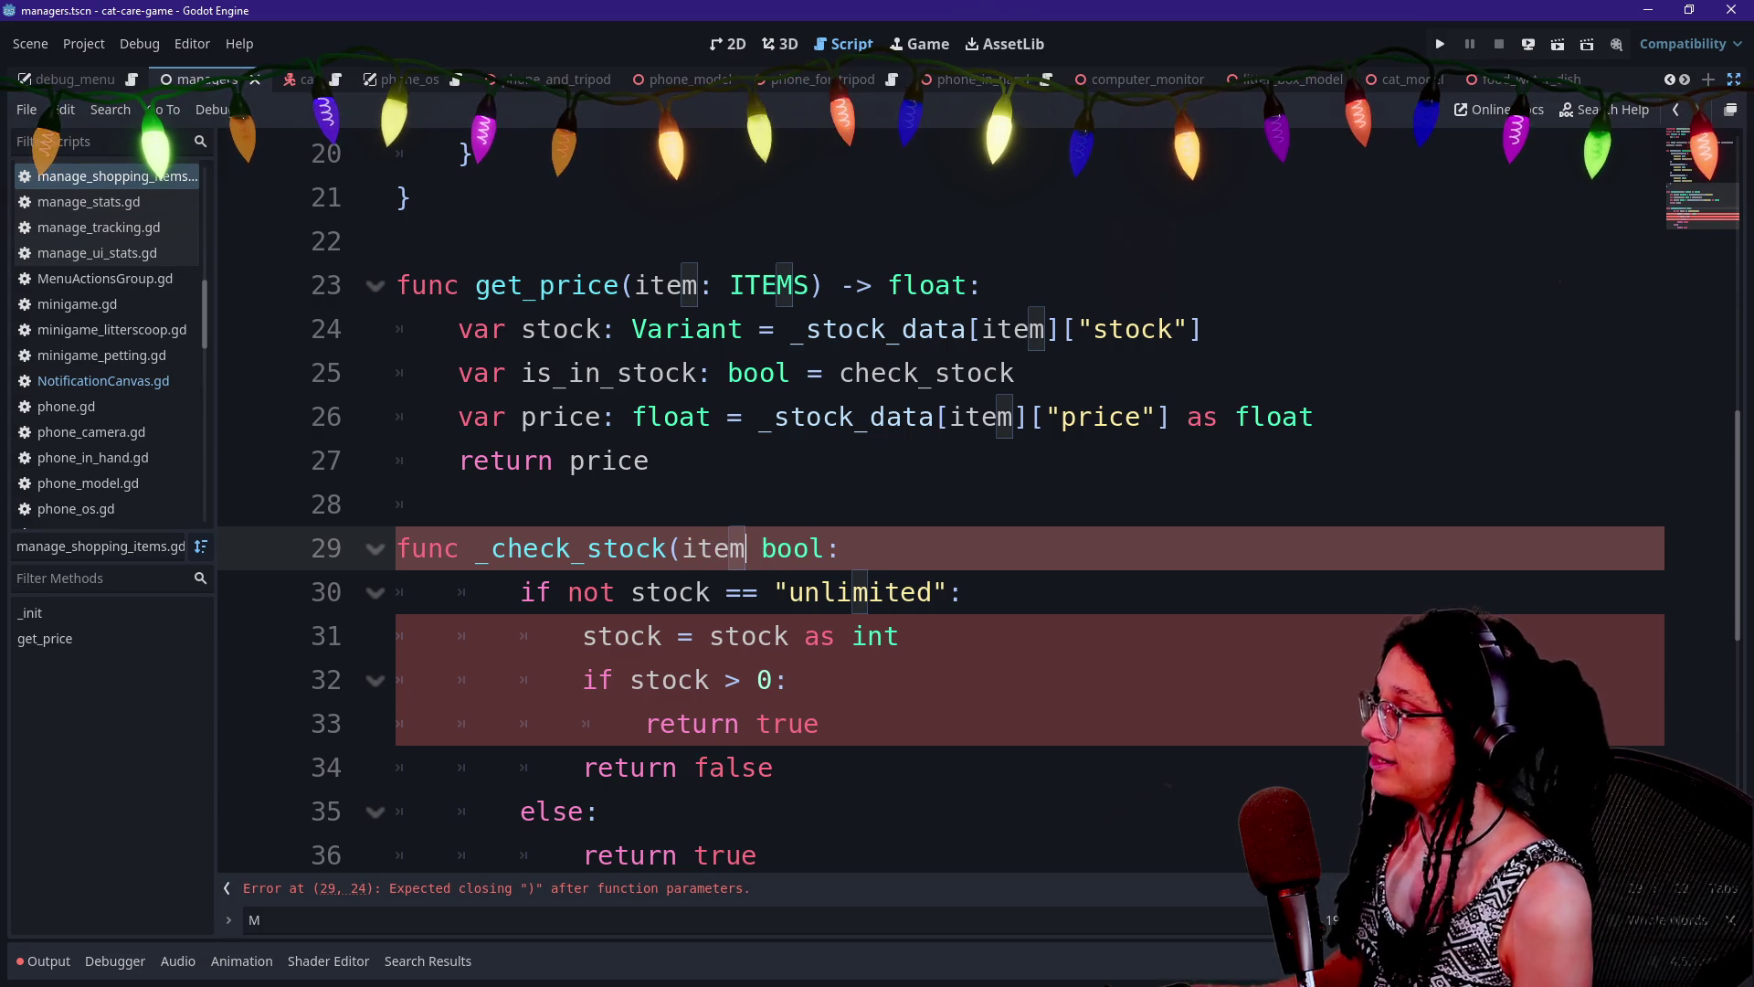
type(": ITEMS)")
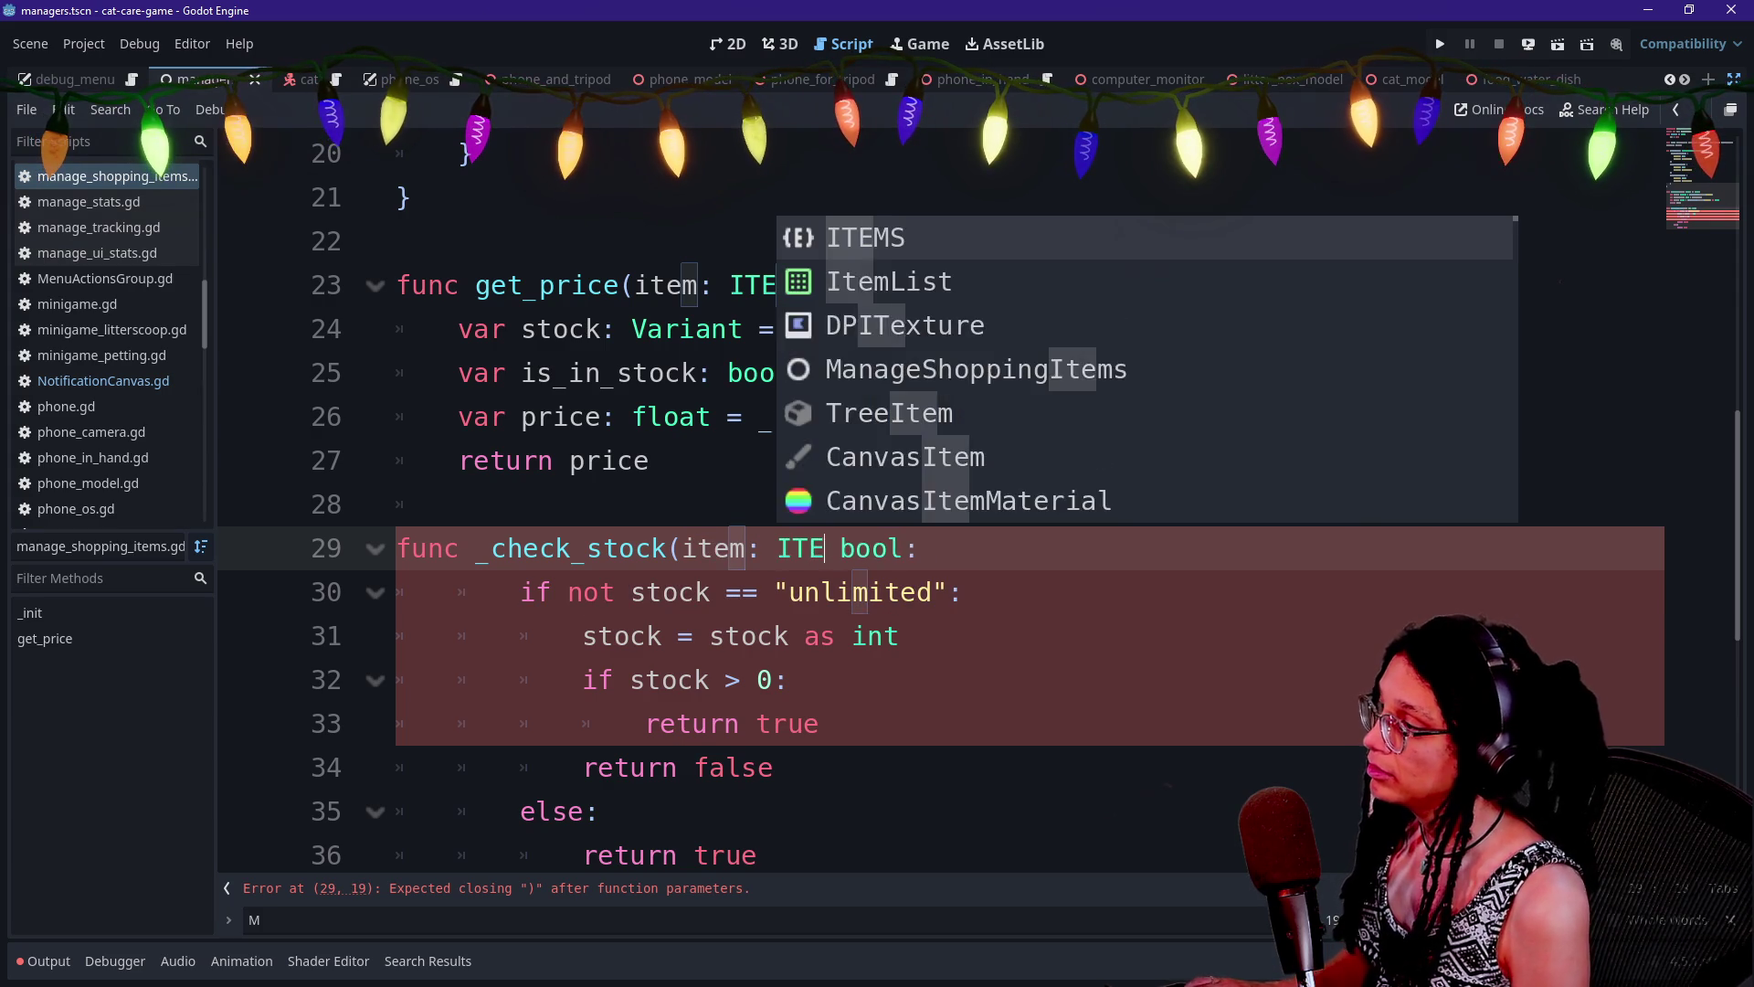
left_click(888, 548)
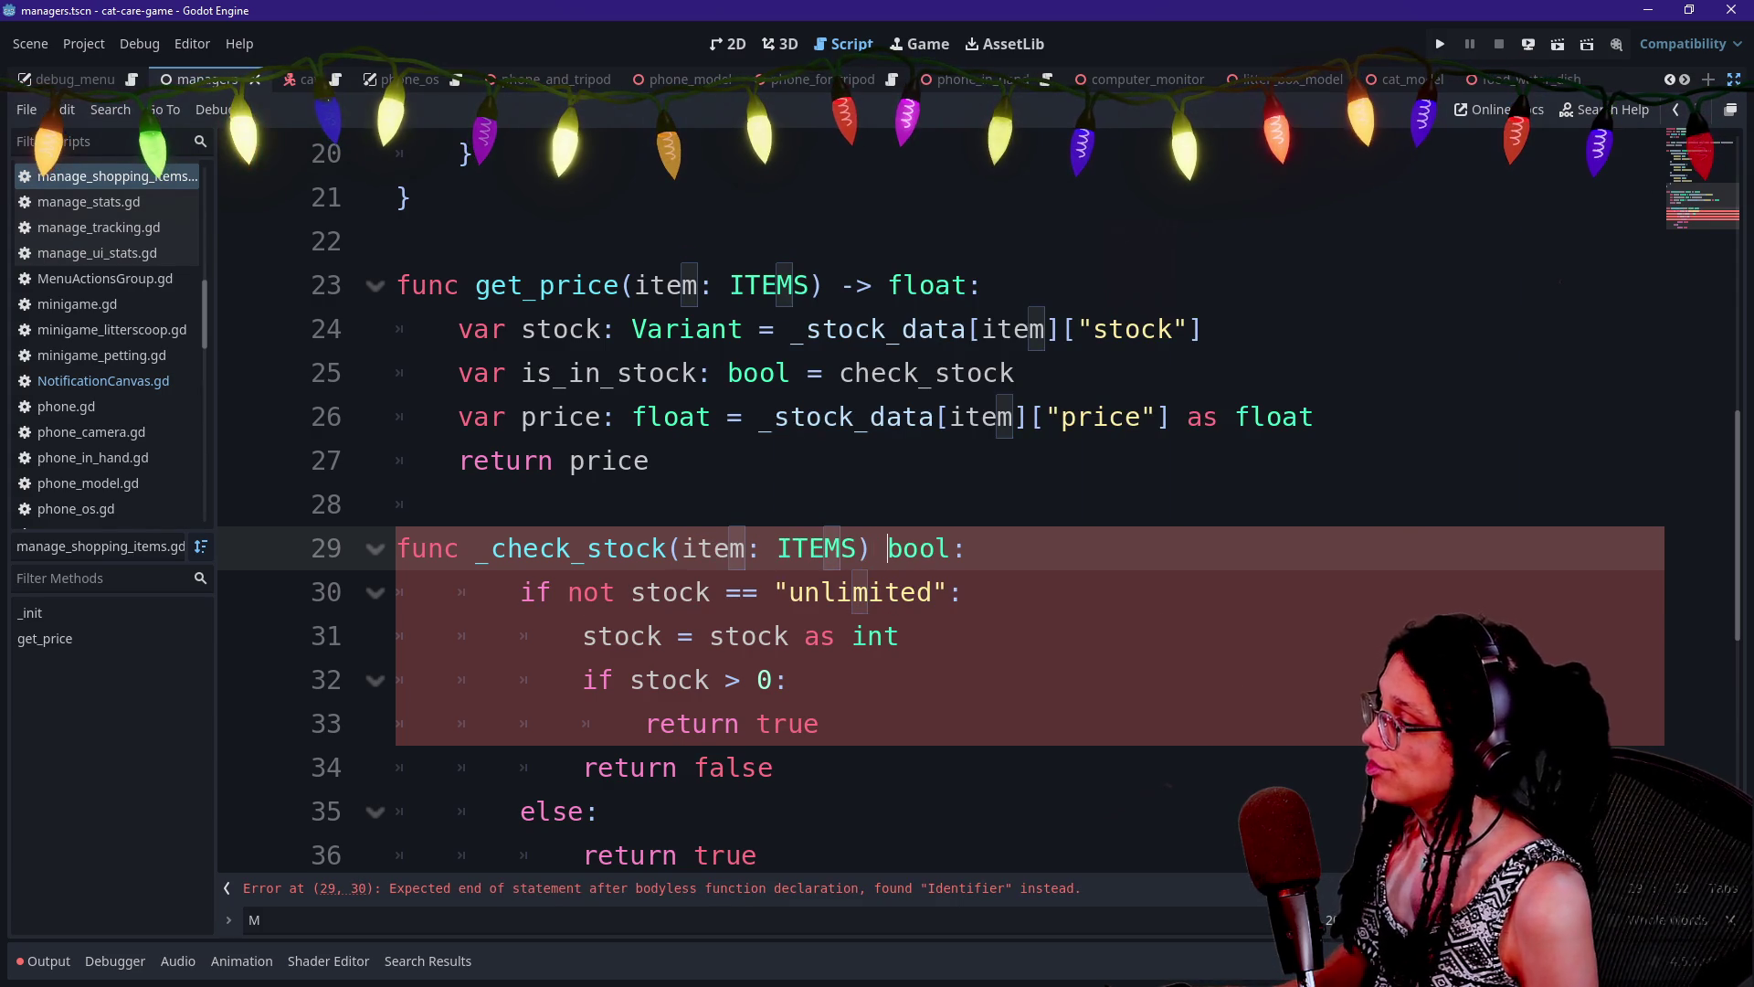
type("->")
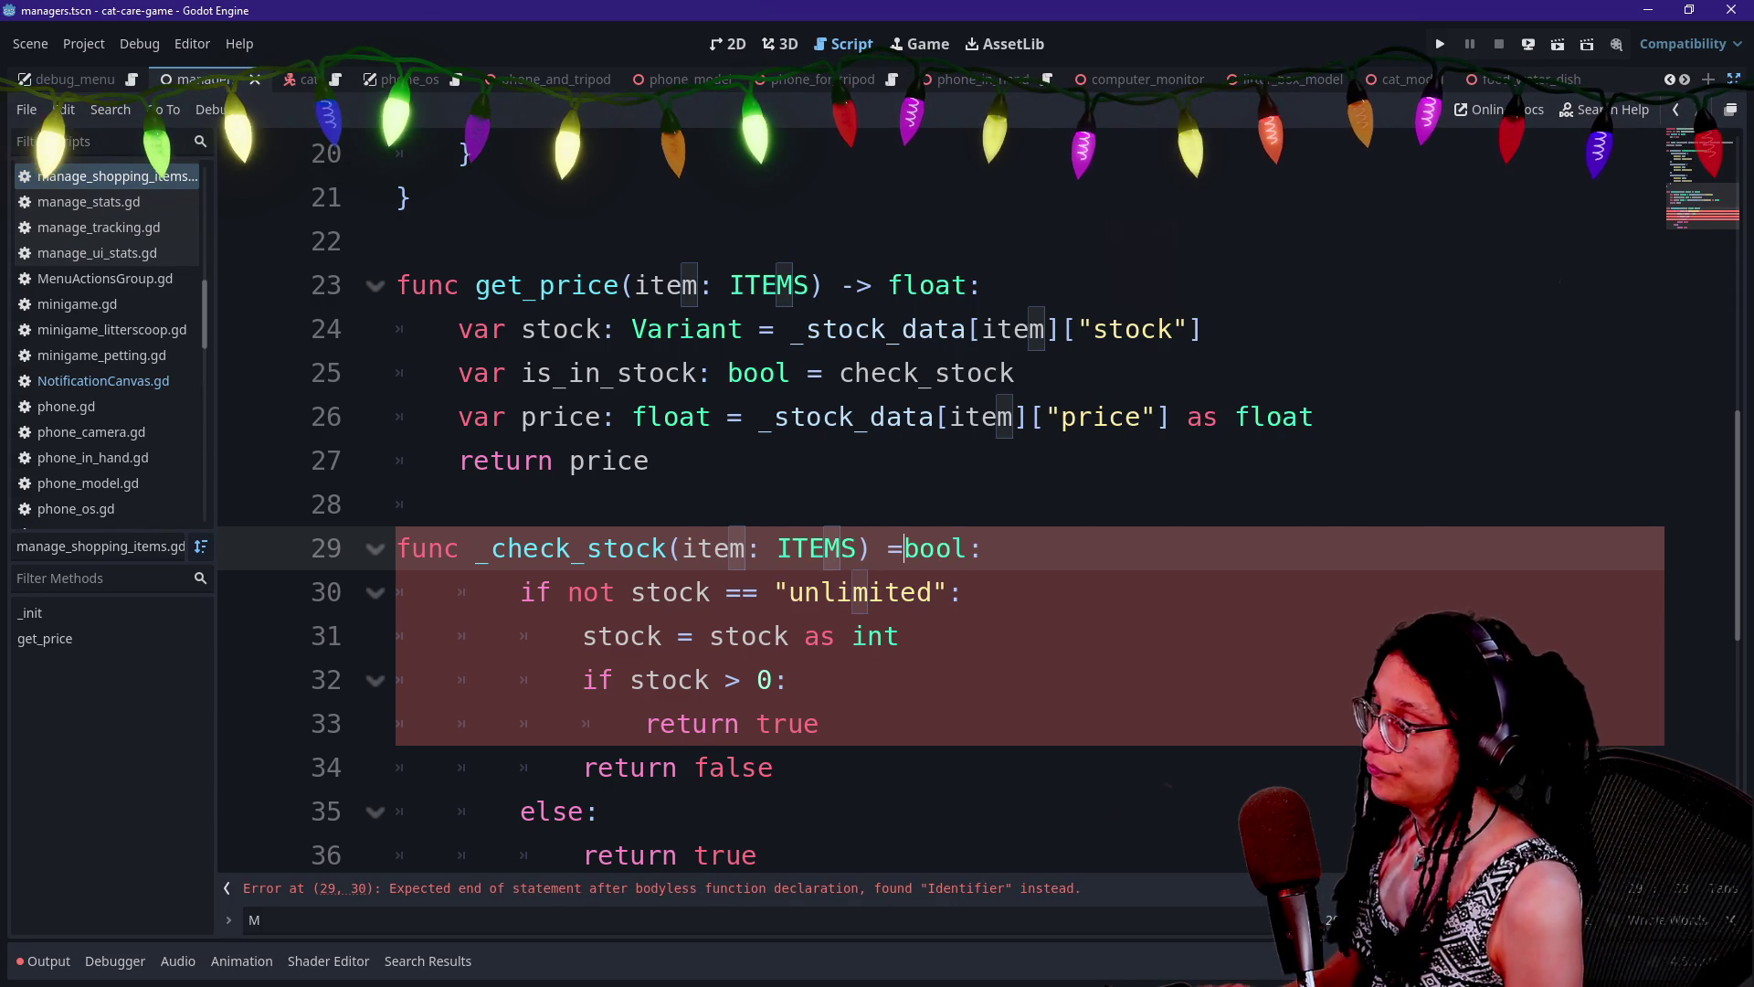
left_click(599, 680)
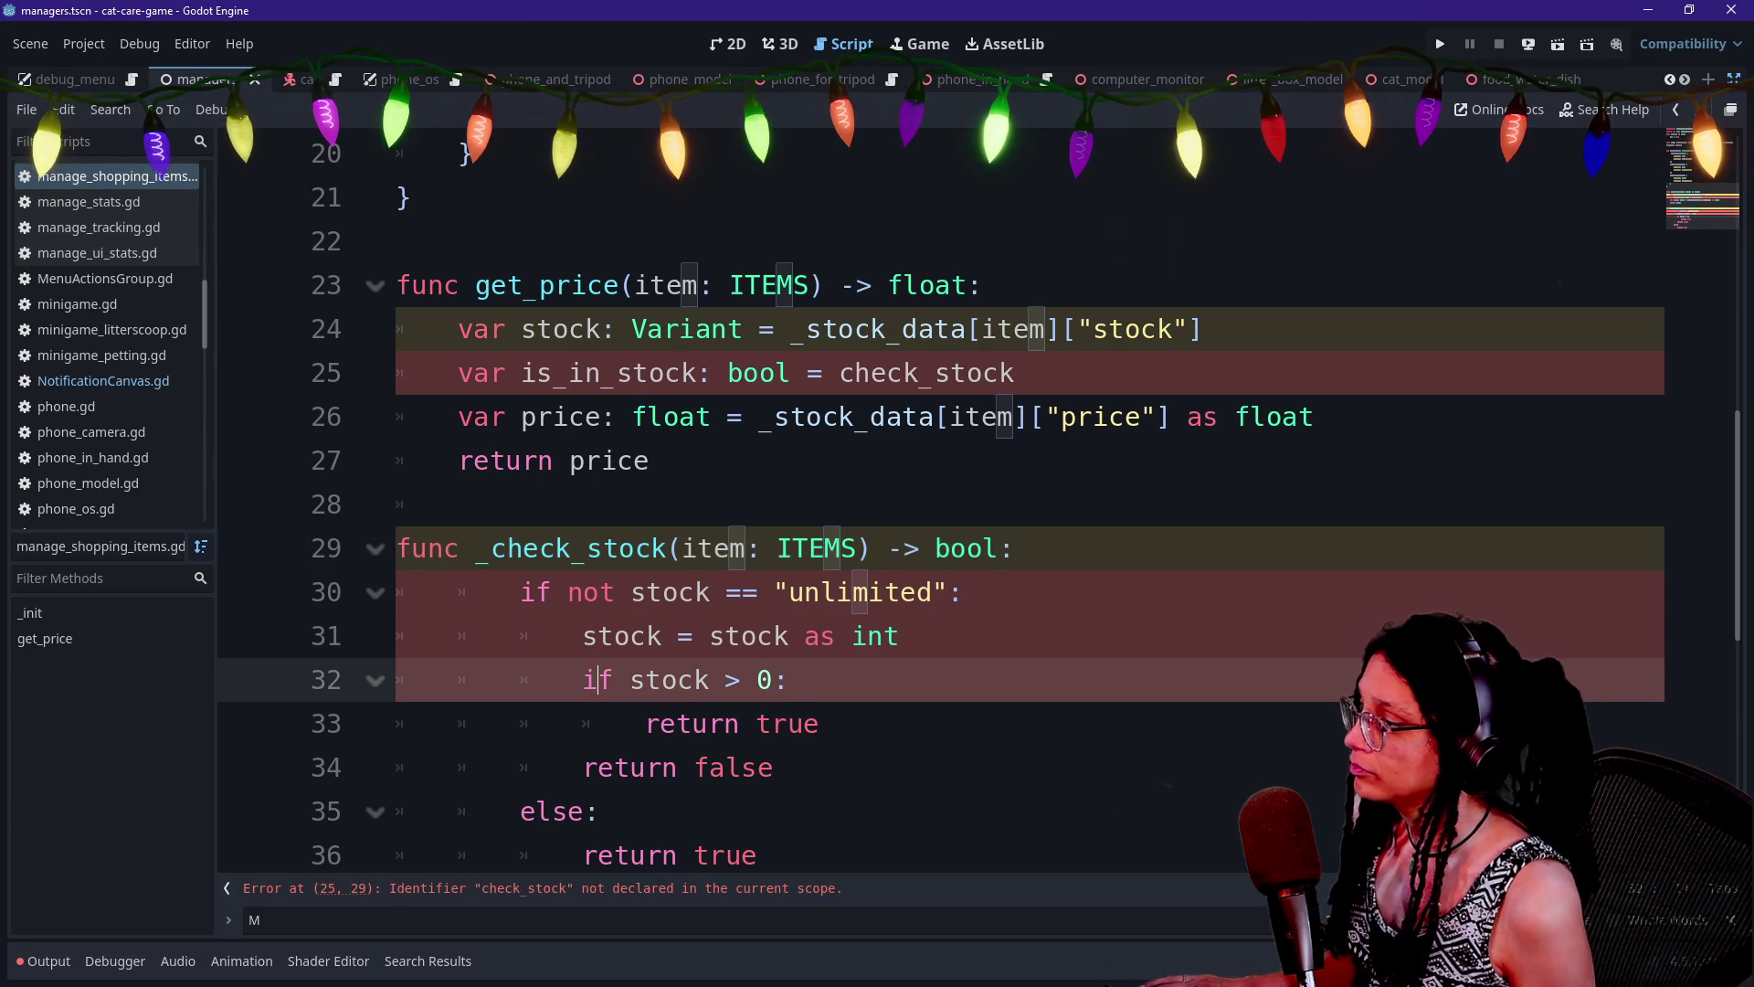
Change the is_in_stock assignment in get_price to call _check_stock
left_click(839, 373)
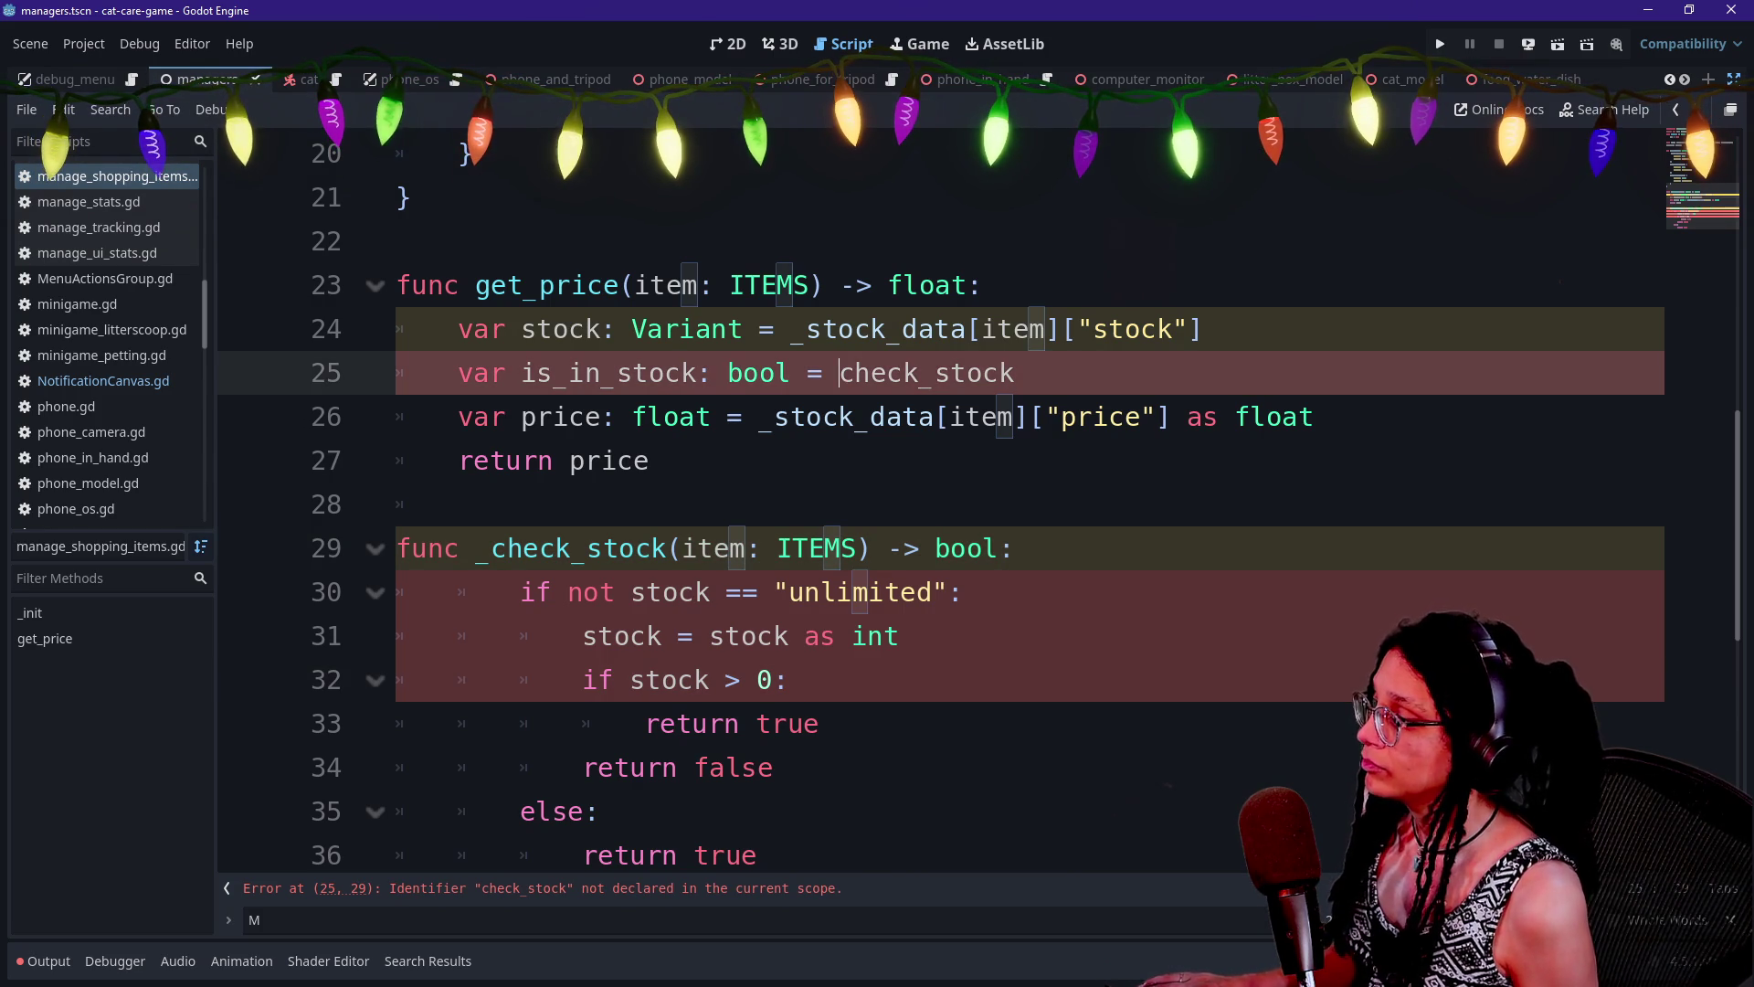
type("_")
key("Return")
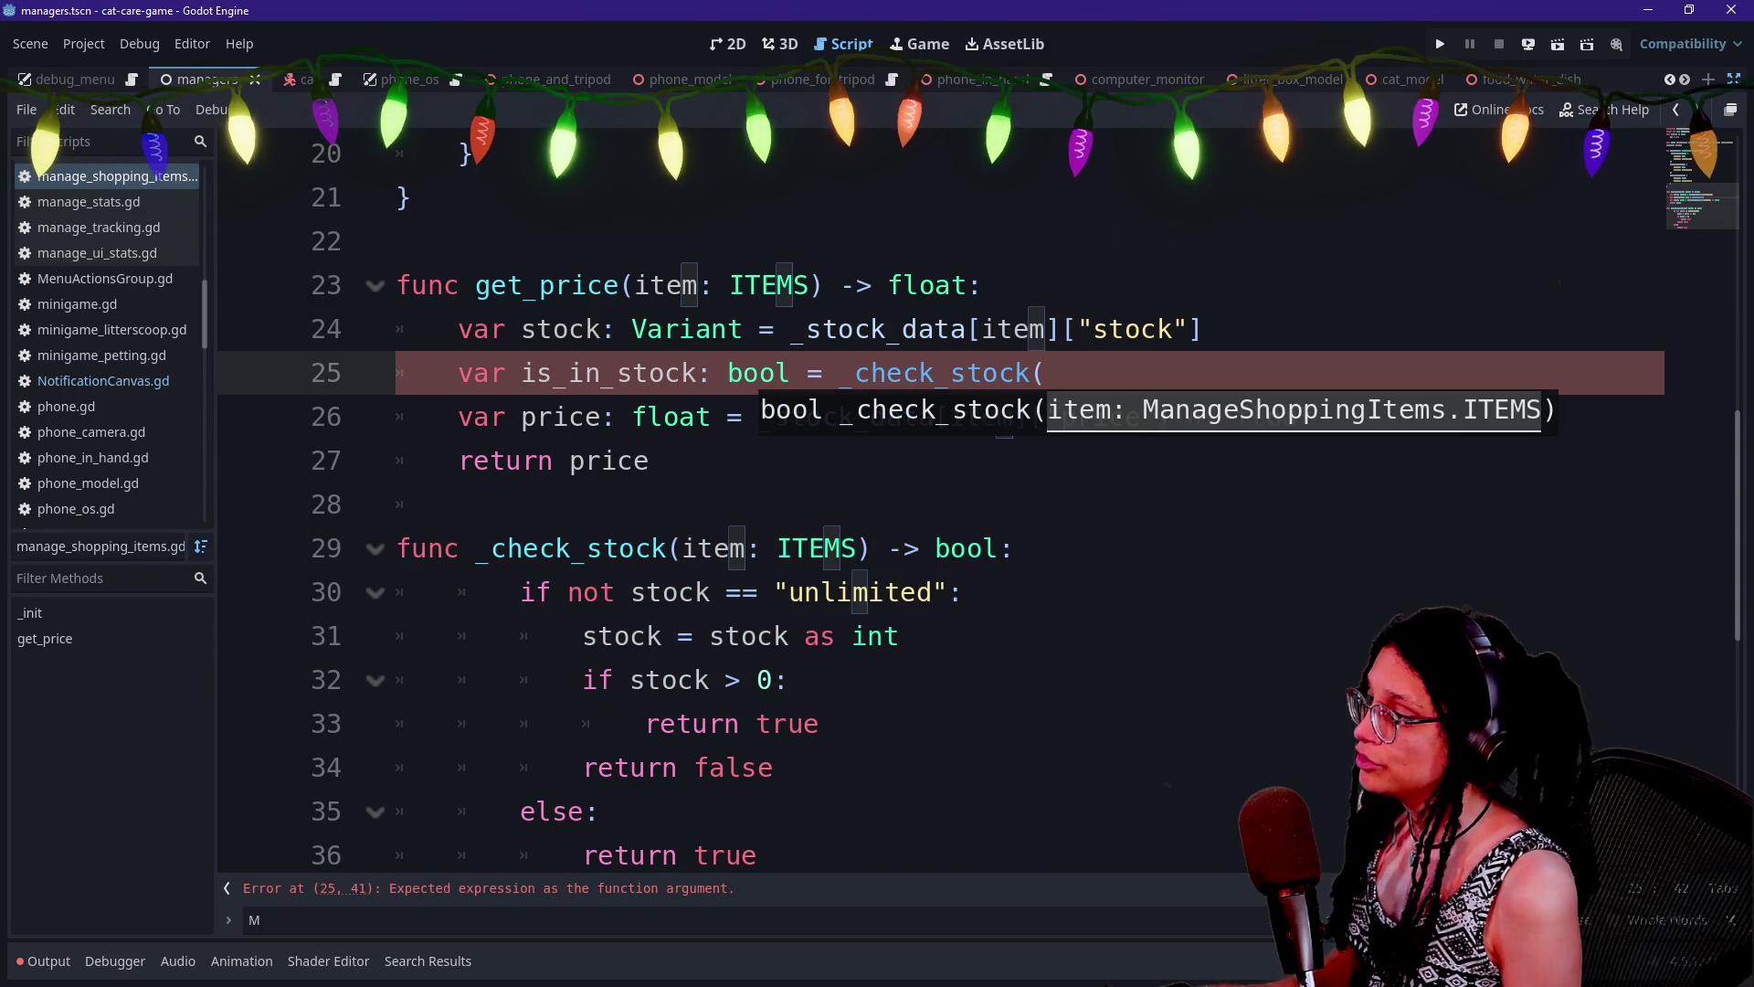
key("Escape")
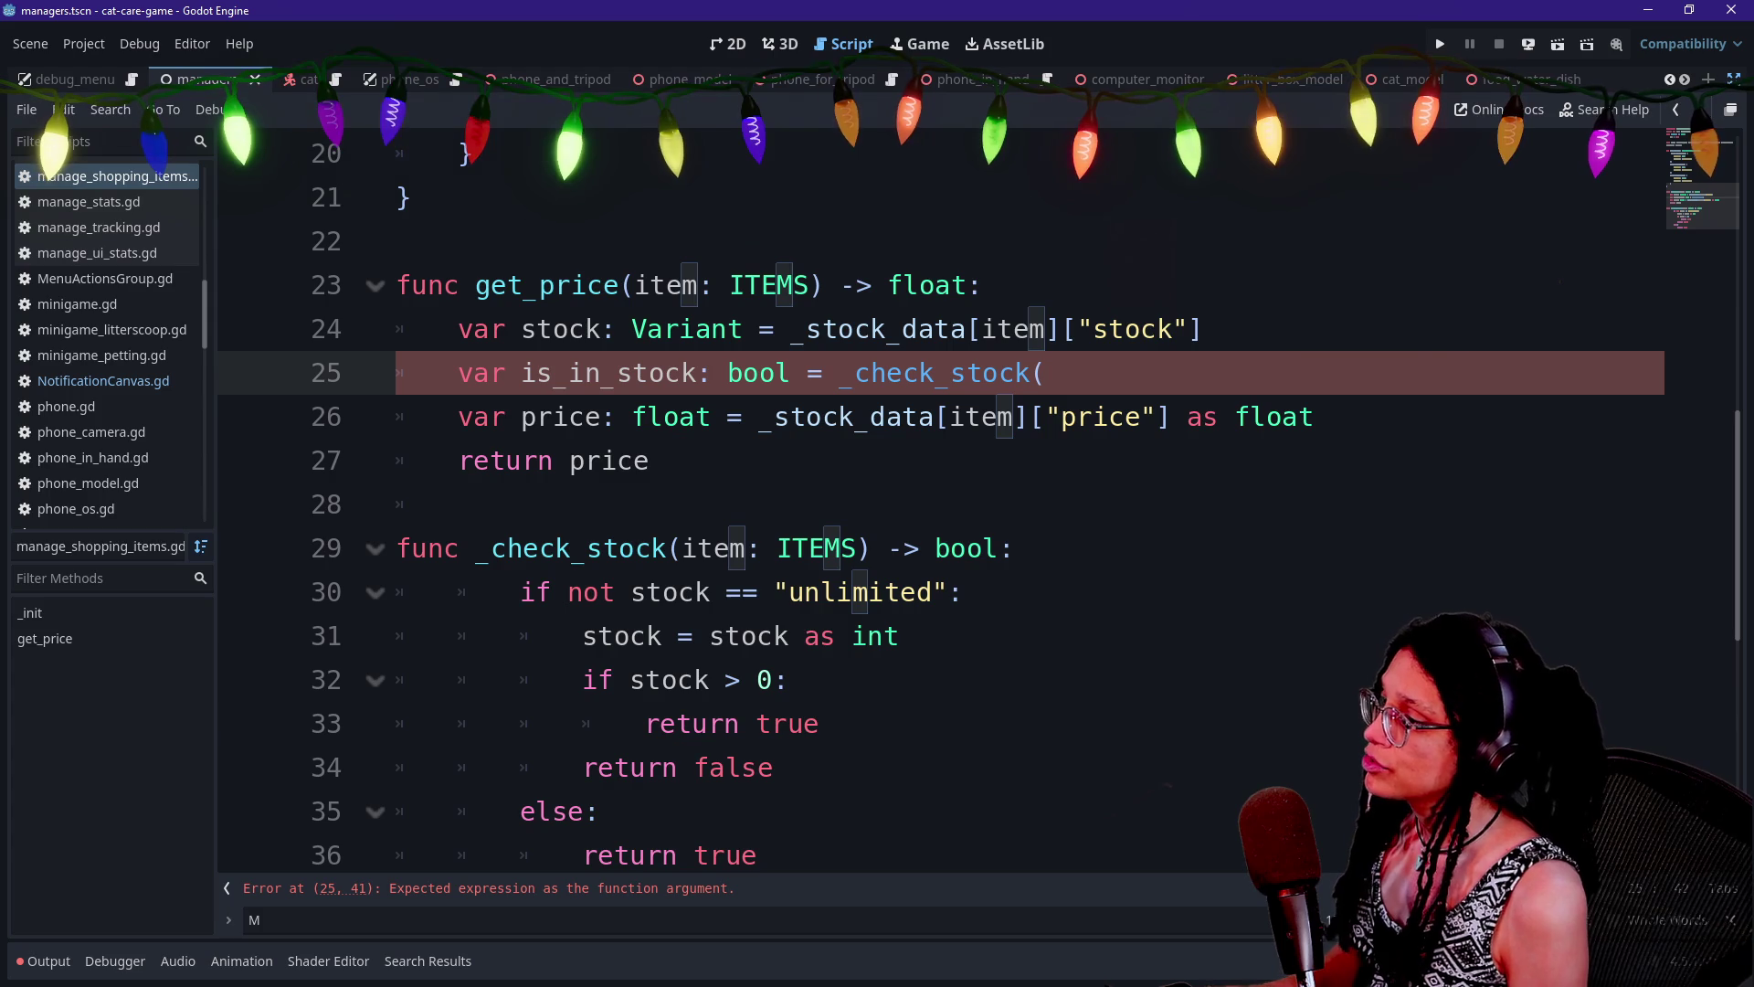
Change the parameter to stock: Variant and pass stock into the _check_stock call
left_click(600, 329)
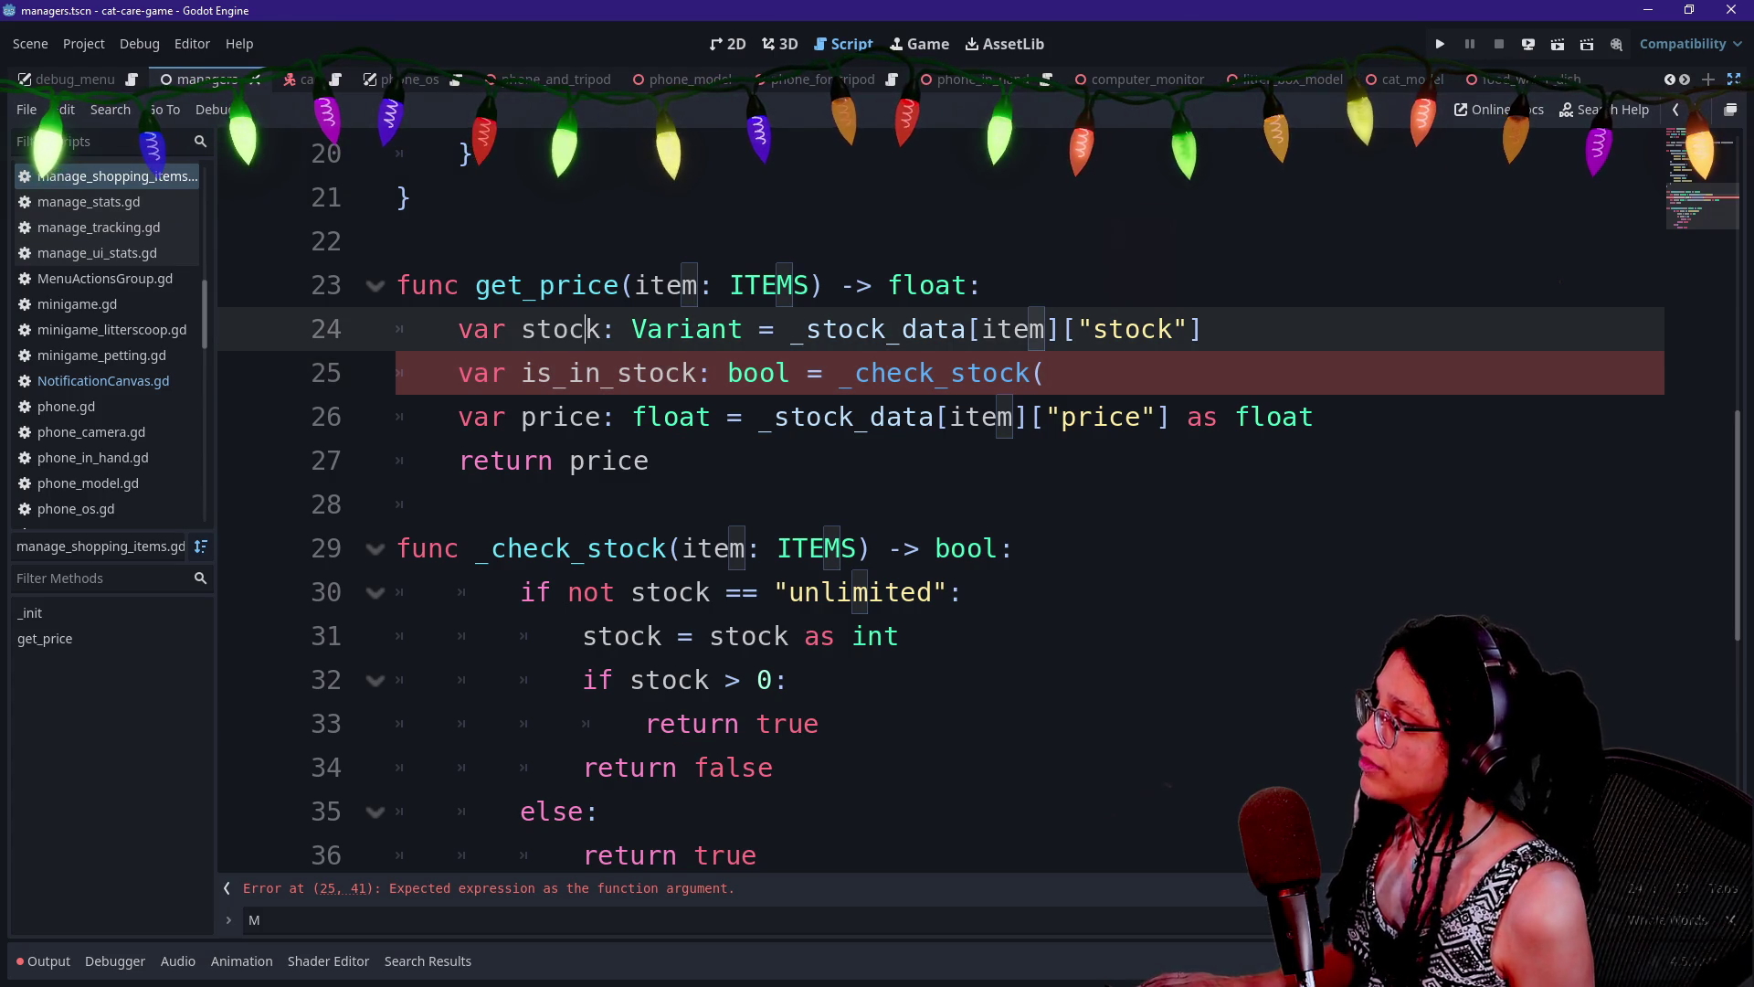
left_click_drag(682, 548, 856, 548)
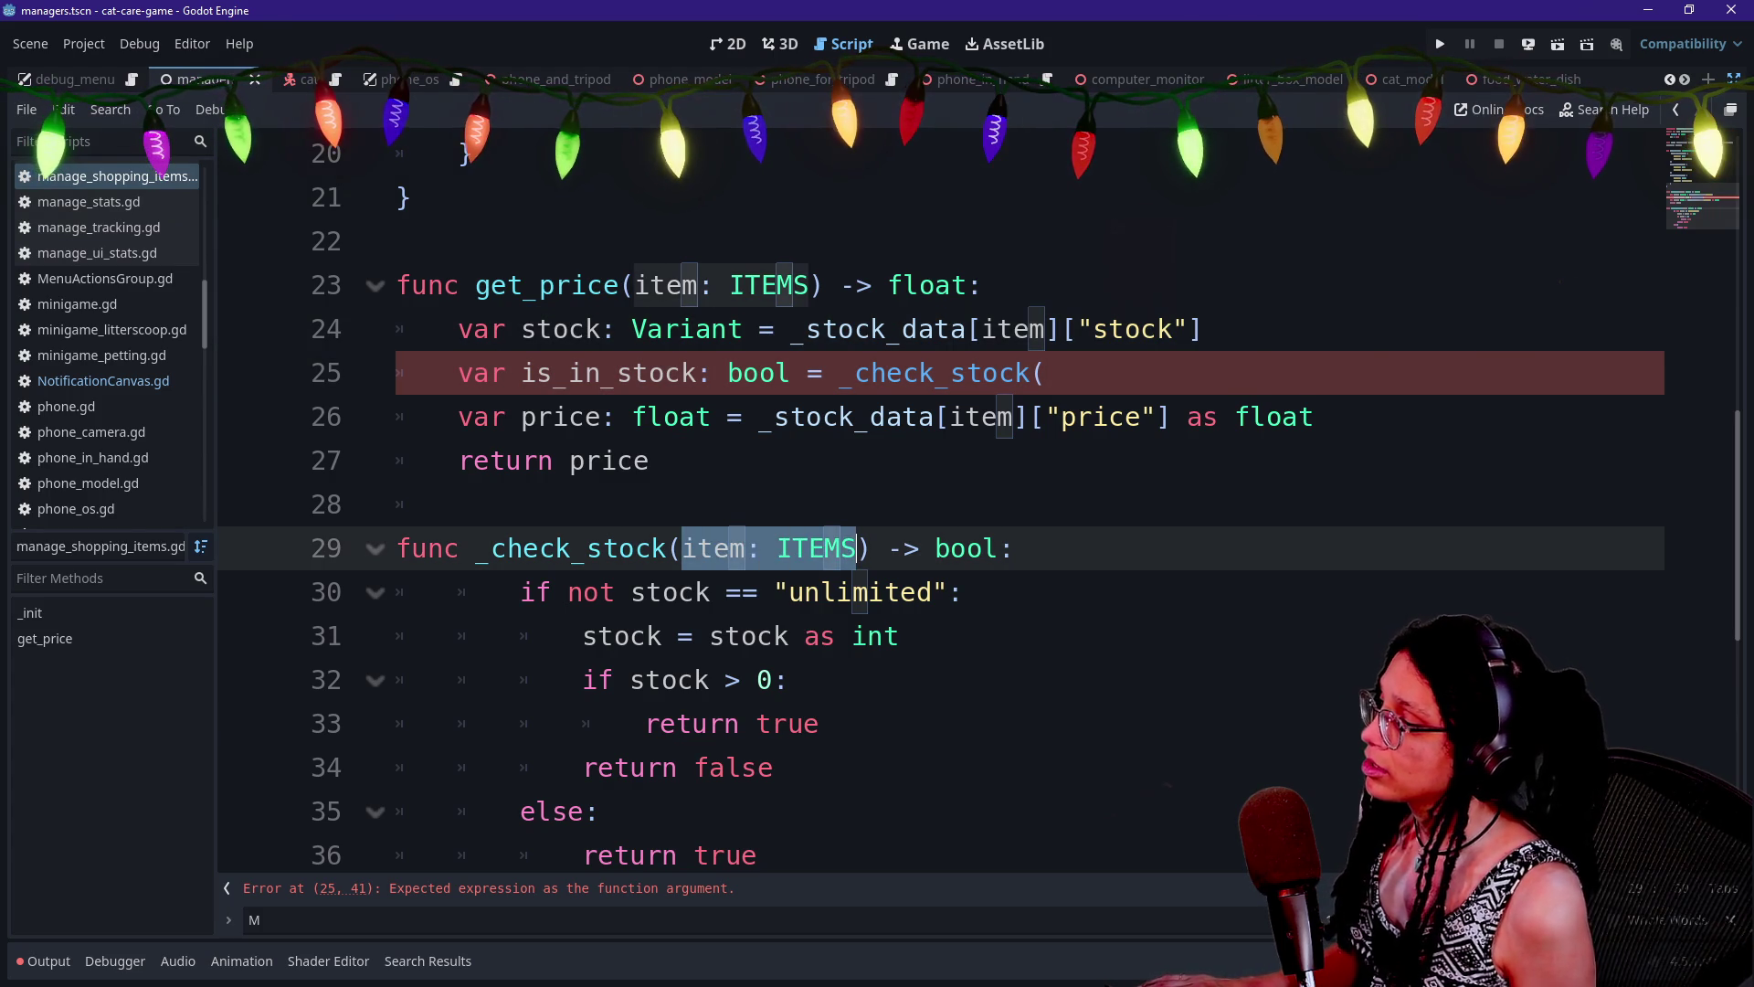
type("stock: Variant")
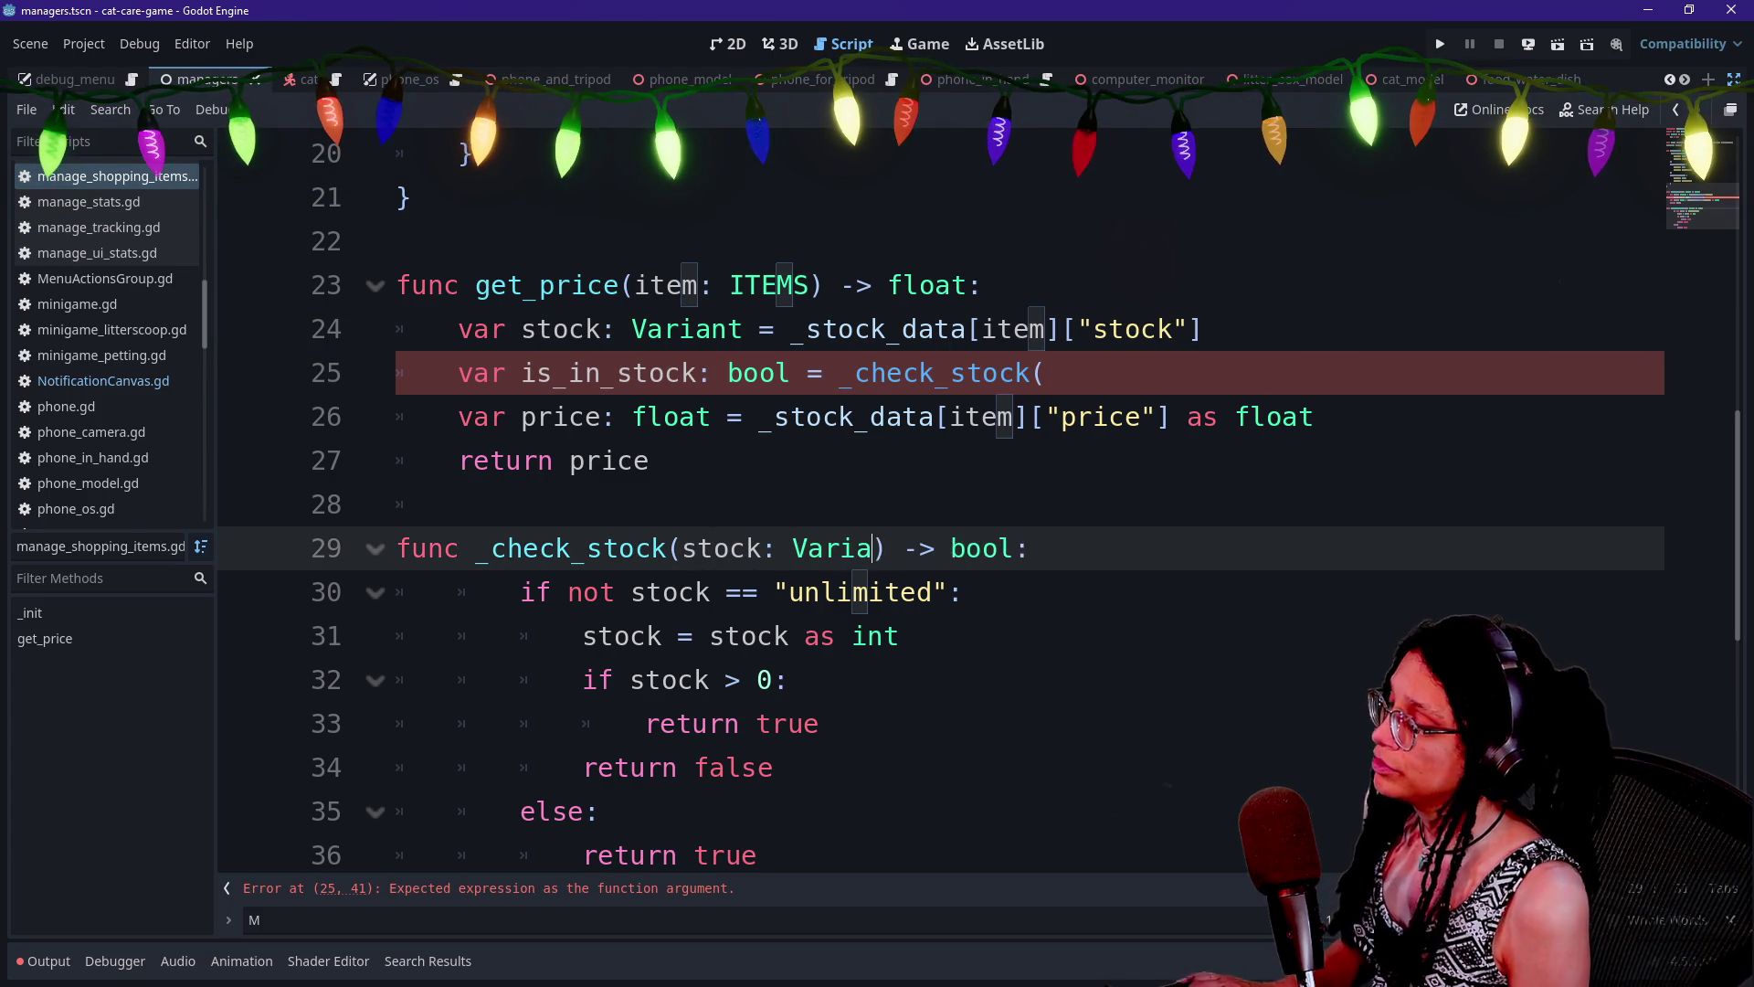
left_click(679, 417)
left_click(1047, 373)
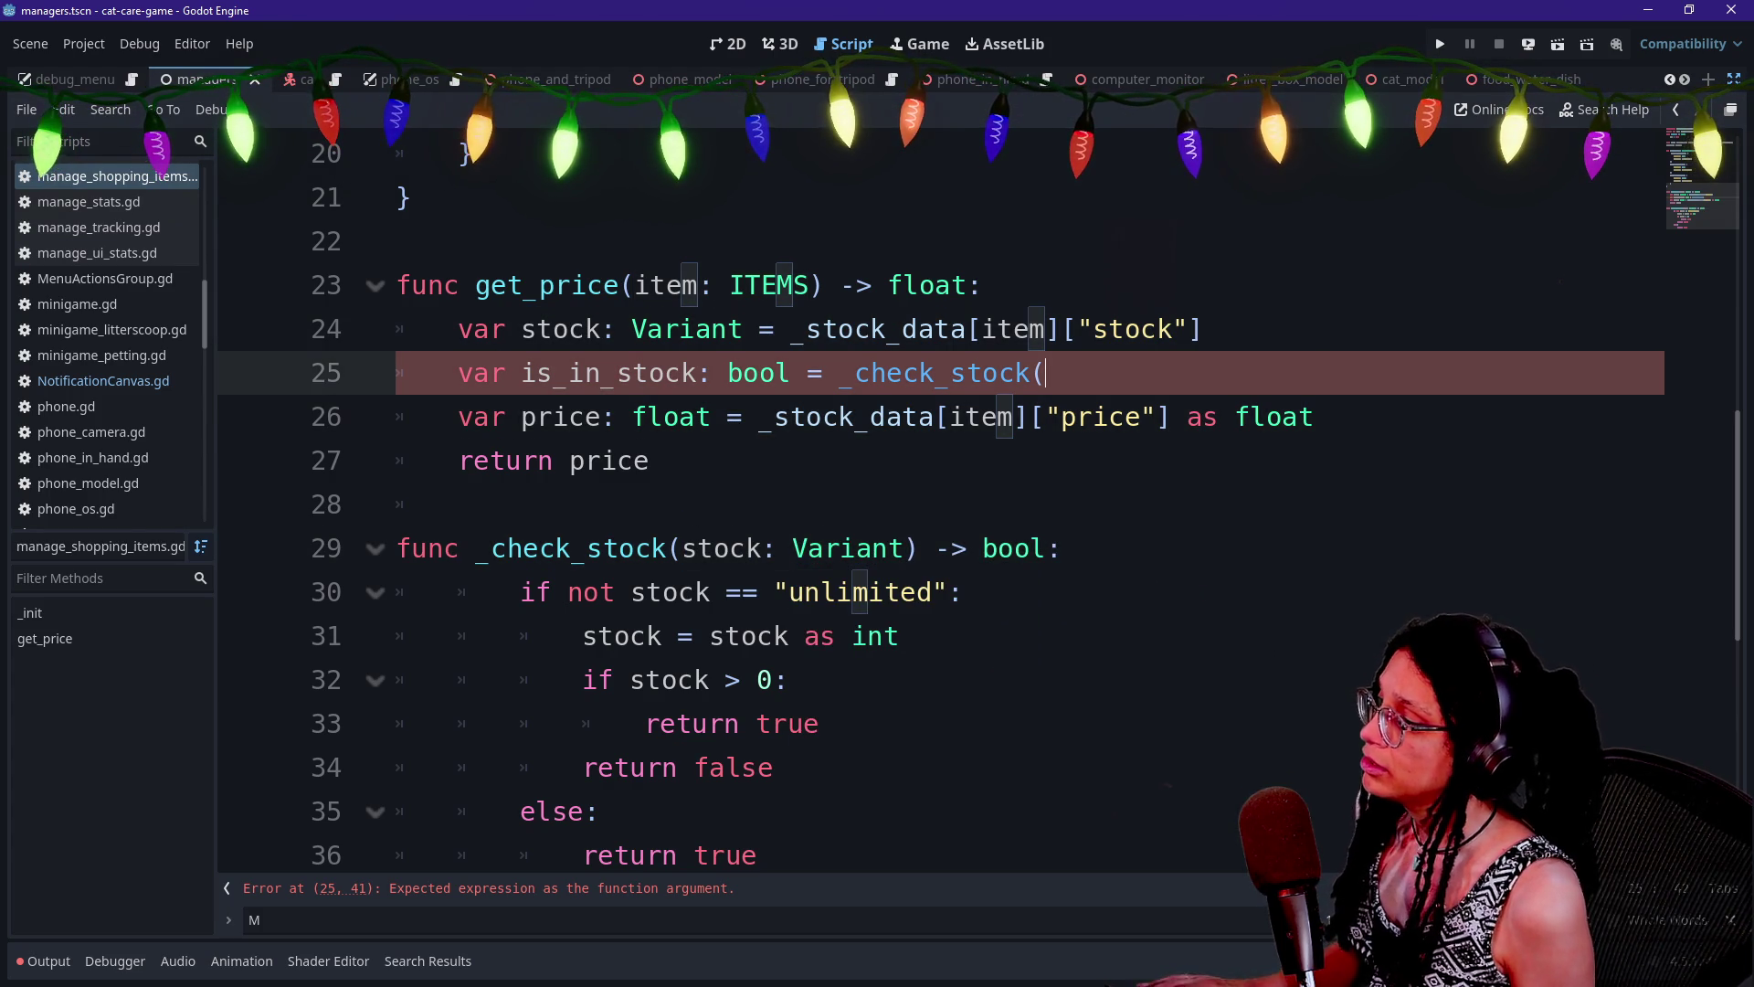
type("ock)")
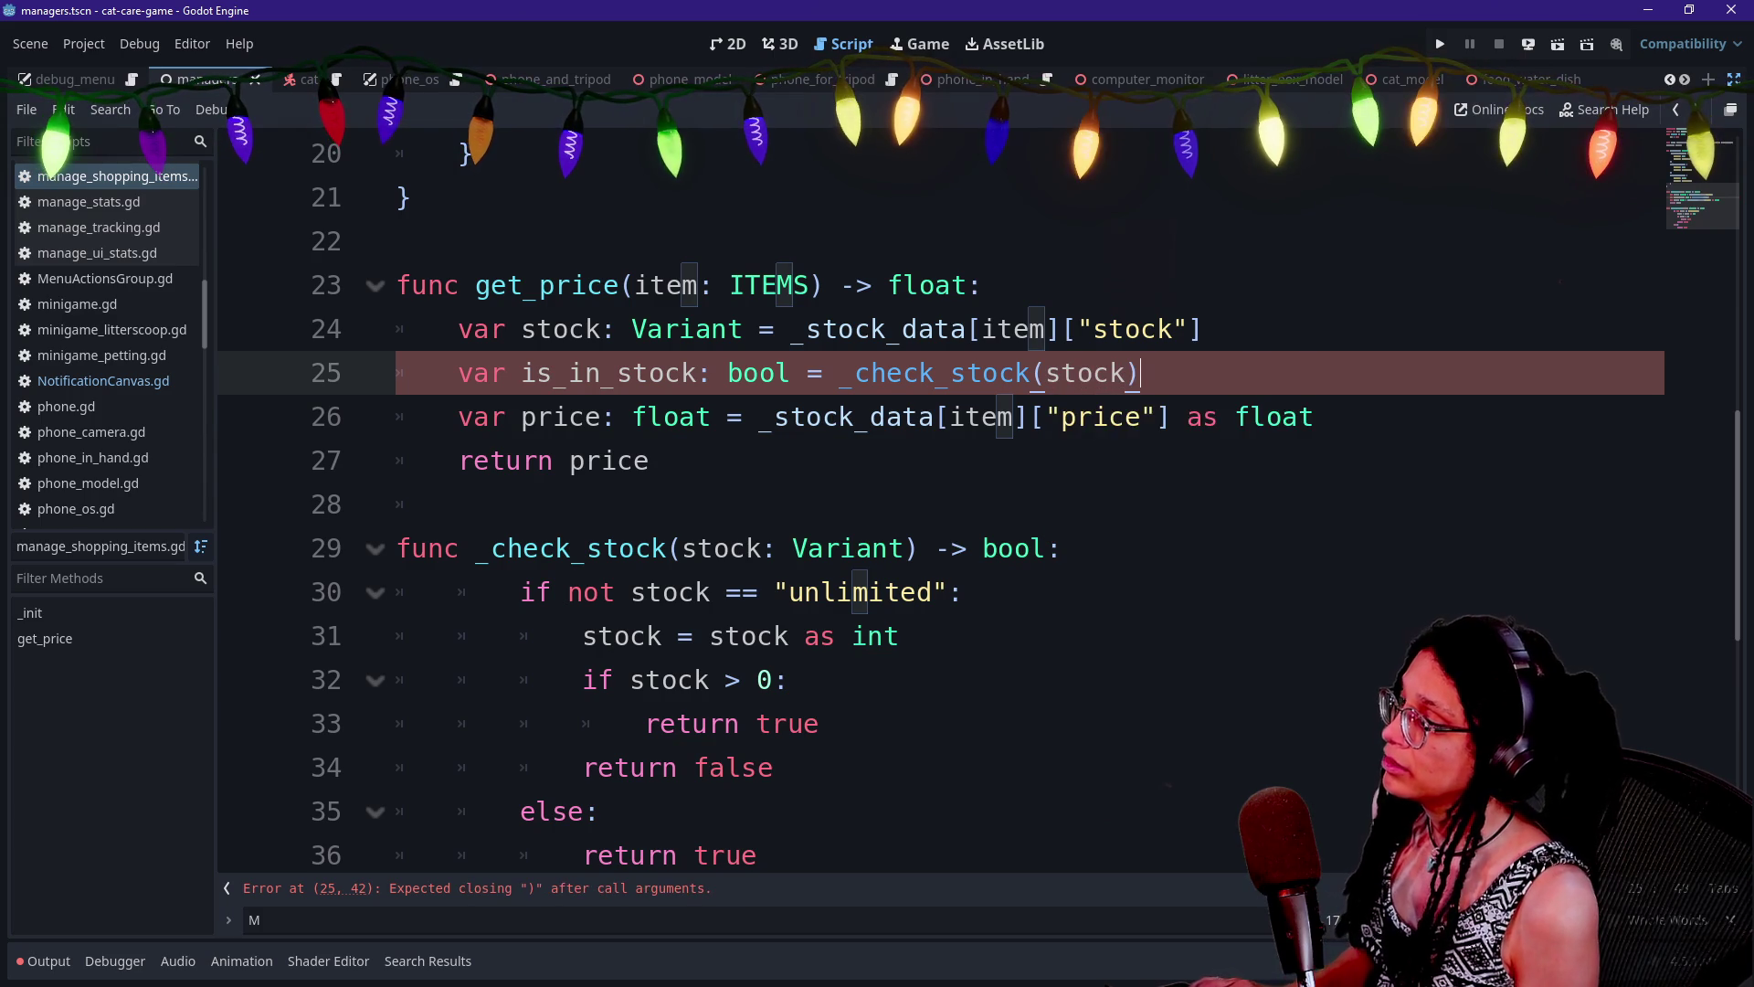
left_click(650, 460)
scroll(650, 460, "down", 1)
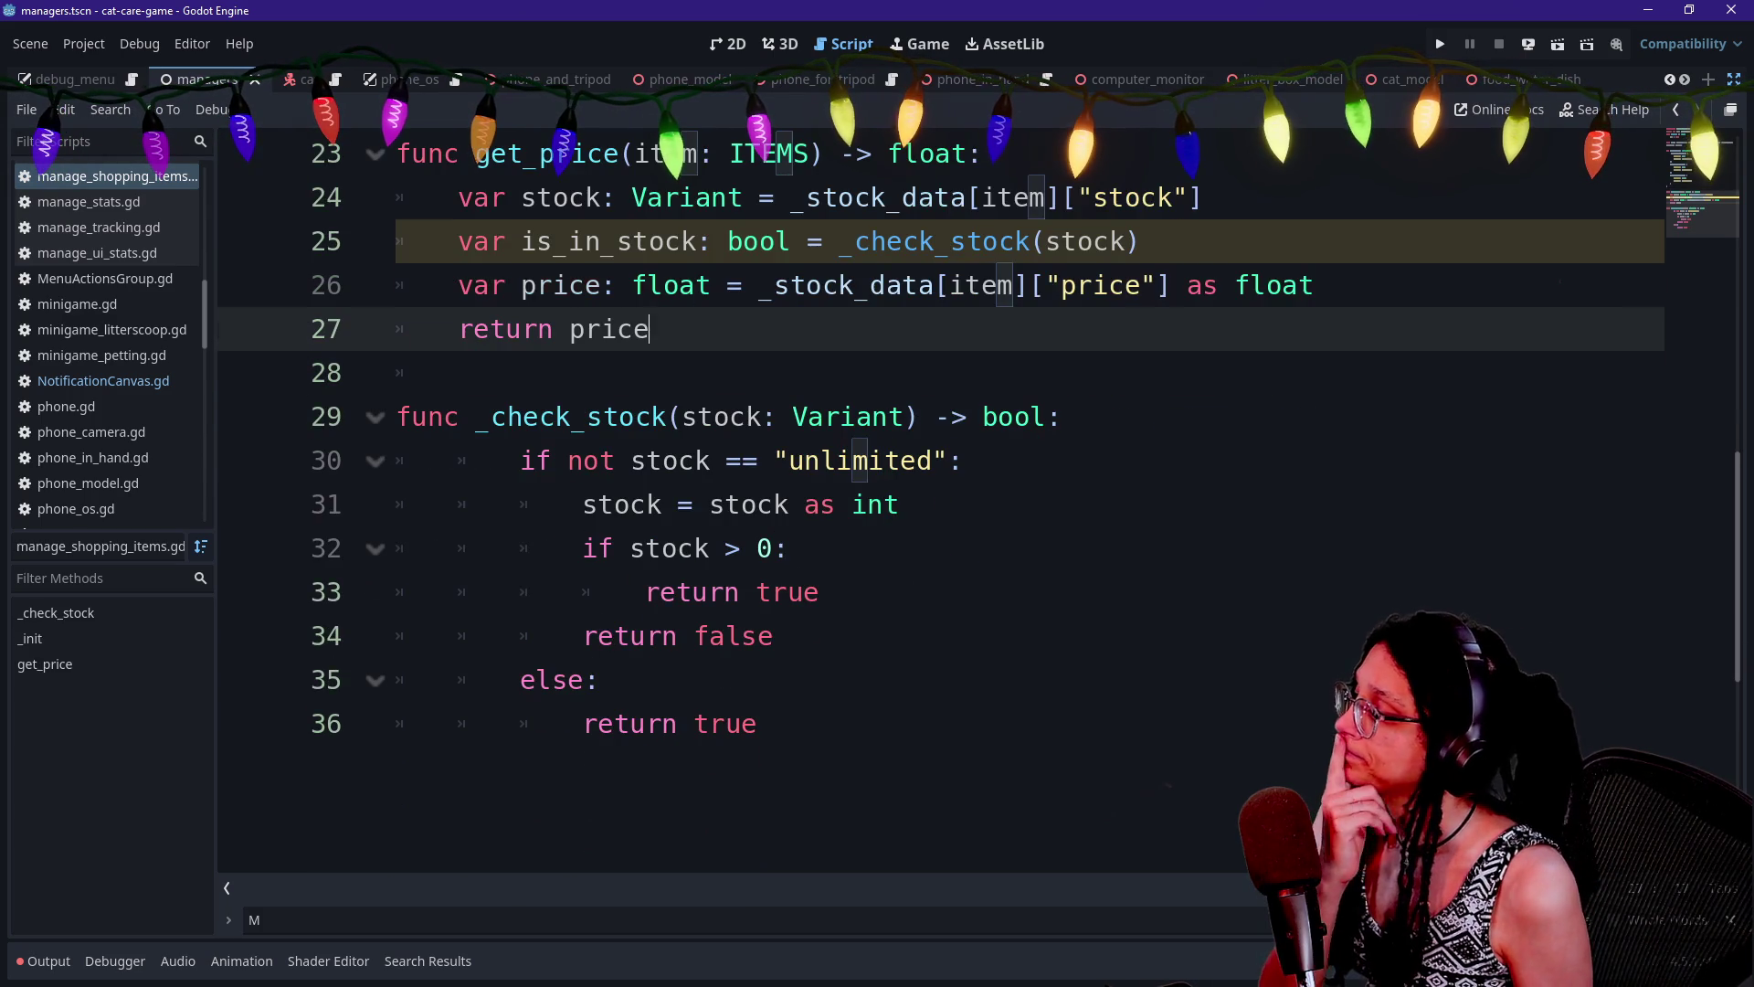
left_click_drag(568, 461, 758, 724)
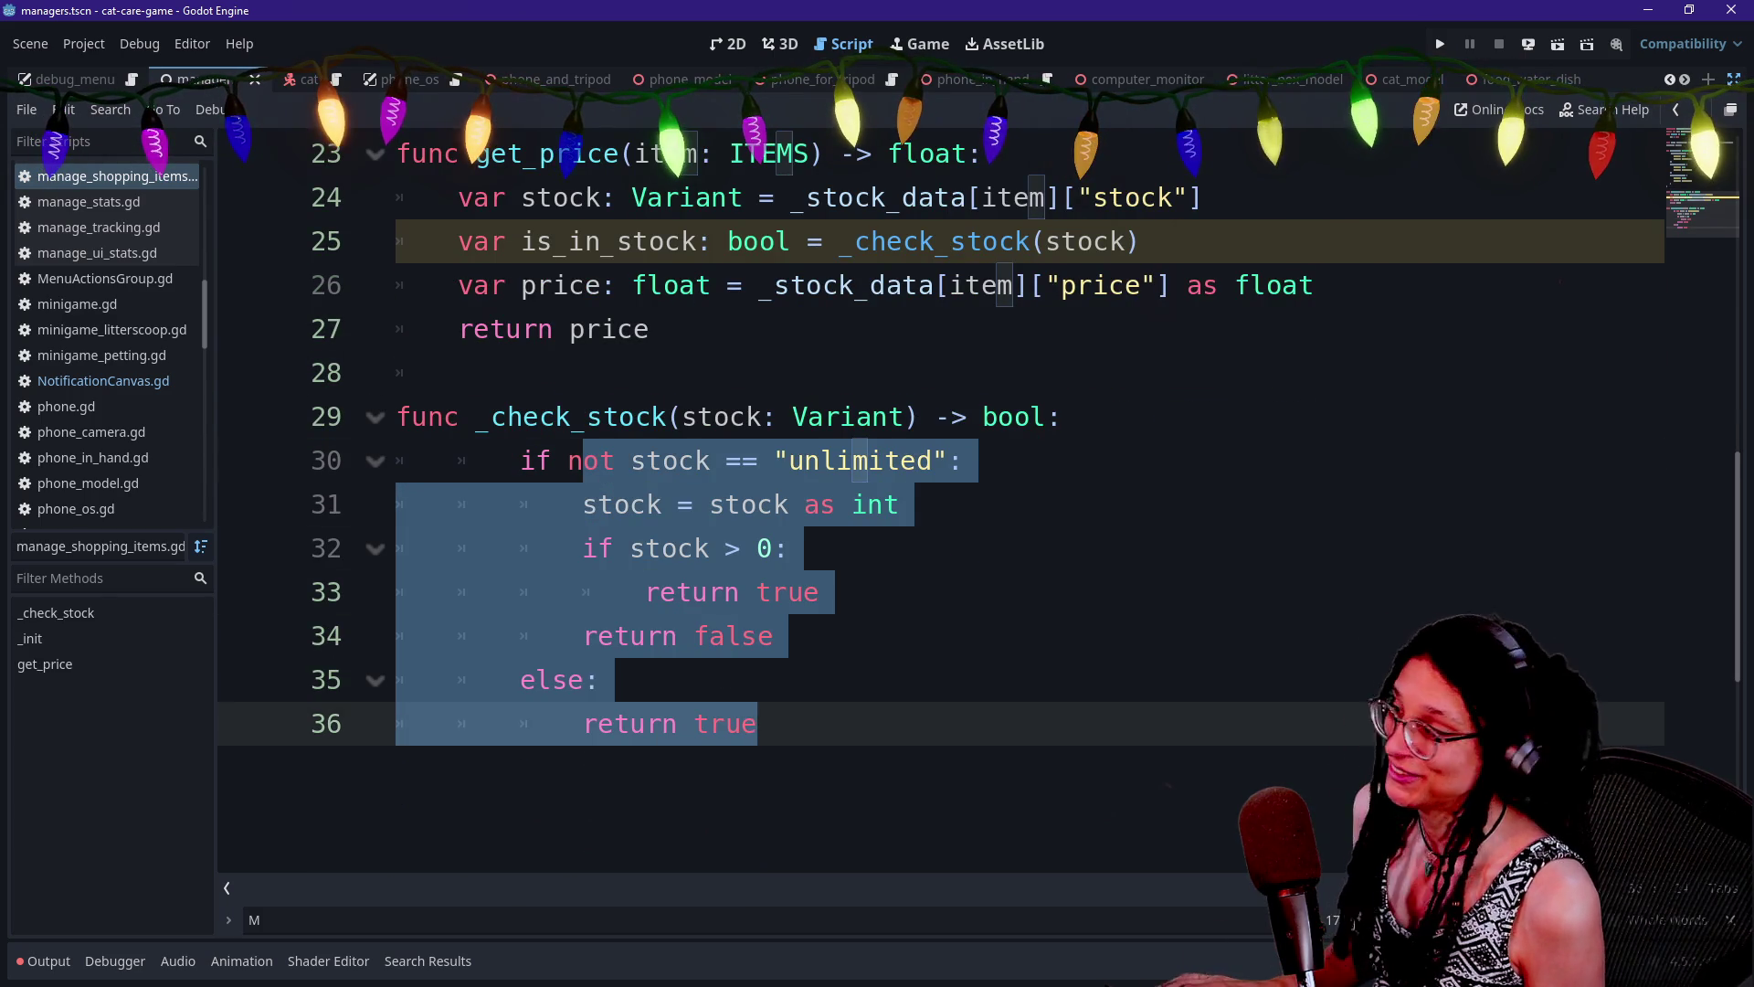
key("shift+Tab")
left_click(727, 504)
scroll(977, 521, "up", 3)
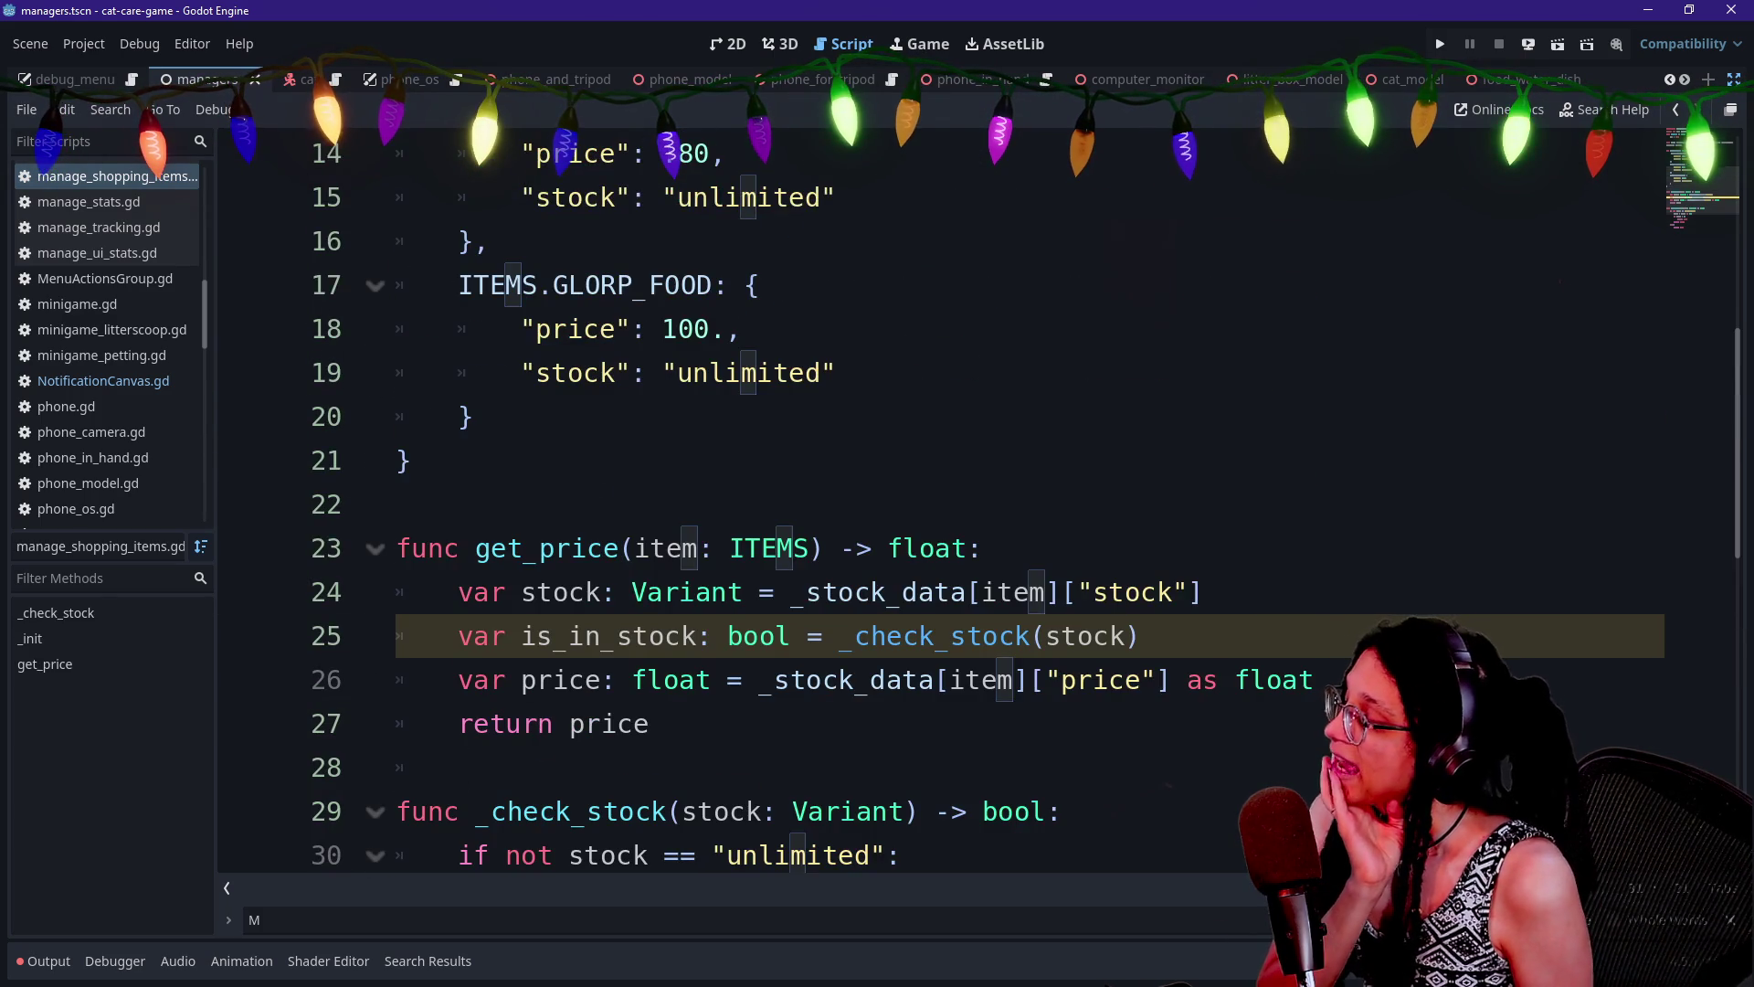
scroll(978, 520, "down", 2)
left_click_drag(560, 549, 697, 855)
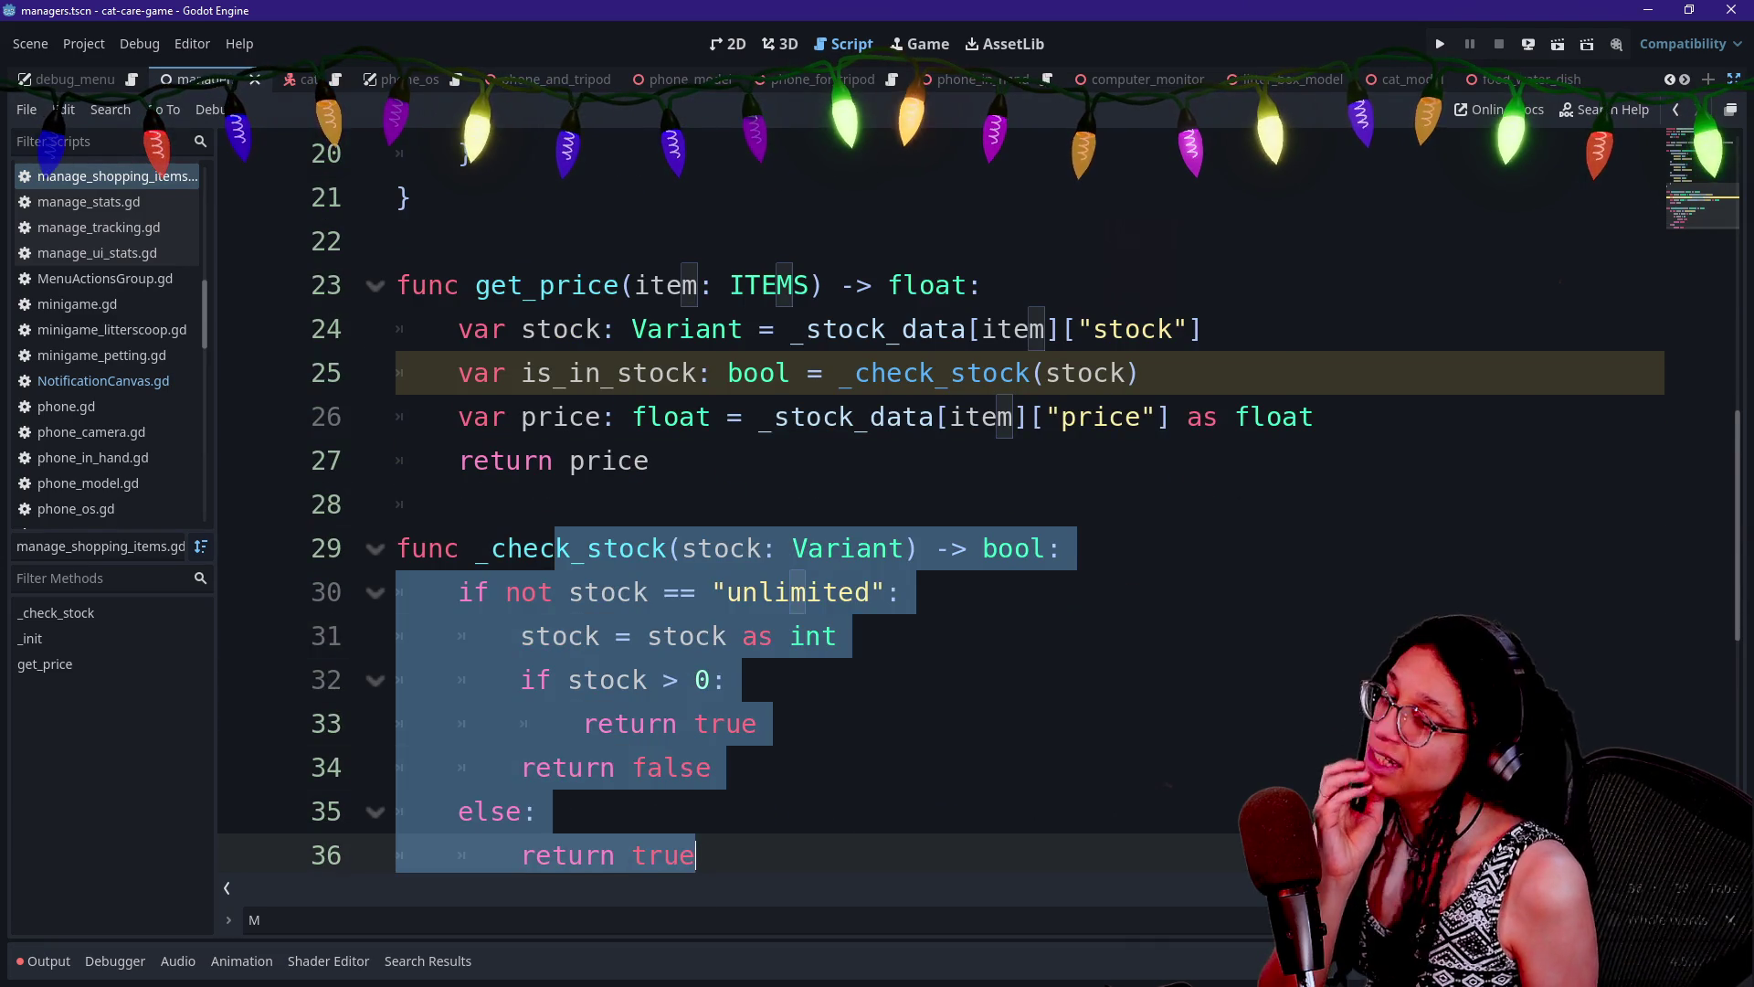
left_click(677, 724)
left_click(679, 768)
key("alt+Tab")
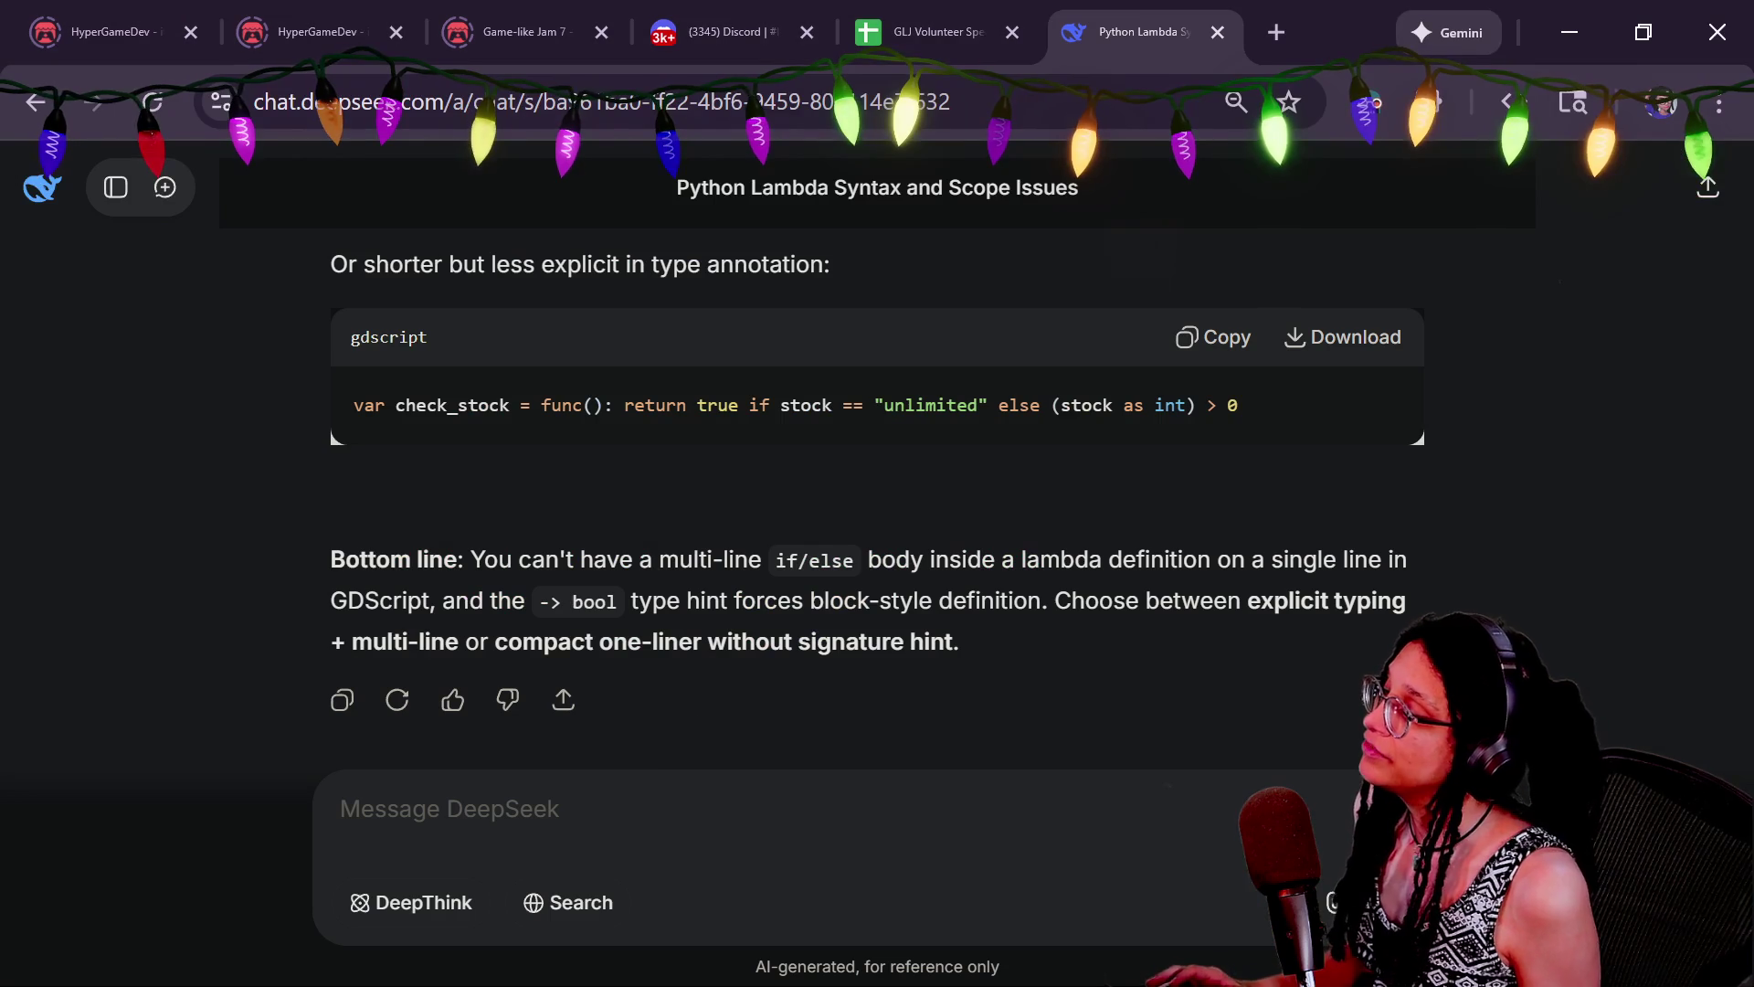
mouse_move(1321, 377)
left_mouse_down()
mouse_move(745, 448)
mouse_move(479, 407)
left_mouse_up()
key("alt+Tab")
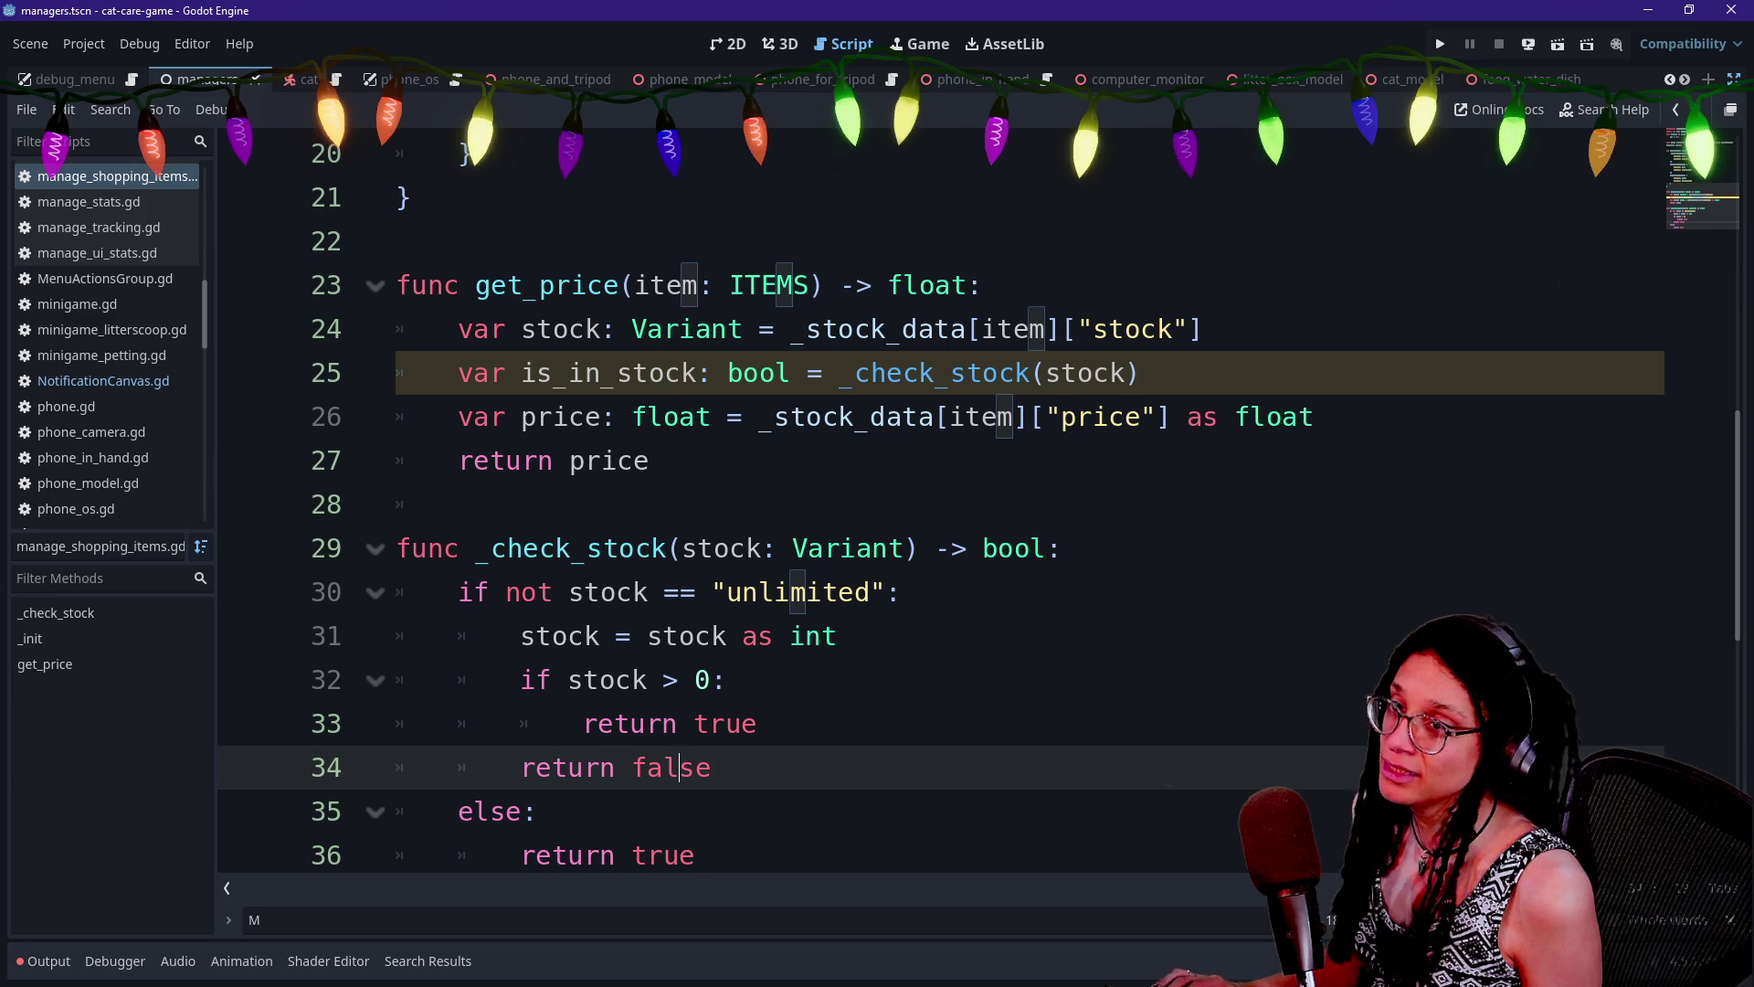
left_click(760, 416)
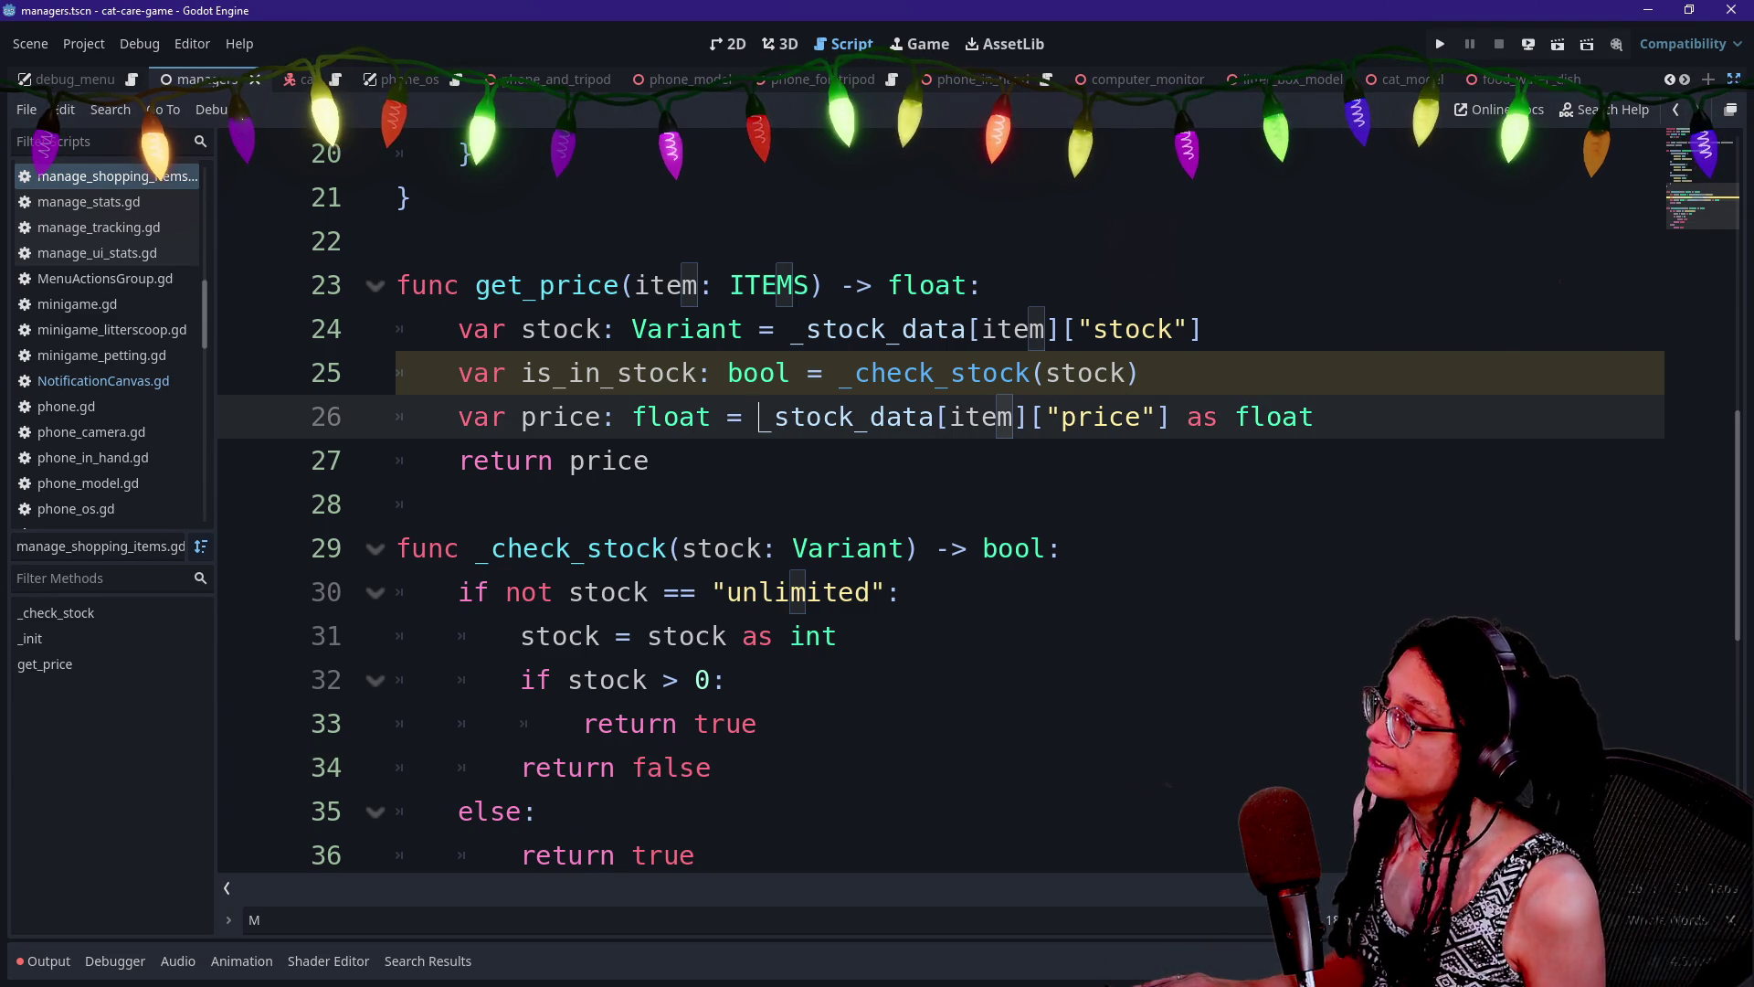
left_click(461, 504)
scroll(941, 502, "down", 1)
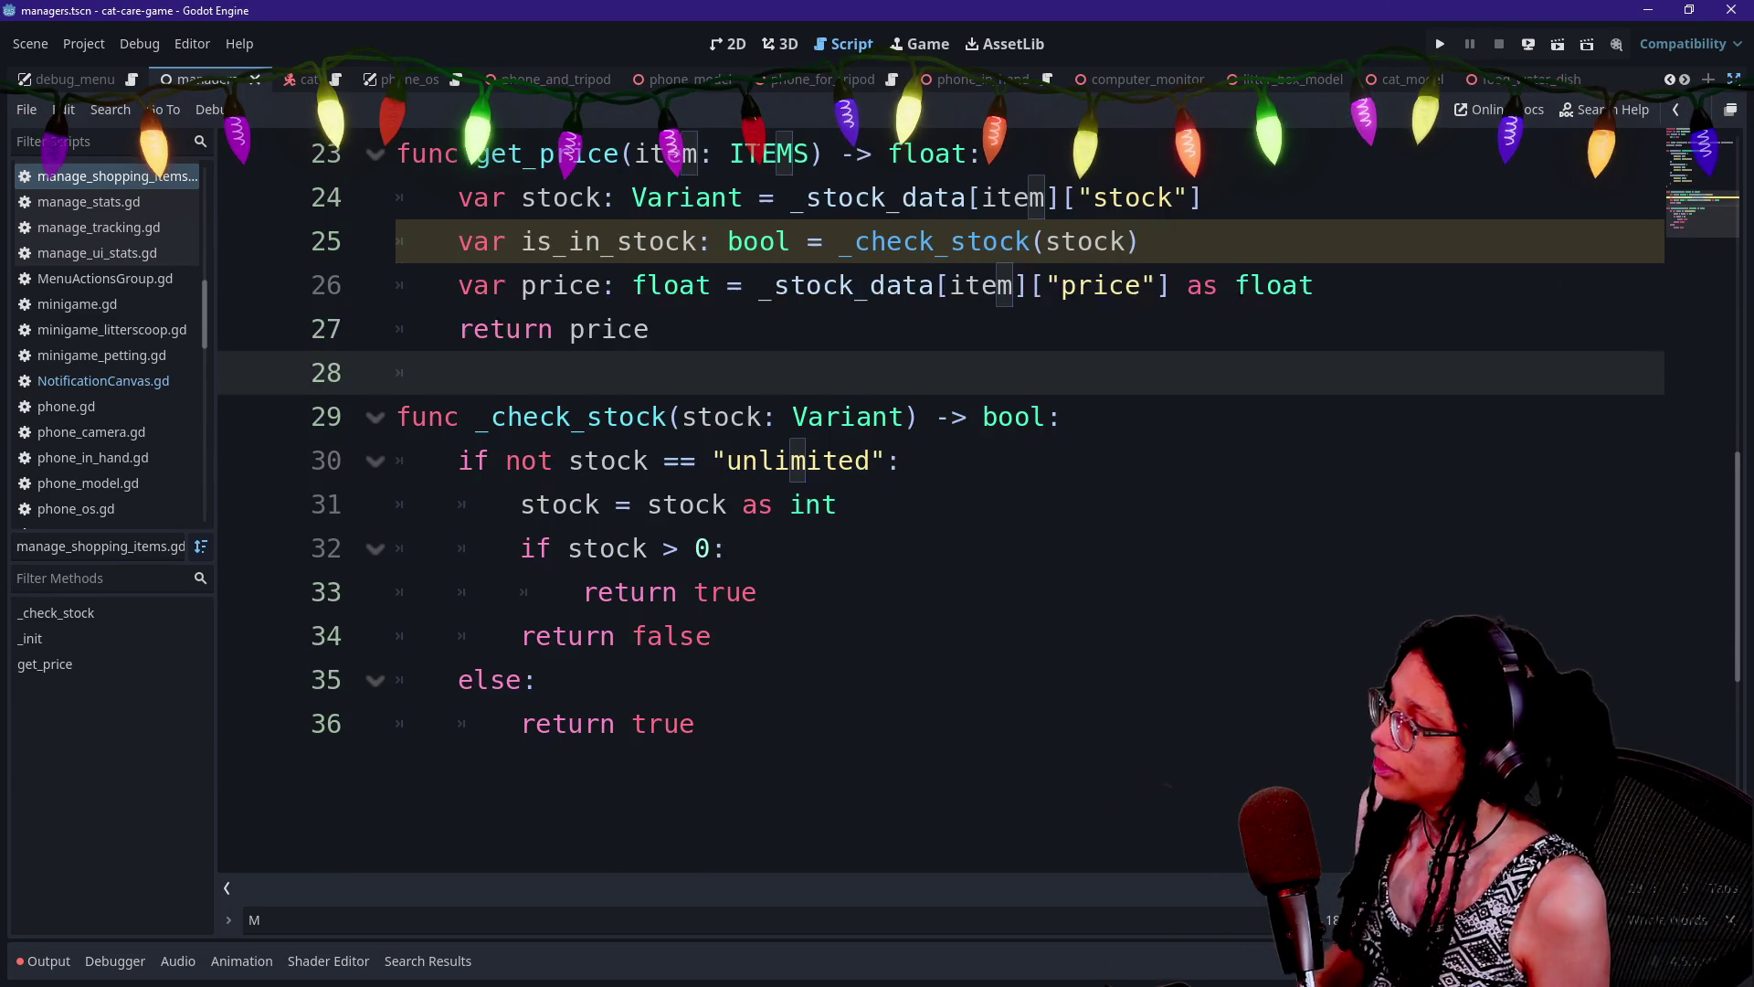
left_click_drag(640, 636, 694, 723)
left_click(758, 504)
mouse_move(651, 417)
left_mouse_down()
mouse_move(1050, 460)
mouse_move(539, 680)
left_mouse_up()
left_click(900, 460)
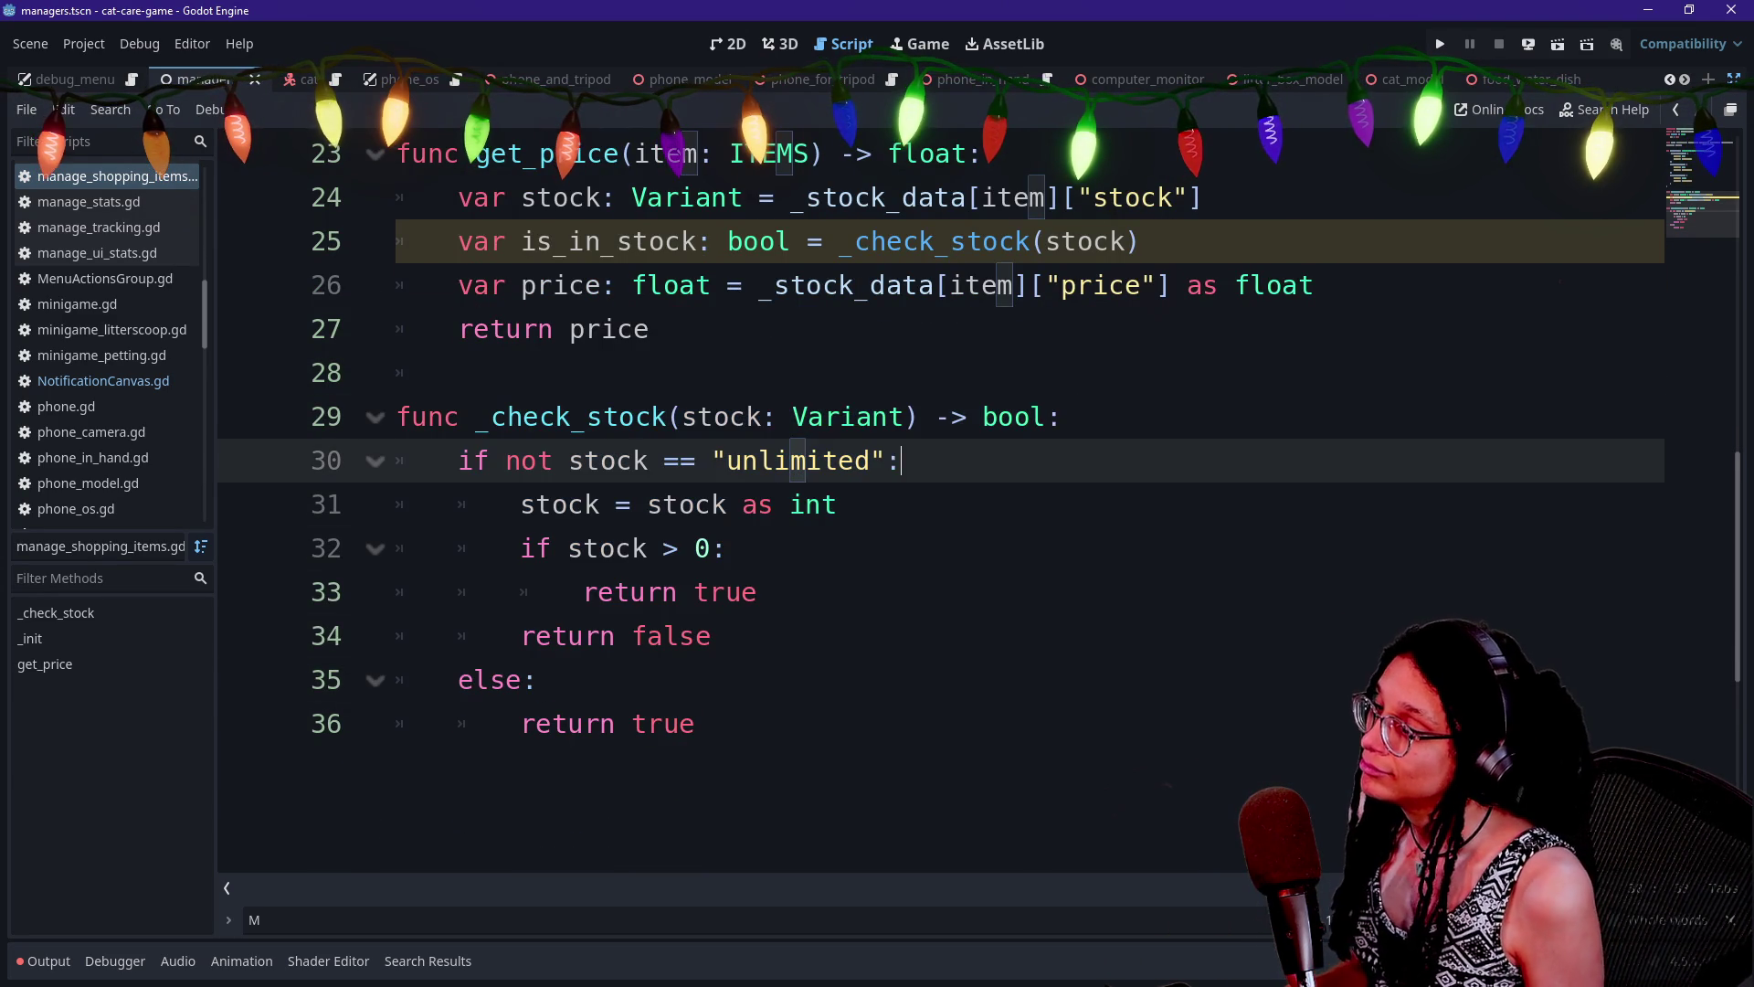
left_click(1062, 417)
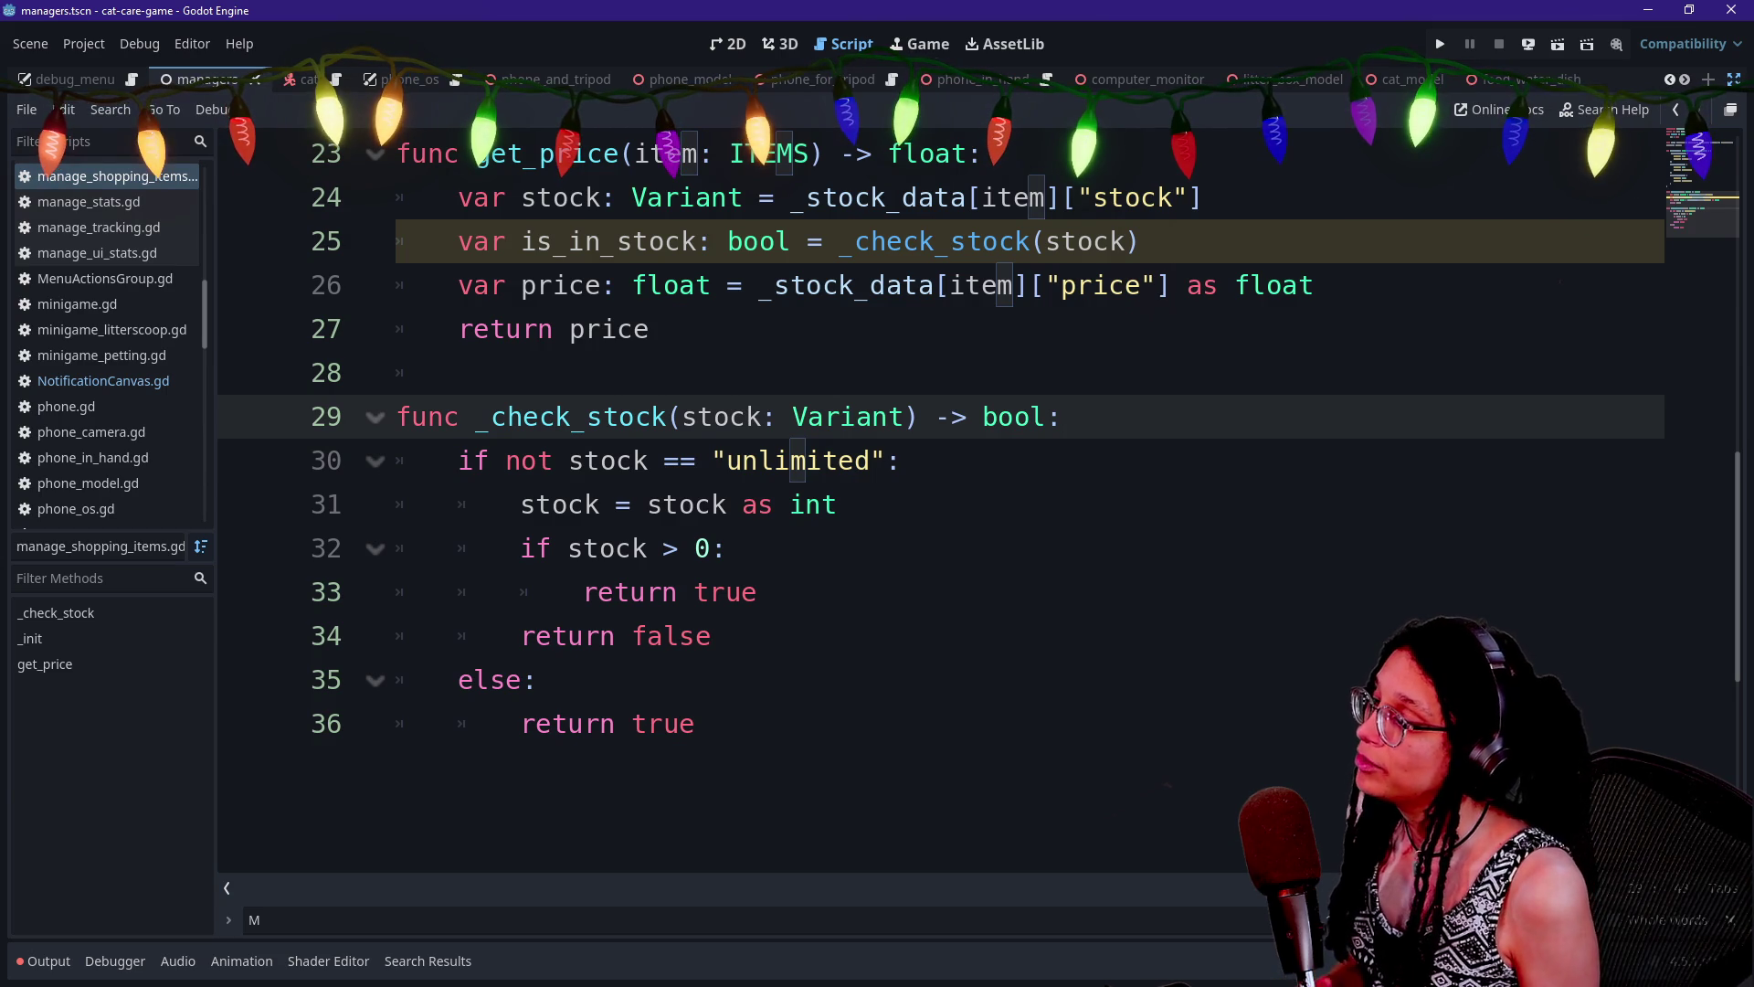
At the top of _check_stock, add if stock == "unlimited": return true, followed by else
key("Return")
type("if stat")
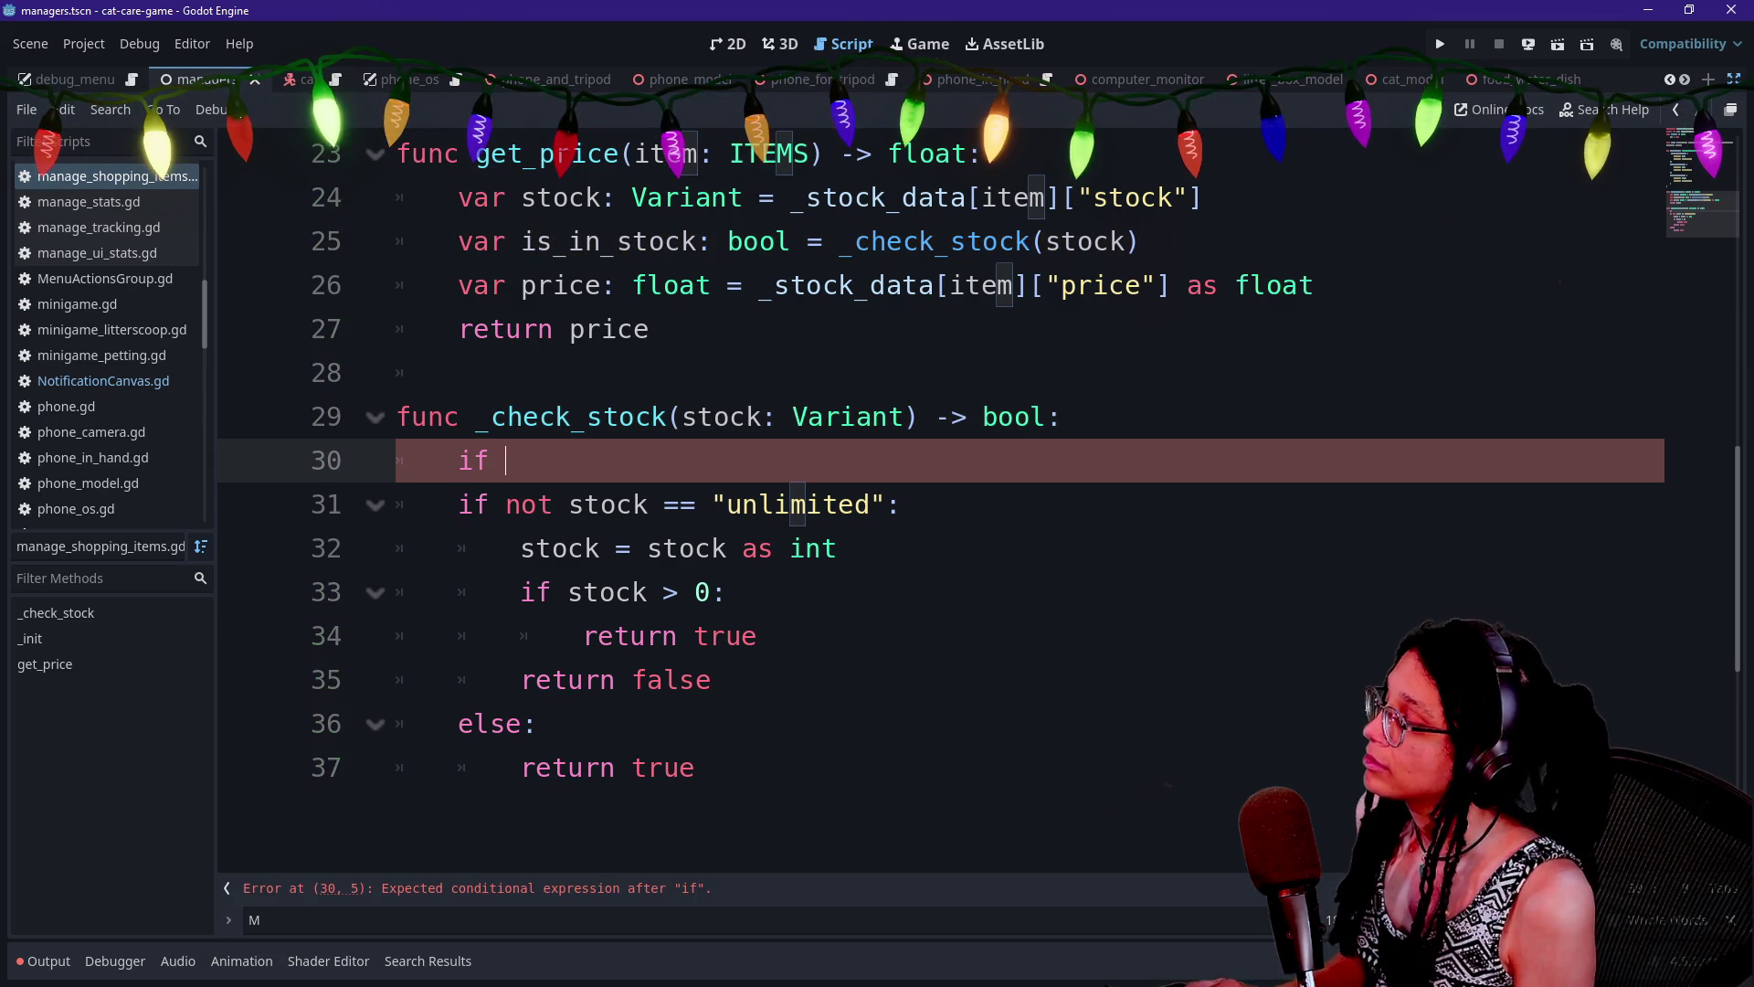
key("BackSpace")
key("BackSpace")
type("ack")
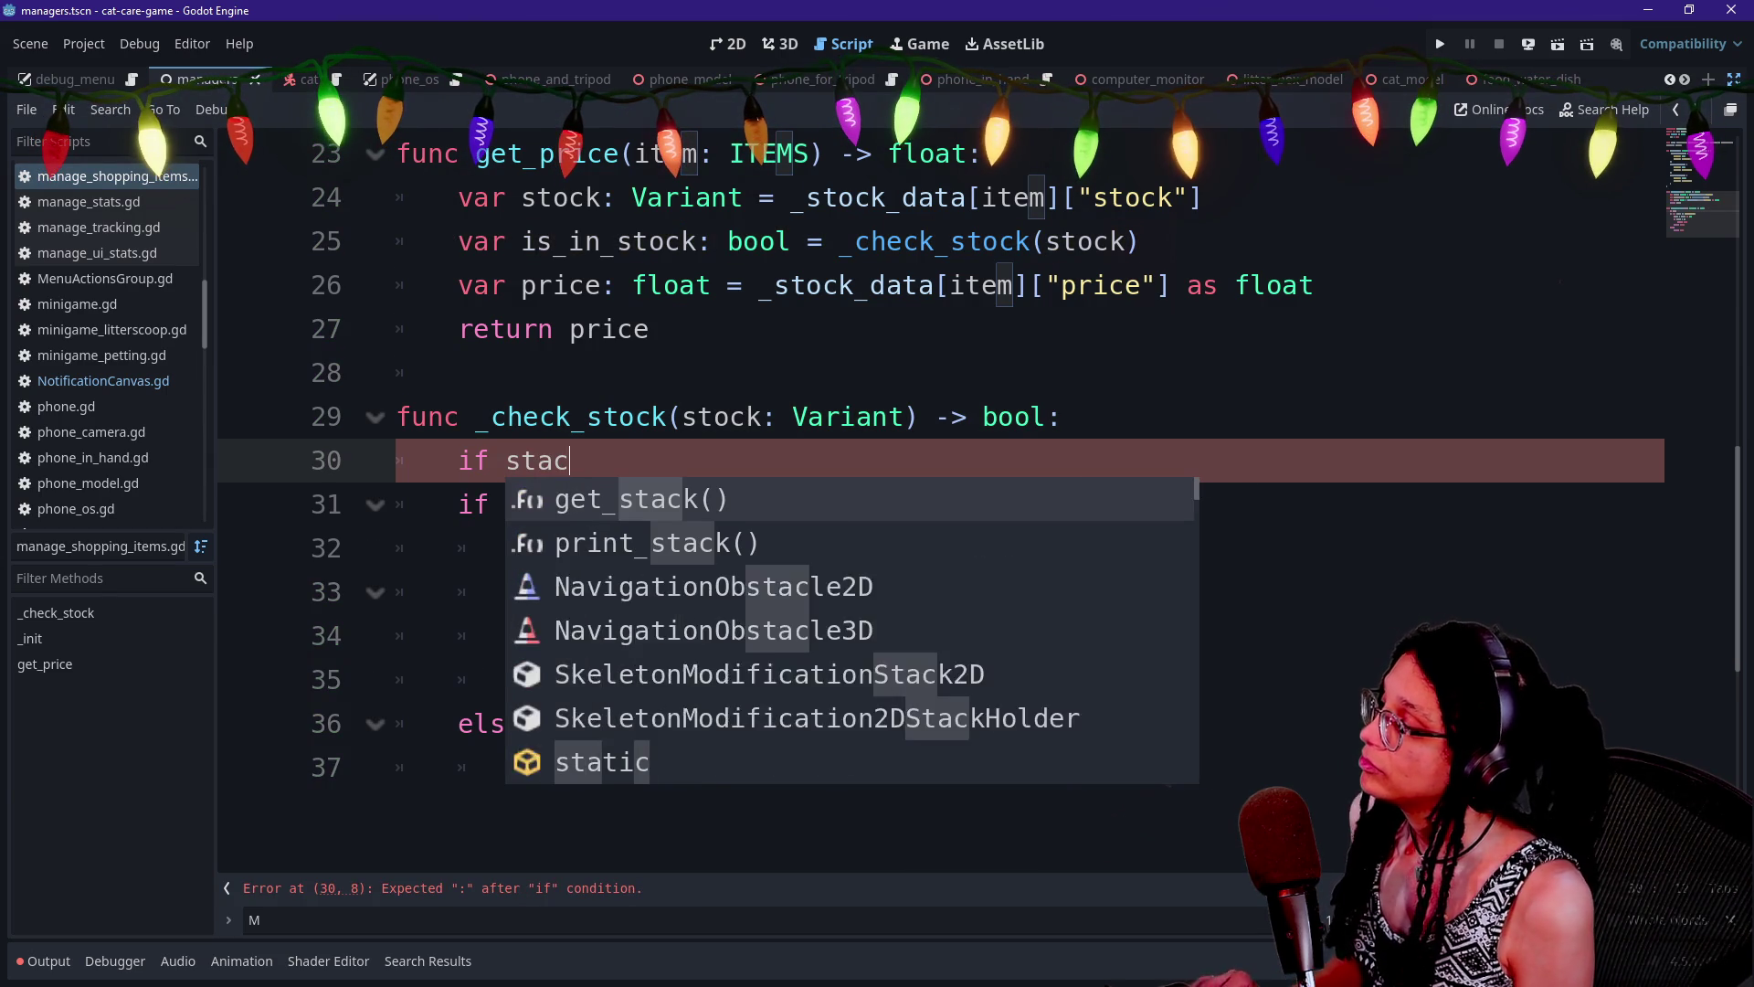
key("BackSpace")
key("BackSpace")
key("BackSpace")
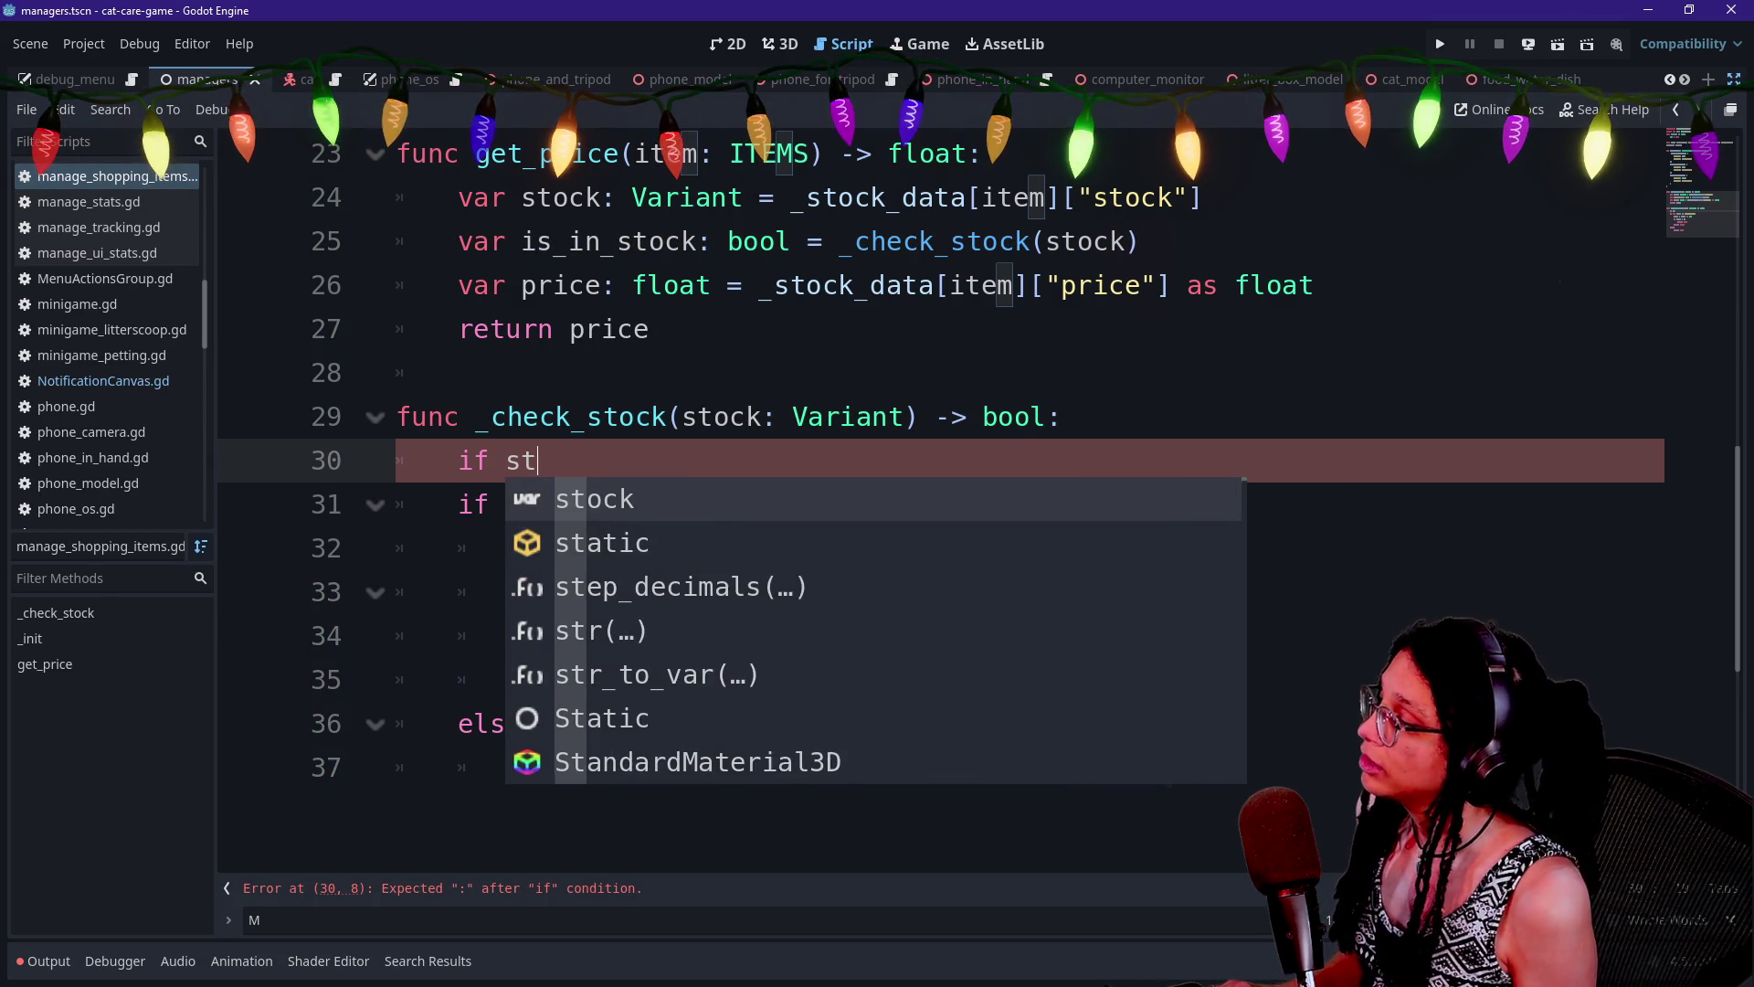
type("ock == \"unlit")
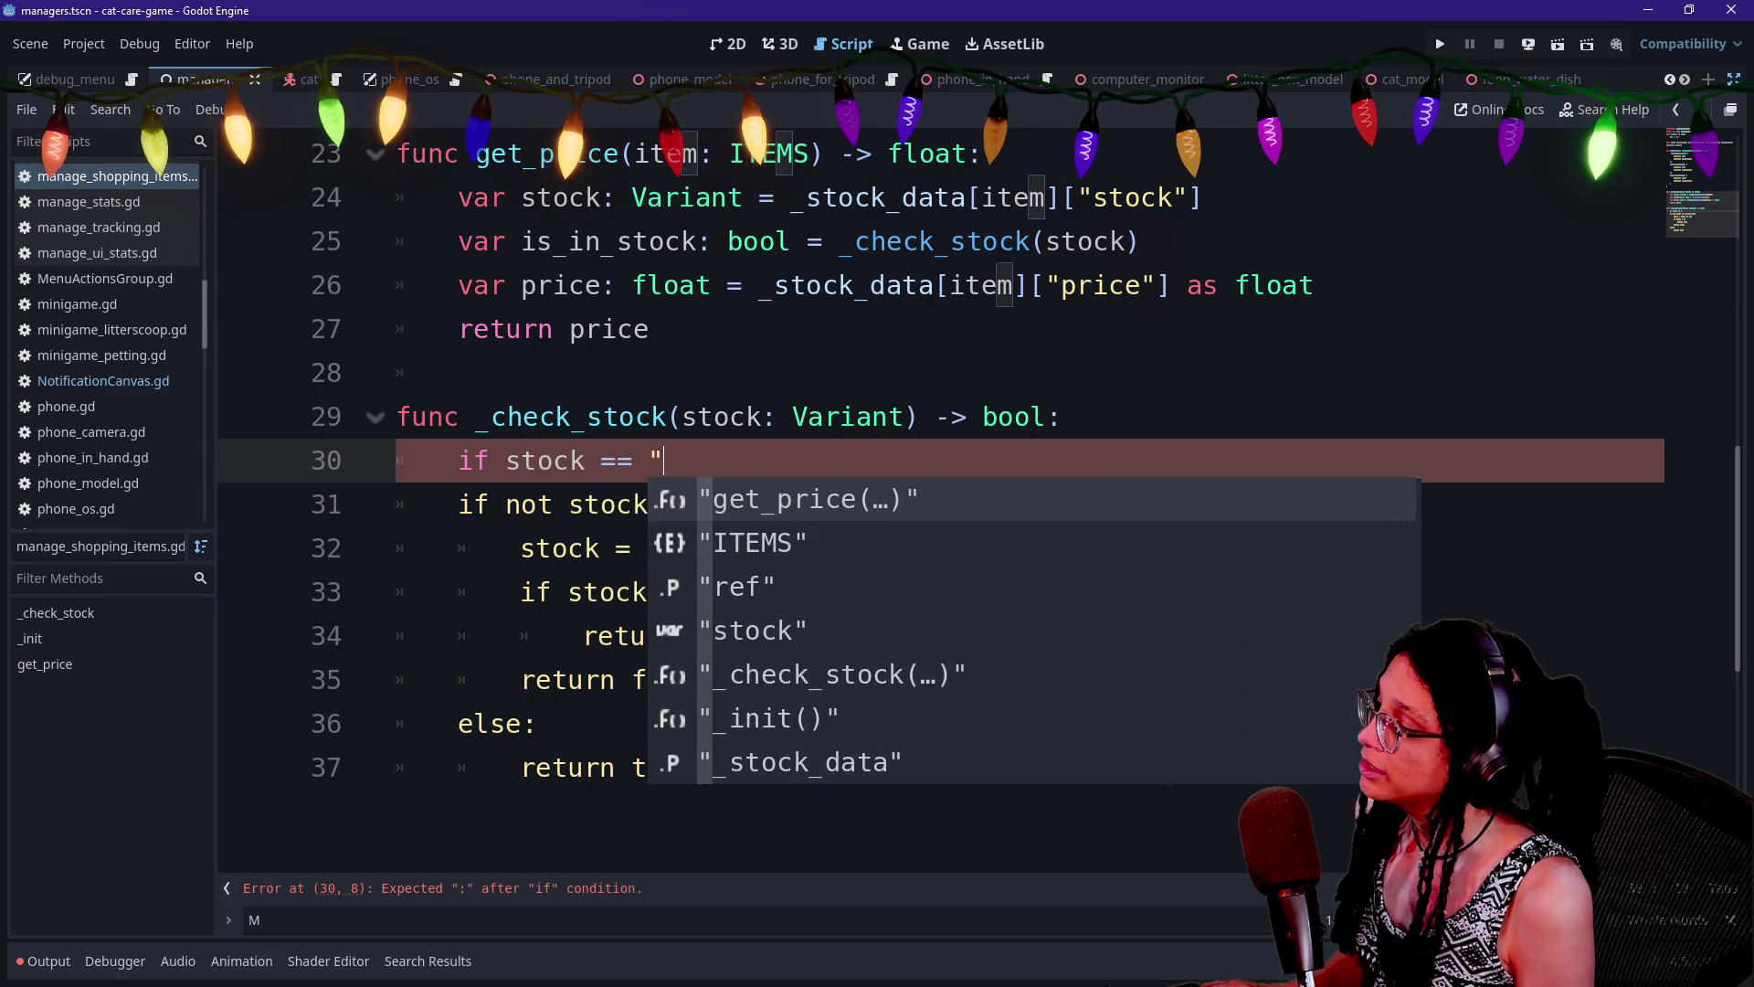
key("BackSpace")
type("mited\":")
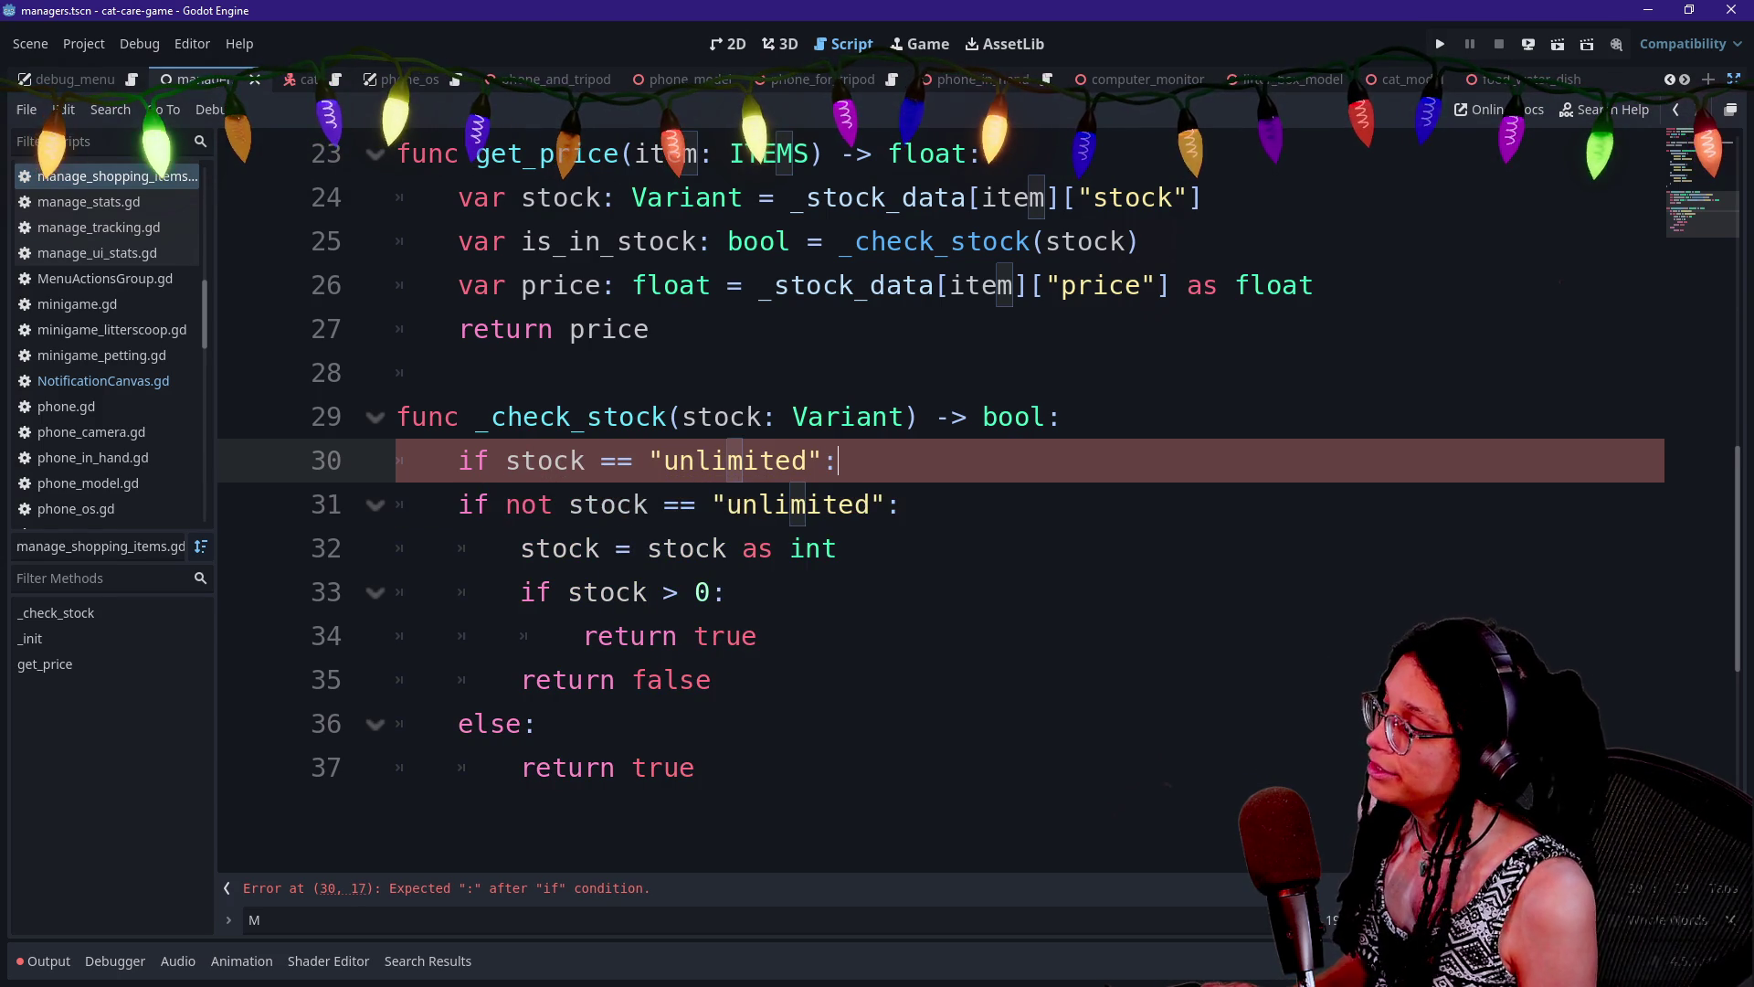
key("Return")
type("return ")
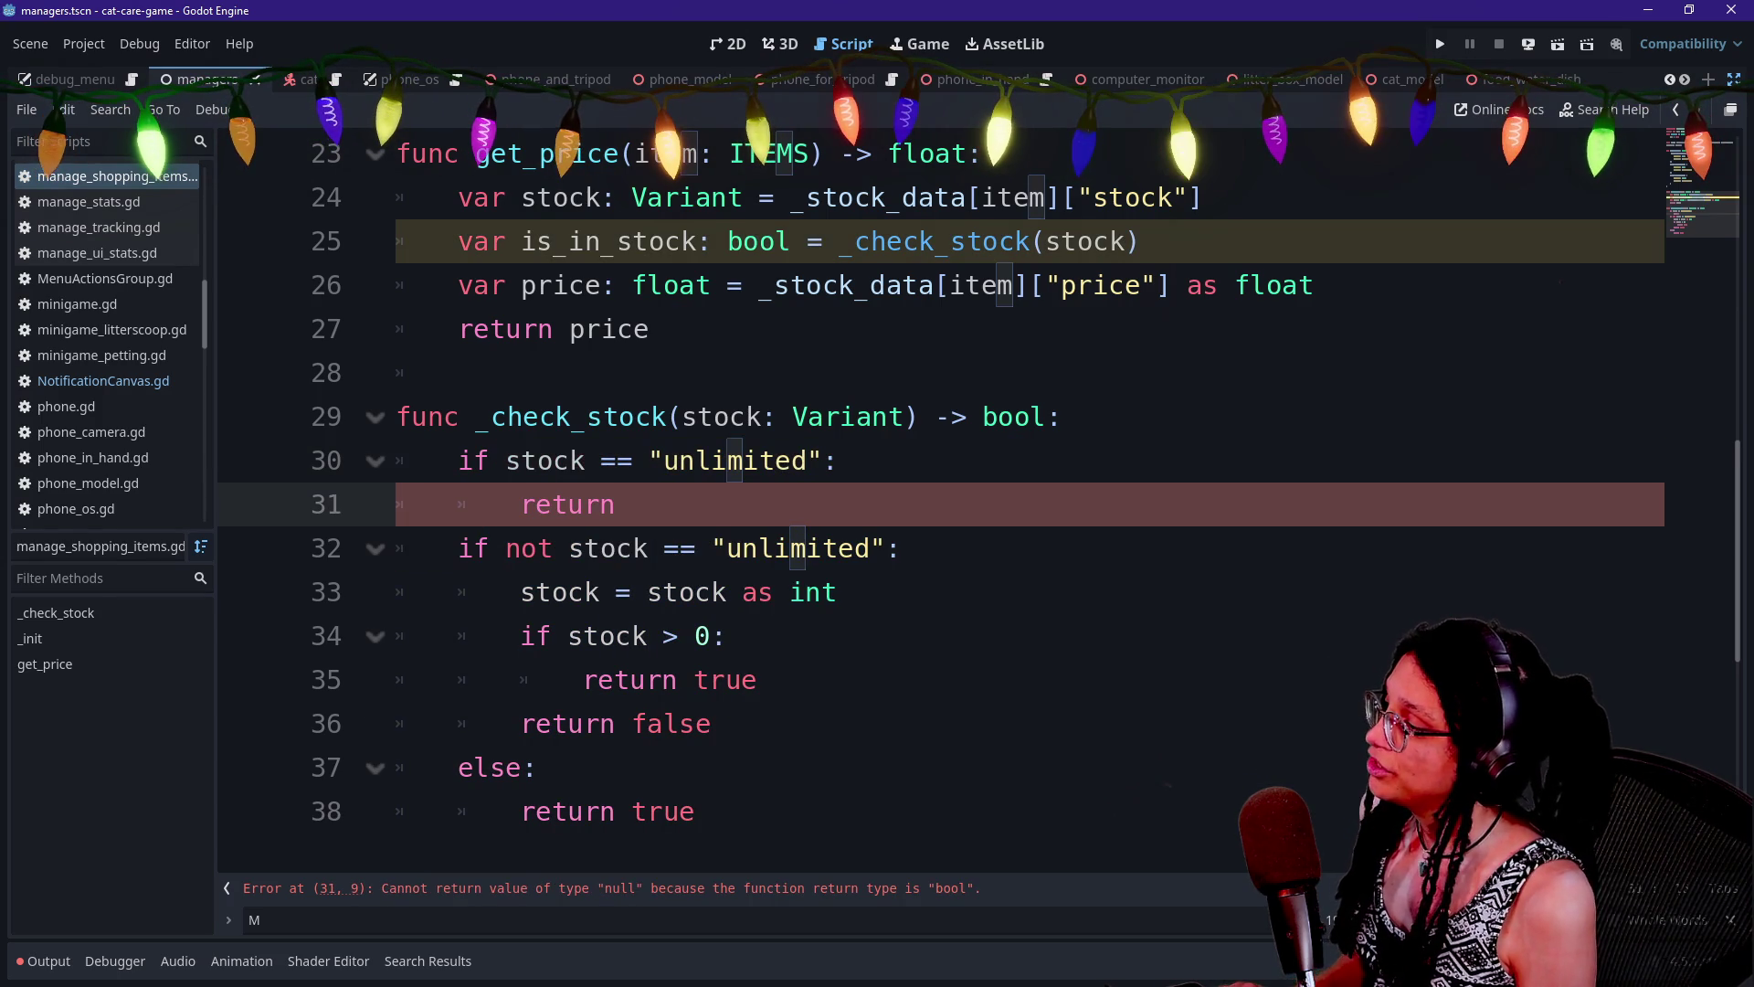
type("true")
key("Return")
type("e")
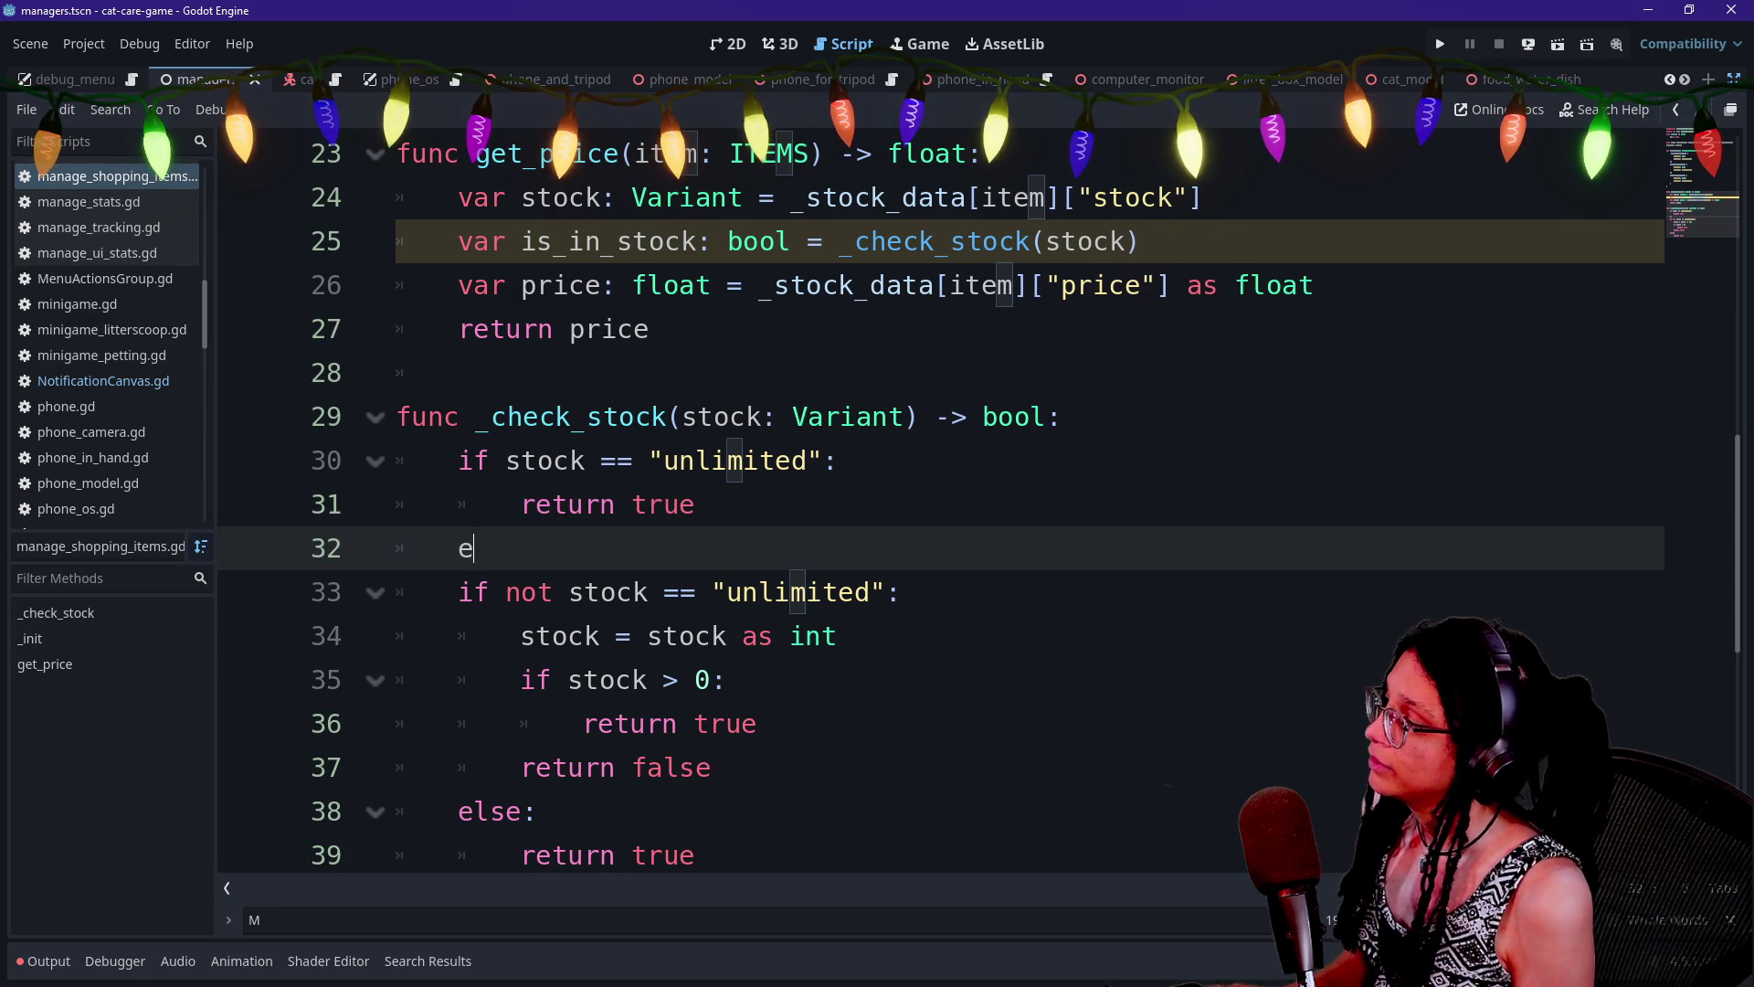
type("lse")
Replace the old negated unlimited check with the else and delete the trailing else branch
key("shift+Down")
key("shift+End")
key("shift+Left")
key("BackSpace")
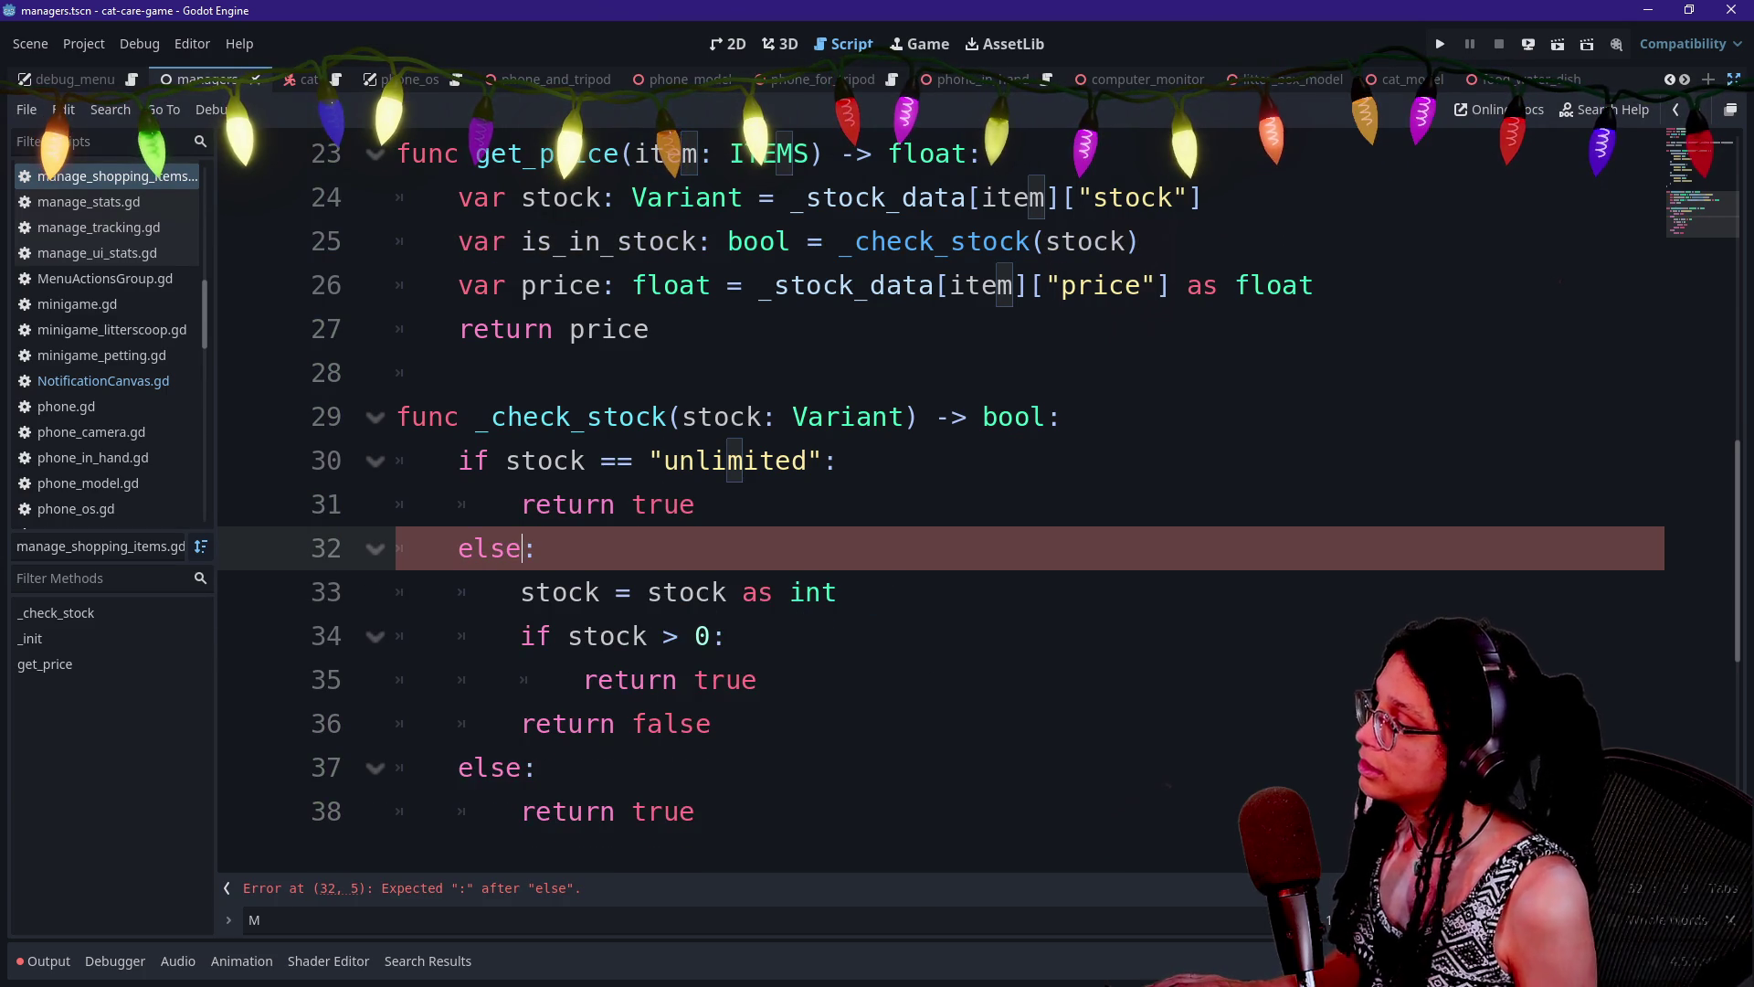
key("ctrl+End")
key("shift+Up")
key("shift+Up")
key("shift+End")
key("BackSpace")
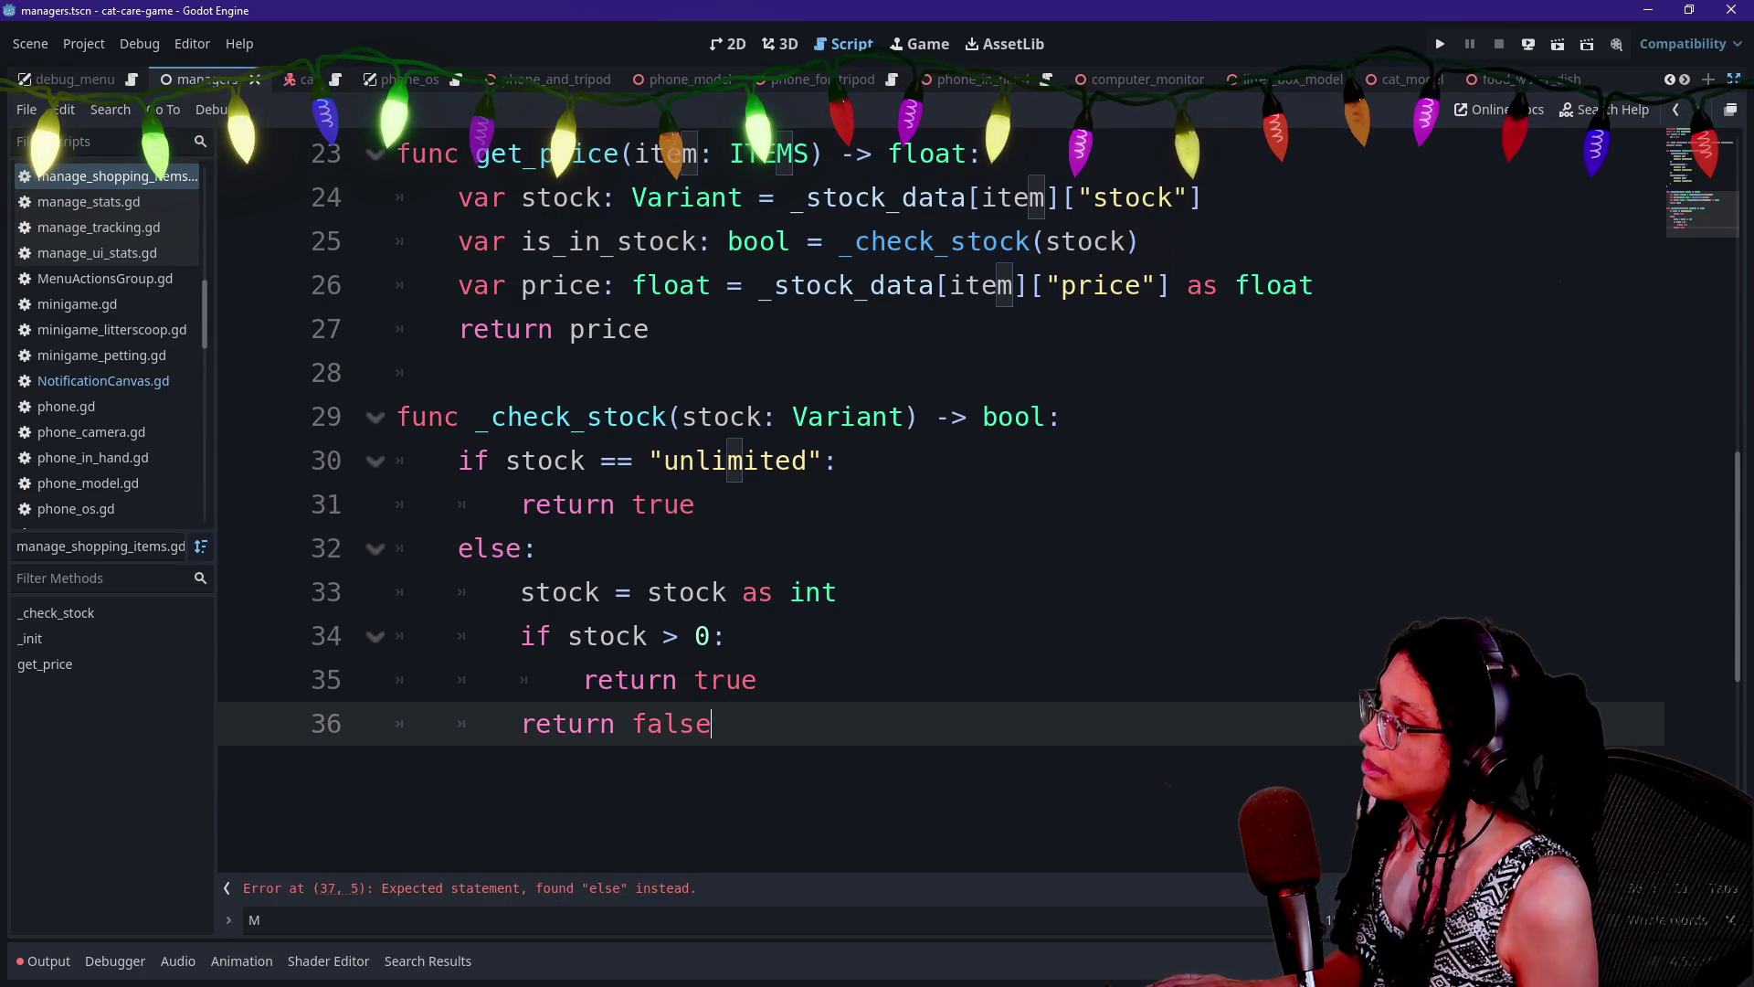
left_click(836, 592)
scroll(914, 457, "down", 1)
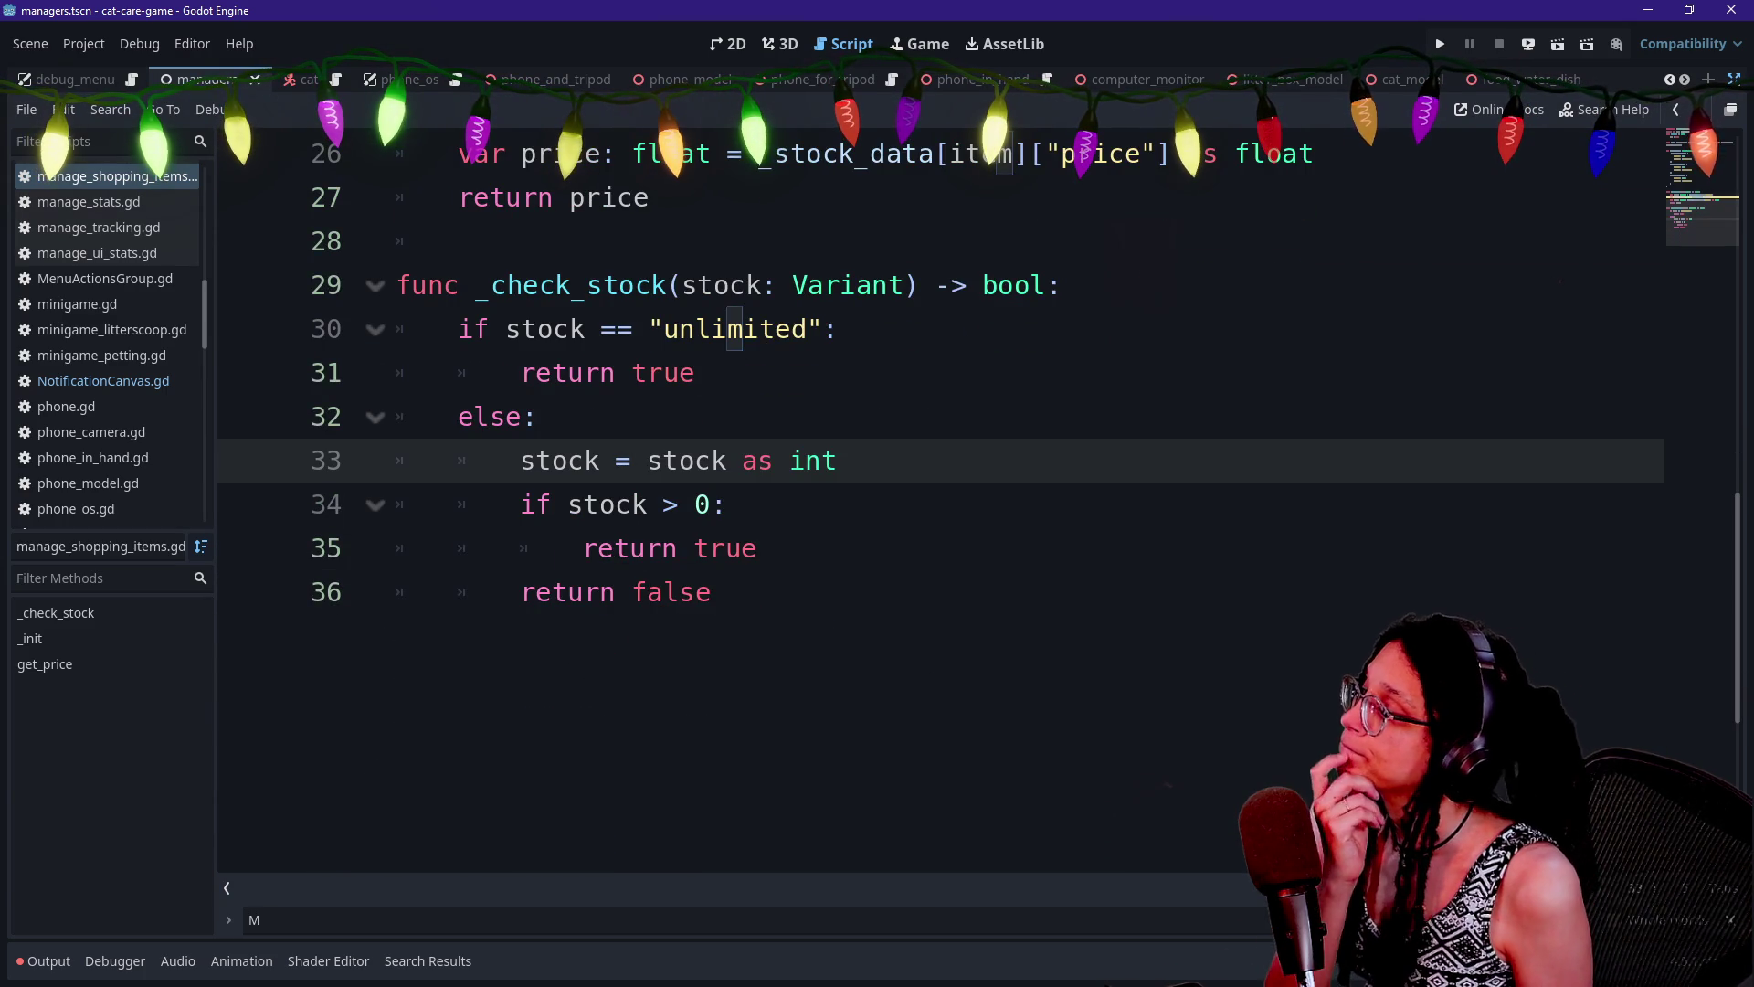
left_click(743, 461)
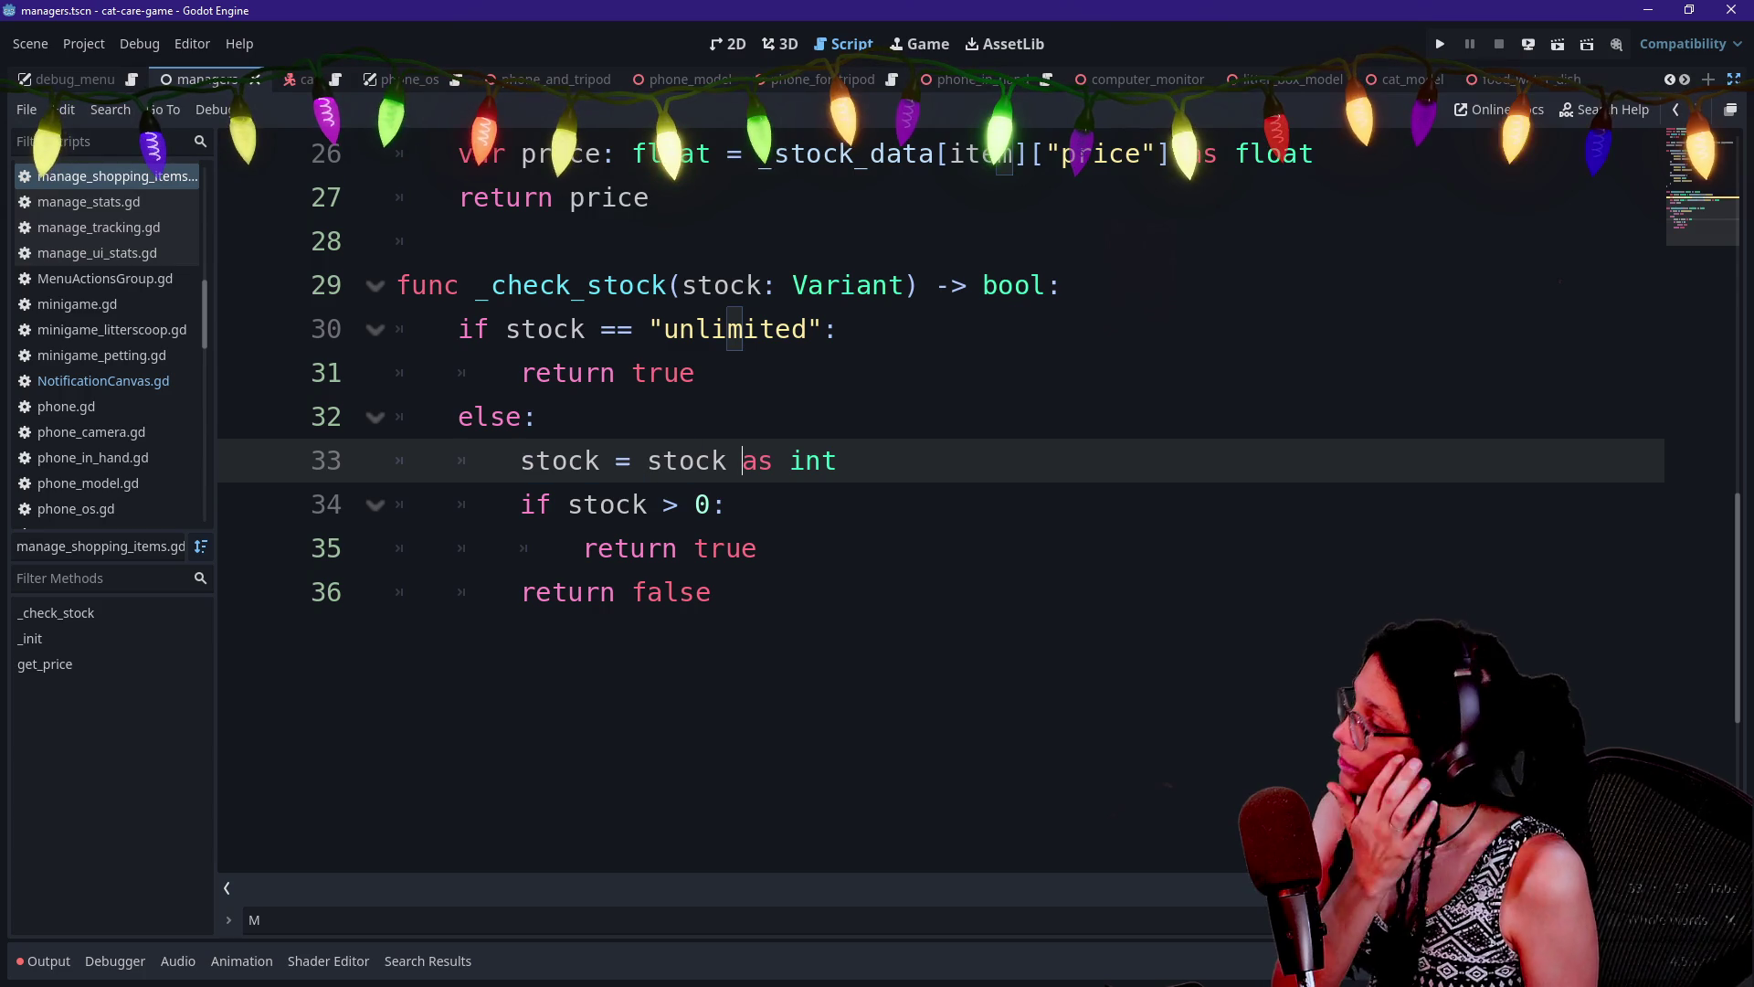
left_click(678, 504)
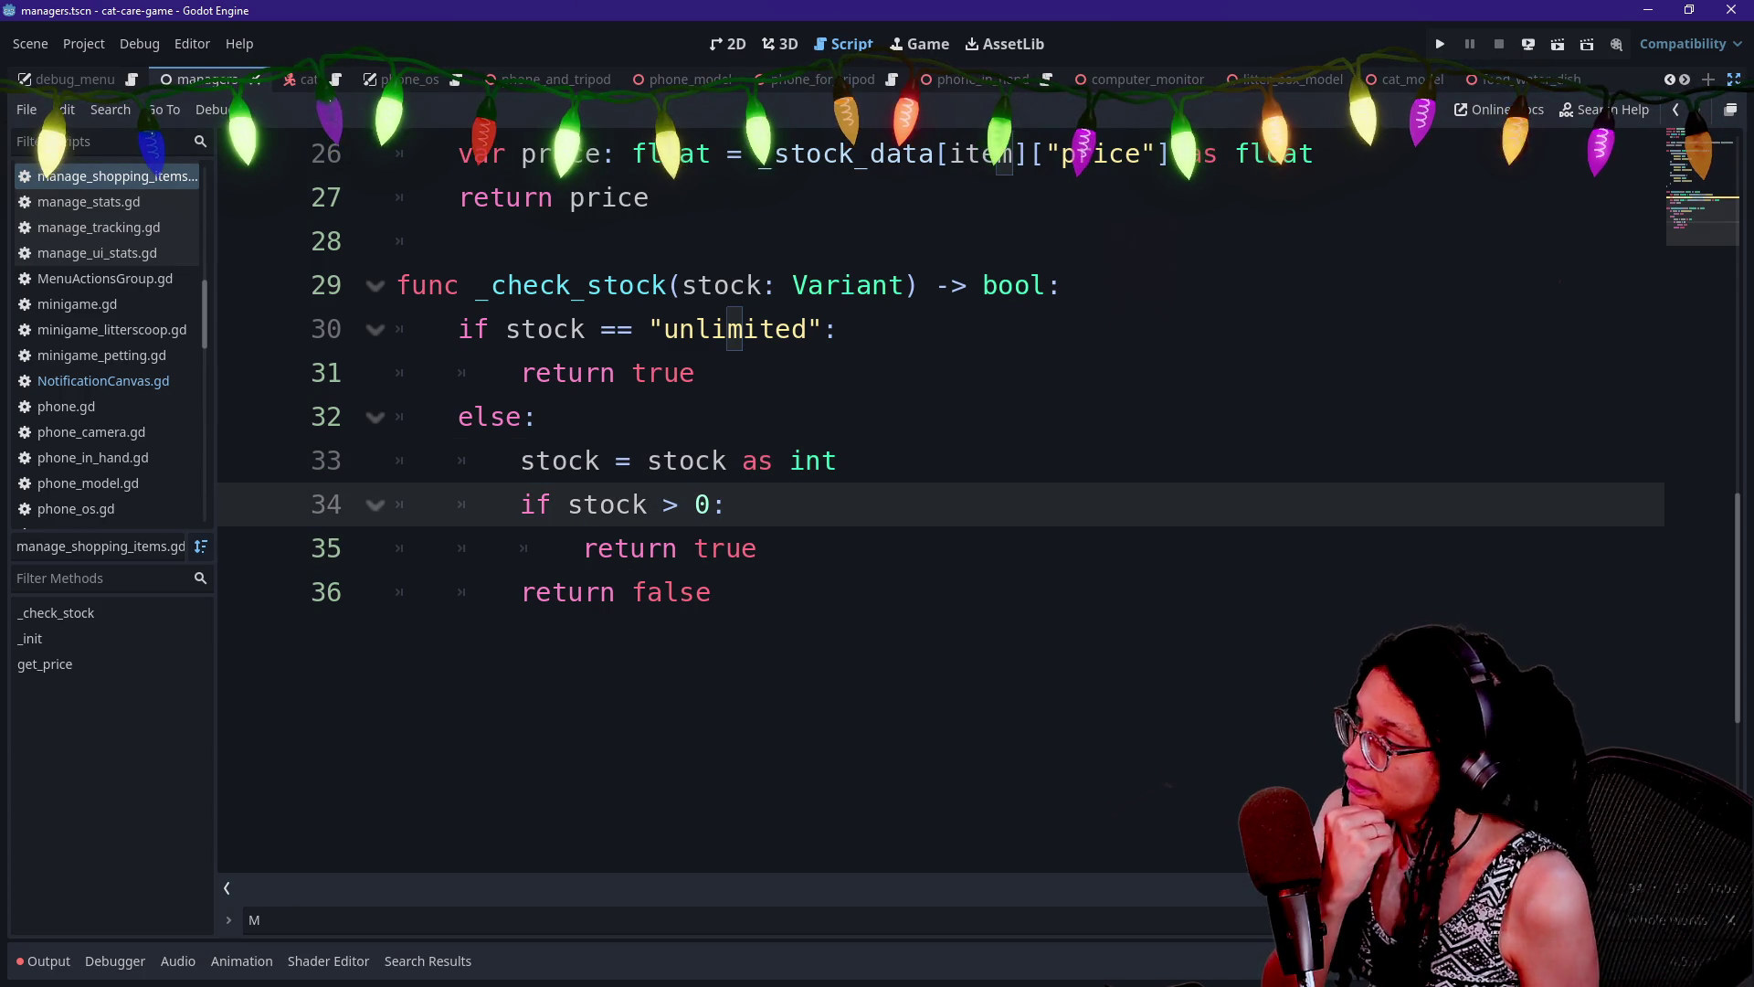
scroll(913, 457, "up", 1)
scroll(913, 457, "up", 1)
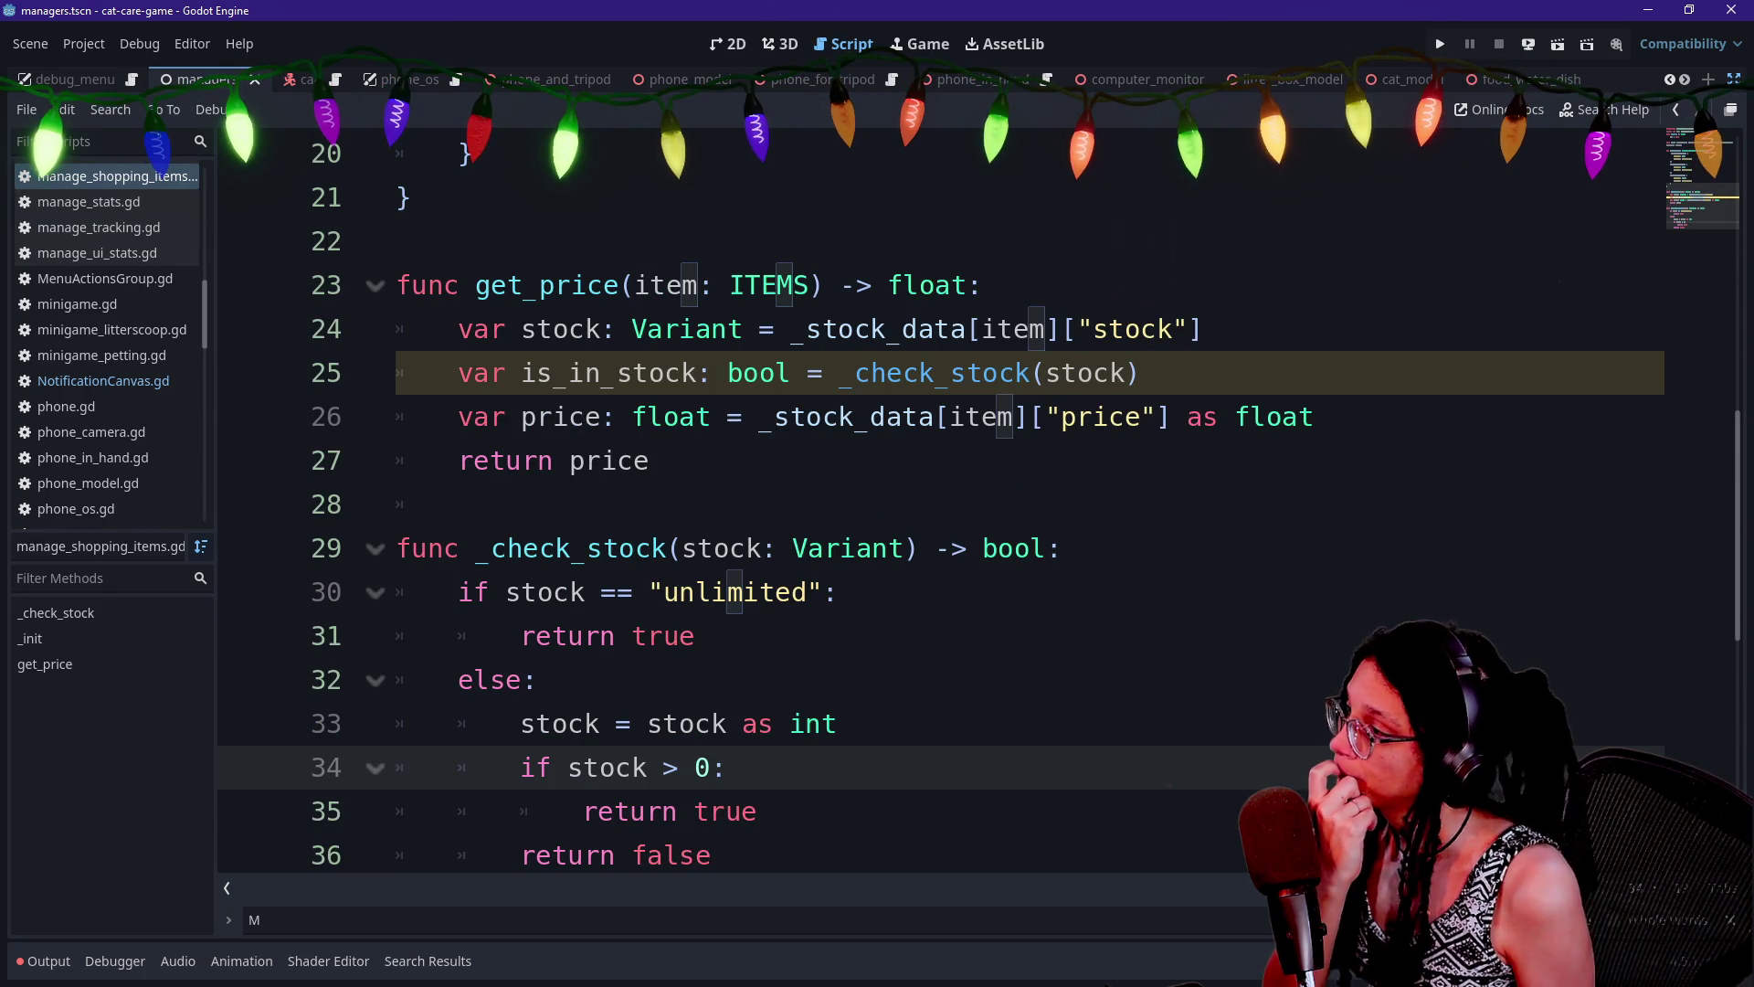
Add an if is_in_stock: check and move var price: float above it
left_click(1141, 373)
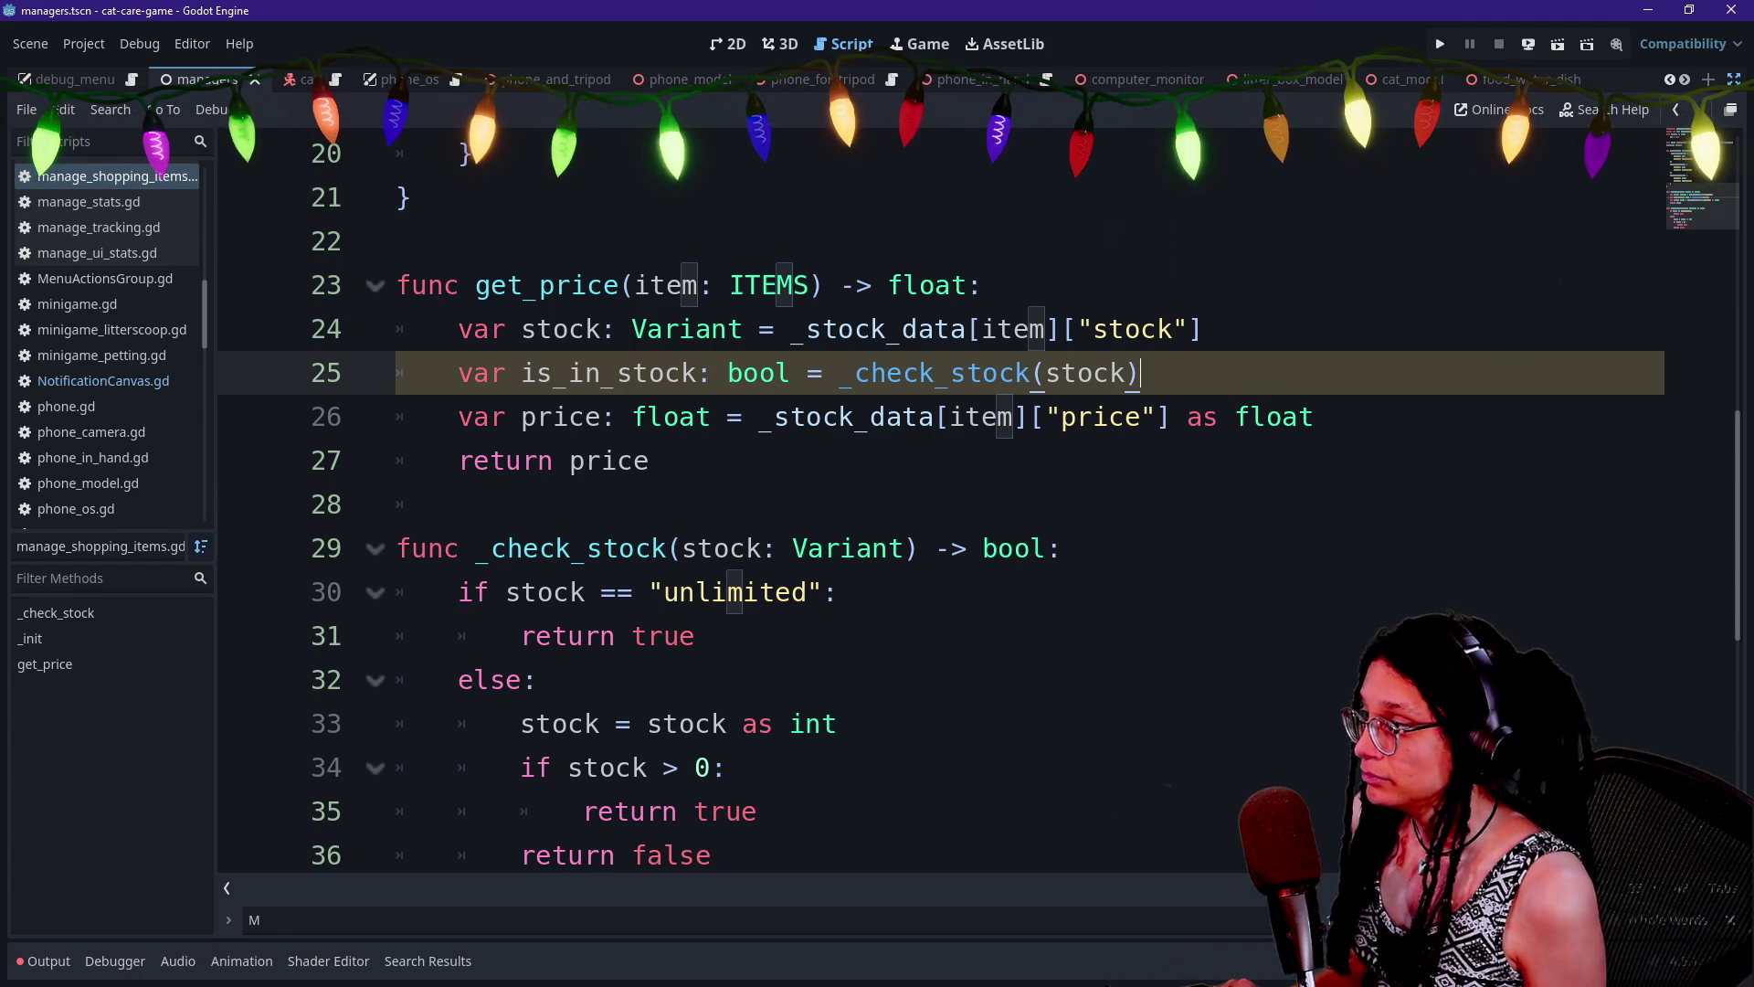
key("Return")
type("if _")
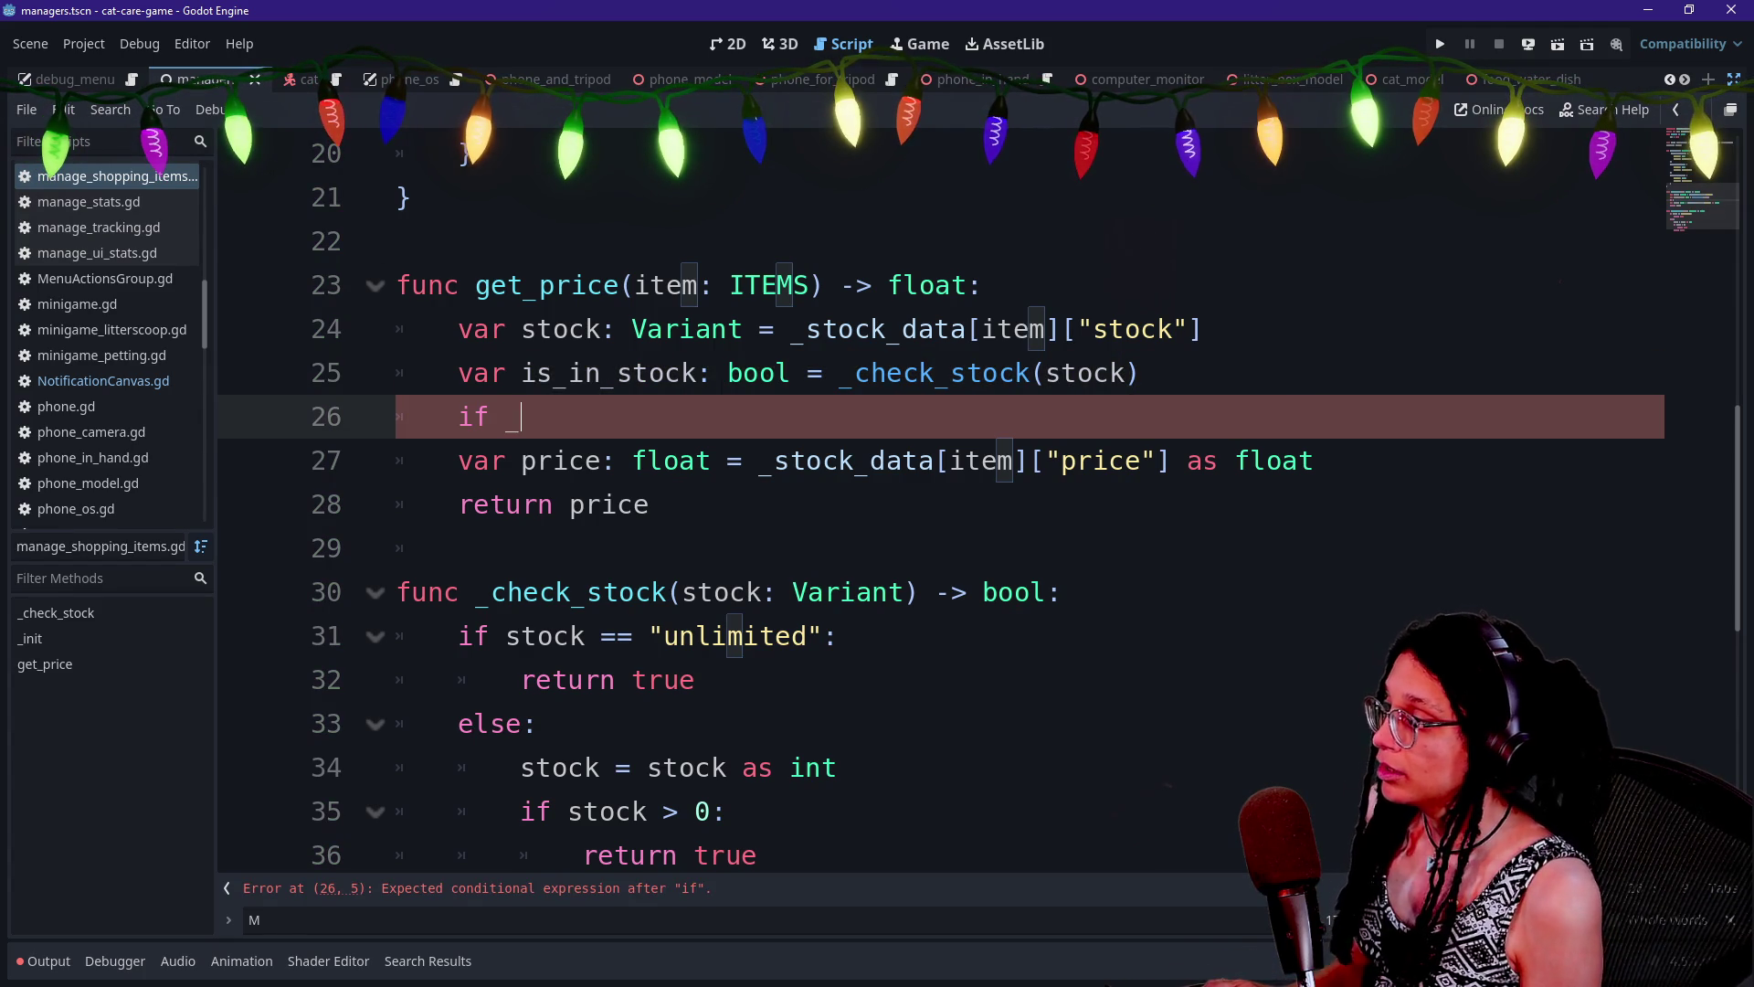
key("BackSpace")
type("is_in_stock:")
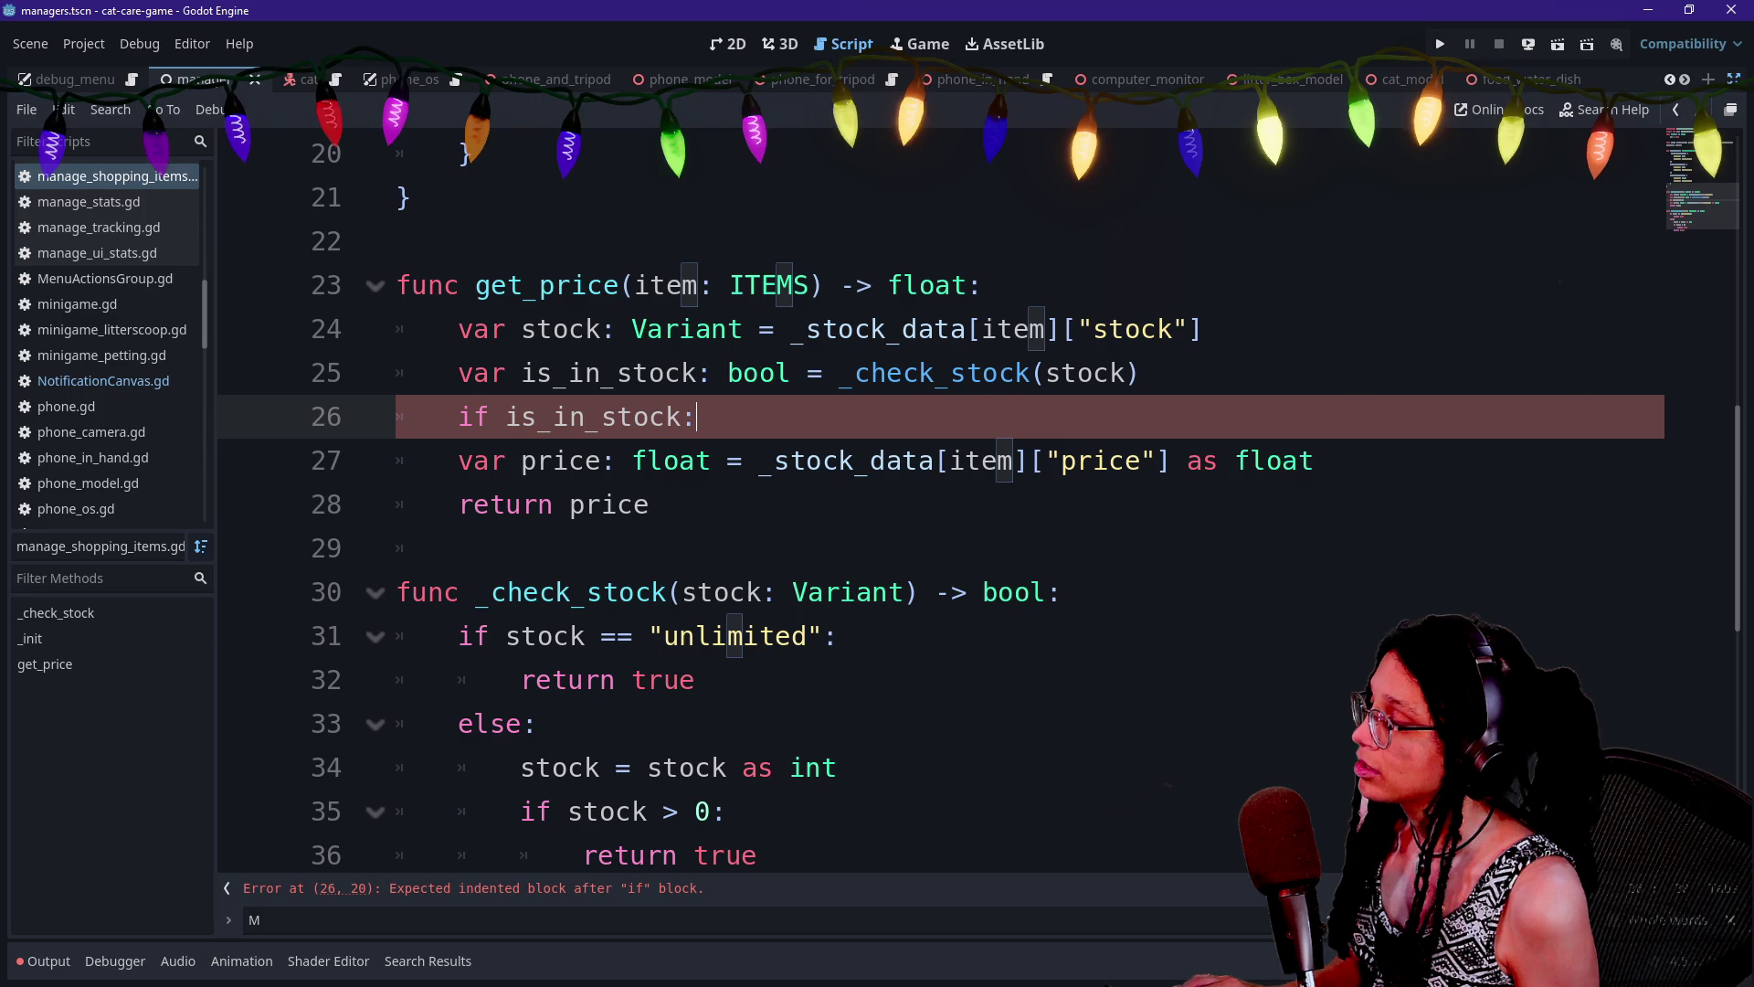
key("Down")
key("Home")
key("ctrl+shift+Right")
key("ctrl+shift+Right")
key("ctrl+shift+Right")
key("ctrl+shift+Left")
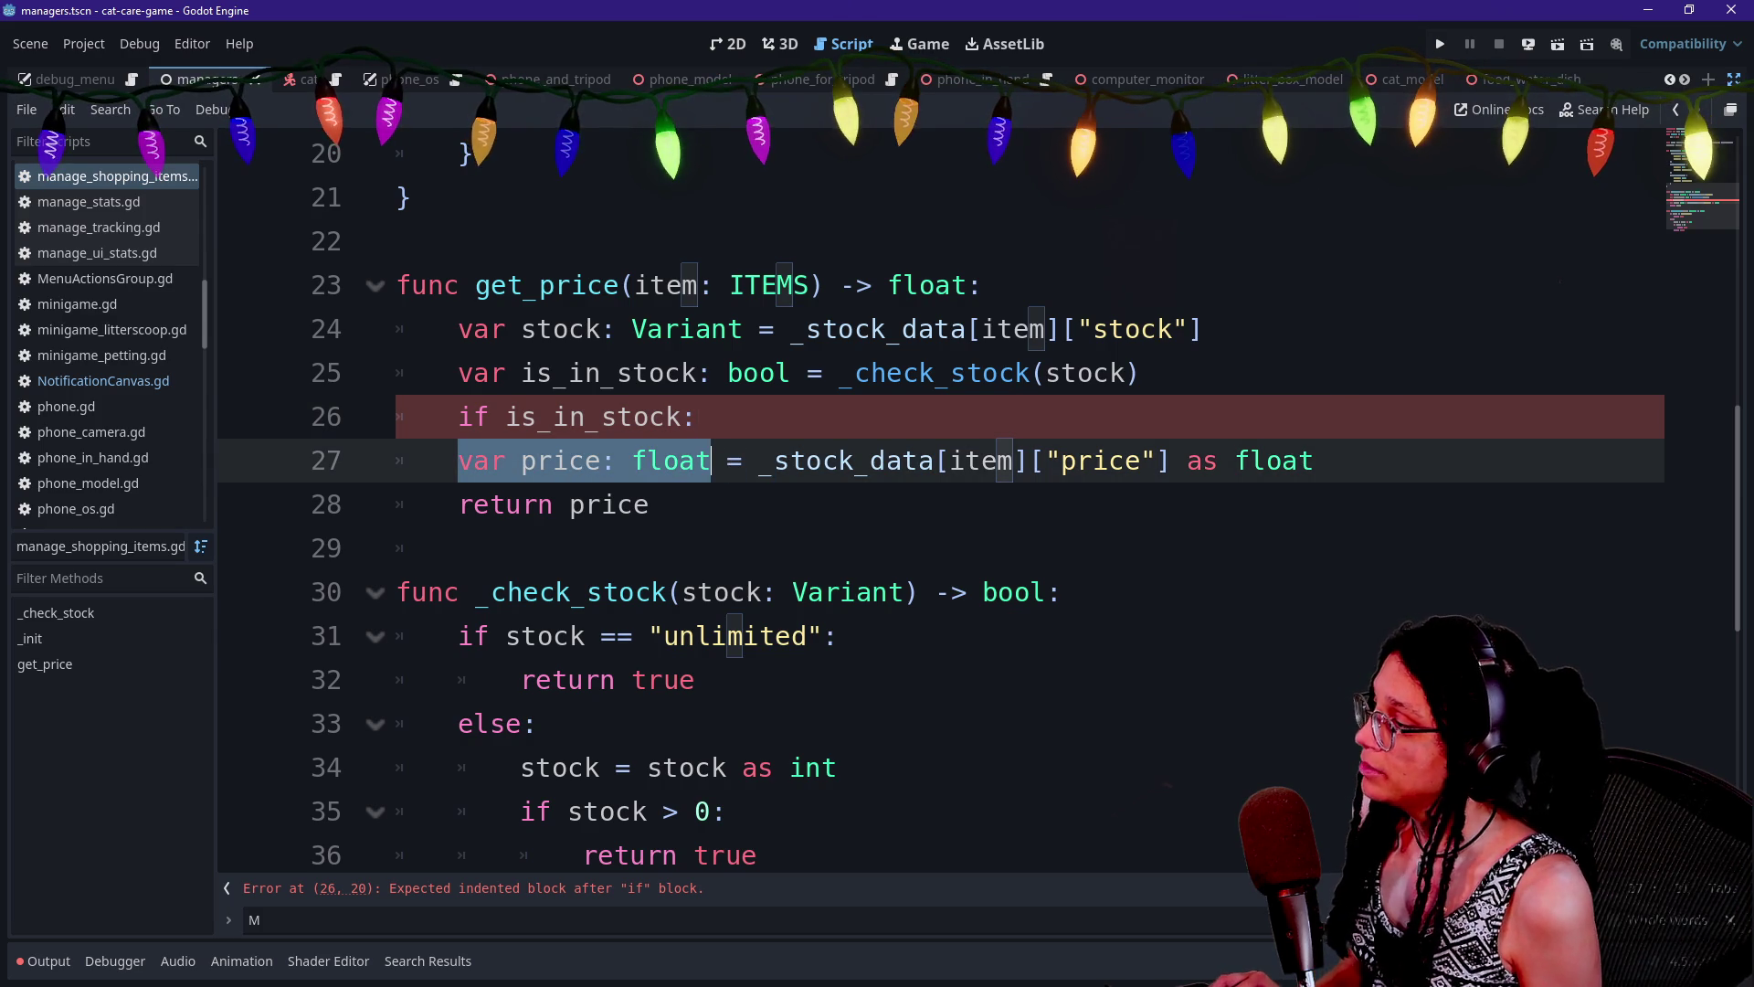
key("ctrl+x")
key("Up")
key("ctrl+shift+Return")
key("ctrl+v")
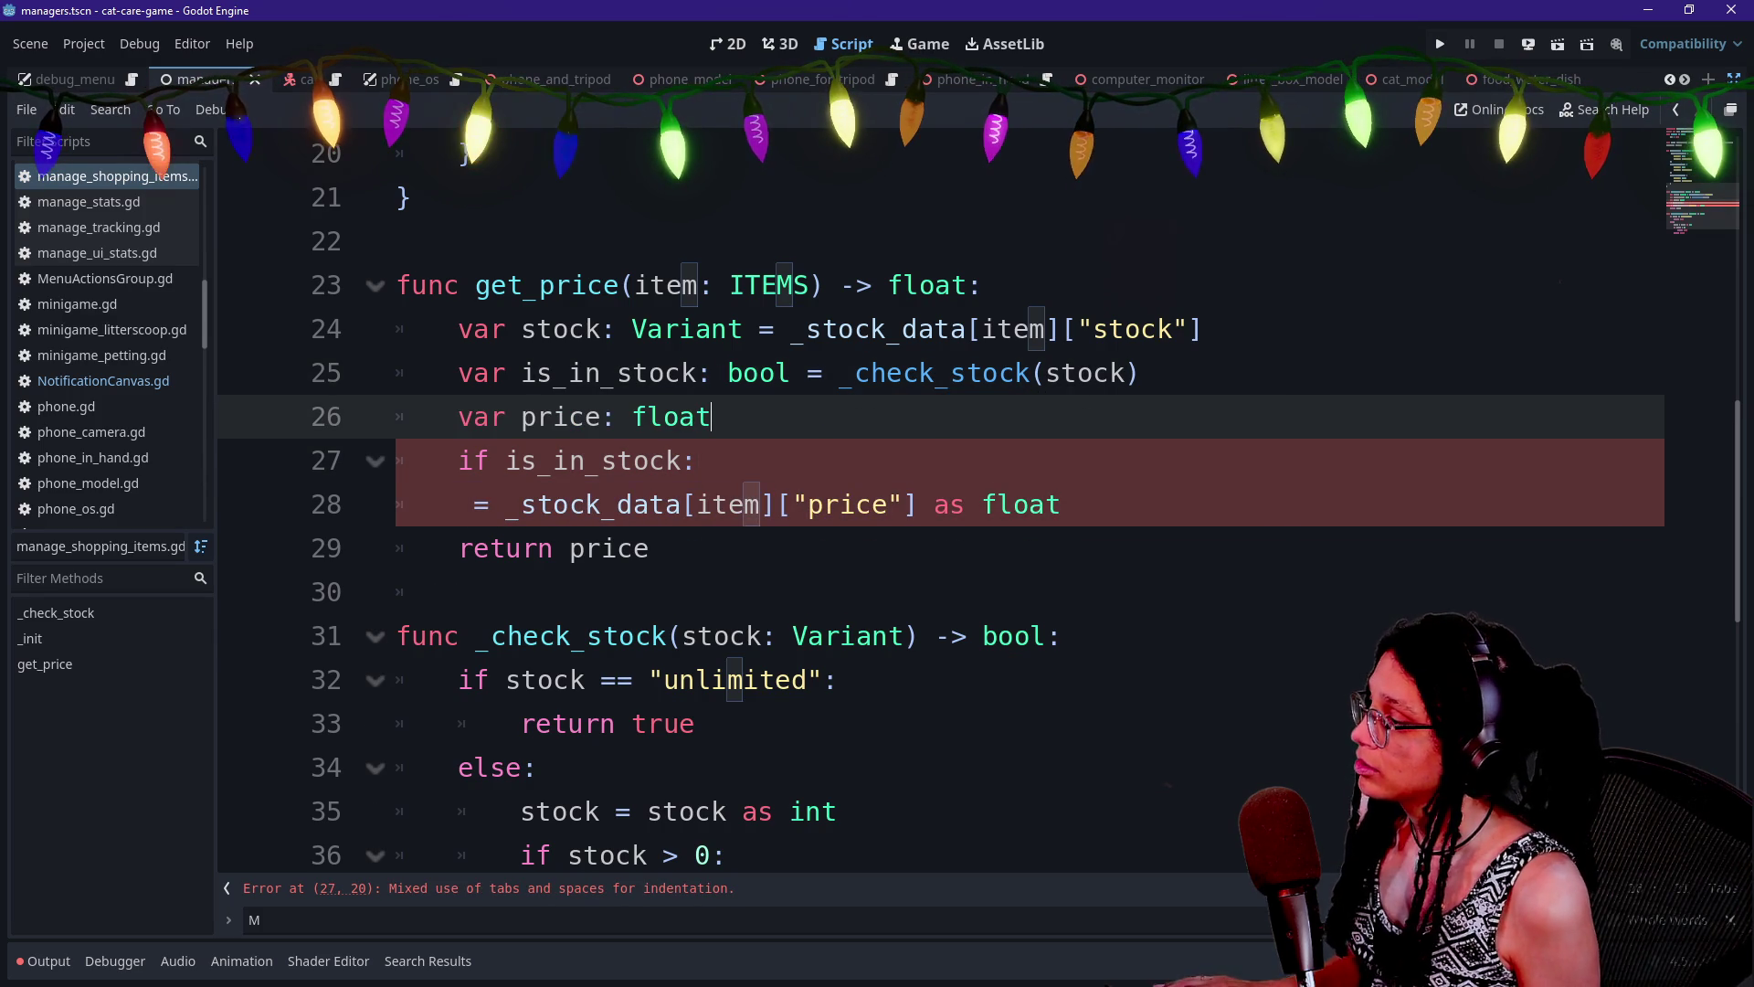
Indent the price assignment from _stock_data under the if, then select get_price and _check_stock
left_click(459, 505)
type("price")
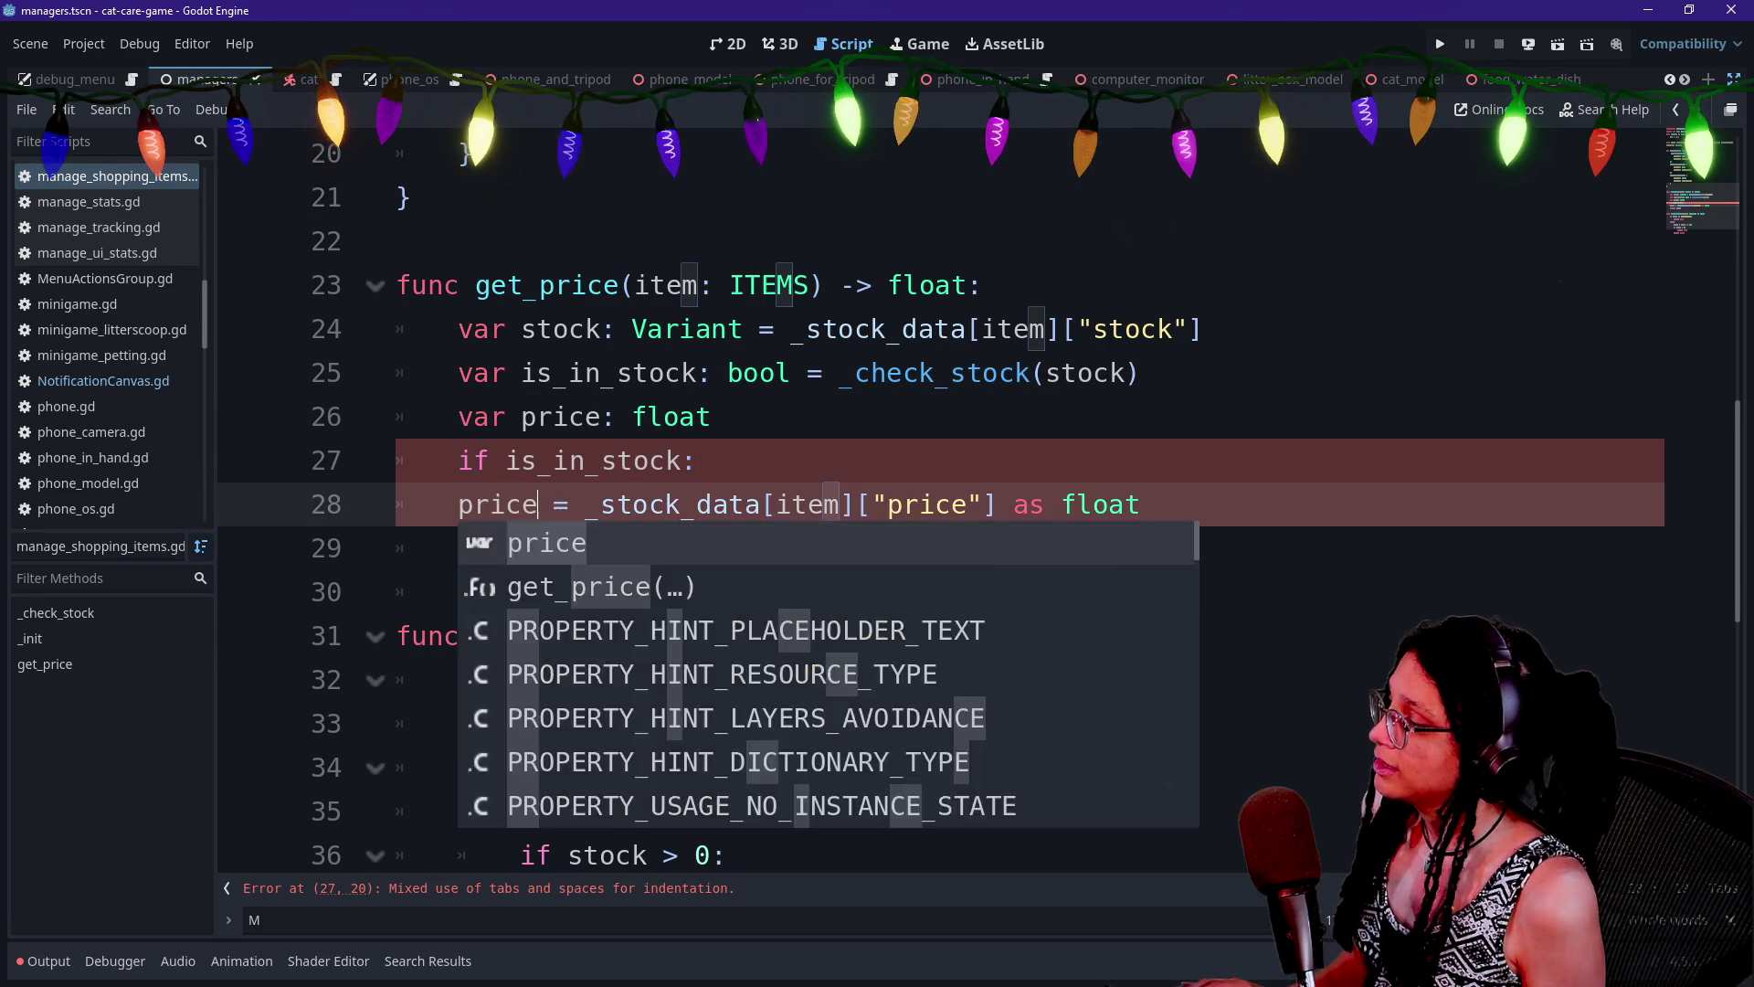
key("Home")
key("Tab")
left_click(983, 504)
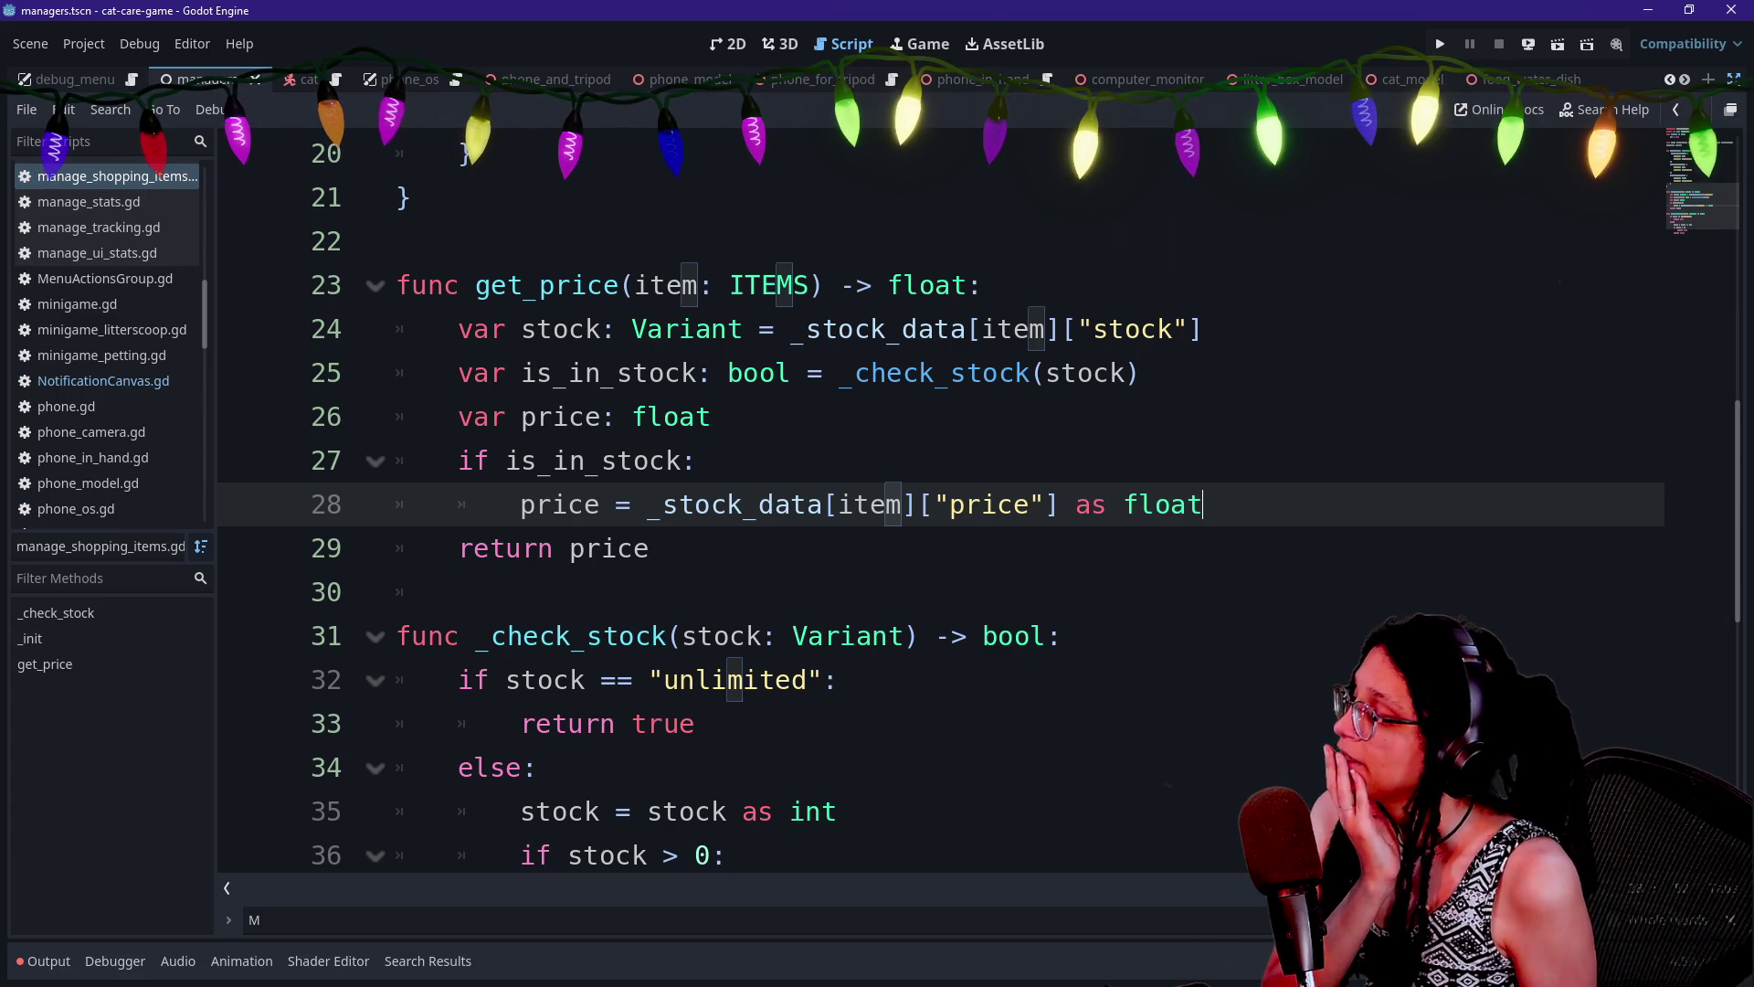
left_click(649, 548)
left_click(698, 286)
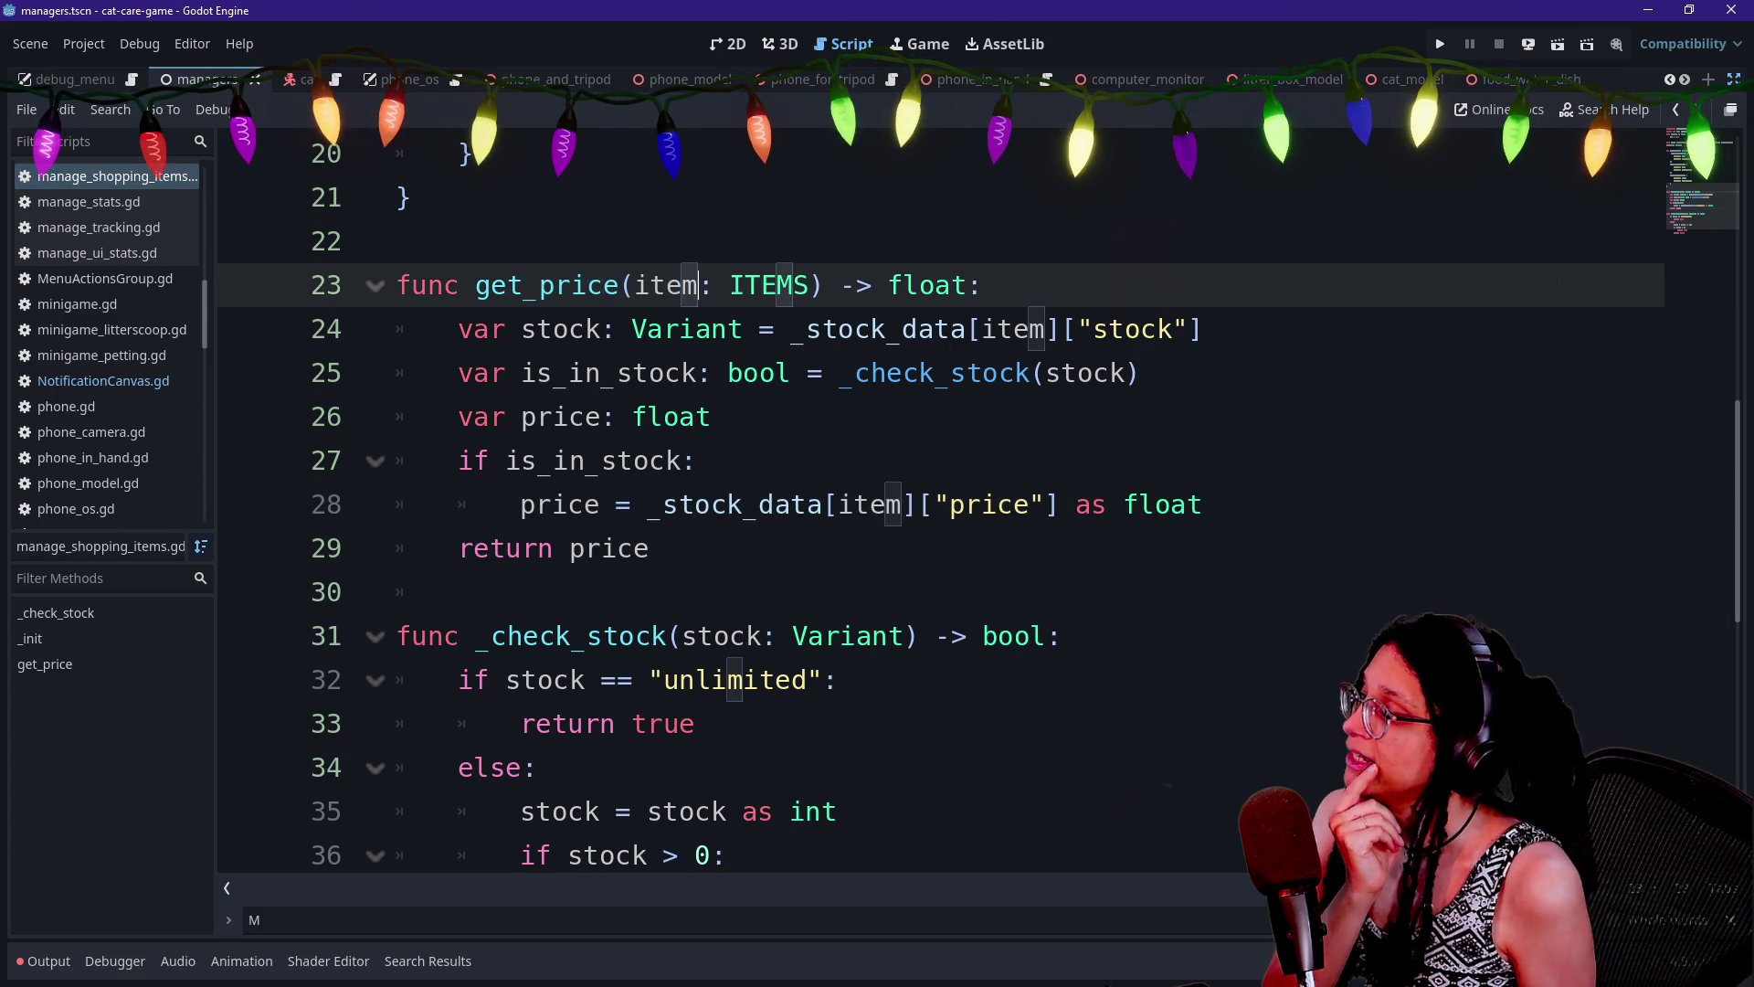
key("Down")
key("Down")
key("Down")
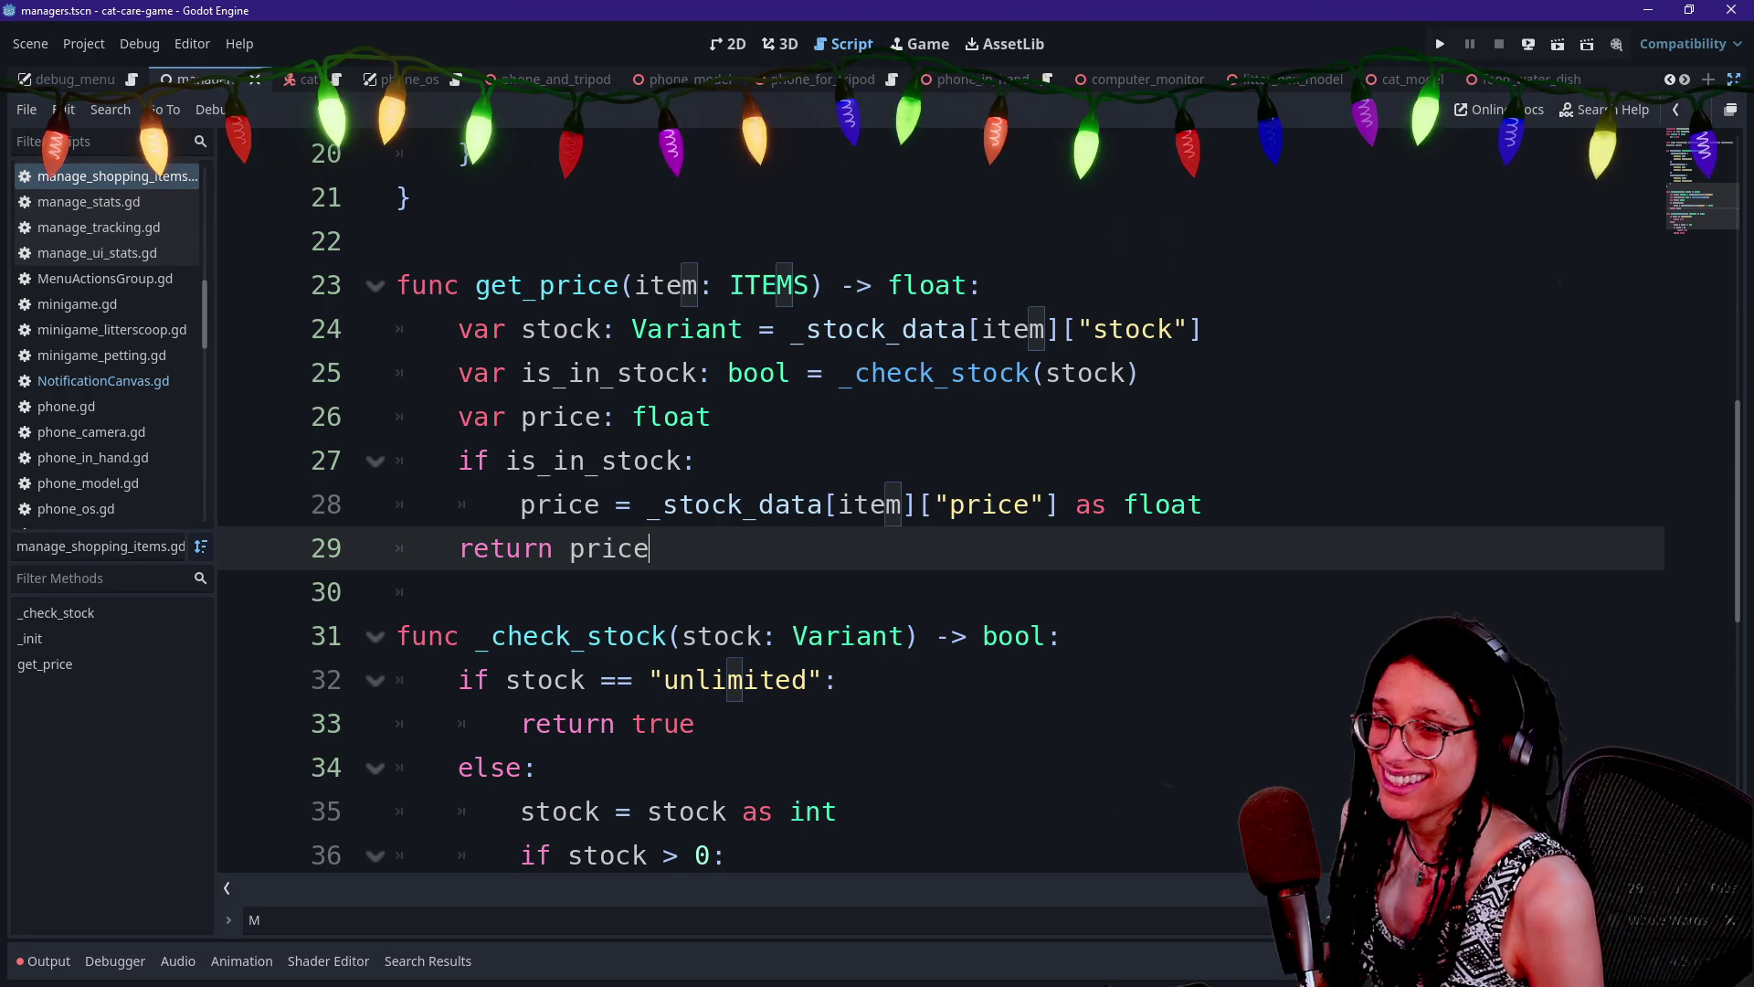
mouse_move(924, 287)
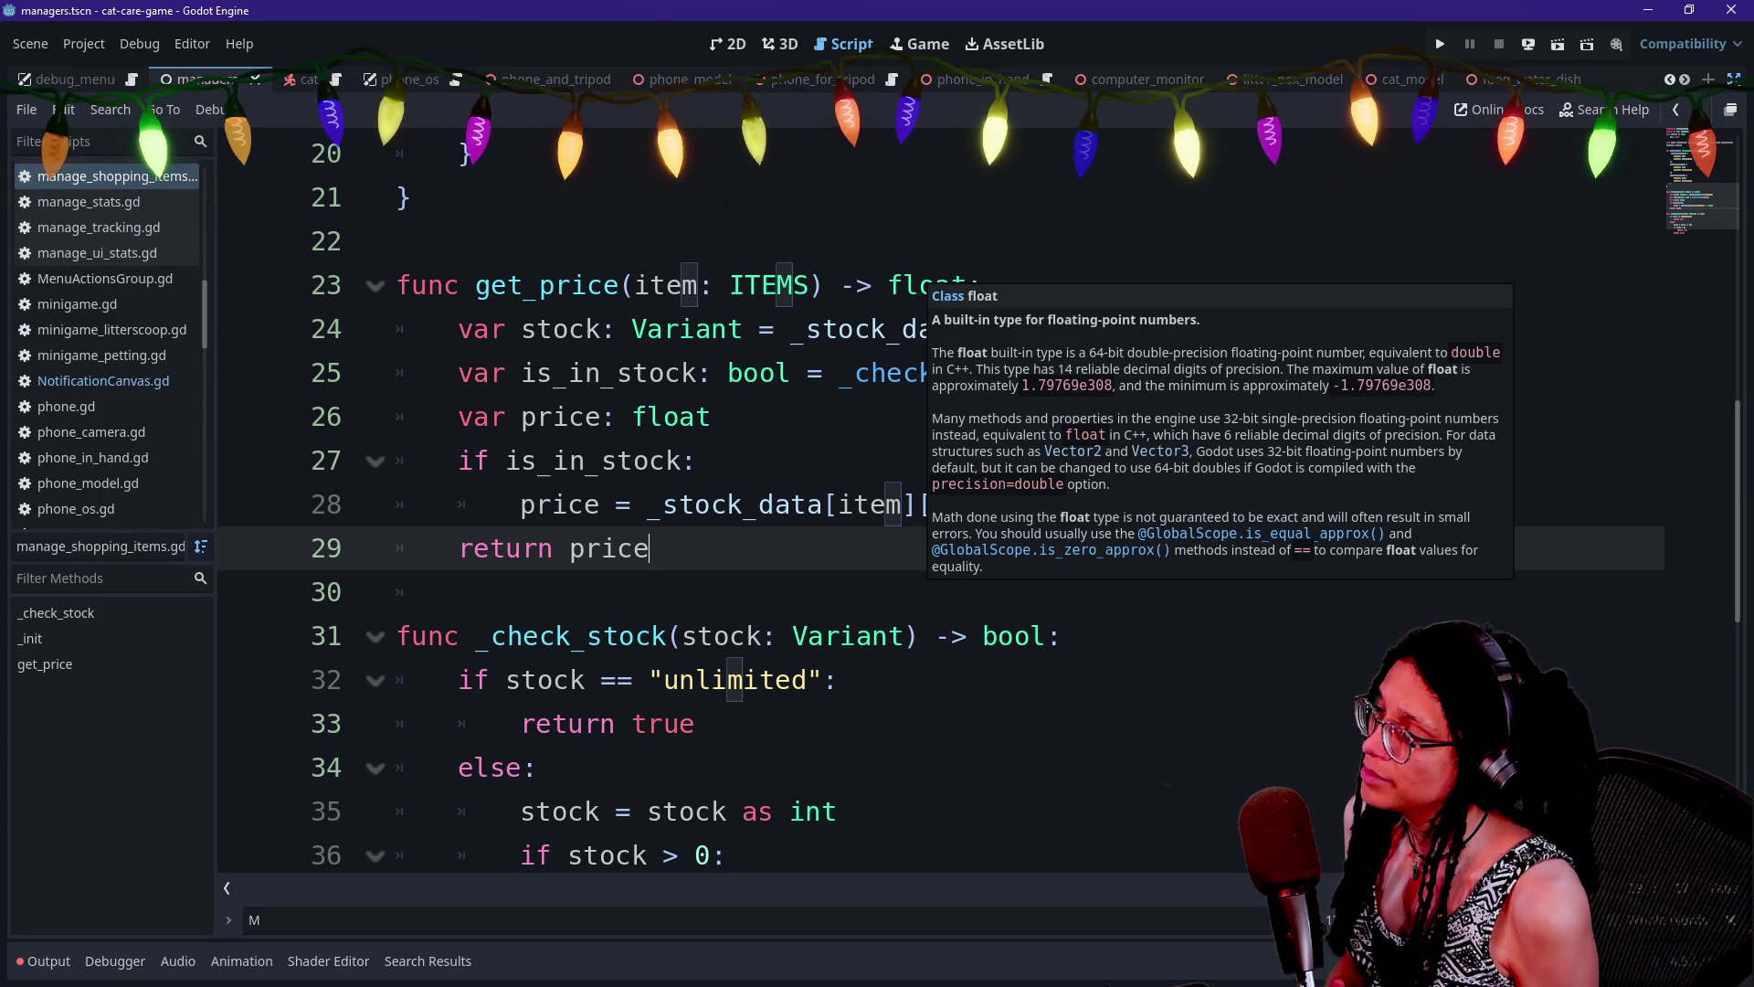
left_click_drag(398, 241, 710, 855)
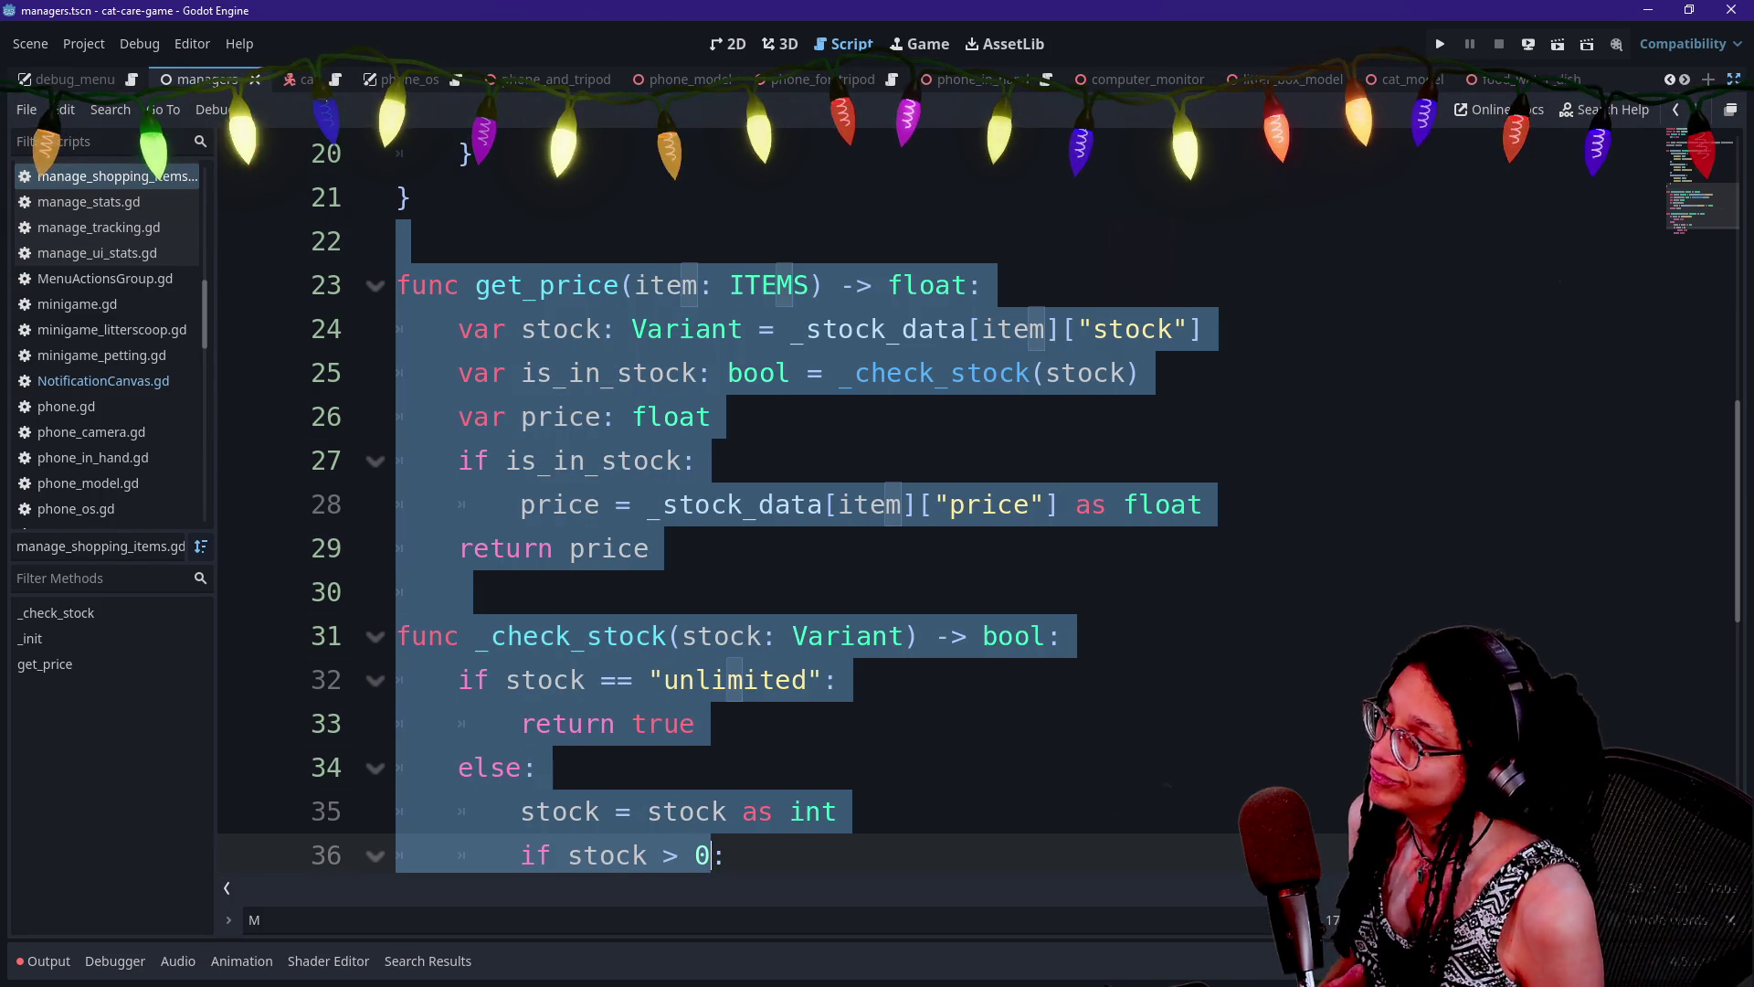
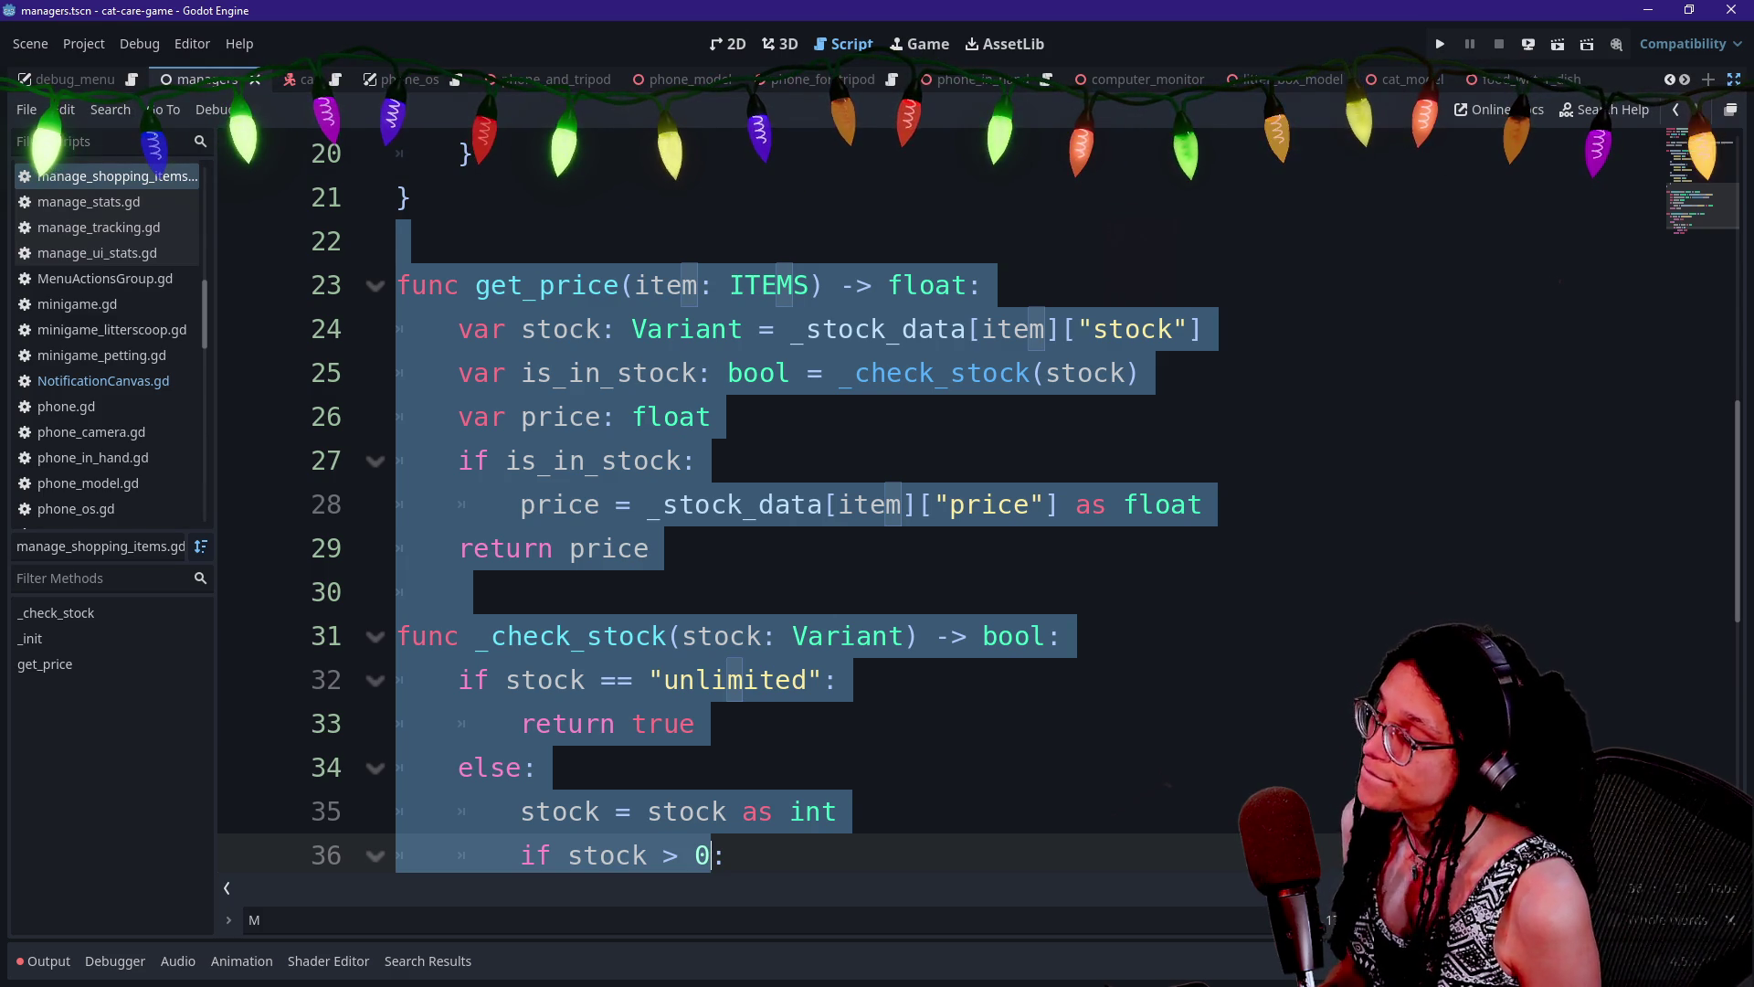
Restore the get_price_if_in_stock rename and keep 'return price' outside the if block
key("ctrl+z")
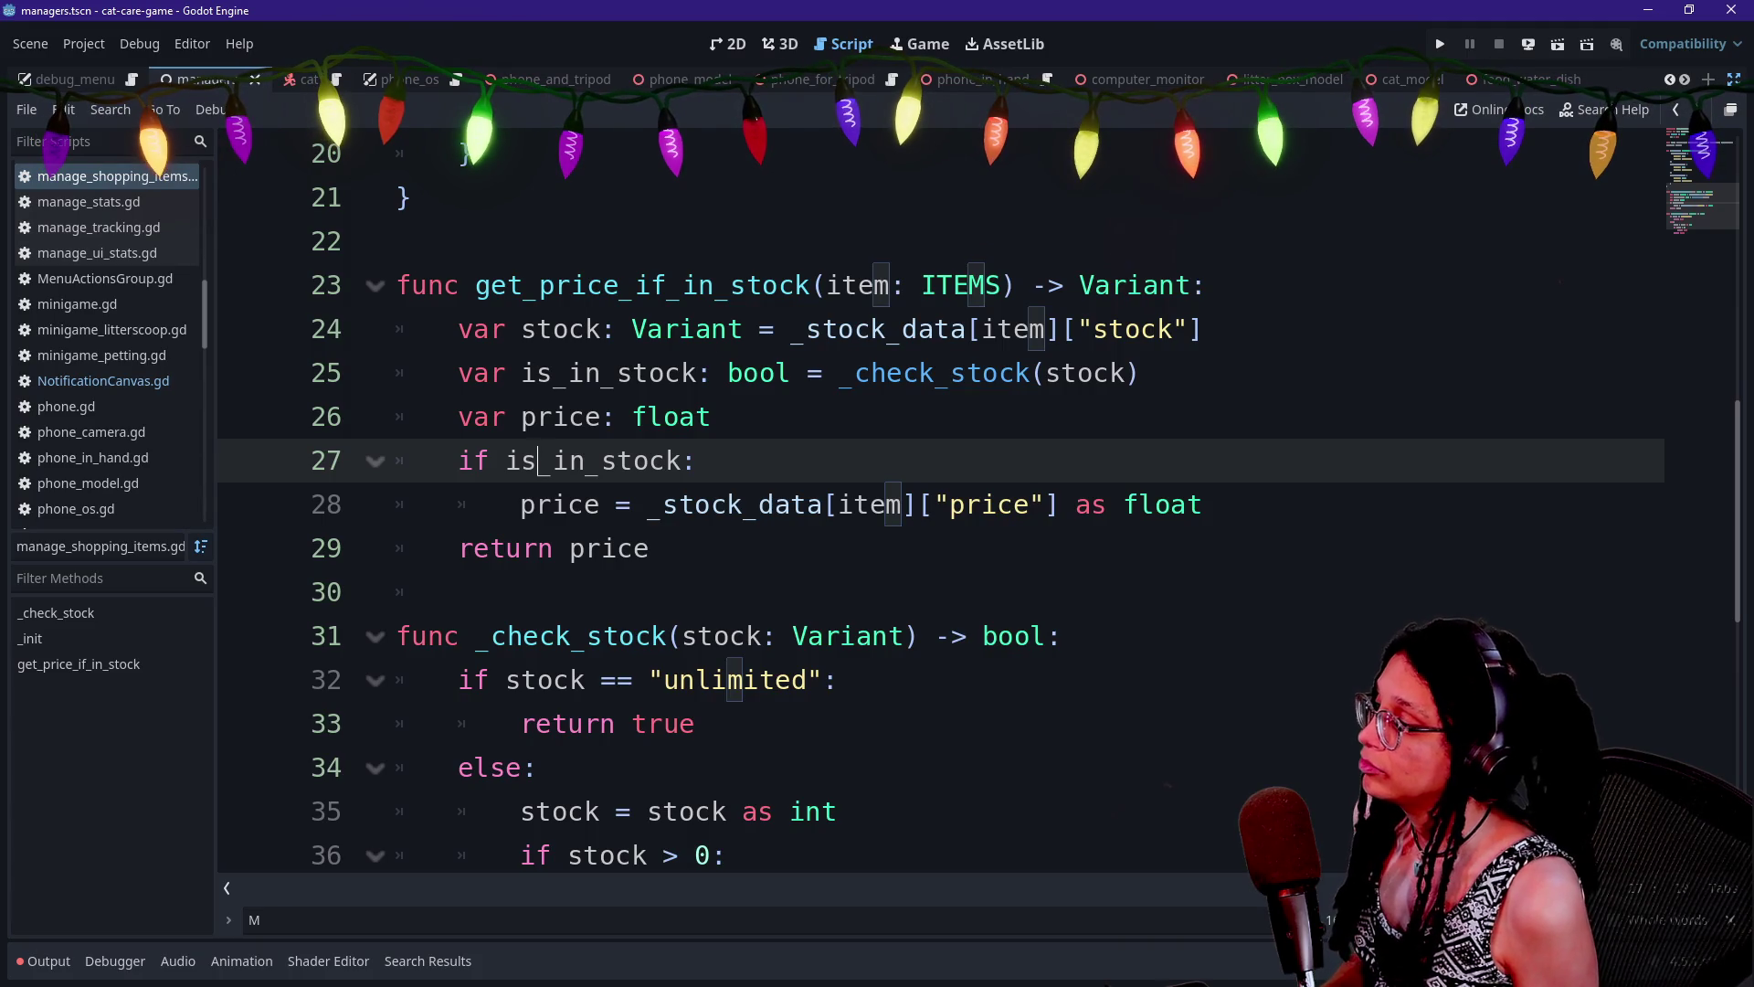
key("Down")
key("Down")
key("Tab")
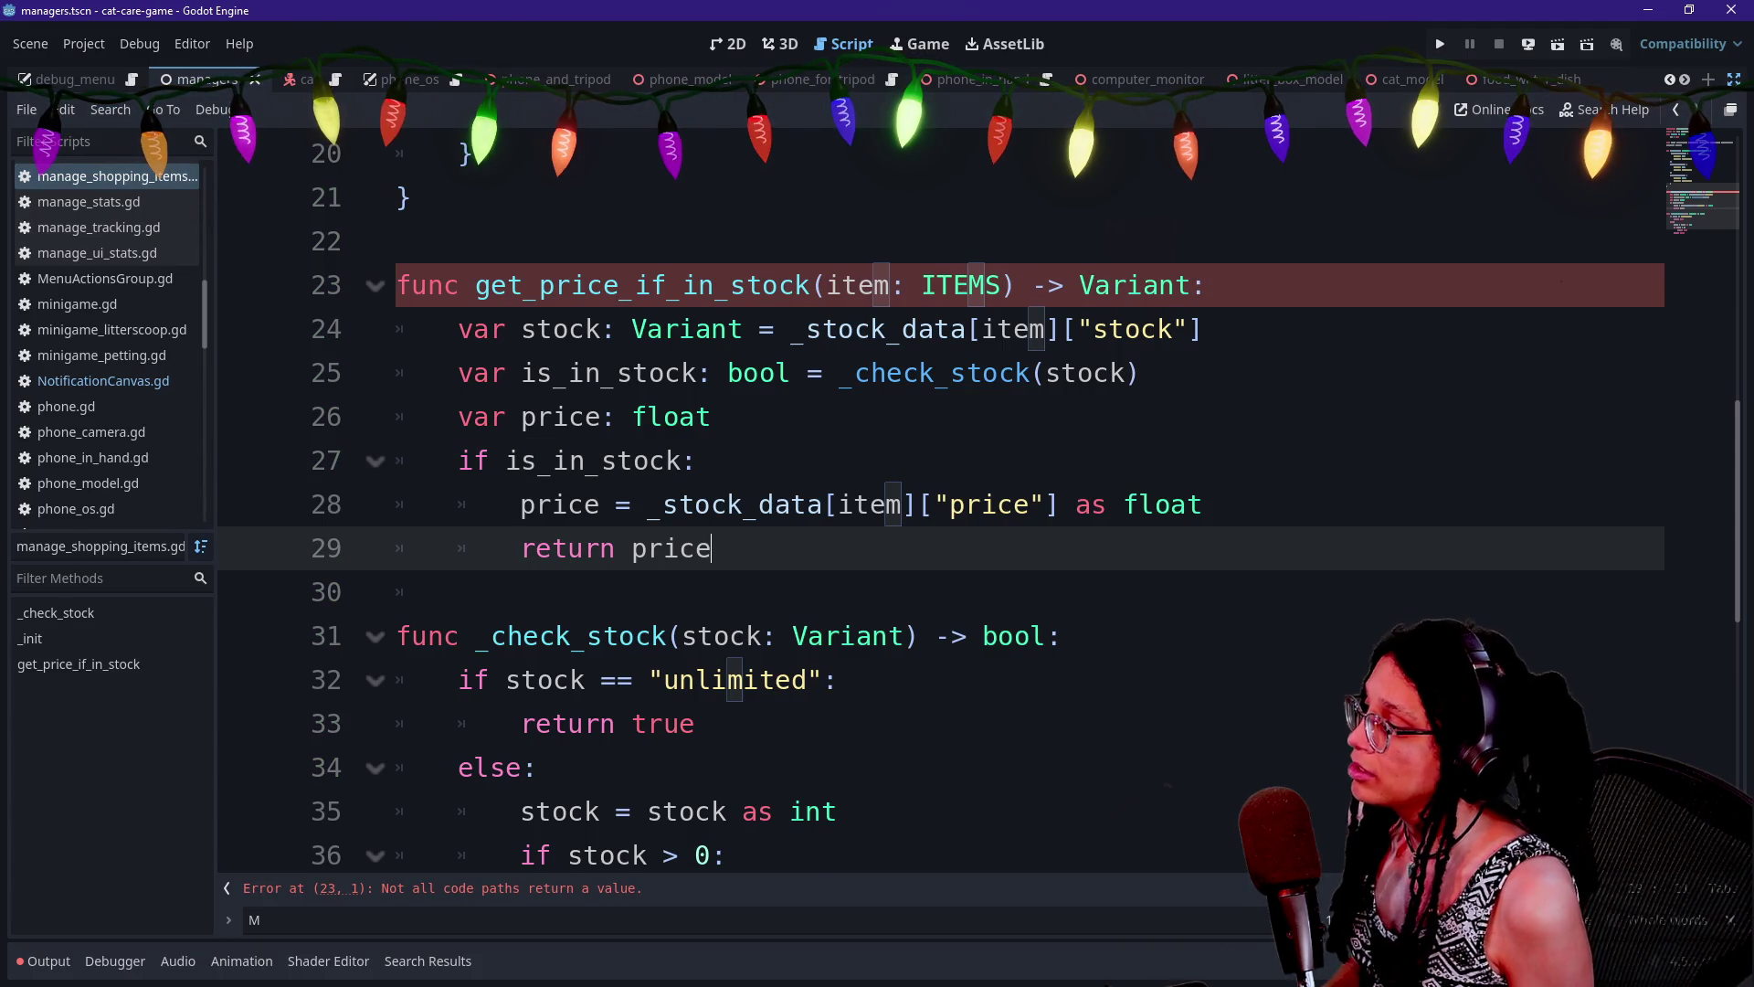
key("Return")
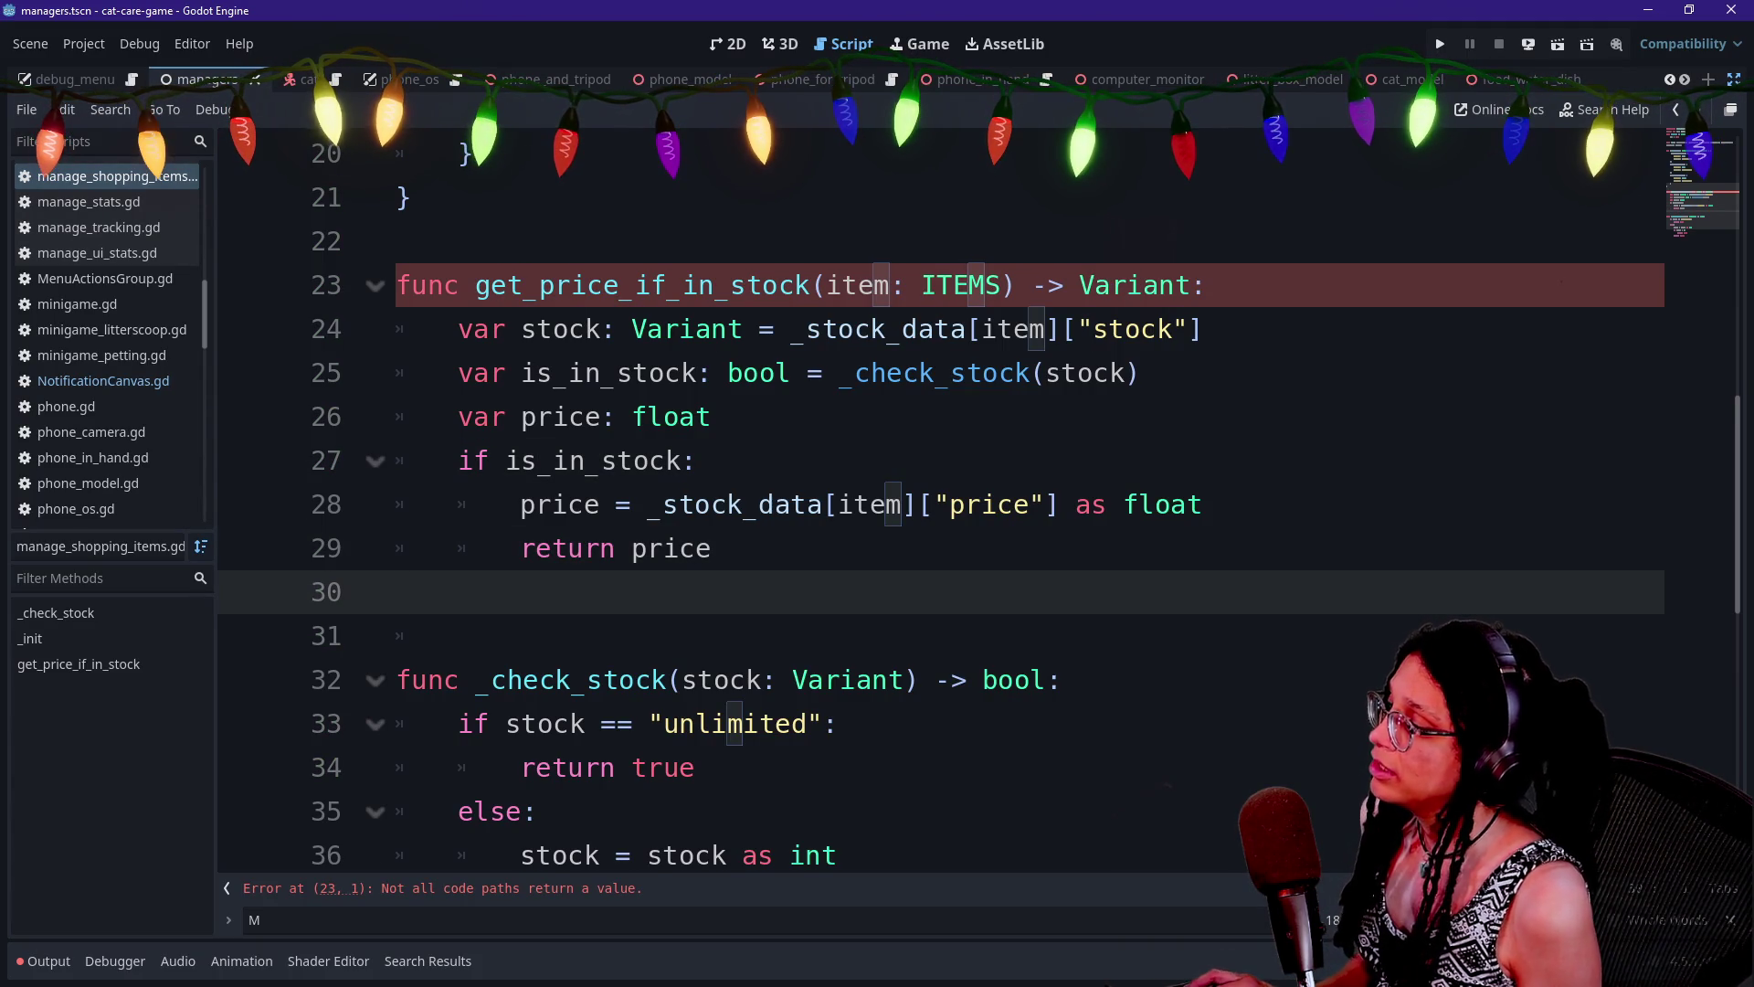
key("BackSpace")
key("BackSpace")
key("shift+Tab")
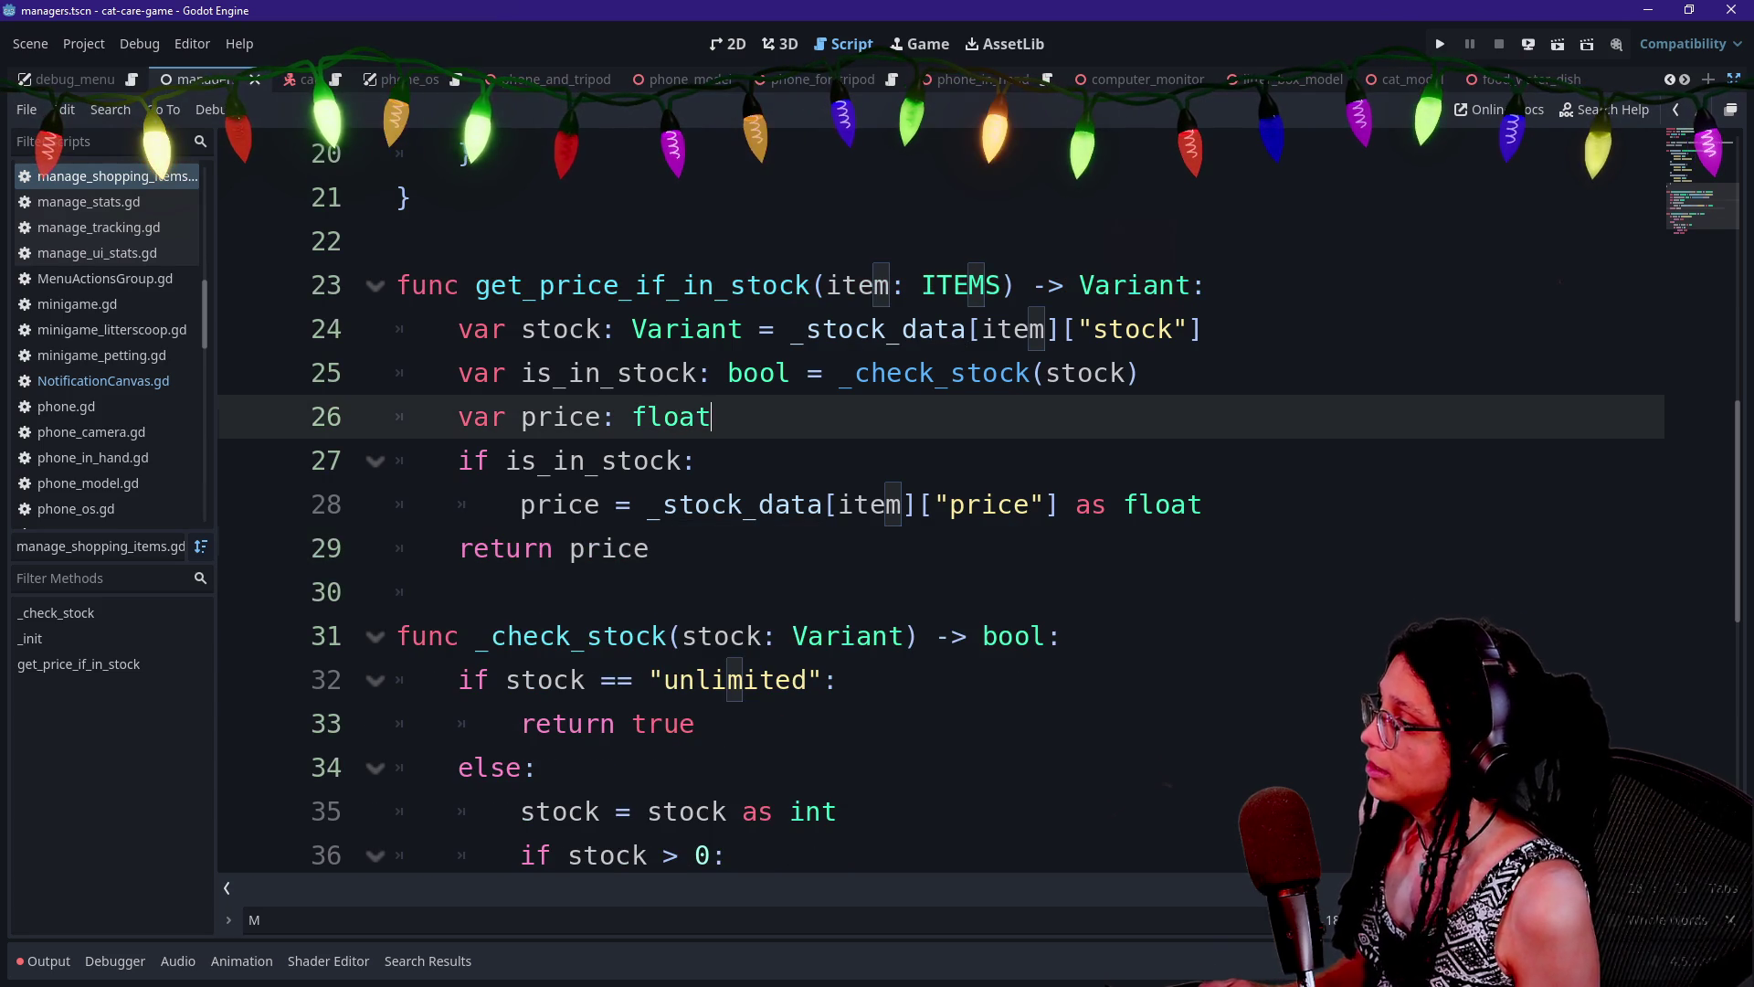
Change the price declaration to 'var price: Variant = null'
double_click(672, 416)
type("Variant =")
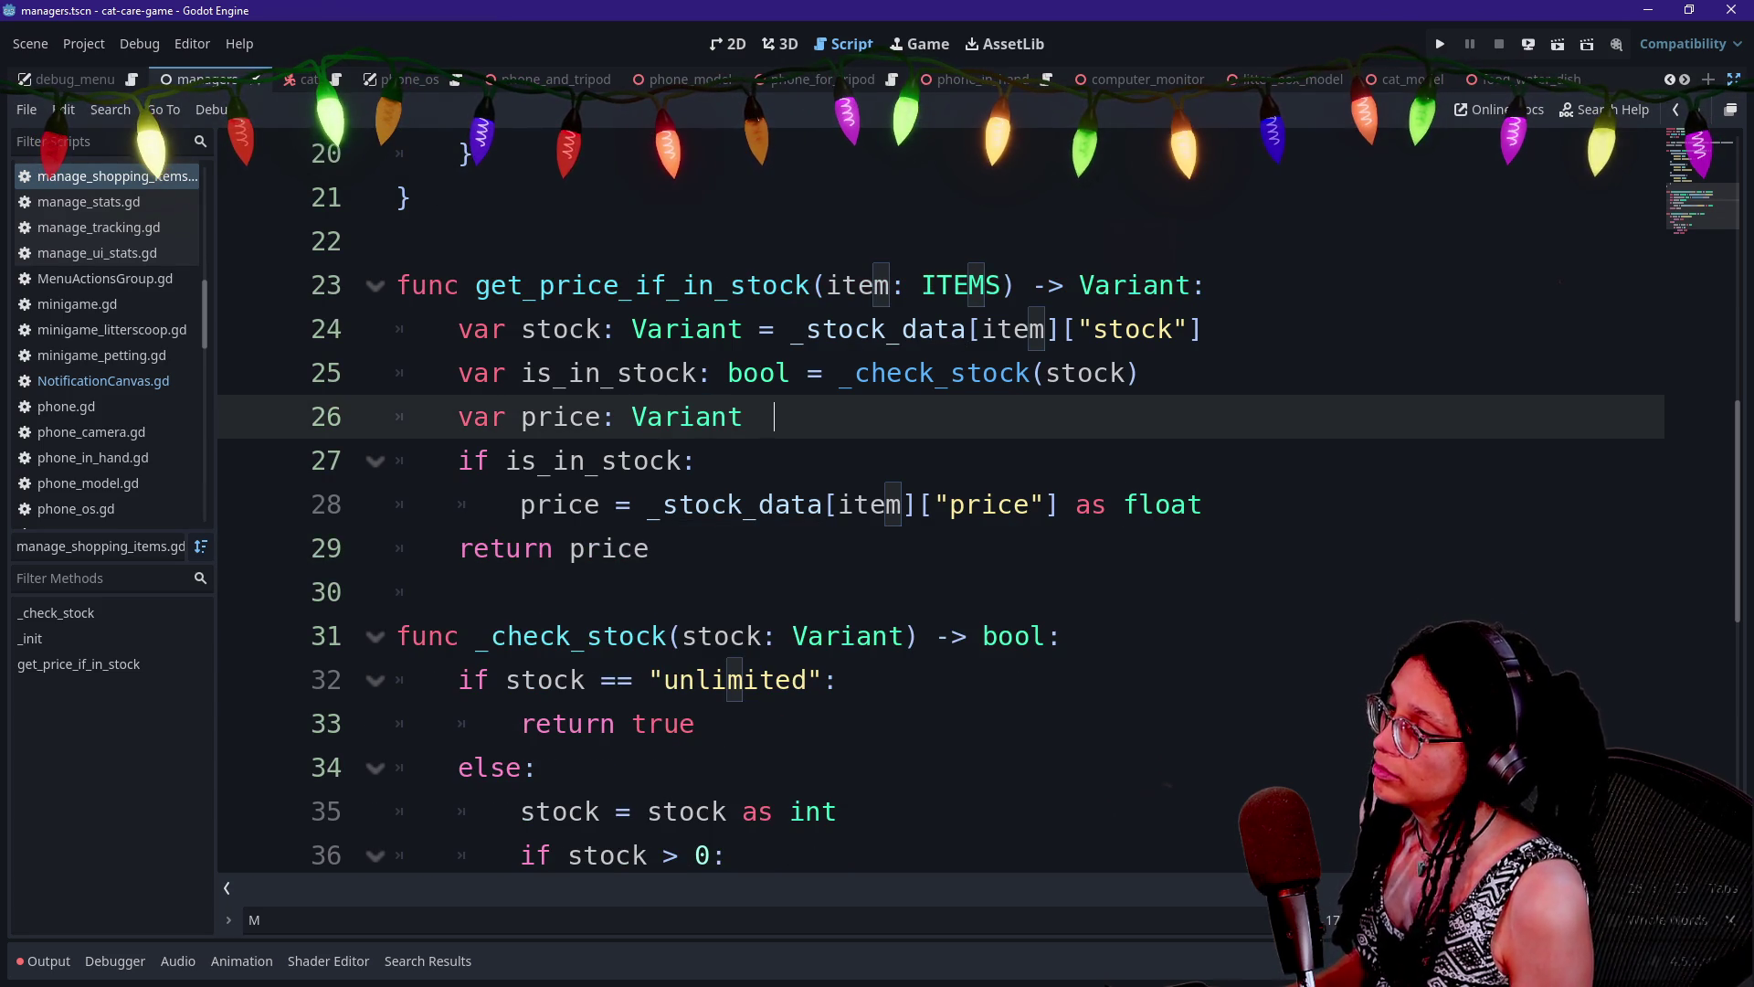
key("BackSpace")
key("BackSpace")
key("BackSpace")
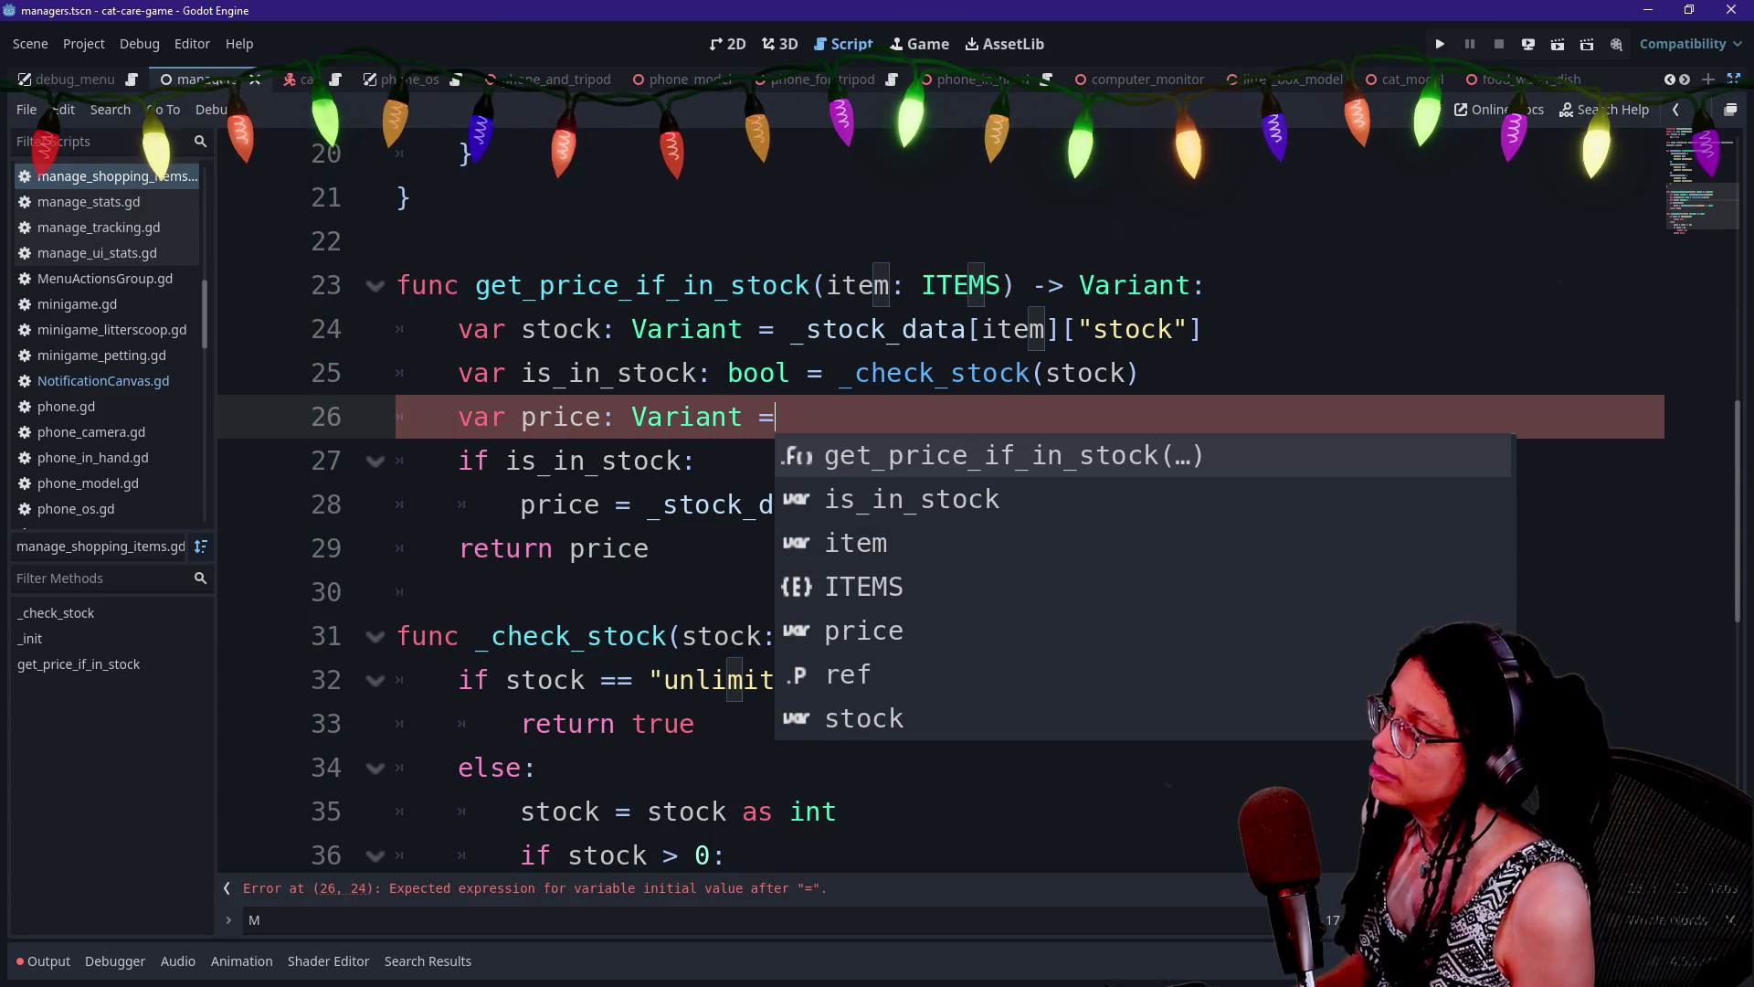
key("BackSpace")
key("BackSpace")
key("BackSpace")
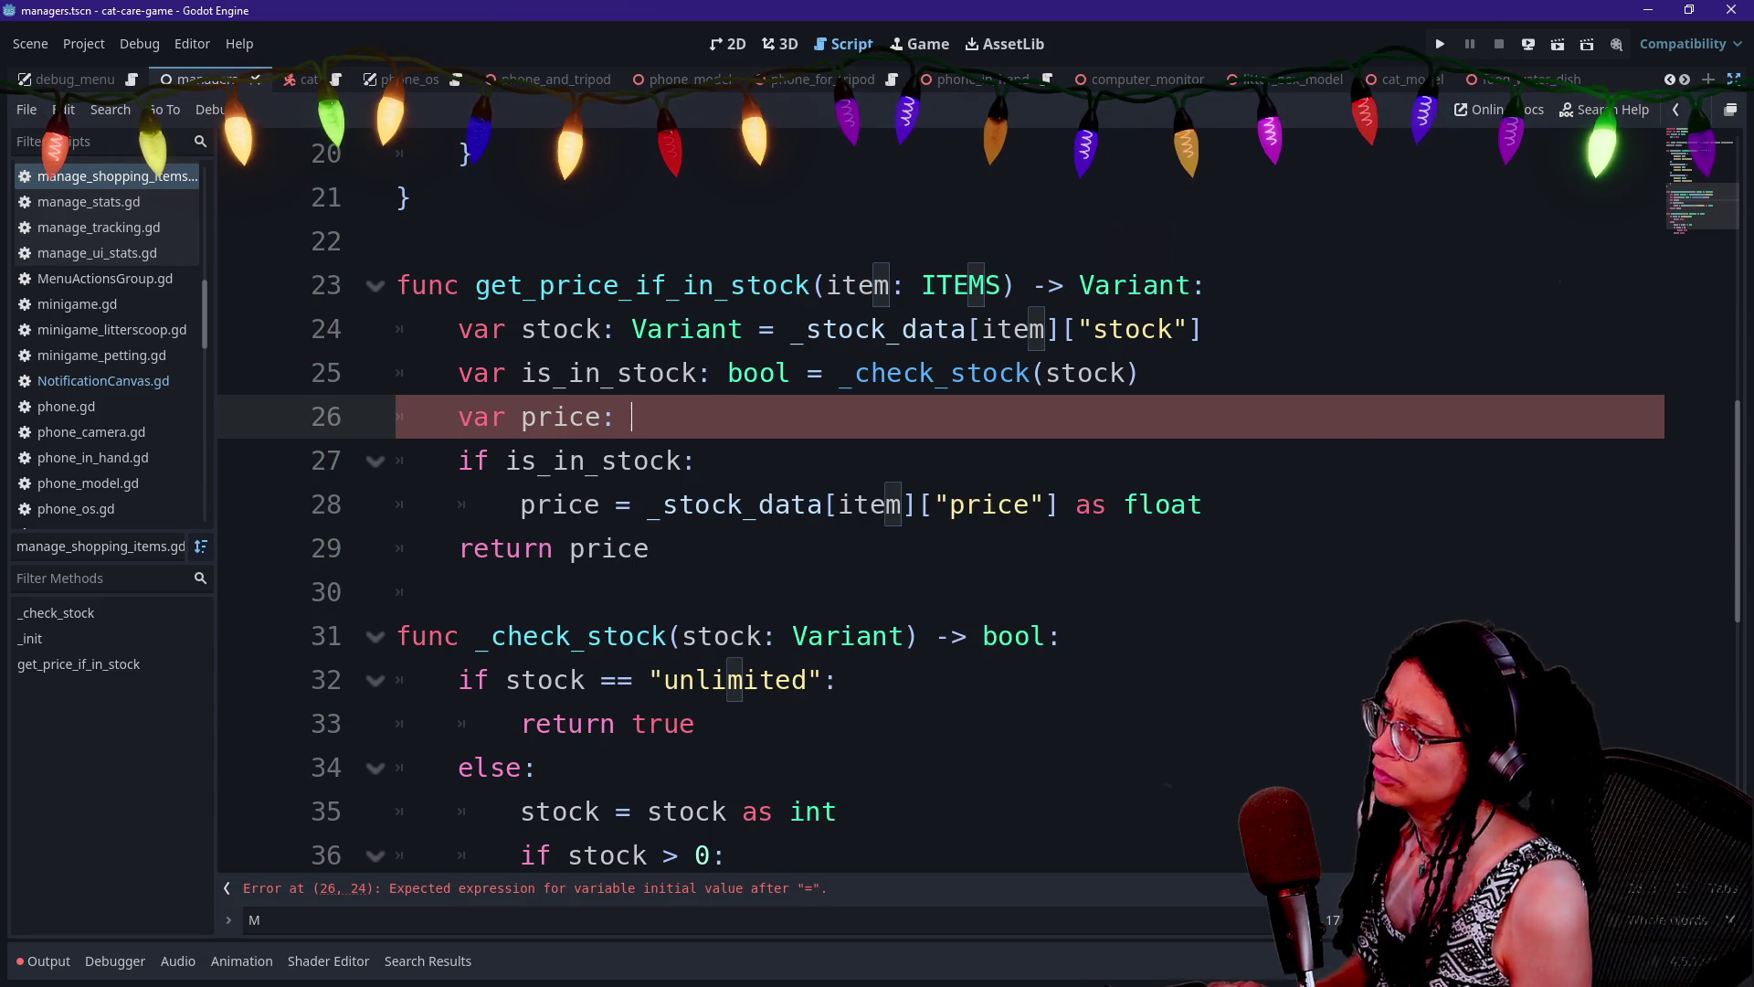
type("Variant = null")
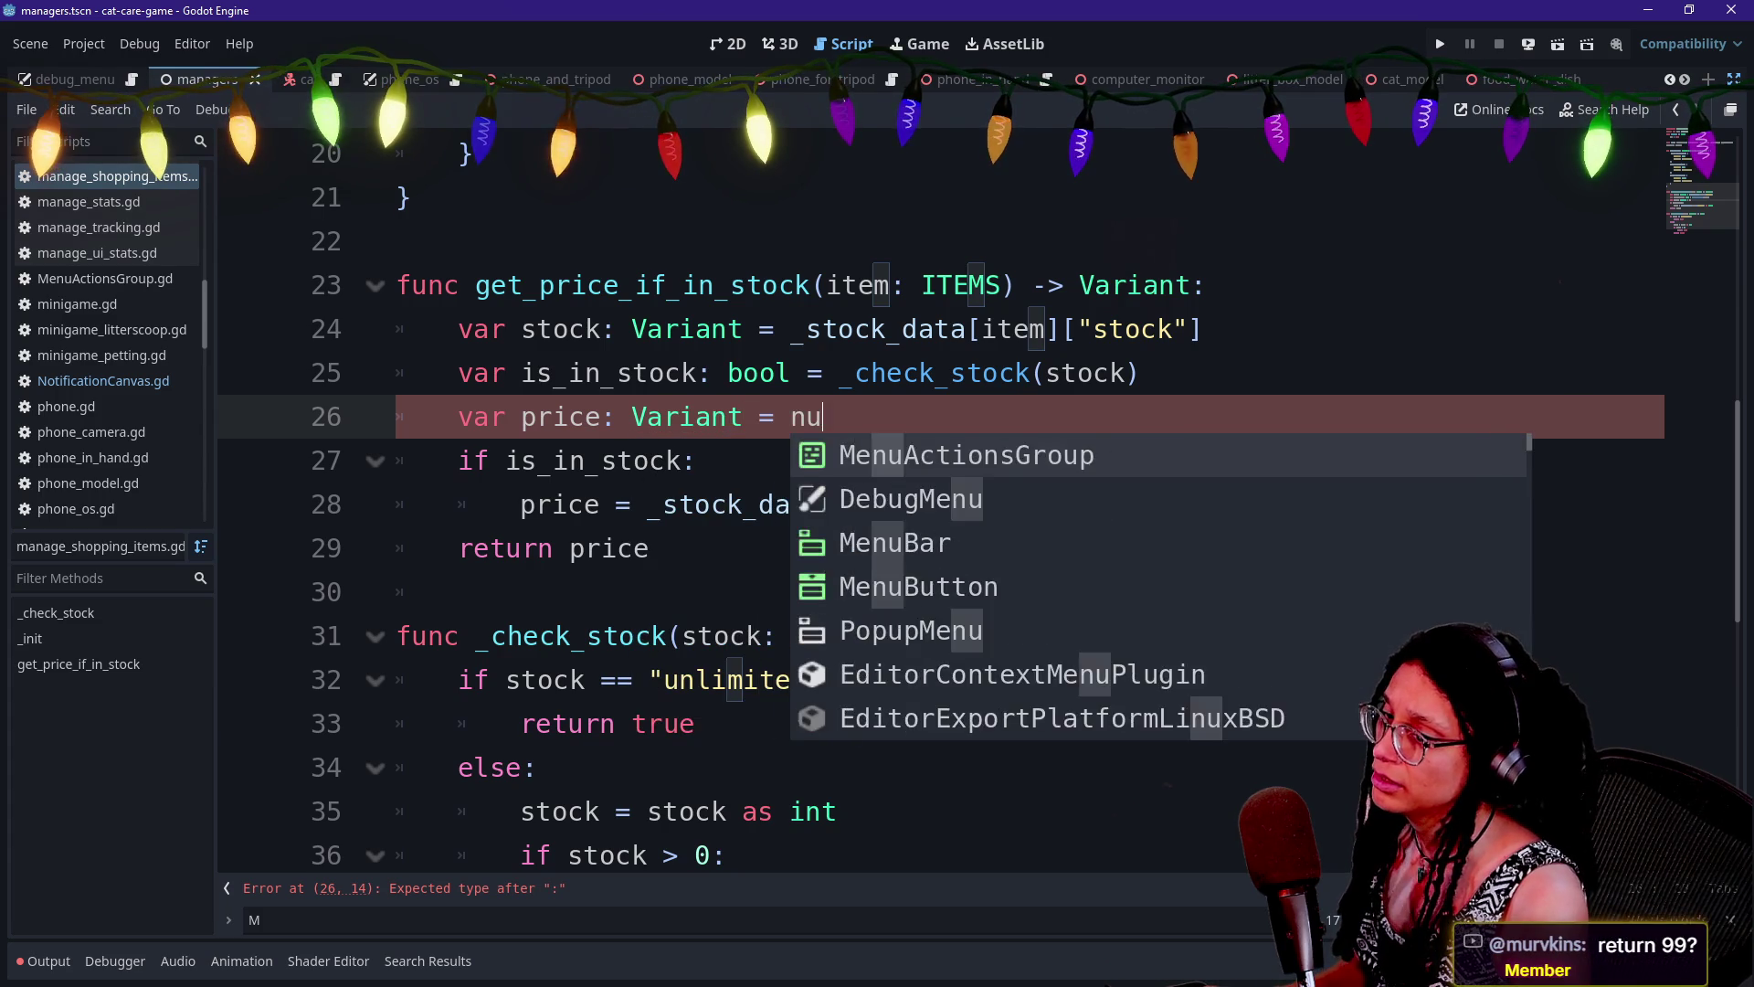
key("Up")
key("Down")
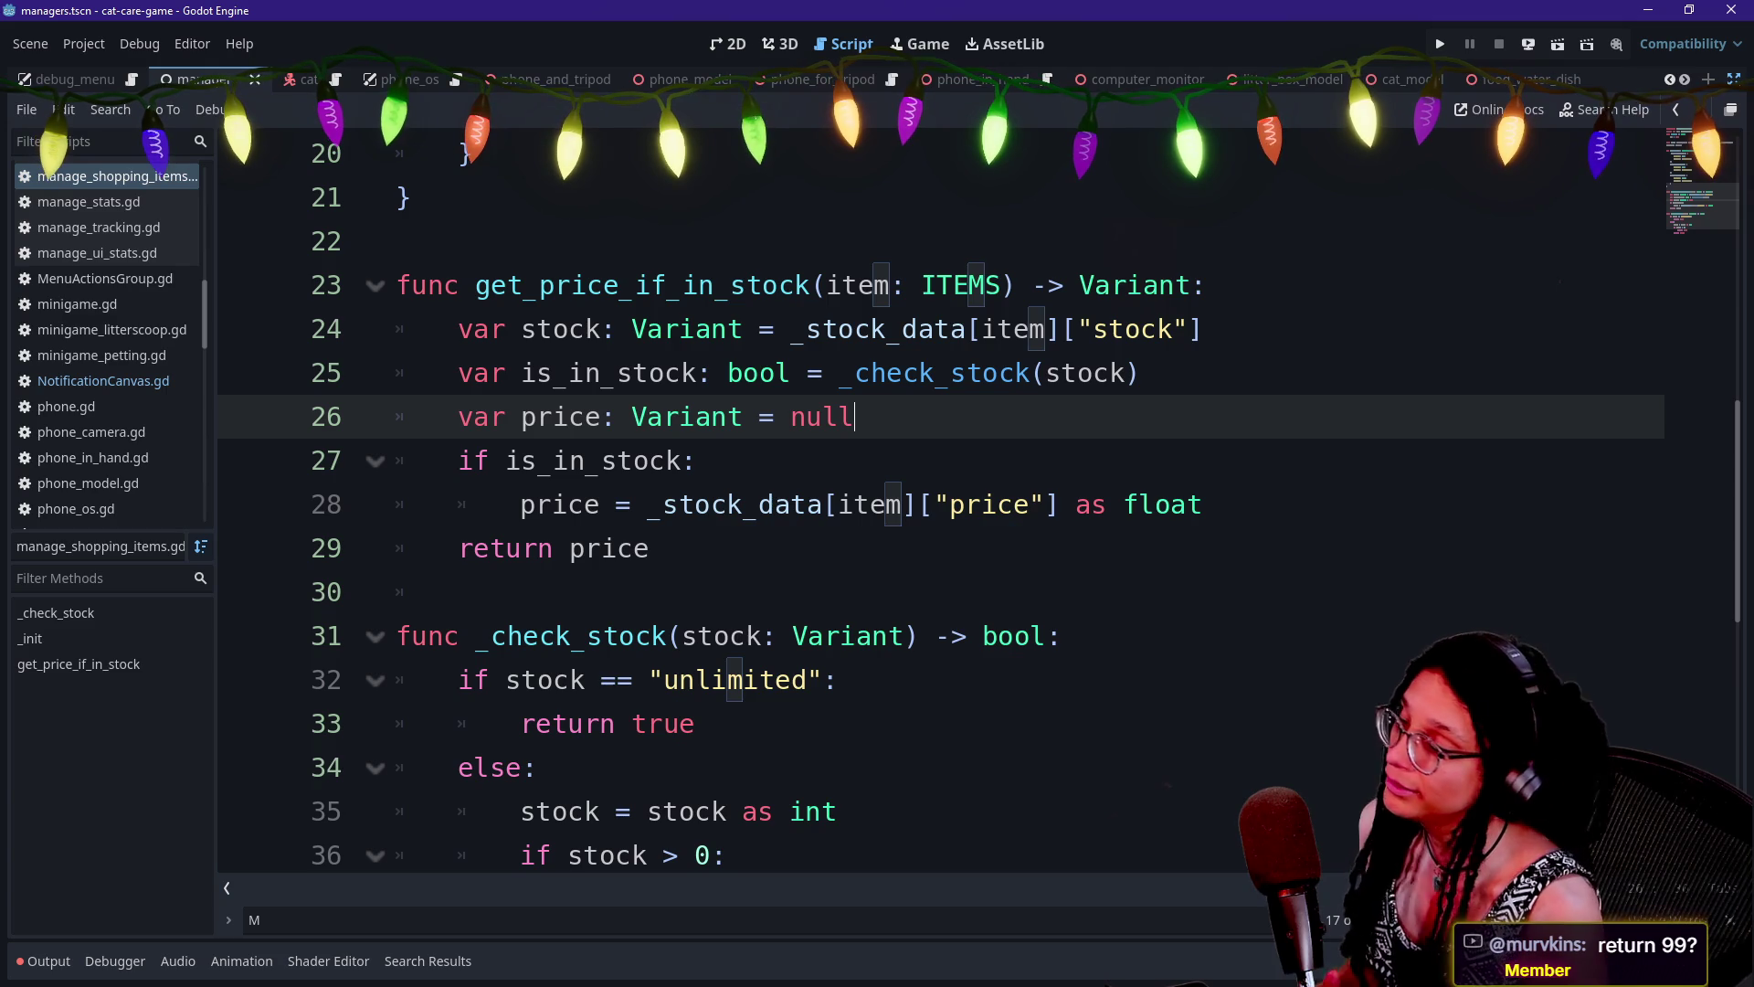
Save the script and review the get_price_if_in_stock function body
key("ctrl+s")
mouse_move(553, 285)
left_mouse_down()
mouse_move(1197, 334)
mouse_move(648, 548)
left_mouse_up()
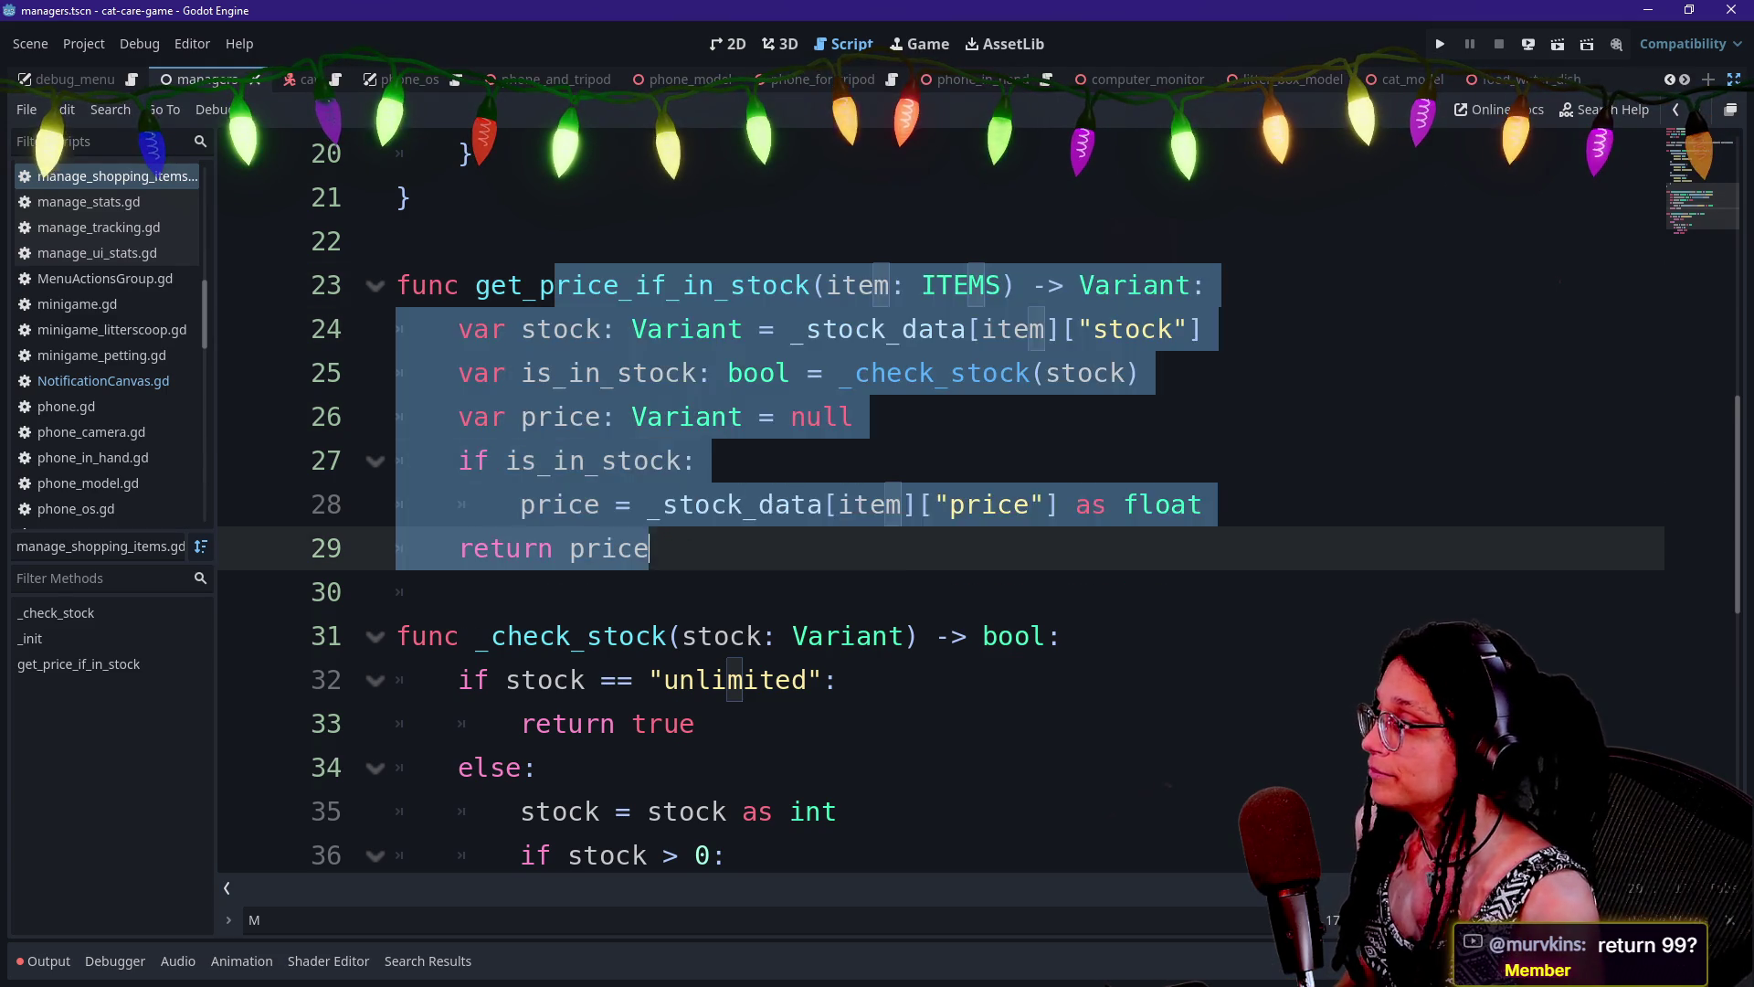
left_click(649, 548)
left_click(743, 417)
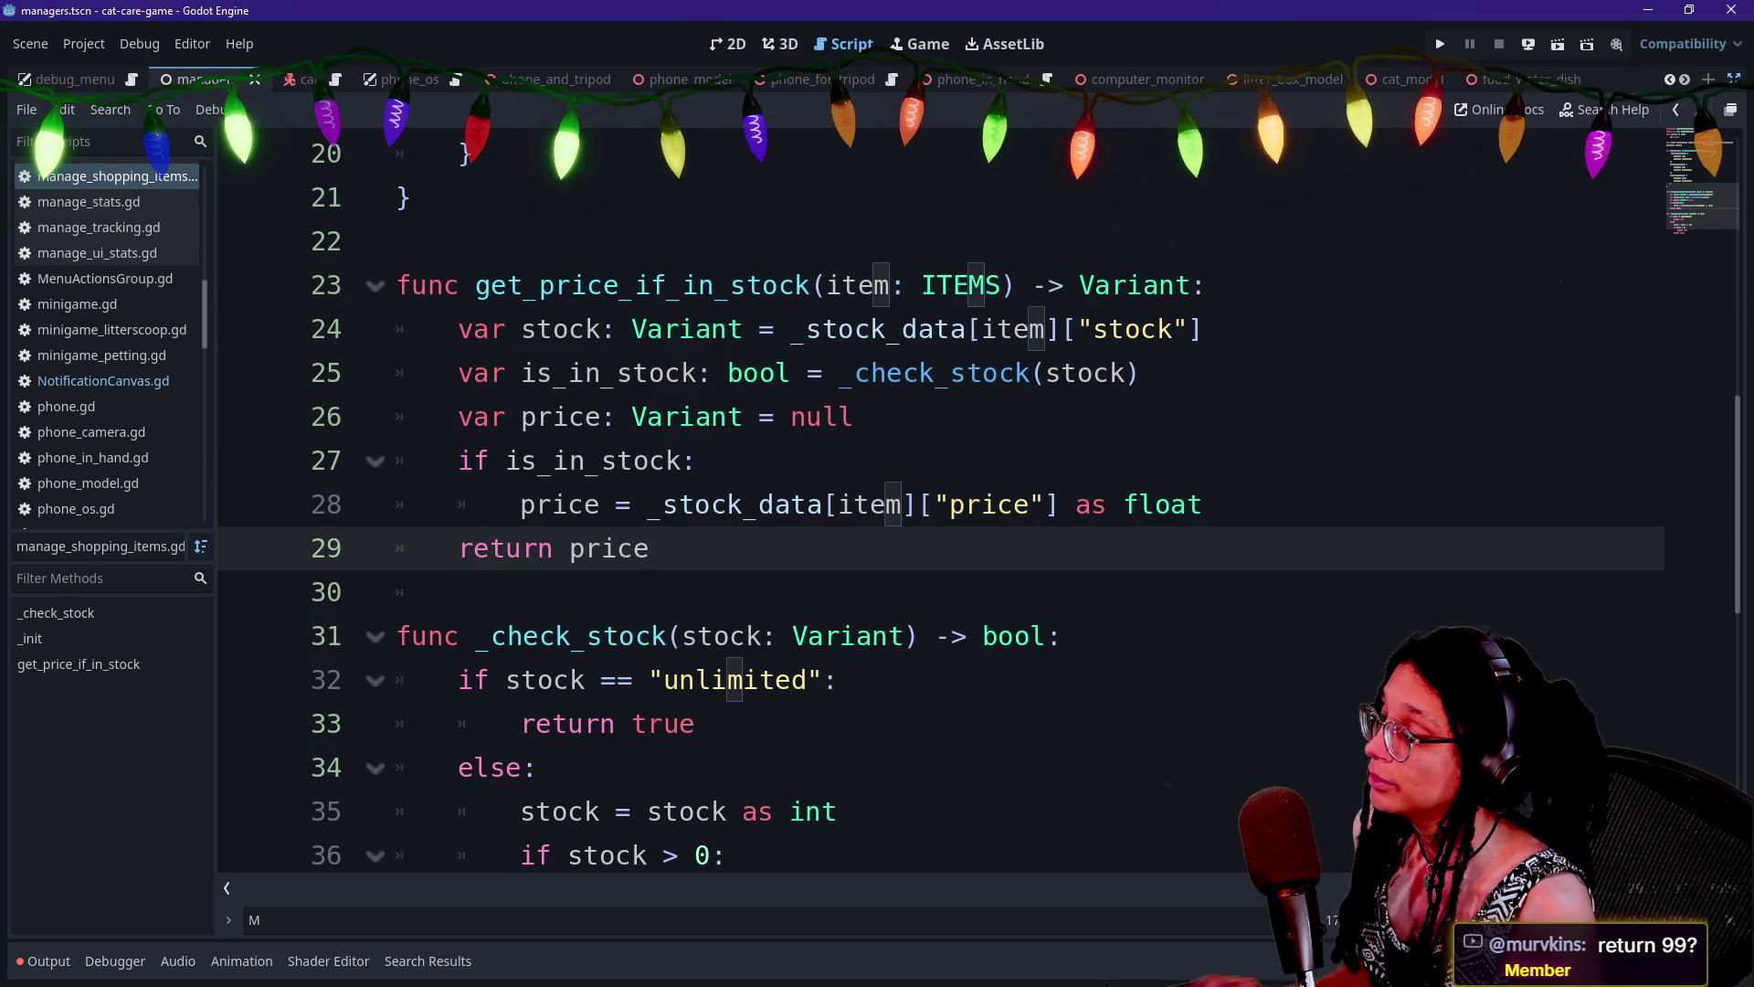
left_click_drag(759, 329, 649, 548)
left_click(649, 548)
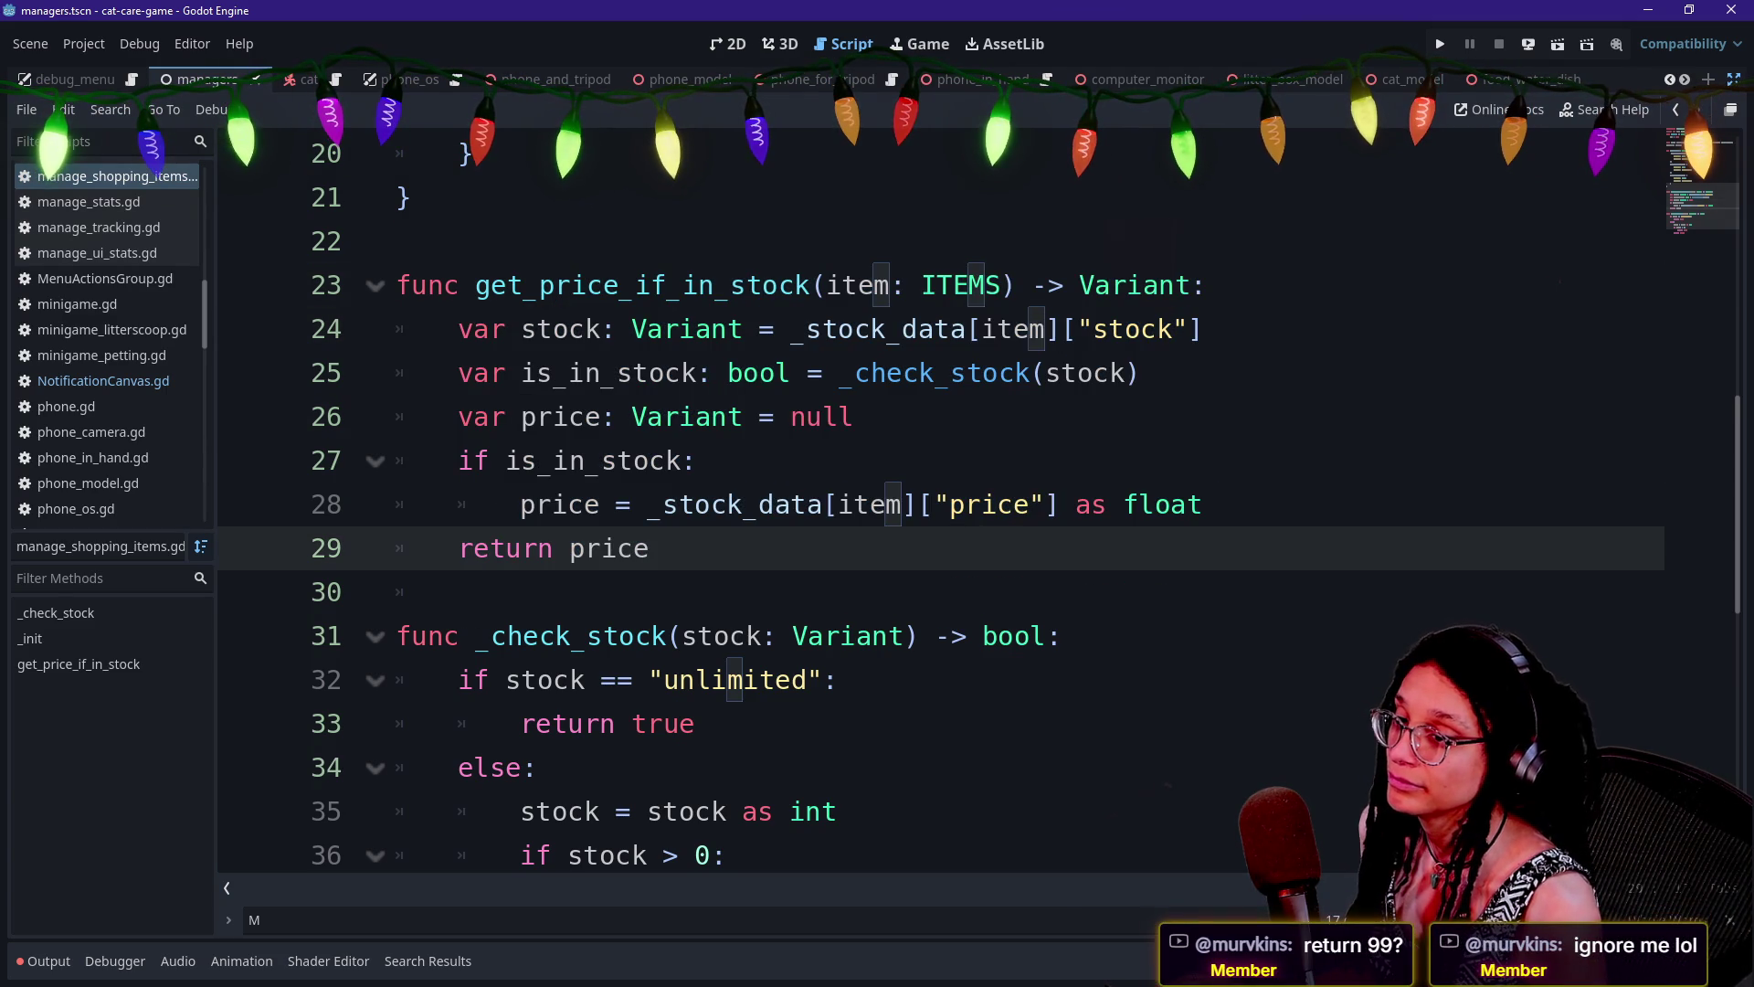
key("Down")
key("Down")
key("Down")
key("Down")
key("Down")
key("Down")
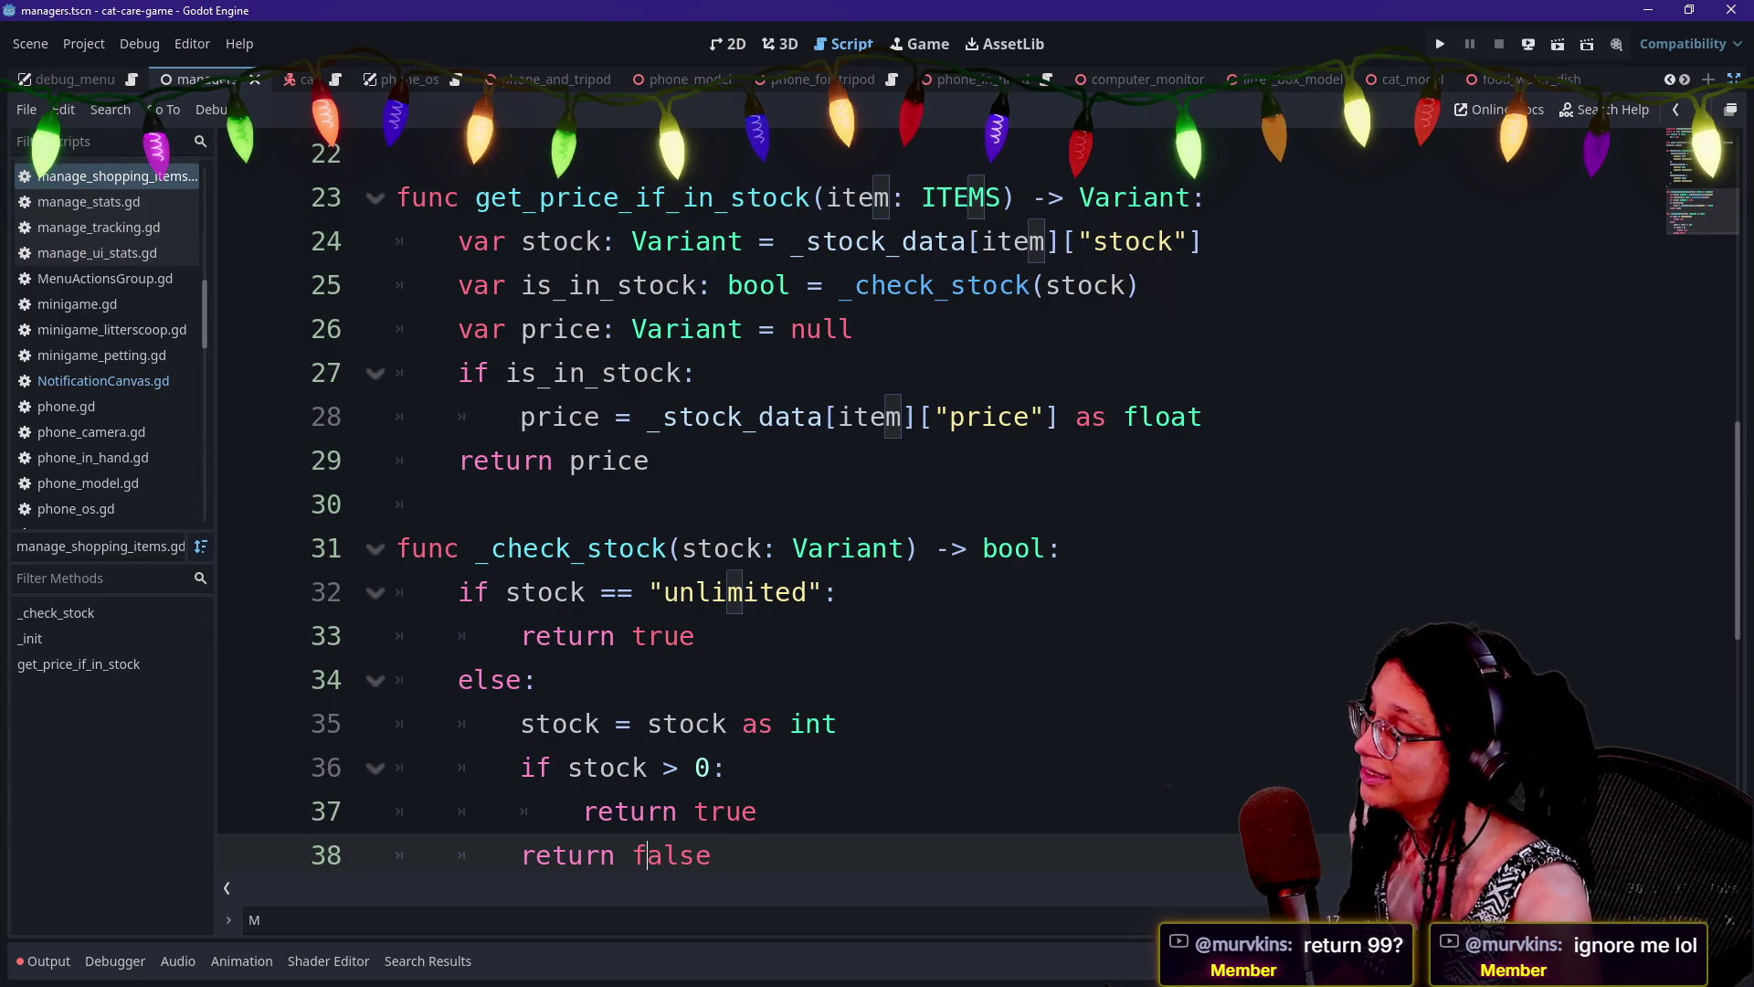
Open desktop_elements.gd from the quick file opener
key("alt+shift+o")
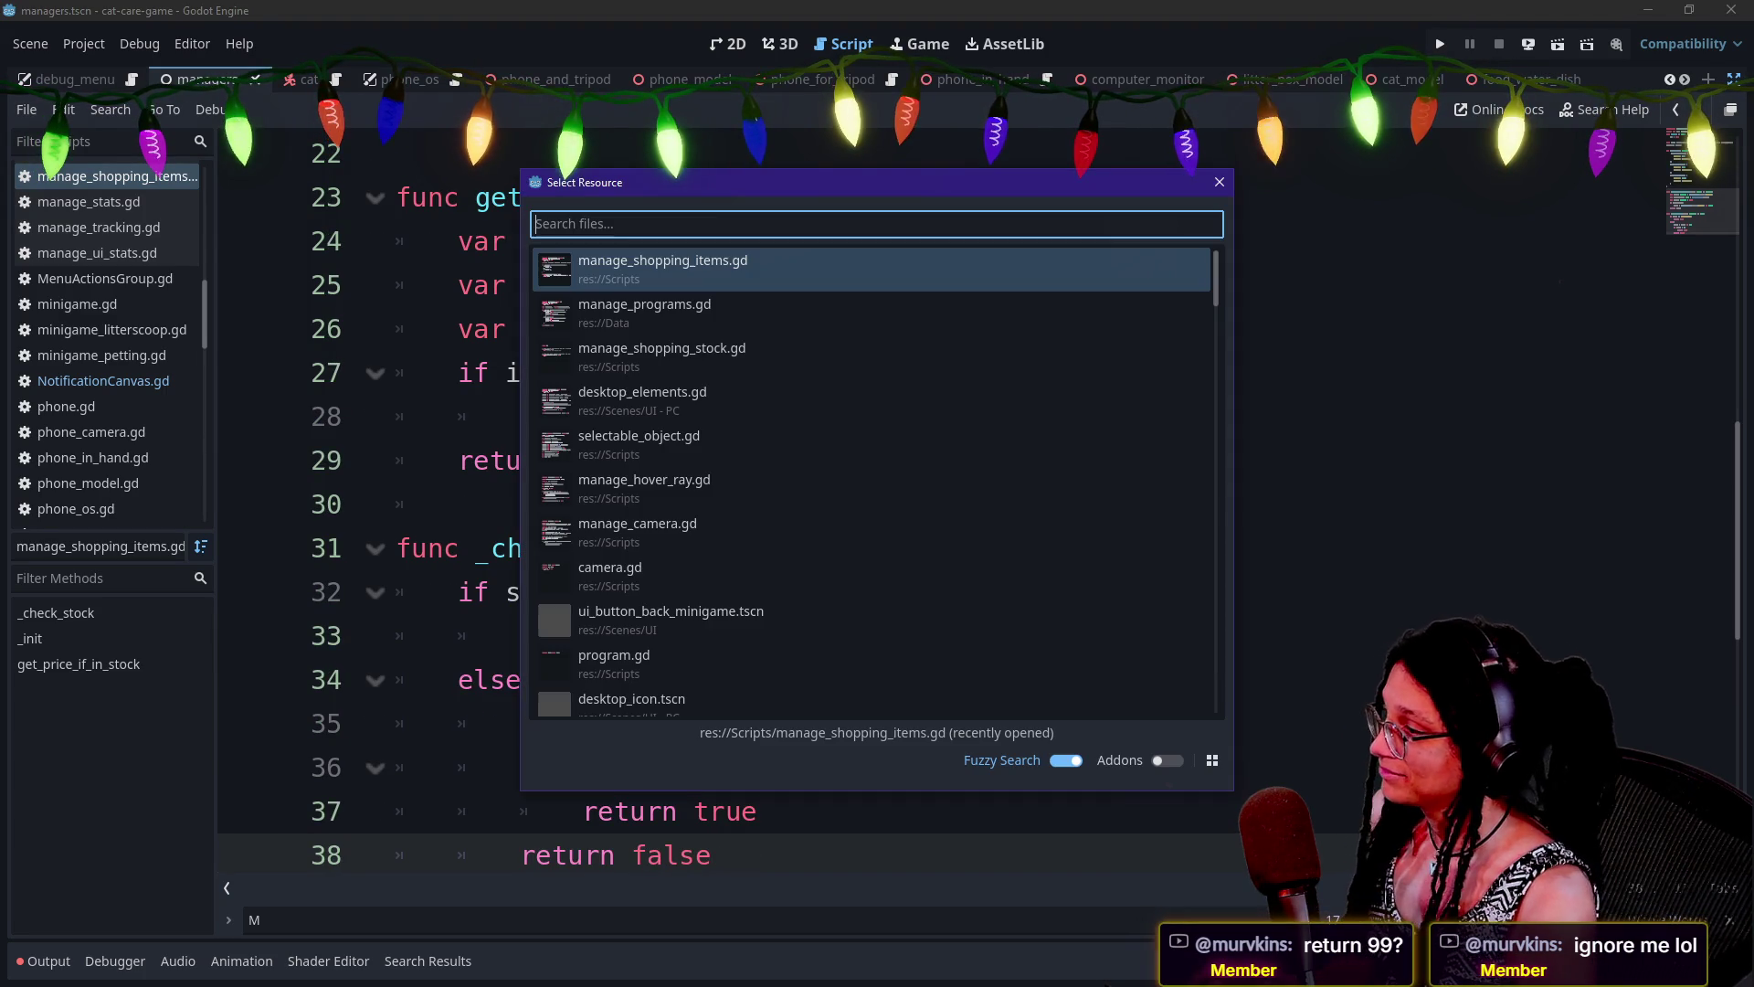
key("Down")
key("Down")
key("Up")
key("Up")
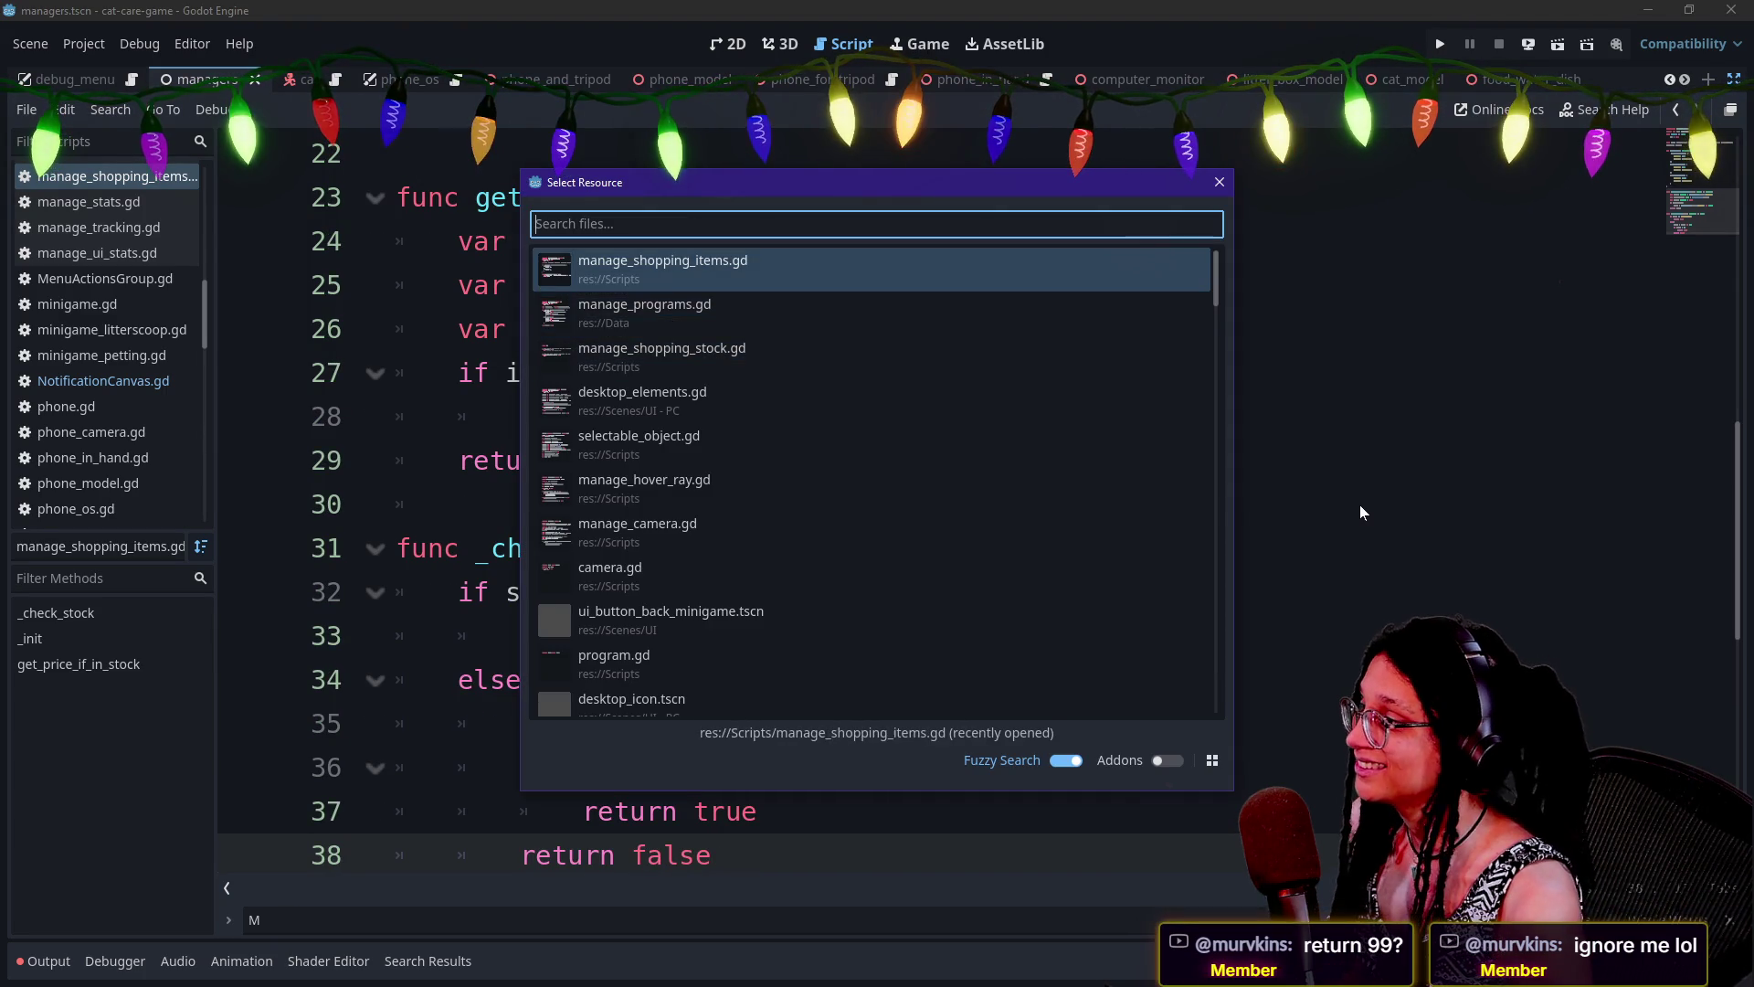
key("Down")
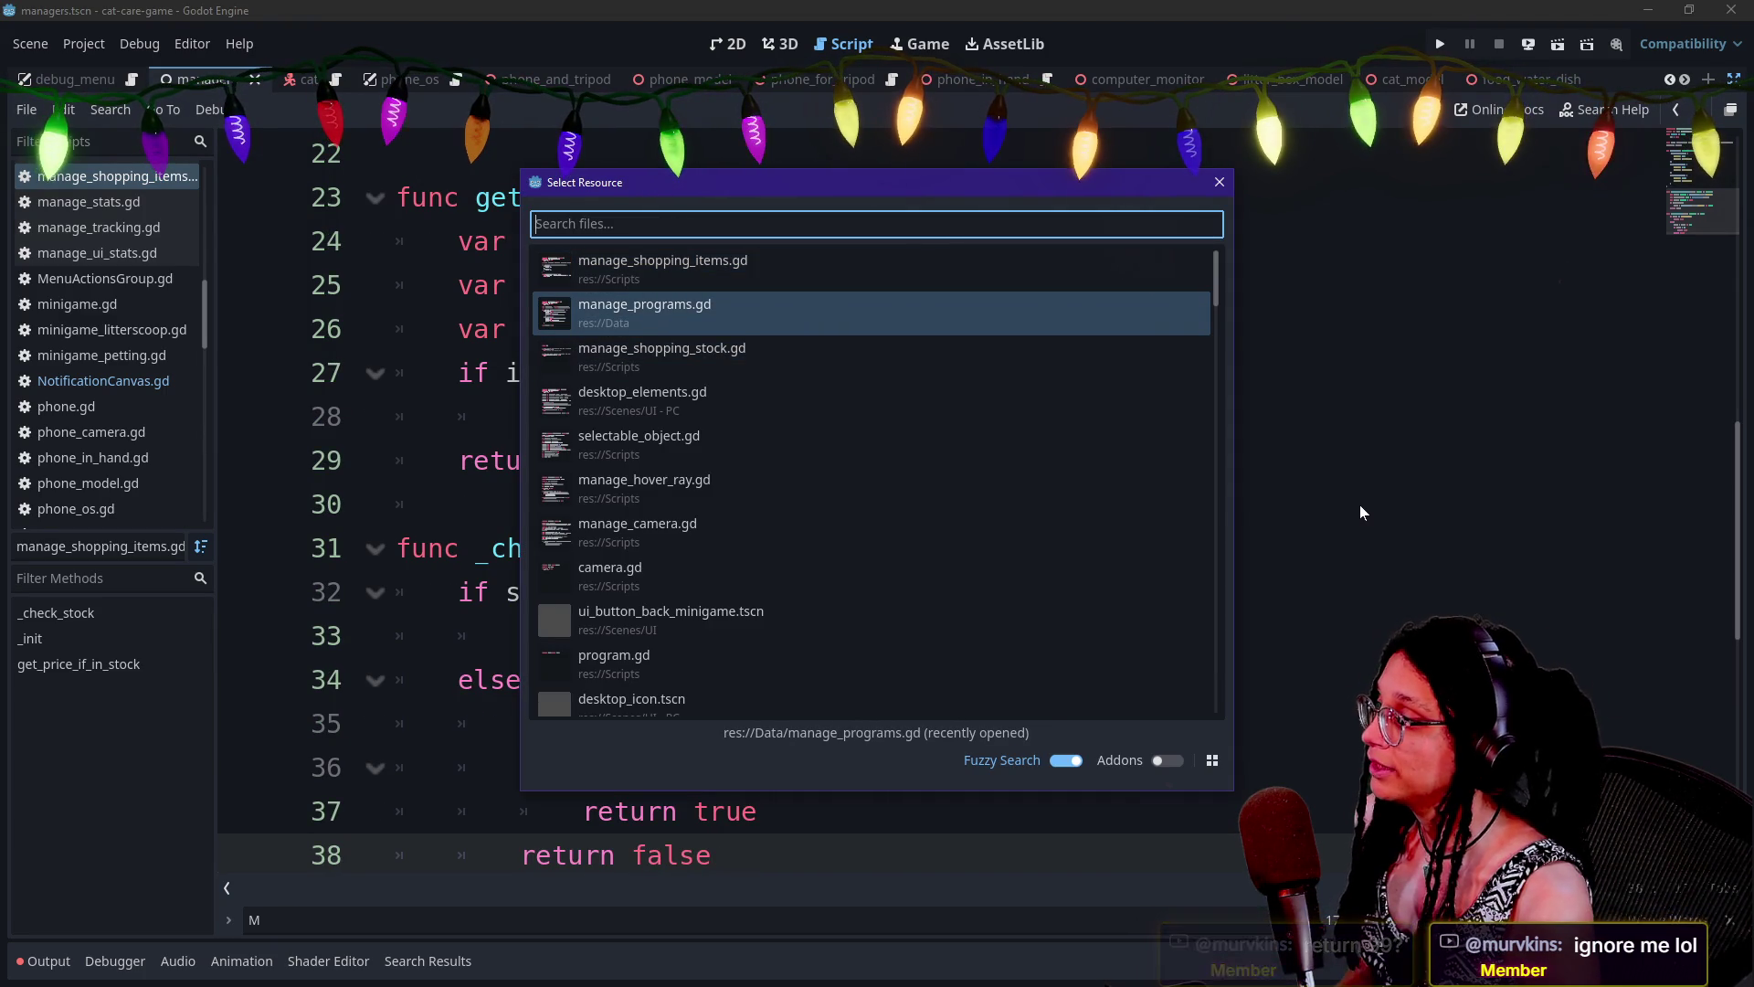
key("Down")
key("Down")
key("Return")
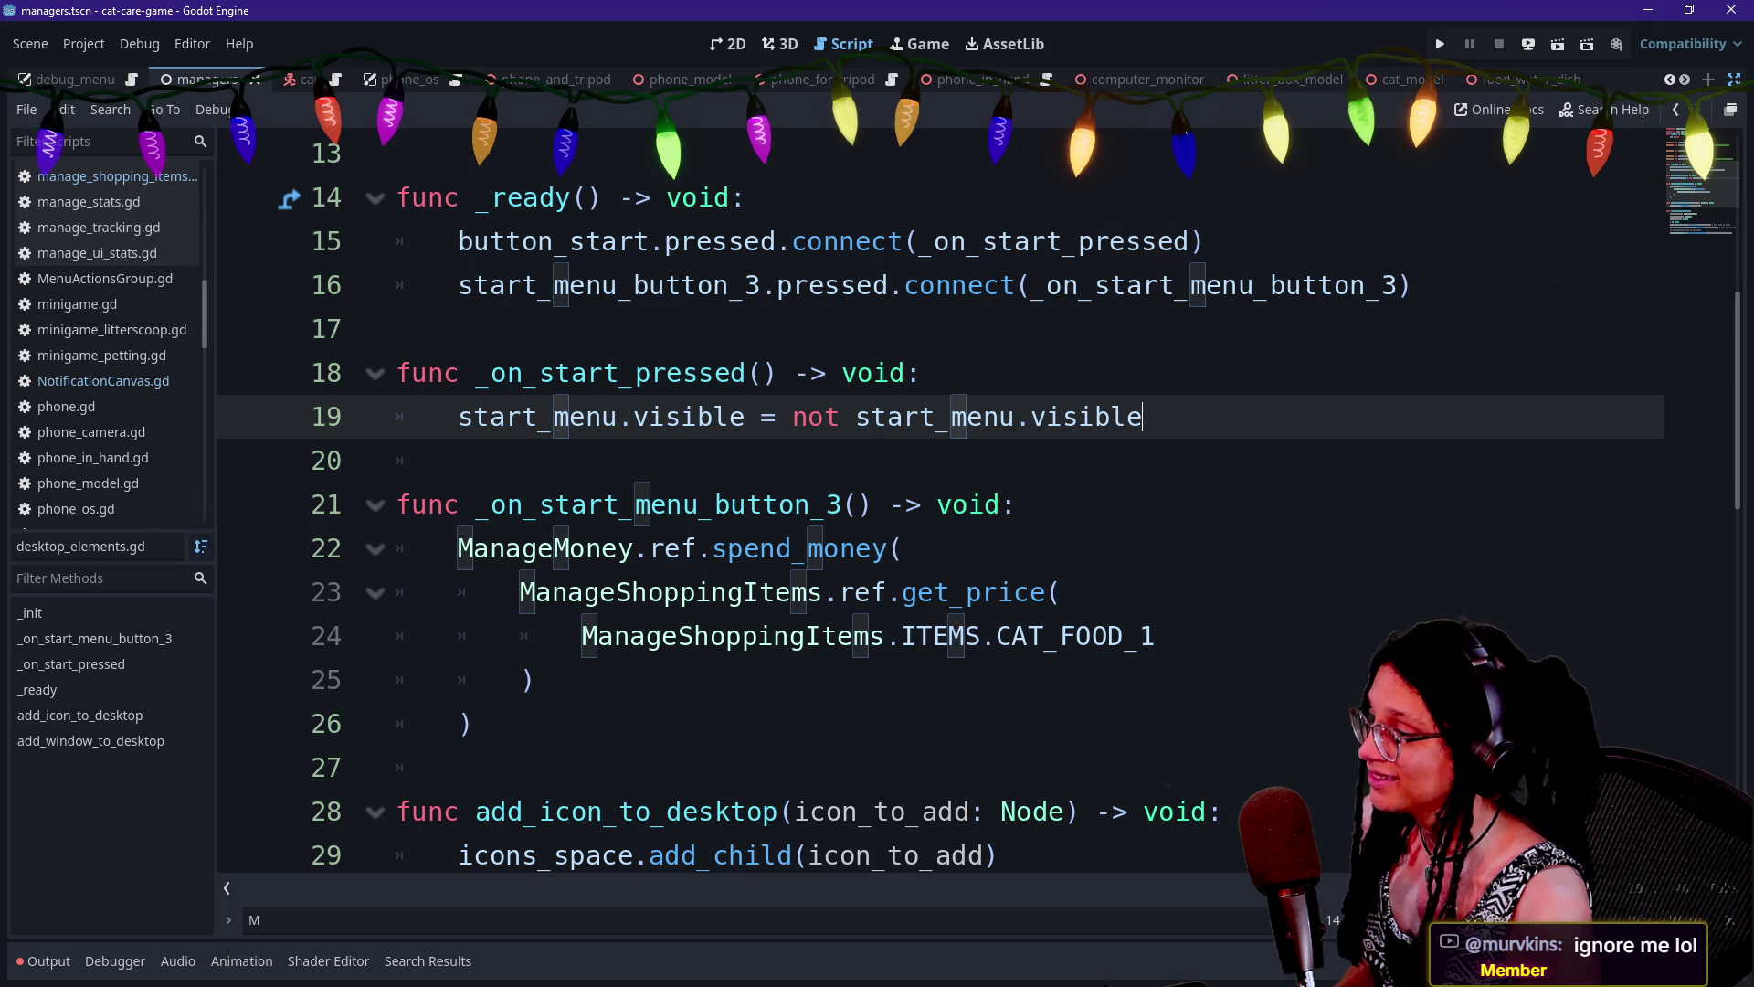
Change the handler's get_price call to get_price_if_in_stock for CAT_FOOD_1
left_click(1046, 592)
type("_if")
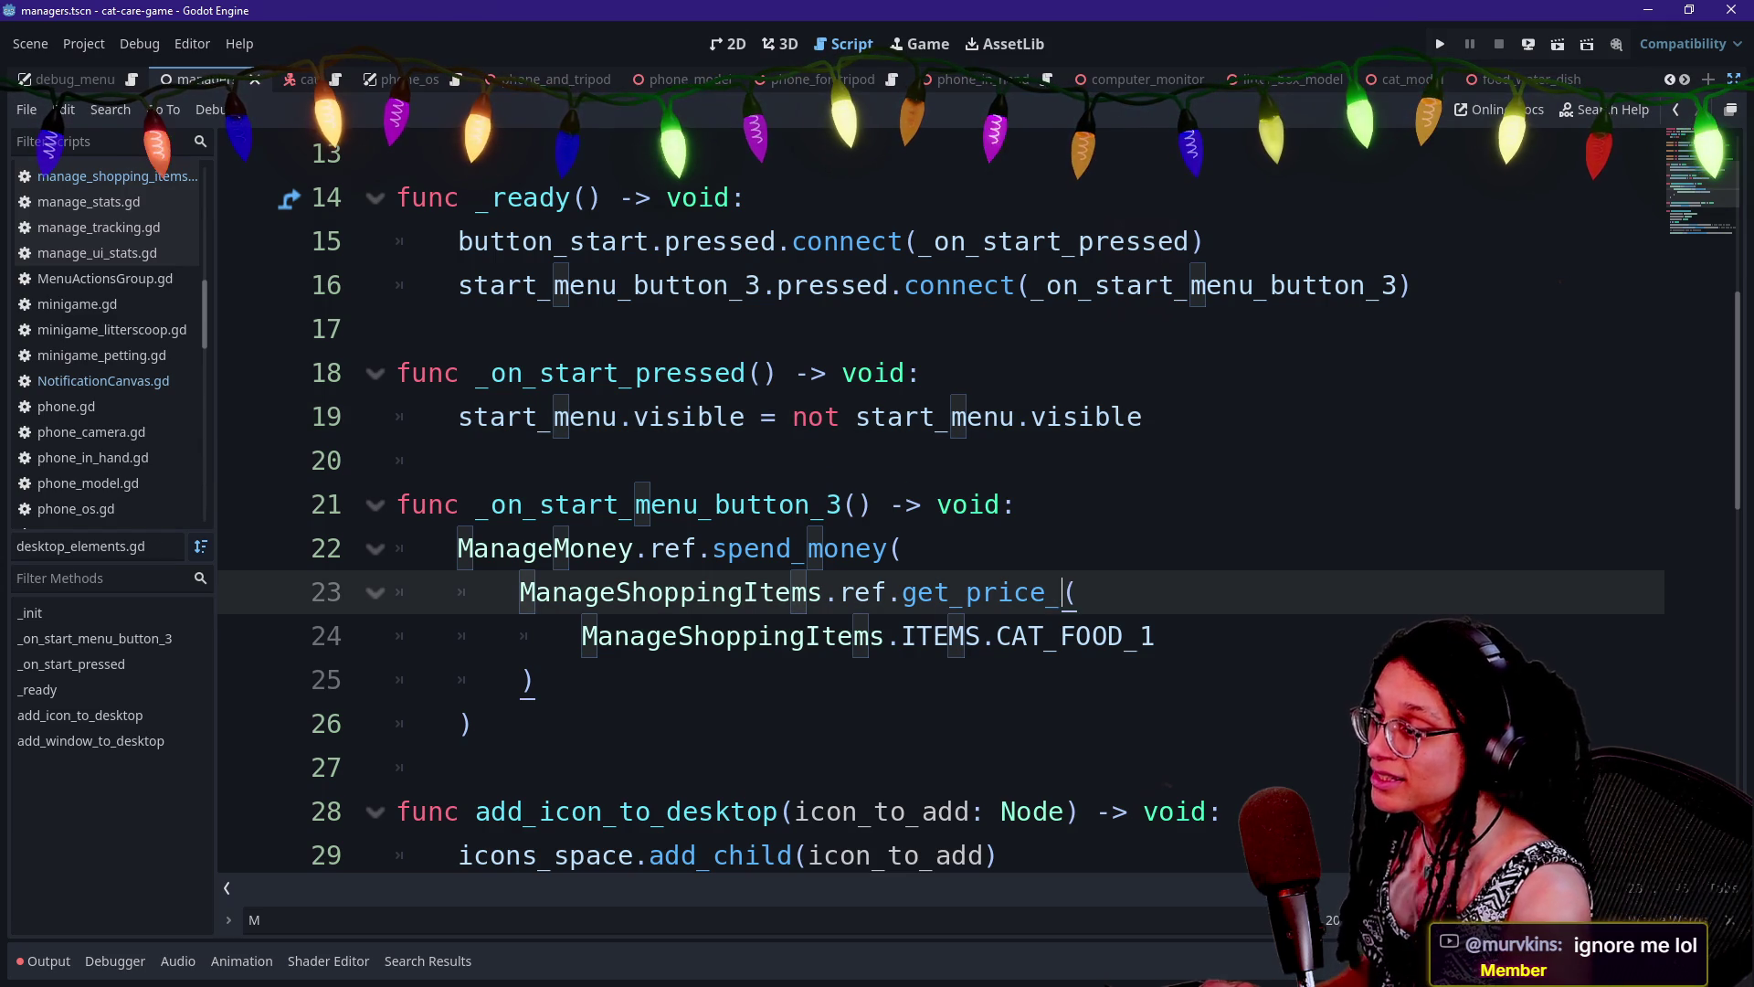
type("_in_stock")
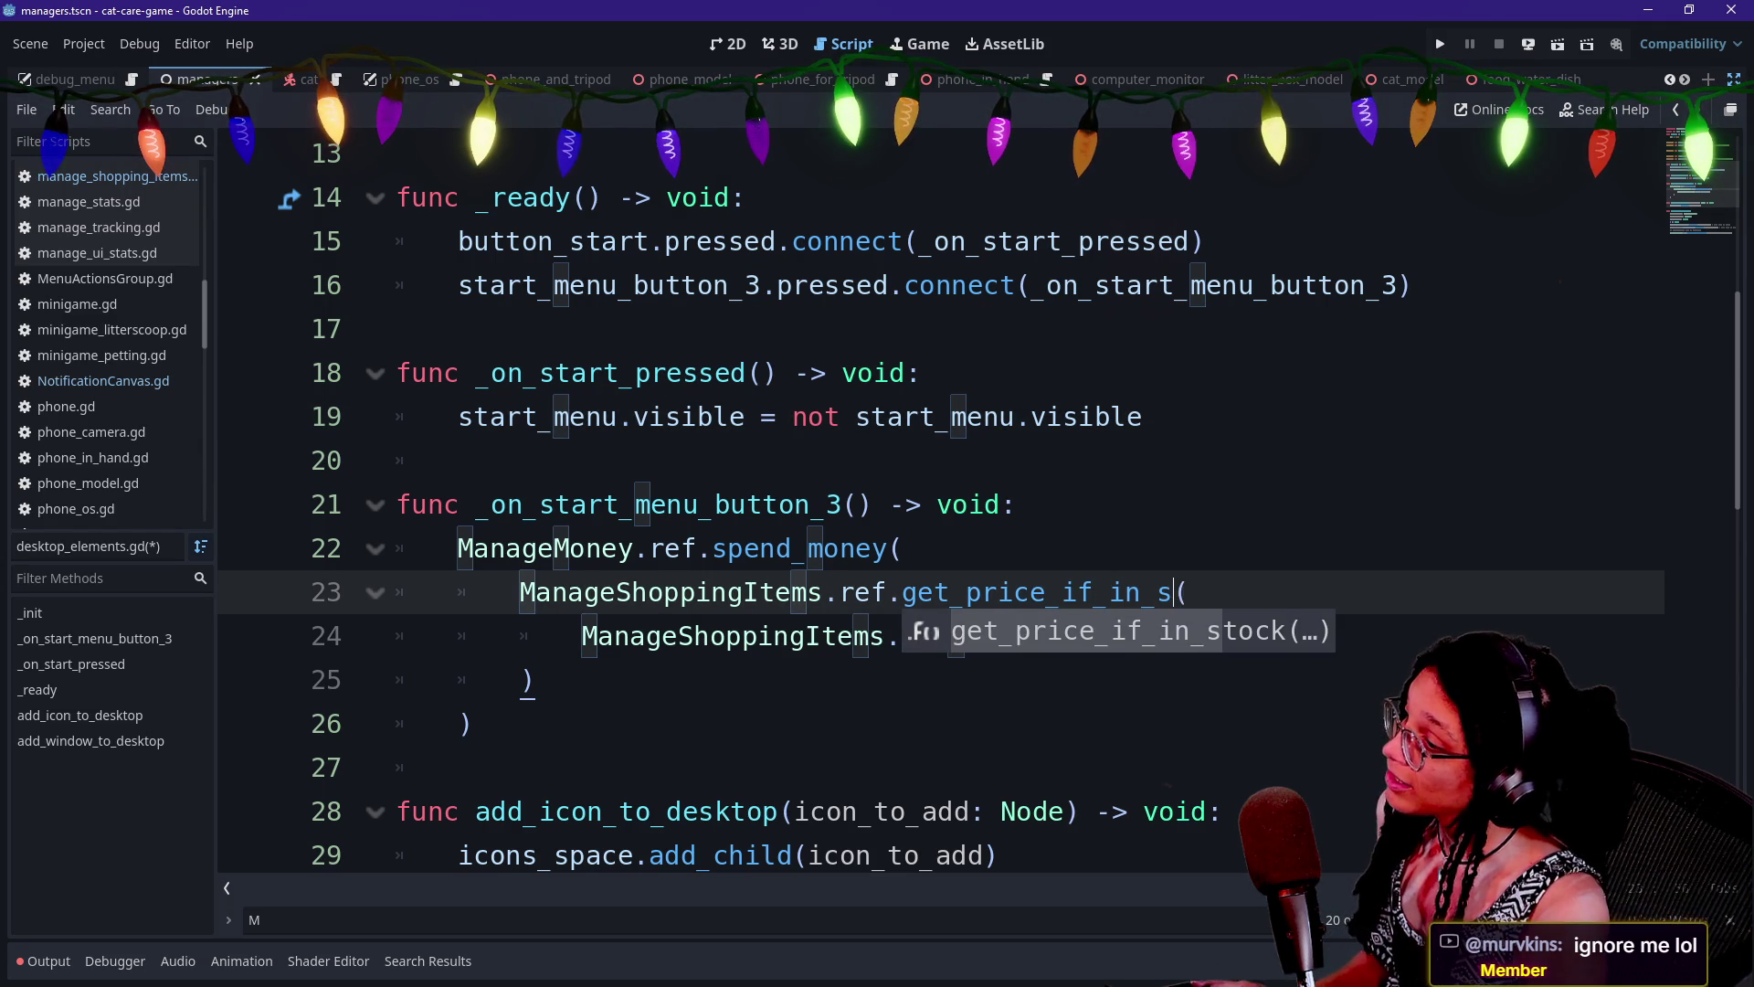
left_click(621, 505)
left_click(1138, 636)
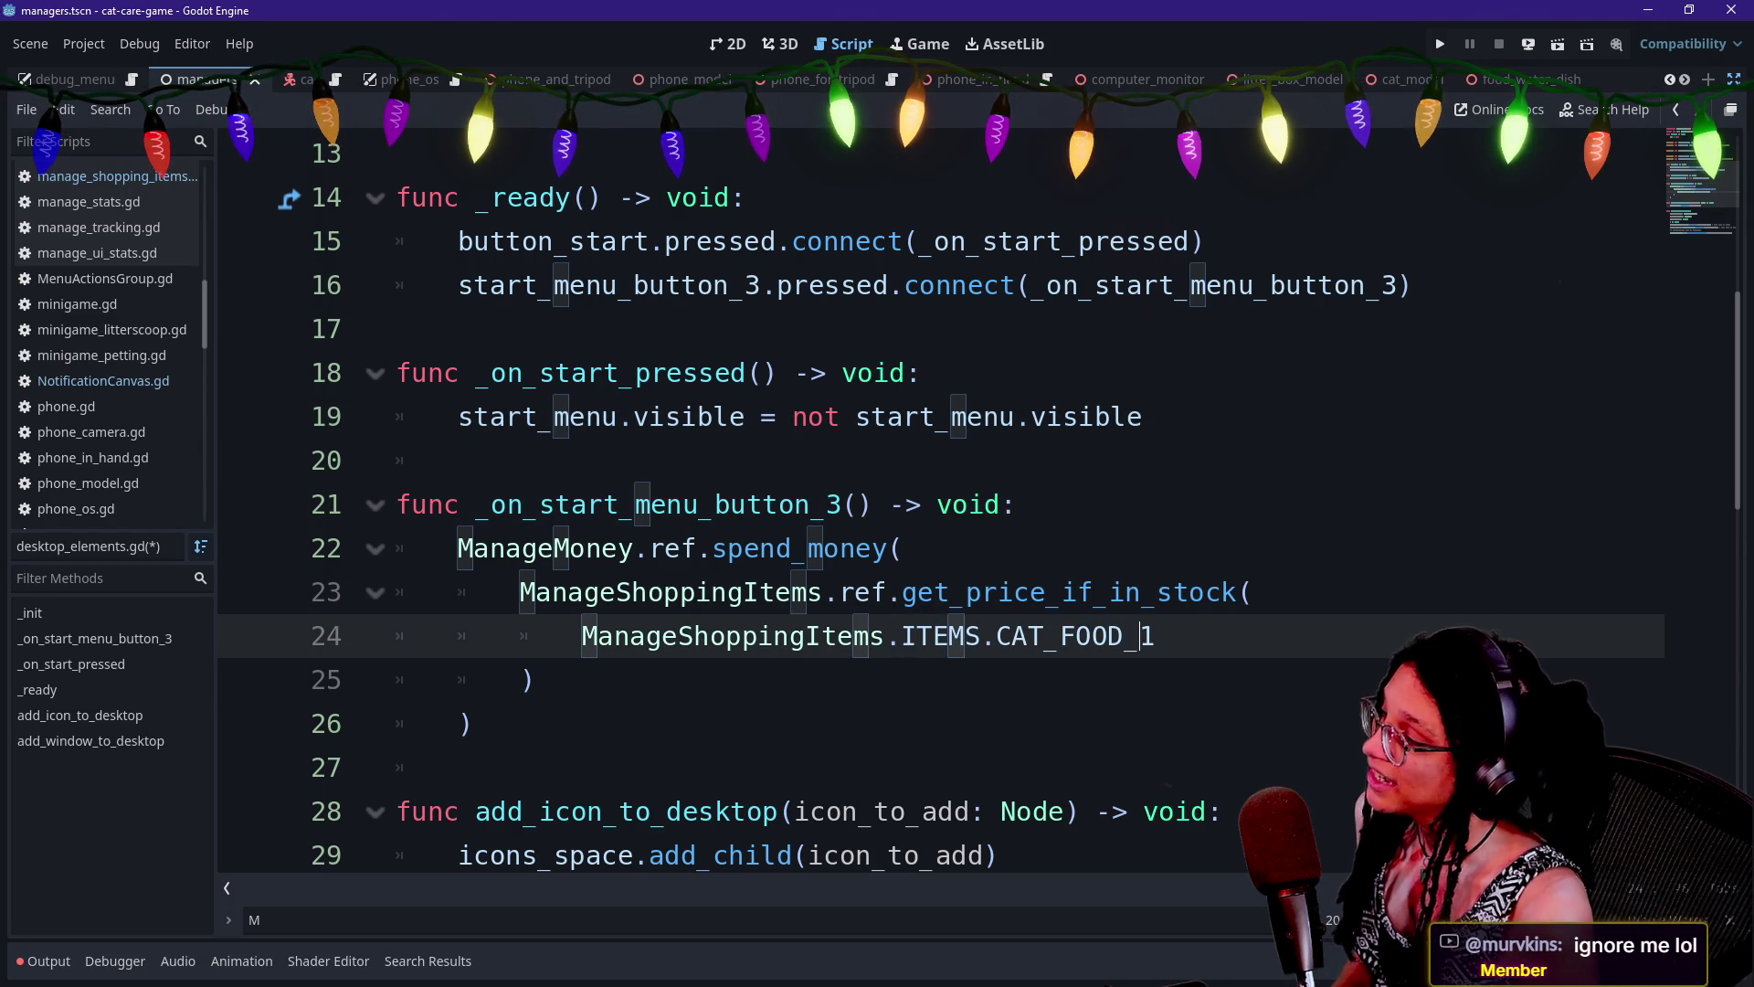
left_click(534, 680)
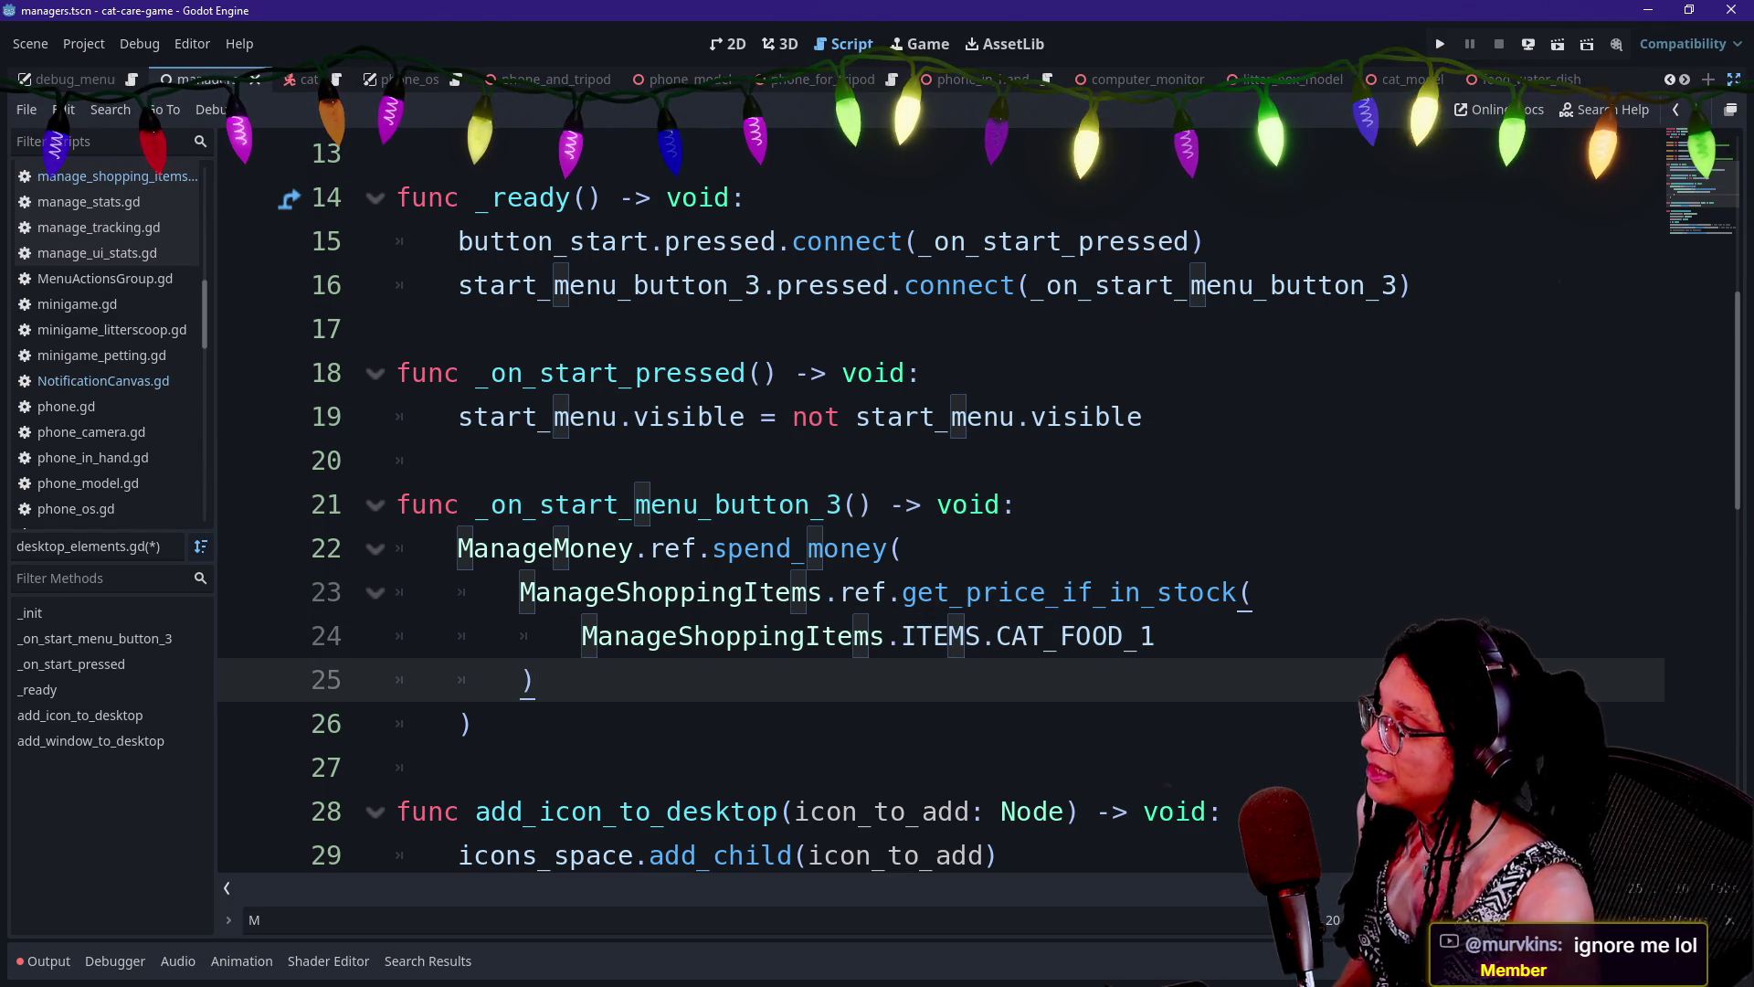
left_click(754, 548, "ctrl")
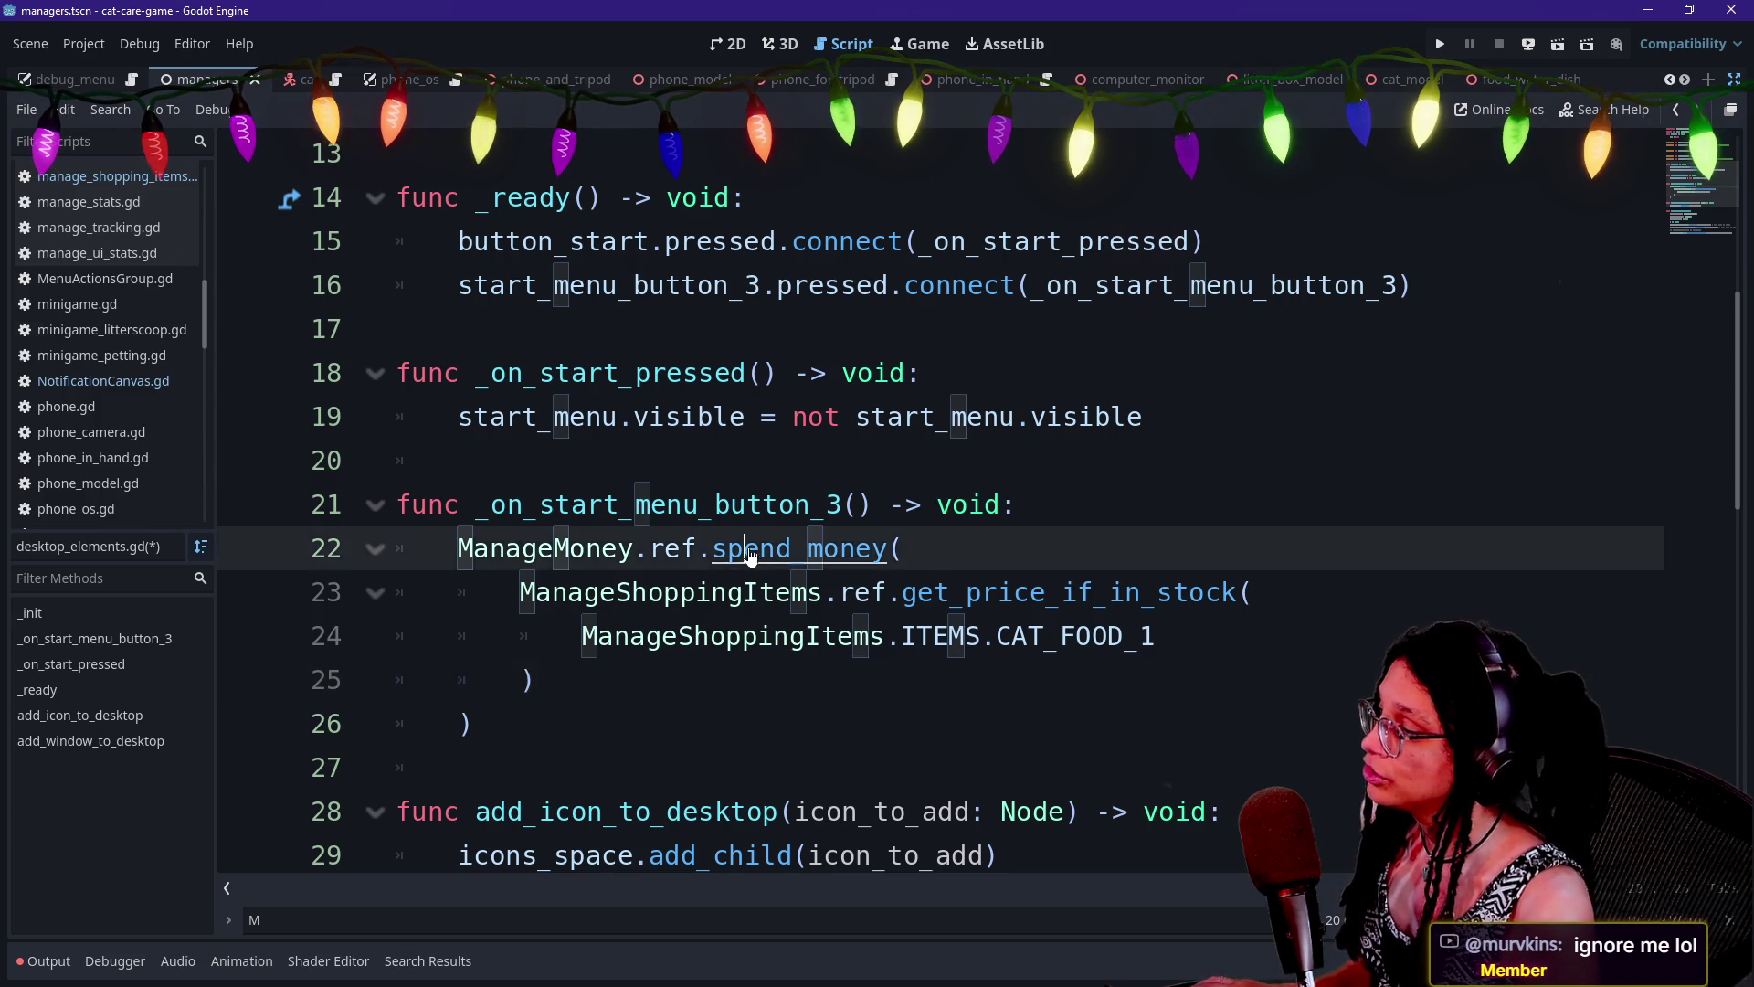
Change the how_much parameter type from float to Variant
left_click(1062, 460)
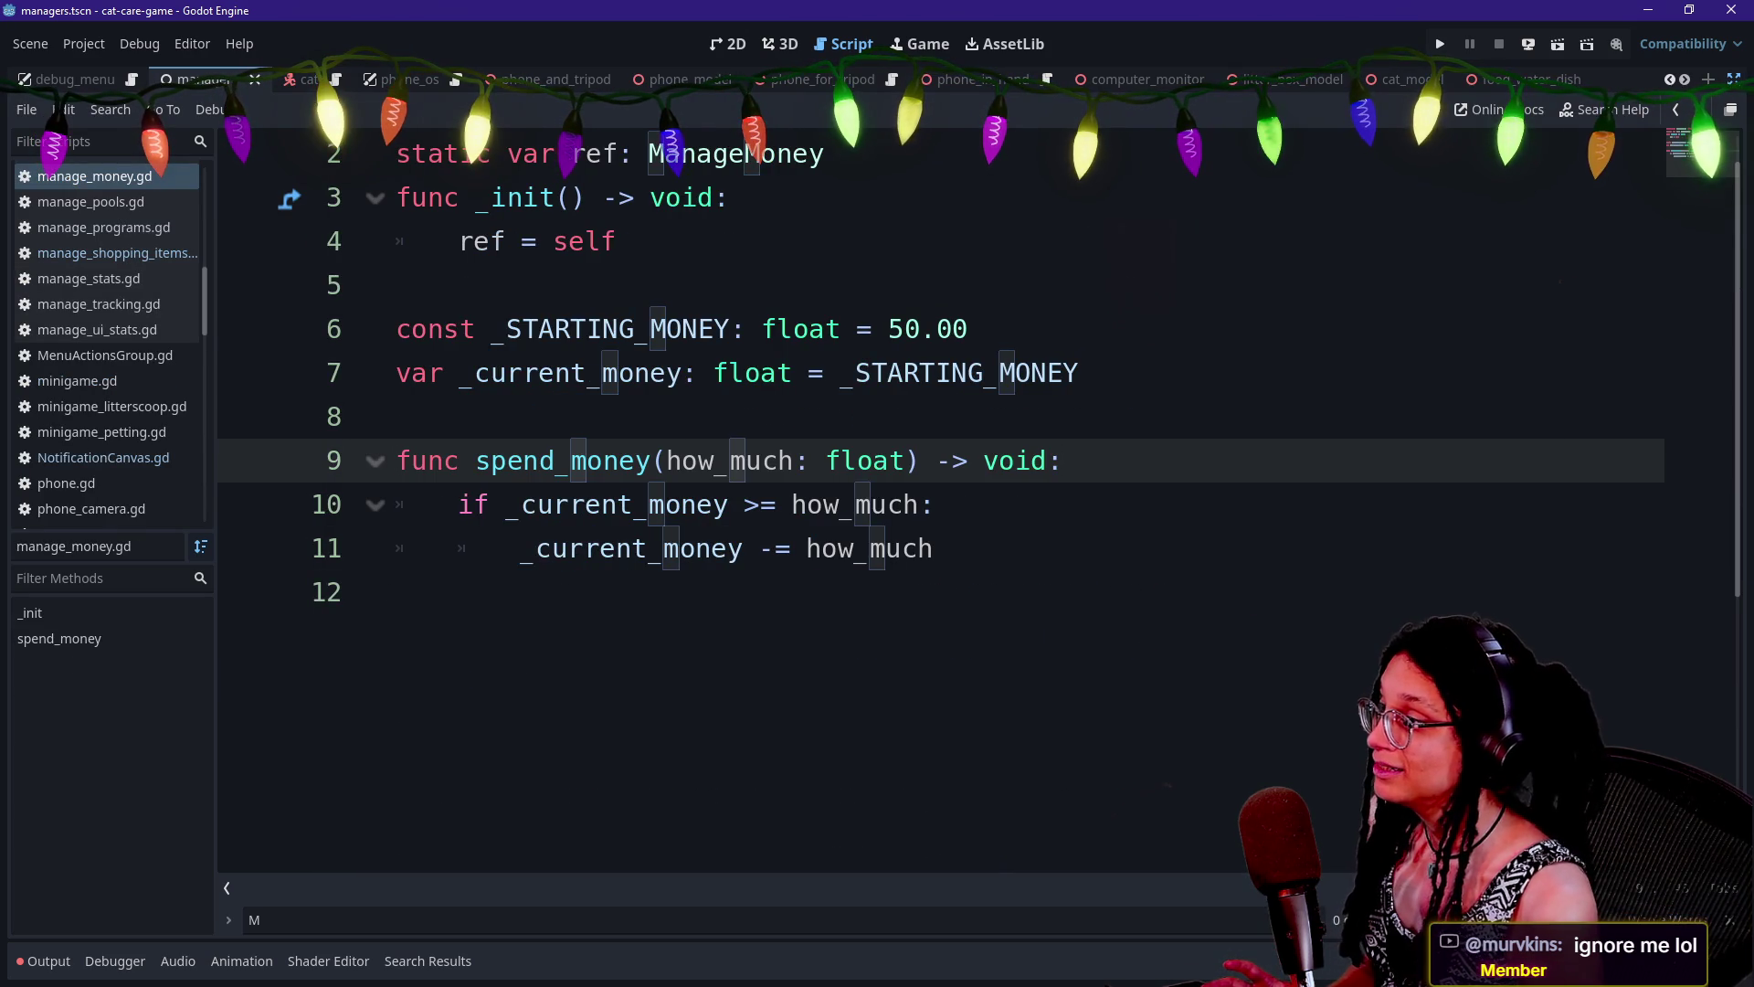
double_click(873, 461)
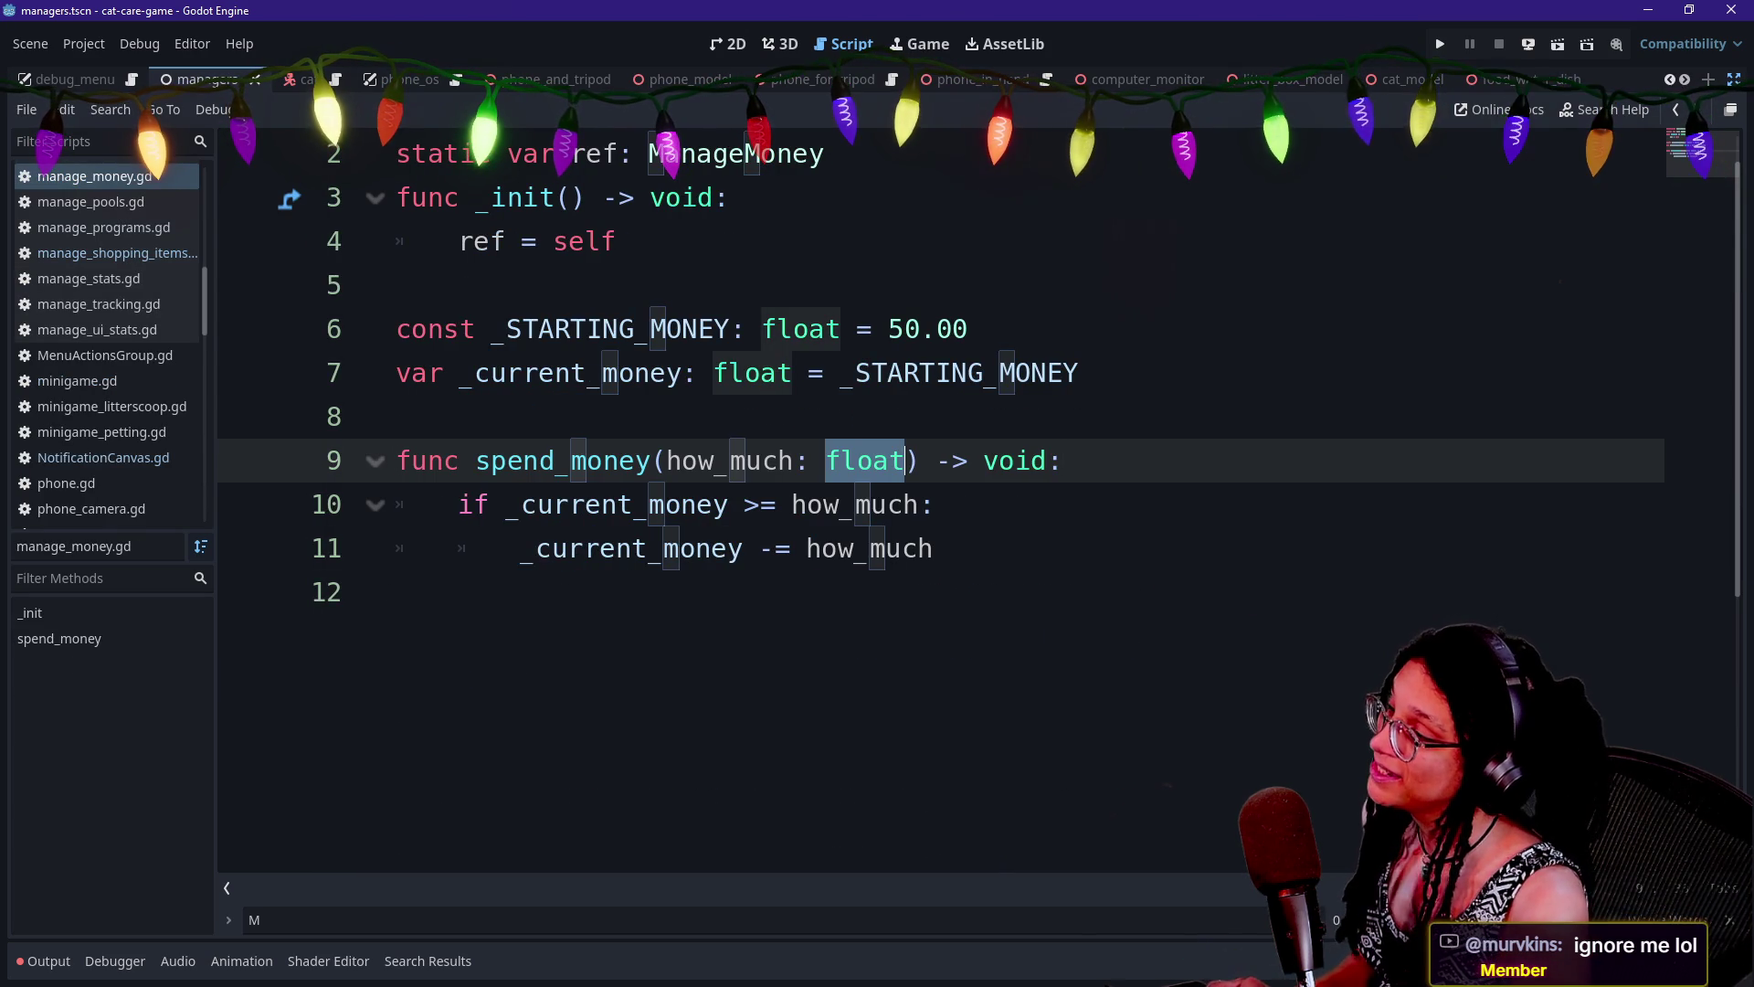
type("Variant")
key("End")
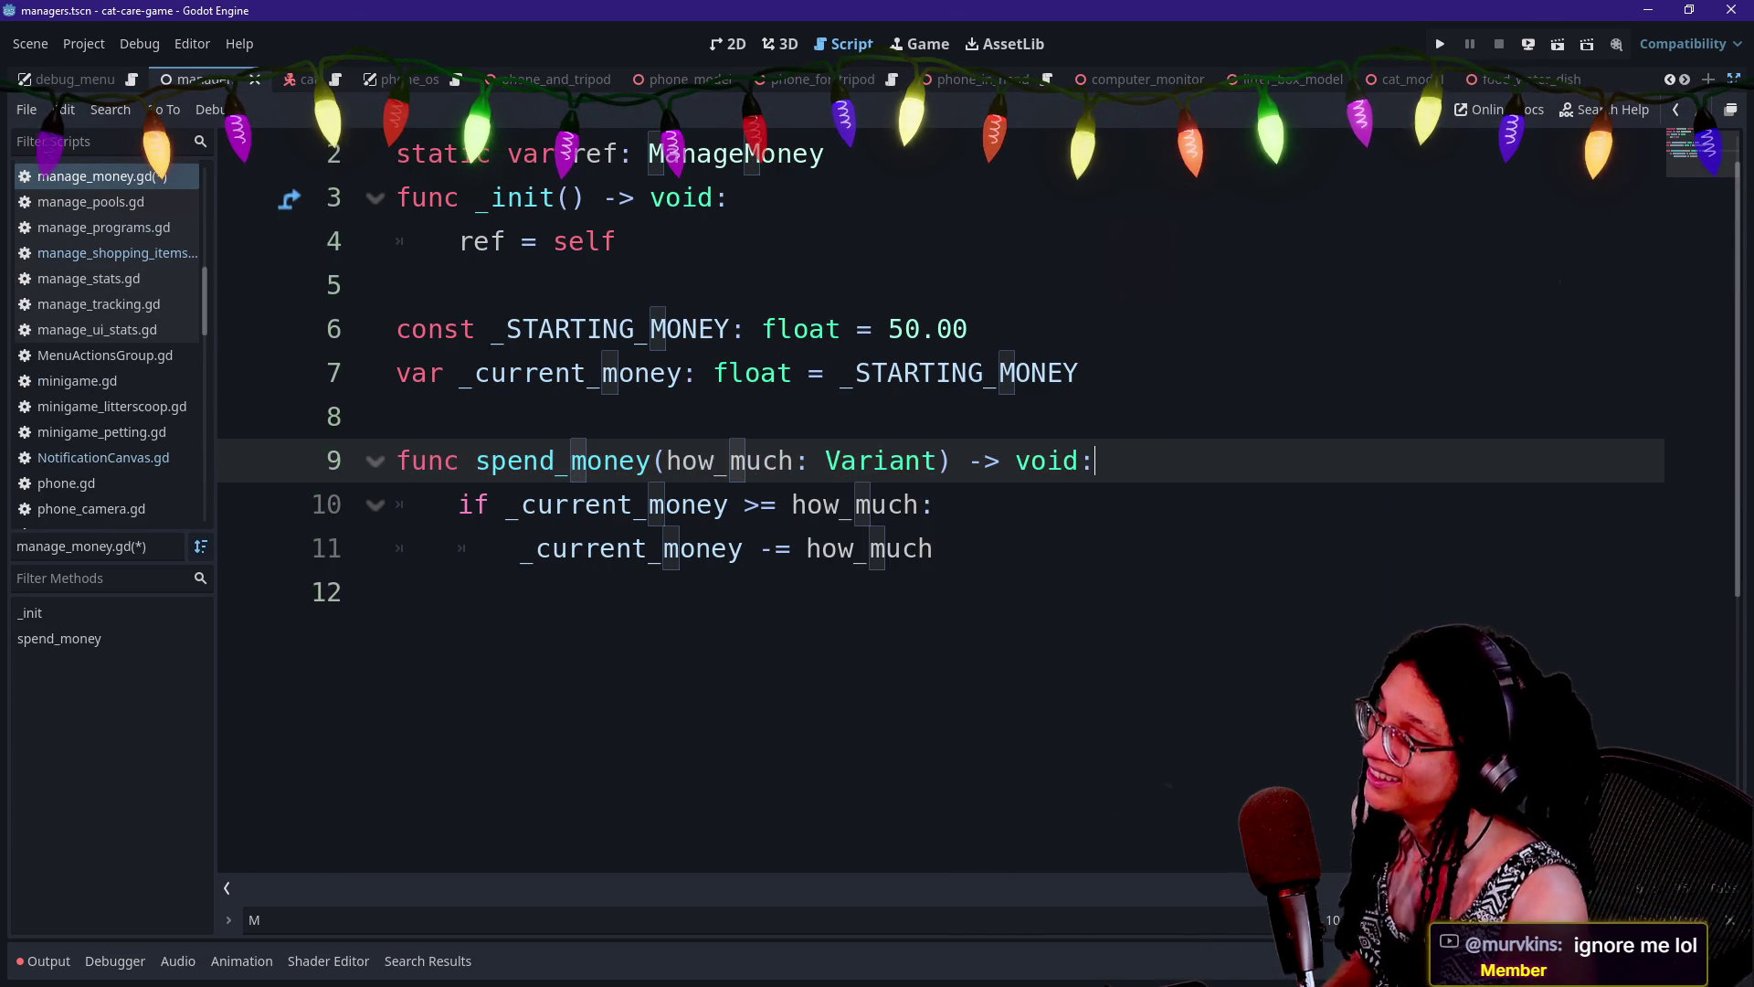
key("Return")
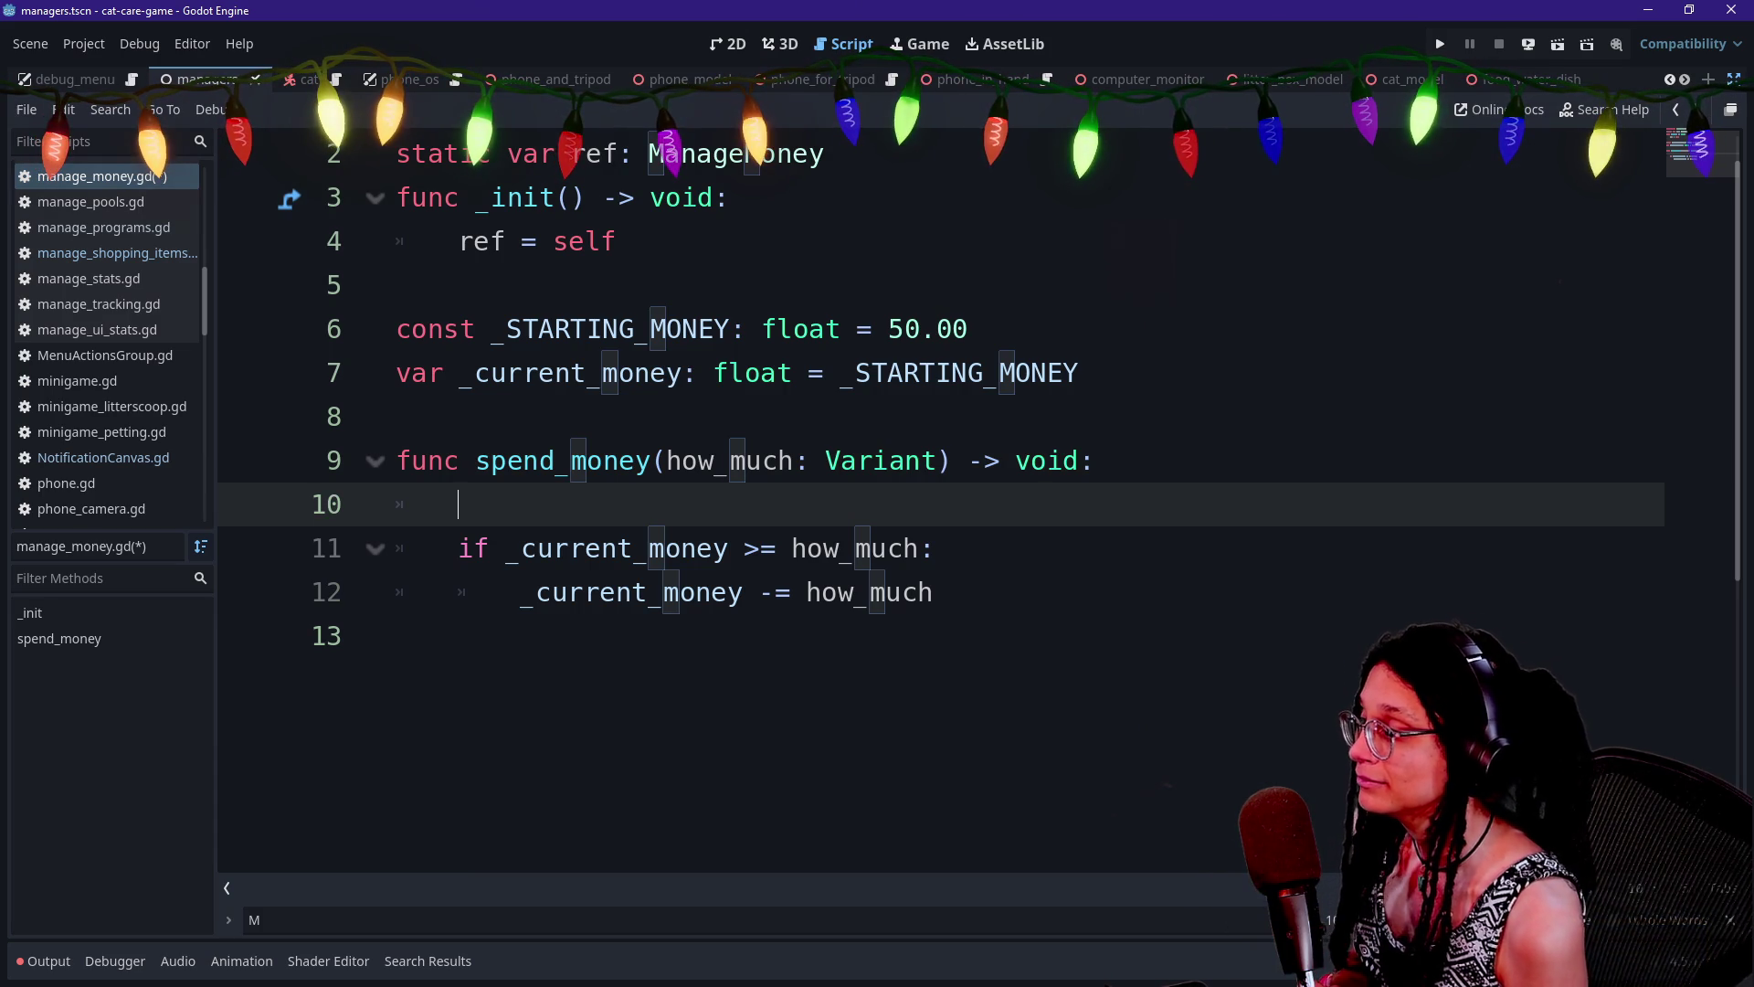
Rename spend_money to spend_money_if_possible
left_click(651, 460)
type("_if_")
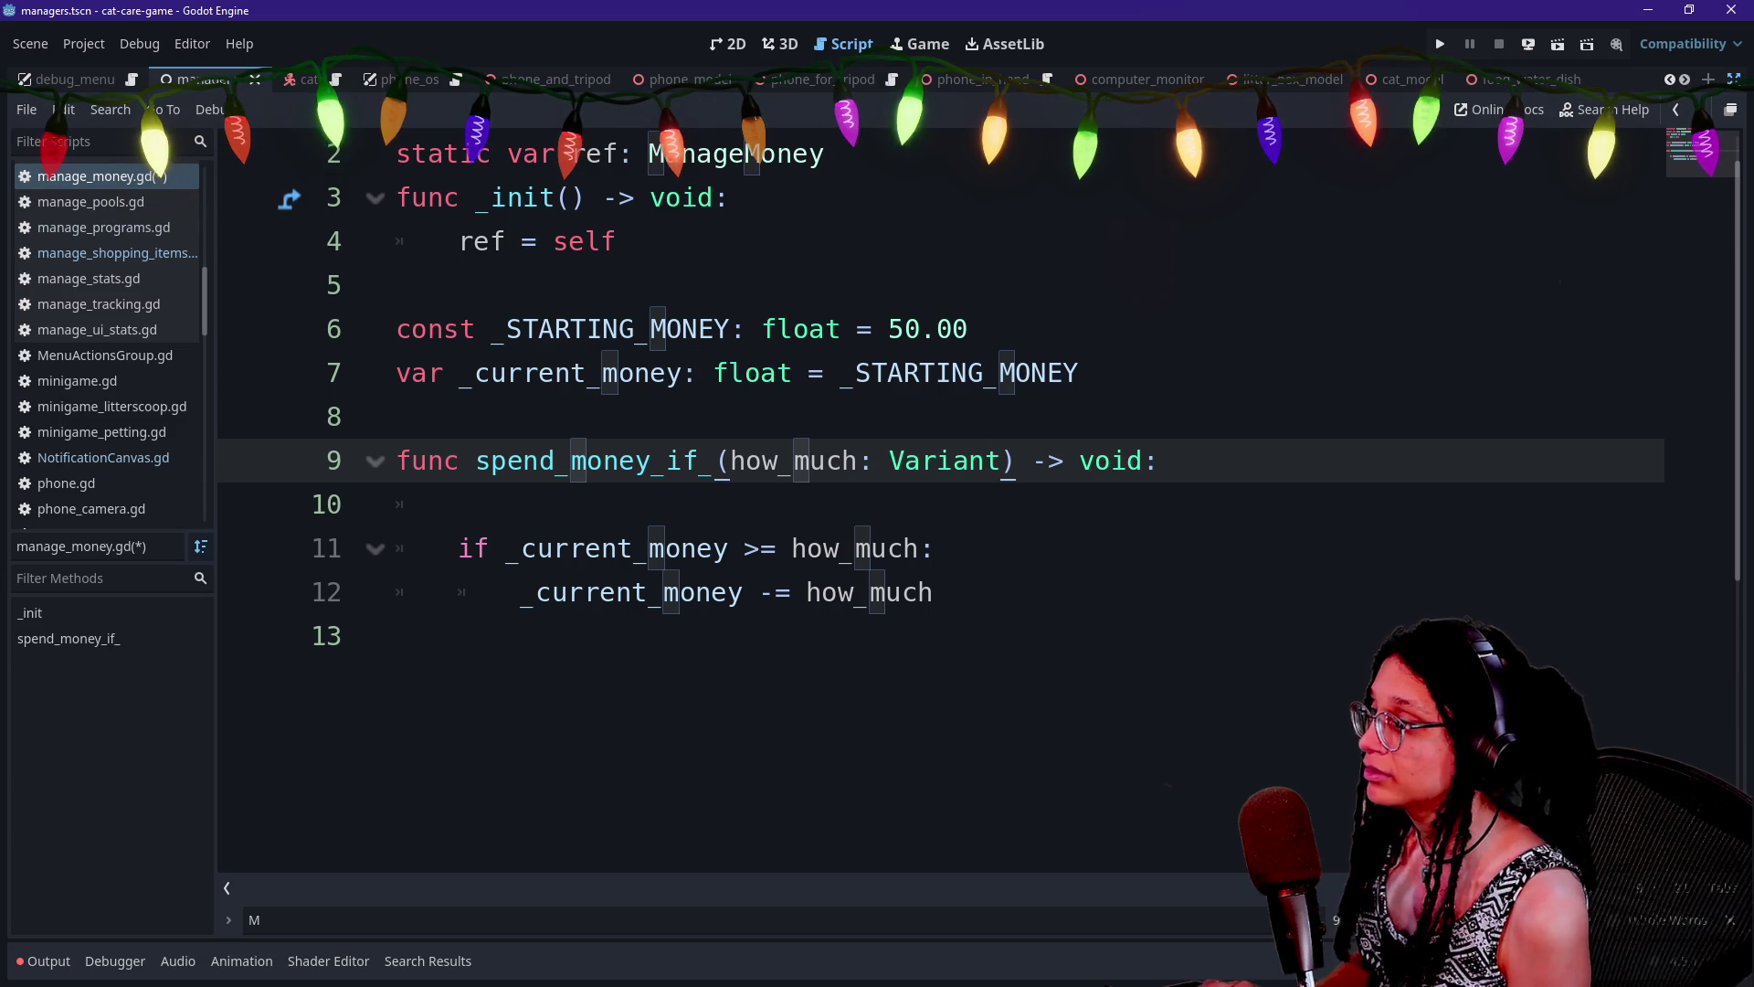
type("p")
type("ossible")
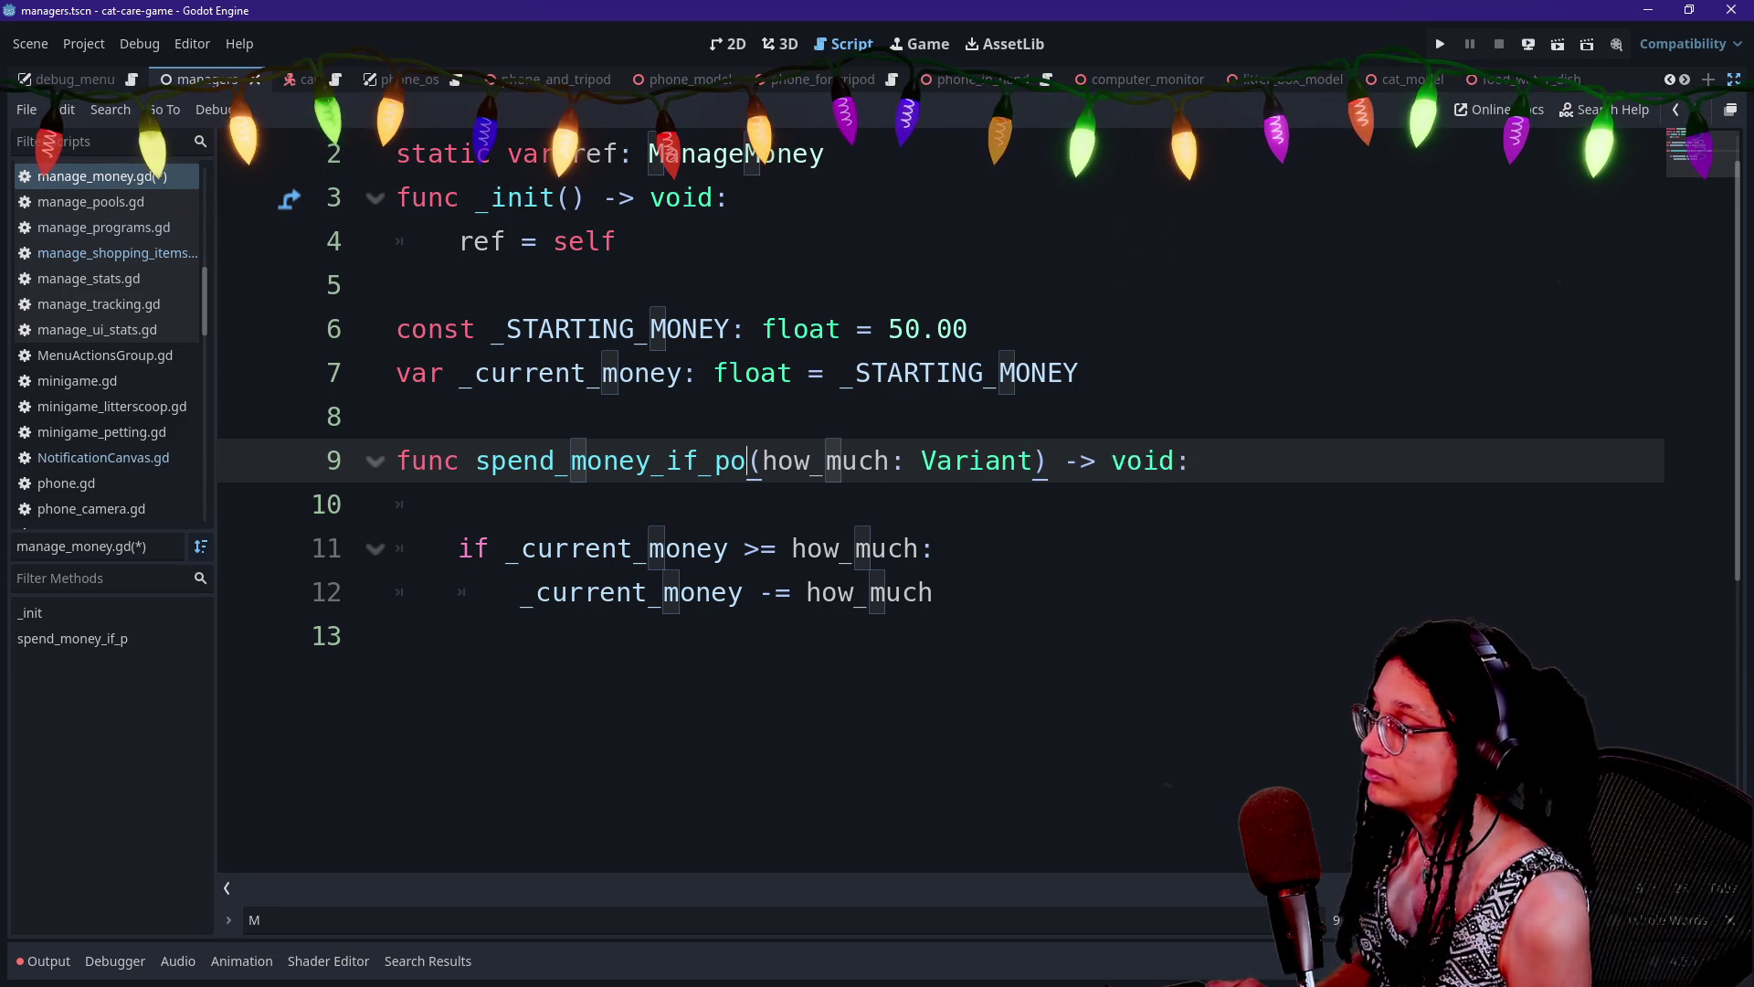
left_click(459, 504)
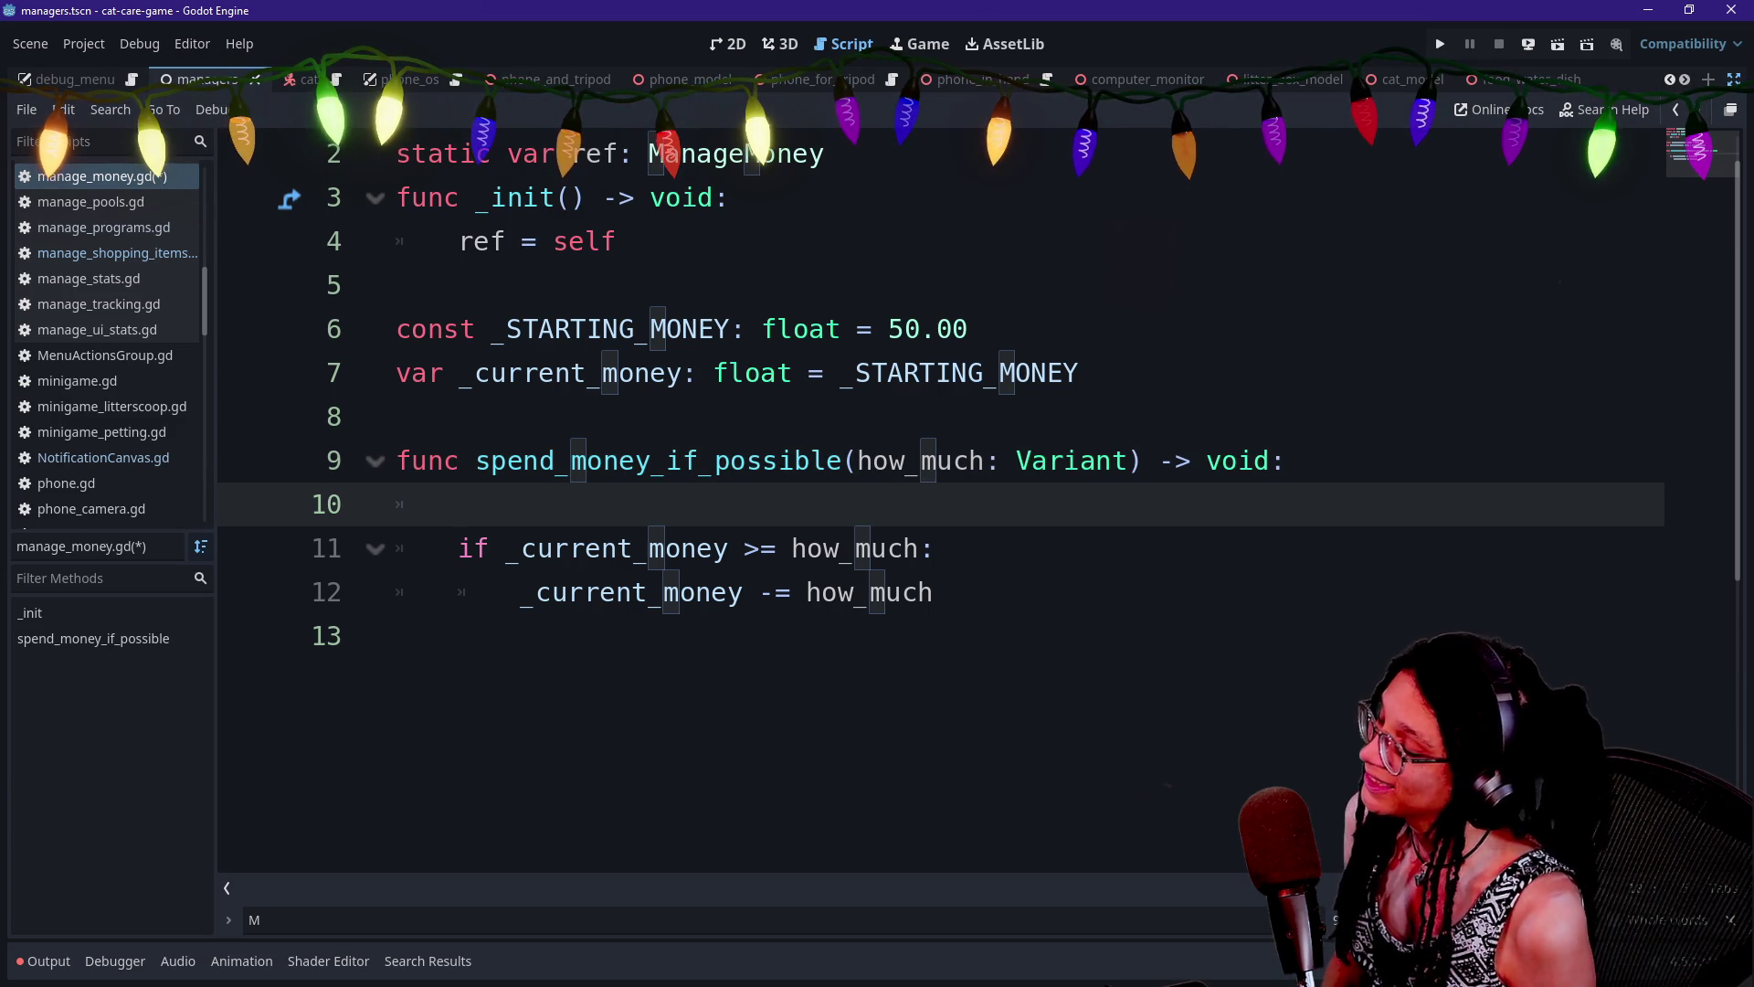
left_click(1032, 460)
left_click(459, 503)
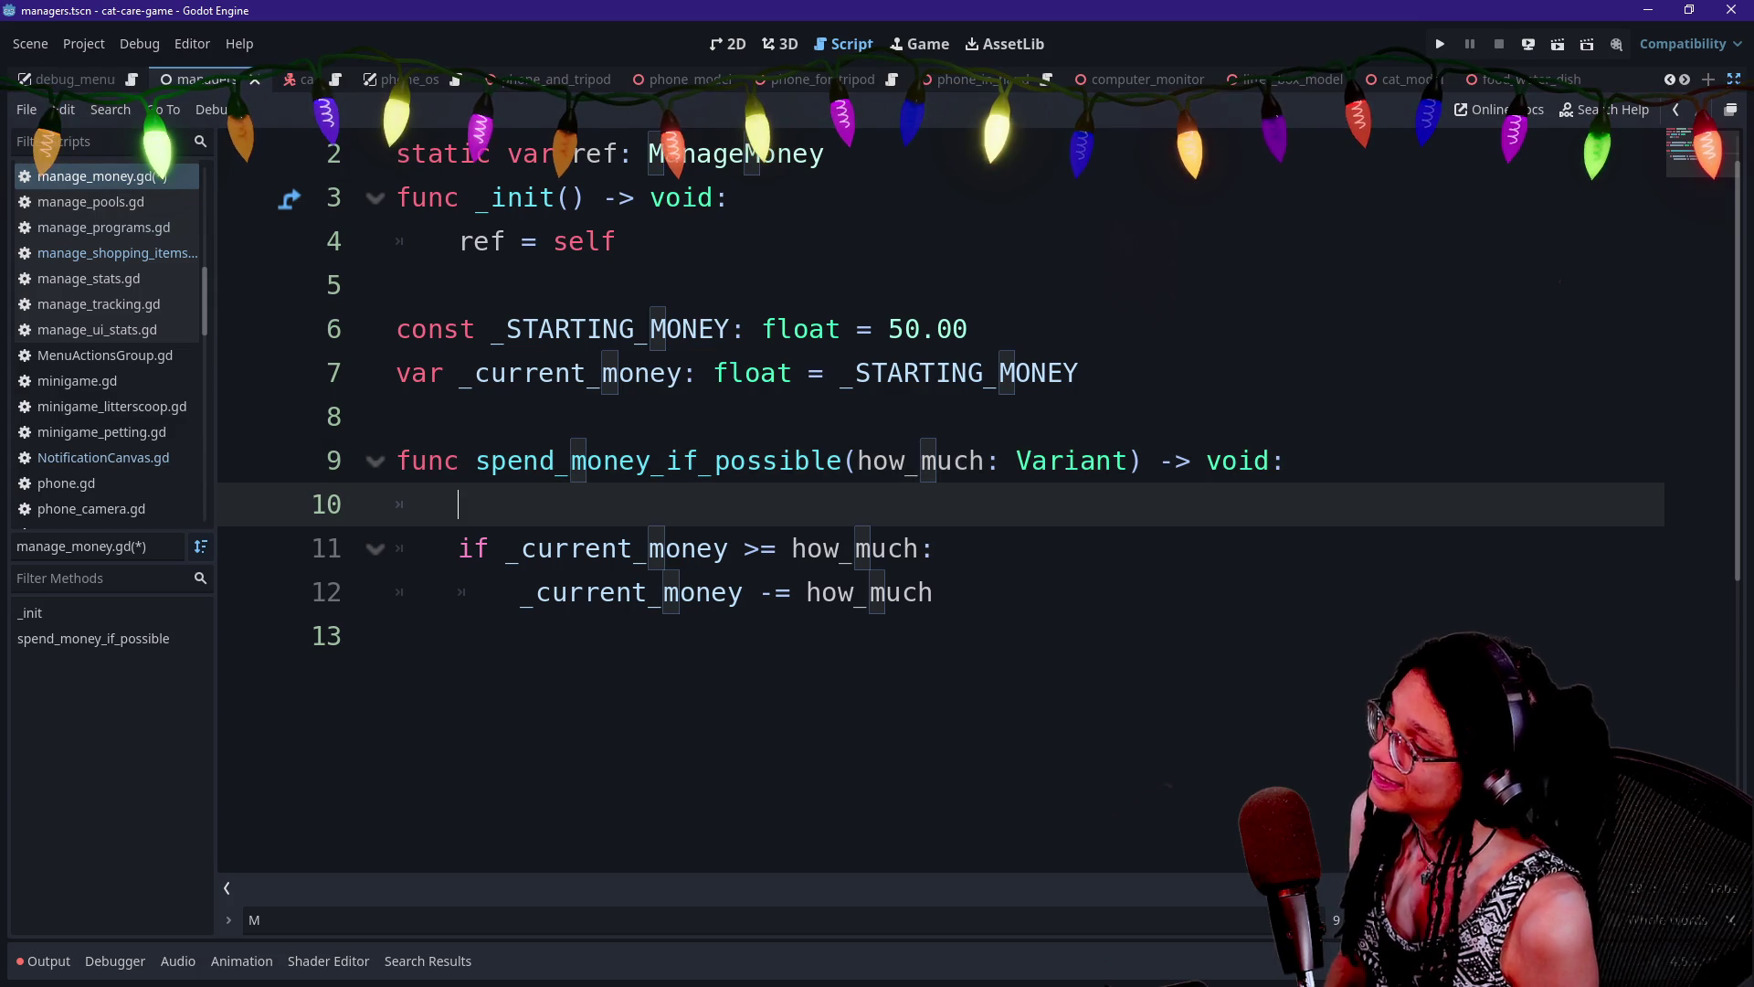
left_click(827, 460)
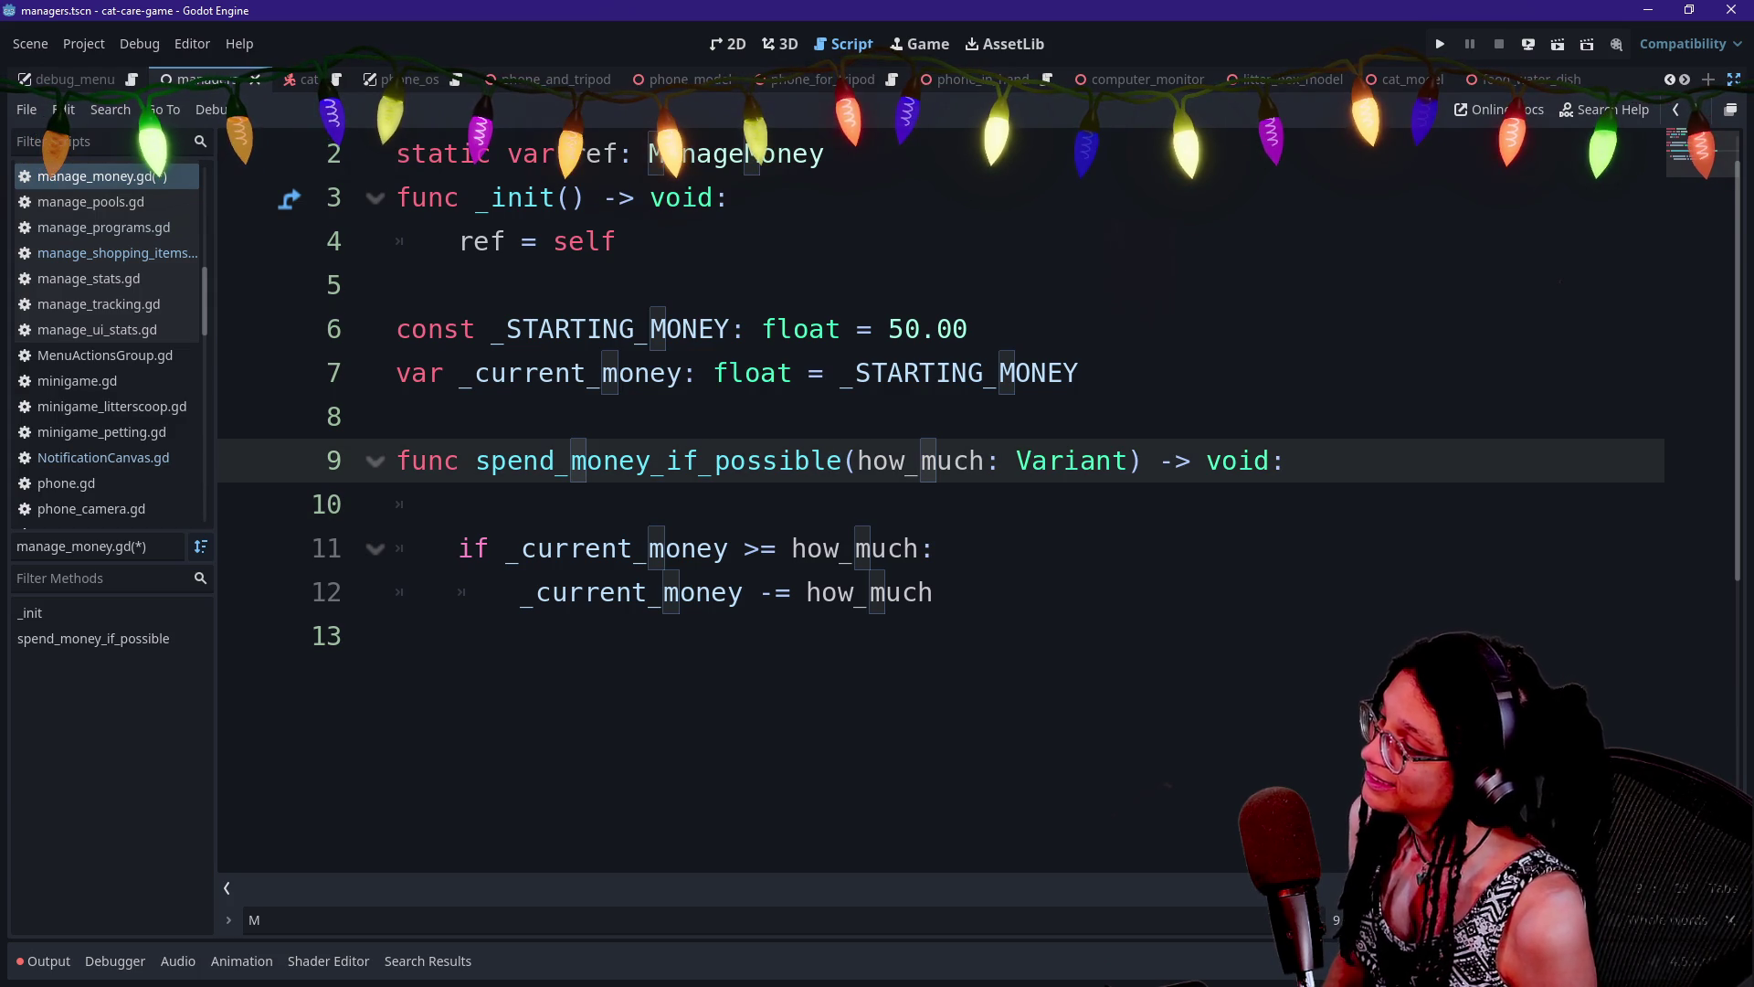
left_click(459, 503)
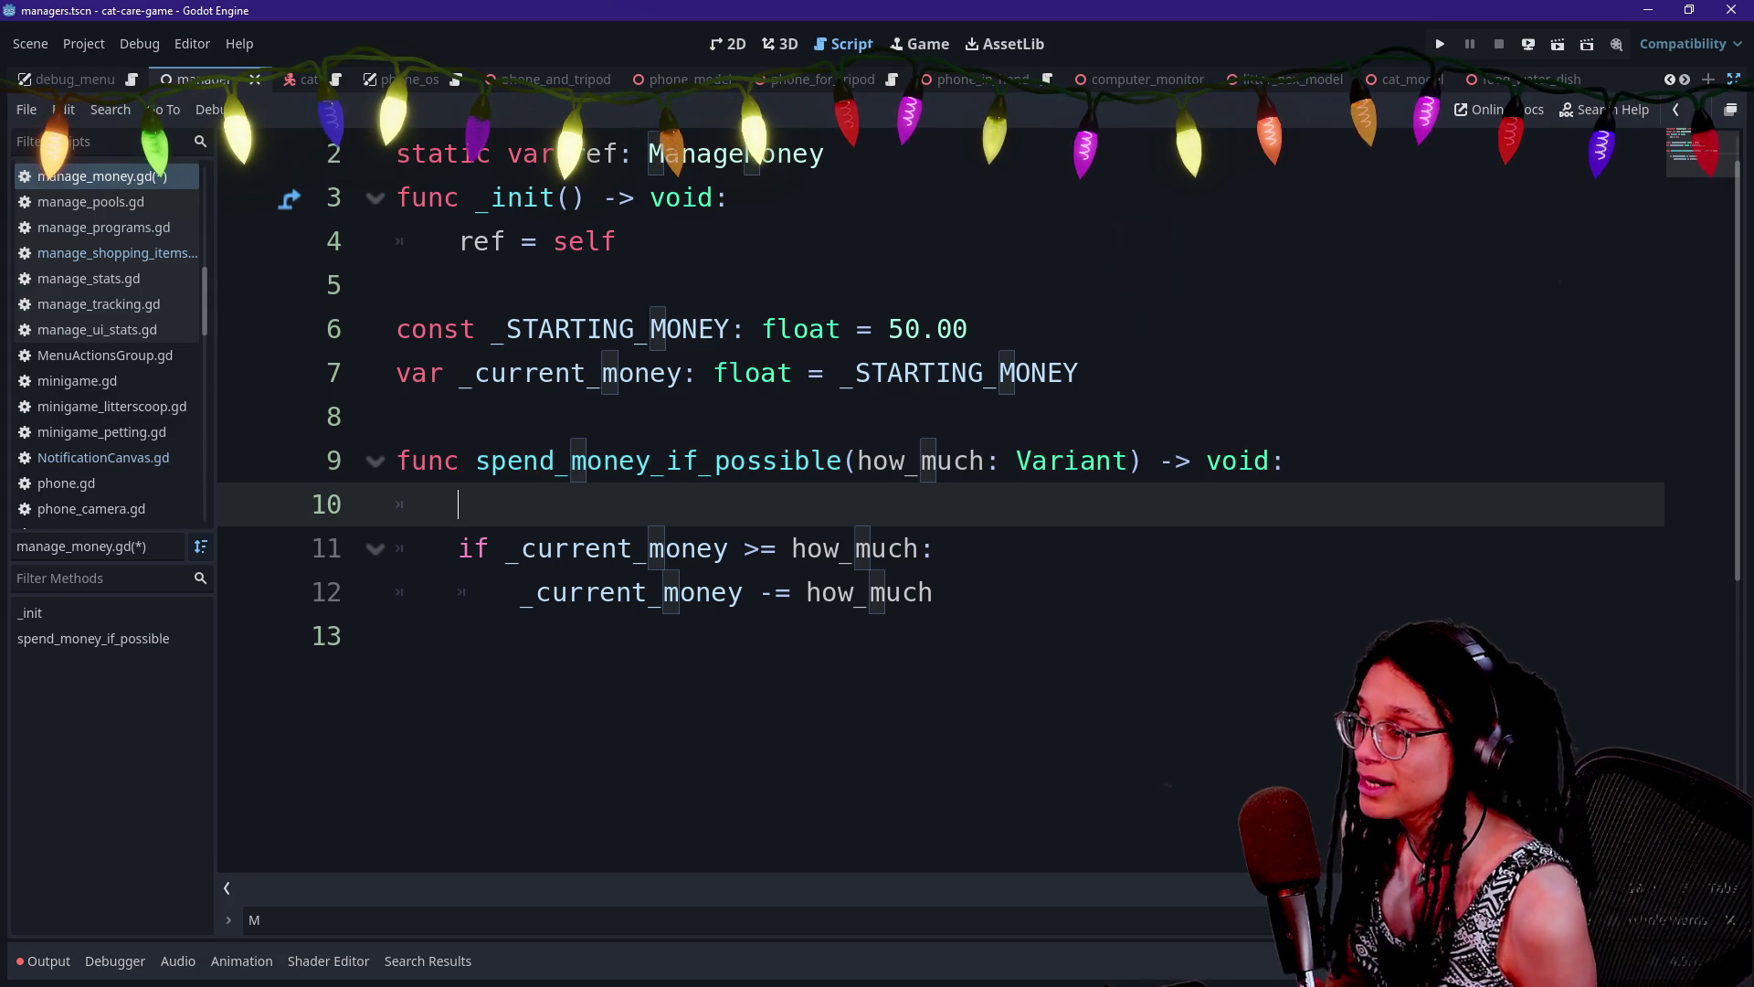
Give how_much a default value of 0.0 and save manage_money.gd
left_click_drag(857, 460, 968, 460)
key("Right")
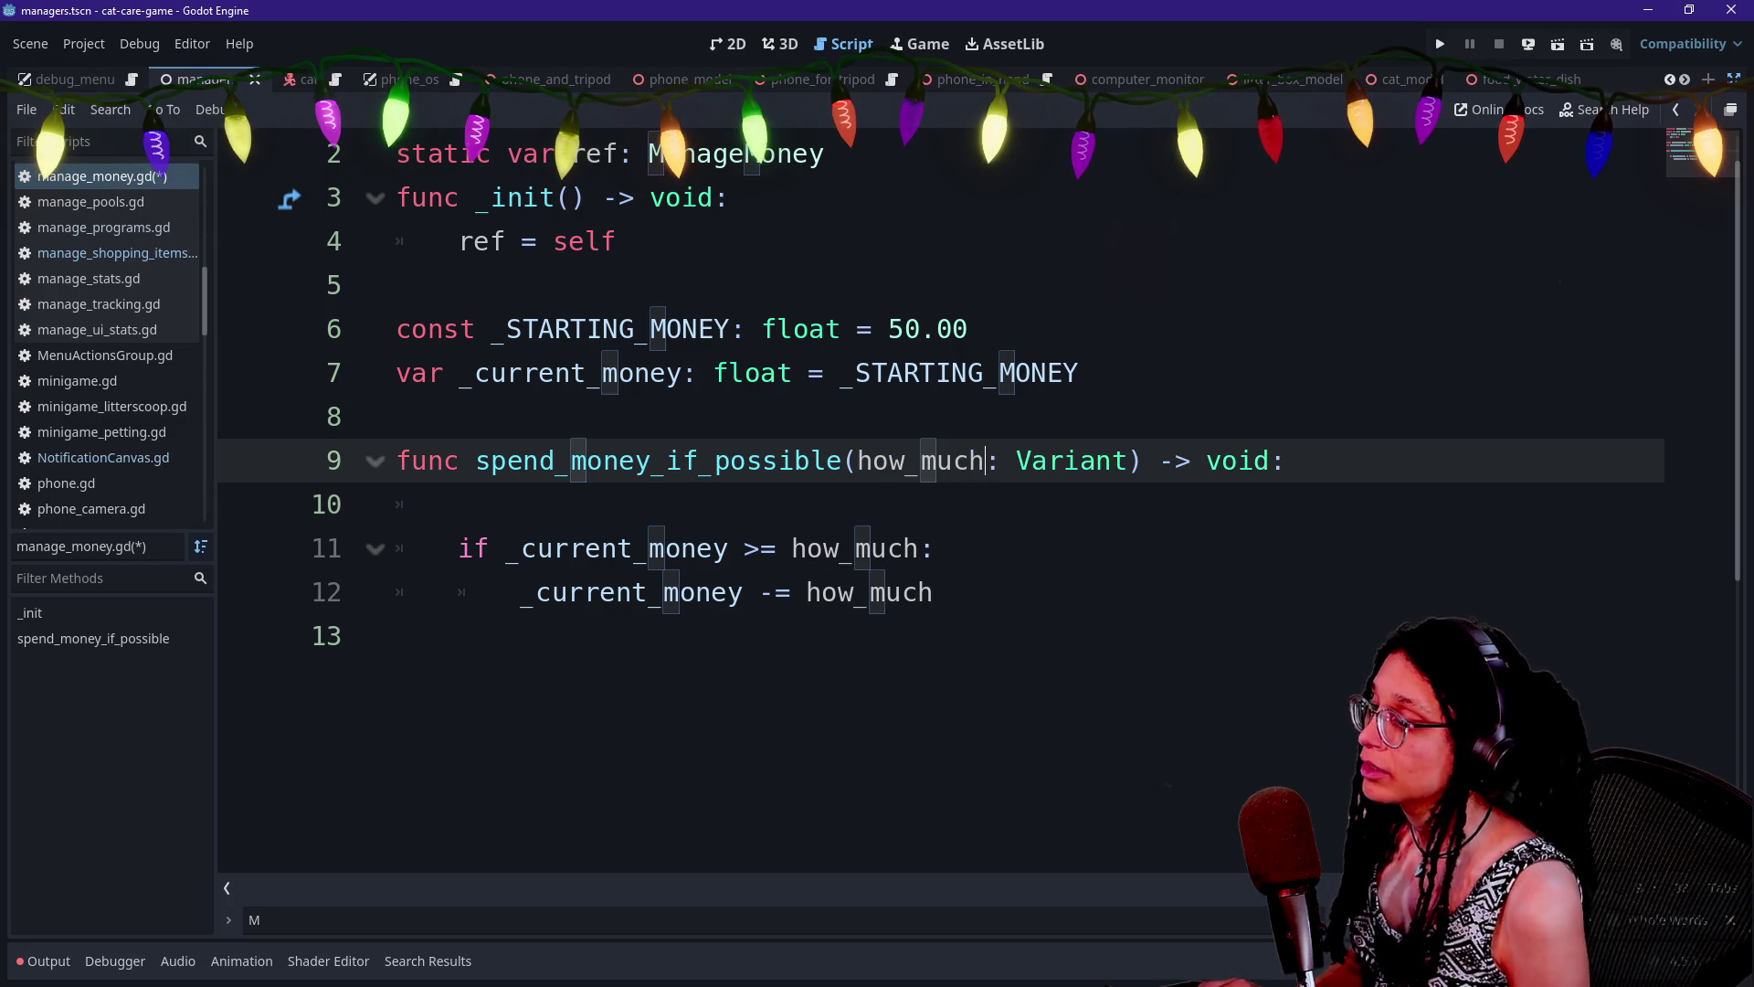
key("BackSpace")
key("BackSpace")
key("BackSpace")
type("float")
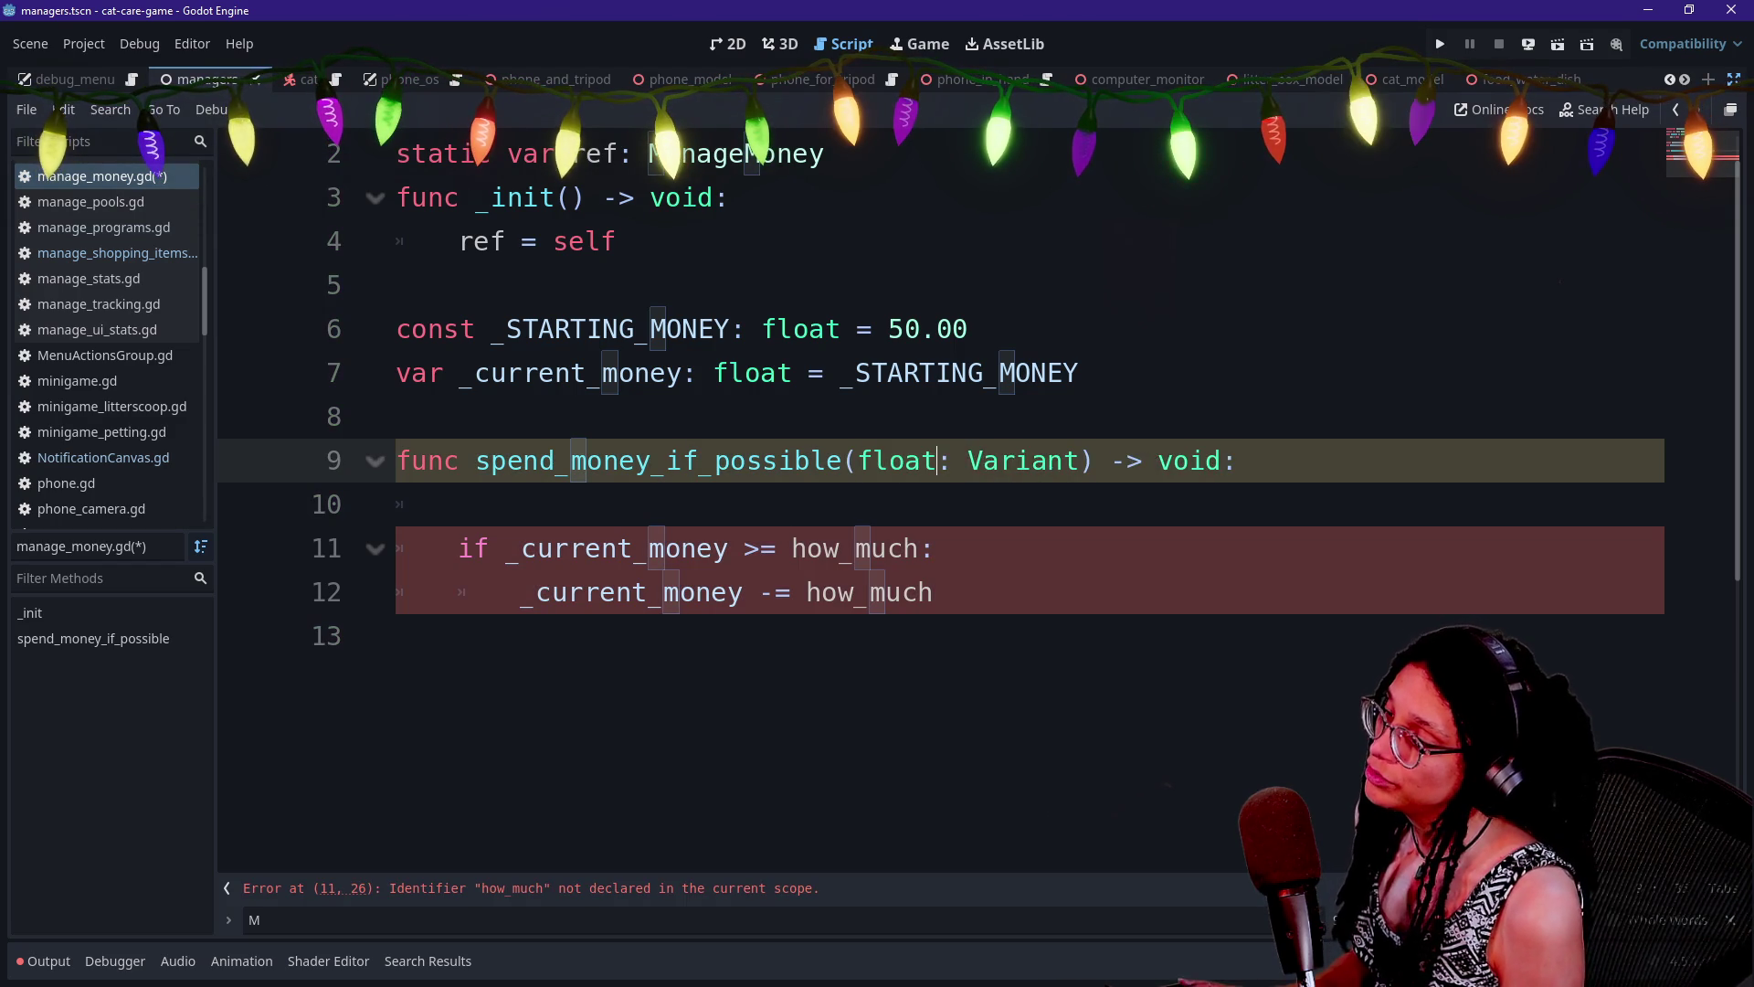
key("BackSpace")
key("BackSpace")
key("BackSpace")
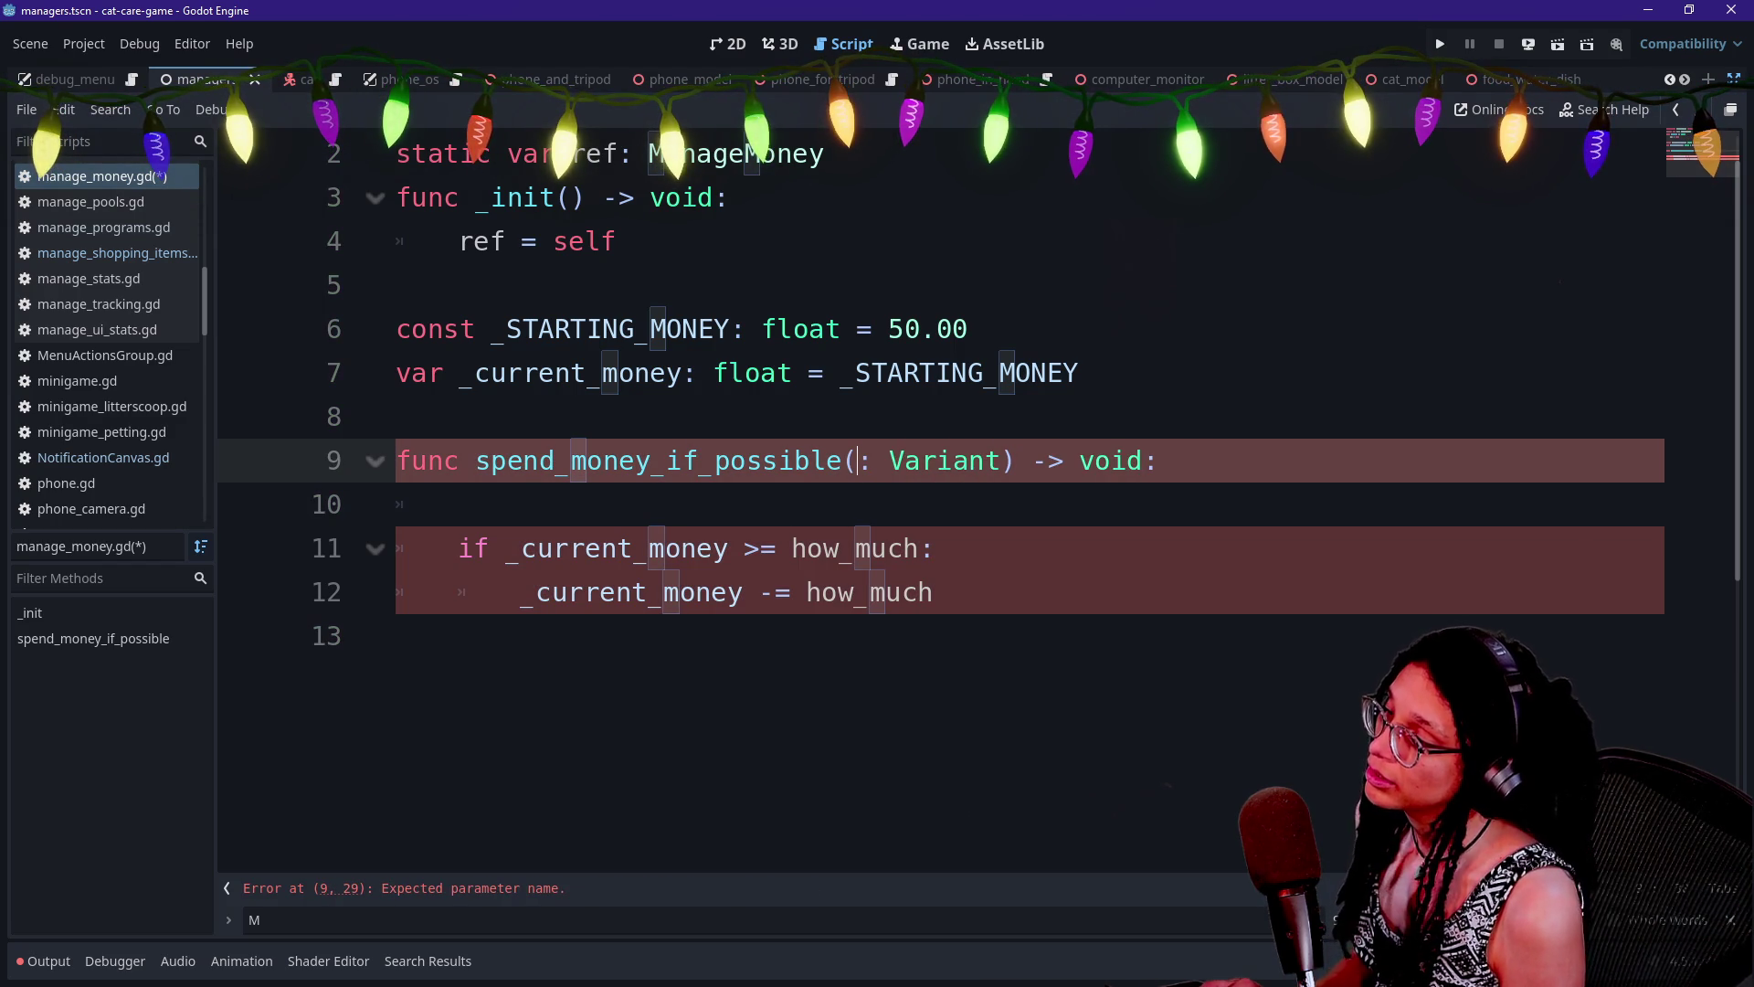
key("ctrl+z")
key("ctrl+z")
key("ctrl+z")
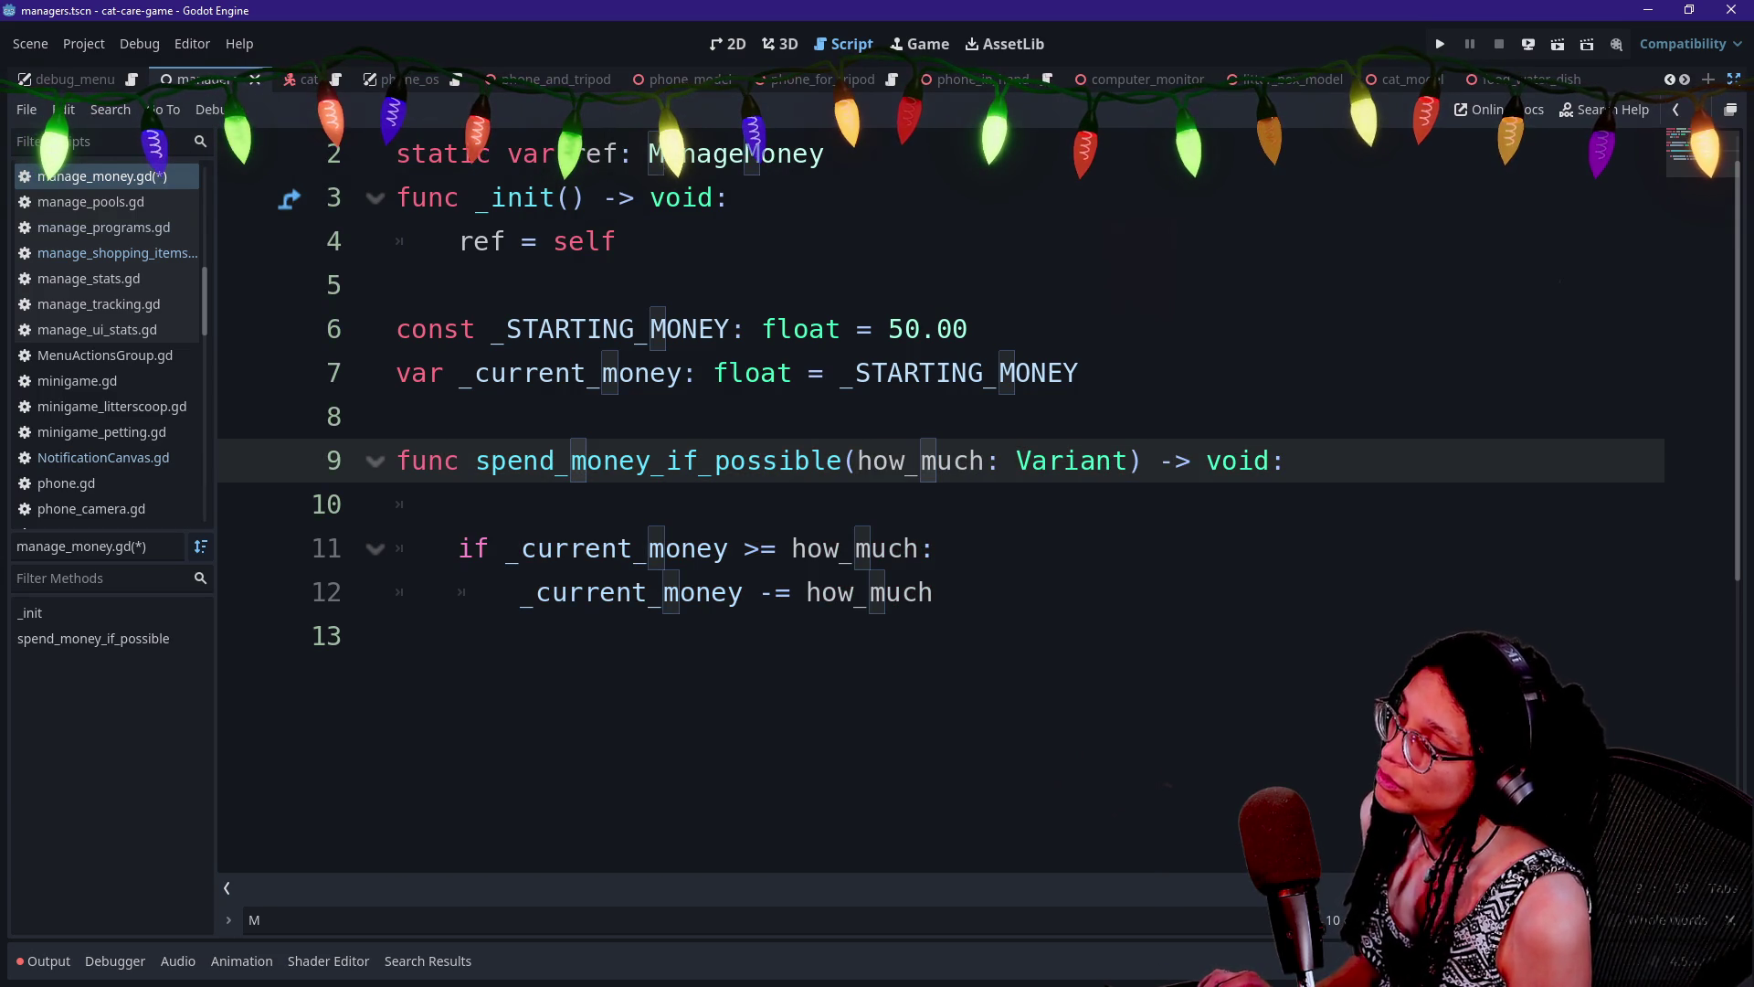
type("= 0.0")
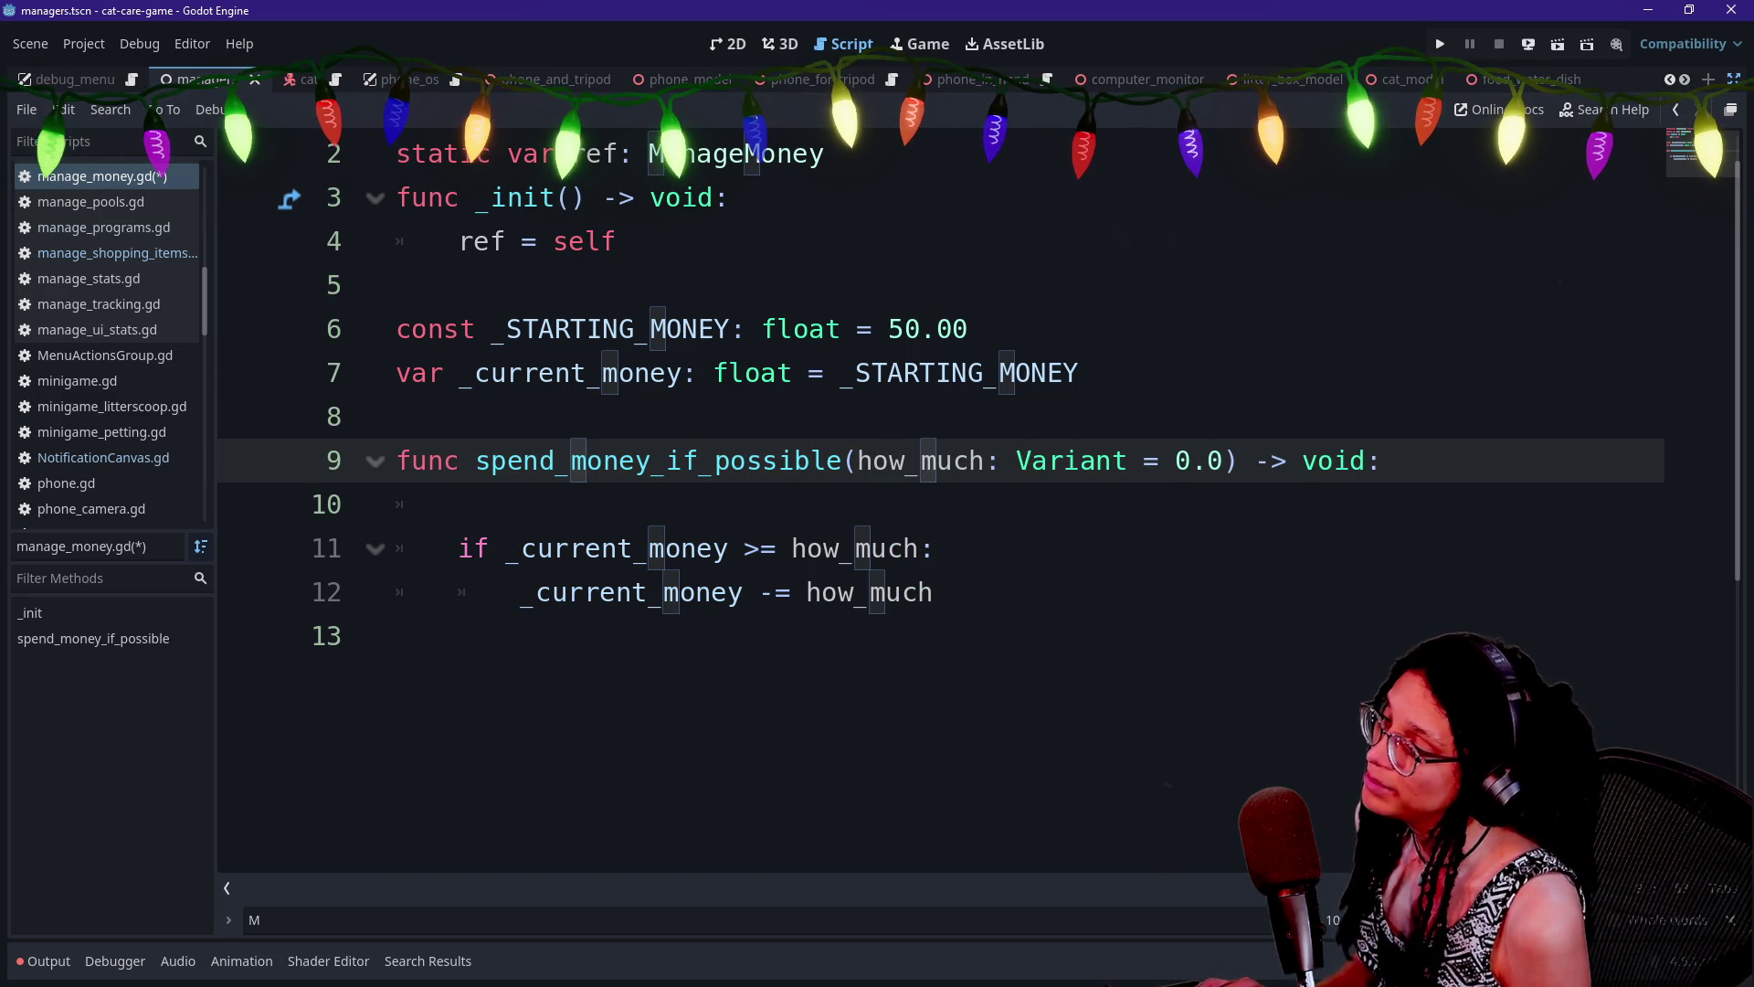
key("Up")
key("Down")
key("Down")
key("ctrl+s")
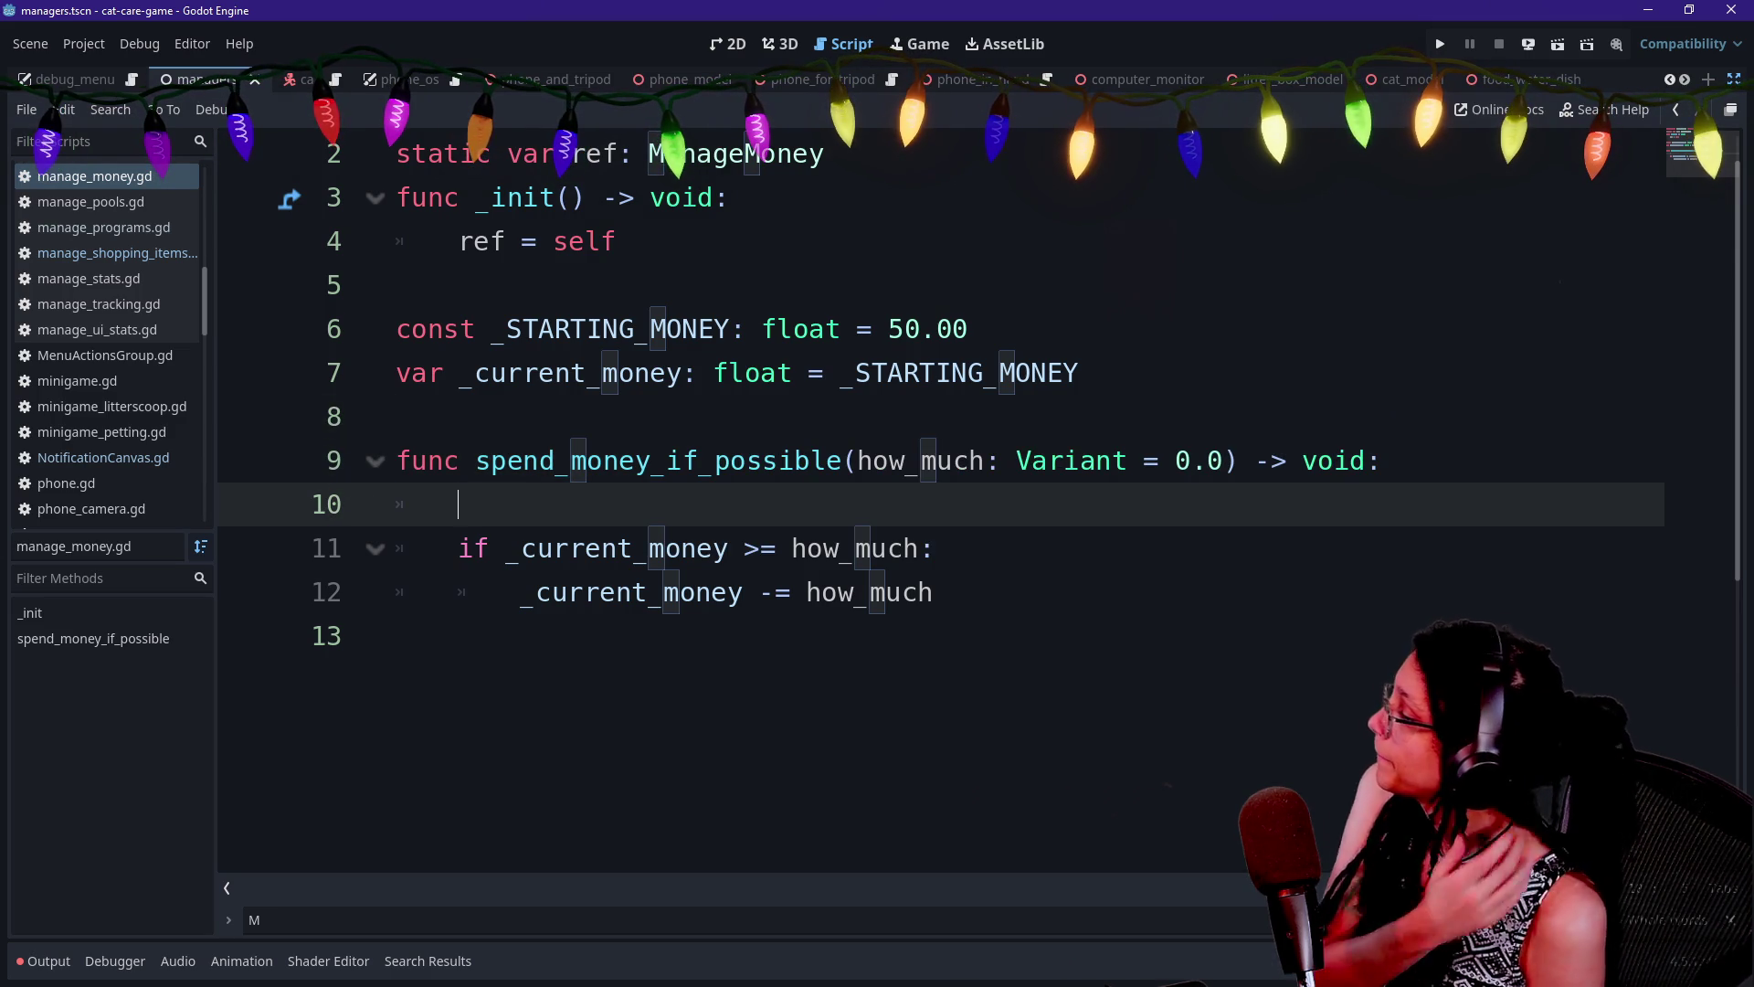
Wrap the money check in a new 'if how_much:' condition
type("if how_mu")
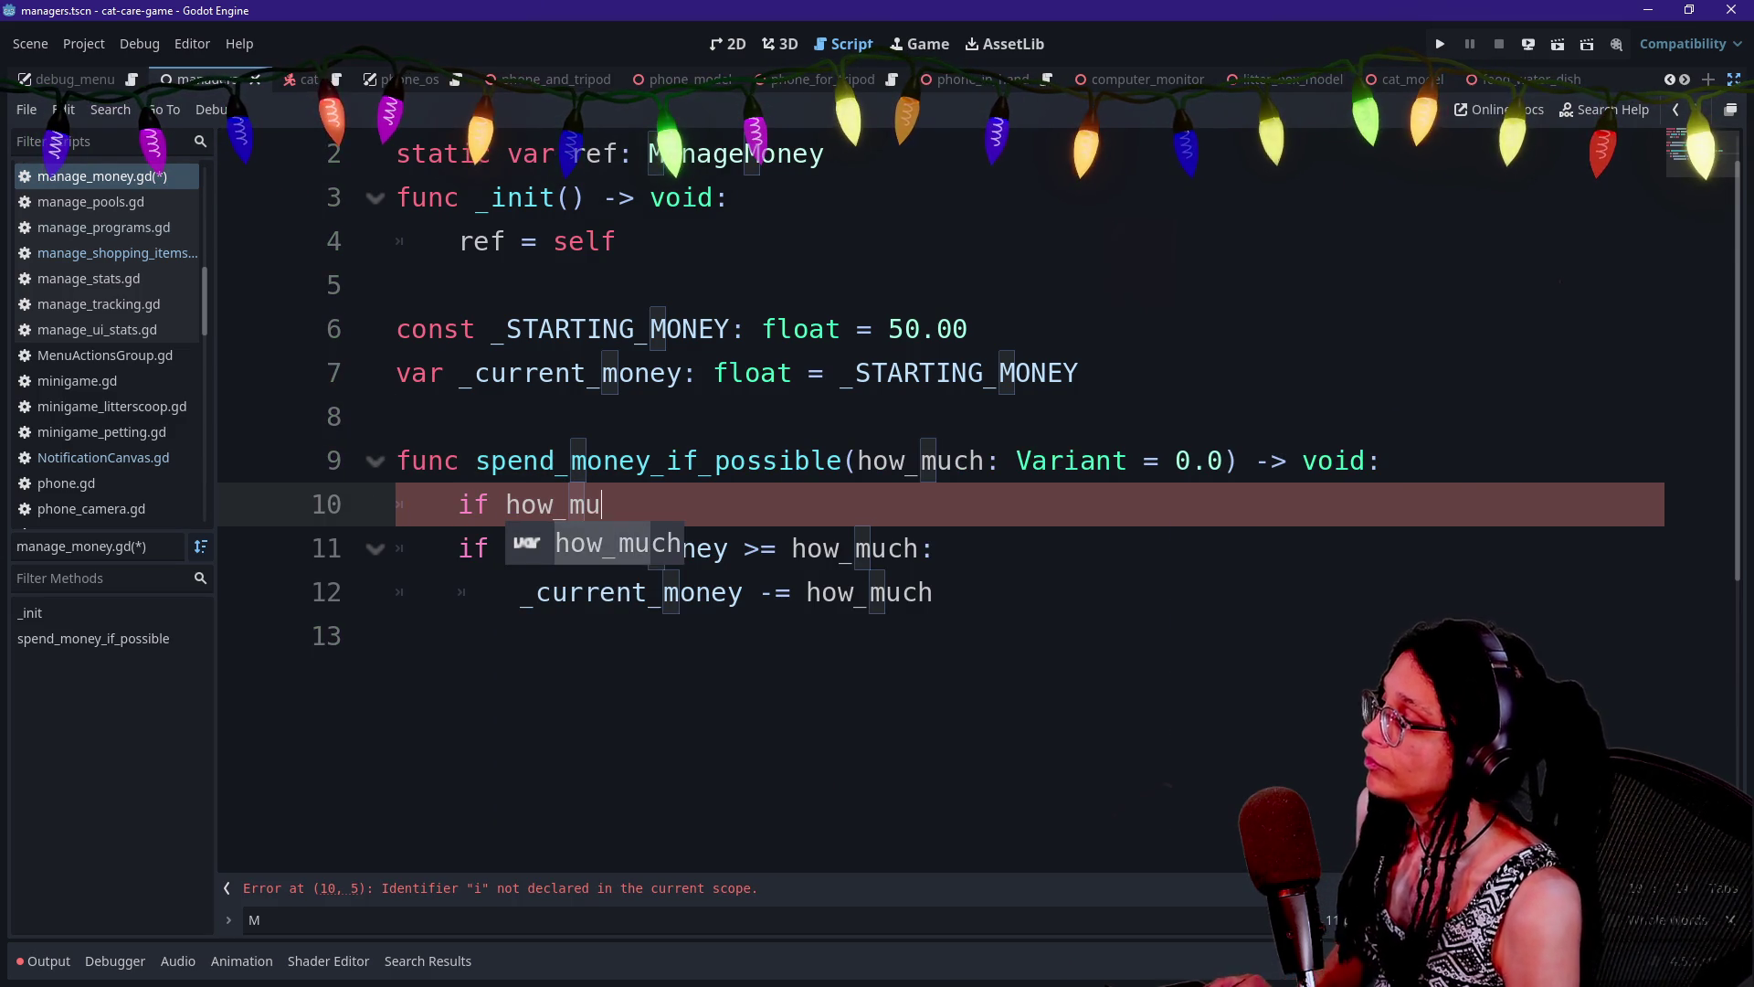
type("ch:")
left_click_drag(553, 549, 633, 592)
key("Tab")
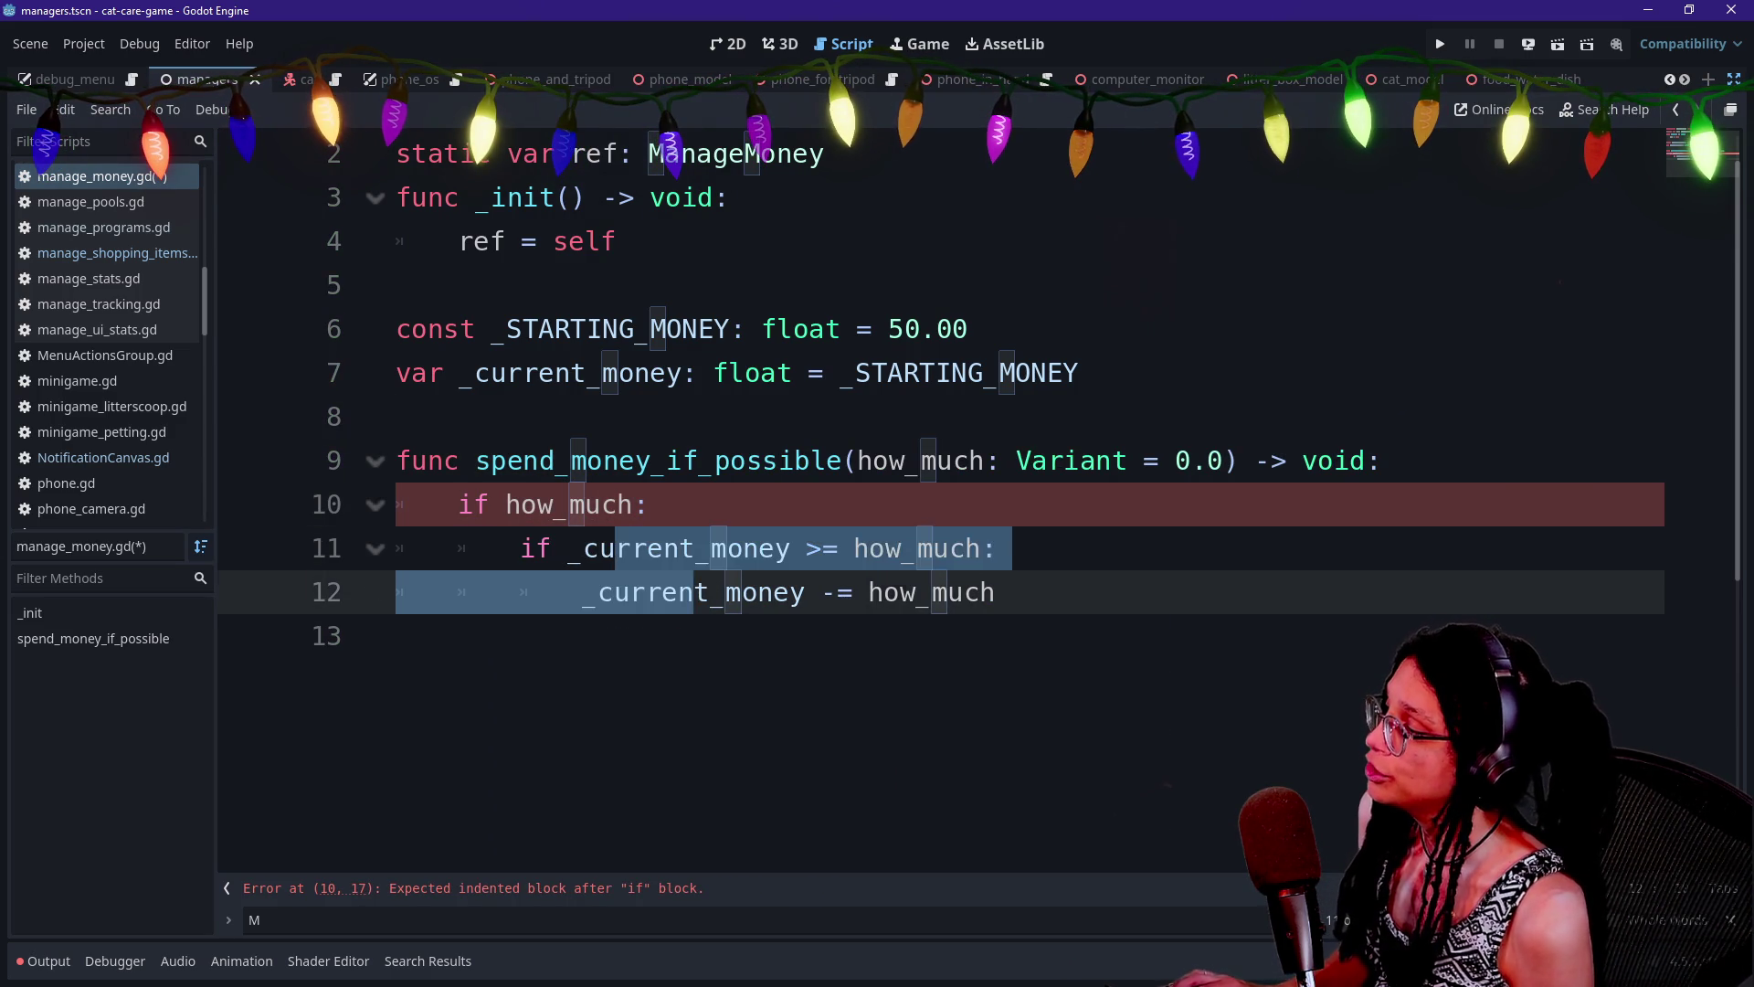
left_click(648, 505)
key("Return")
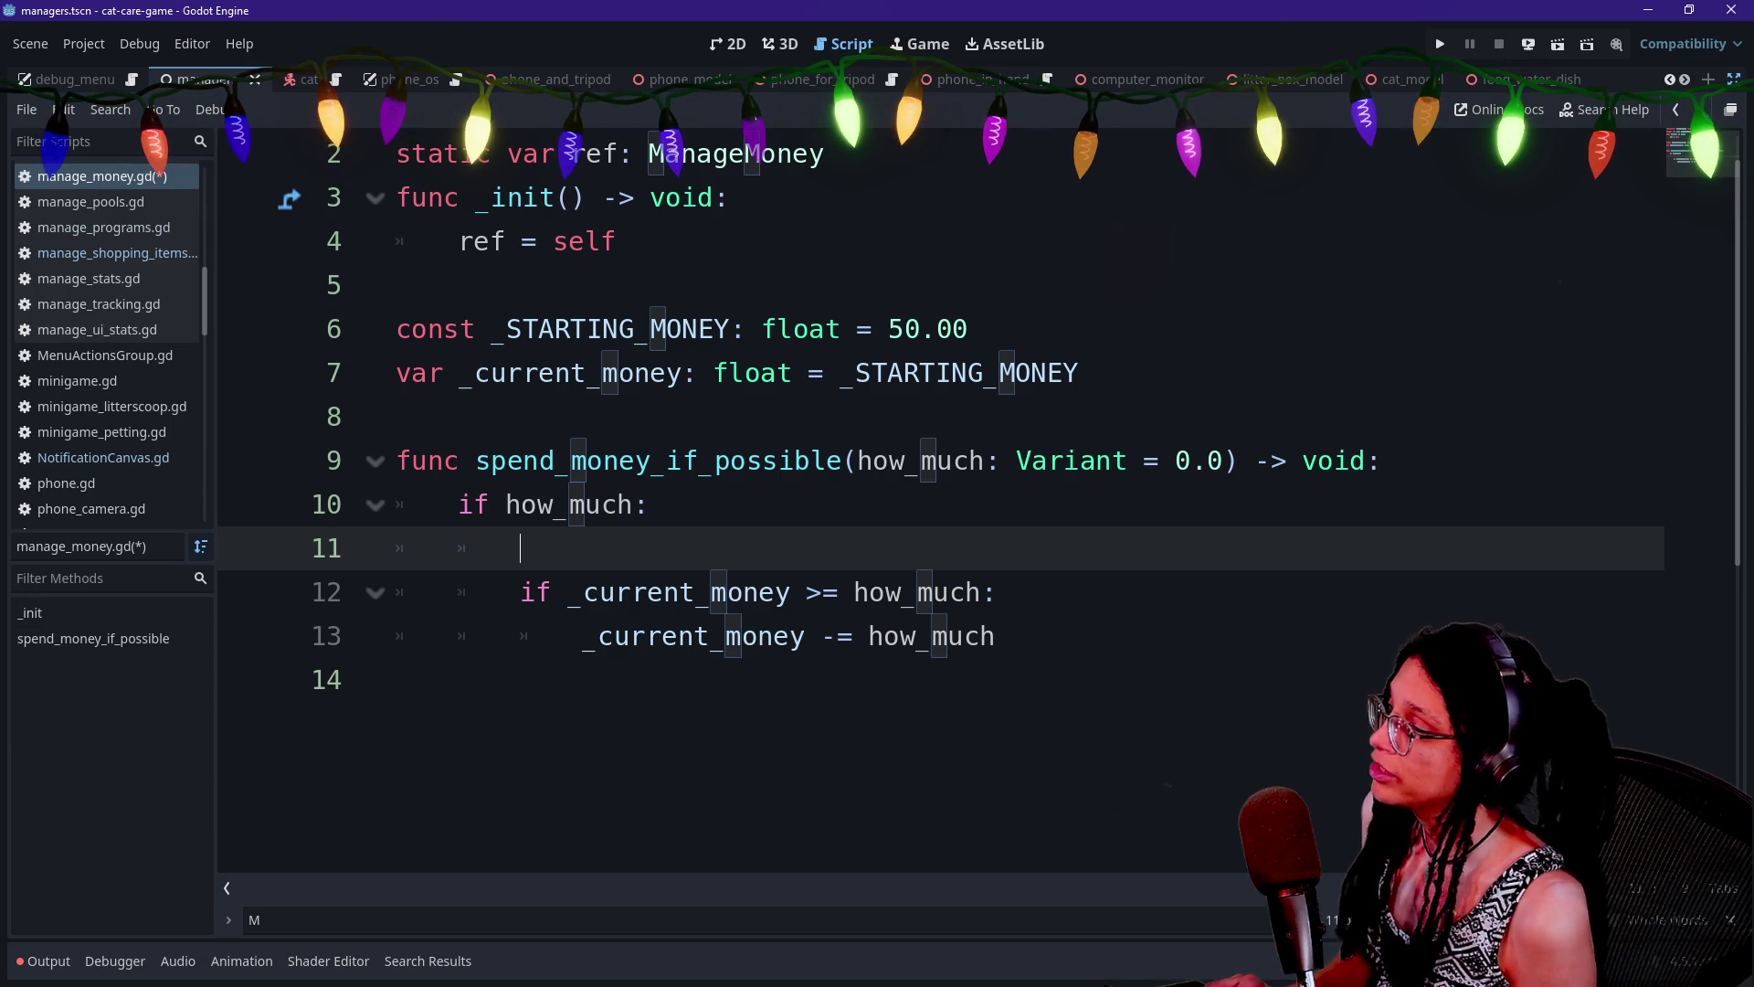
Add 'var cost: Variant = how_much' at the start of the function
left_click(1384, 461)
key("Return")
type("var pr")
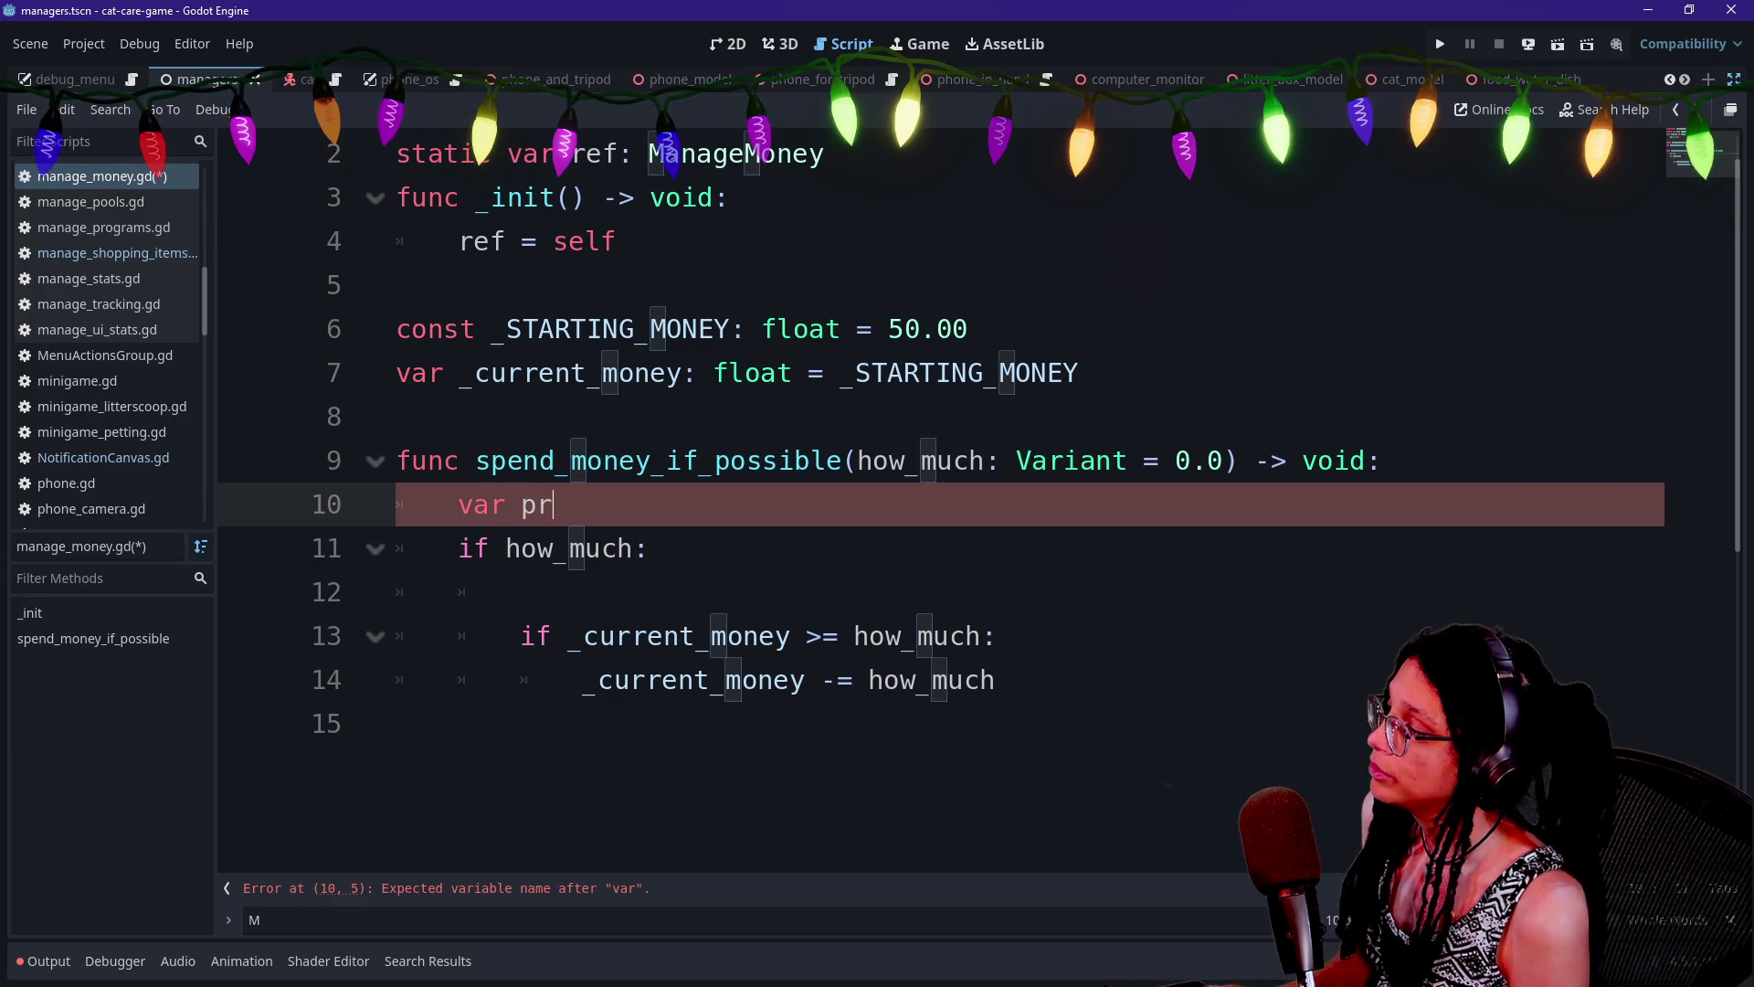
type("ice")
key("BackSpace")
key("BackSpace")
key("BackSpace")
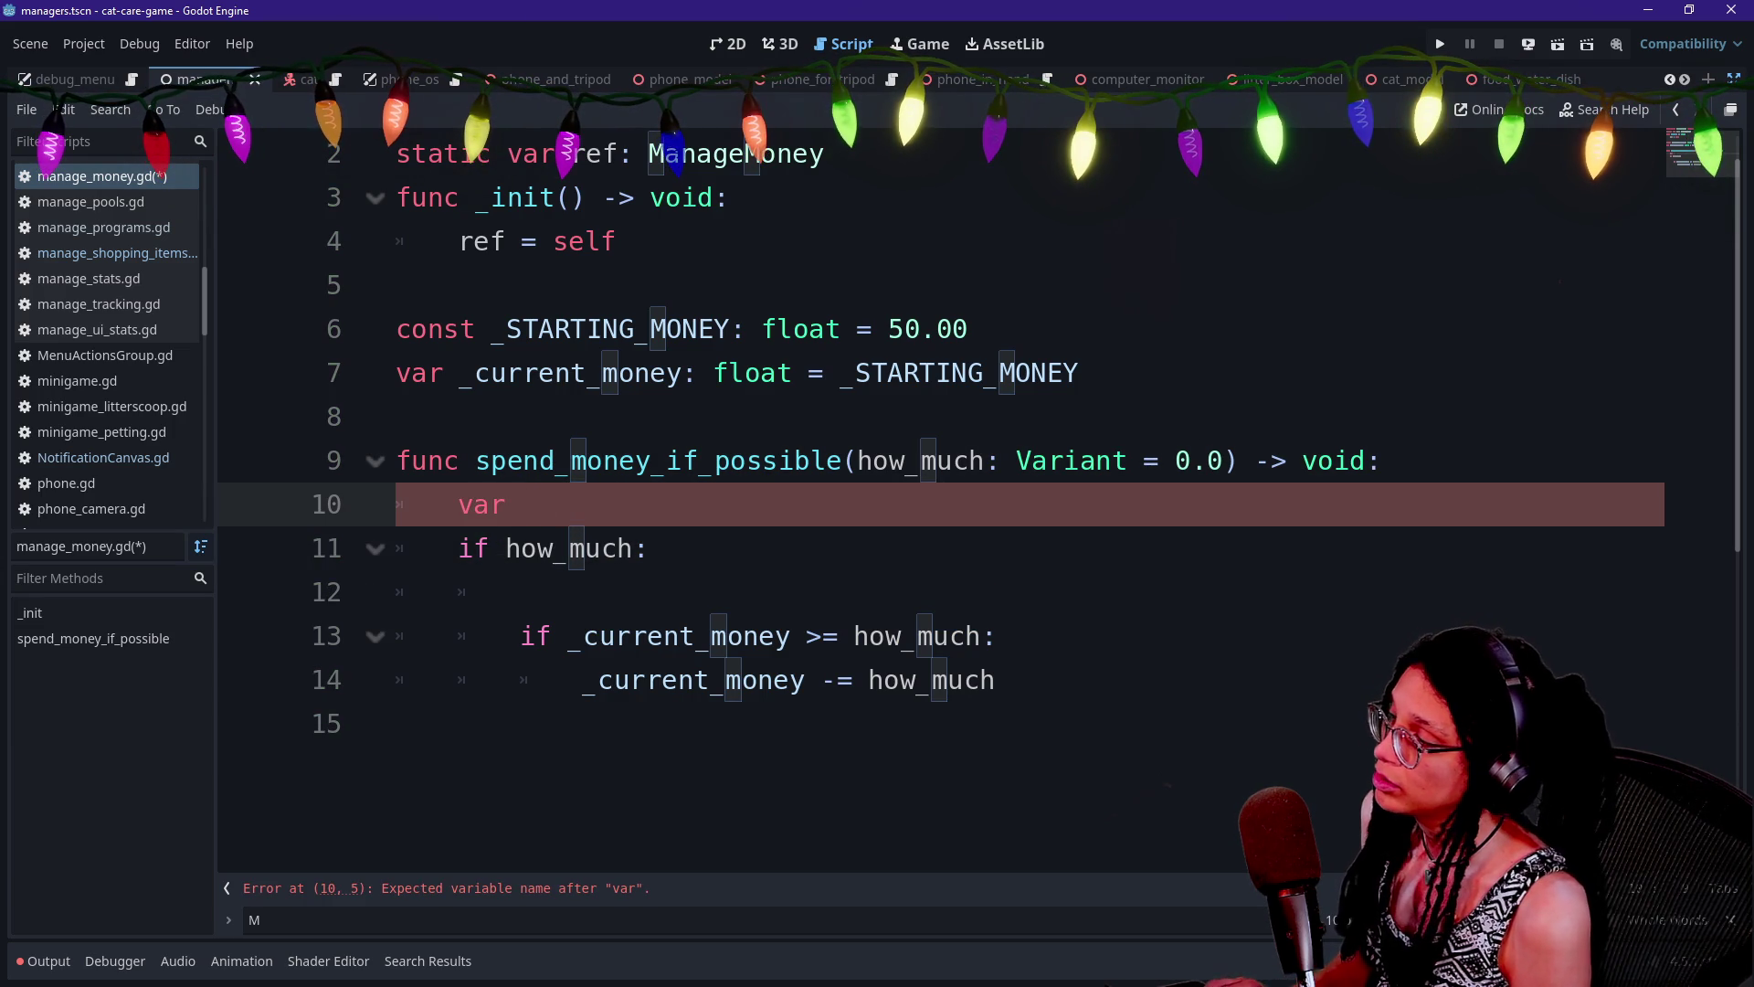
key("BackSpace")
type("cost: f")
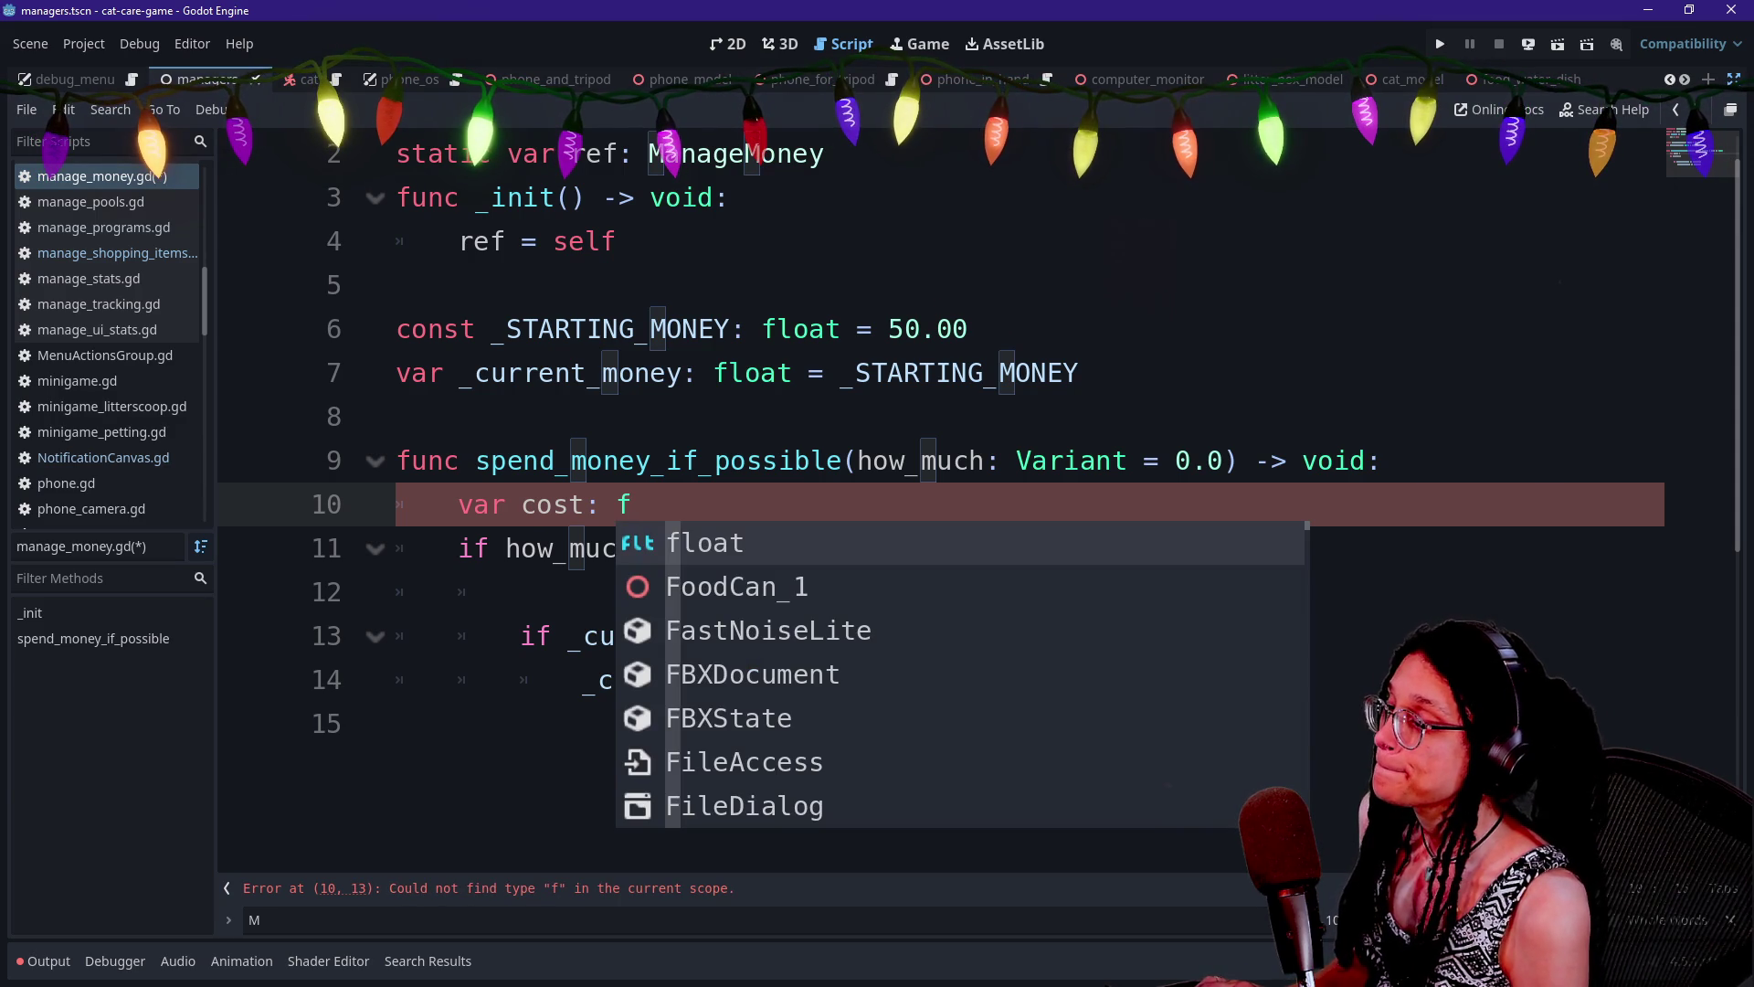
key("BackSpace")
type("Variant")
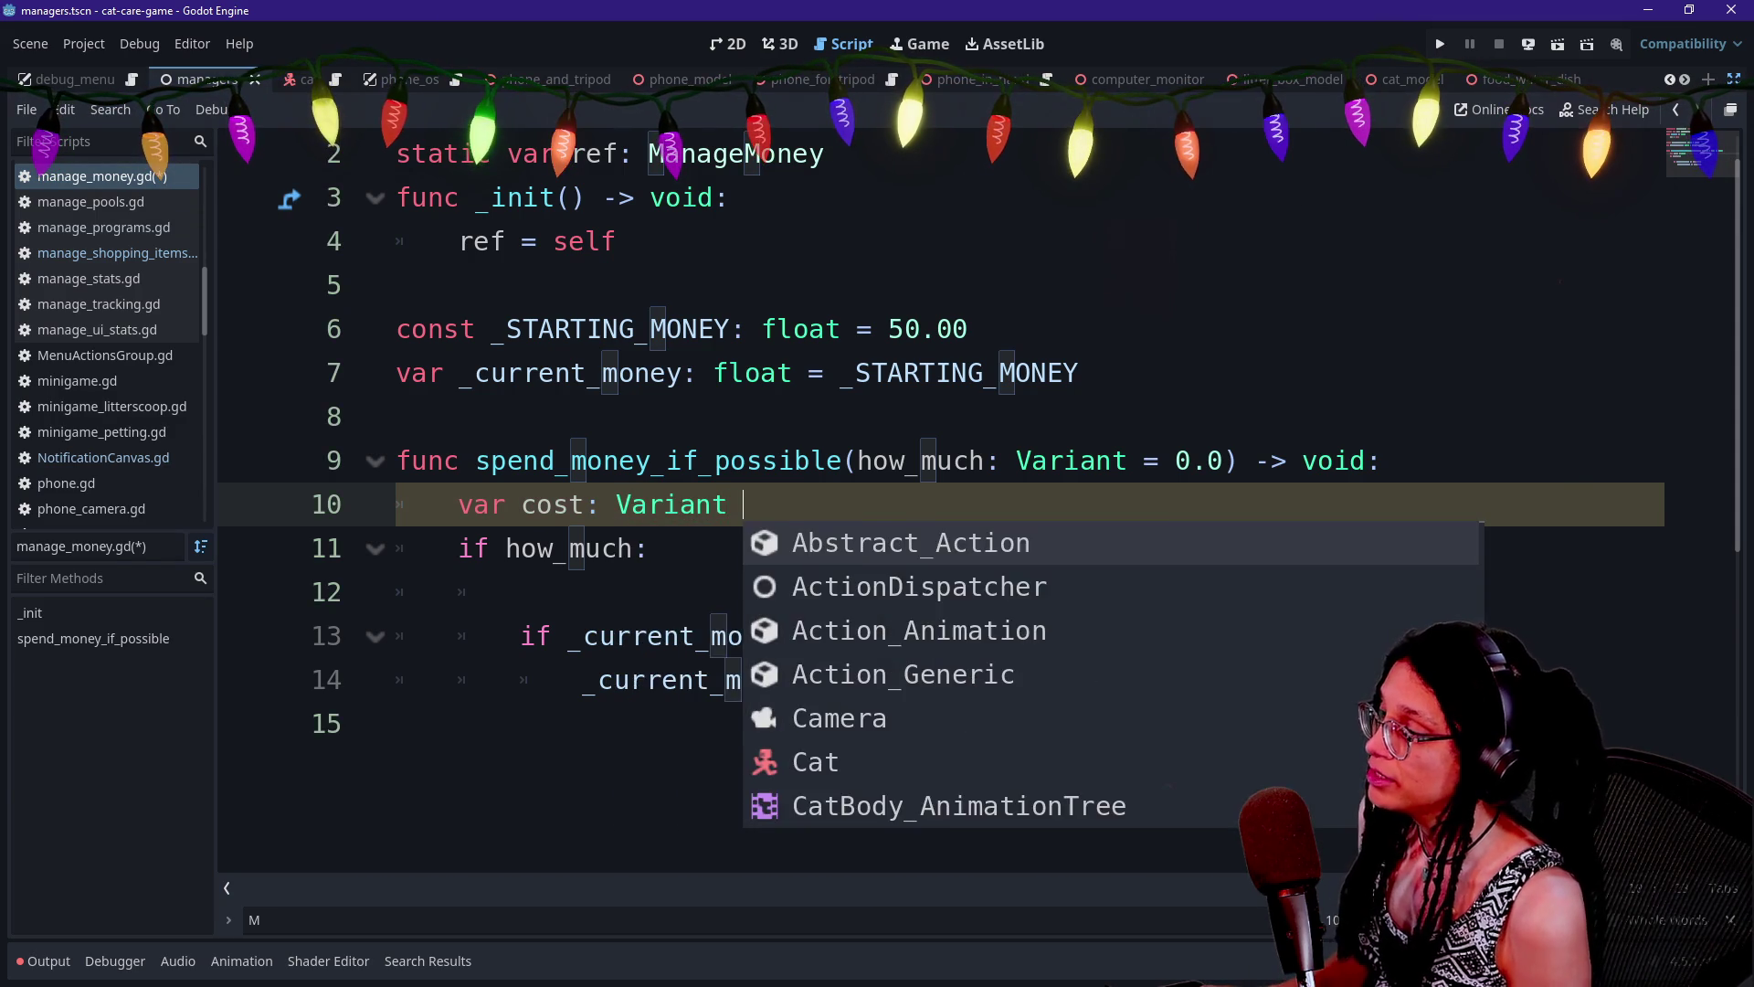
key("BackSpace")
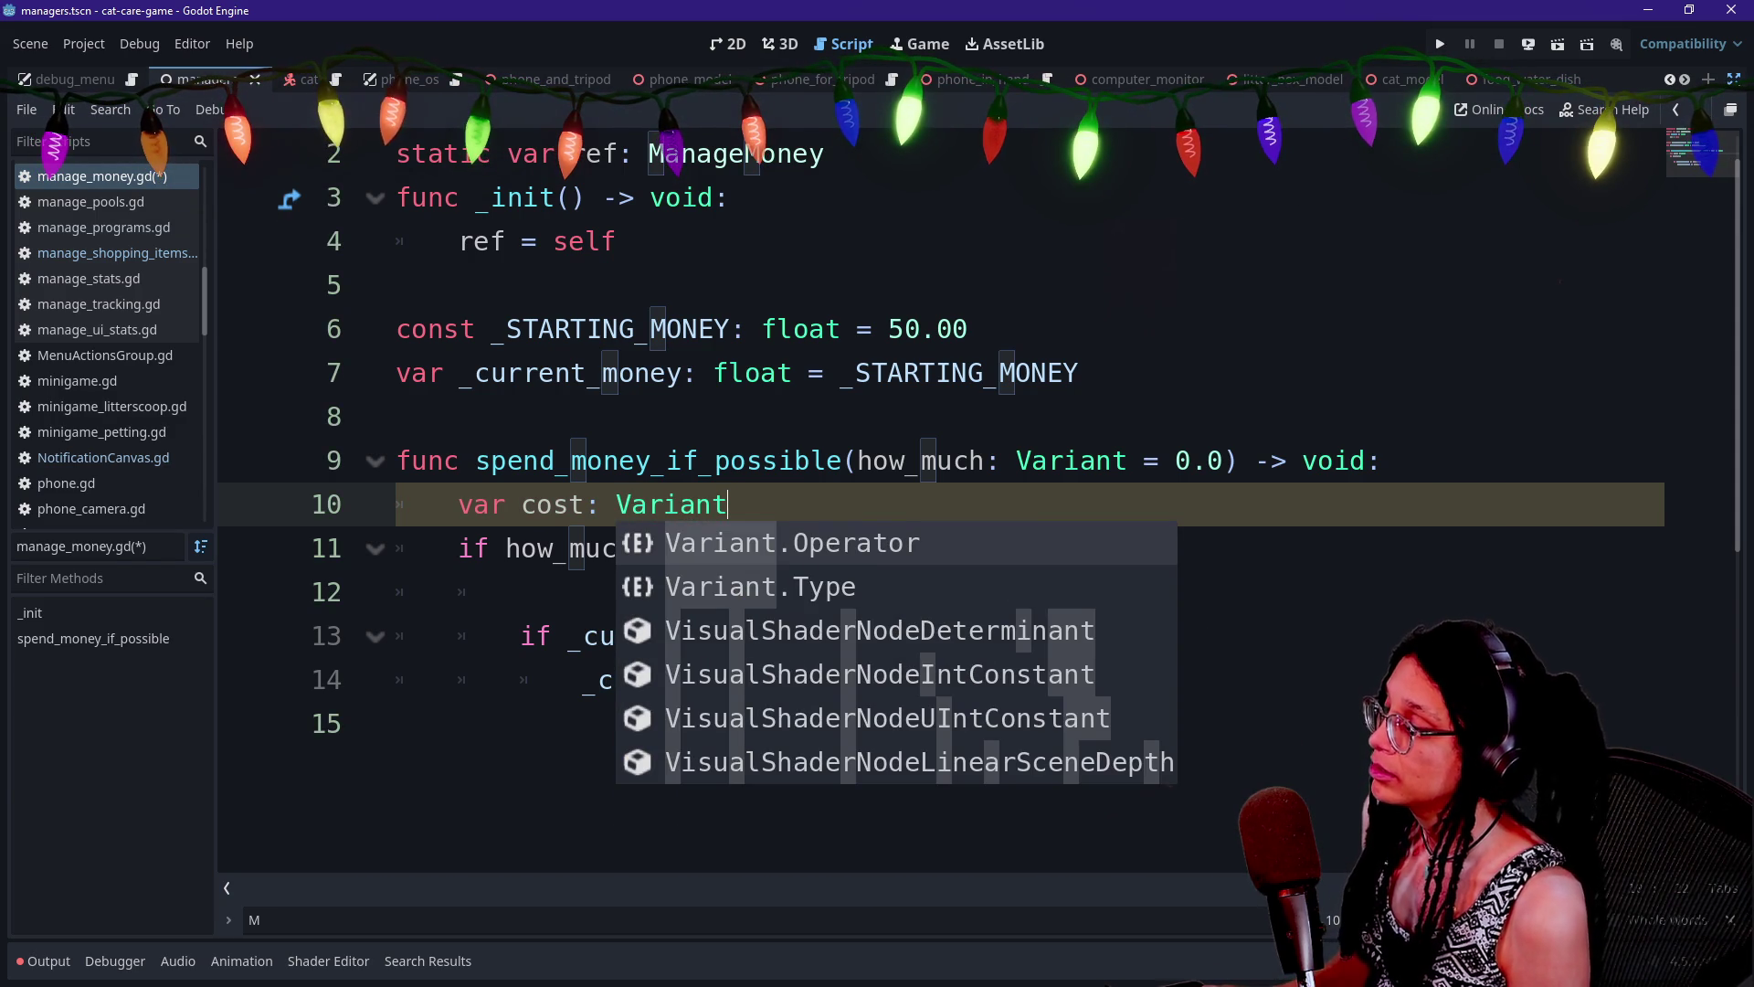
type(" = how_much")
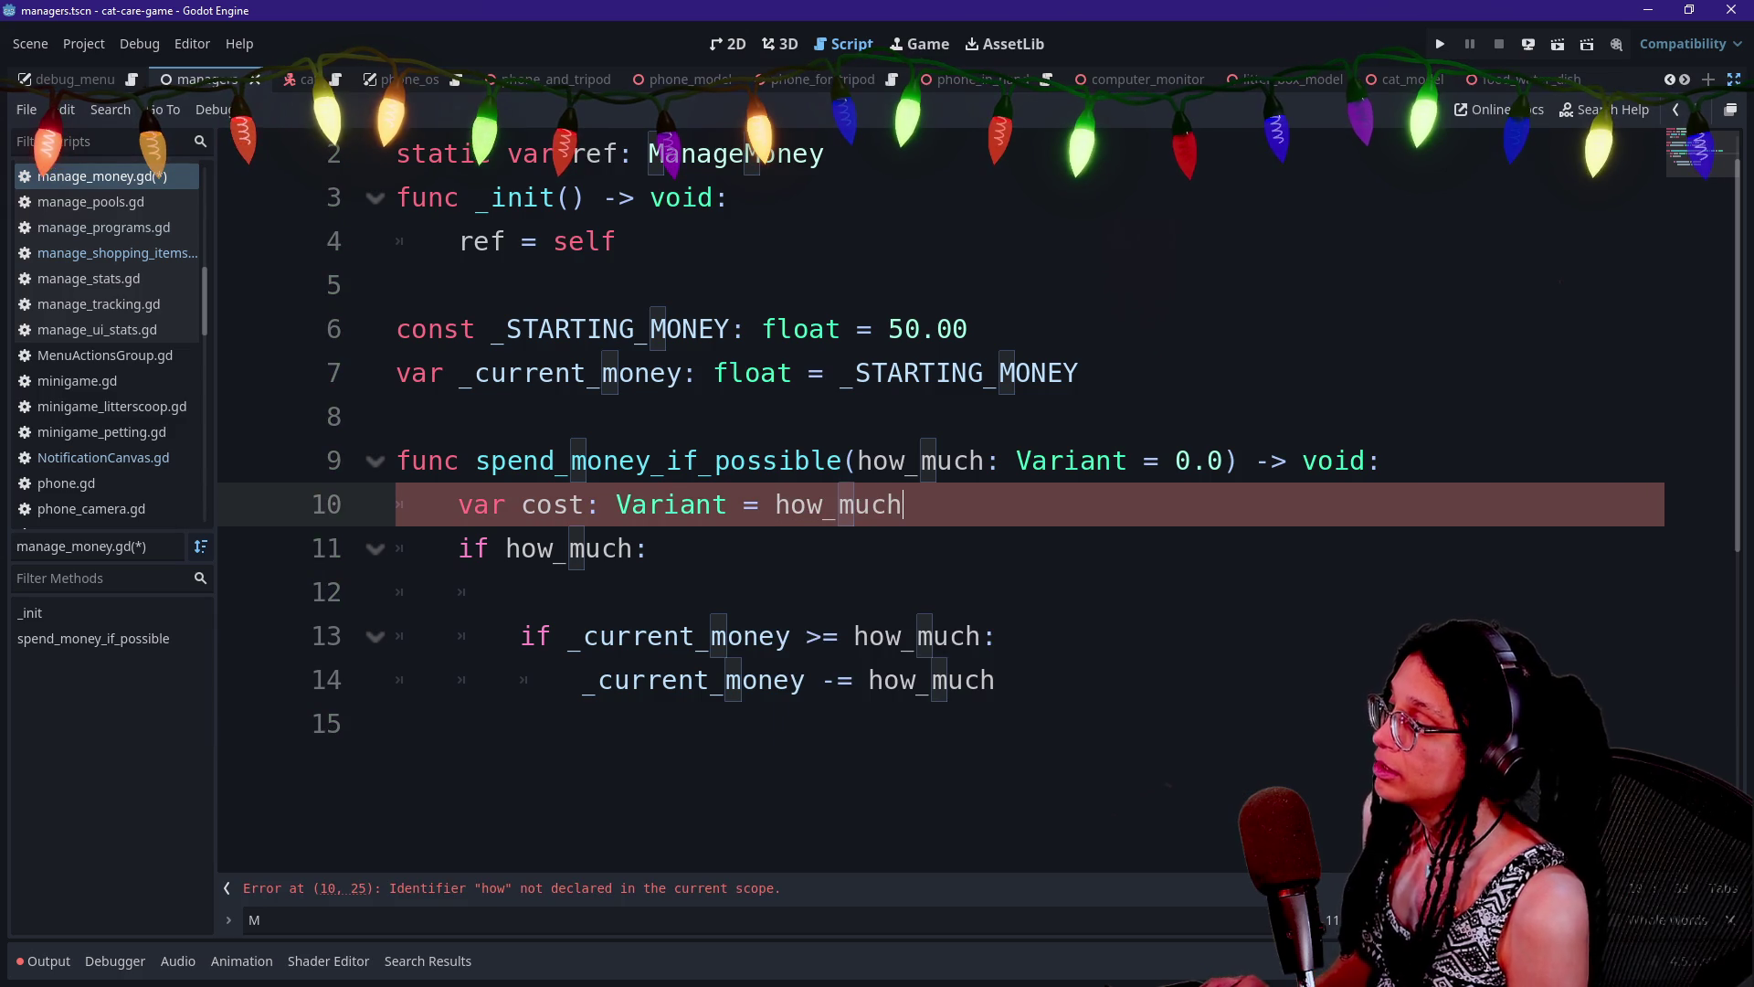
Change the condition to 'if cost:' and add 'cost = cost as float' under it
triple_click(548, 548)
left_click(373, 548)
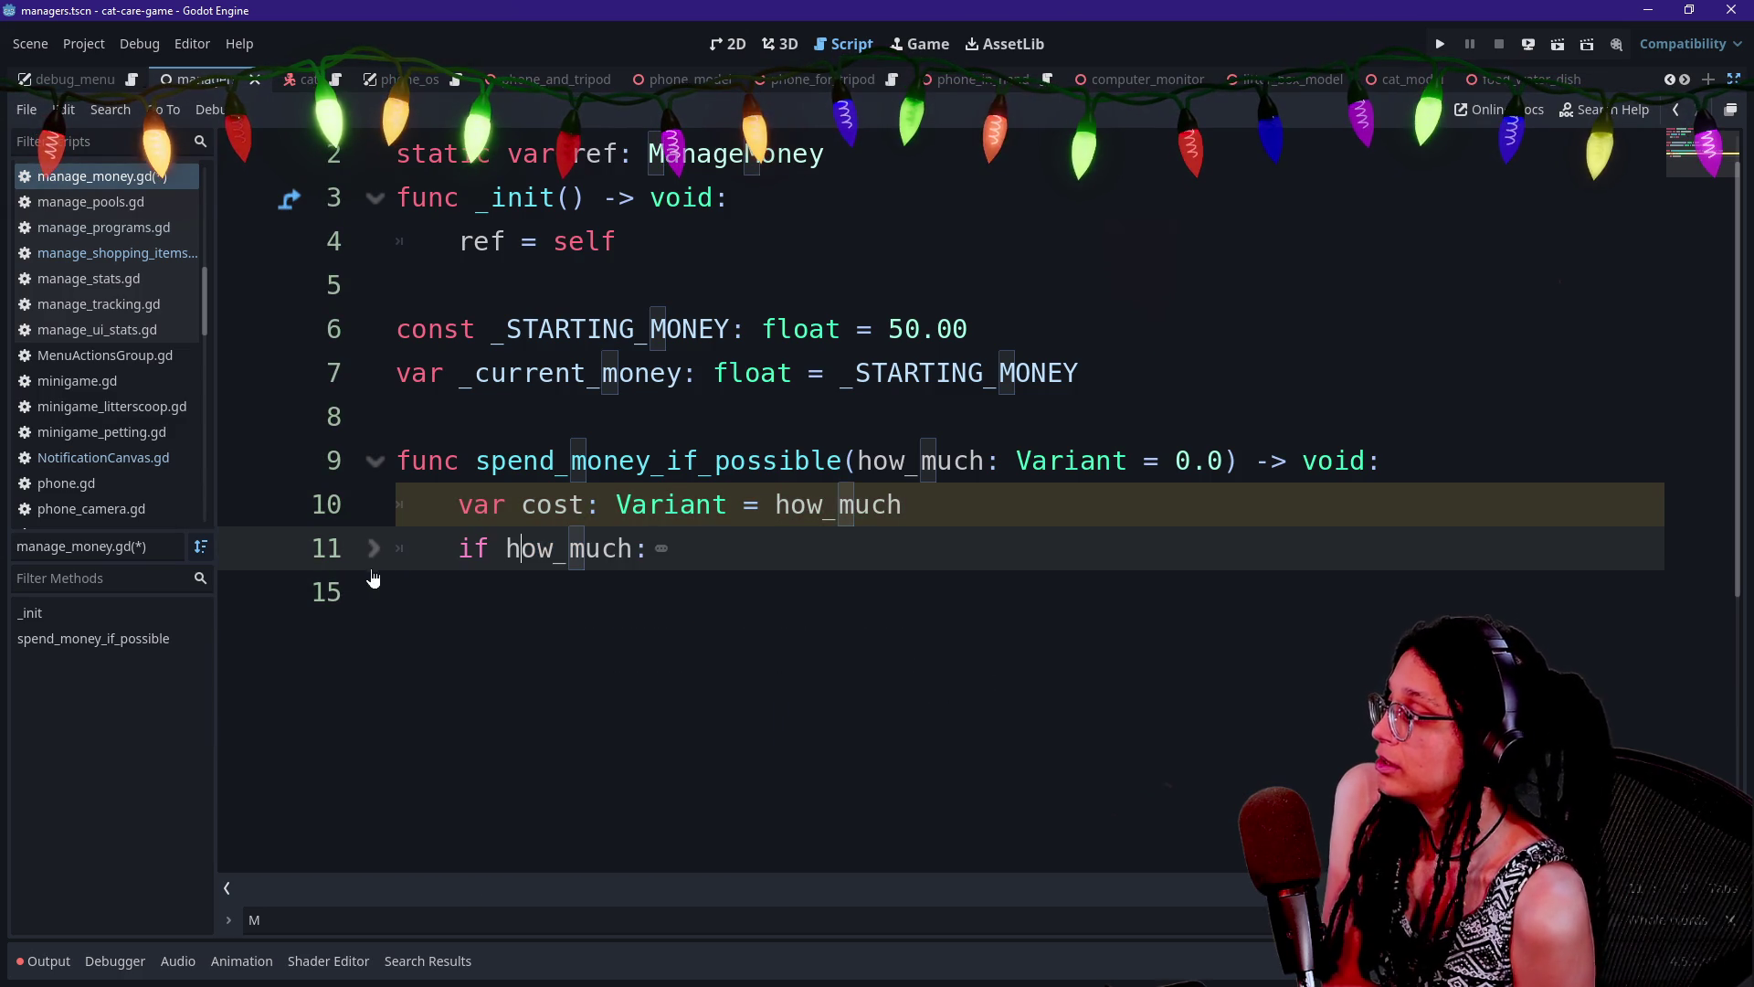
left_click(373, 548)
key("Left")
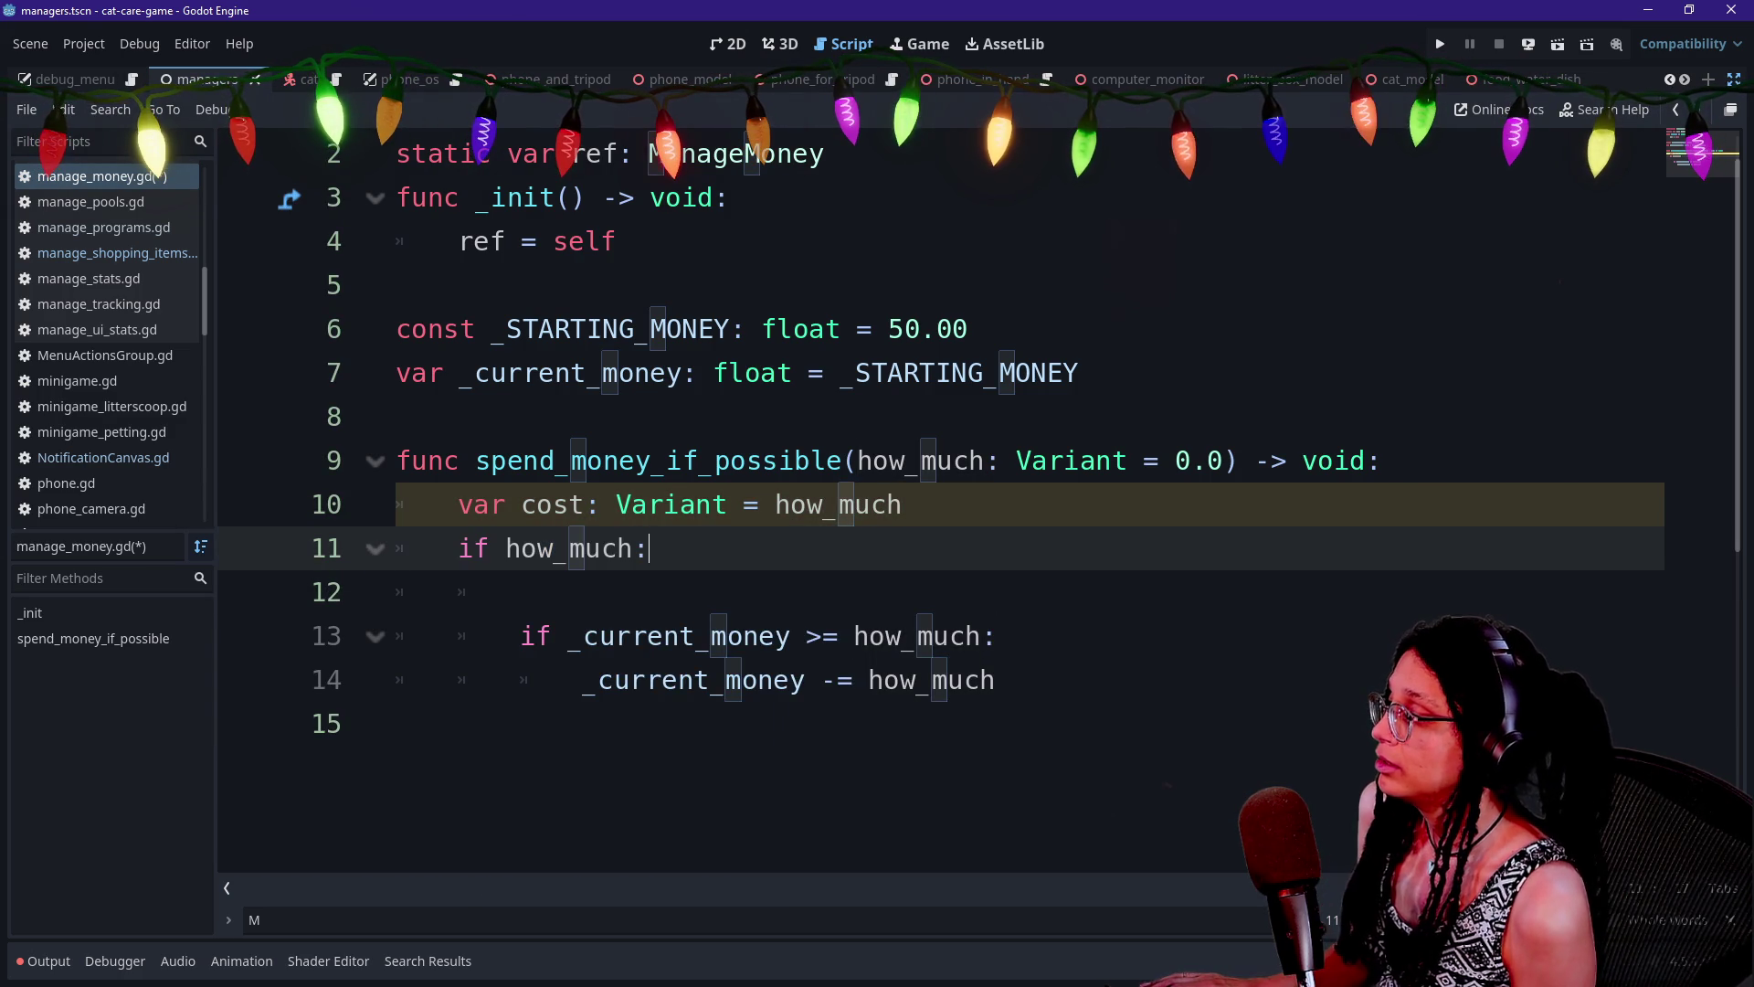
key("ctrl+shift+Right")
type("cost:")
key("End")
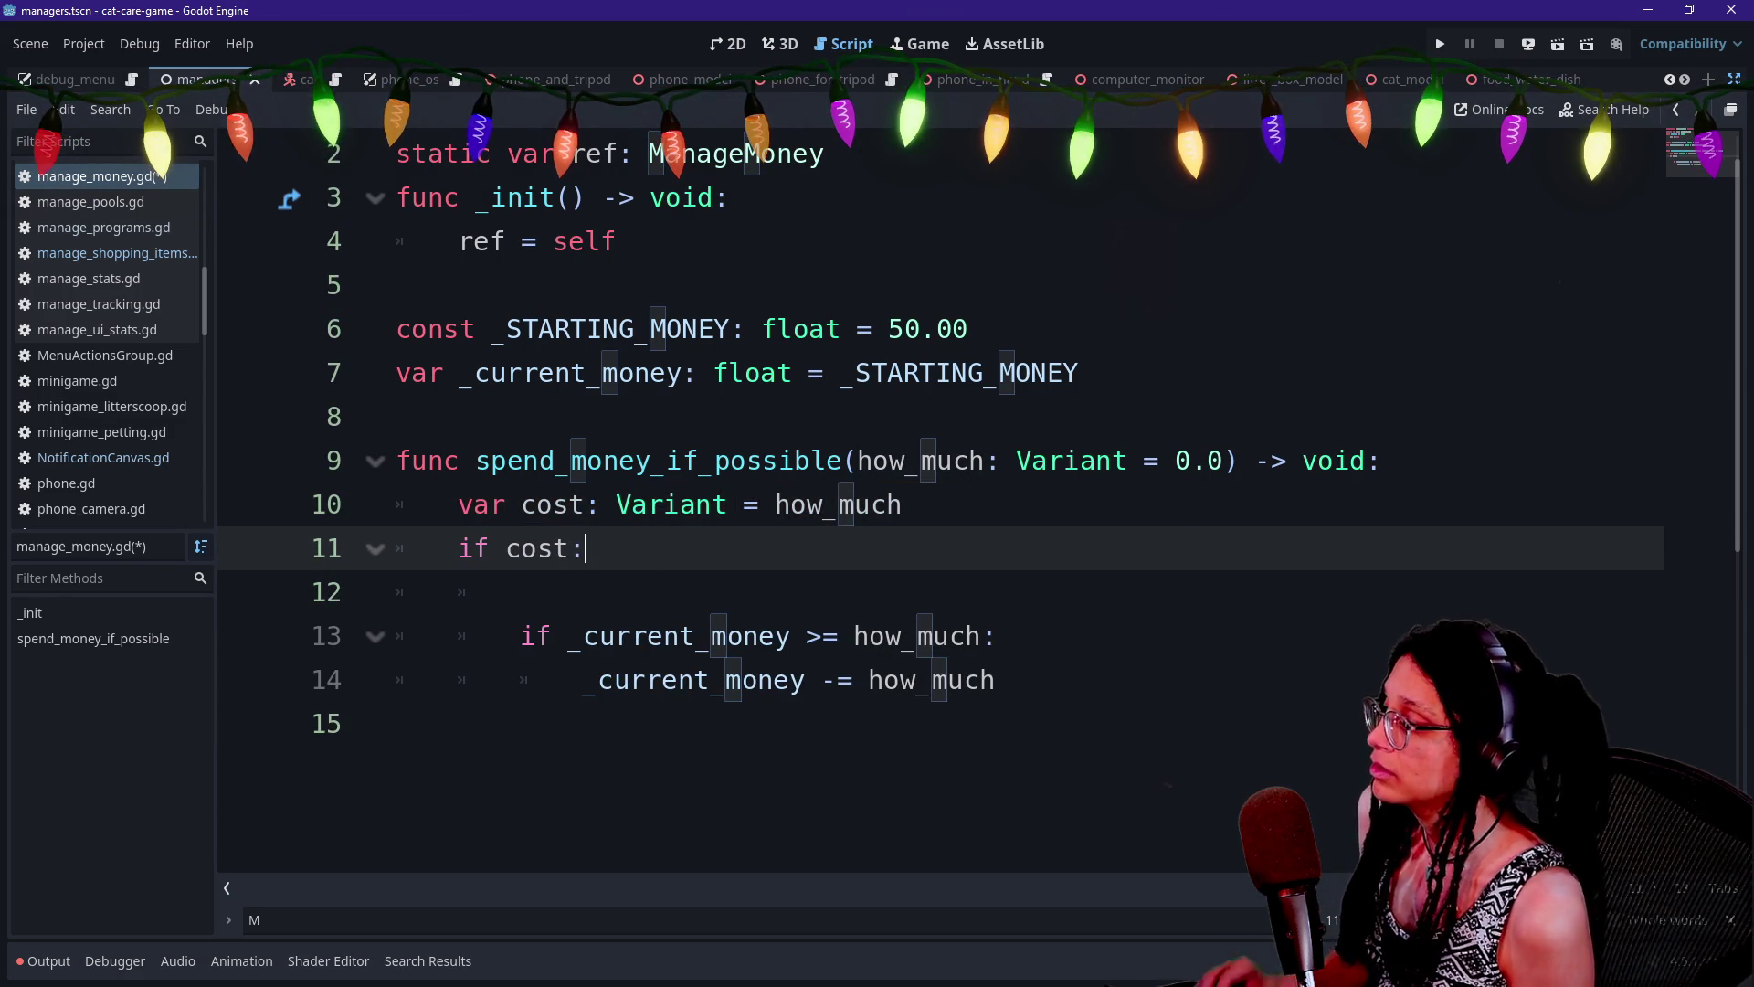
key("Down")
type("c")
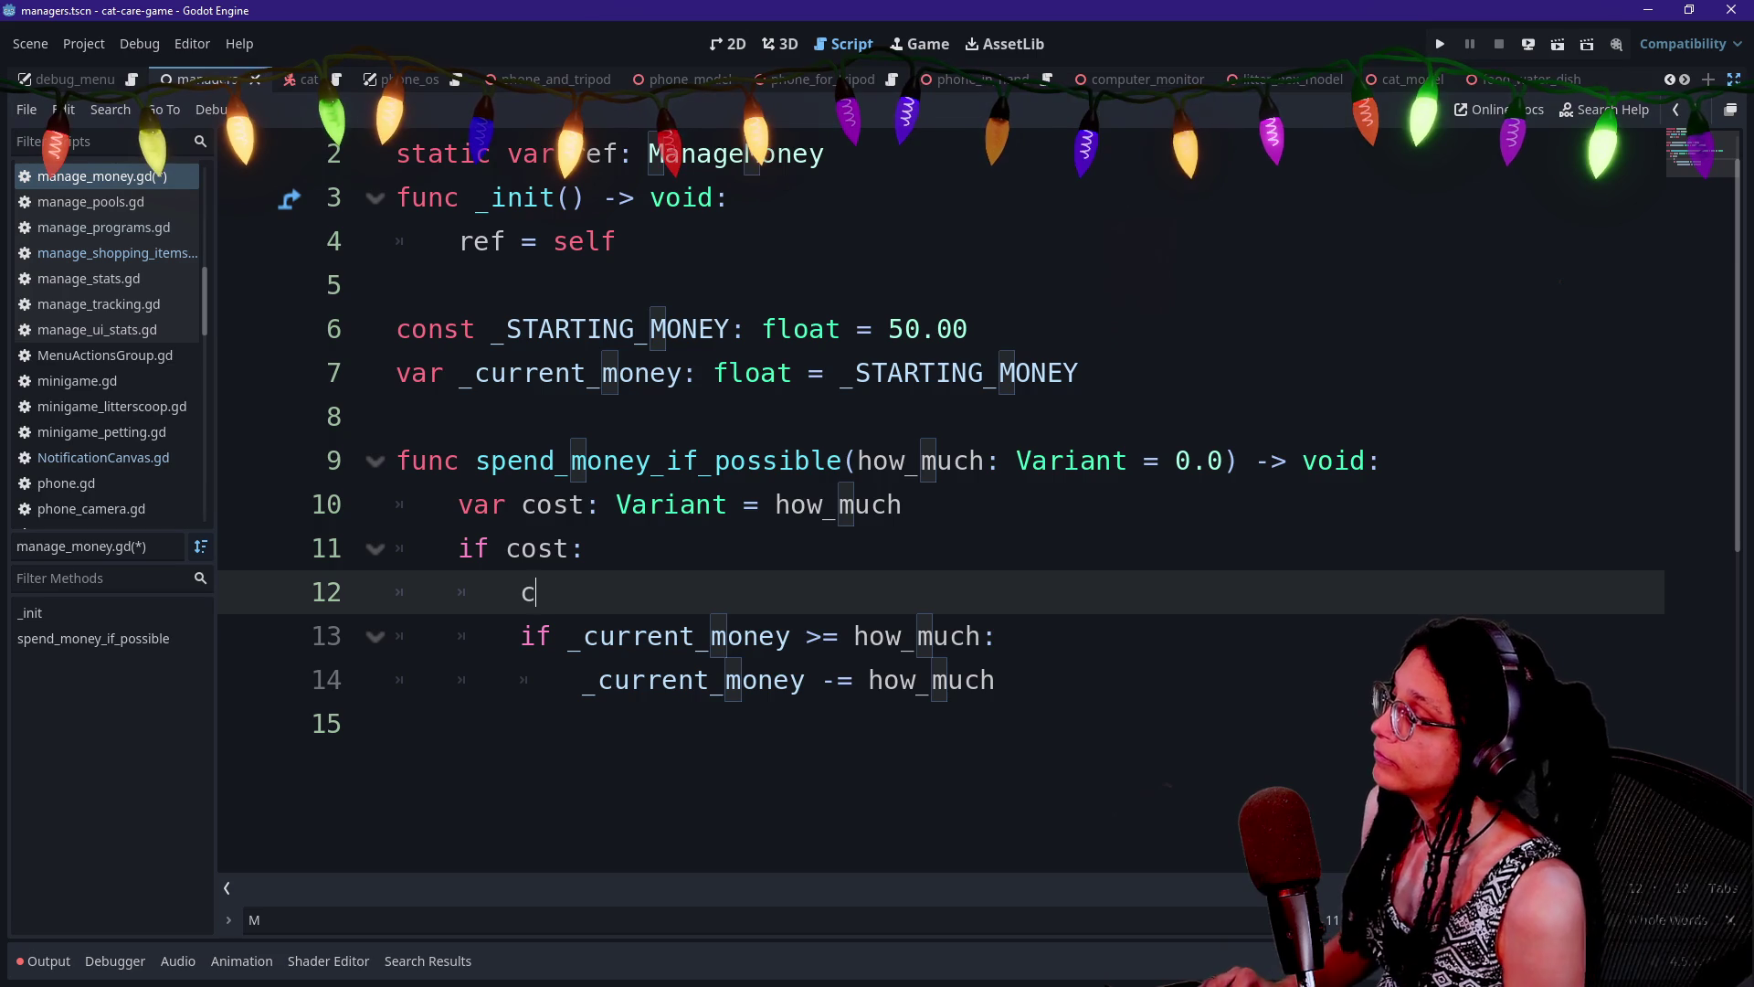
type("ost = cost a")
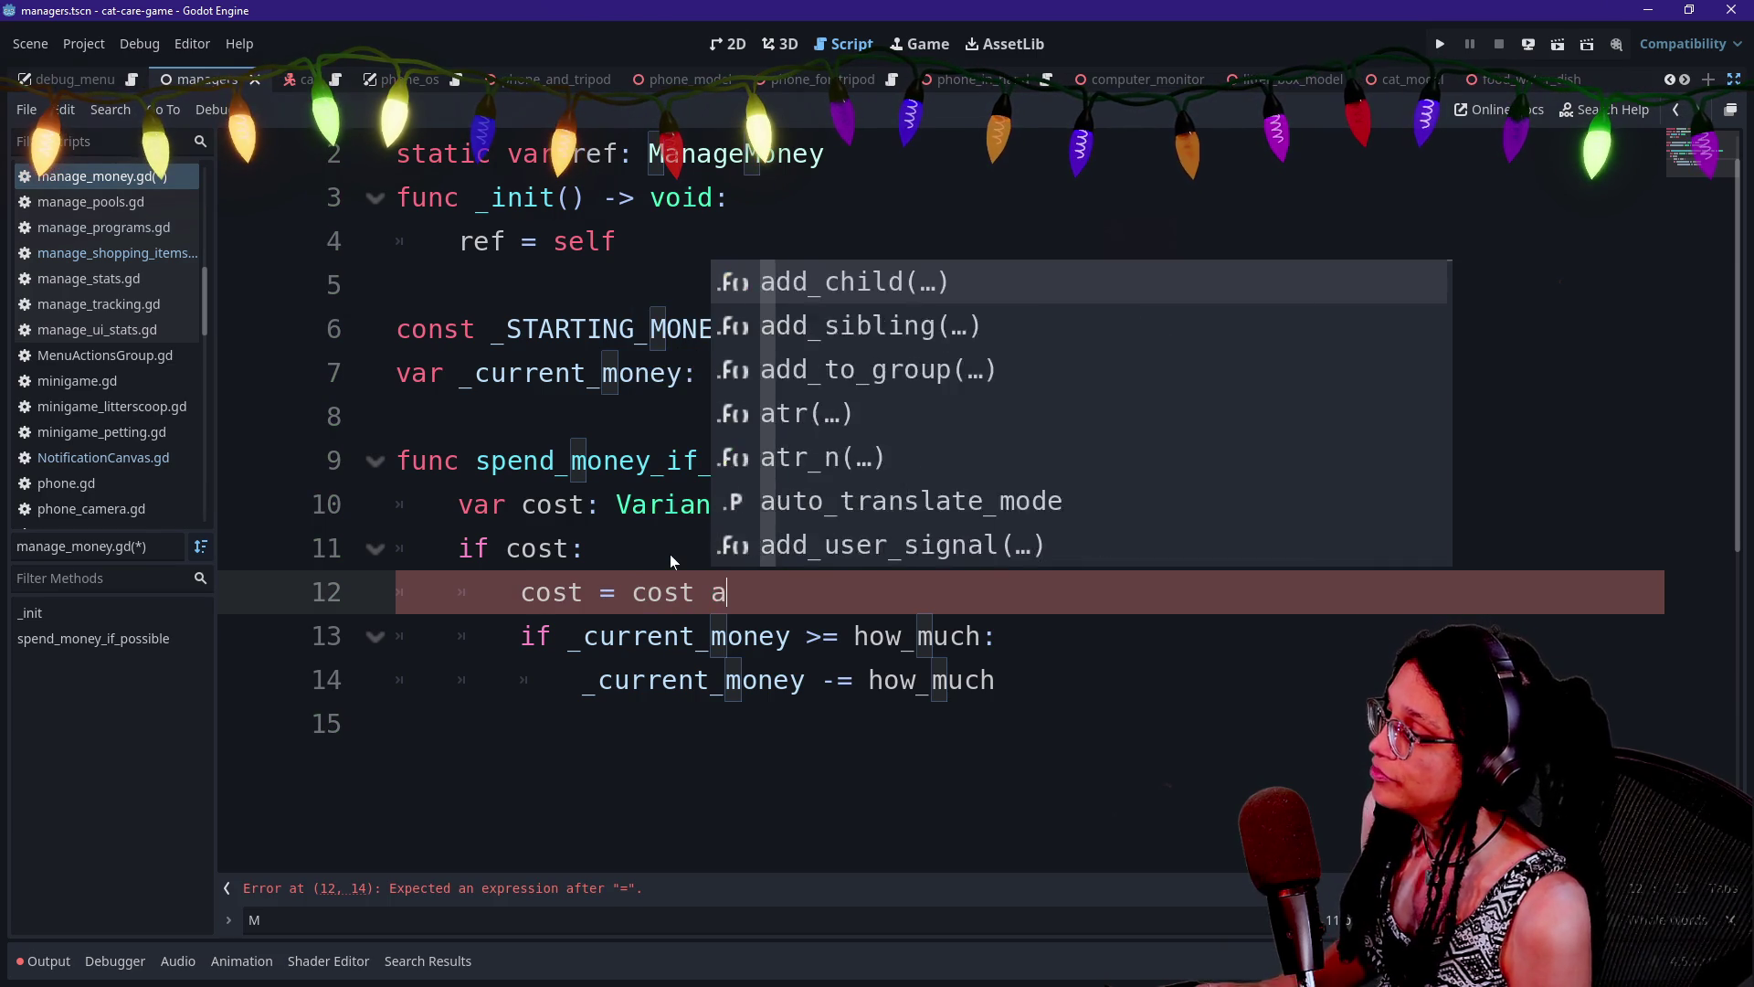
type("s float")
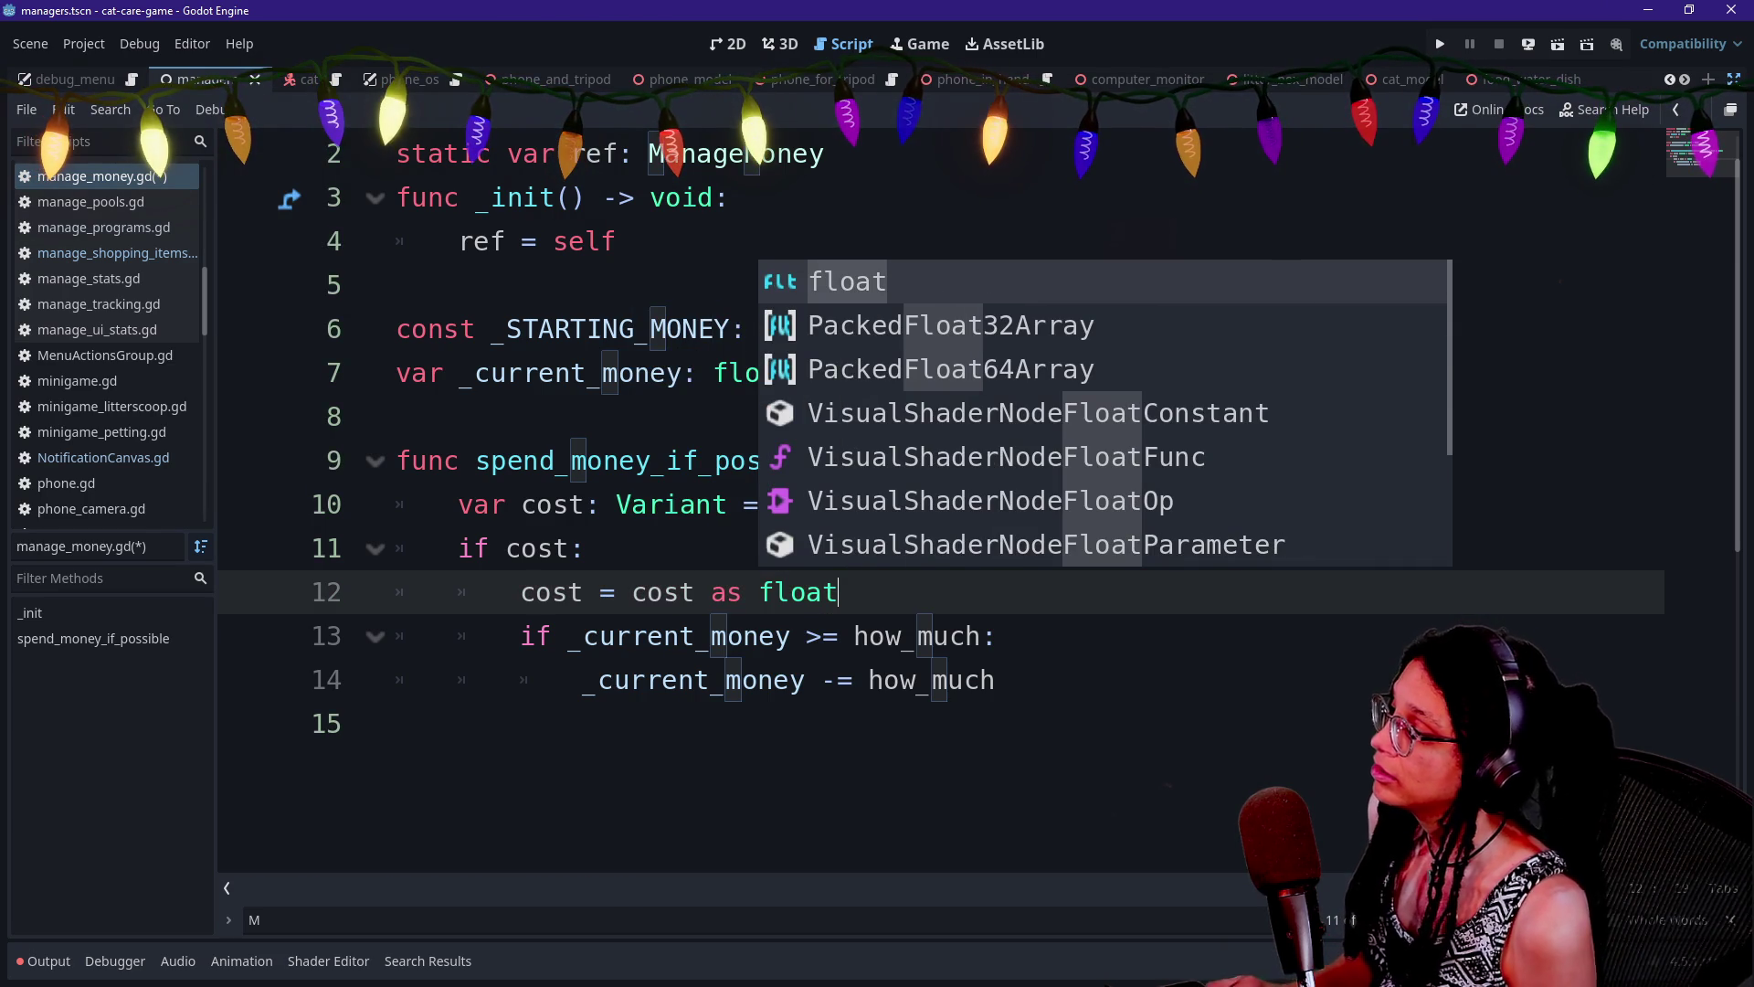
Replace how_much with cost in the money check and subtraction lines, then save
left_click(791, 680)
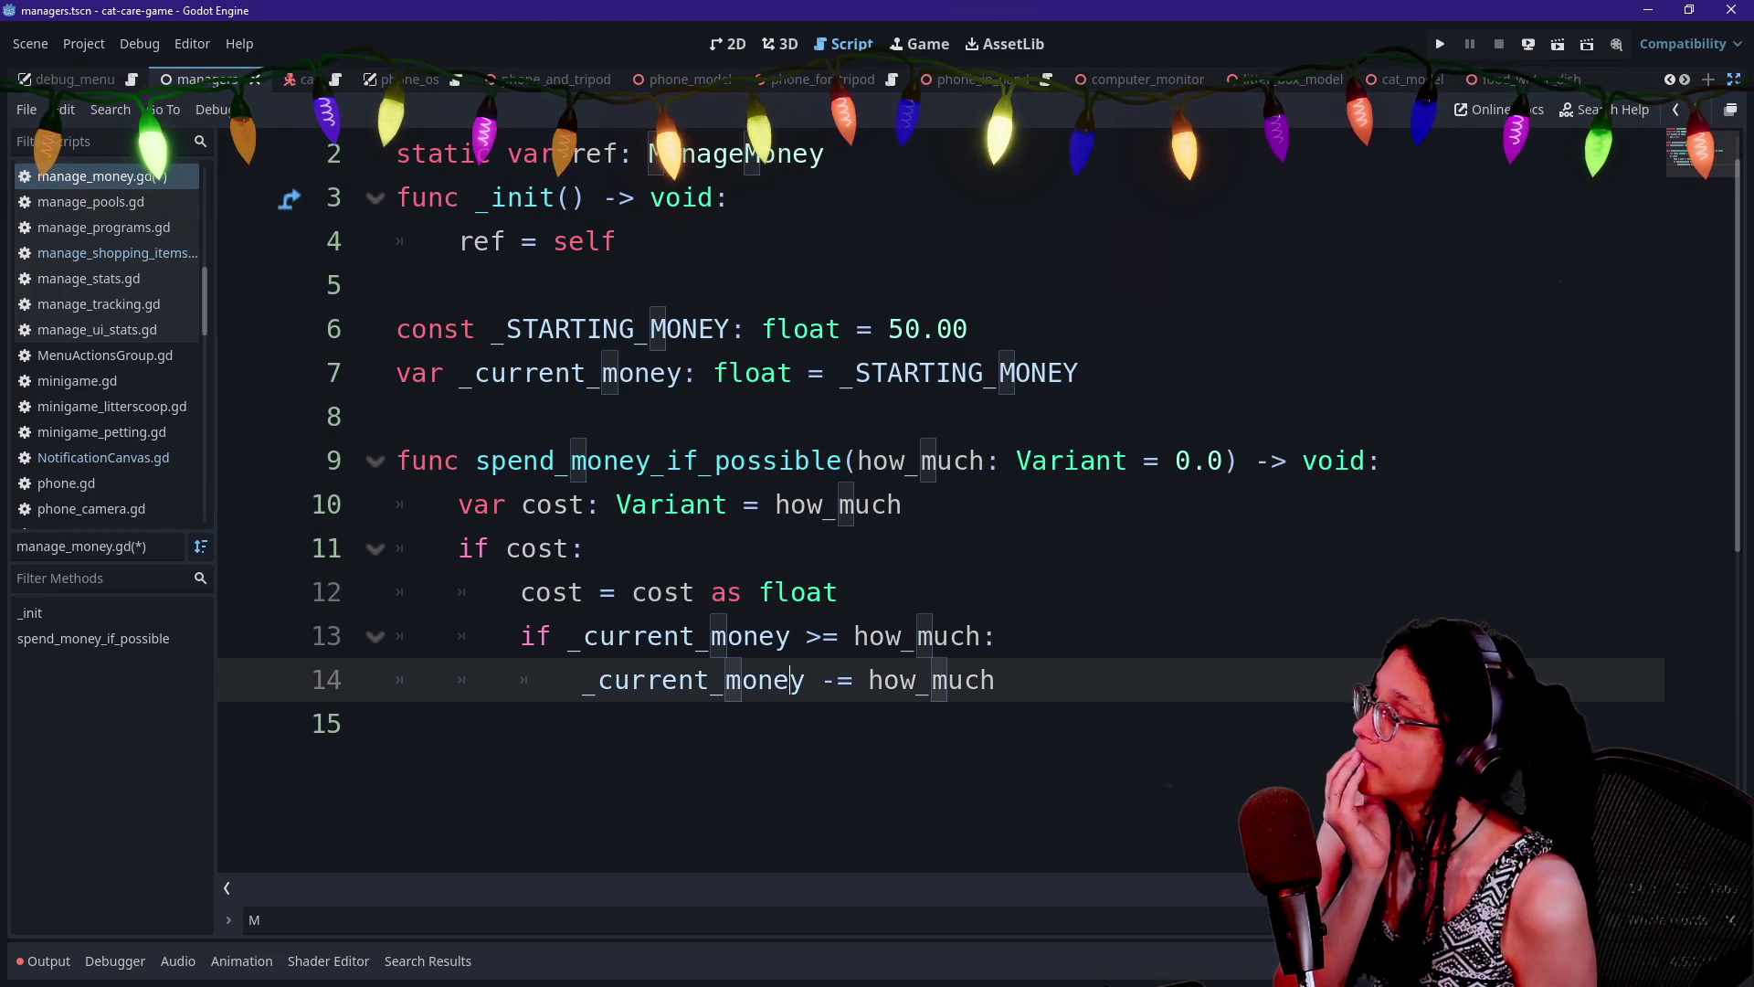
left_click(885, 636)
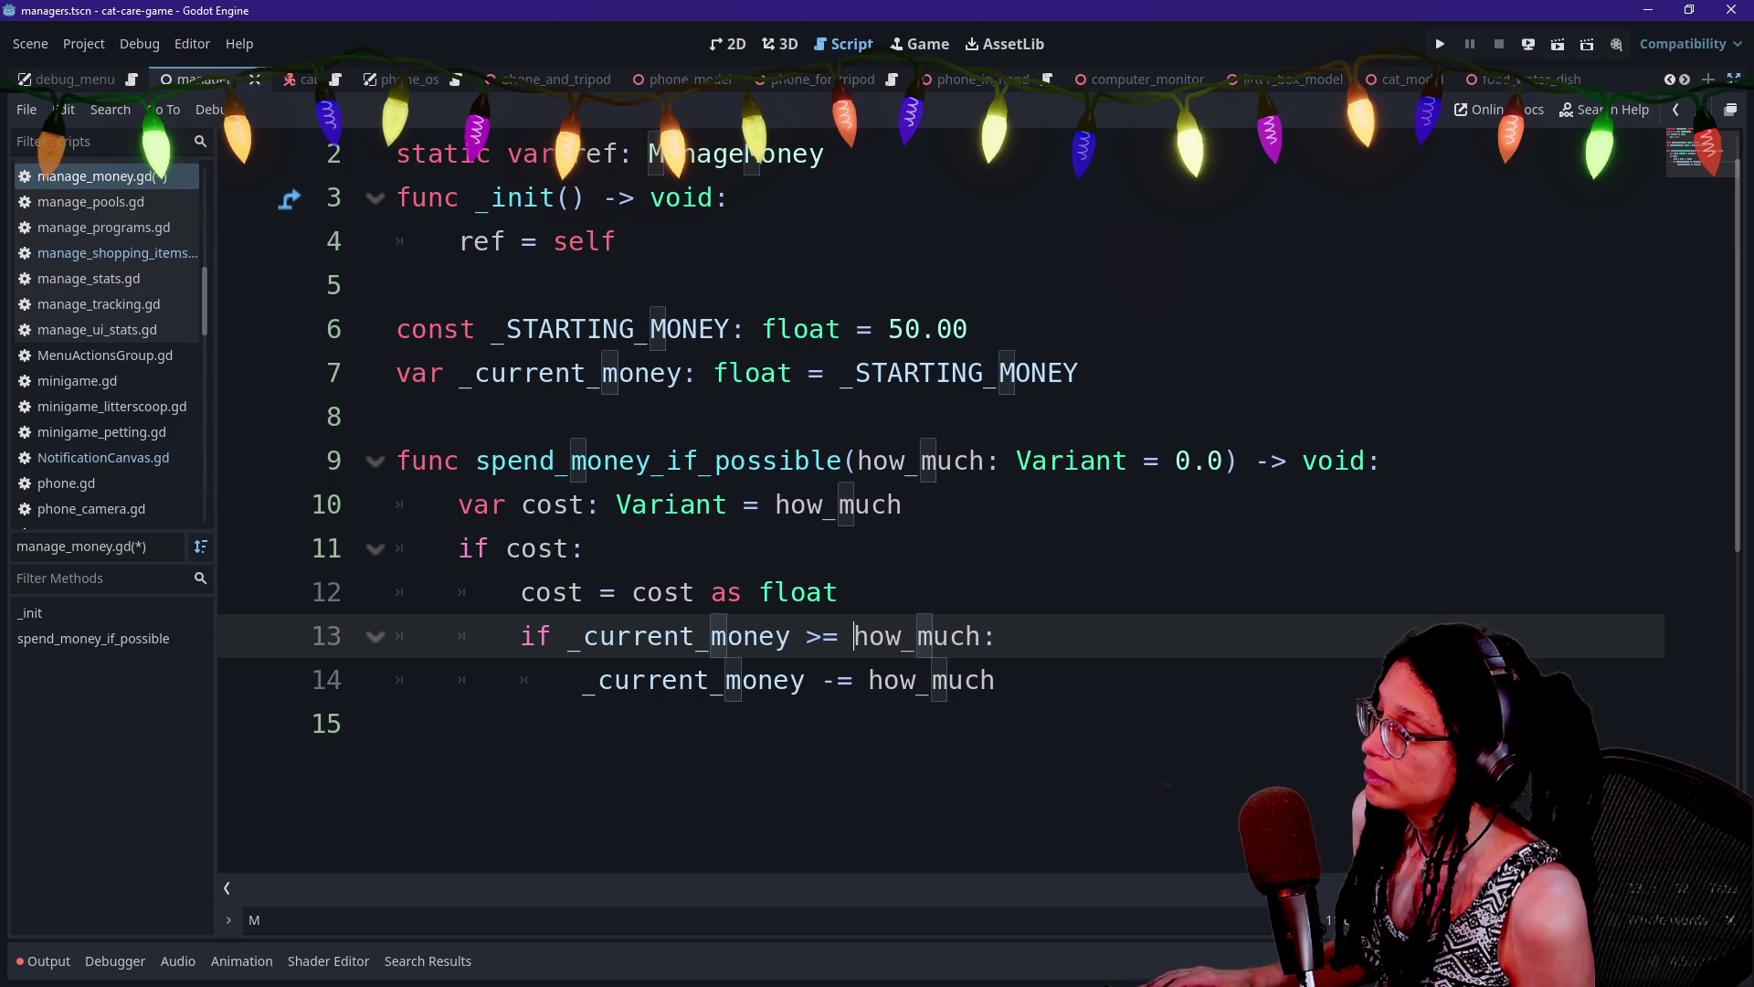
left_click_drag(854, 636, 979, 636)
key("ctrl+d")
type("cost")
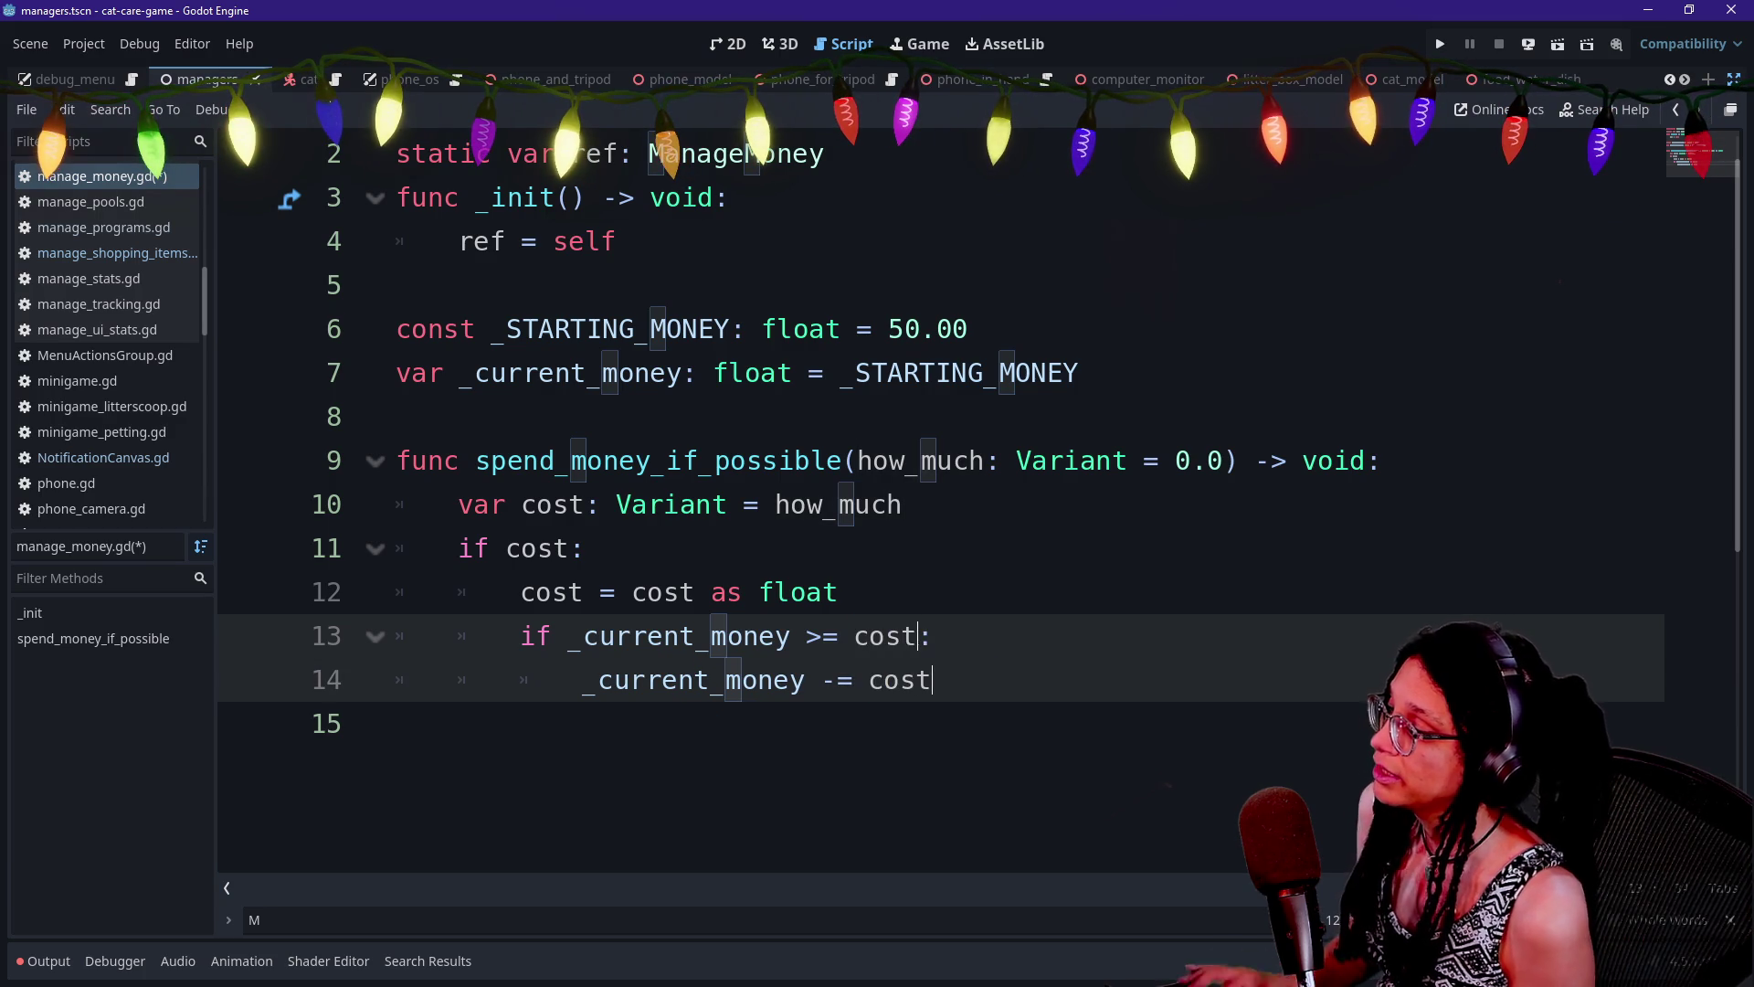
left_click(804, 504)
left_click(900, 680)
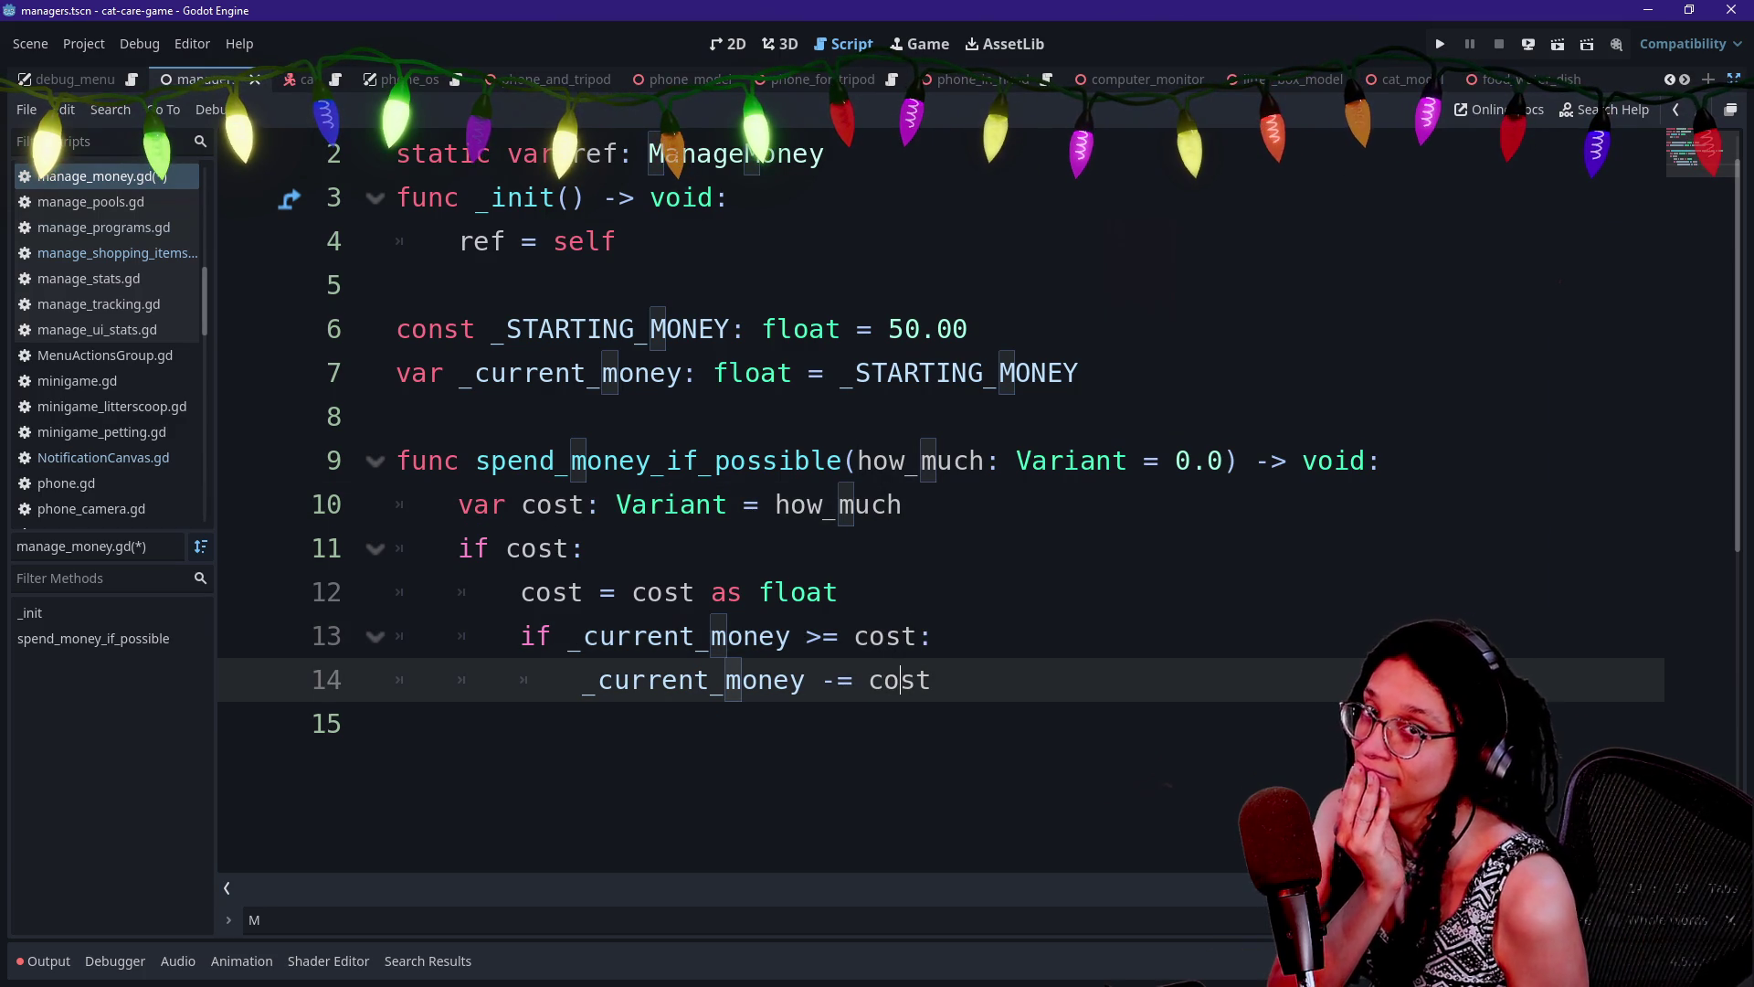
key("ctrl+s")
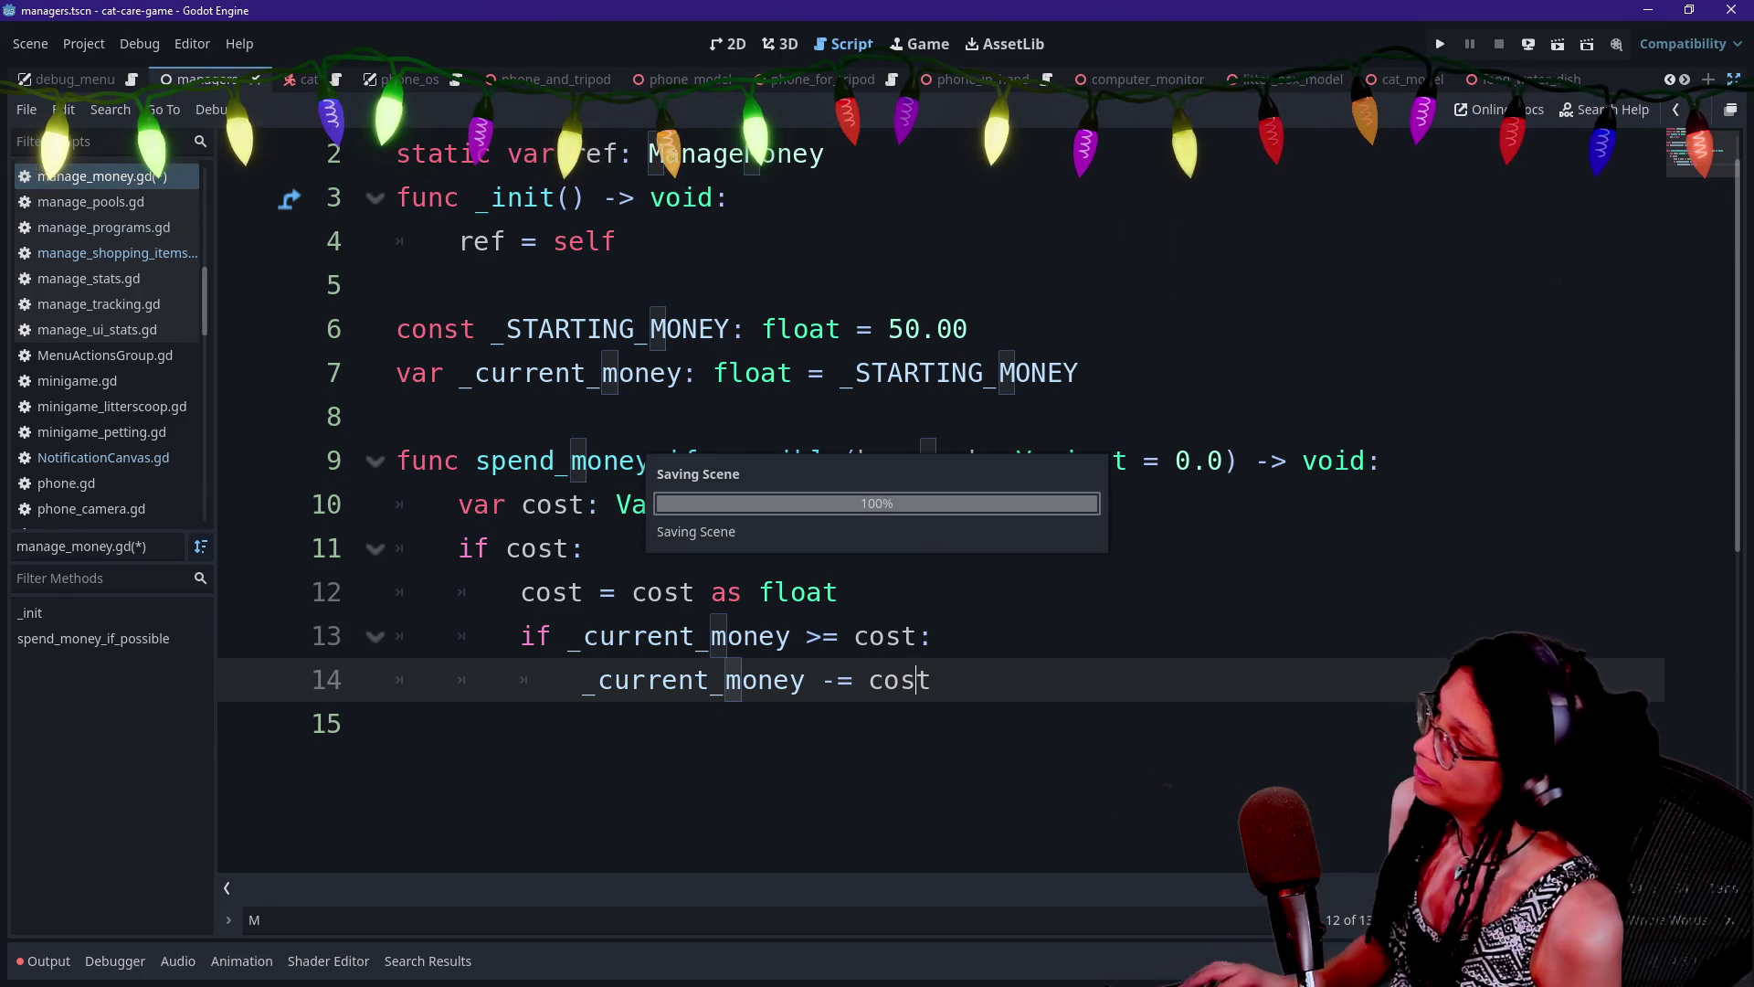
left_click(548, 723)
Start a ## doc comment line above spend_money_if_possible
left_click(396, 636)
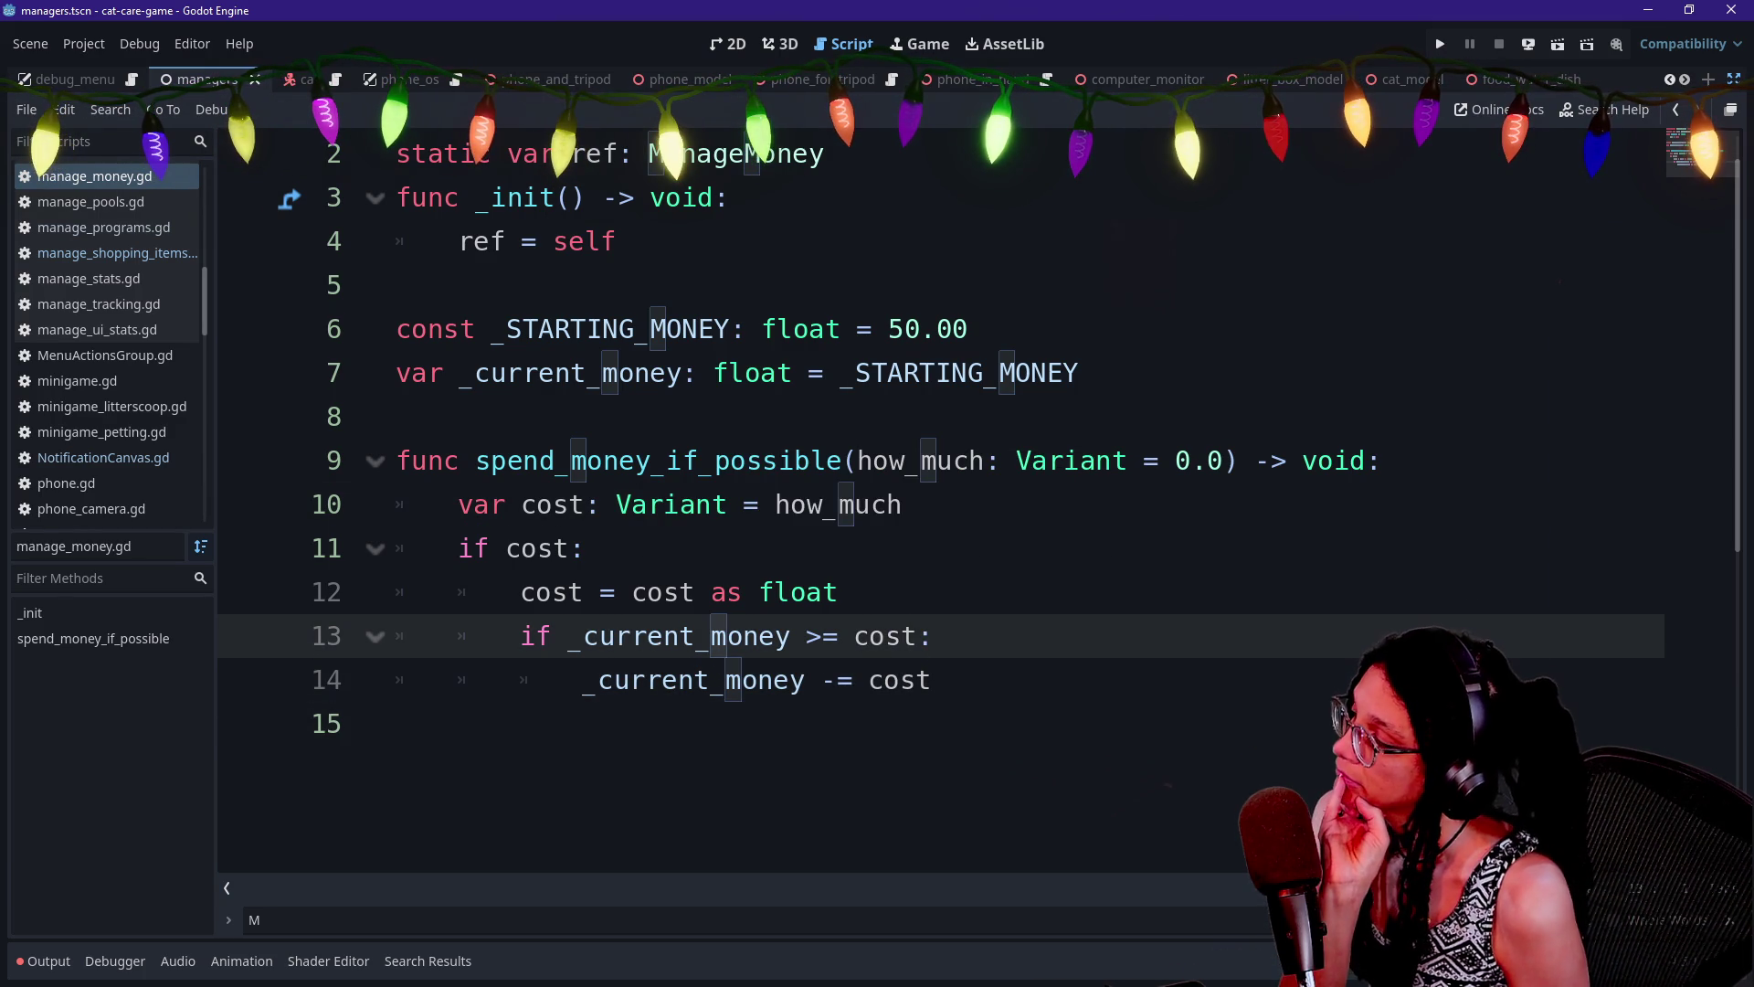
key("Up")
key("Down")
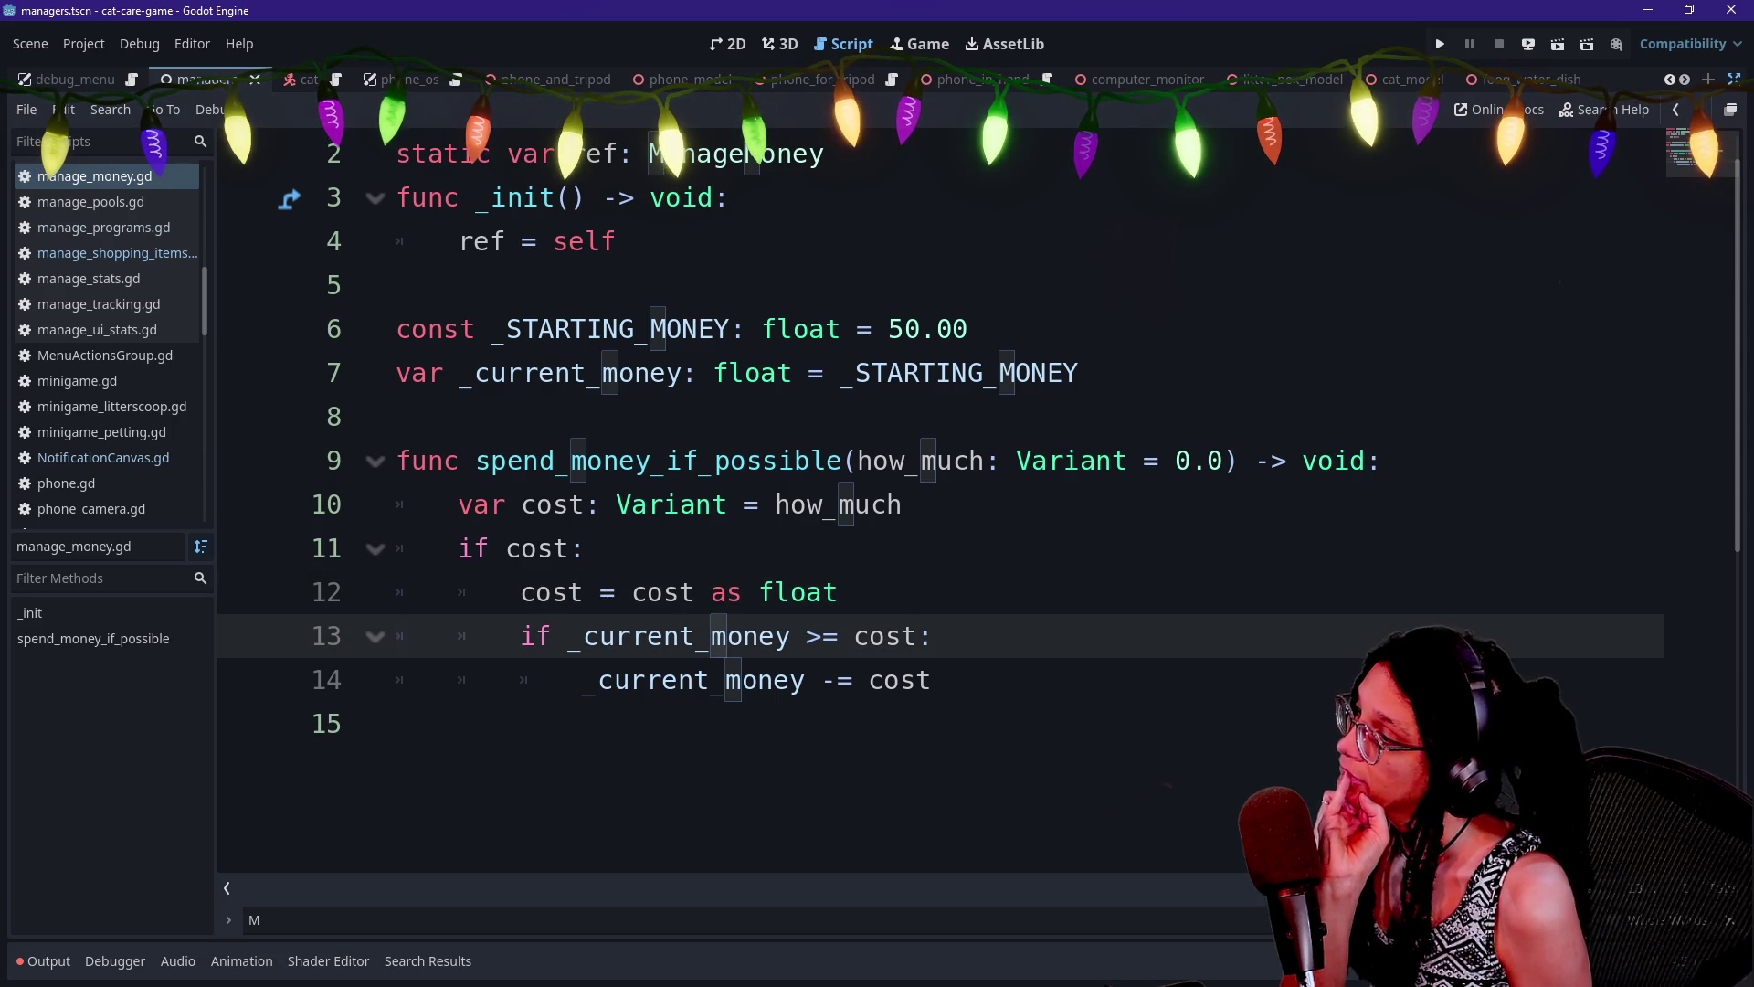
key("Up")
key("Up")
key("Up")
left_click(396, 417)
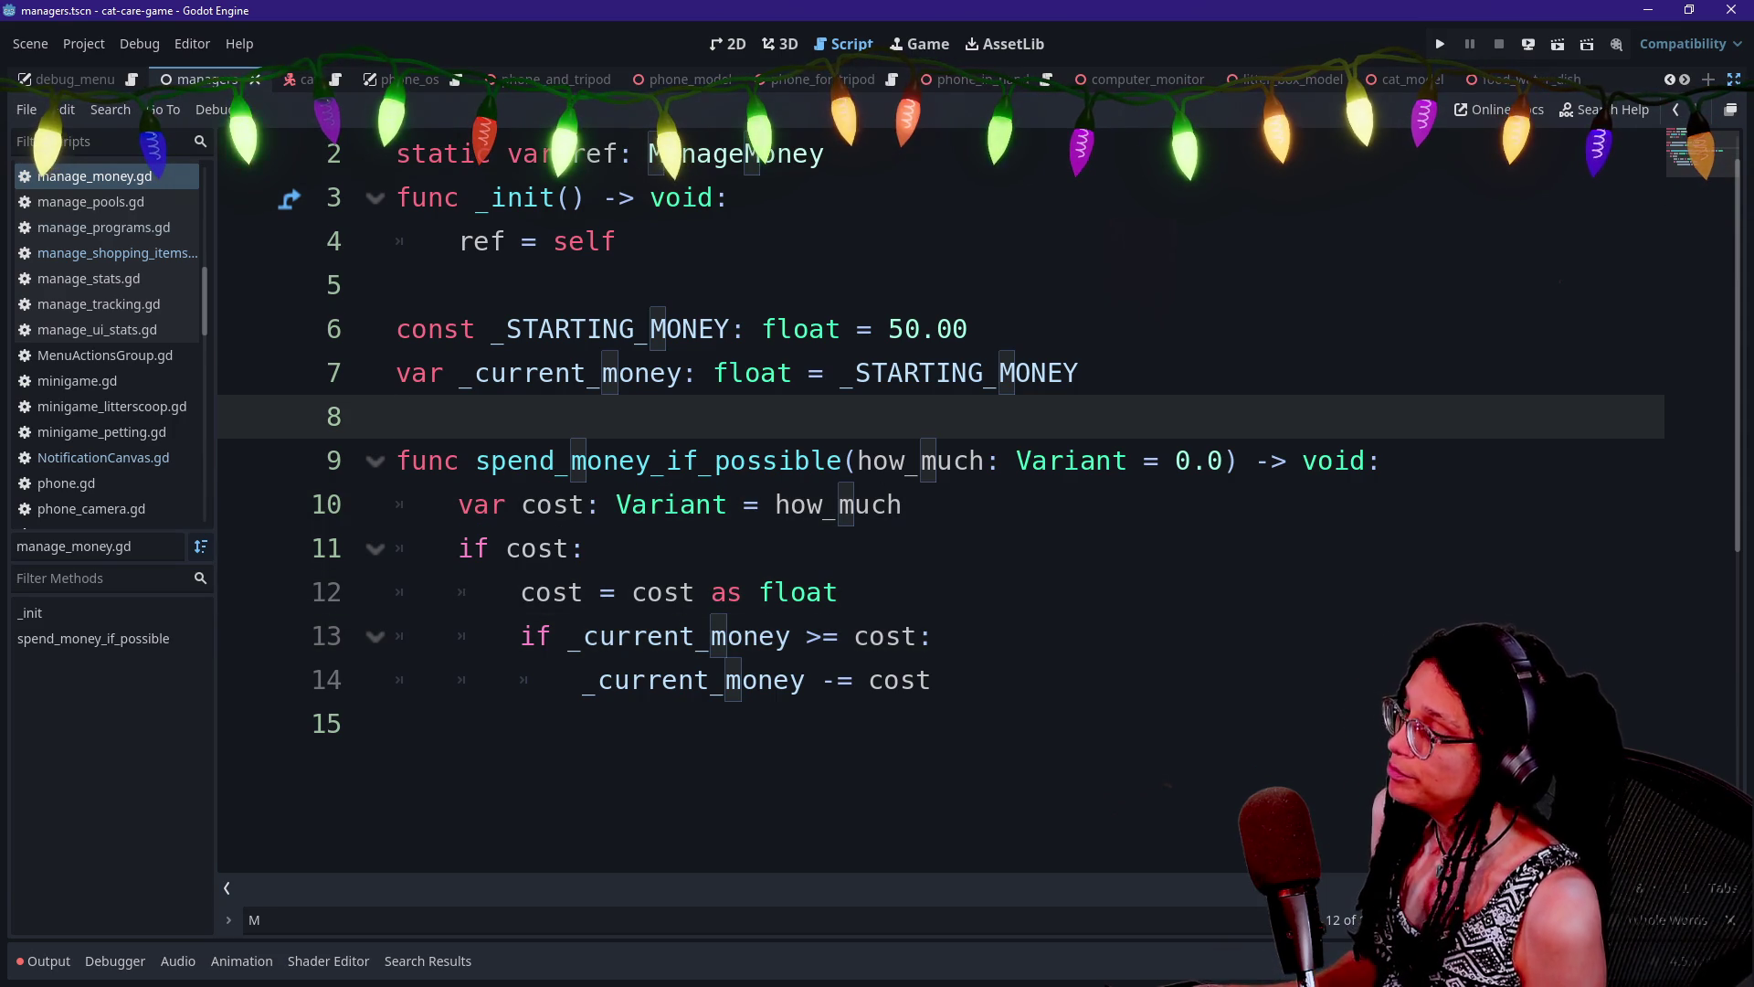
key("Return")
type("## ")
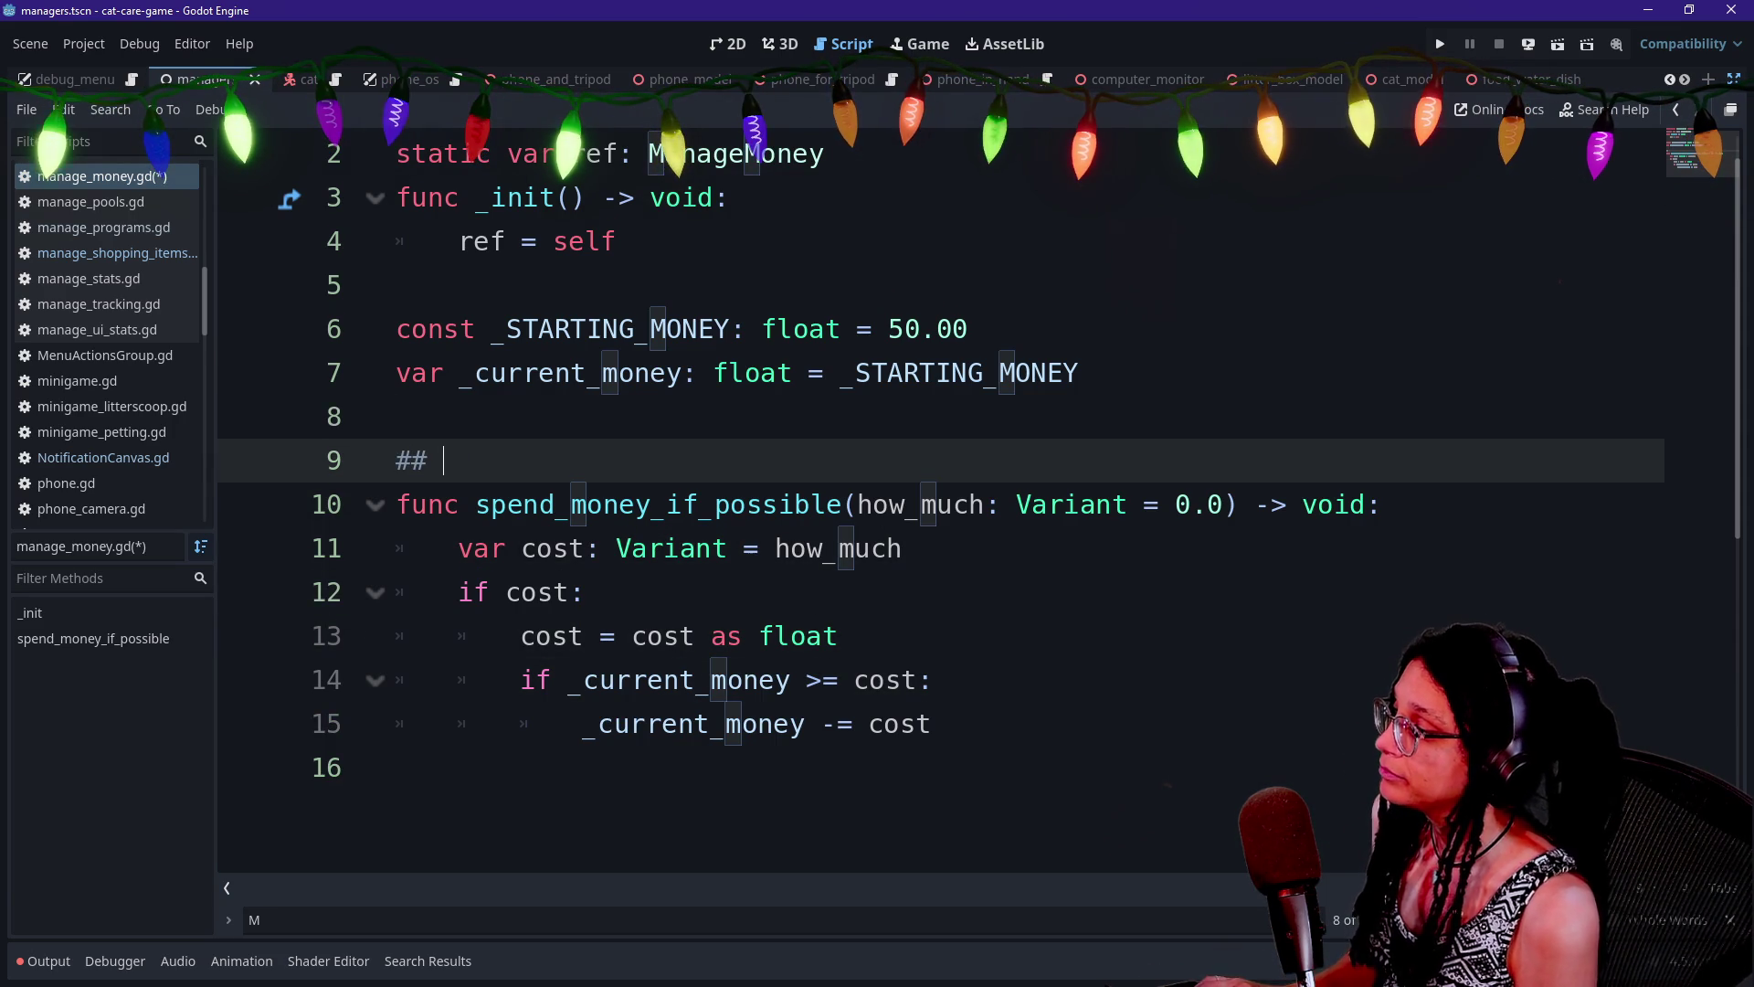
type("Pass a f")
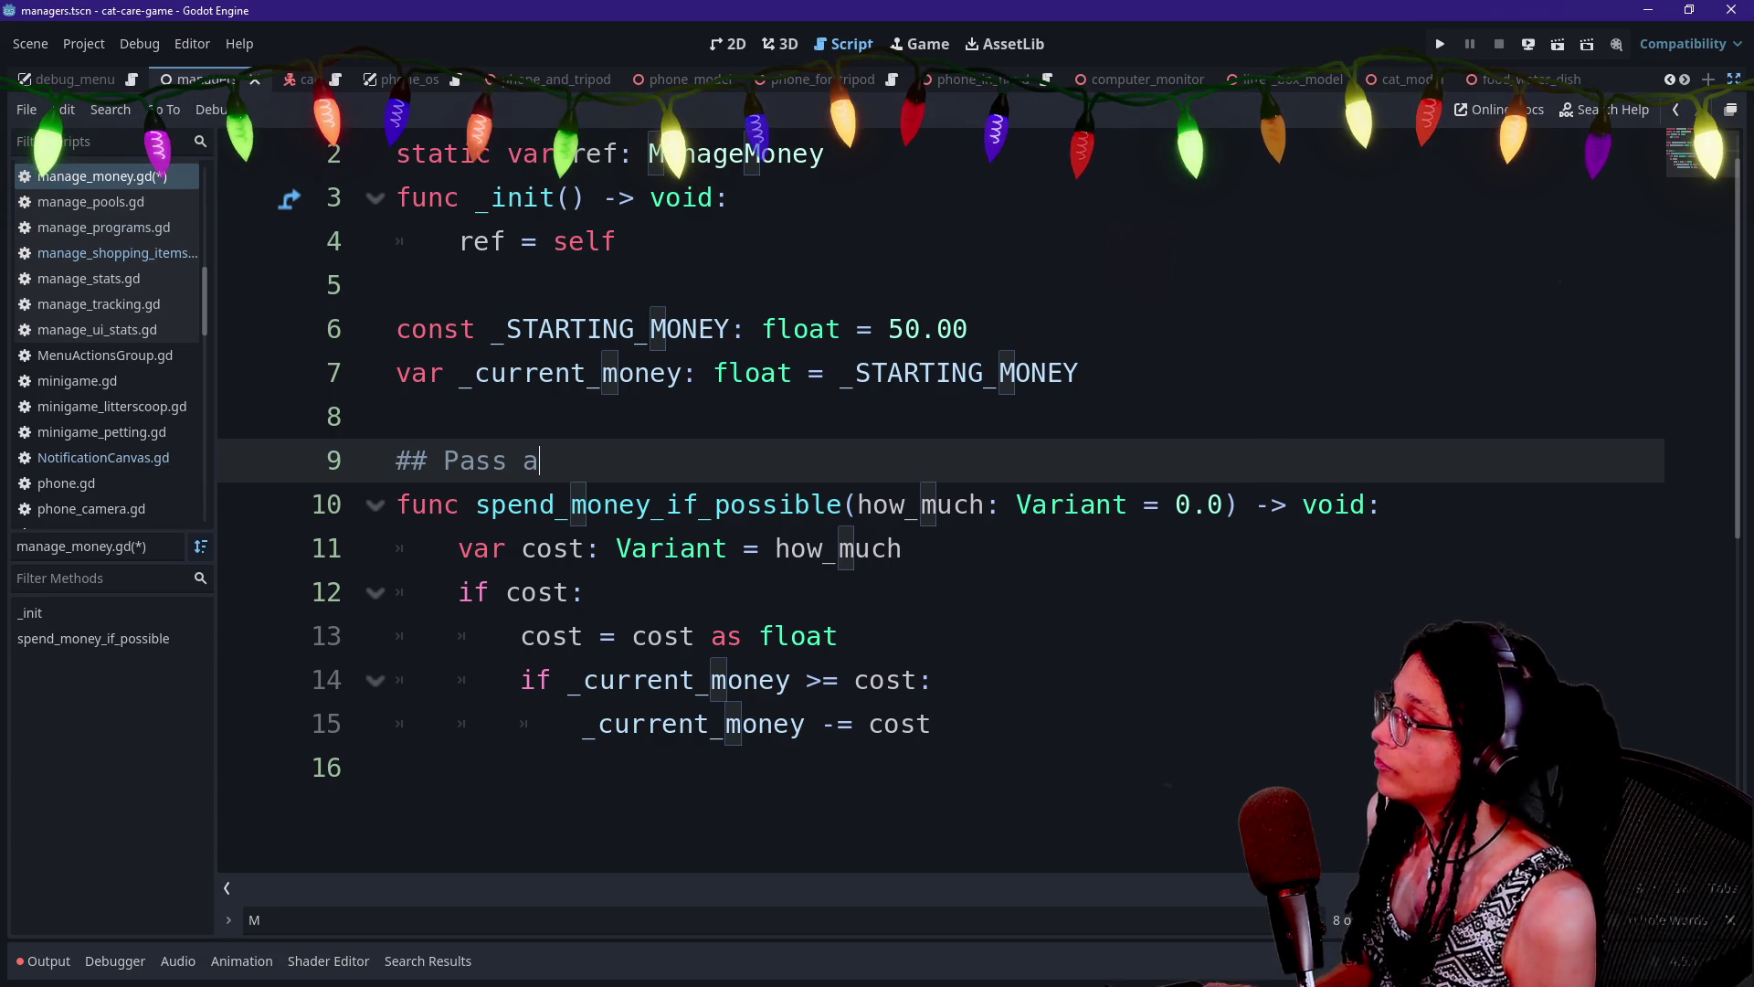
Write 'When calling this non-programatically, pass a [class float] into [param how_much]' and begin a second ## line
key("BackSpace")
key("BackSpace")
key("BackSpace")
type("When call")
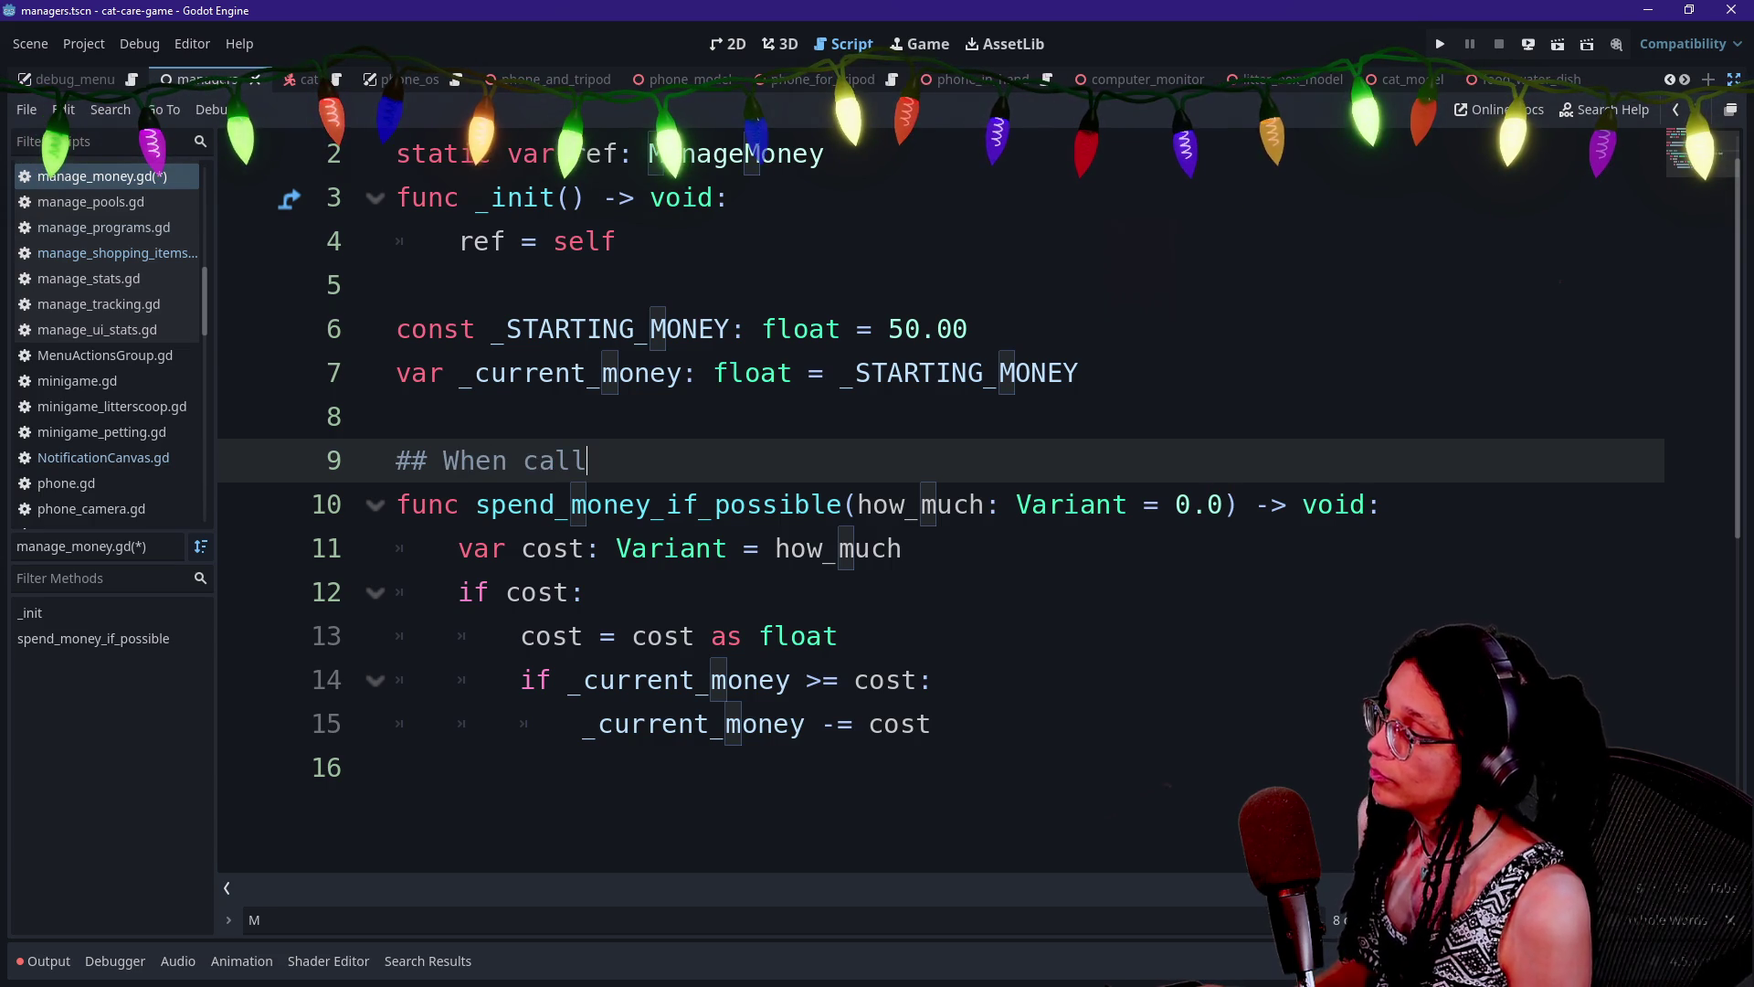
type("ing ")
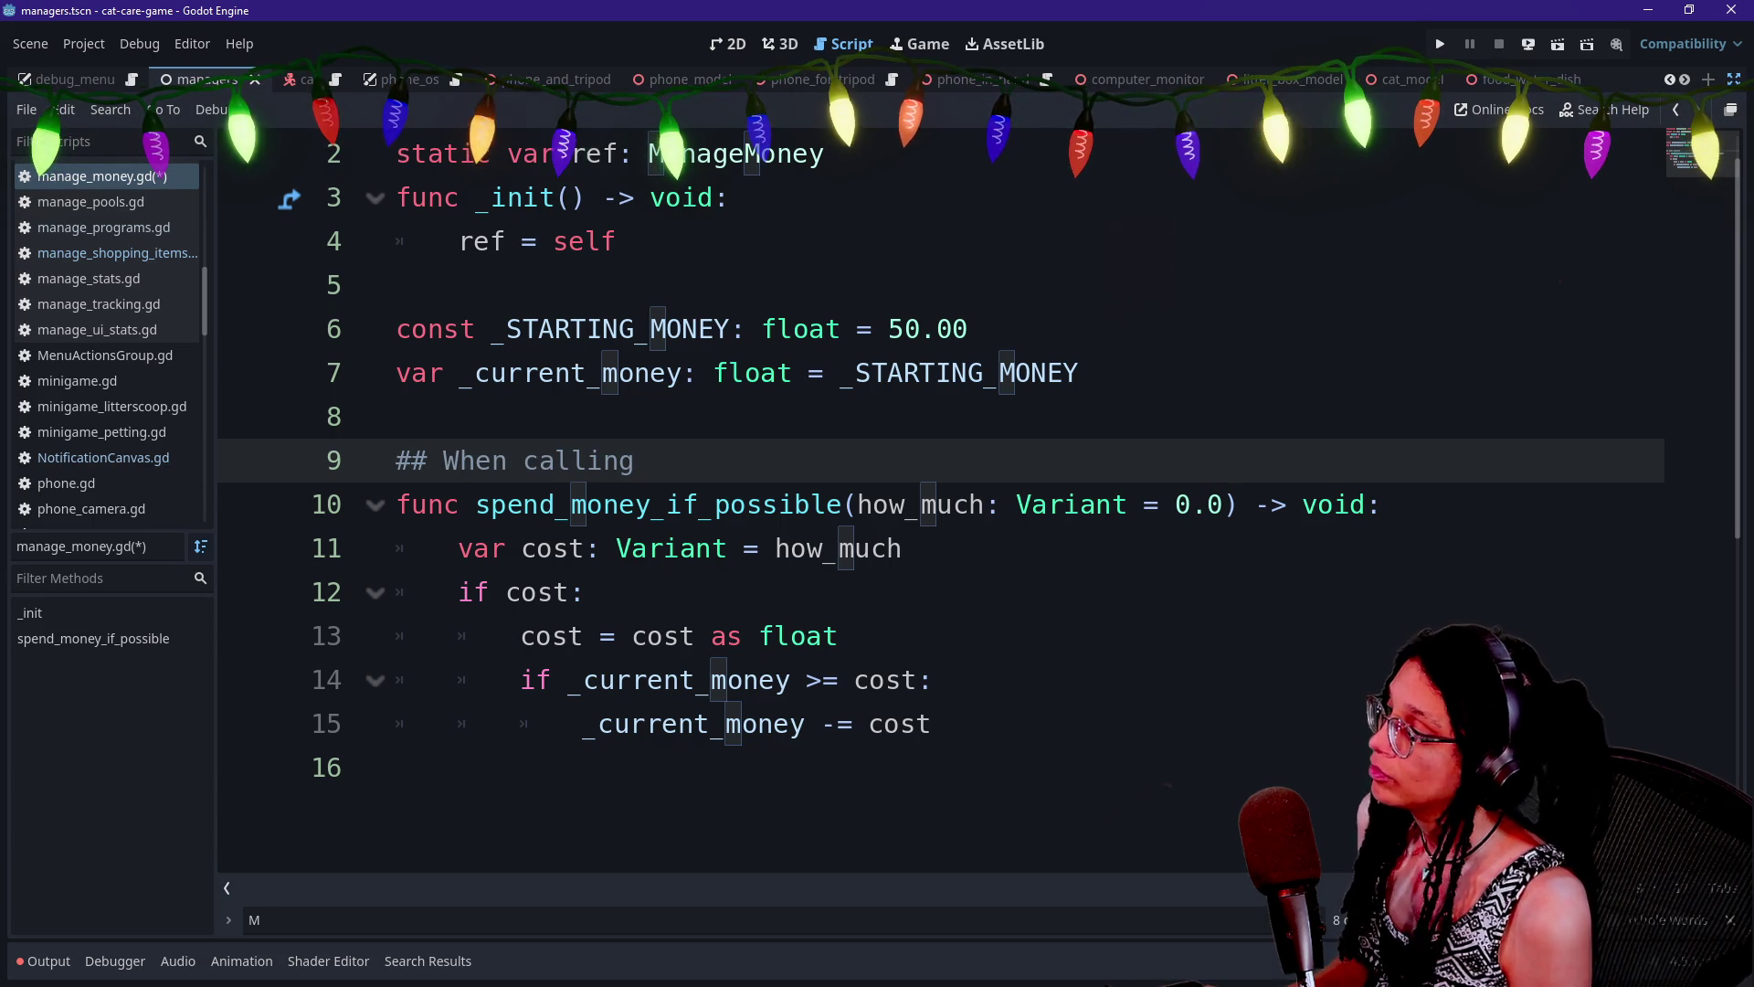
type("this t")
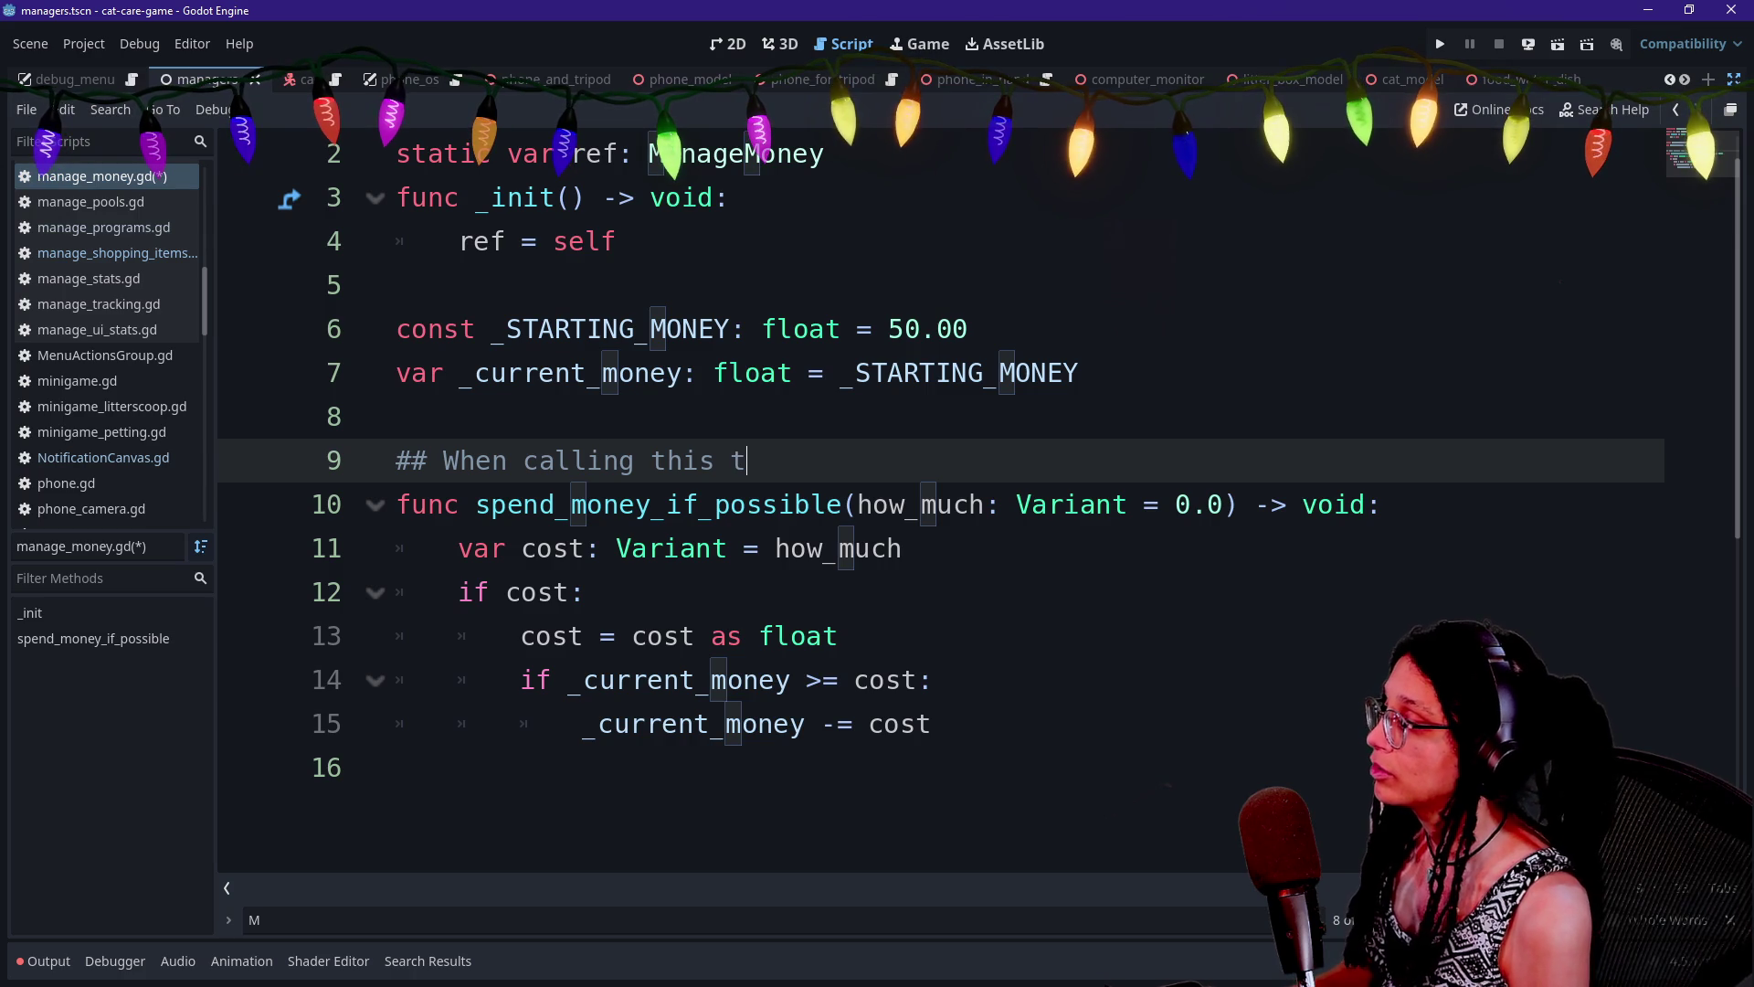
type("rhou")
key("BackSpace")
key("BackSpace")
key("BackSpace")
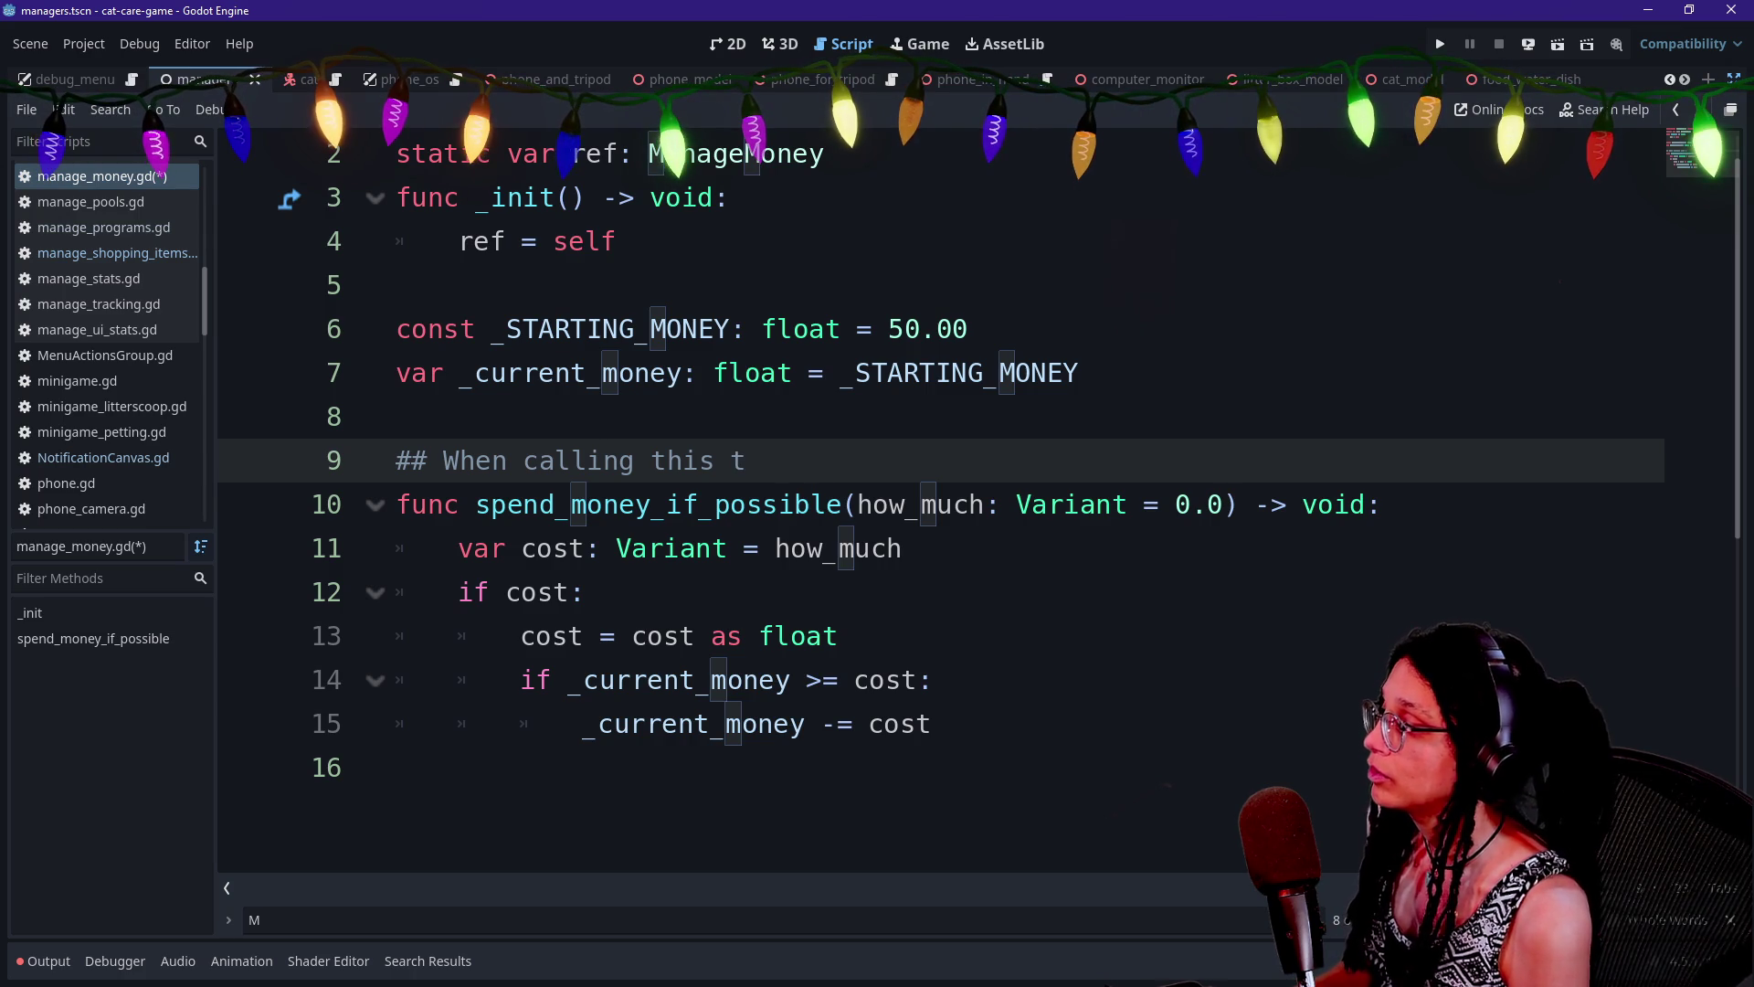
key("BackSpace")
type("non-rp")
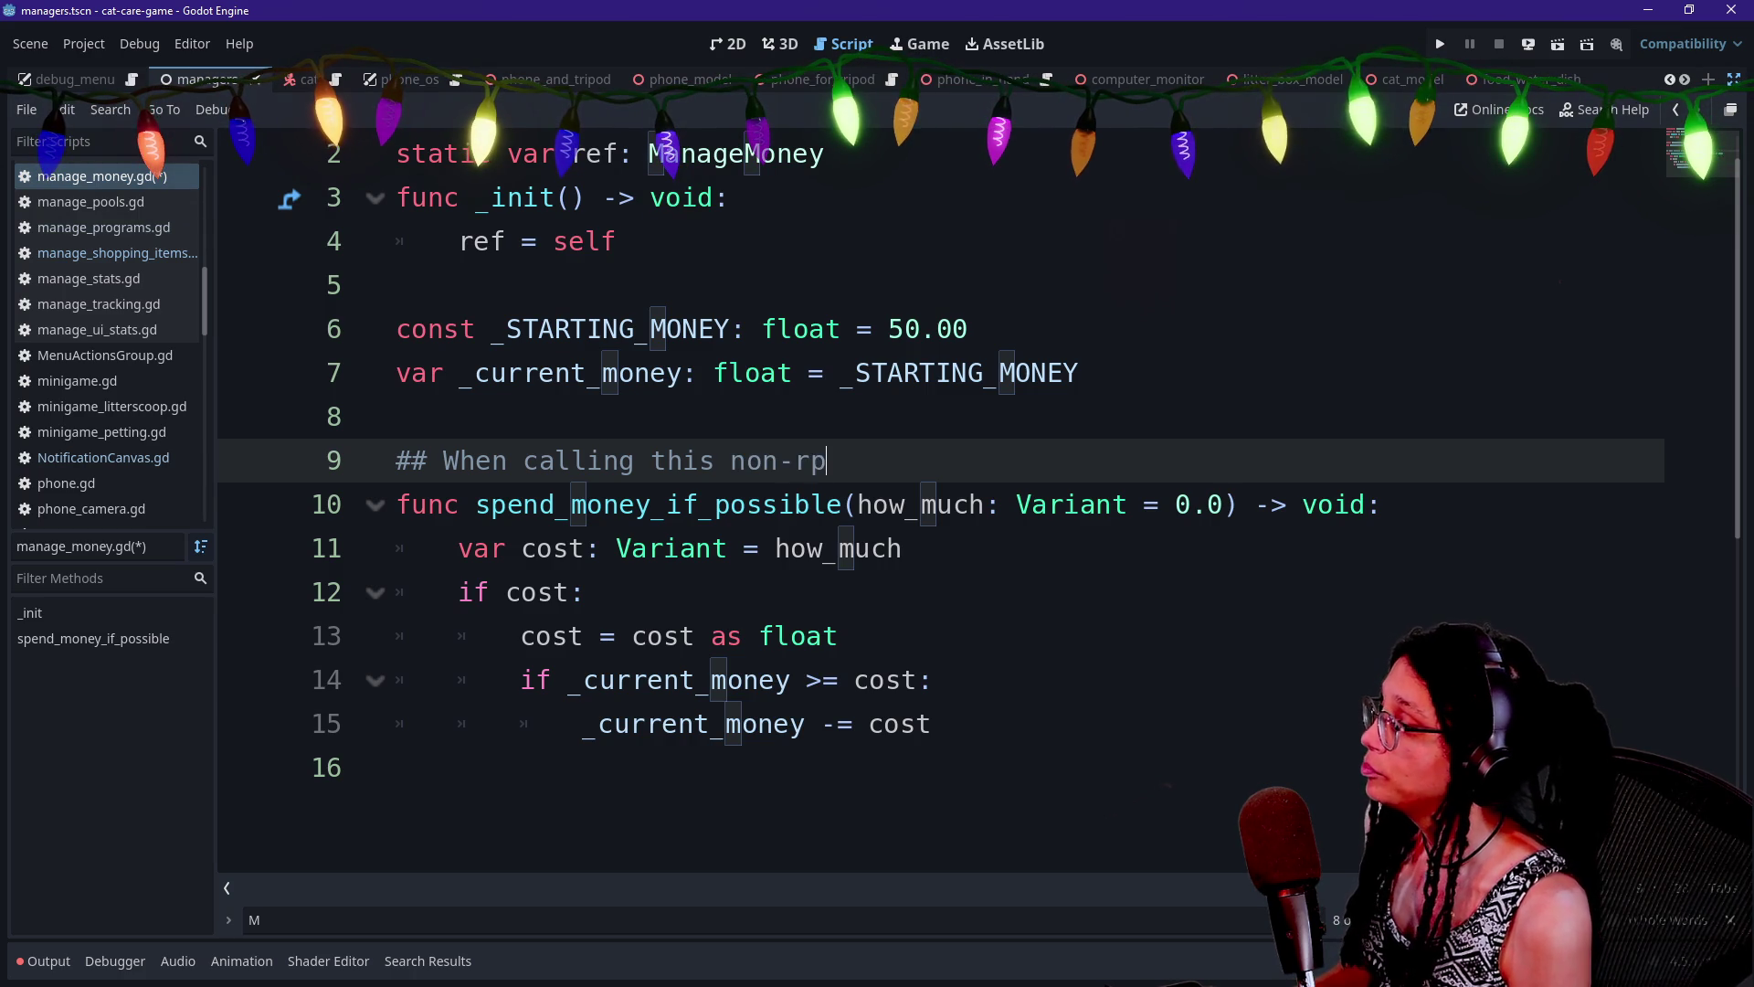
key("BackSpace")
key("BackSpace")
type("program")
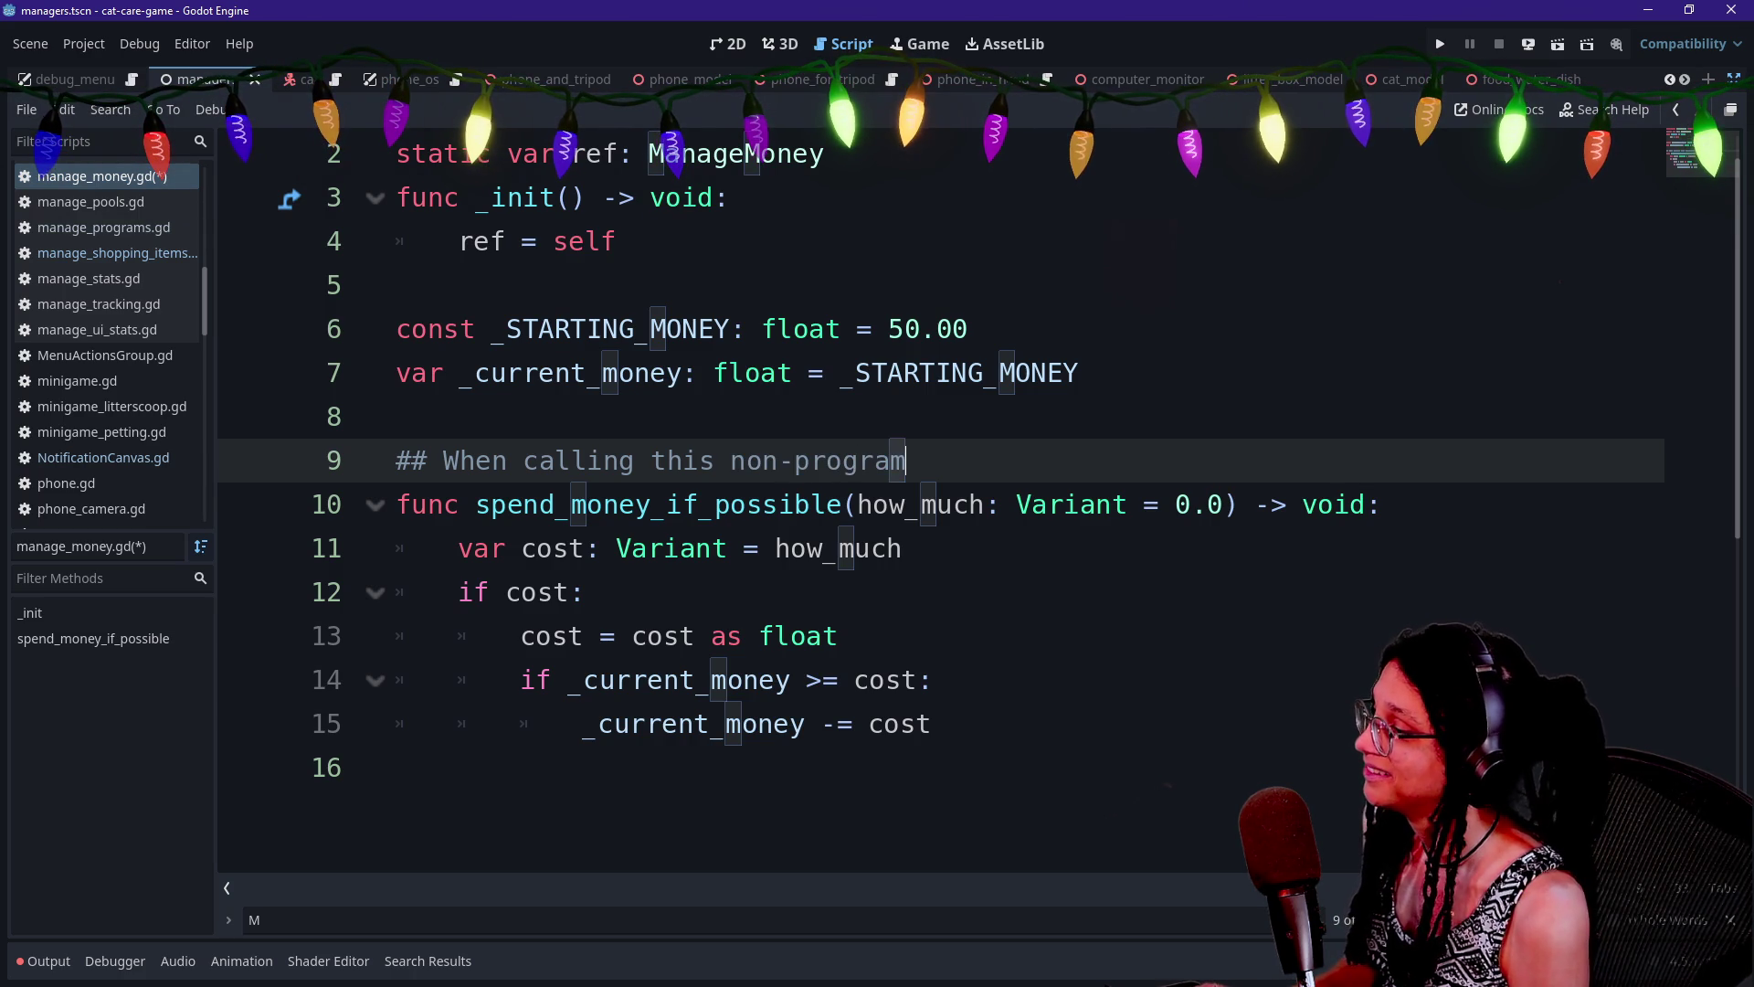
type("atically, pas")
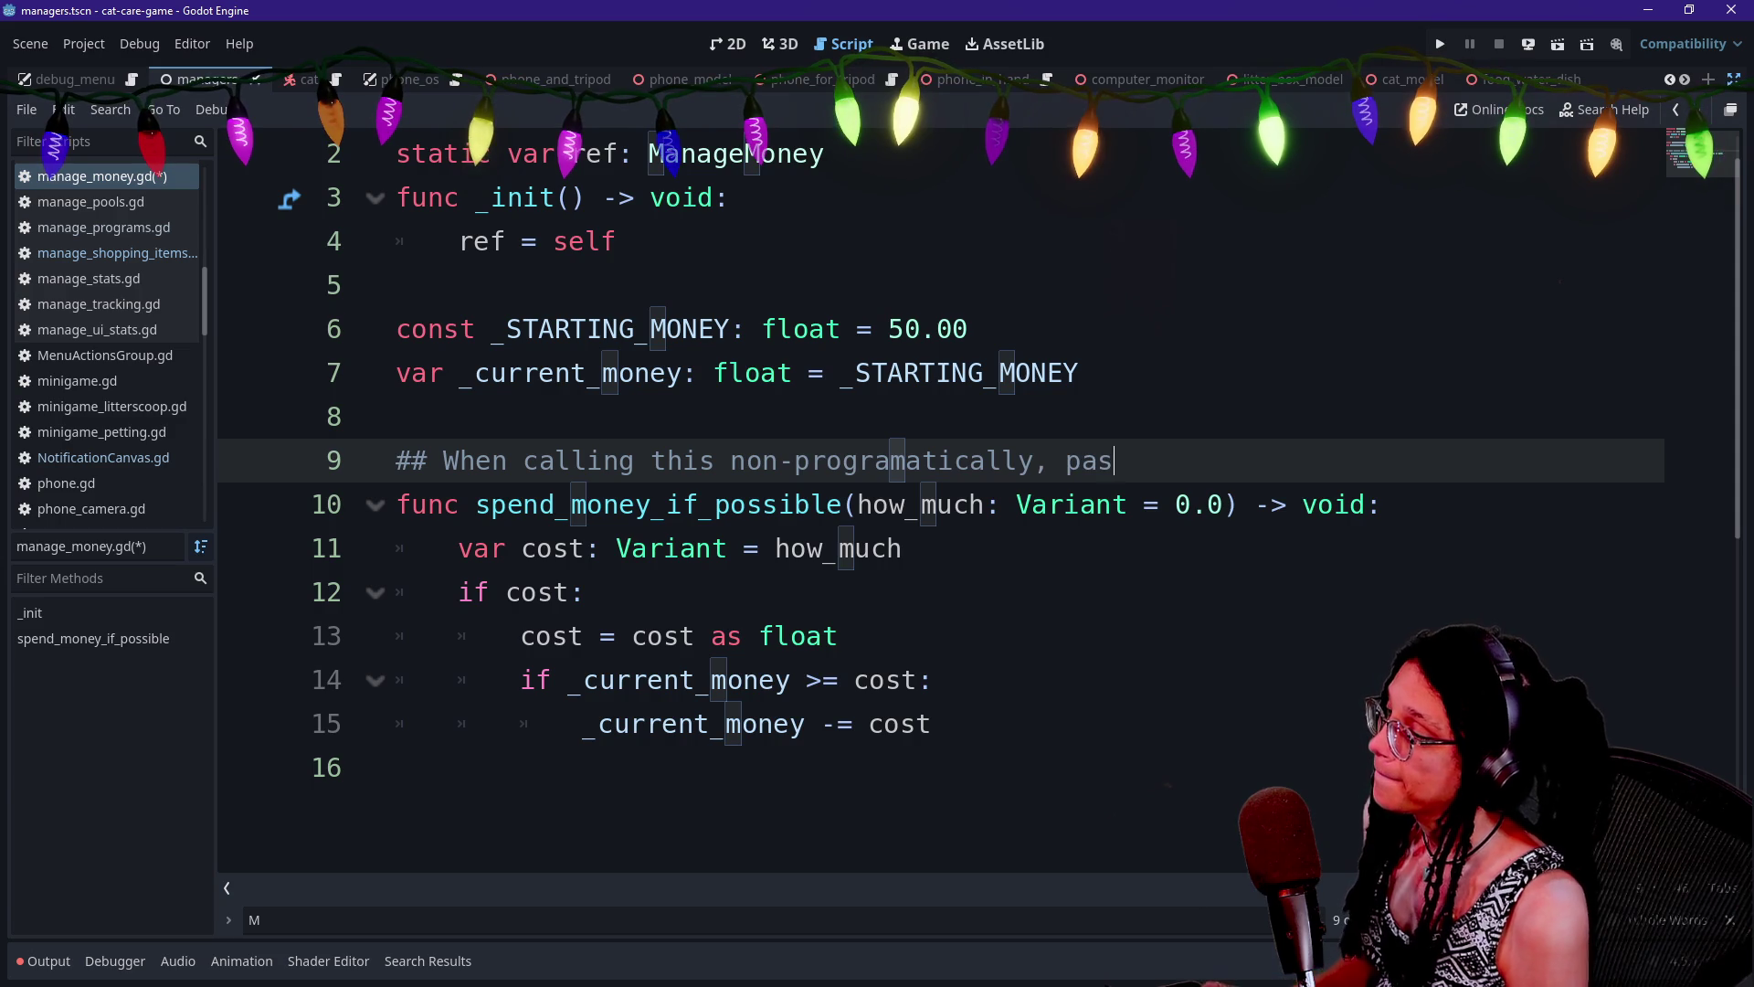
type("s a")
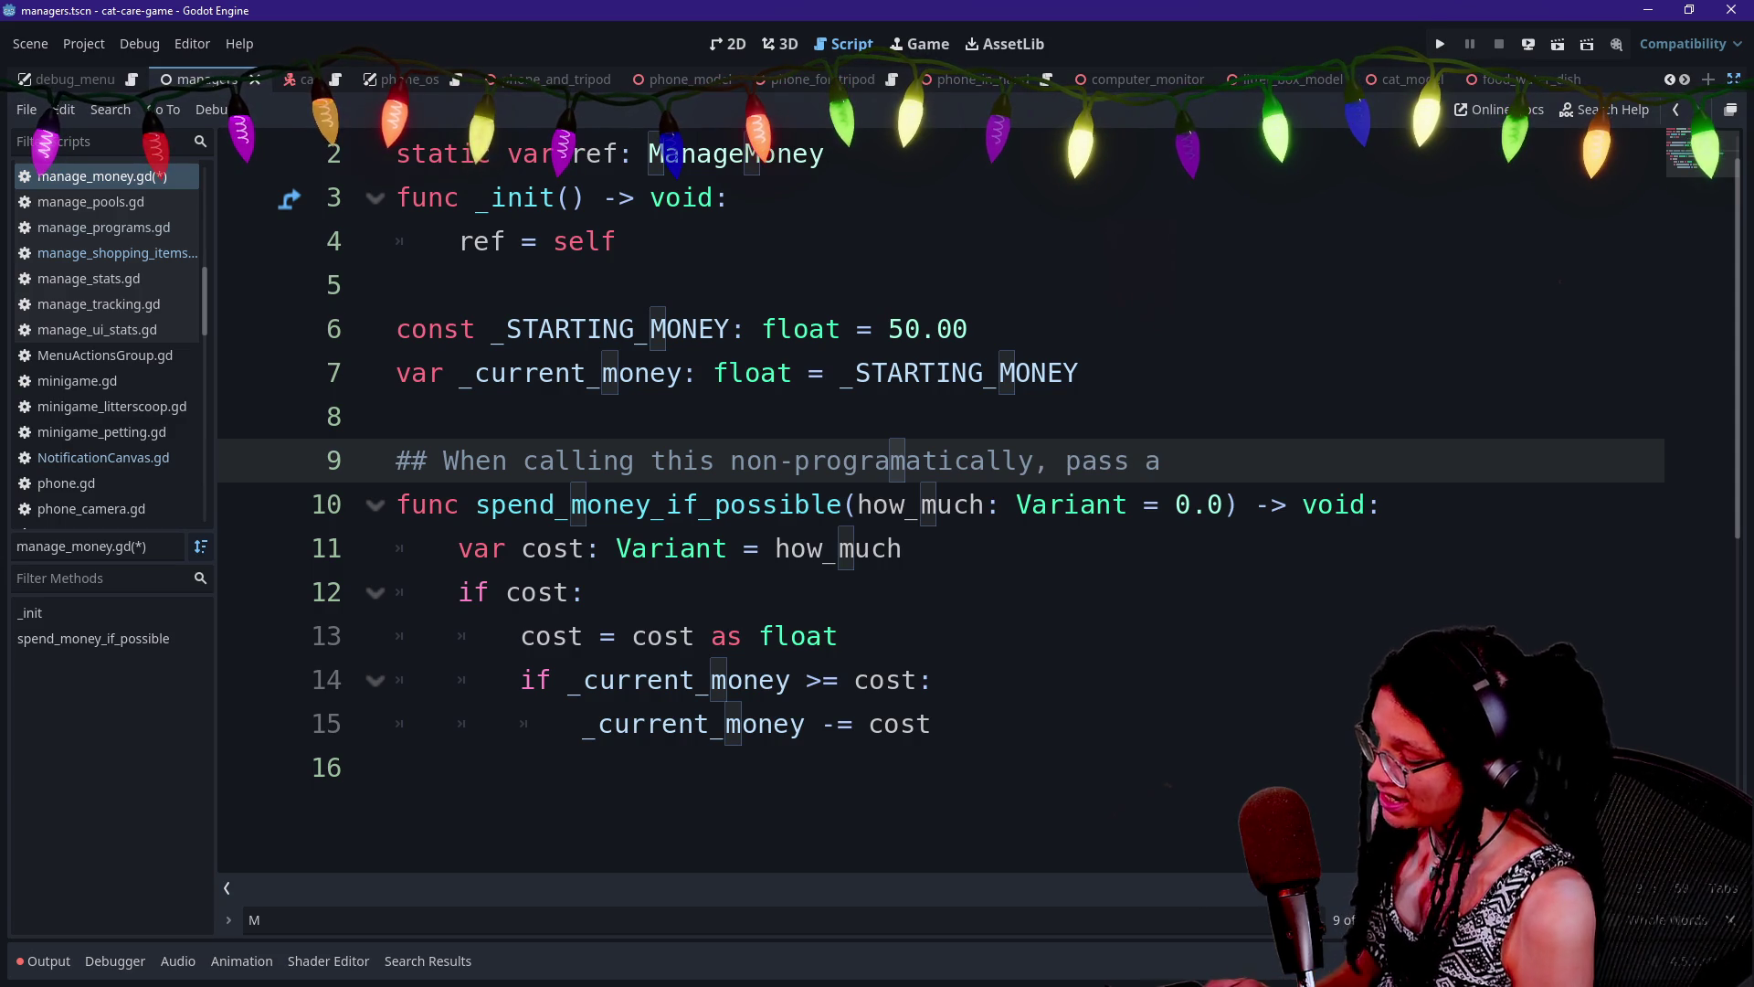
type(" [class float] into [")
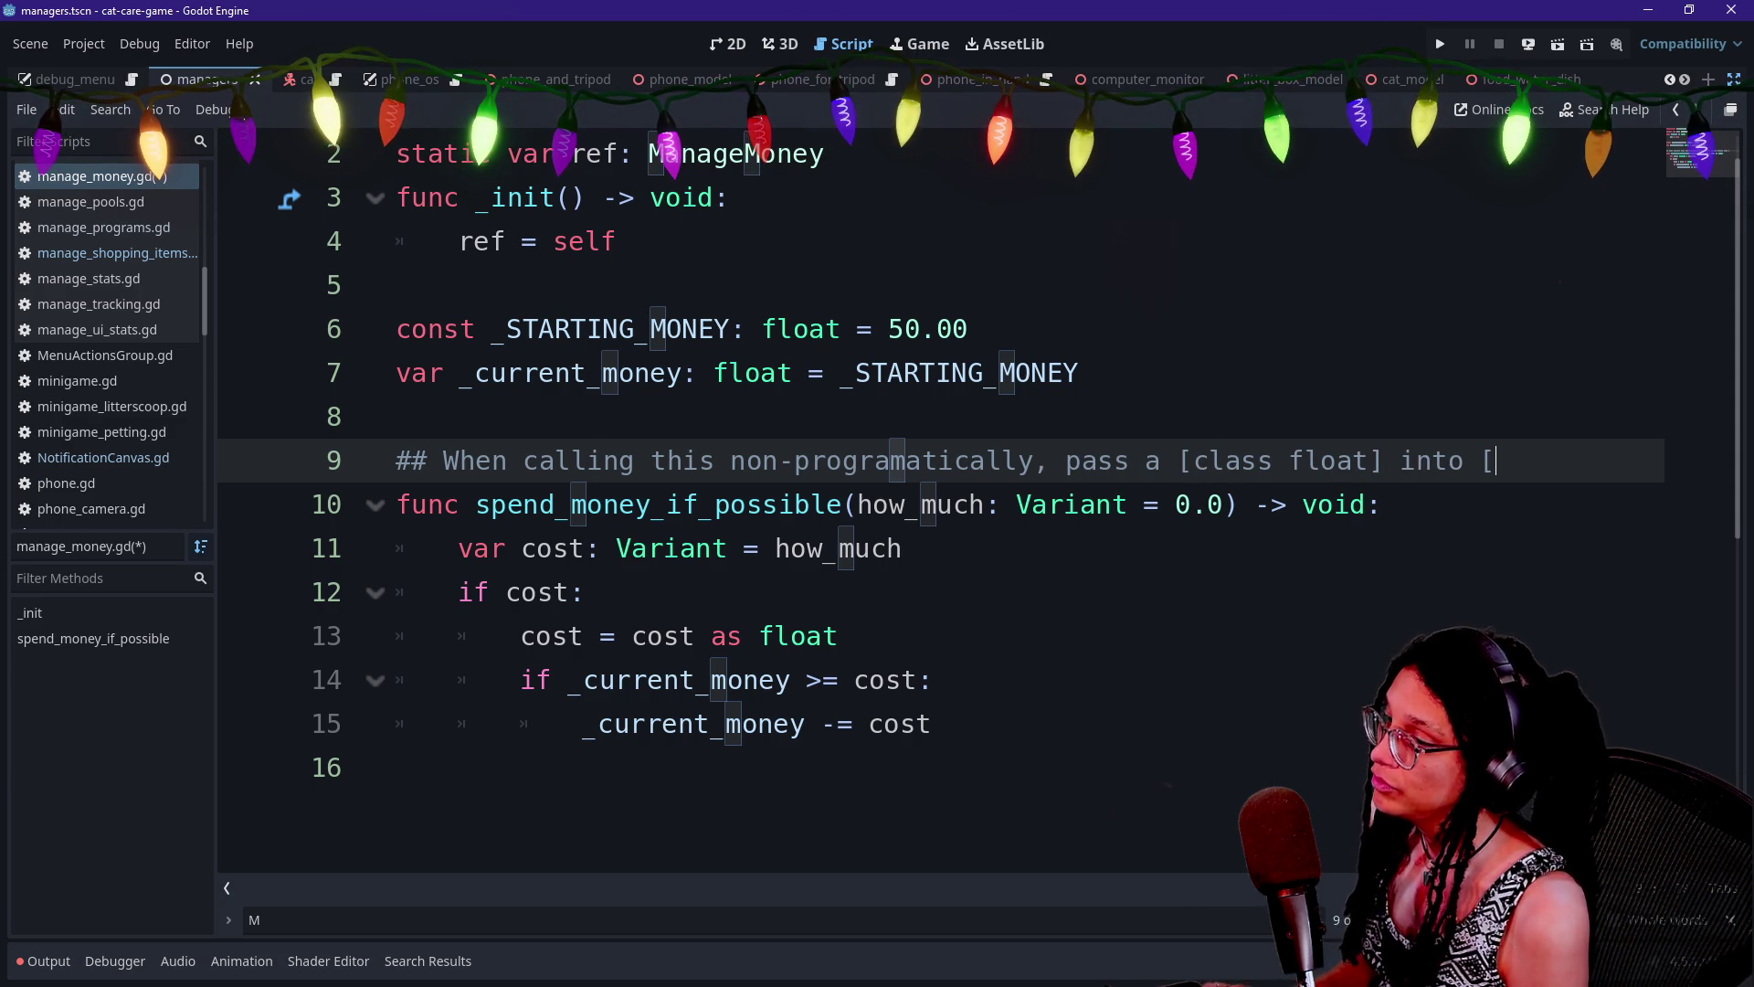
type("param how_much")
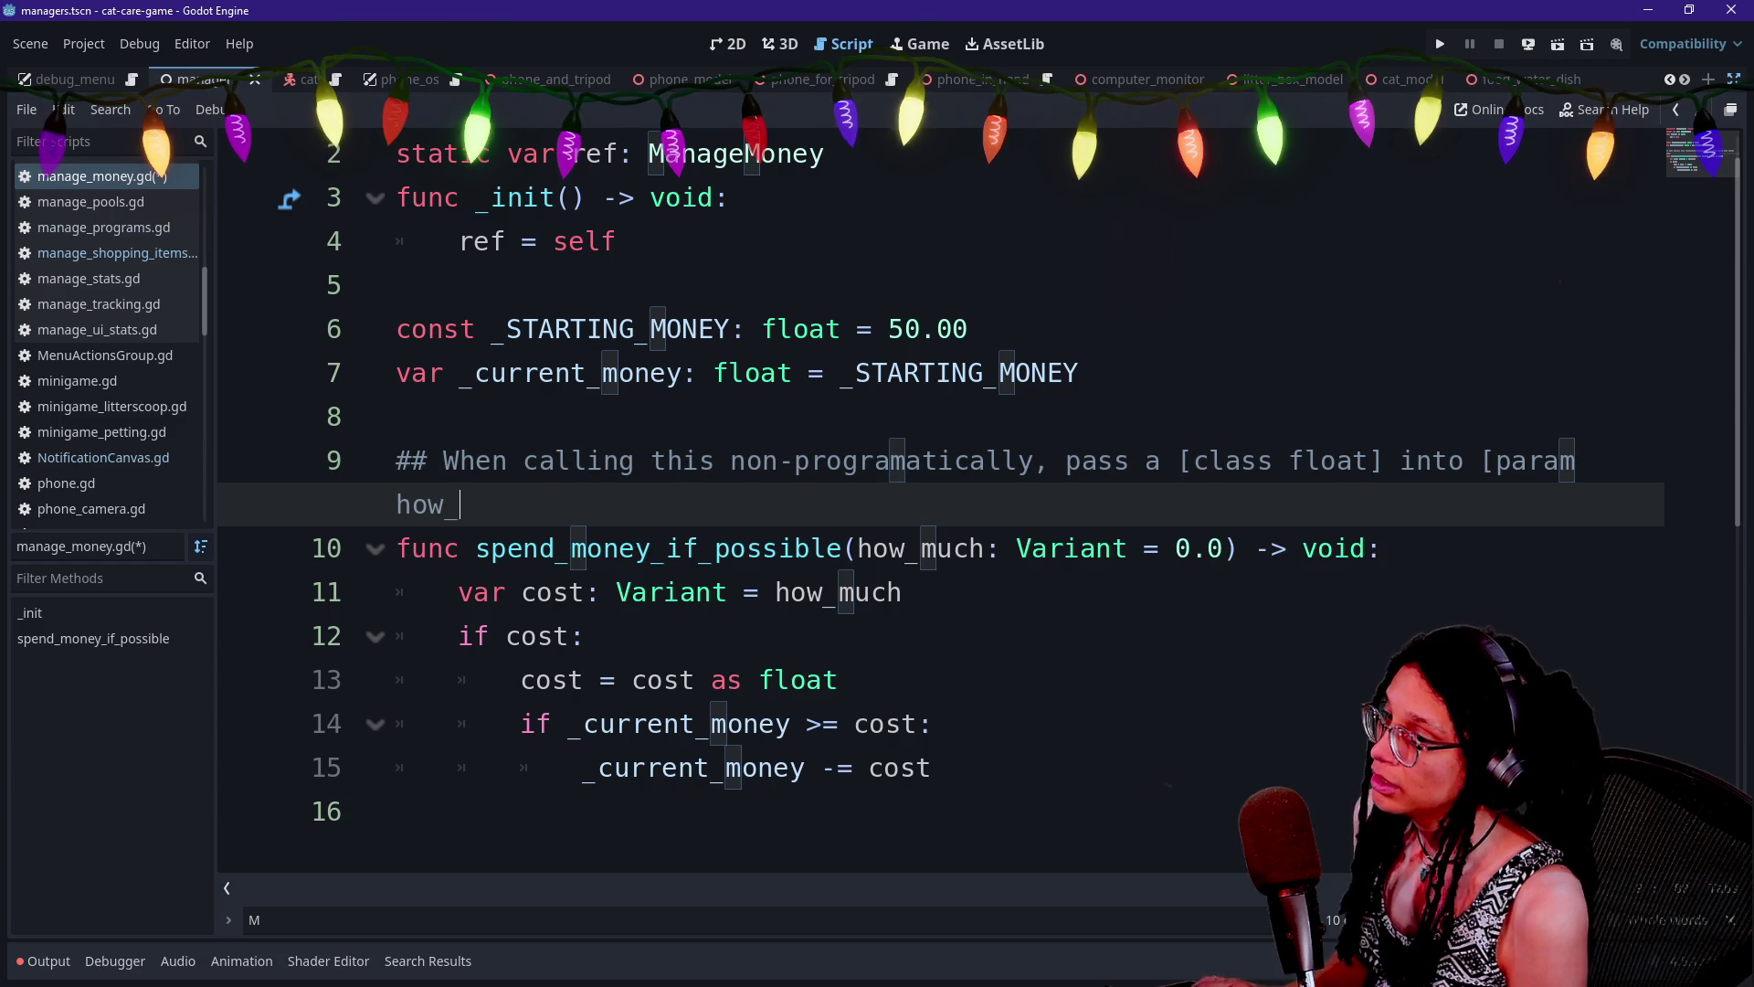
type("].")
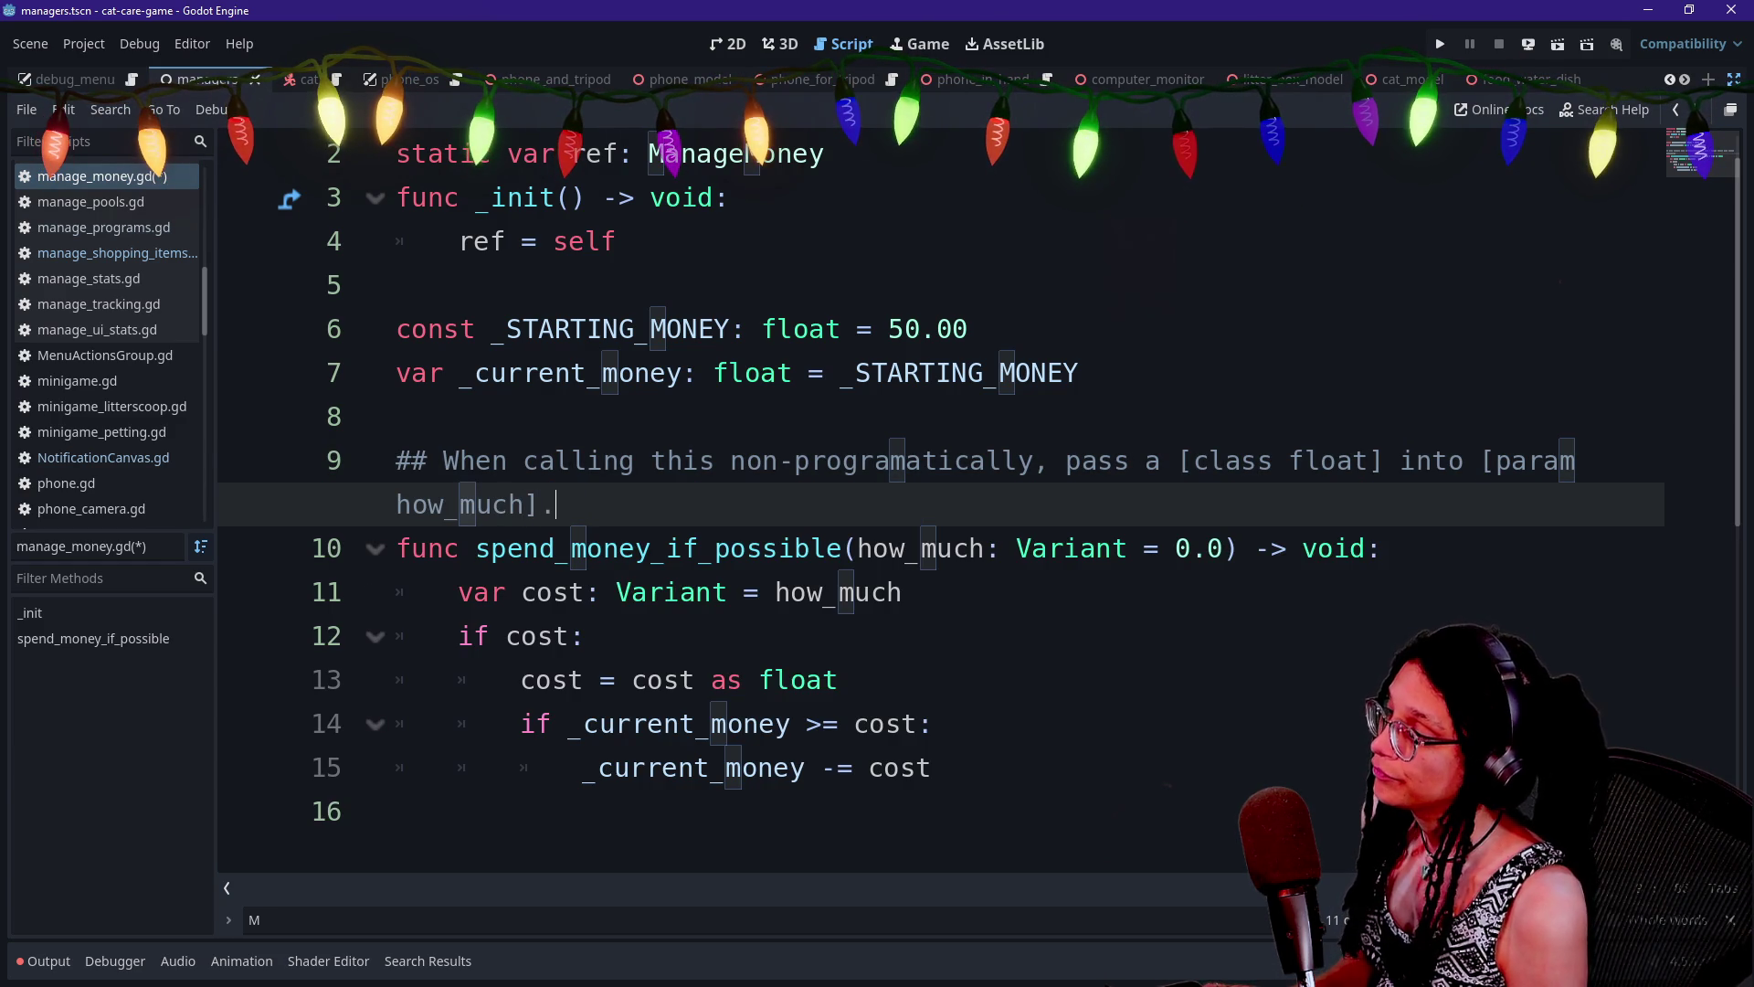
key("Return")
type("##")
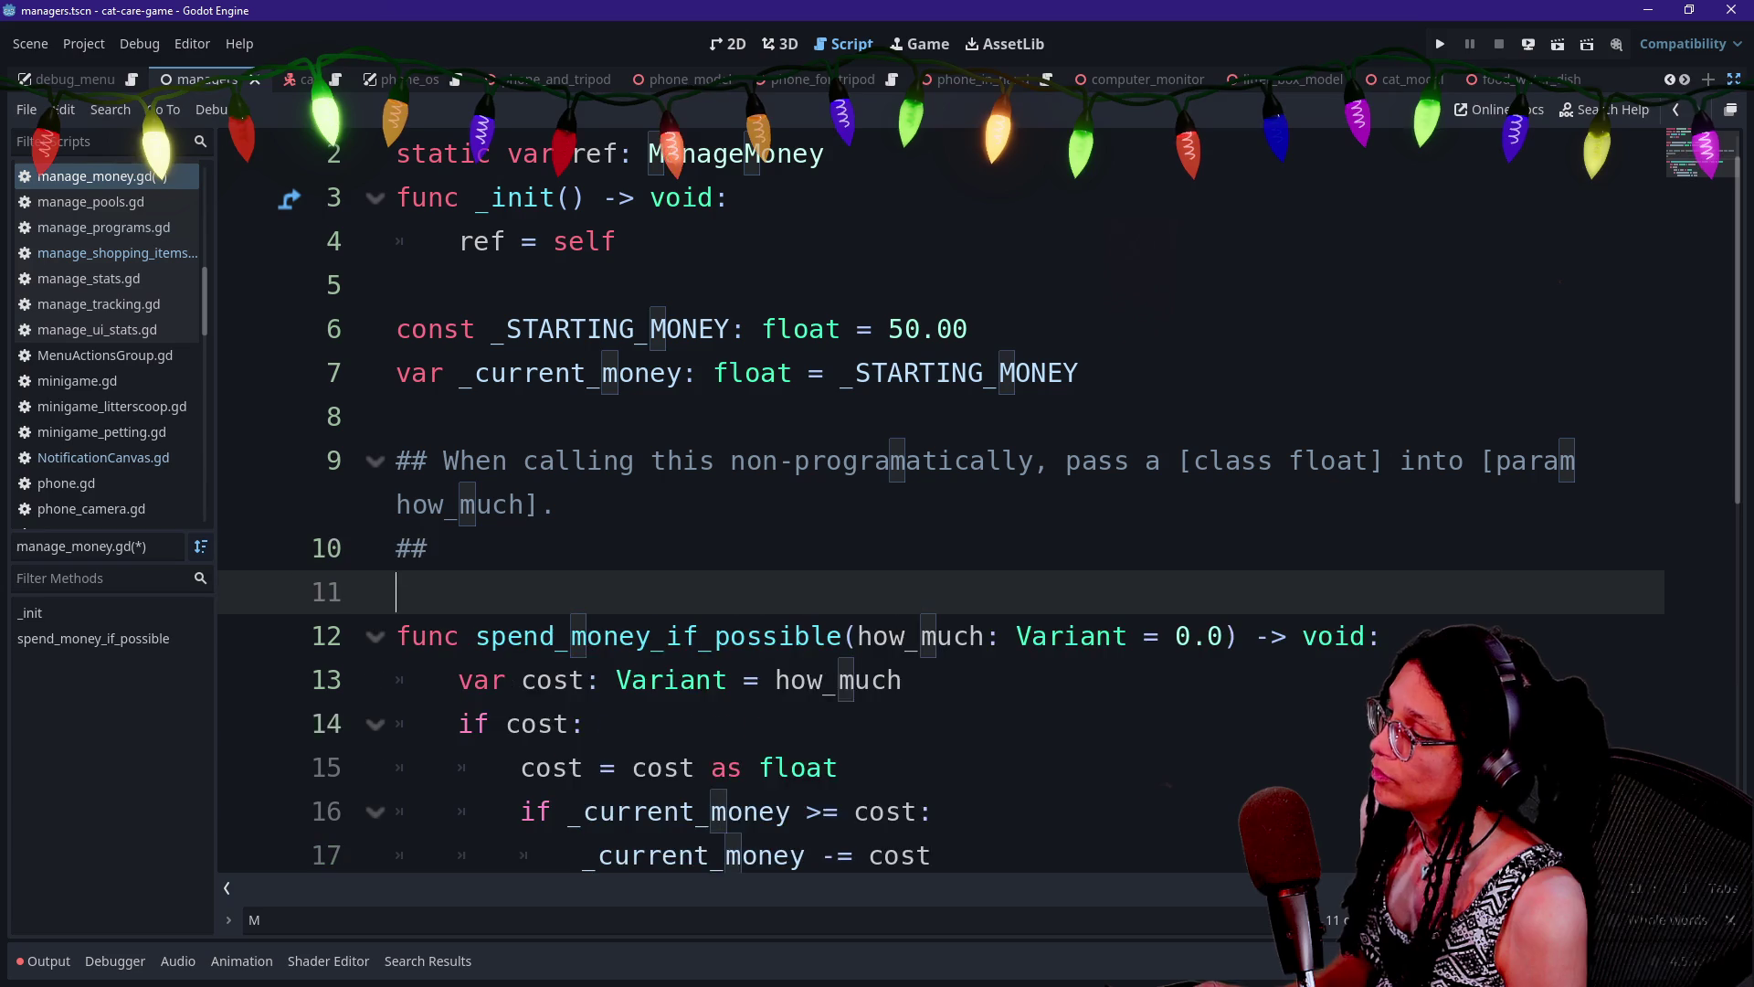
type(" When t")
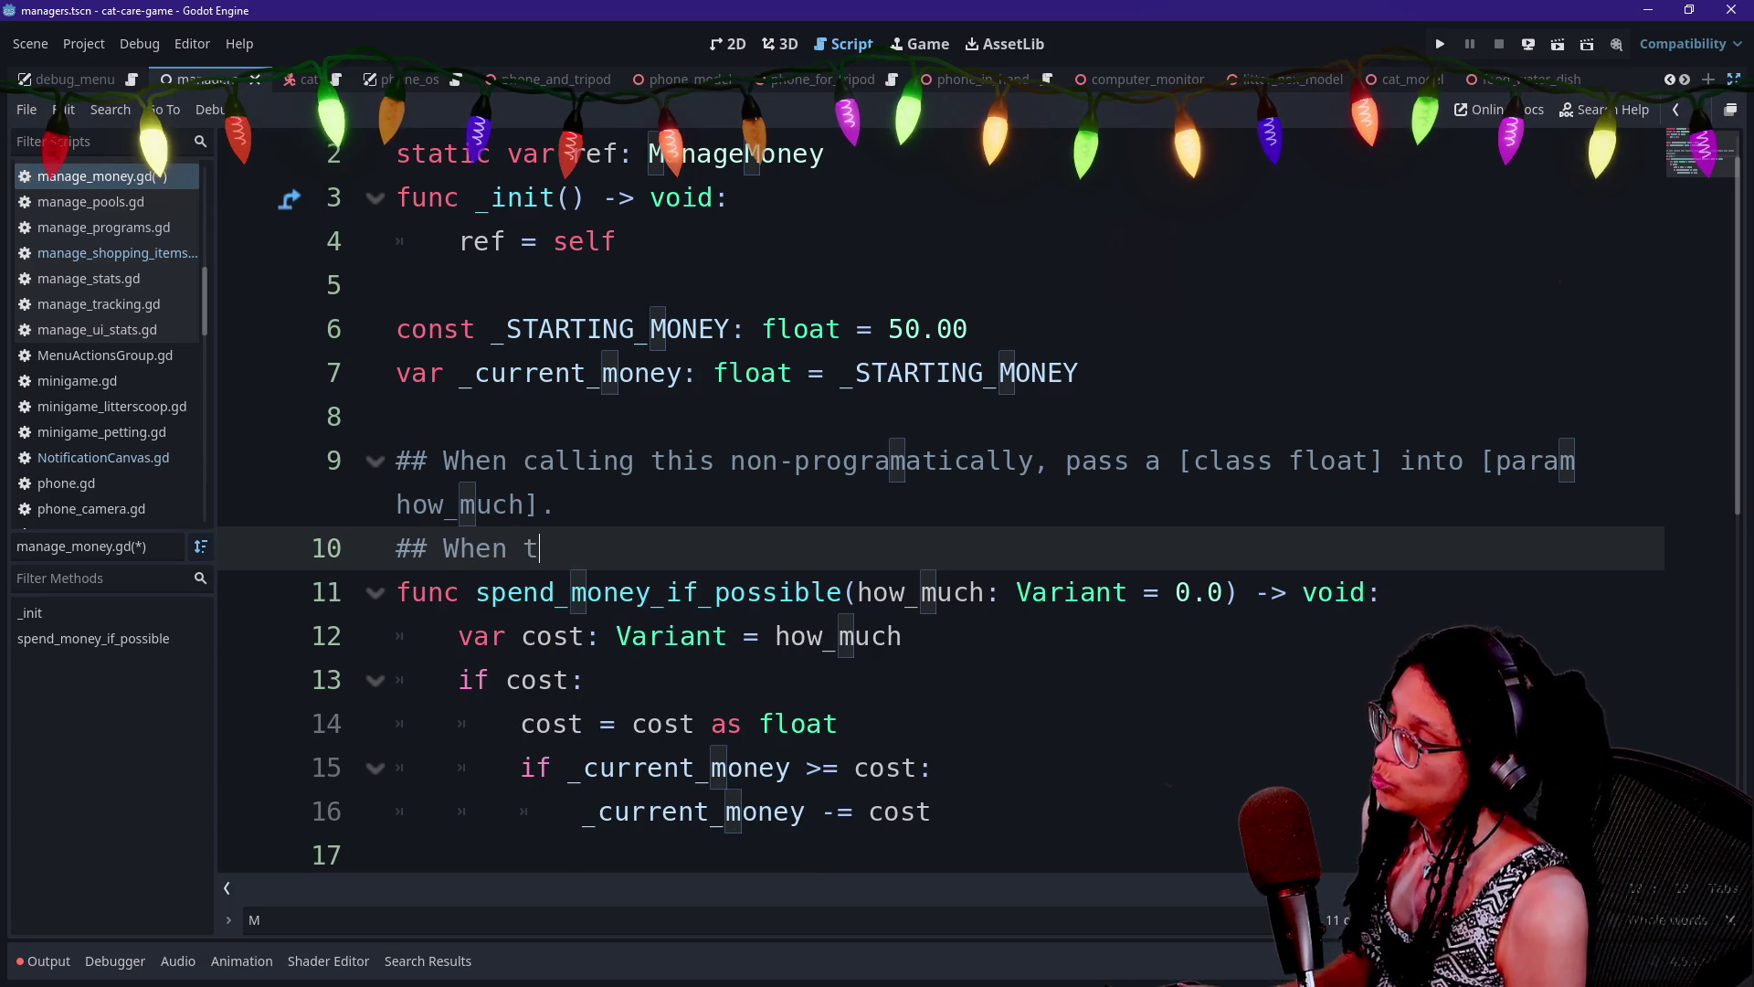
Write the second doc line explaining the [class Variant] type allows returning [code]null[/code]
key("BackSpace")
key("BackSpace")
key("BackSpace")
key("BackSpace")
key("BackSpace")
key("BackSpace")
type("If ")
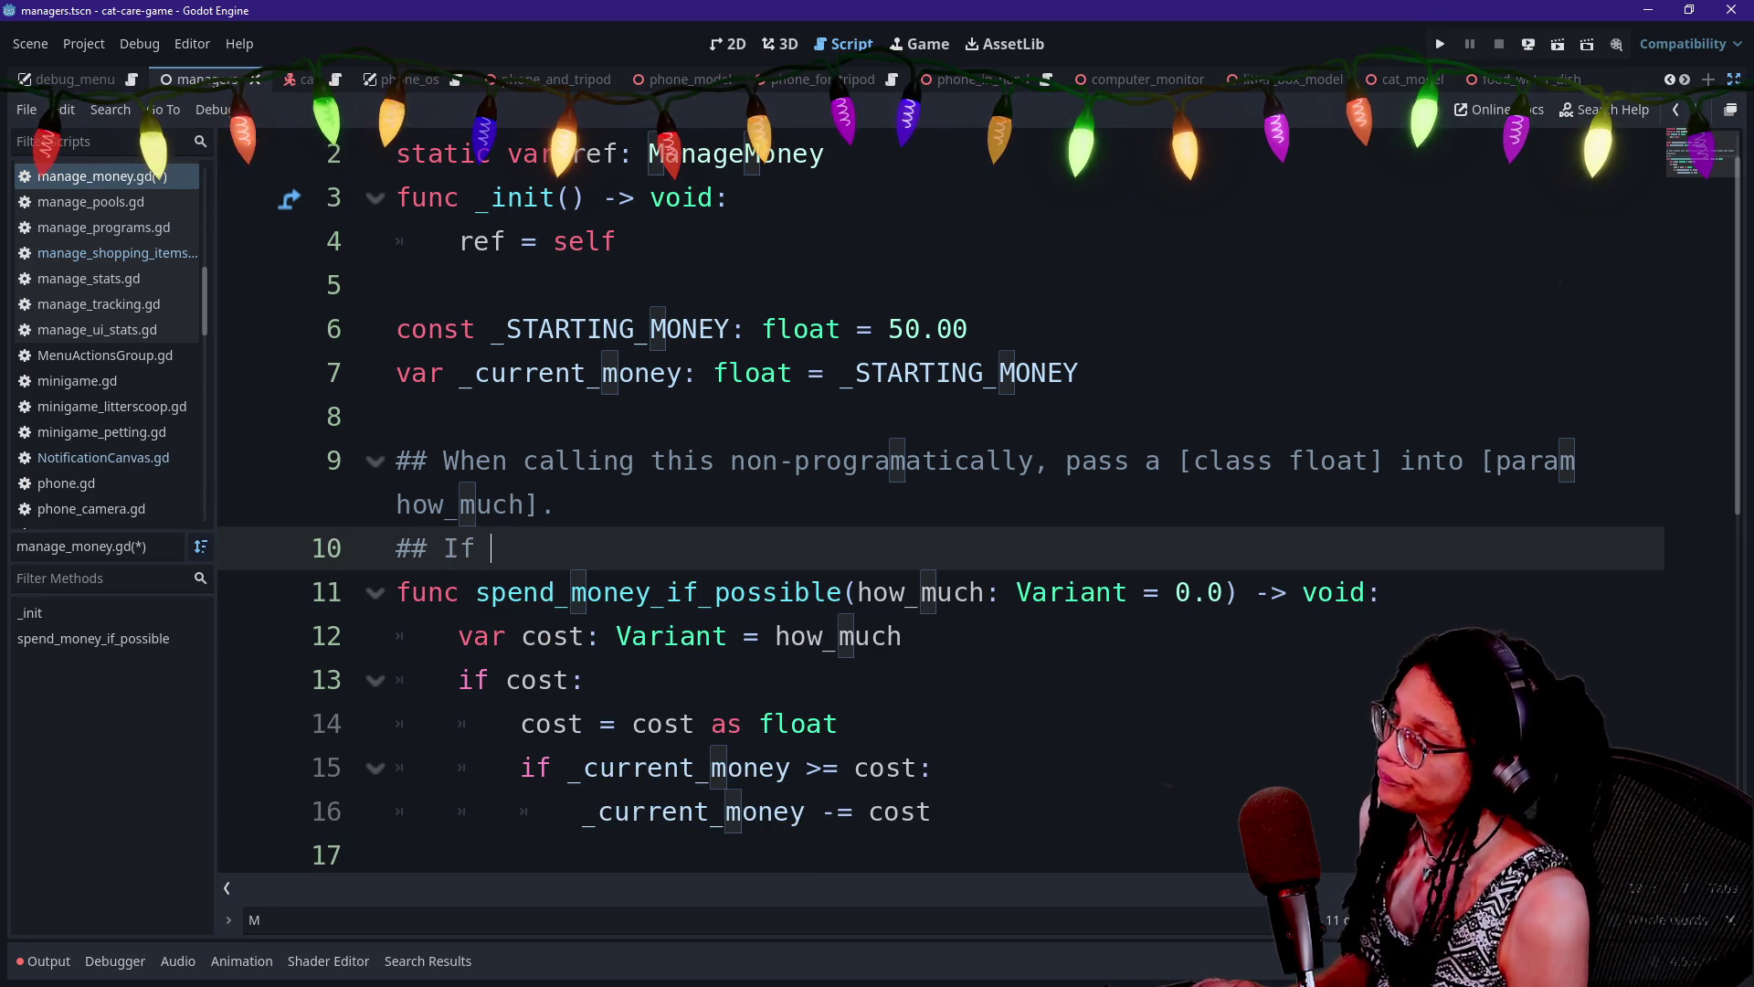
type("being called via a")
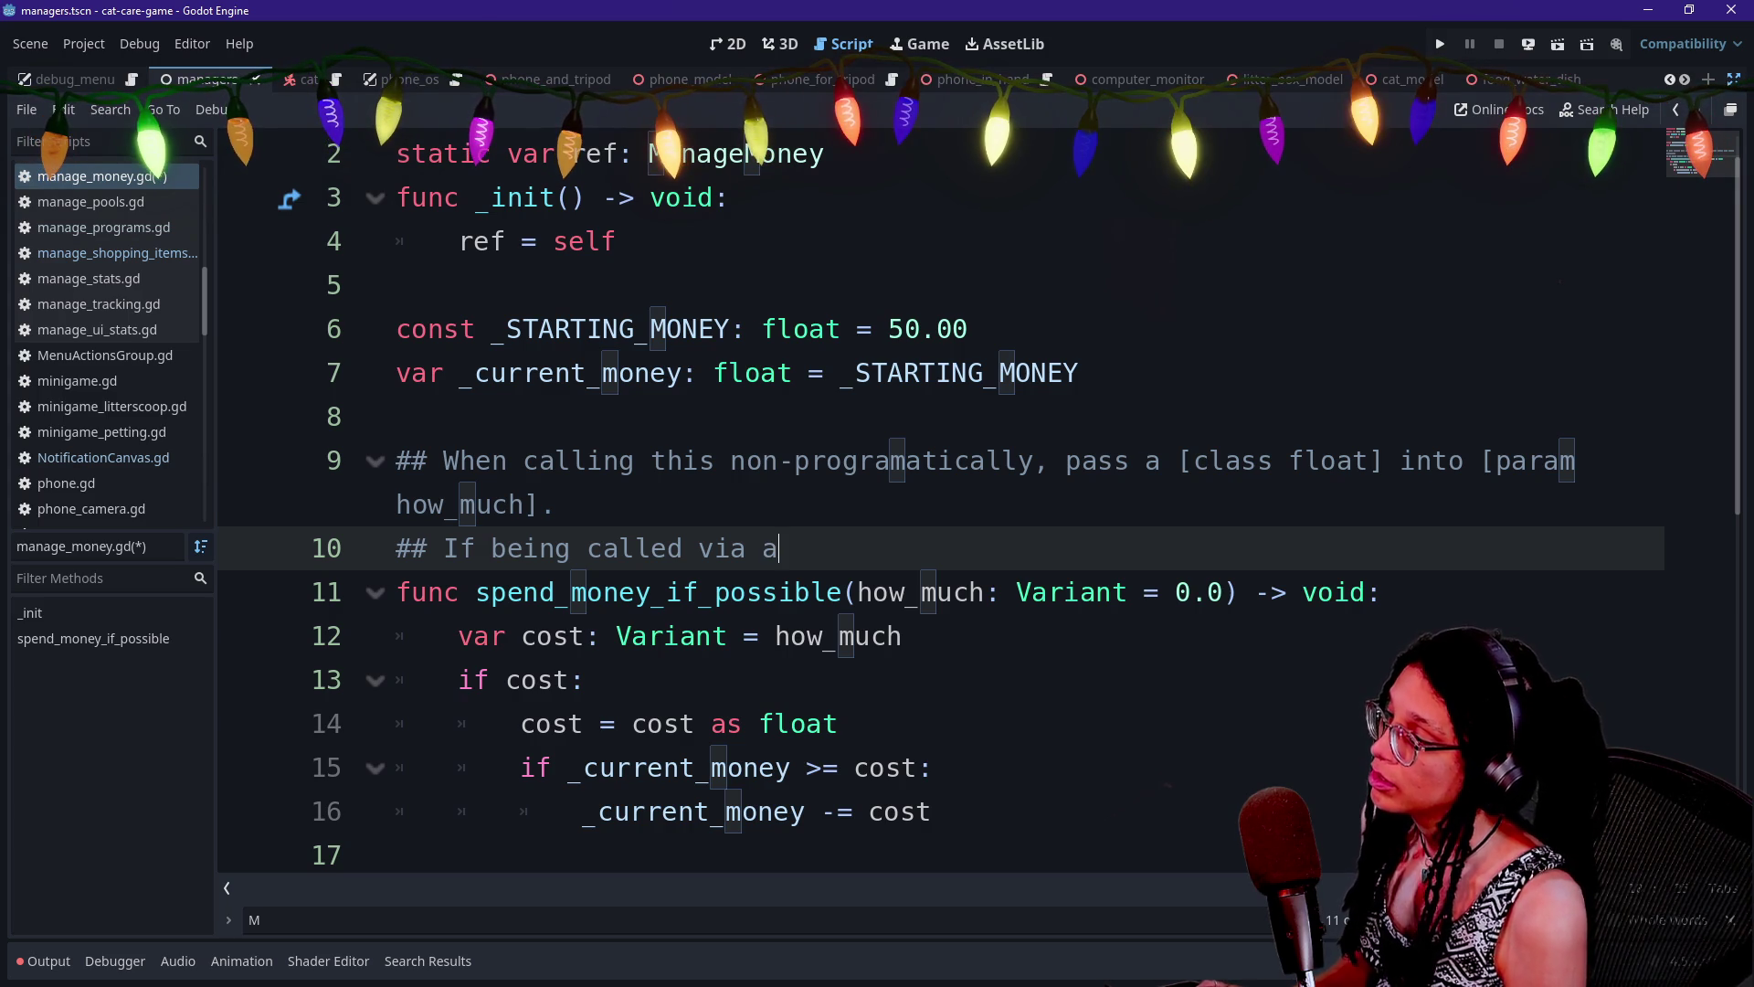
type("nother functio")
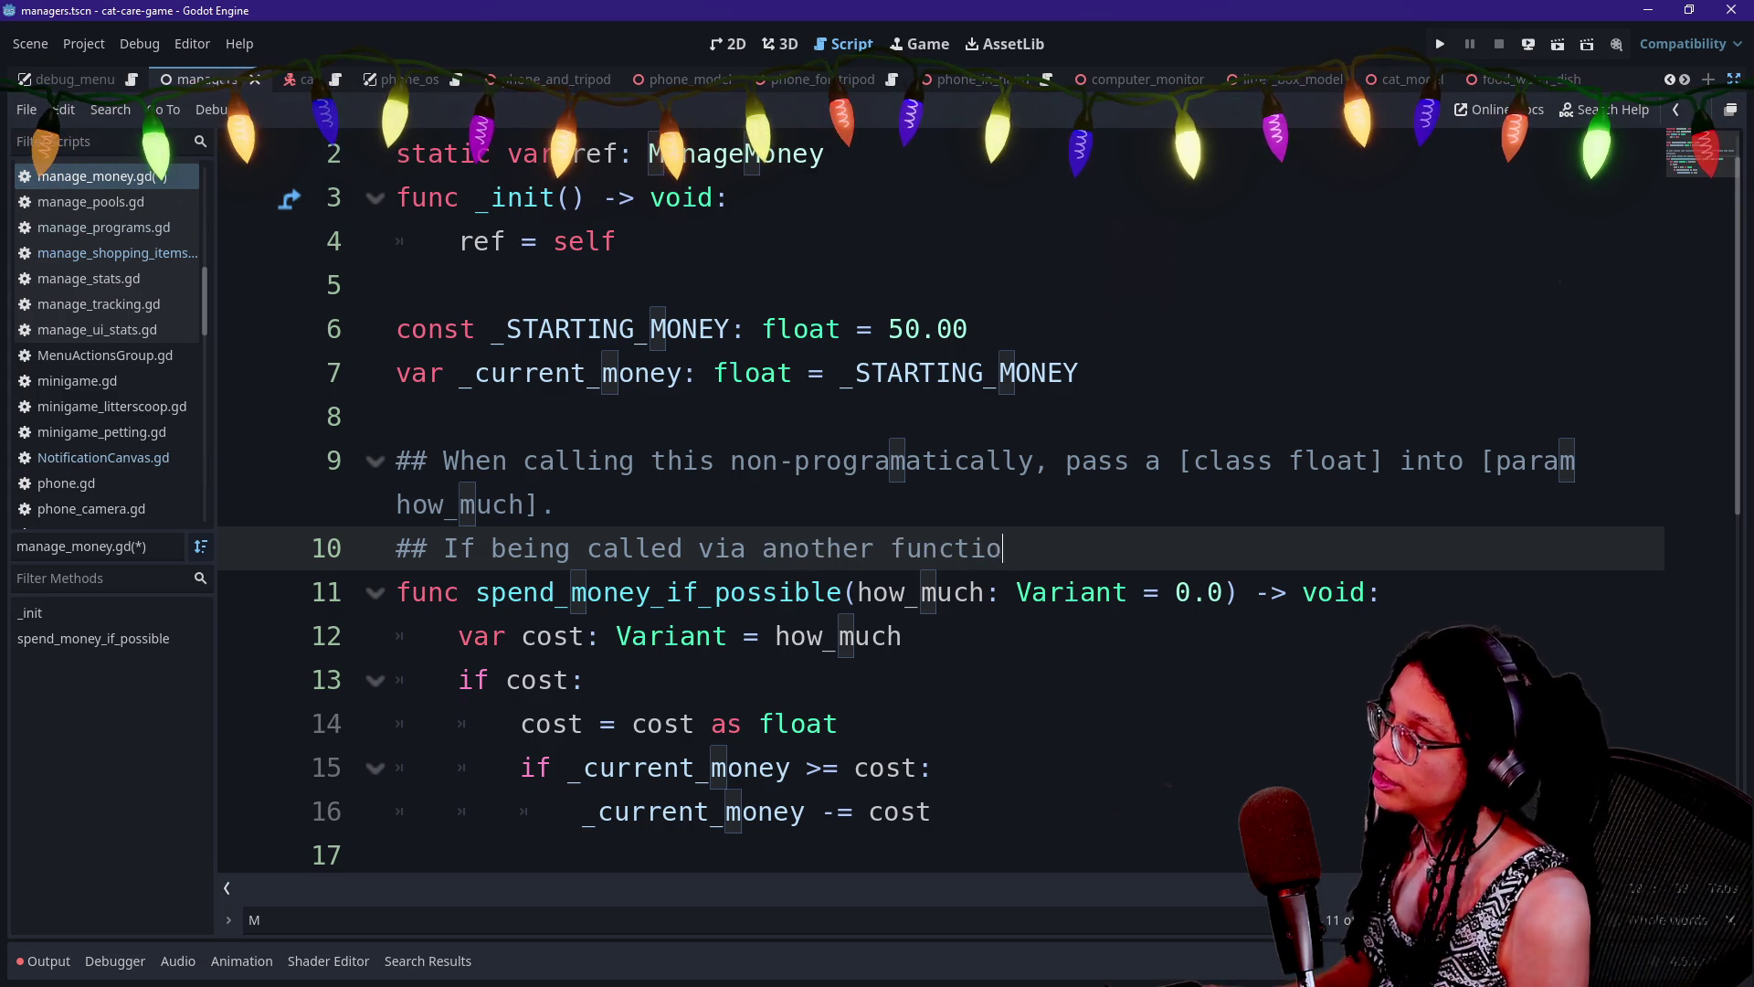
type("n")
type("'s bui")
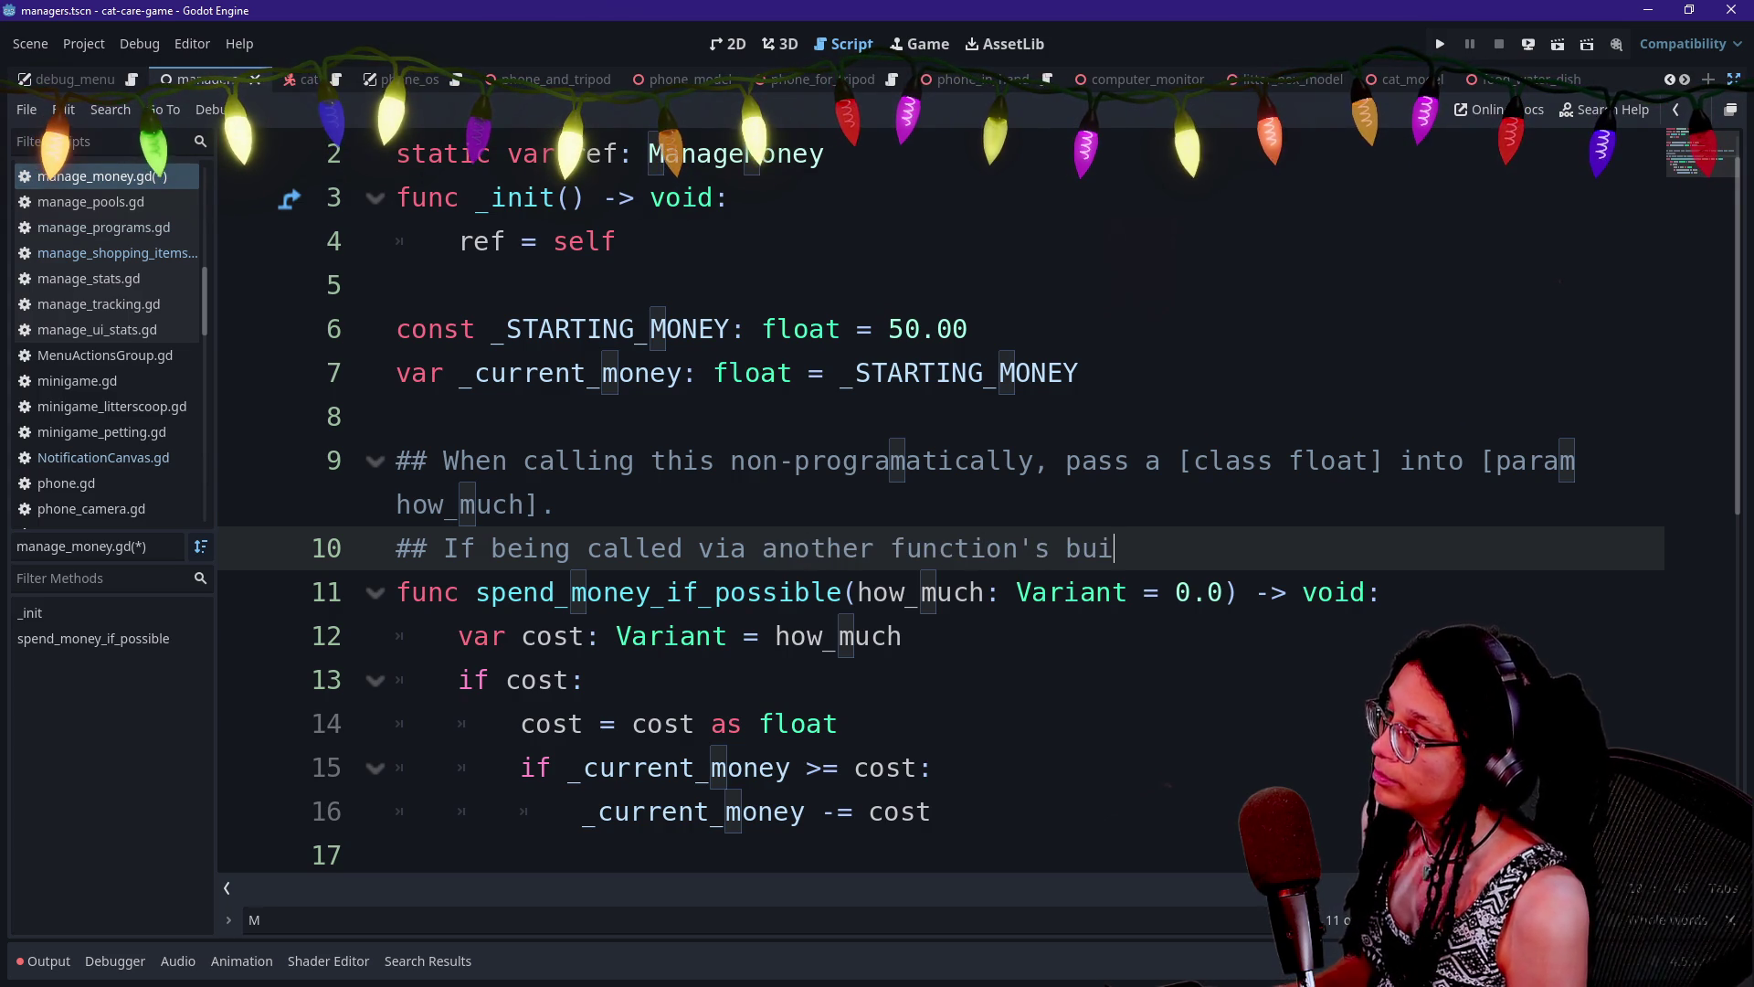
type("lt-in-ehavia")
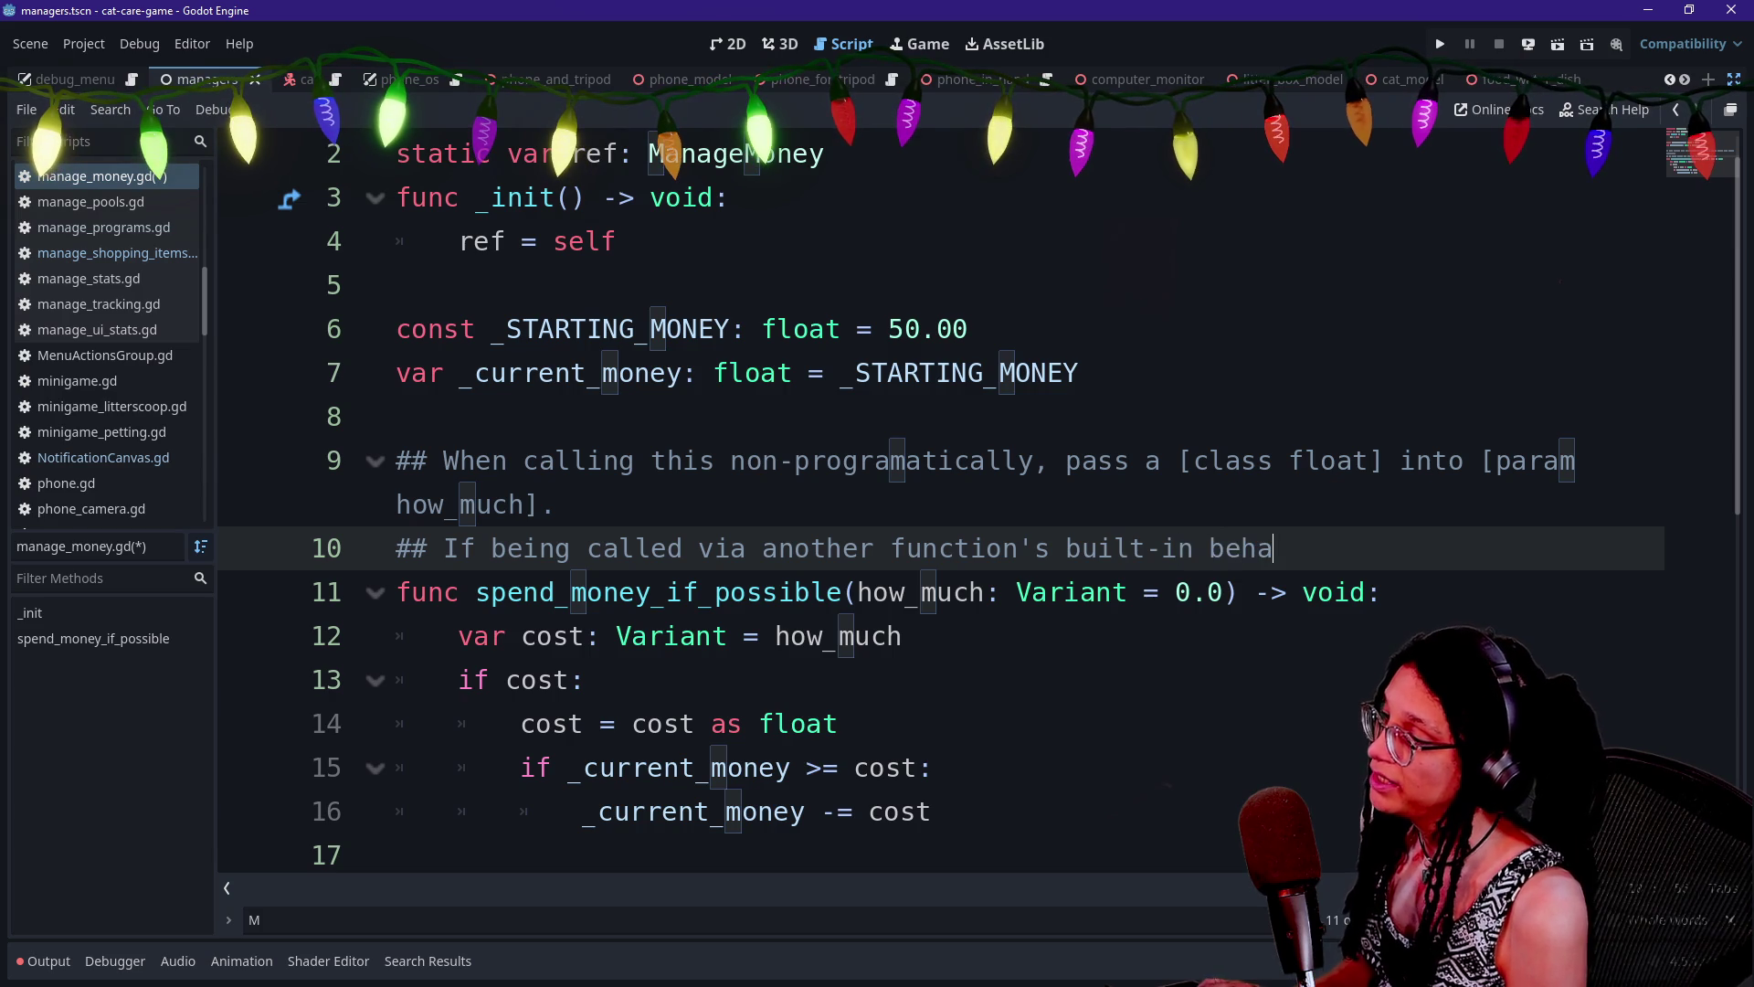
key("BackSpace")
key("BackSpace")
key("BackSpace")
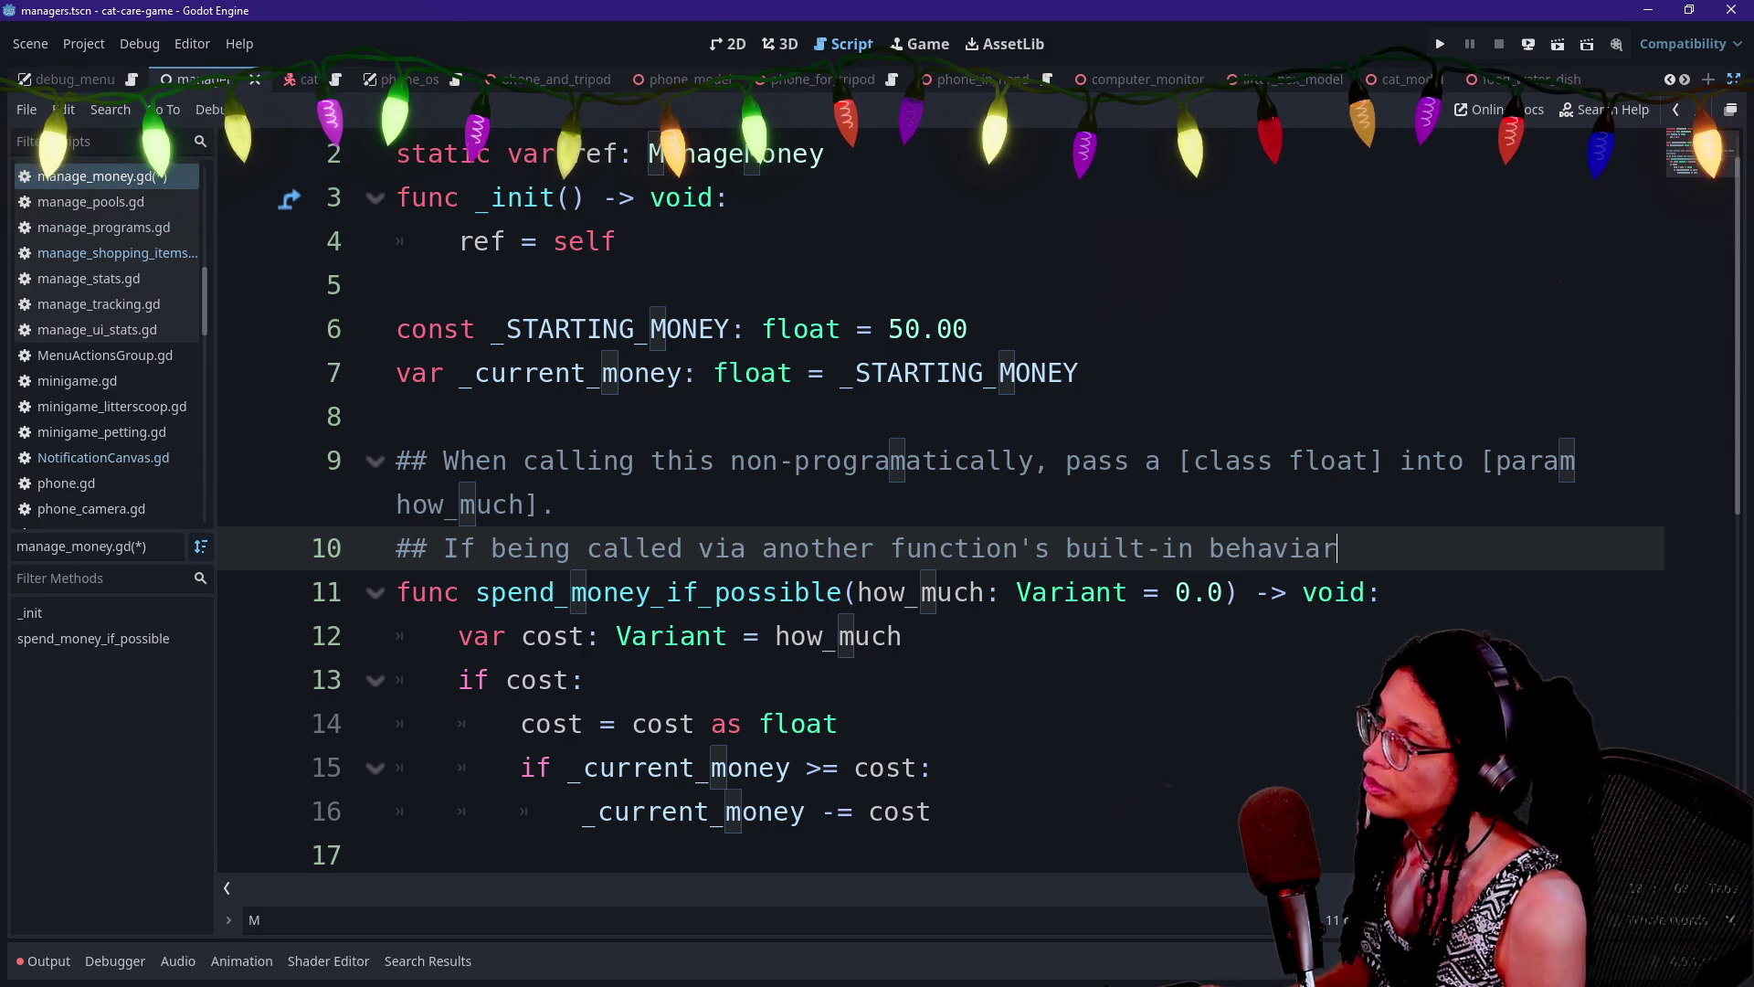
type("or, the")
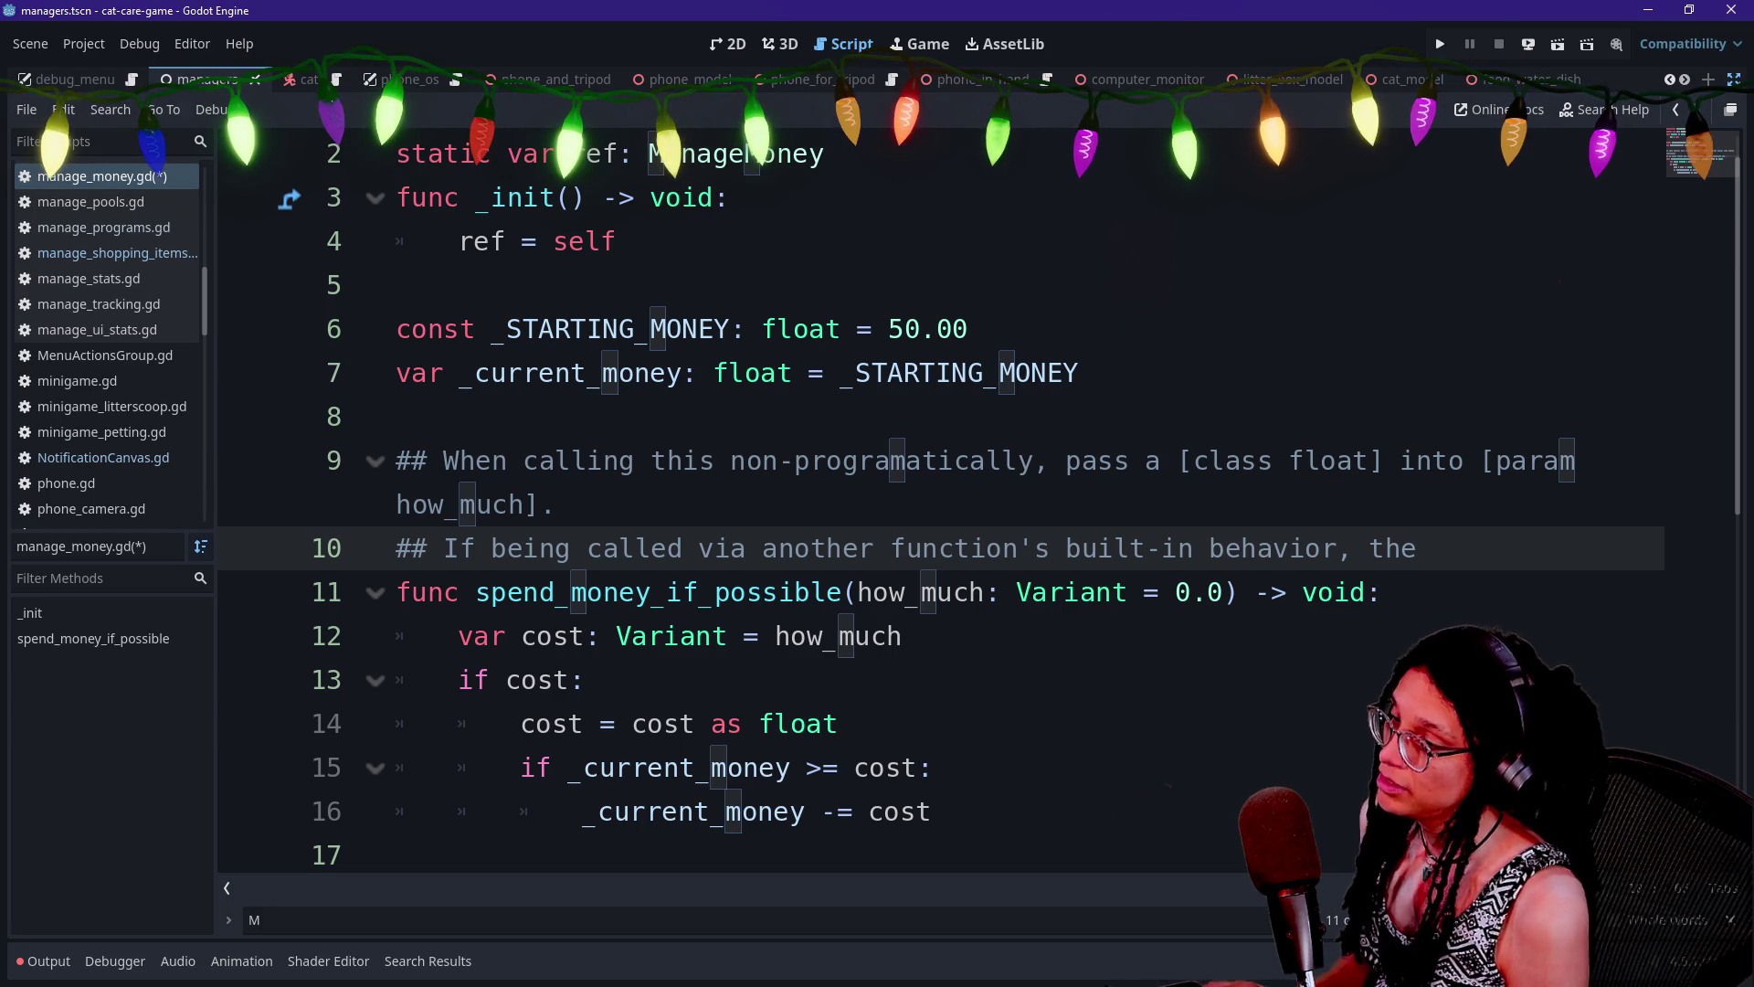
type("[cl")
key("BackSpace")
key("BackSpace")
type("class Varian")
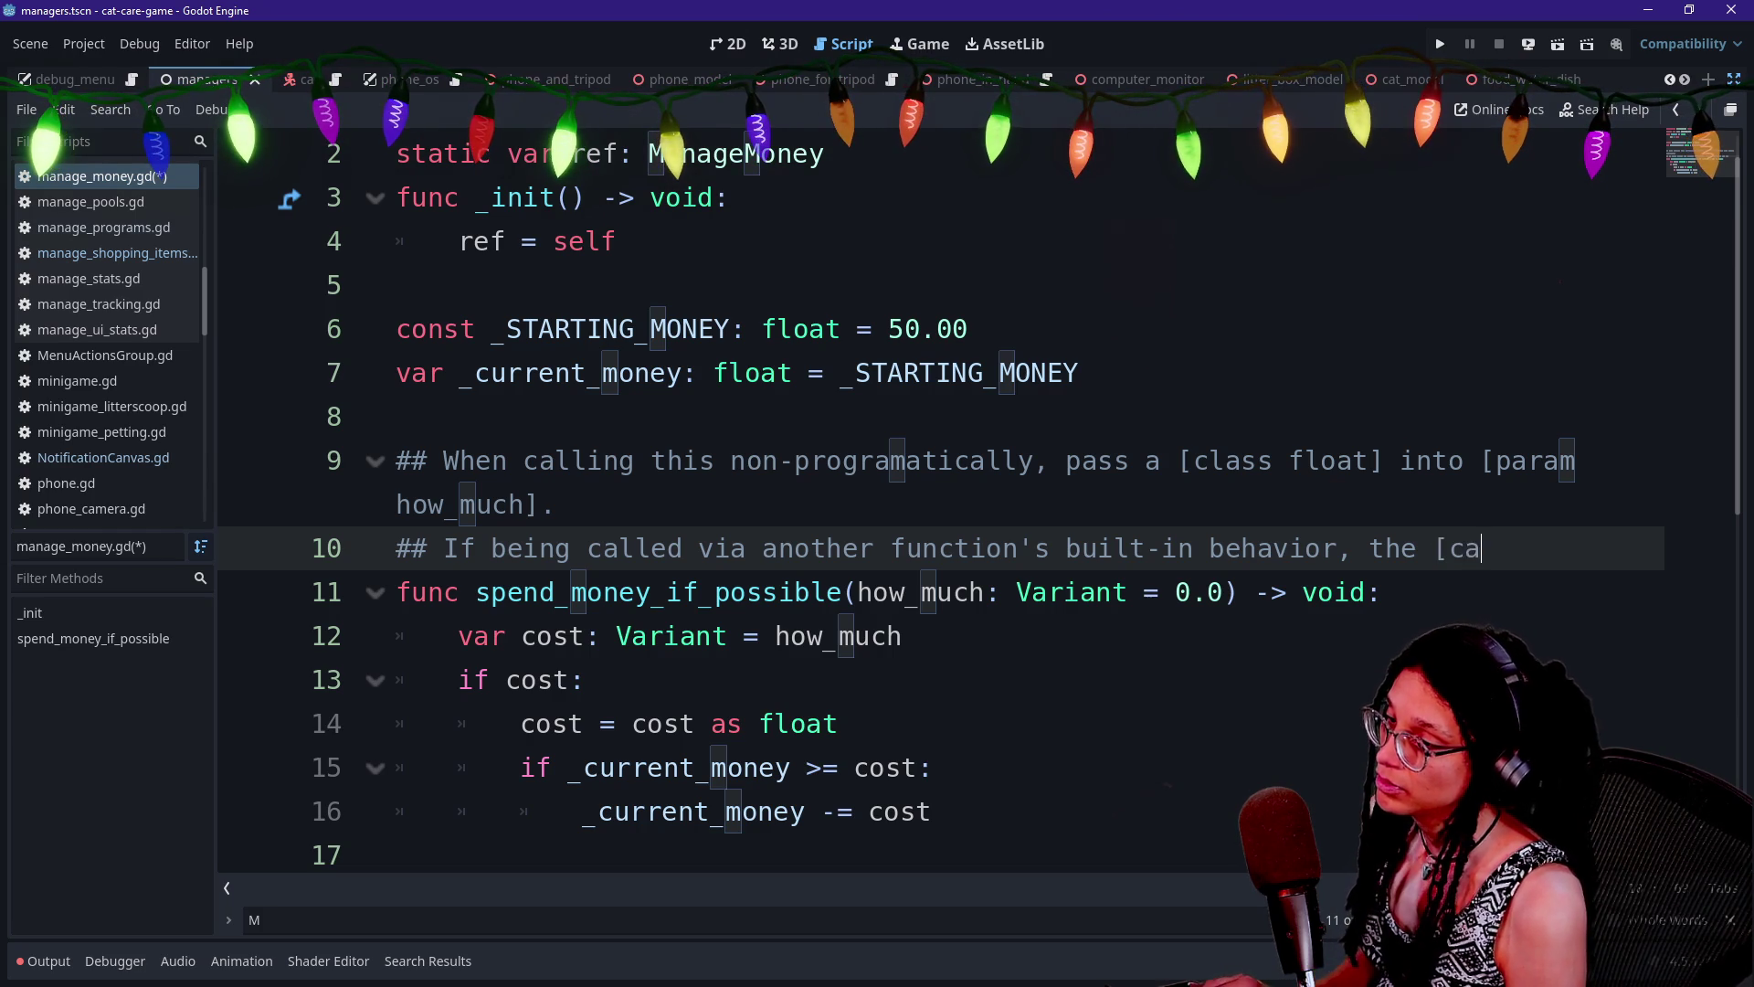
type("t] t")
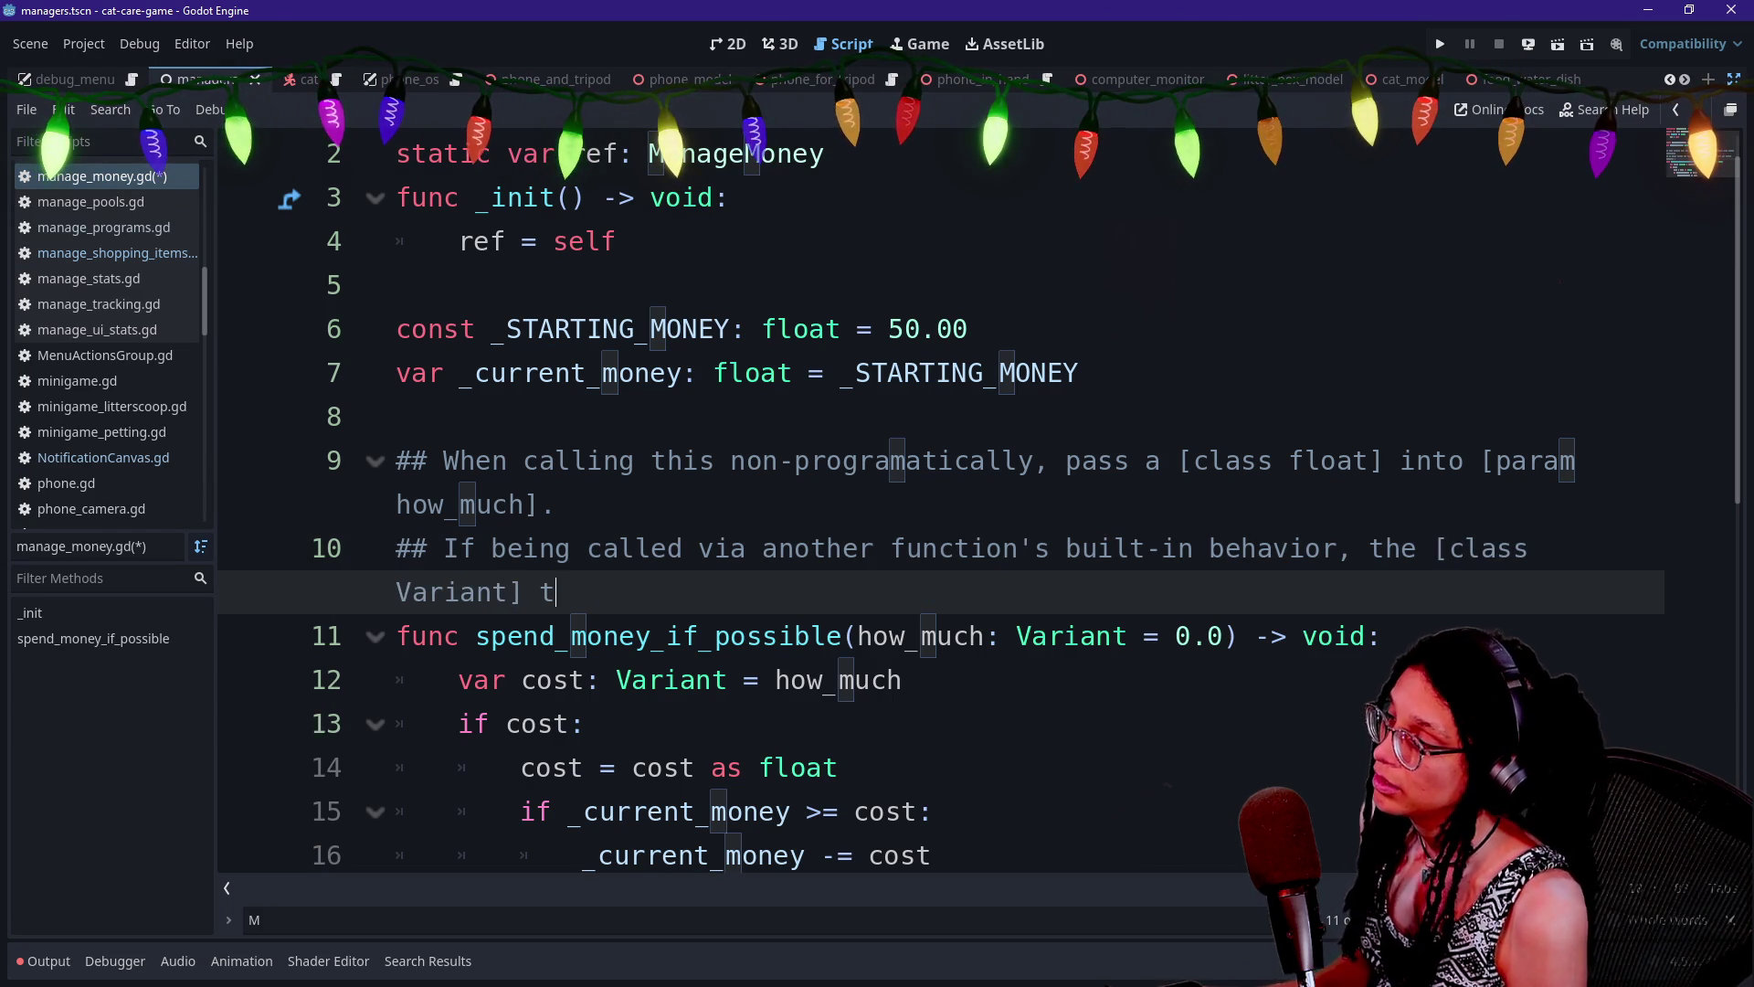
type("ype allows for the")
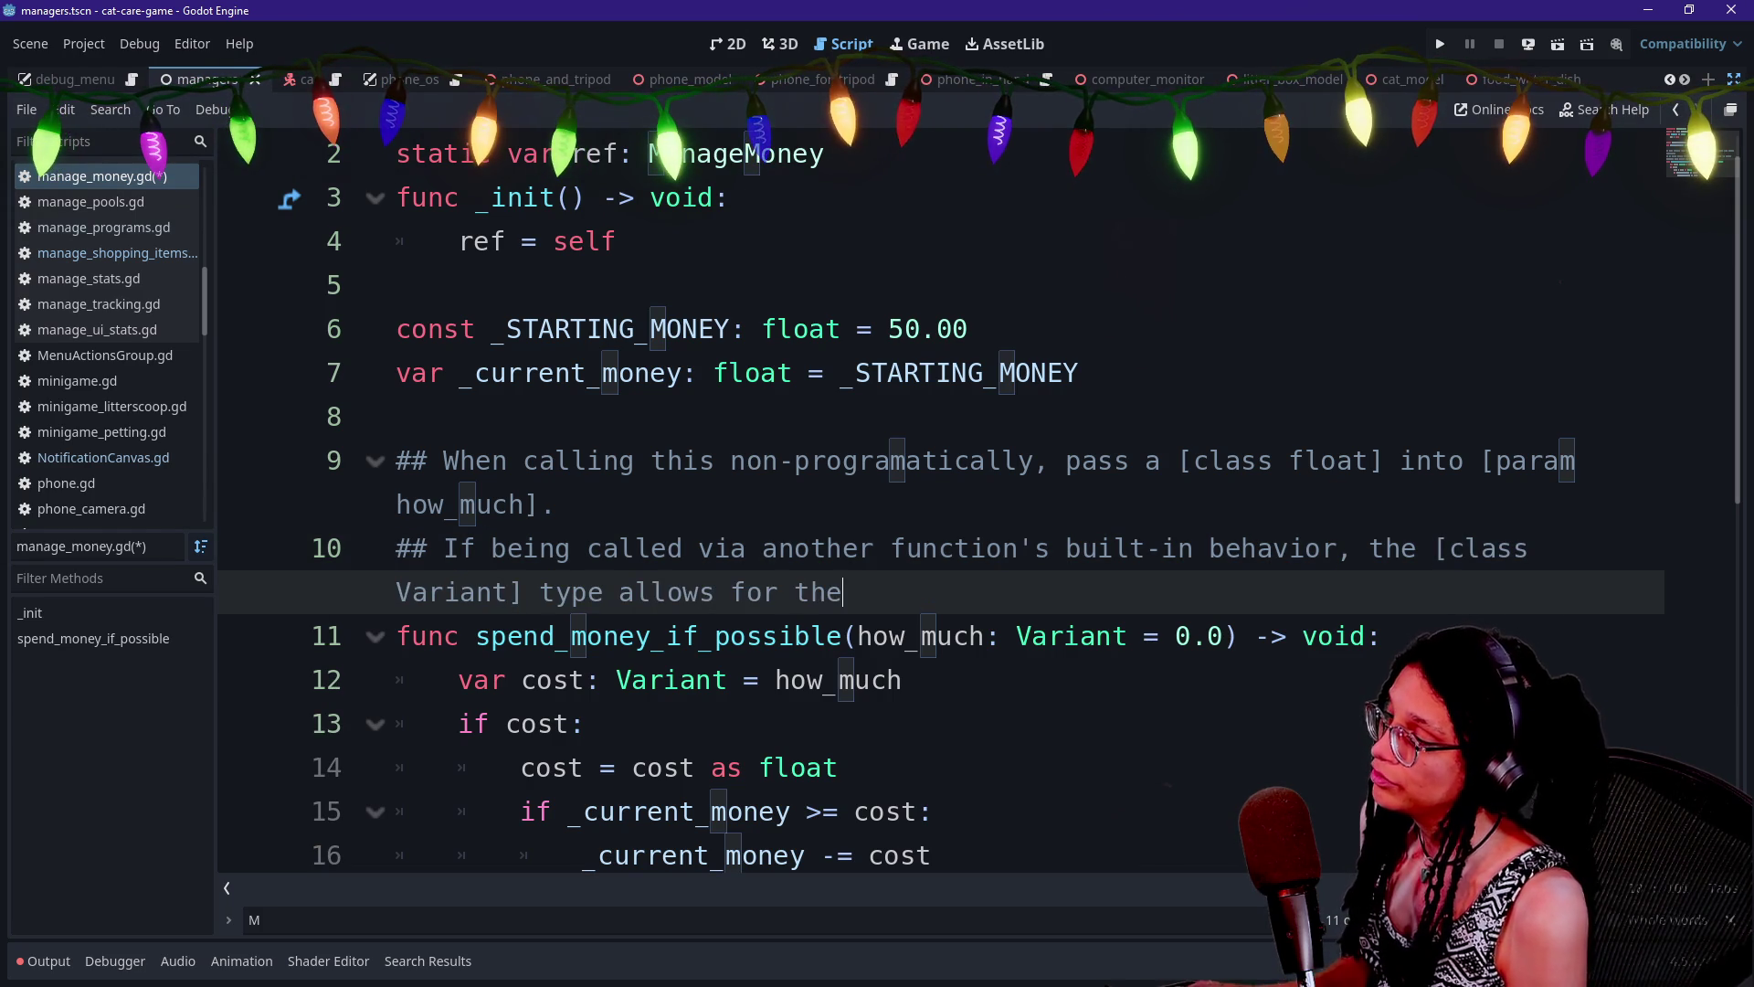
type(" possibility of returning")
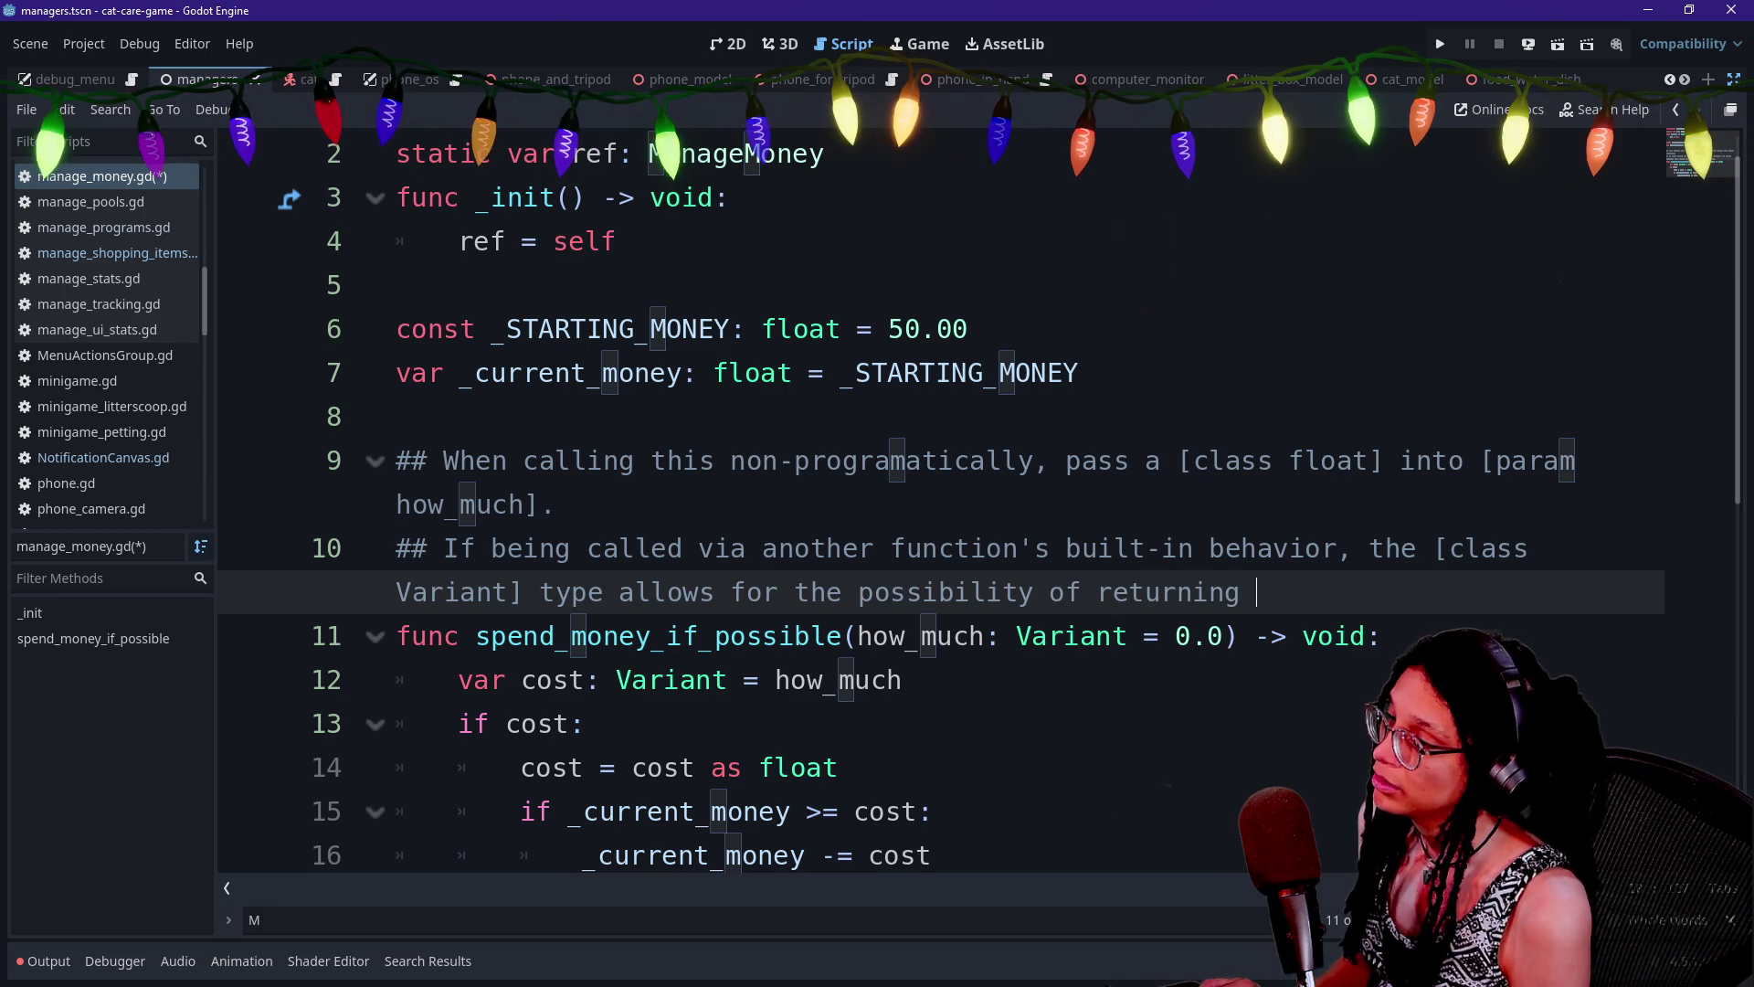
type(" [code]")
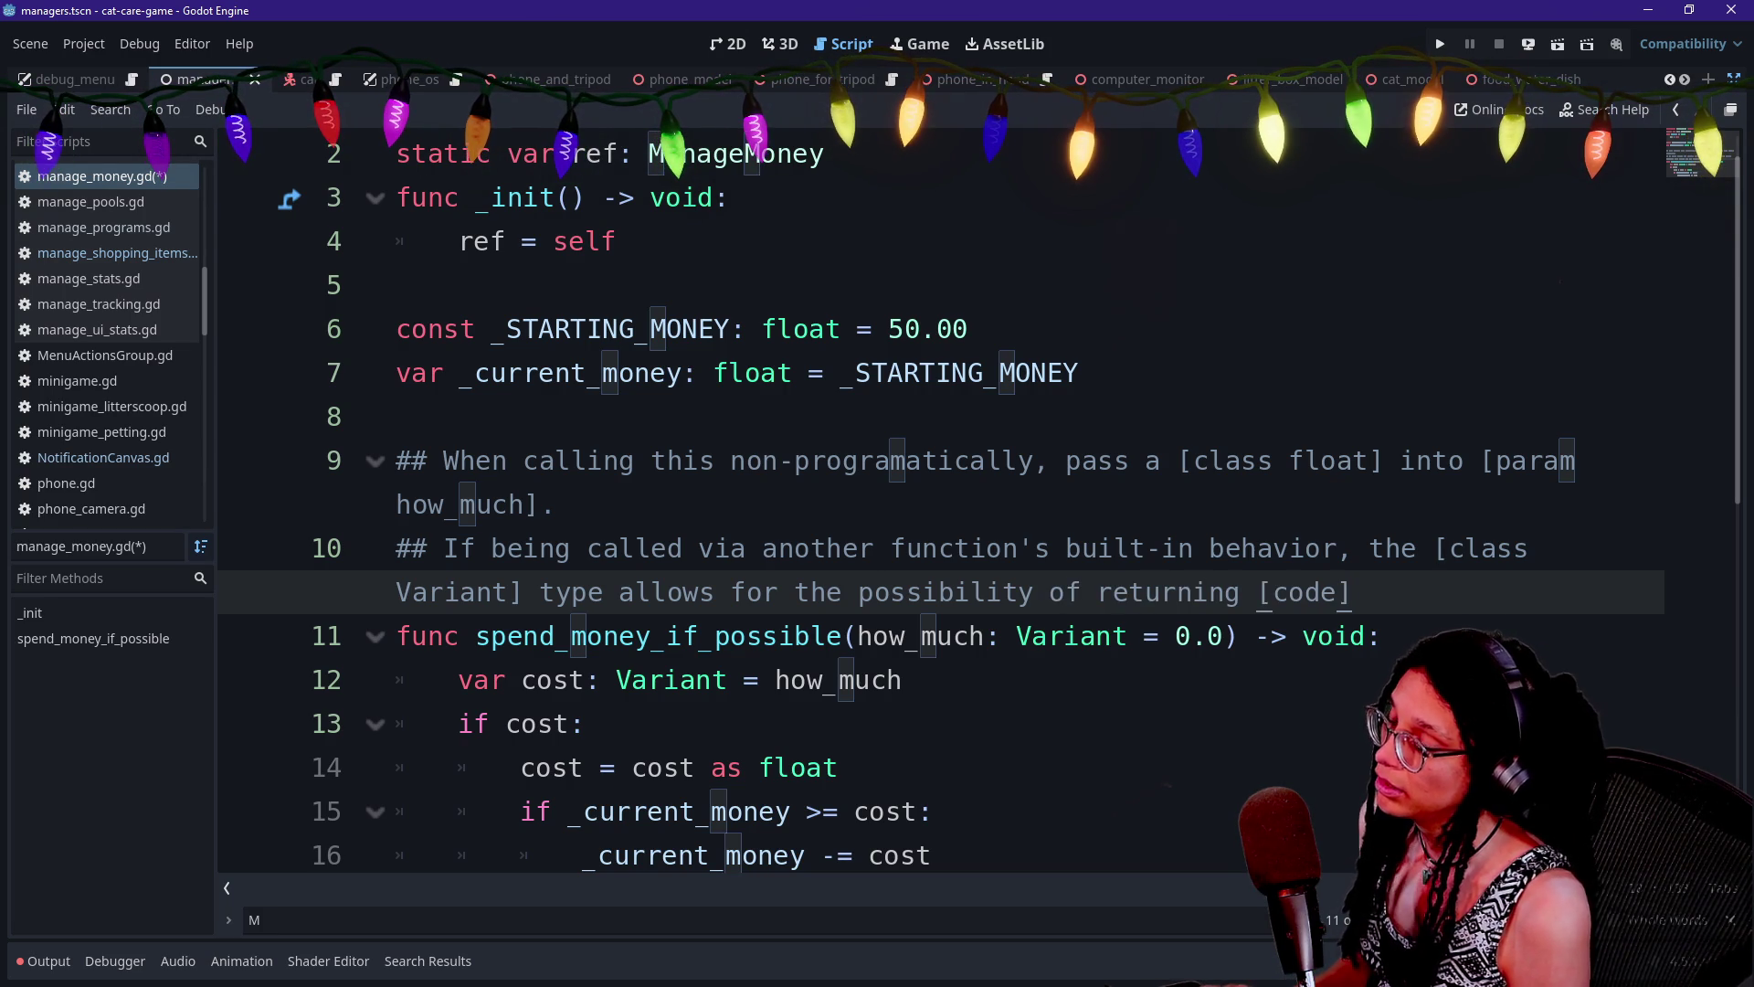
type("nullp/code]")
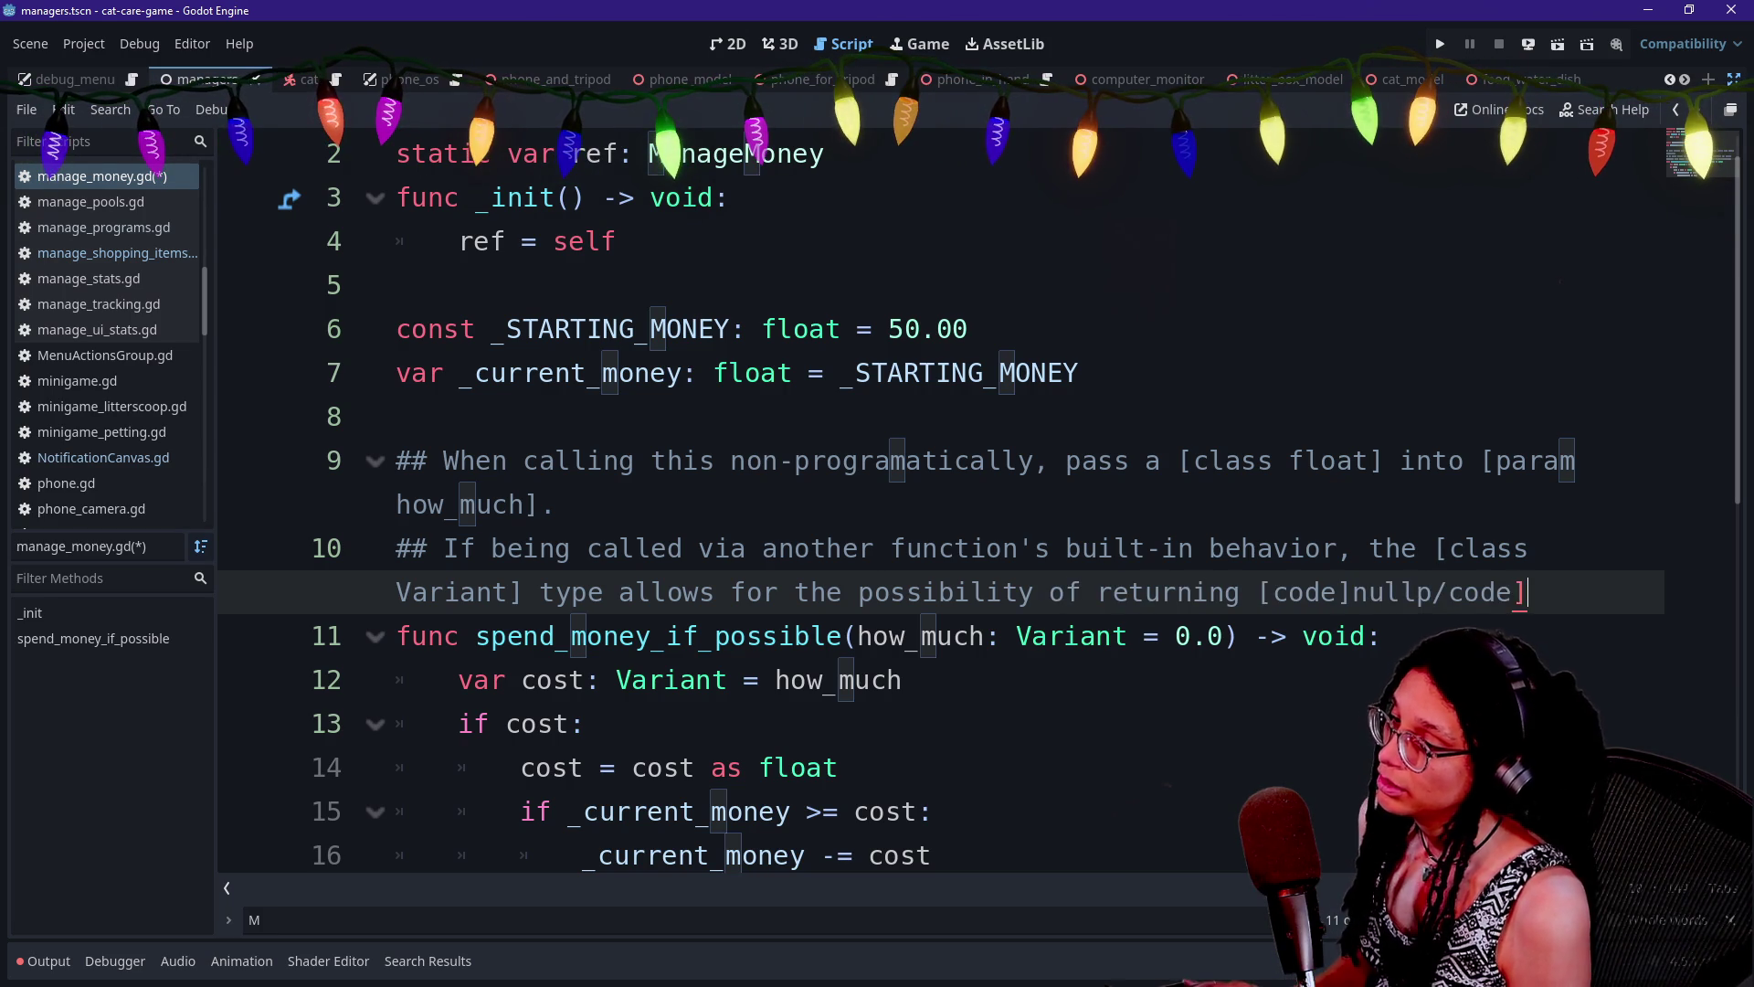
key("BackSpace")
key("BackSpace")
key("BackSpace")
type("[/code]")
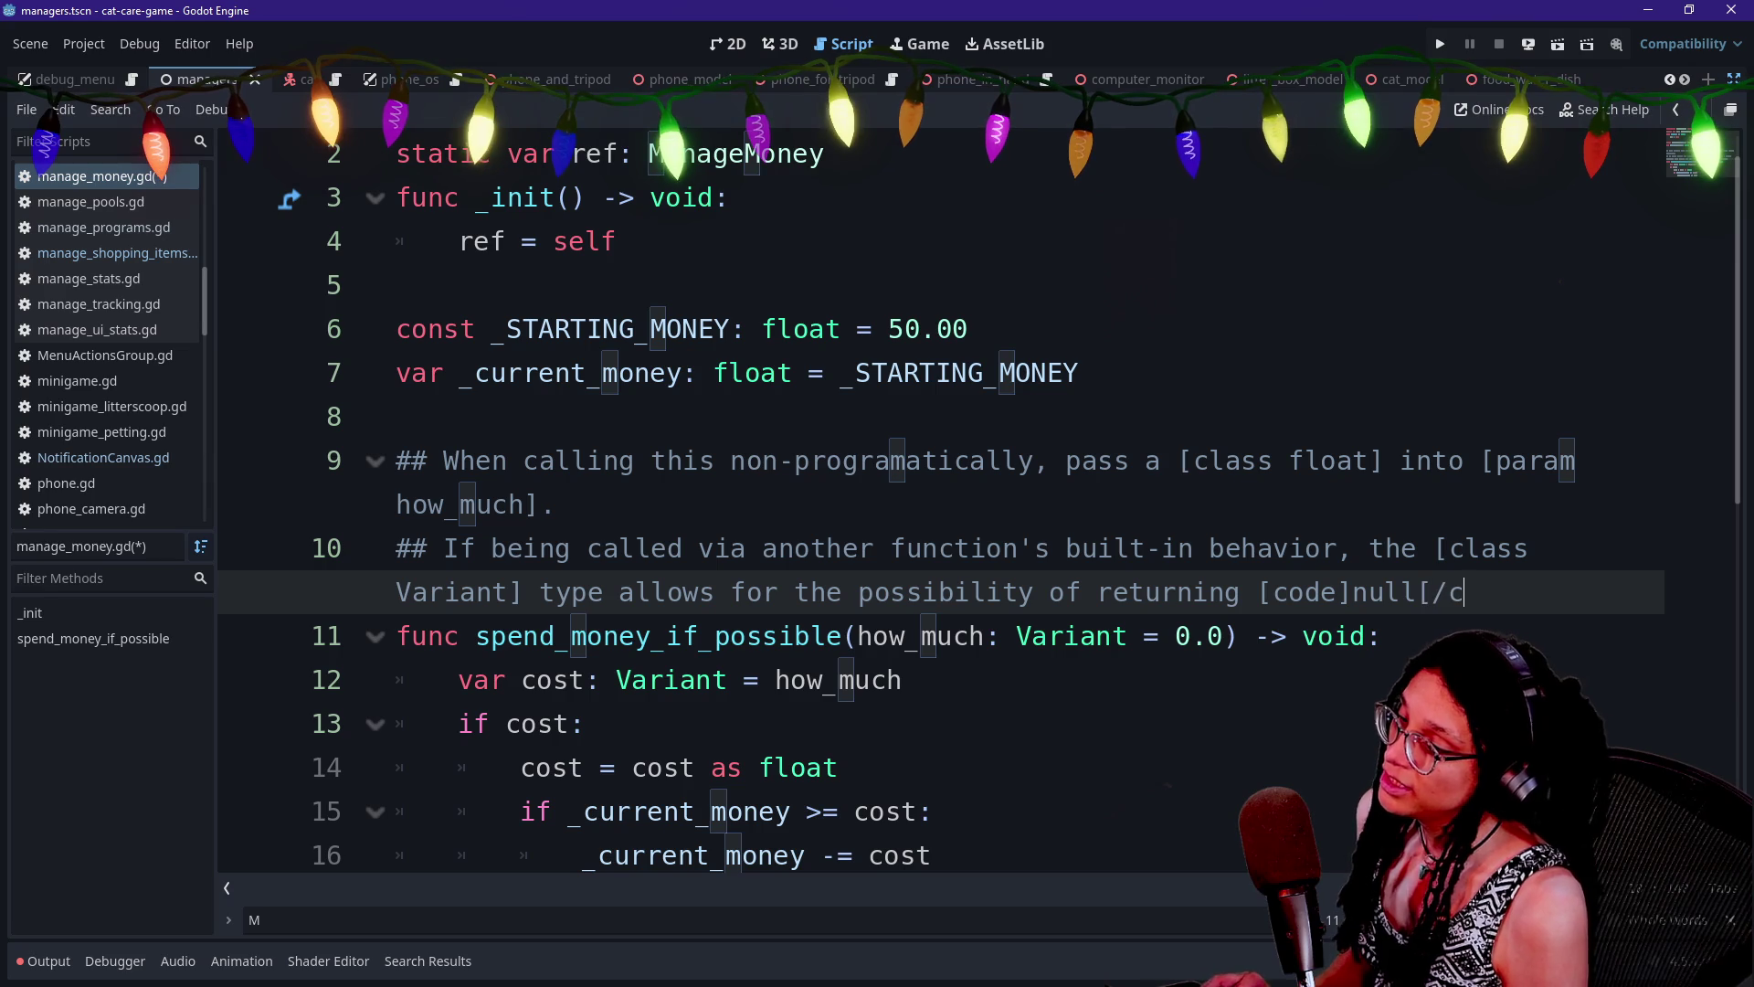
Save manage_money.gd
left_click(1382, 636)
key("ctrl+s")
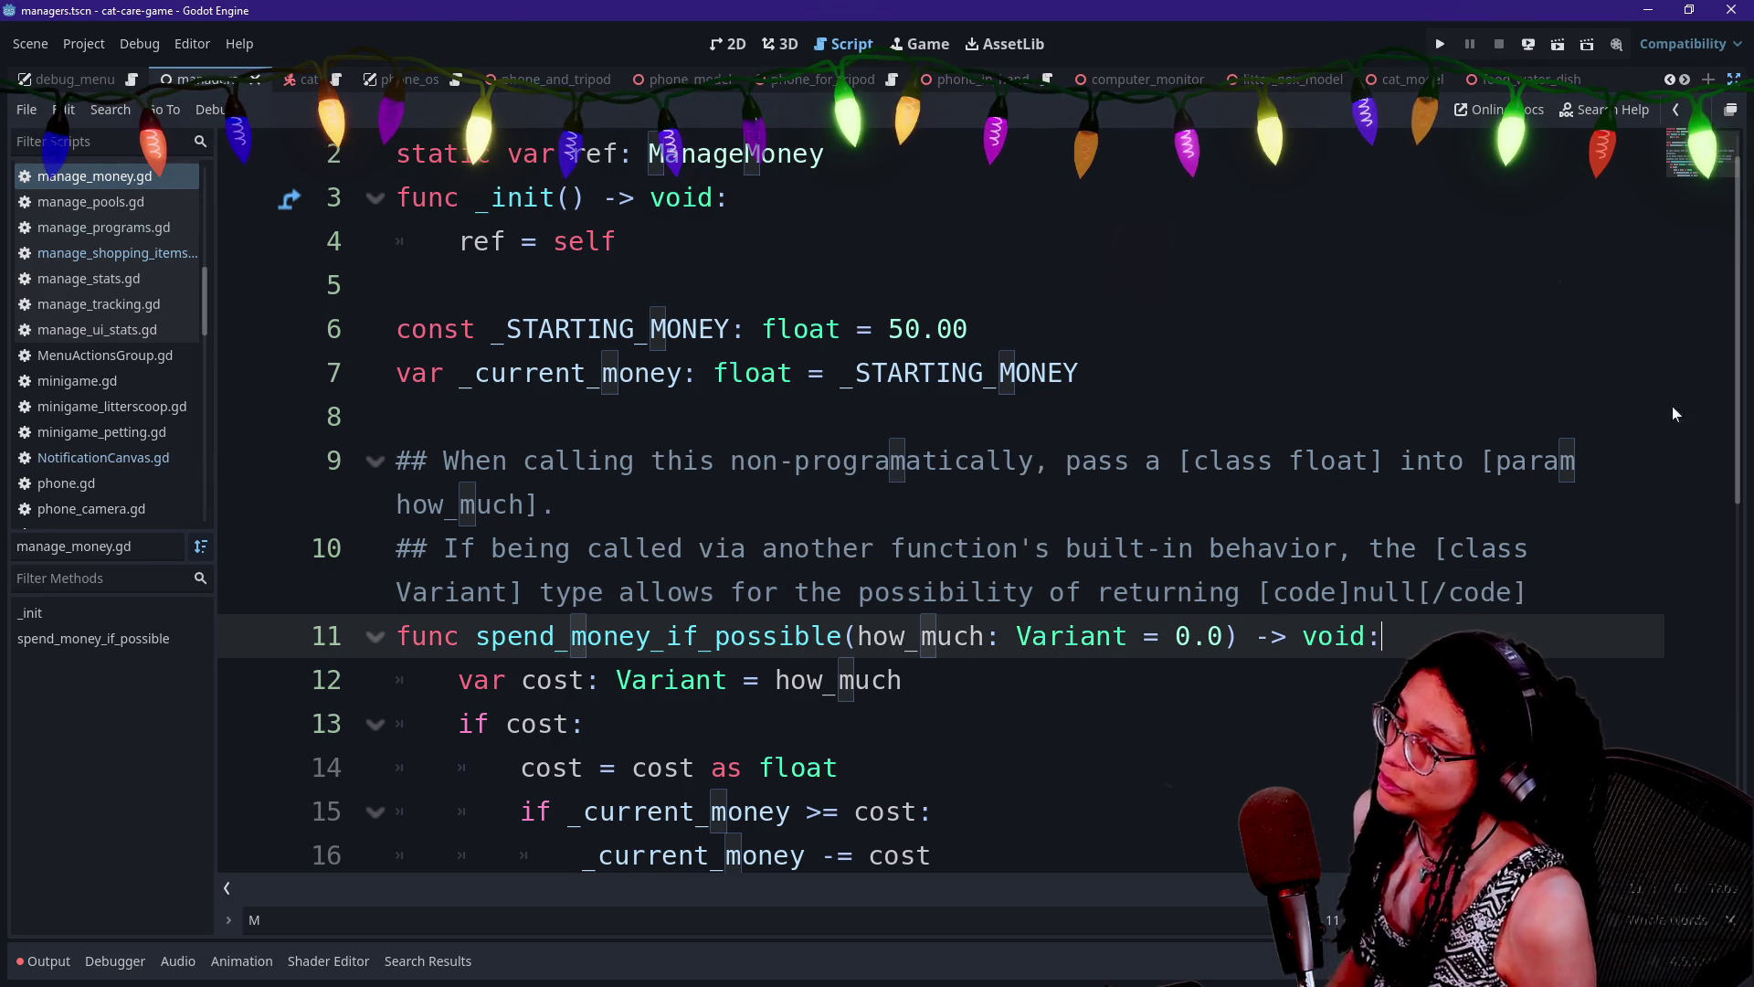
key("Up")
key("Up")
key("Up")
key("Down")
key("Down")
key("Down")
key("Down")
key("Down")
key("Down")
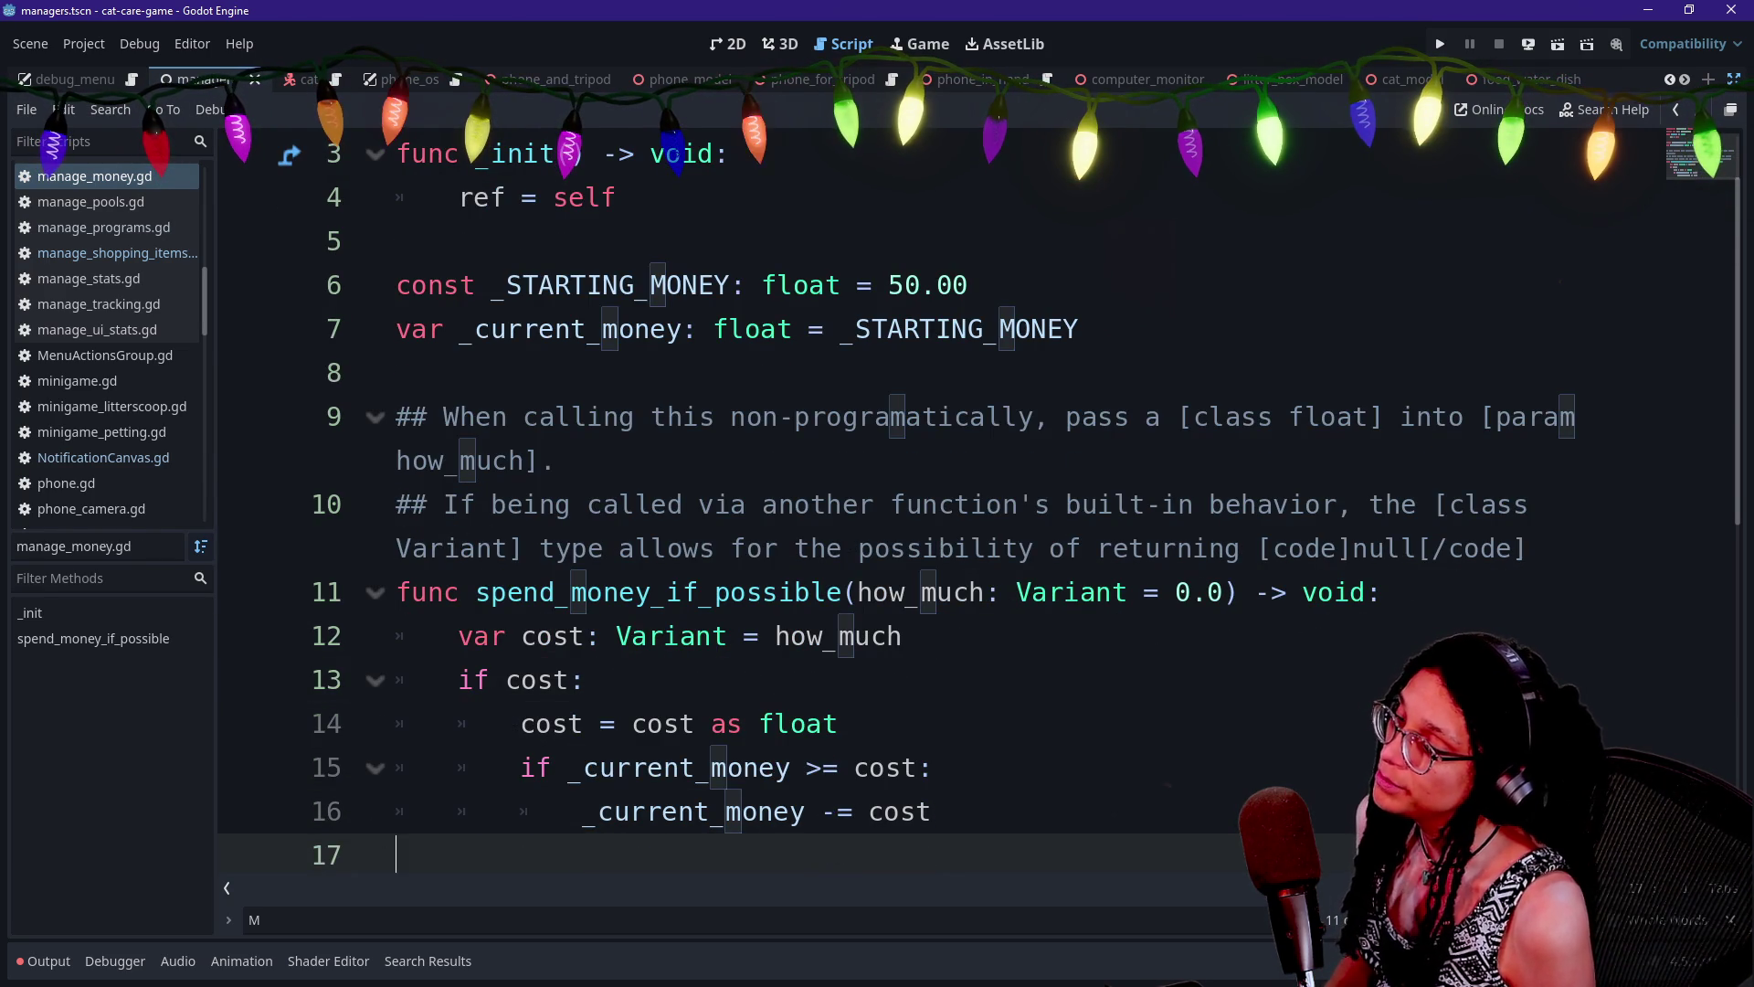
double_click(1072, 592)
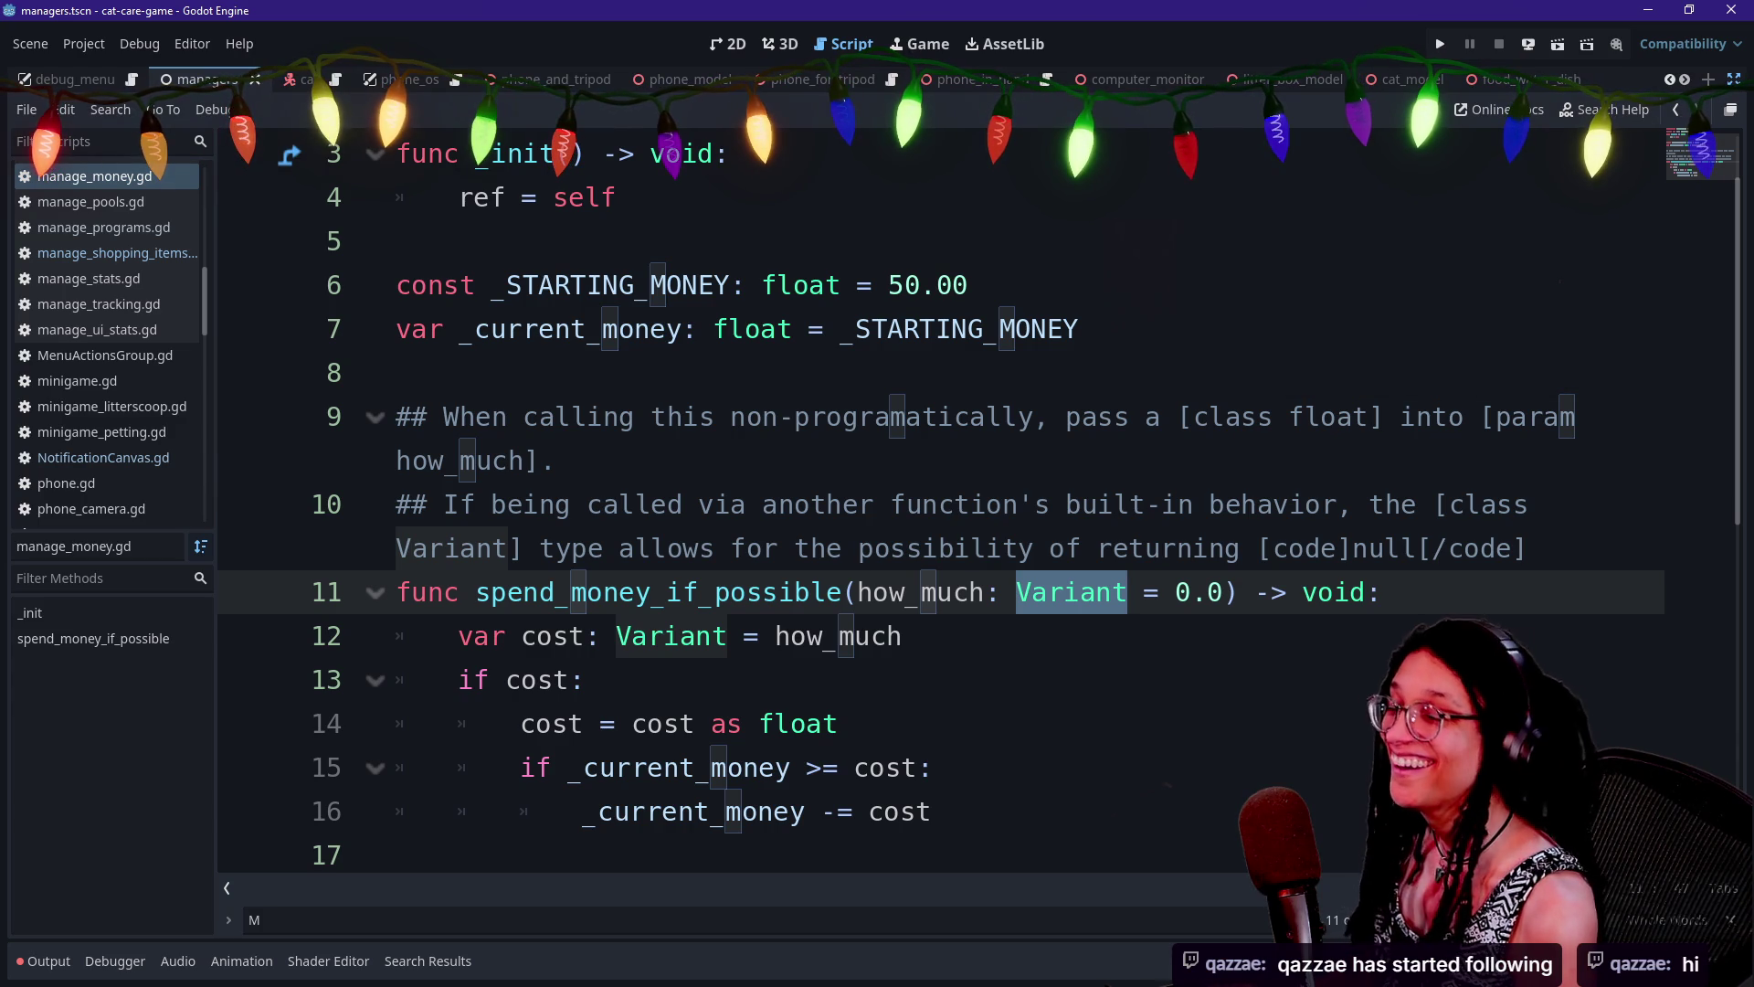
Try float|null as the how_much type, then set it back to Variant
key("BackSpace")
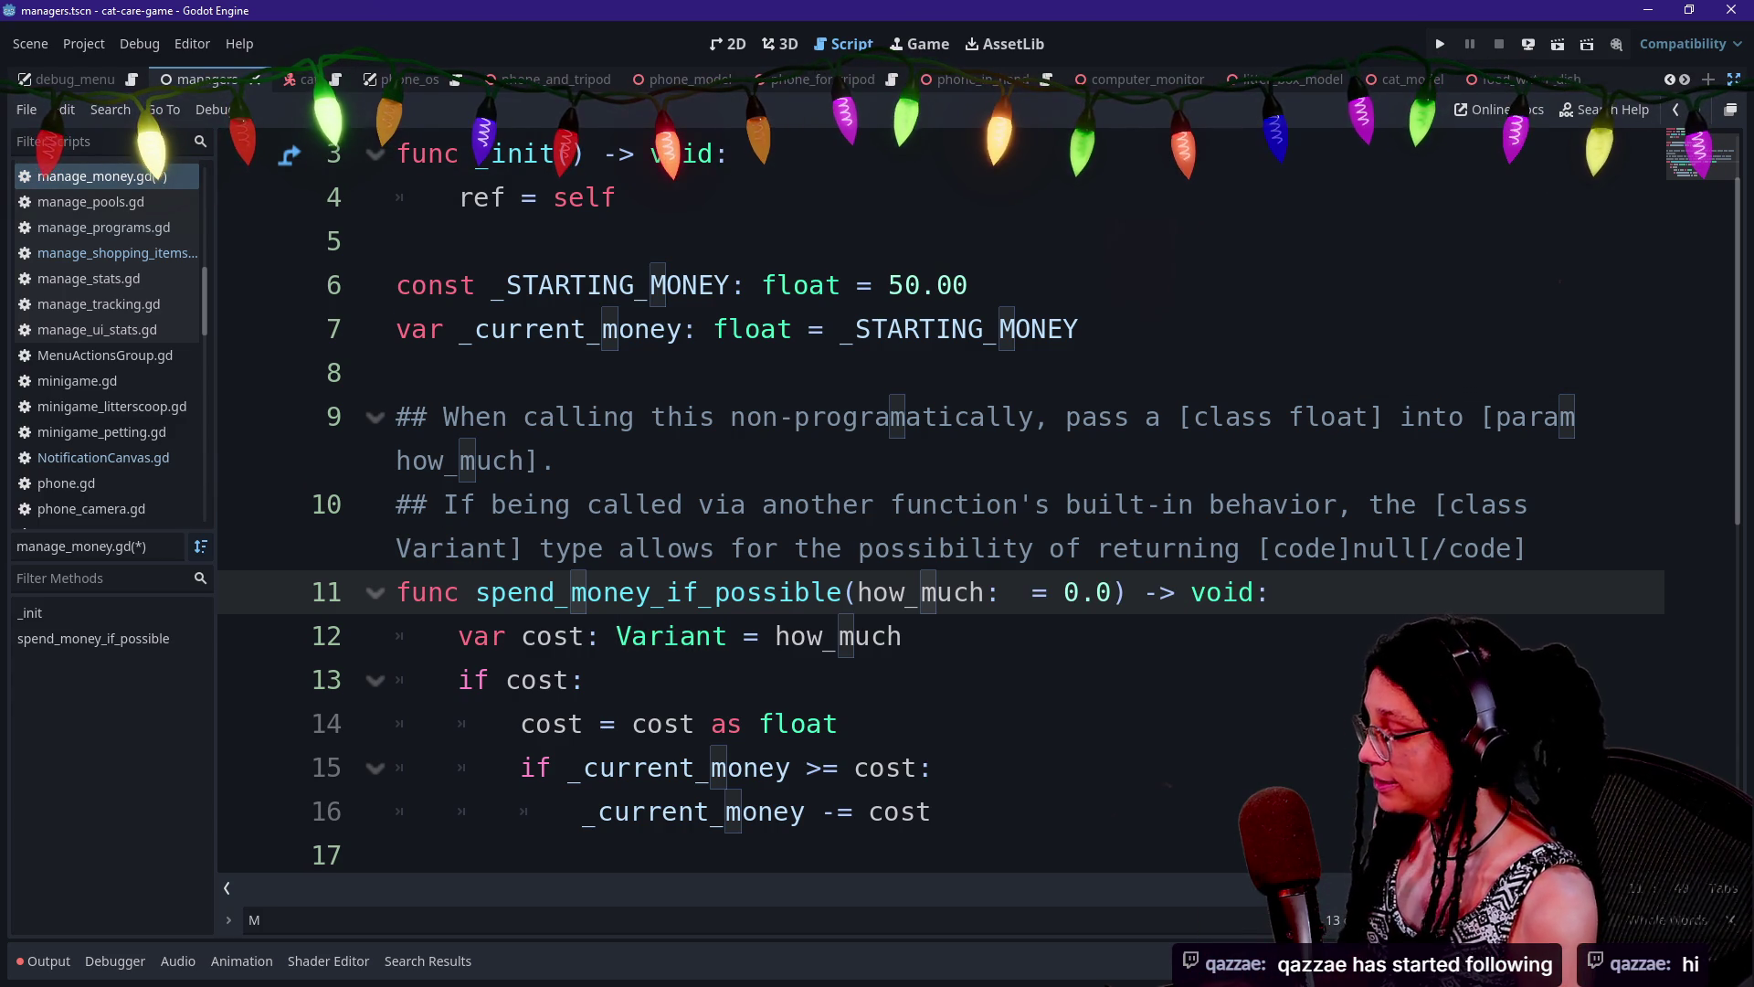
type("float|null")
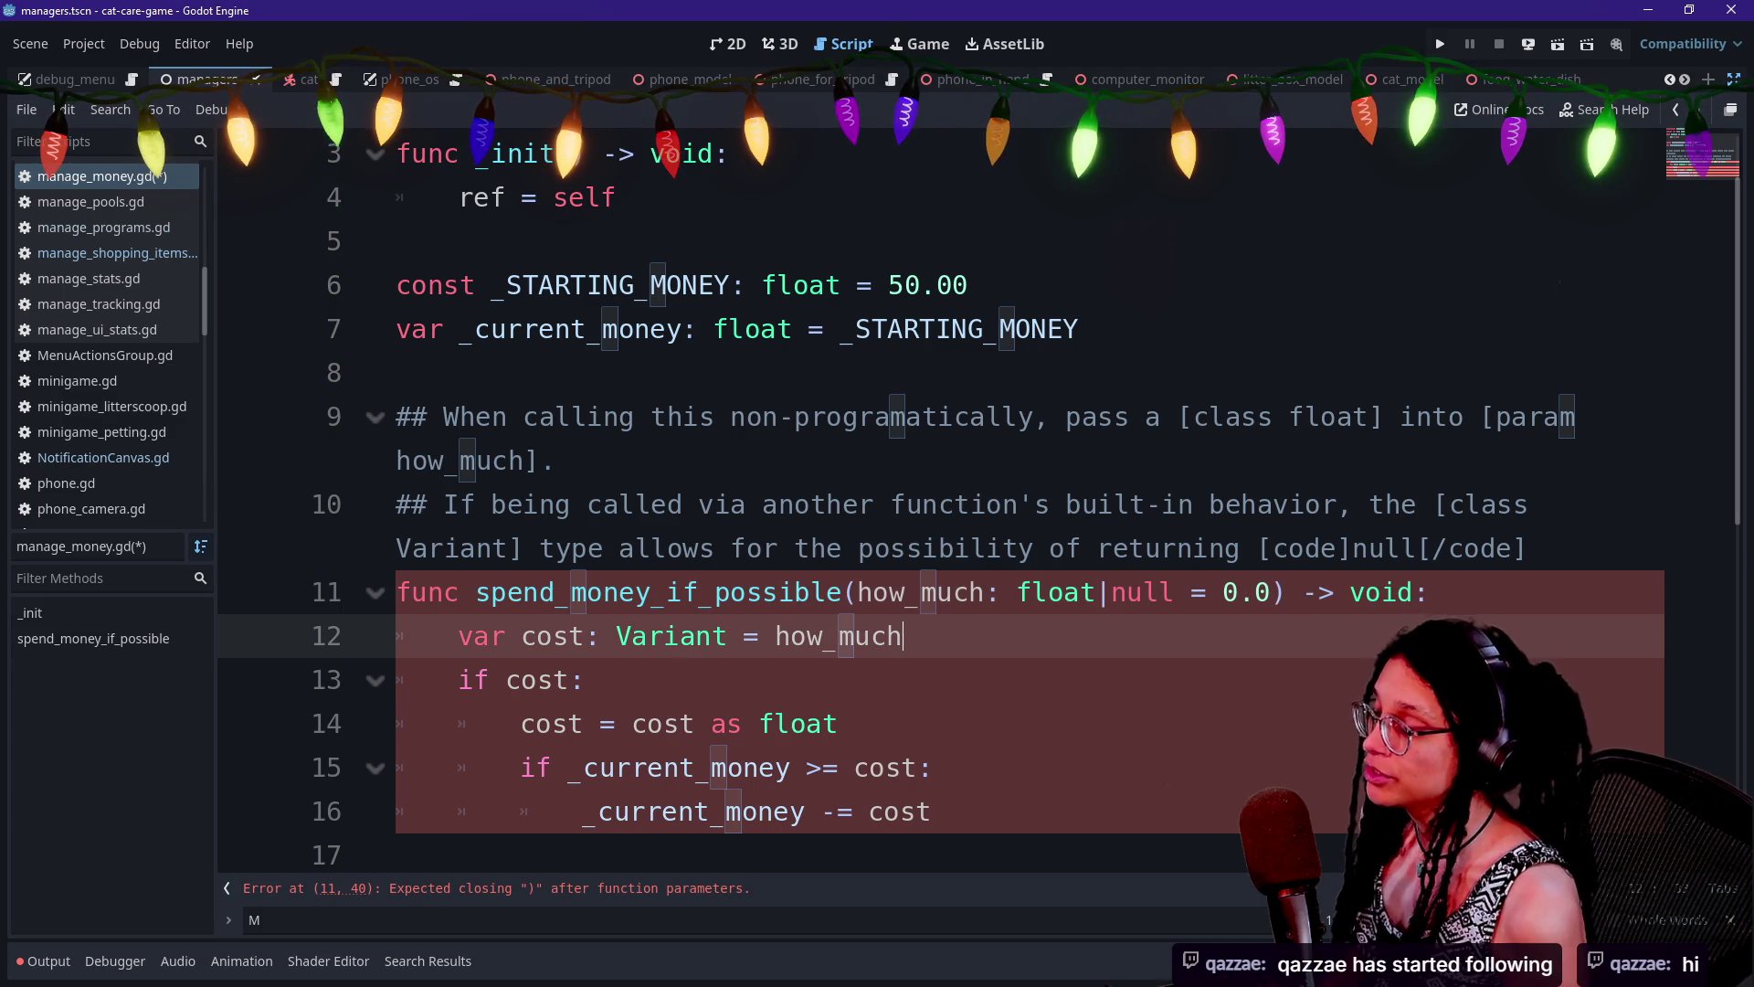
key("Left")
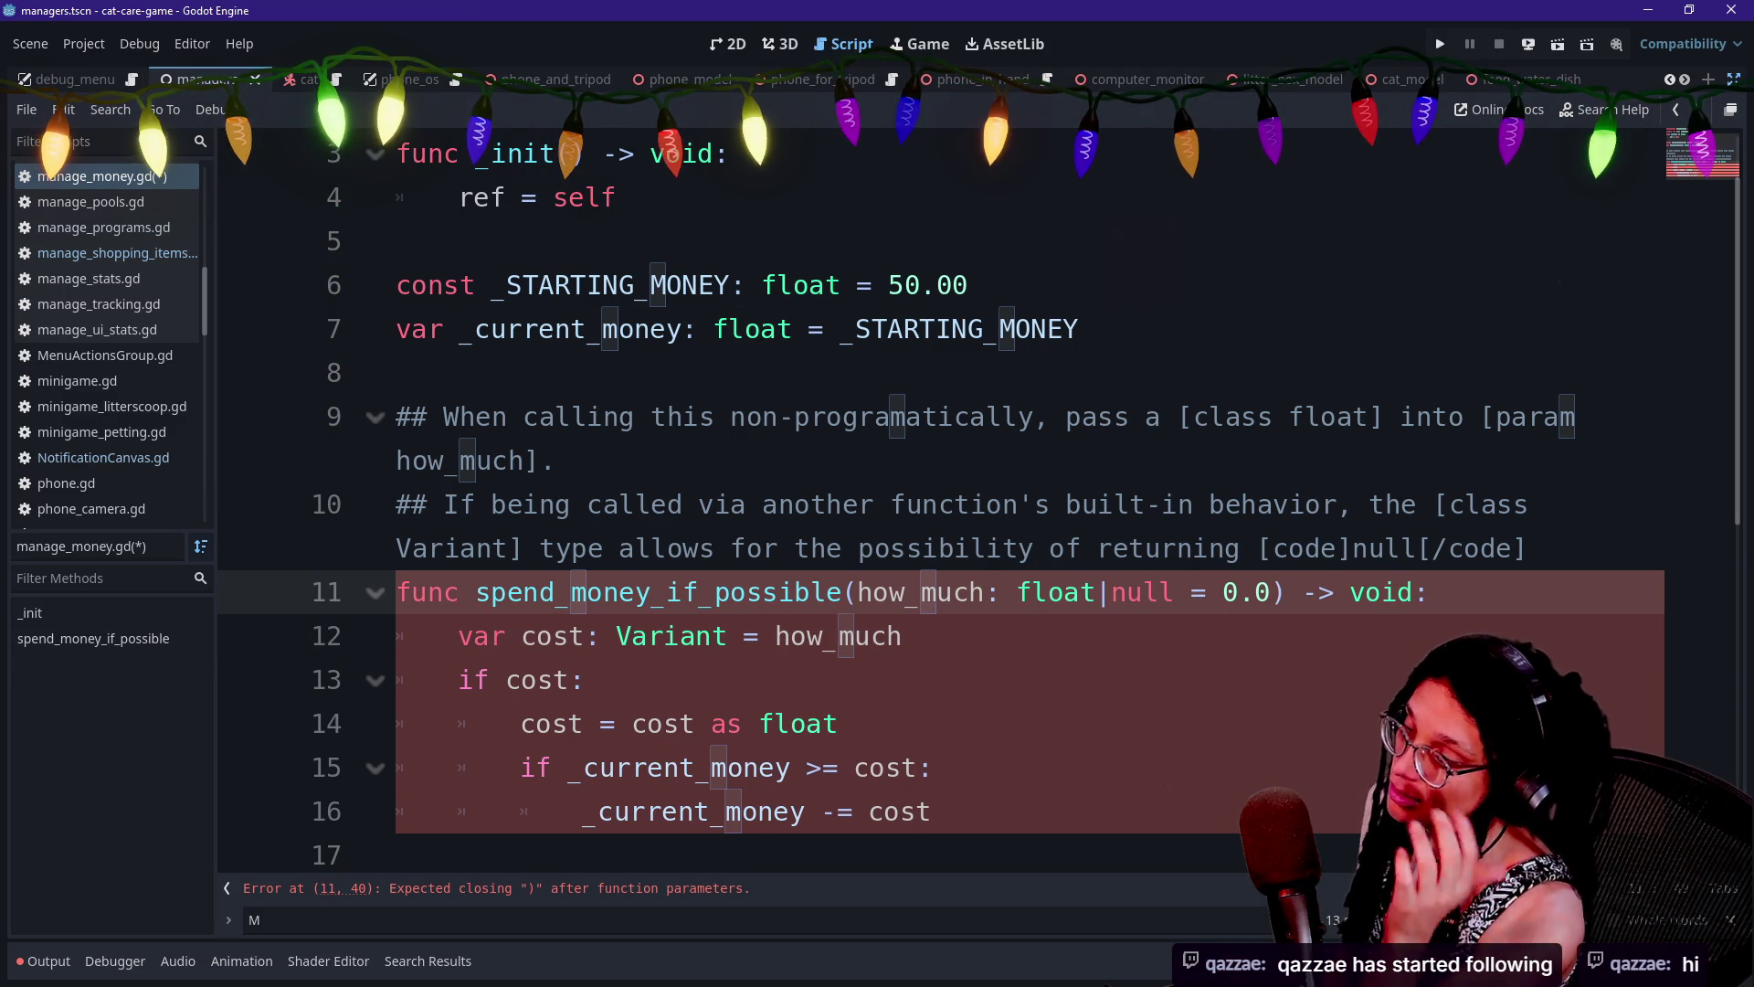
mouse_move(1000, 592)
left_mouse_down()
mouse_move(1226, 593)
mouse_move(1206, 592)
left_mouse_up()
left_click(1206, 592)
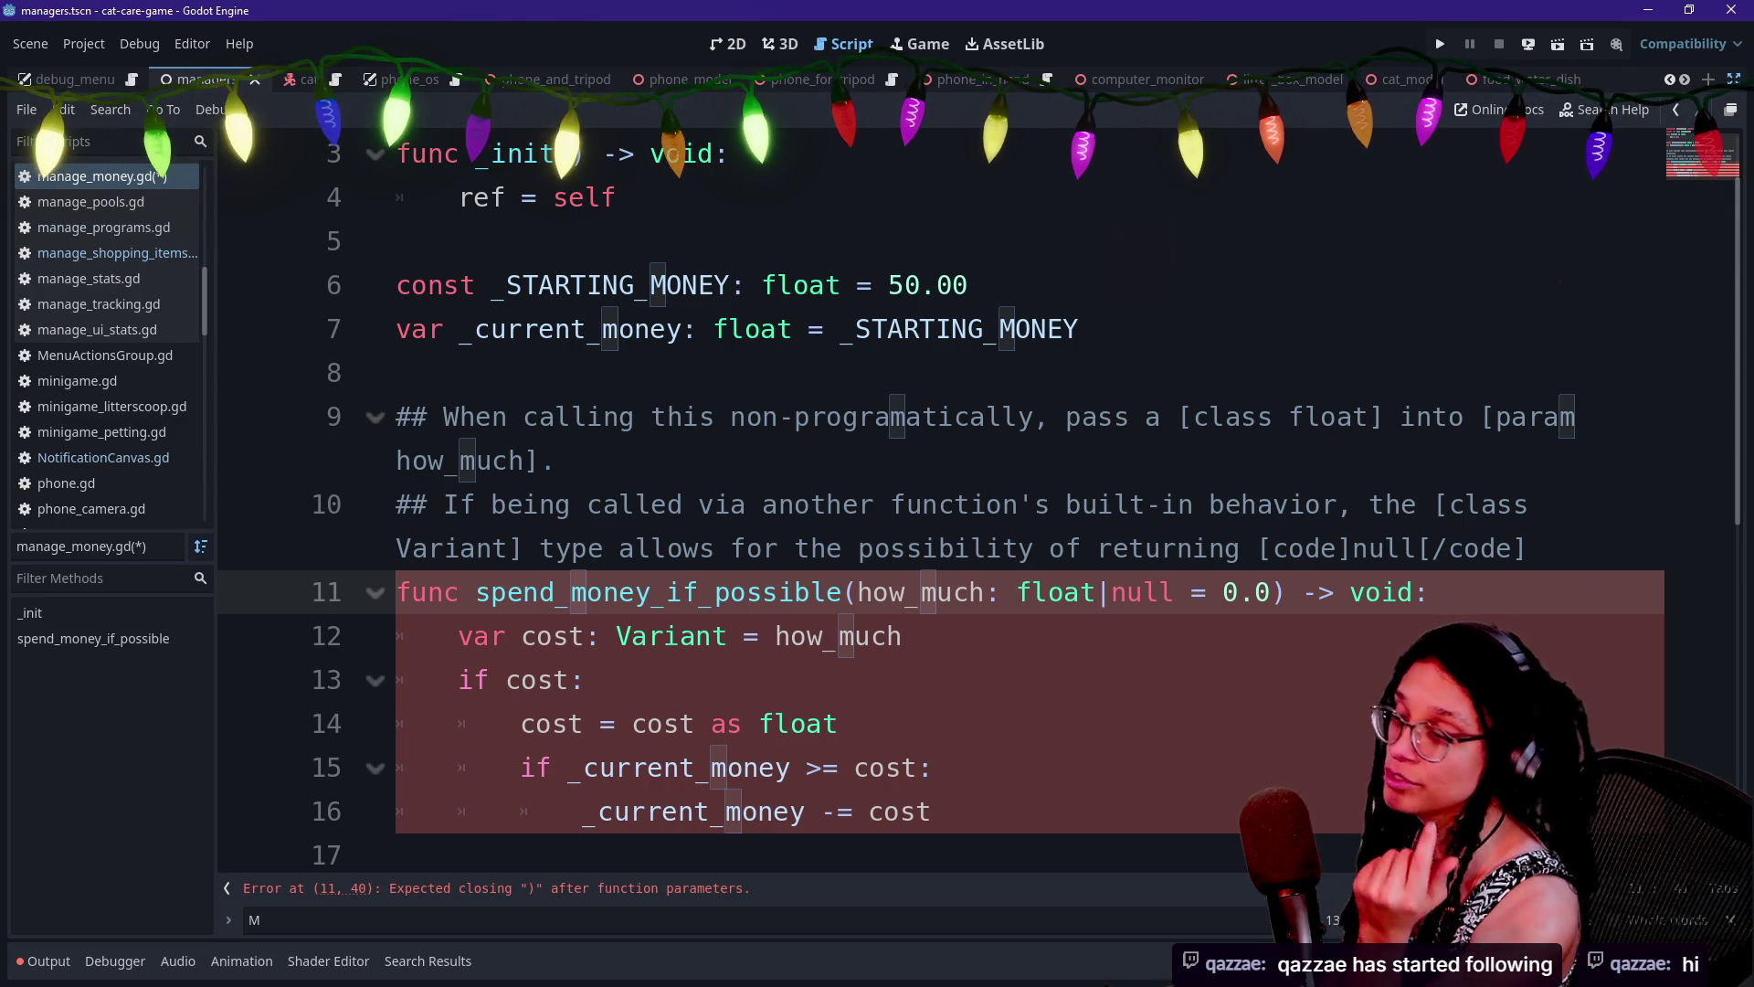
left_click_drag(1096, 592, 1174, 592)
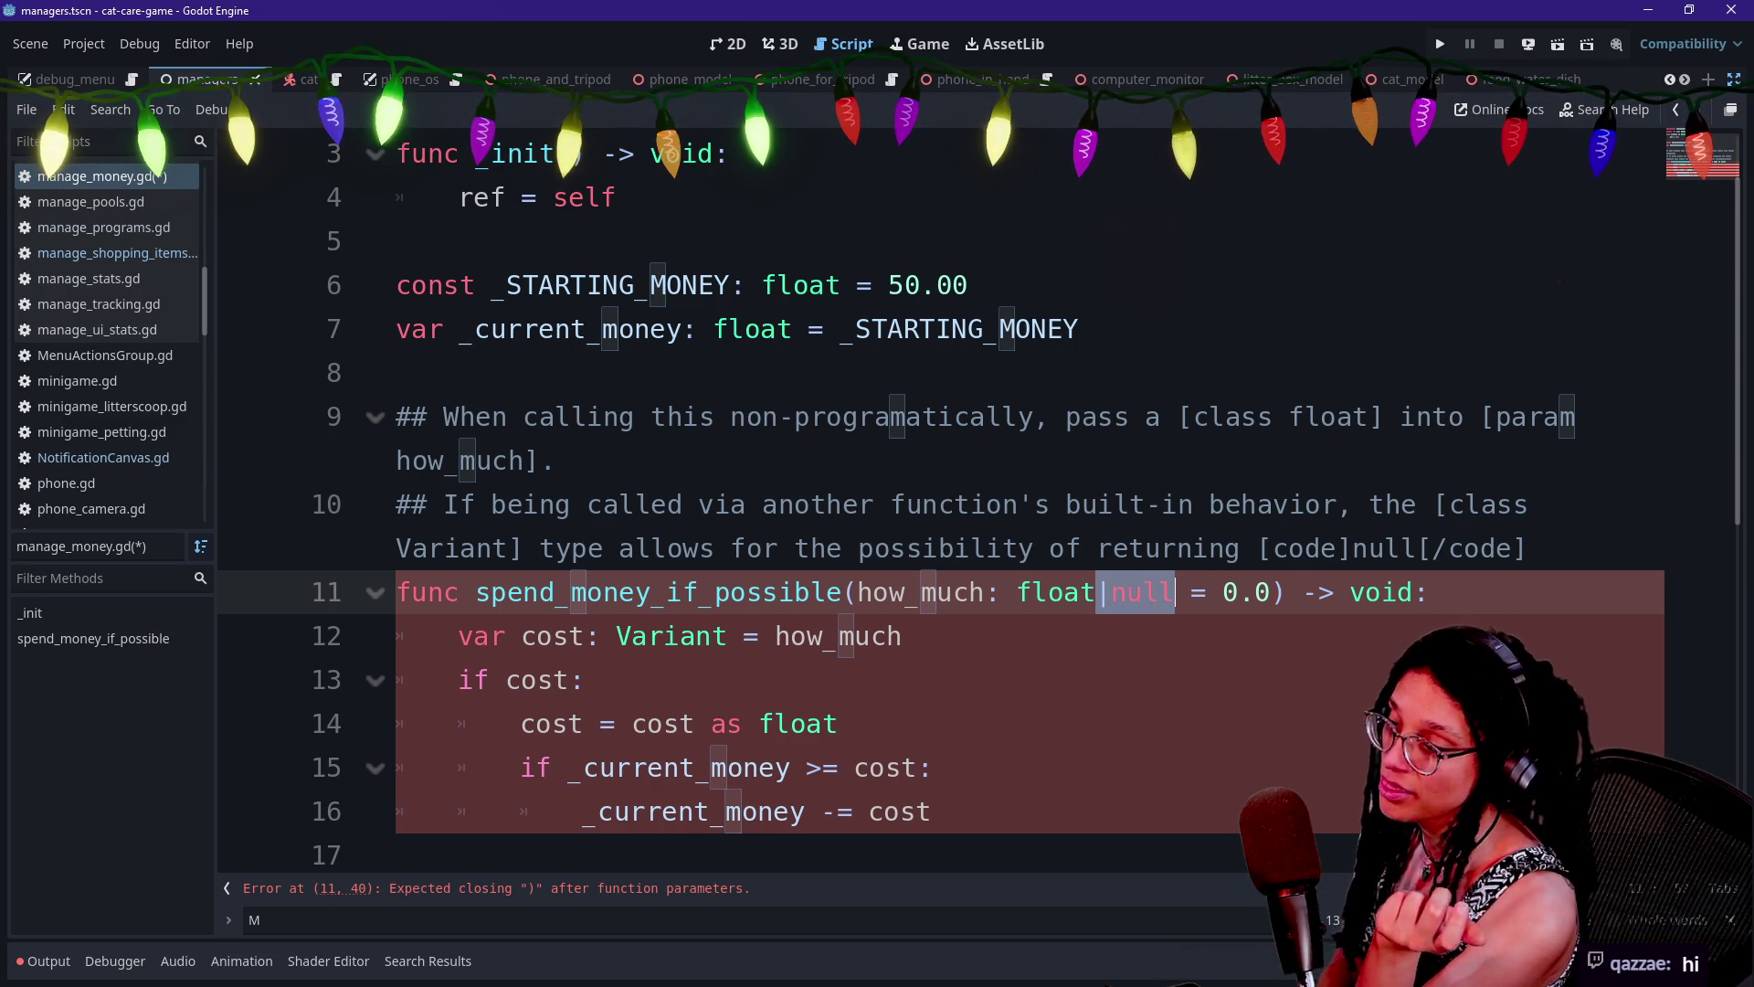
left_click(1174, 592)
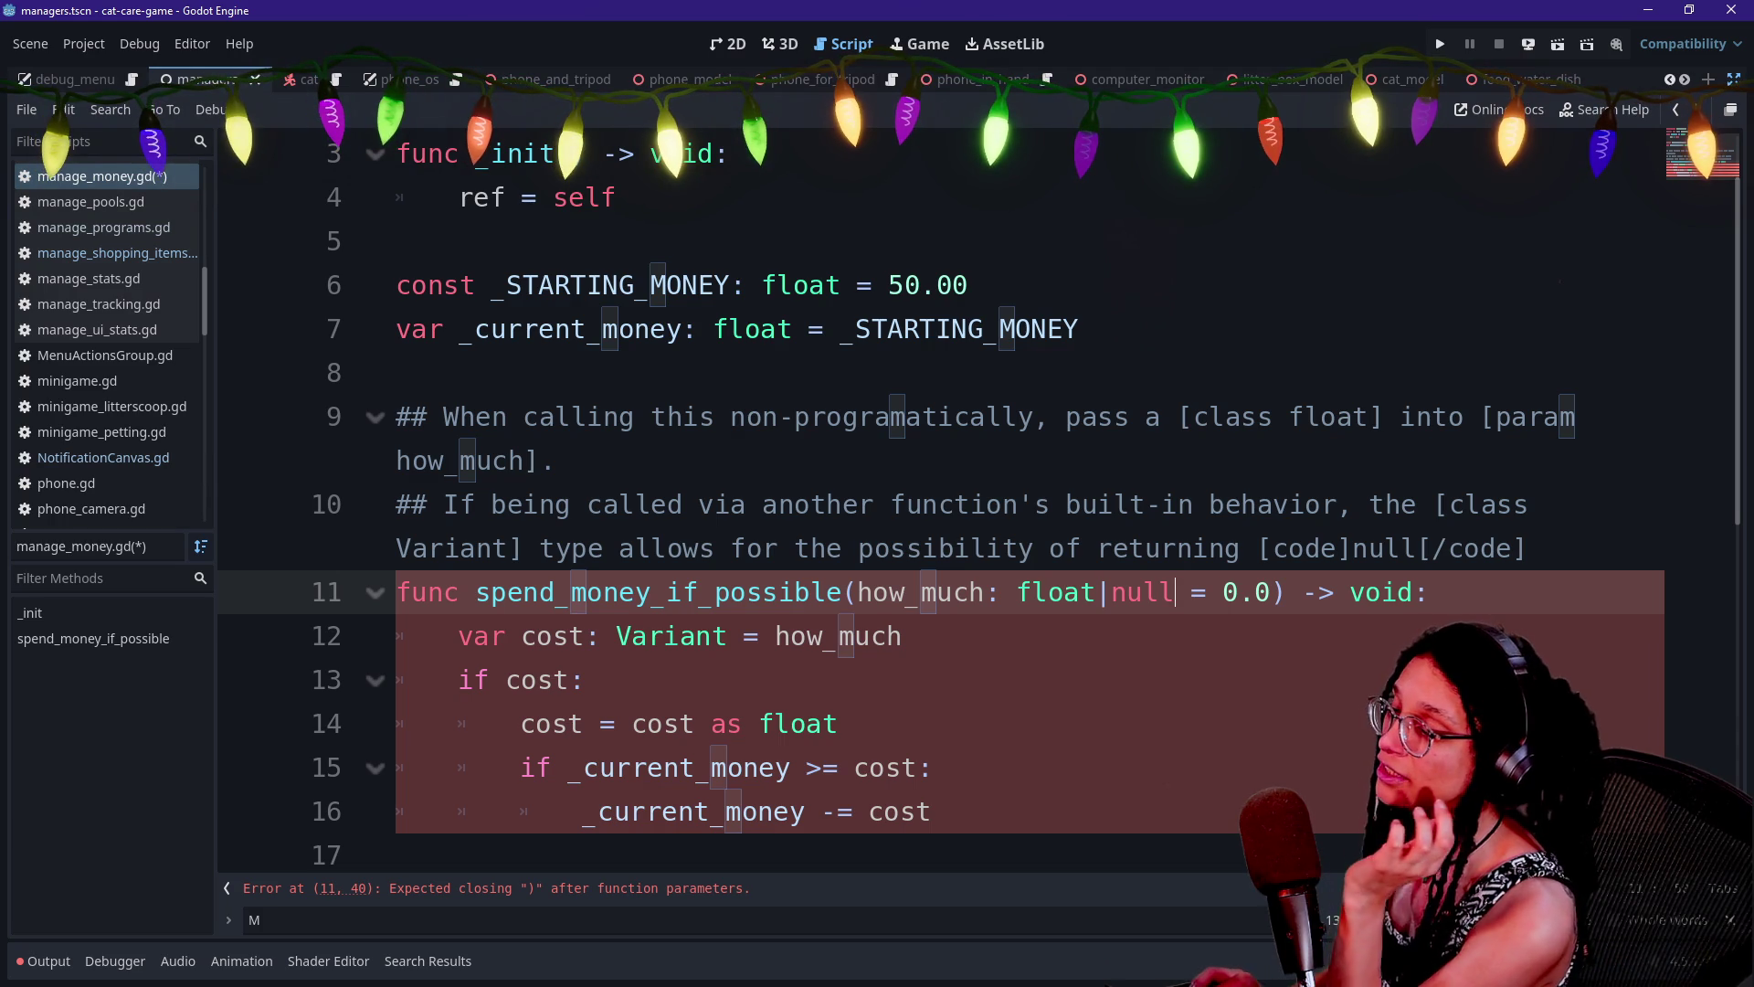
key("BackSpace")
key("BackSpace")
key("BackSpace")
type("Variant")
left_click(582, 680)
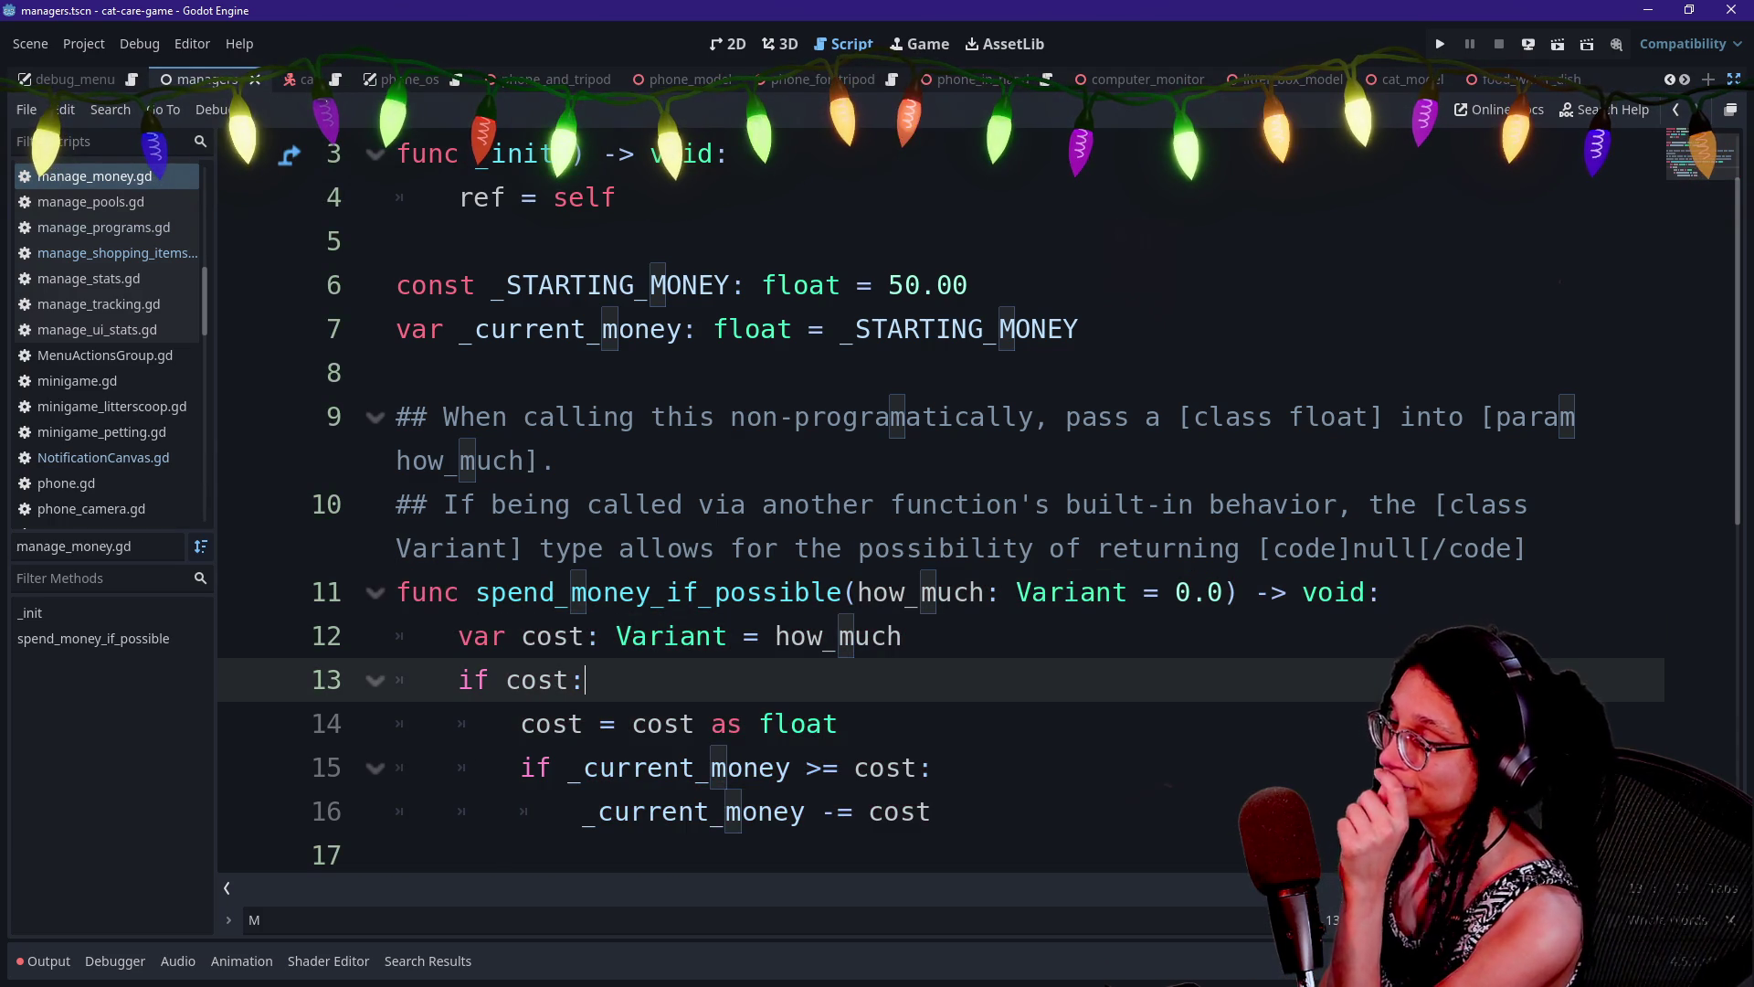
left_click(838, 724)
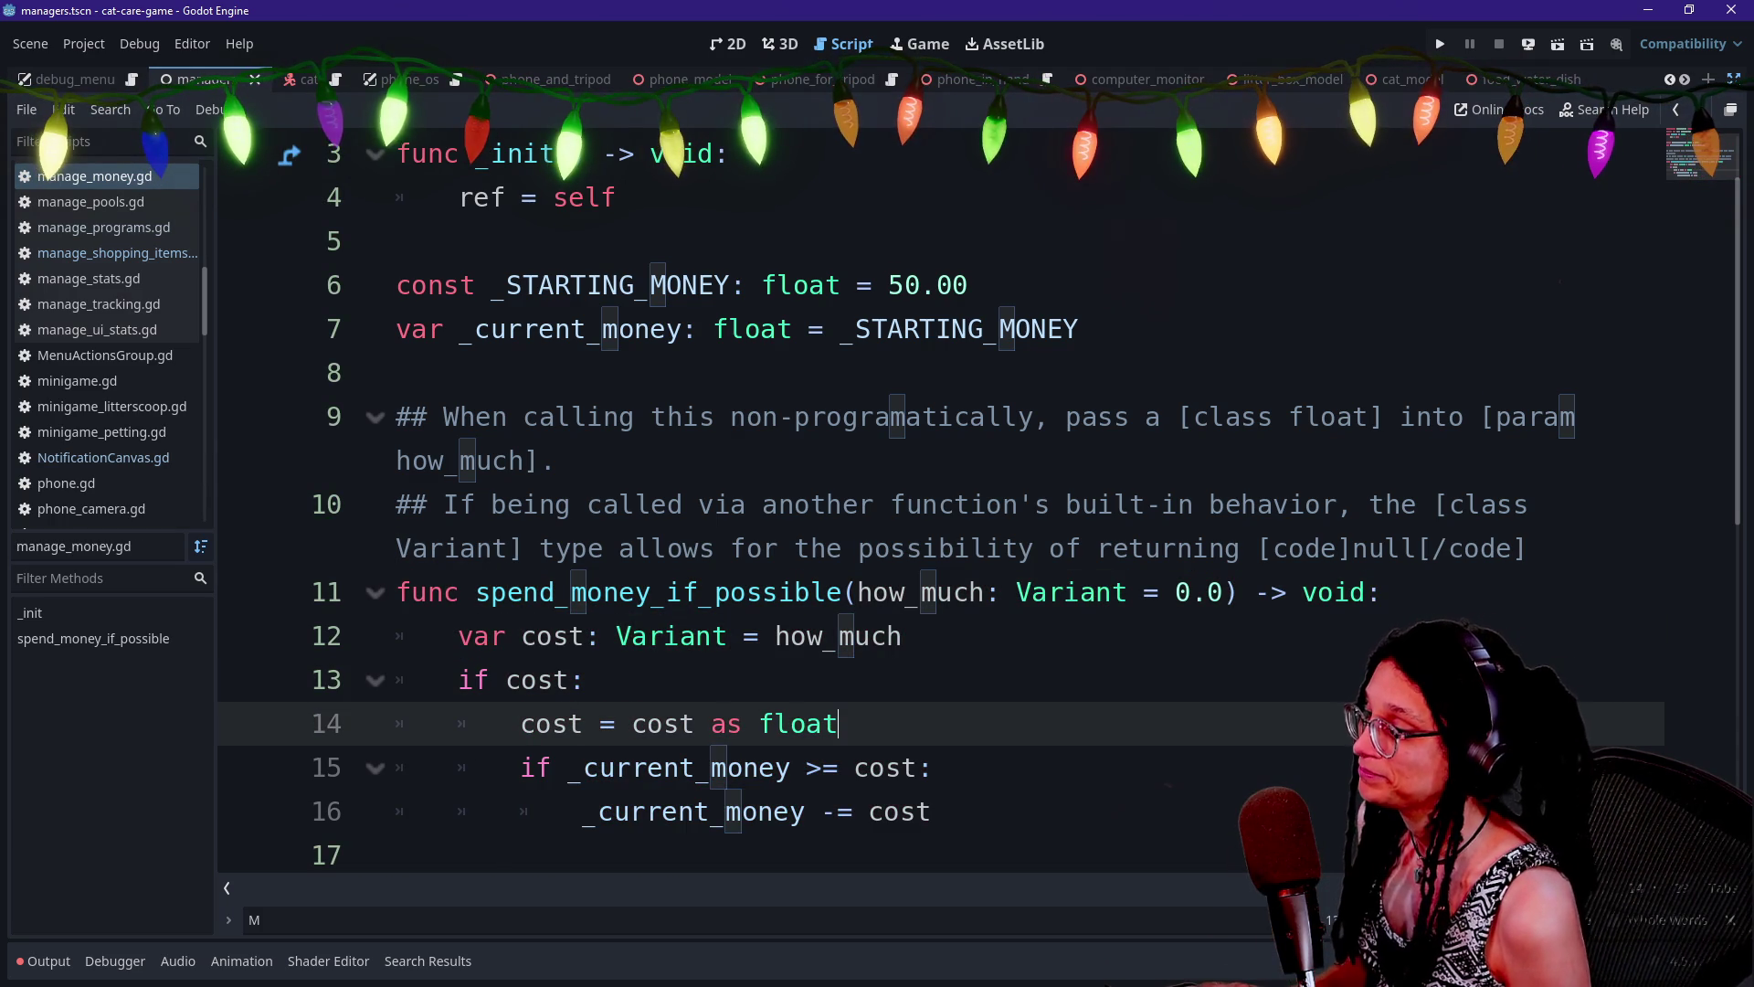
left_click(1528, 548)
Finish the line with a '.' and save the current script
type(".")
key("ctrl+s")
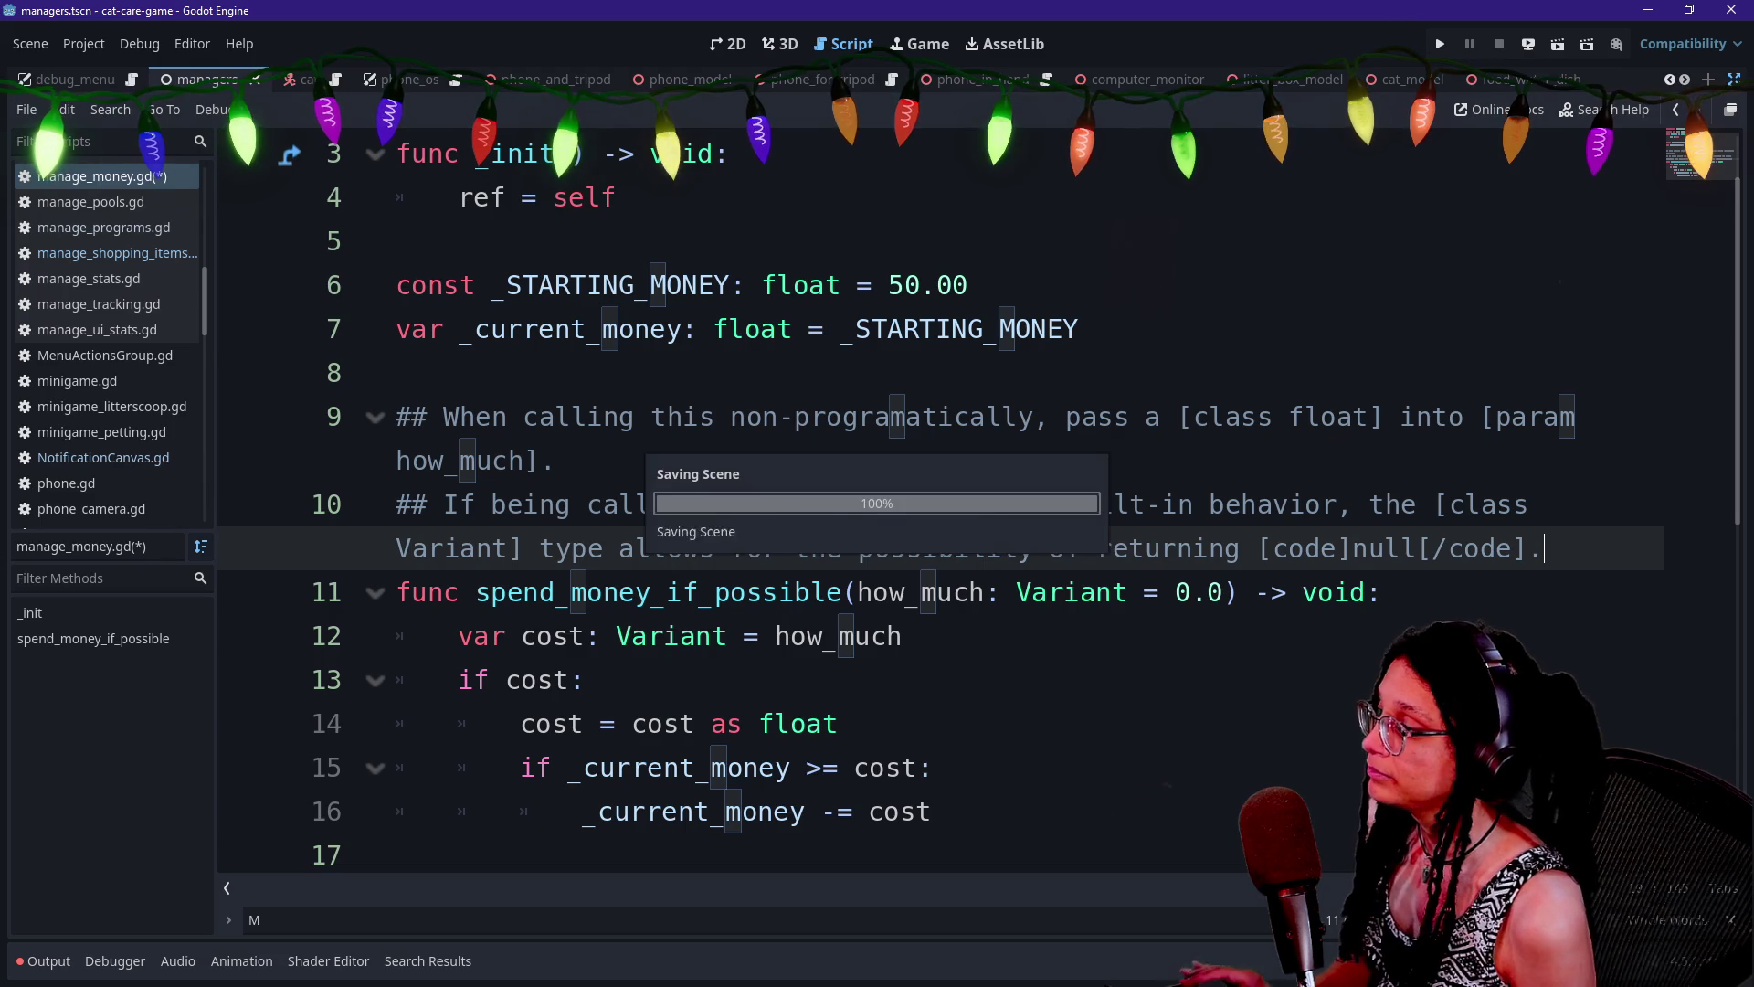
left_click(1034, 329)
Reopen desktop_elements.gd through Quick Open by searching 'des'
key("Down")
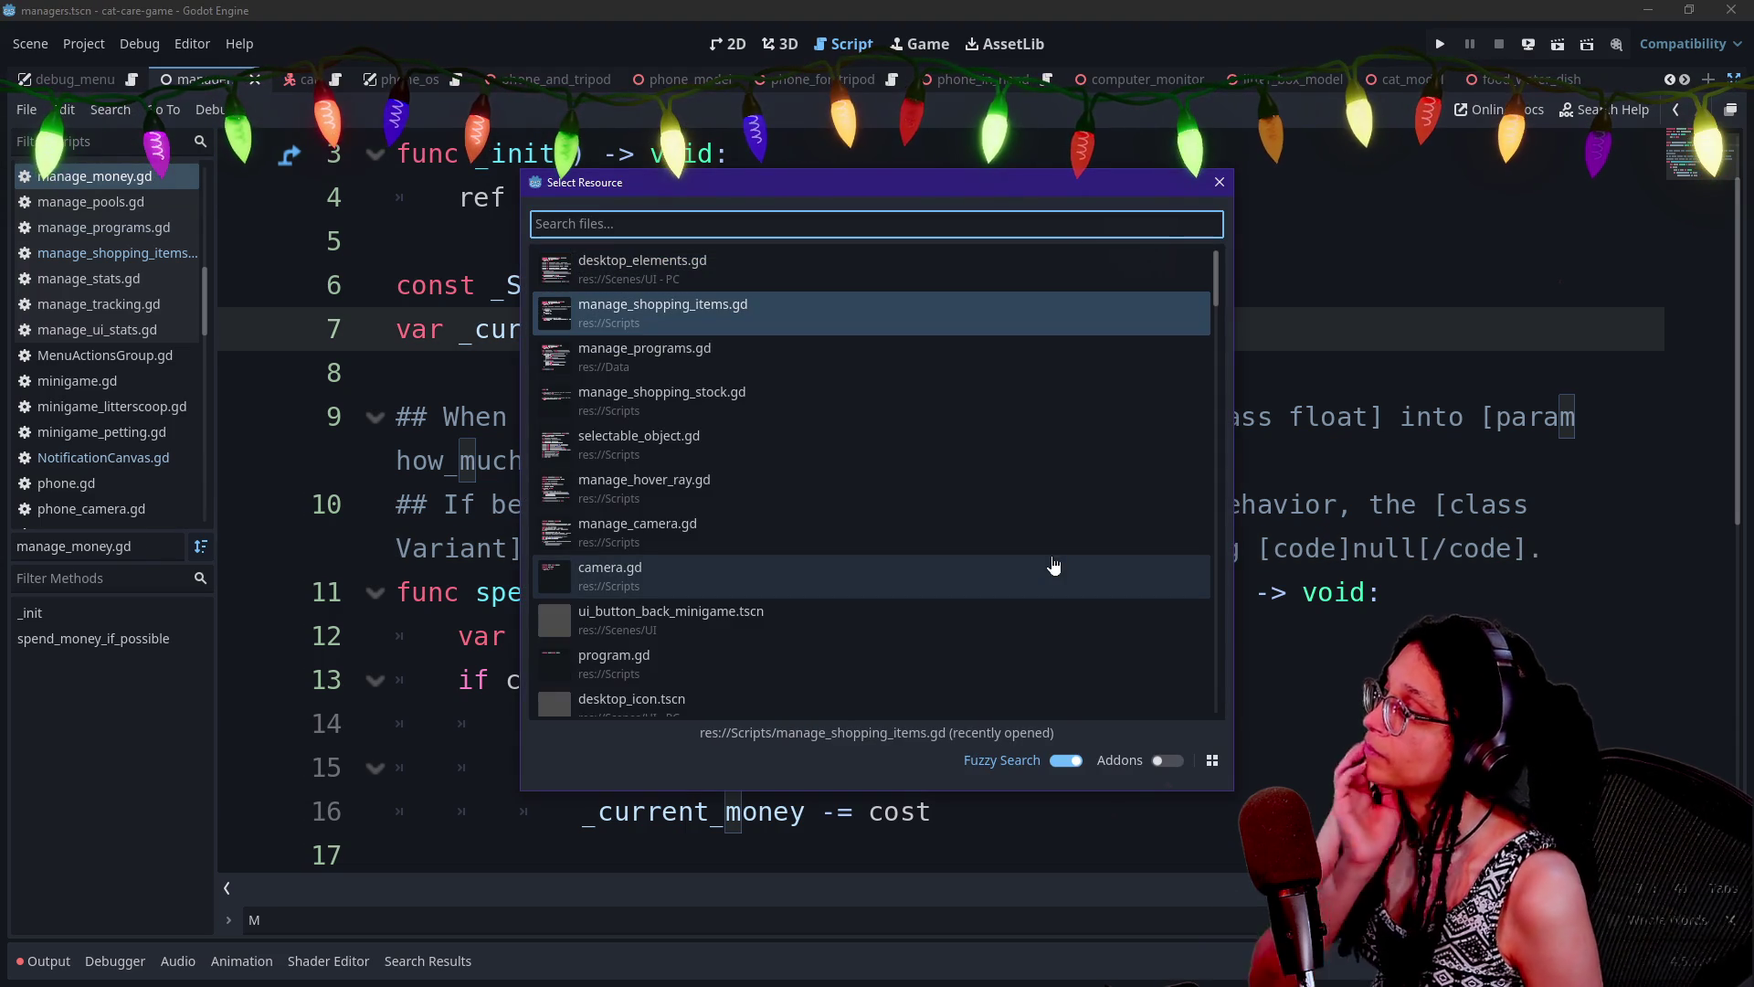
key("Down")
key("Down")
key("Down")
key("Up")
key("Up")
key("Up")
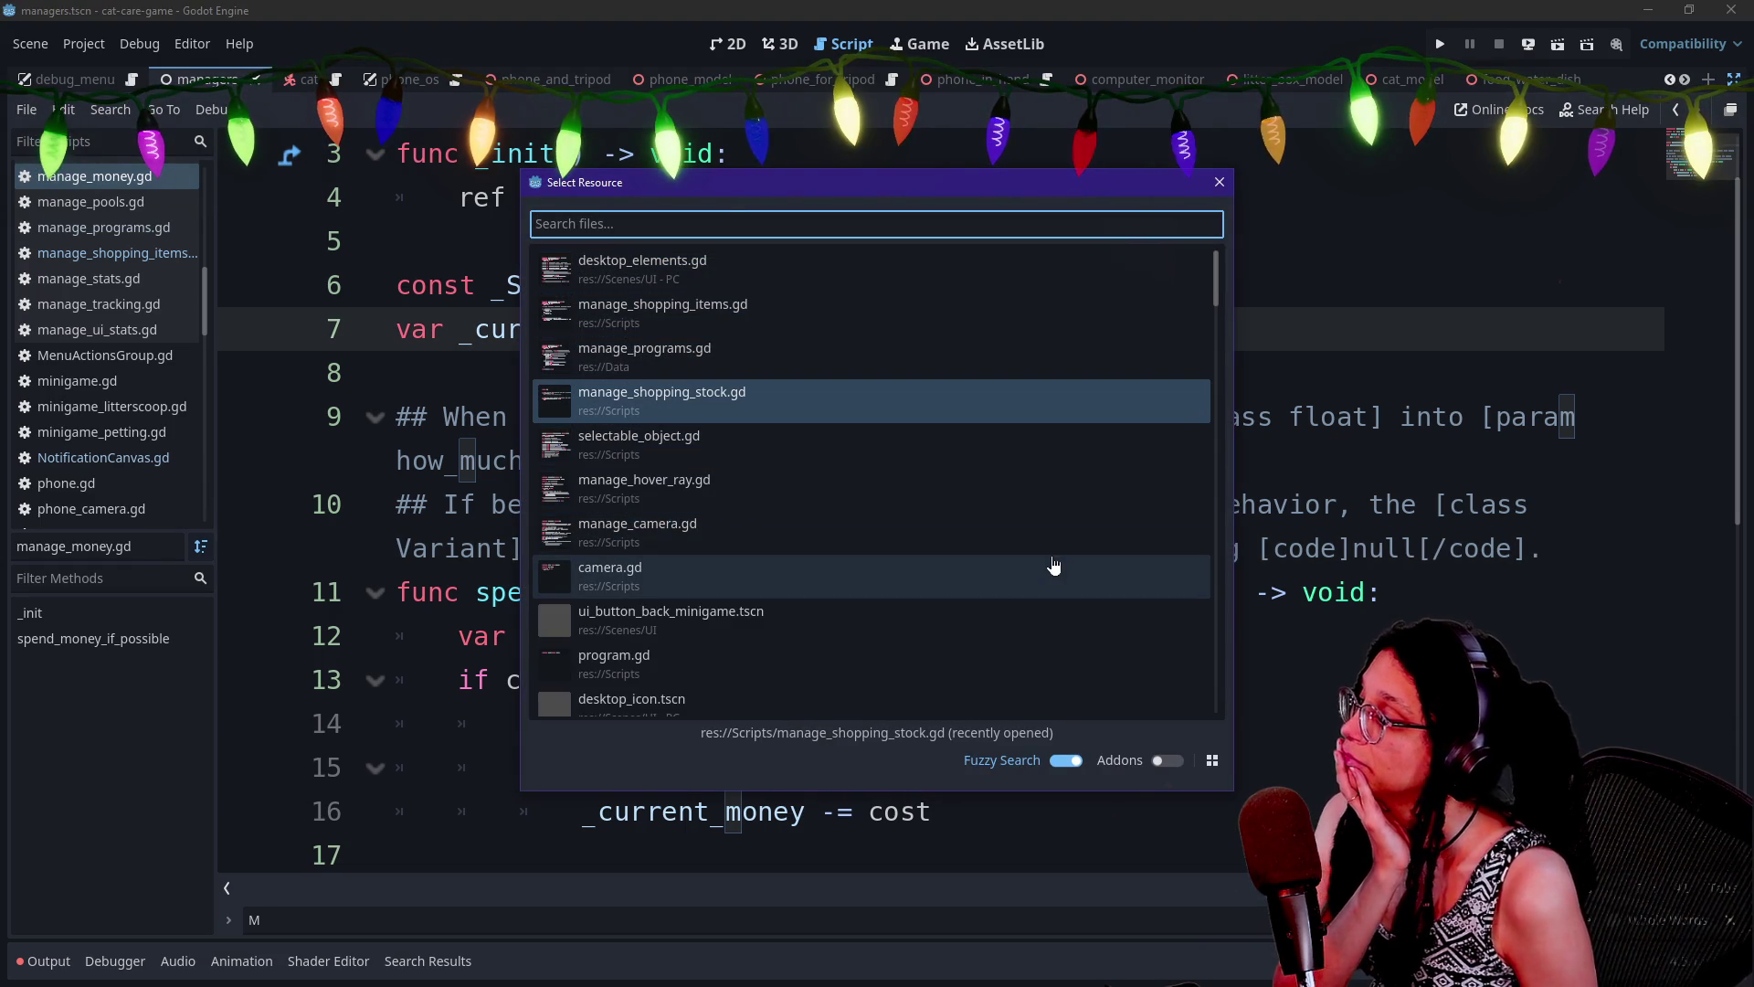
type("des")
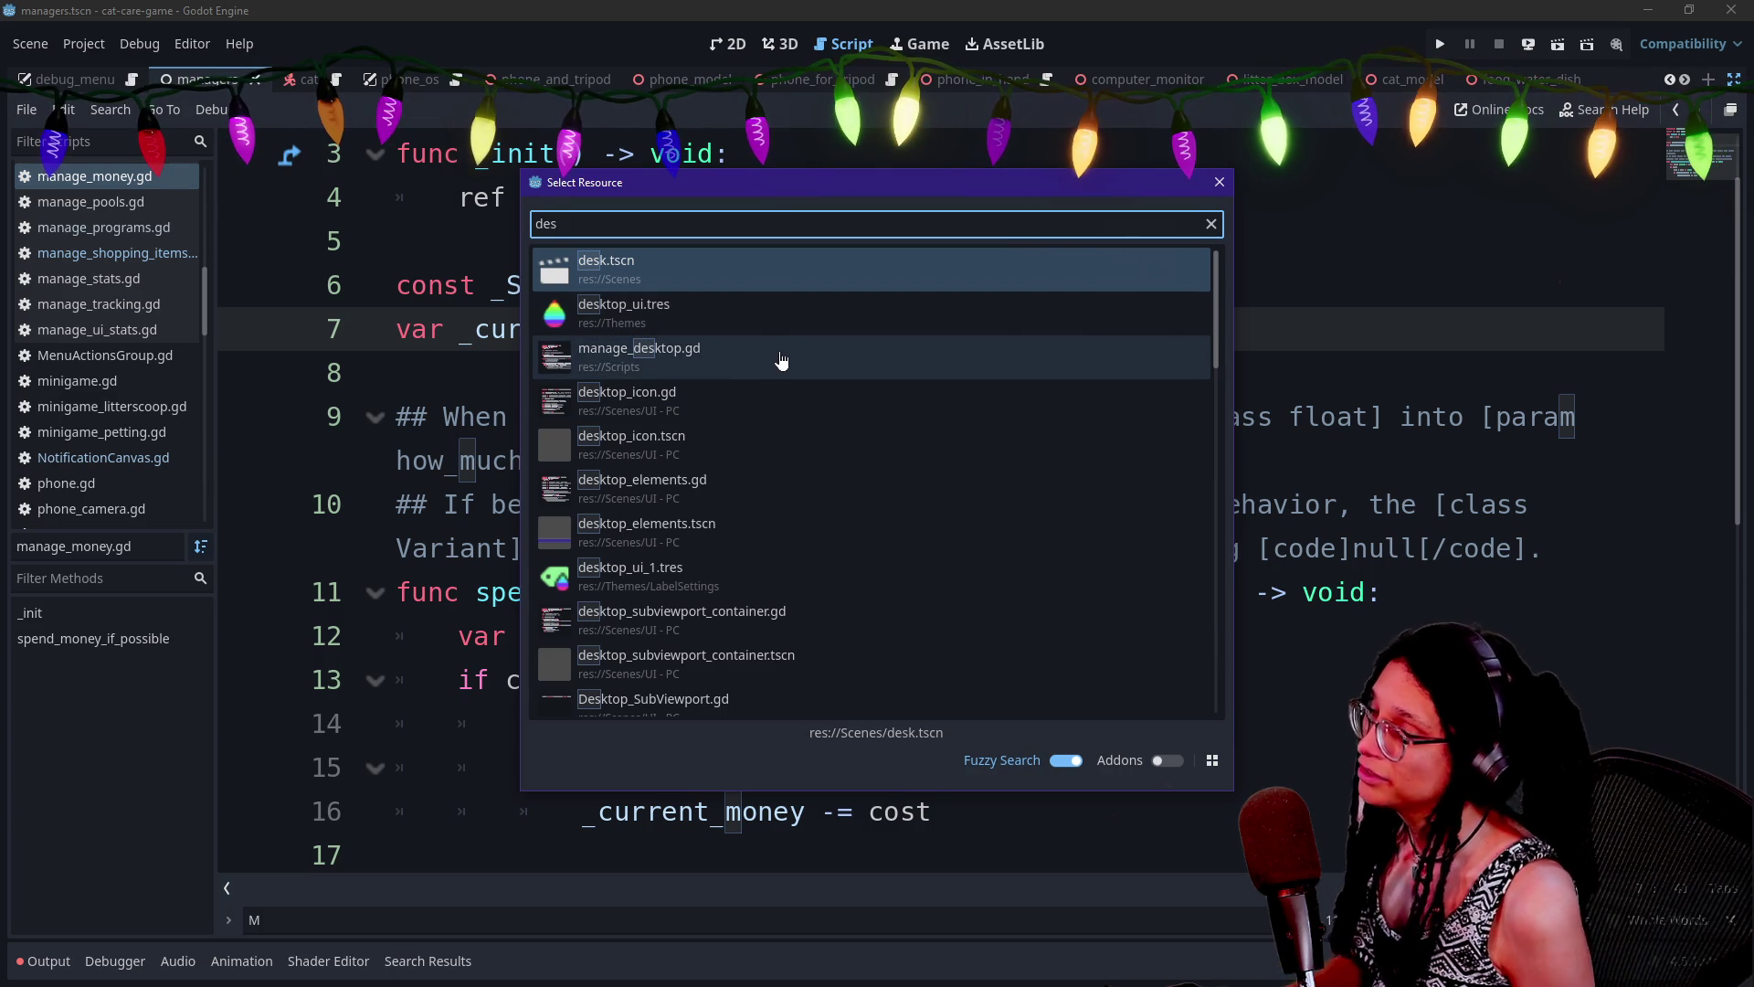
key("Down")
key("Down")
key("Down")
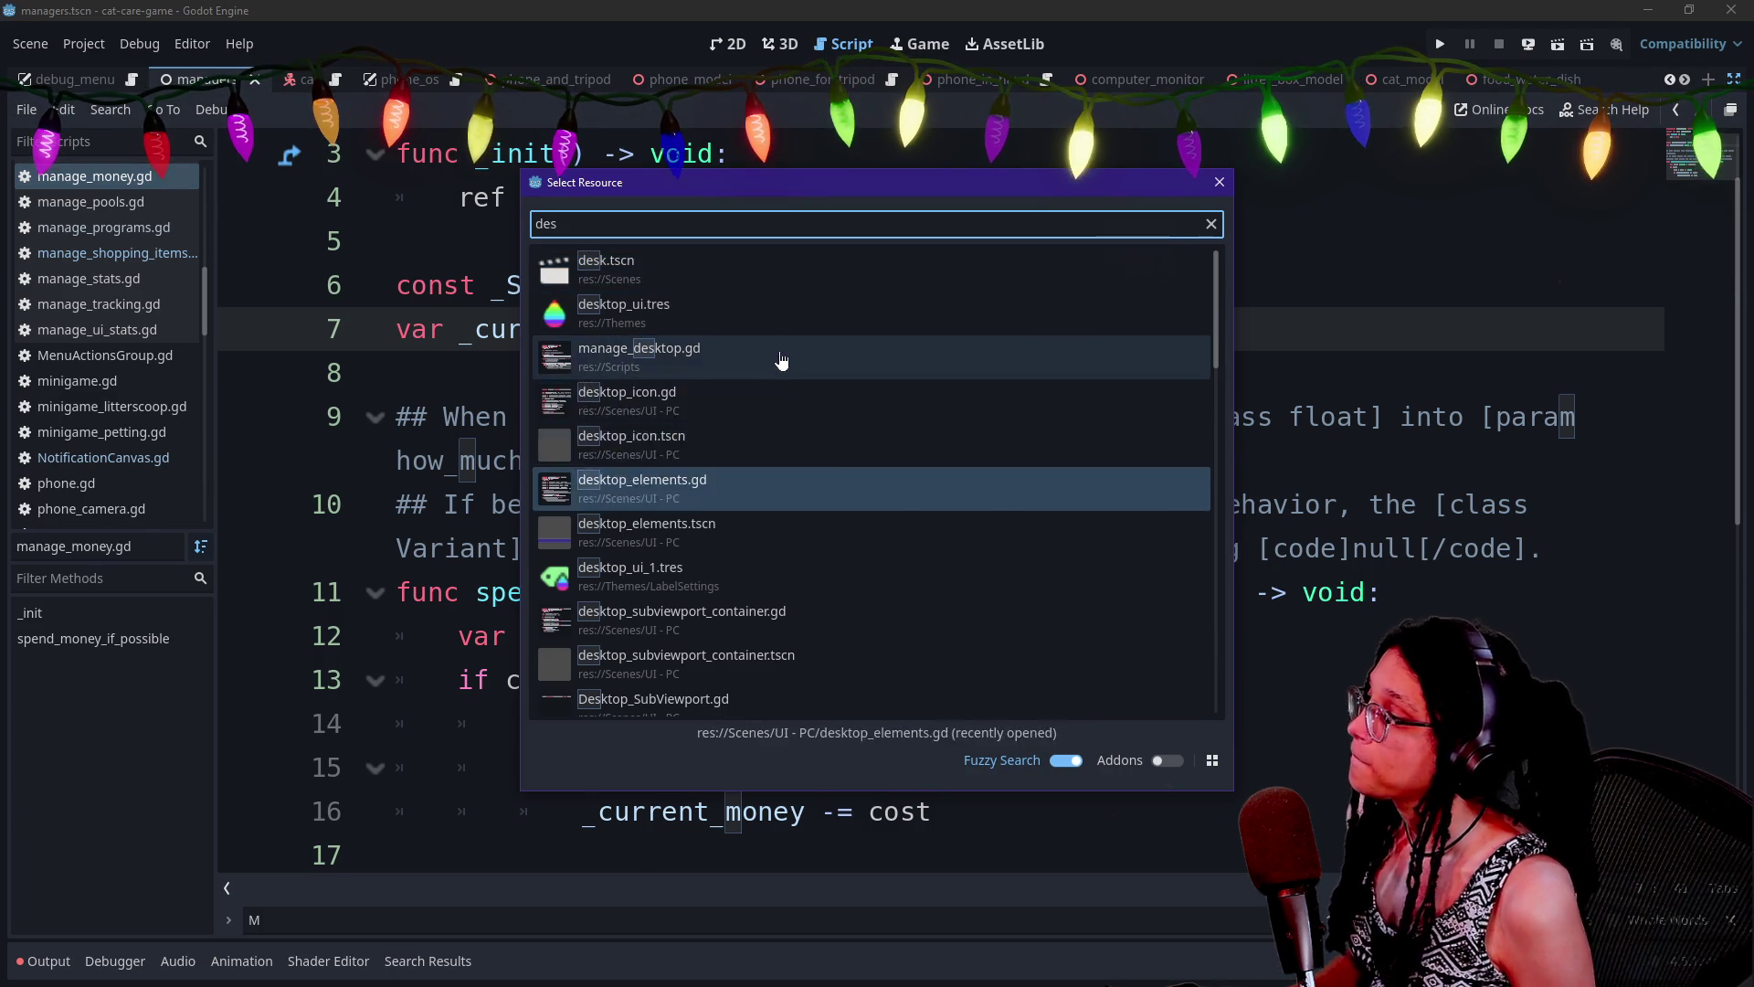
key("Return")
Add two sample comment lines, '#' and '#t', at empty line 17
scroll(913, 502, "up", 3)
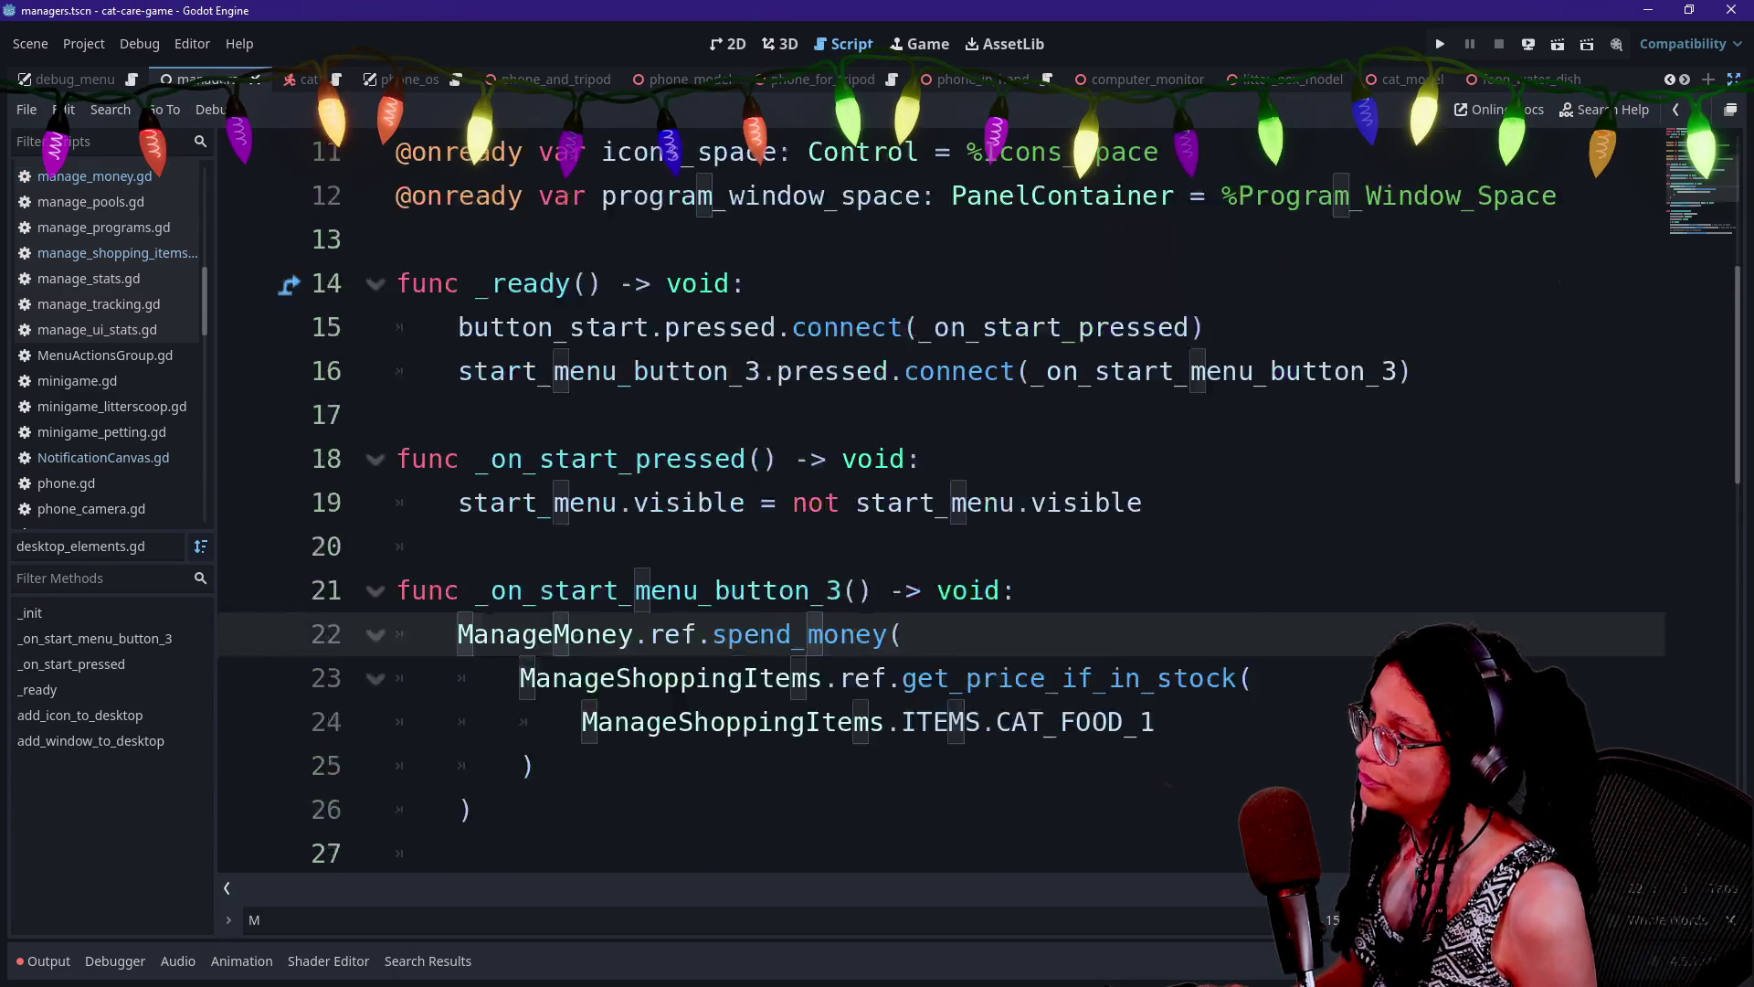
scroll(913, 502, "down", 1)
left_click(399, 592)
type("# regular commen")
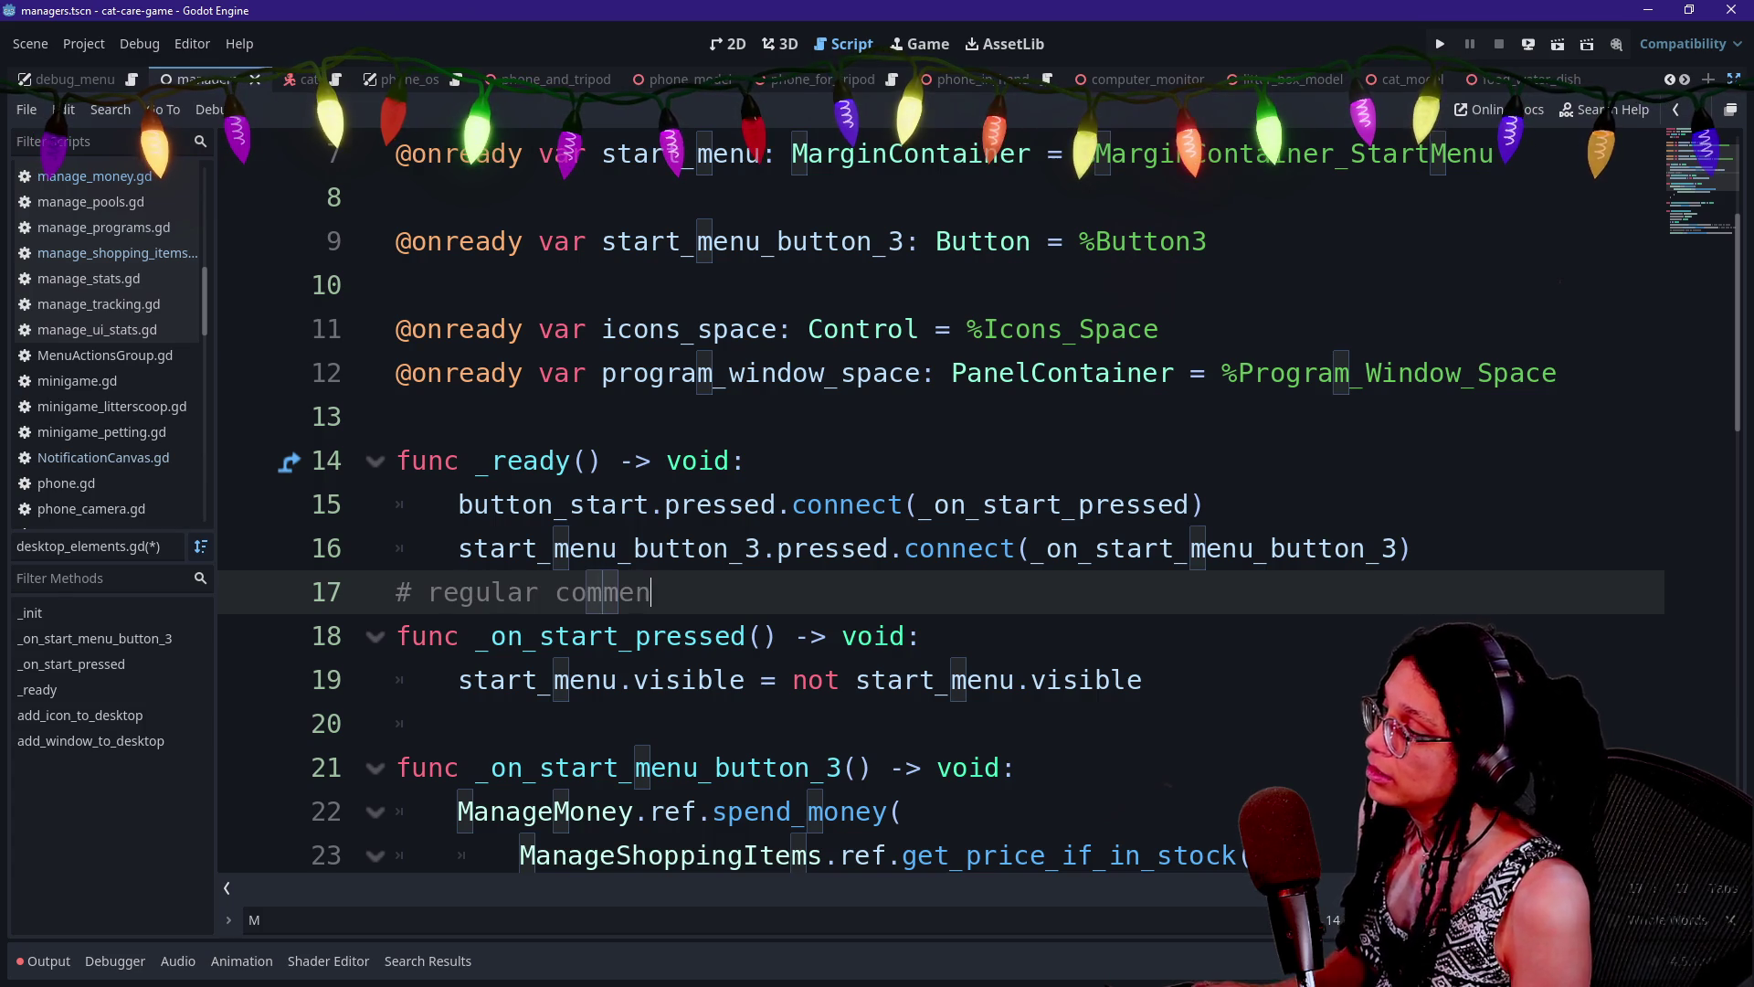
type("t")
key("Return")
type("## special comme")
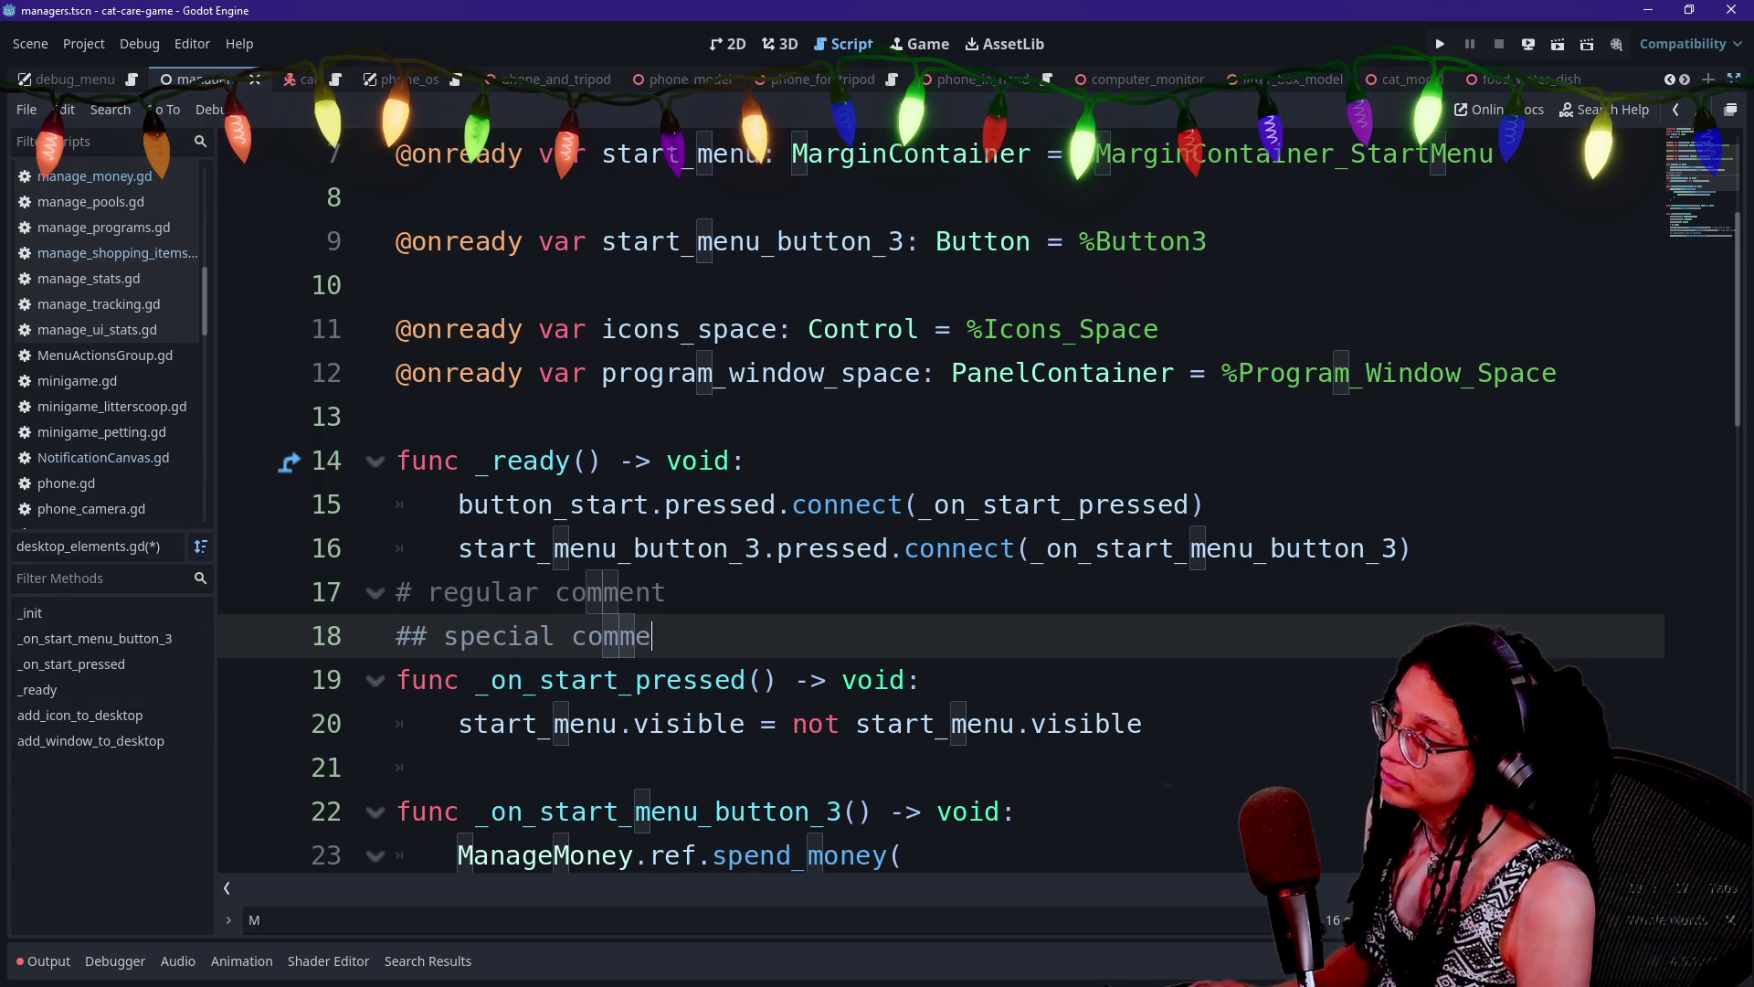
Delete the two sample comment lines and save desktop_elements.gd
left_click(914, 548)
scroll(914, 548, "down", 3)
left_click_drag(685, 504, 321, 484)
key("BackSpace")
key("Down")
key("Down")
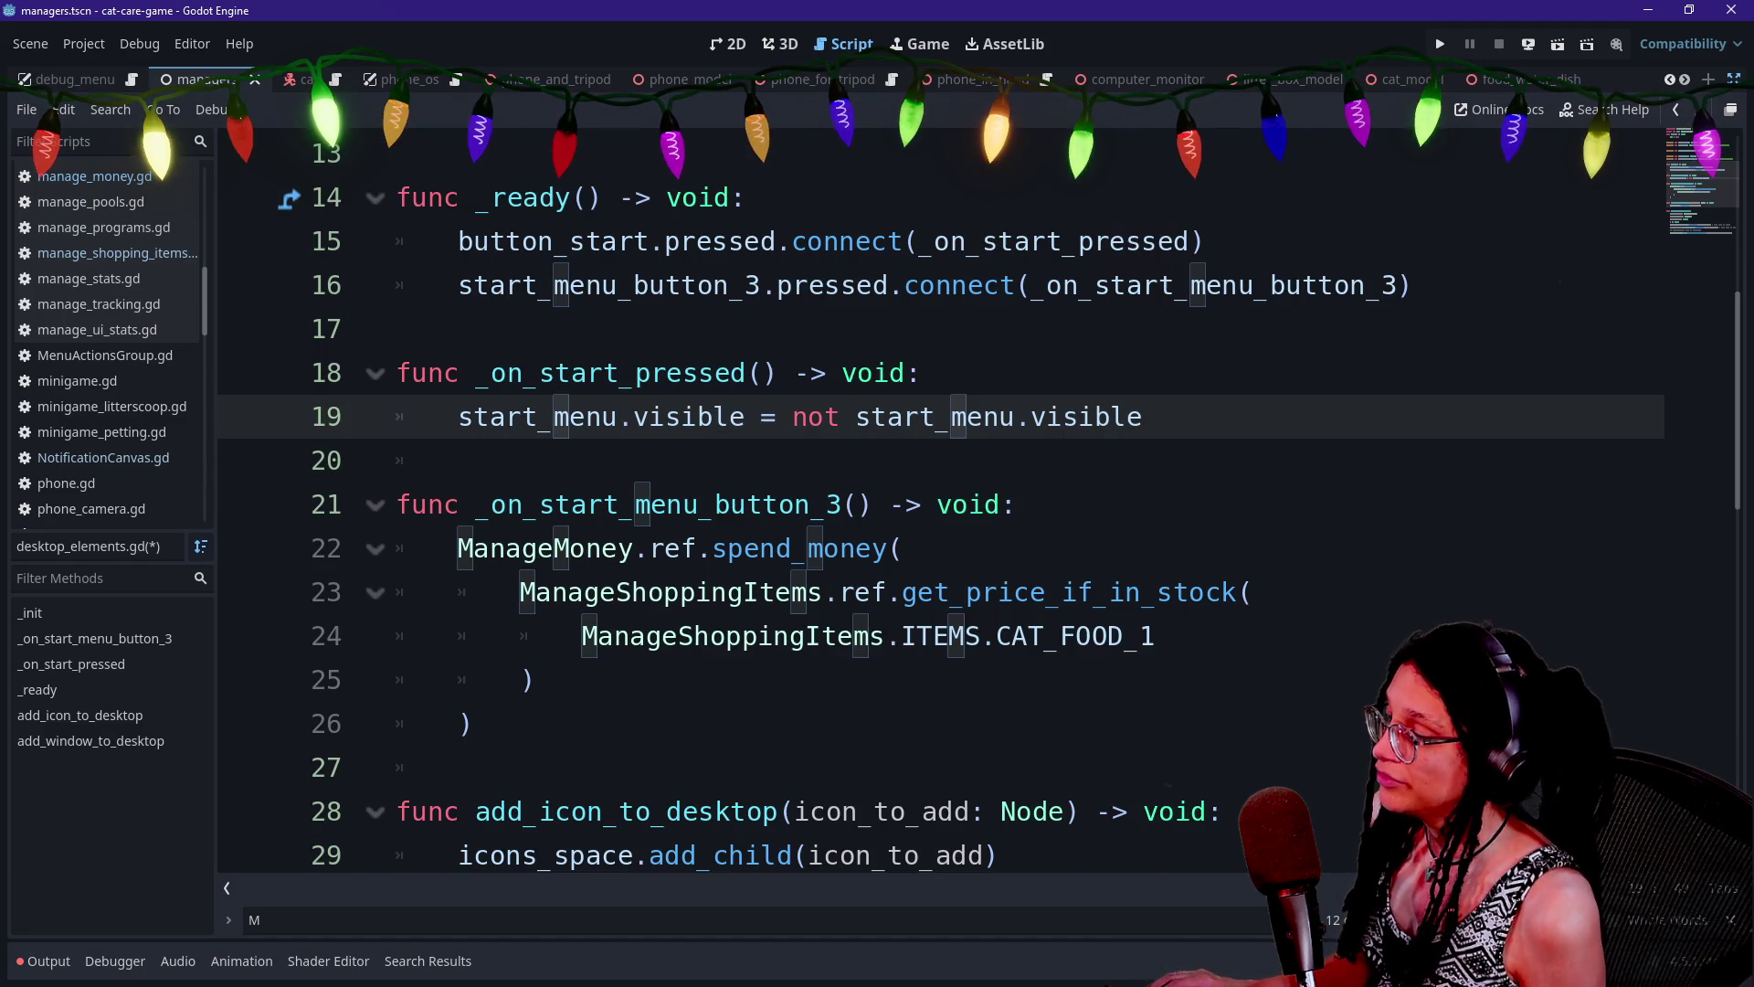
scroll(913, 502, "down", 1)
key("Down")
key("Down")
key("Down")
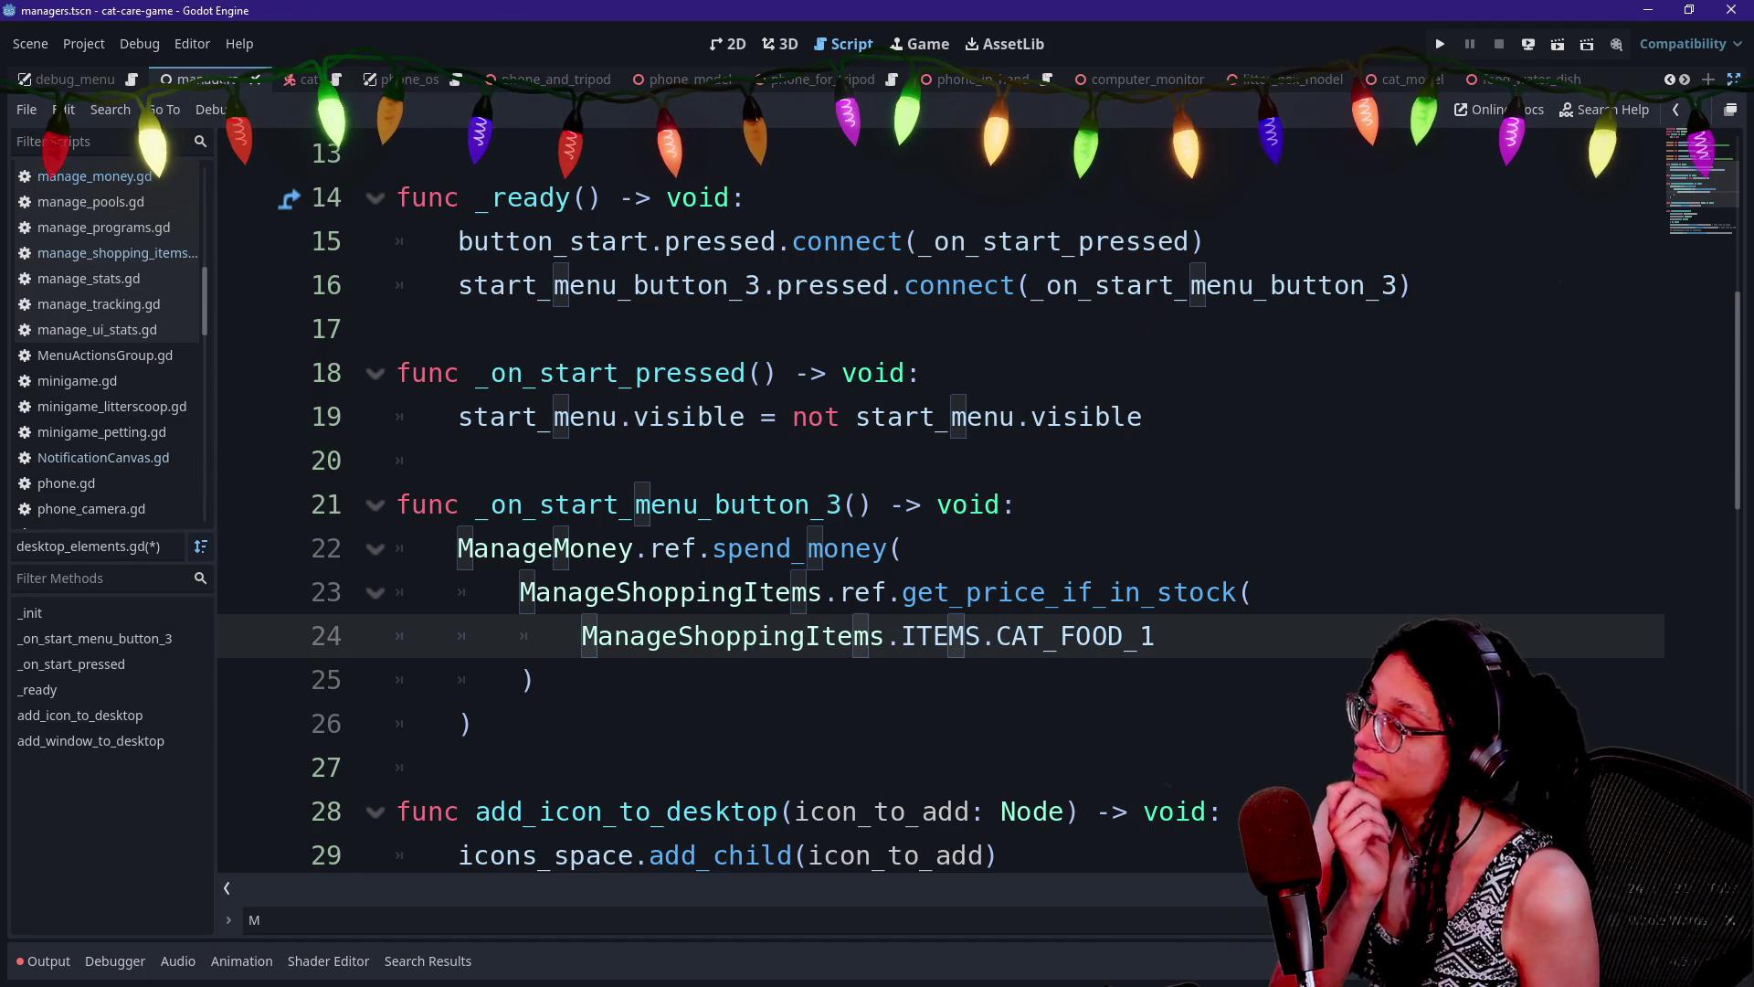
key("Up")
key("Up")
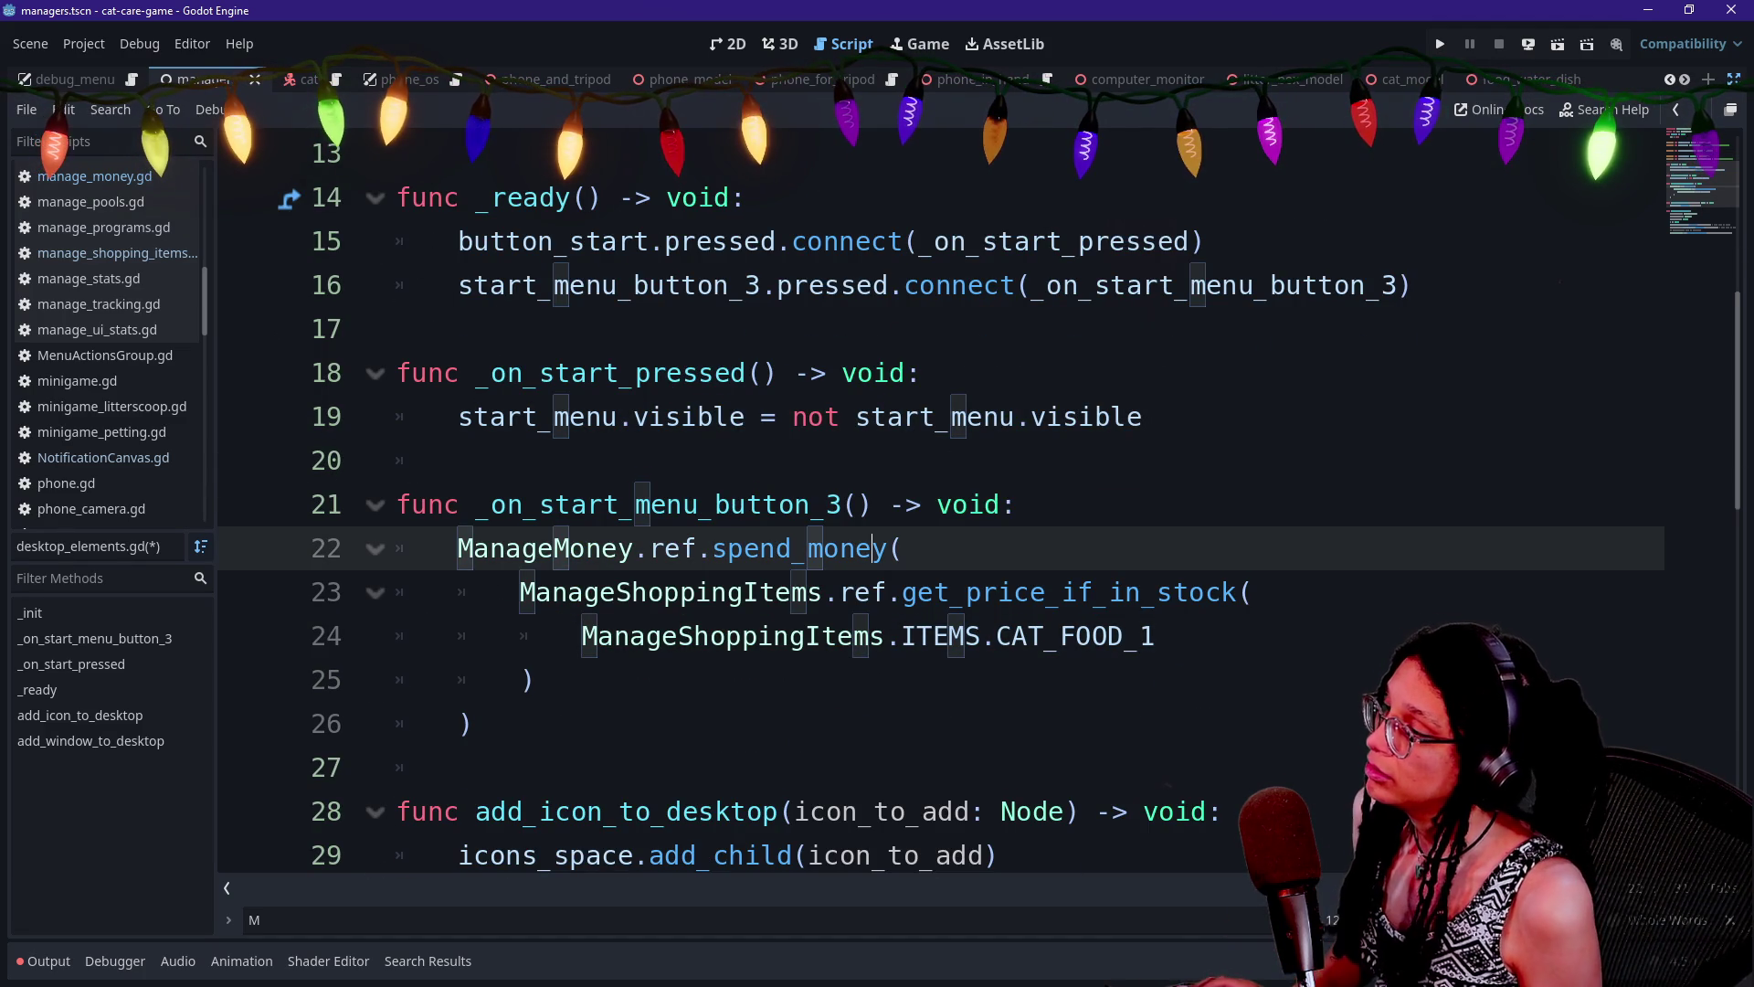
key("ctrl+s")
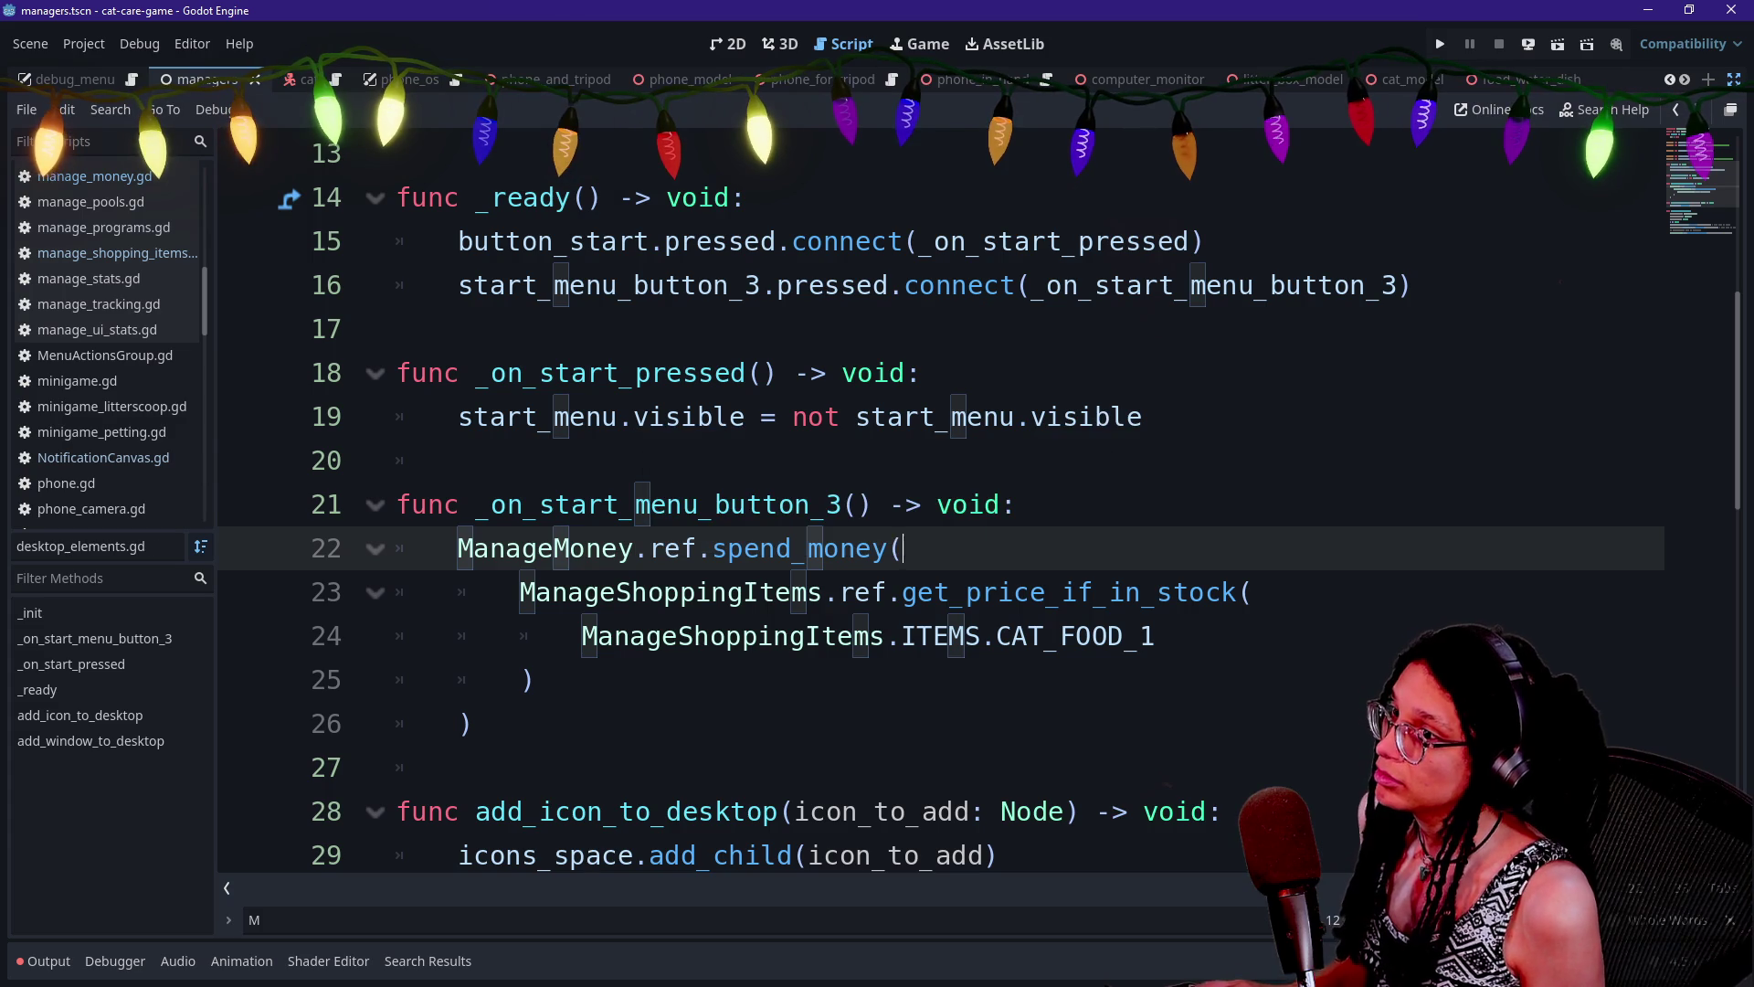
Jump from ManageMoney on line 22 to spend_money_if_possible in manage_money.gd
left_click(1142, 417)
key("Escape")
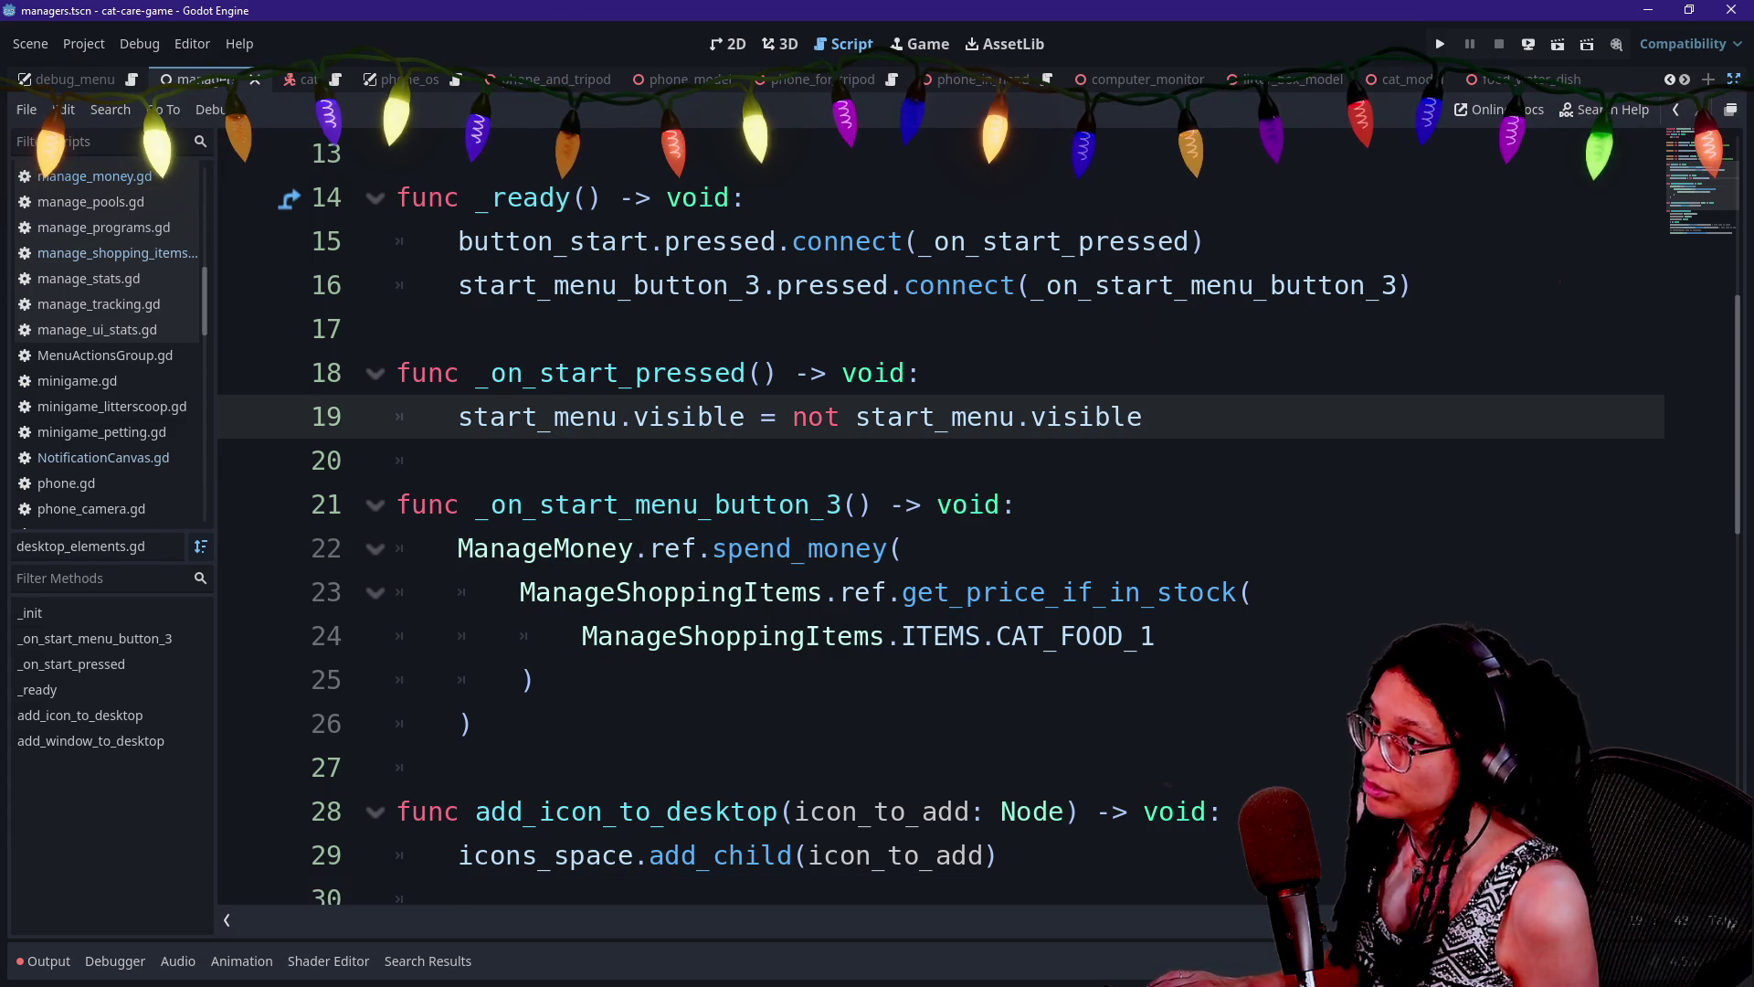
scroll(914, 502, "up", 2)
scroll(913, 503, "down", 2)
left_click(777, 548)
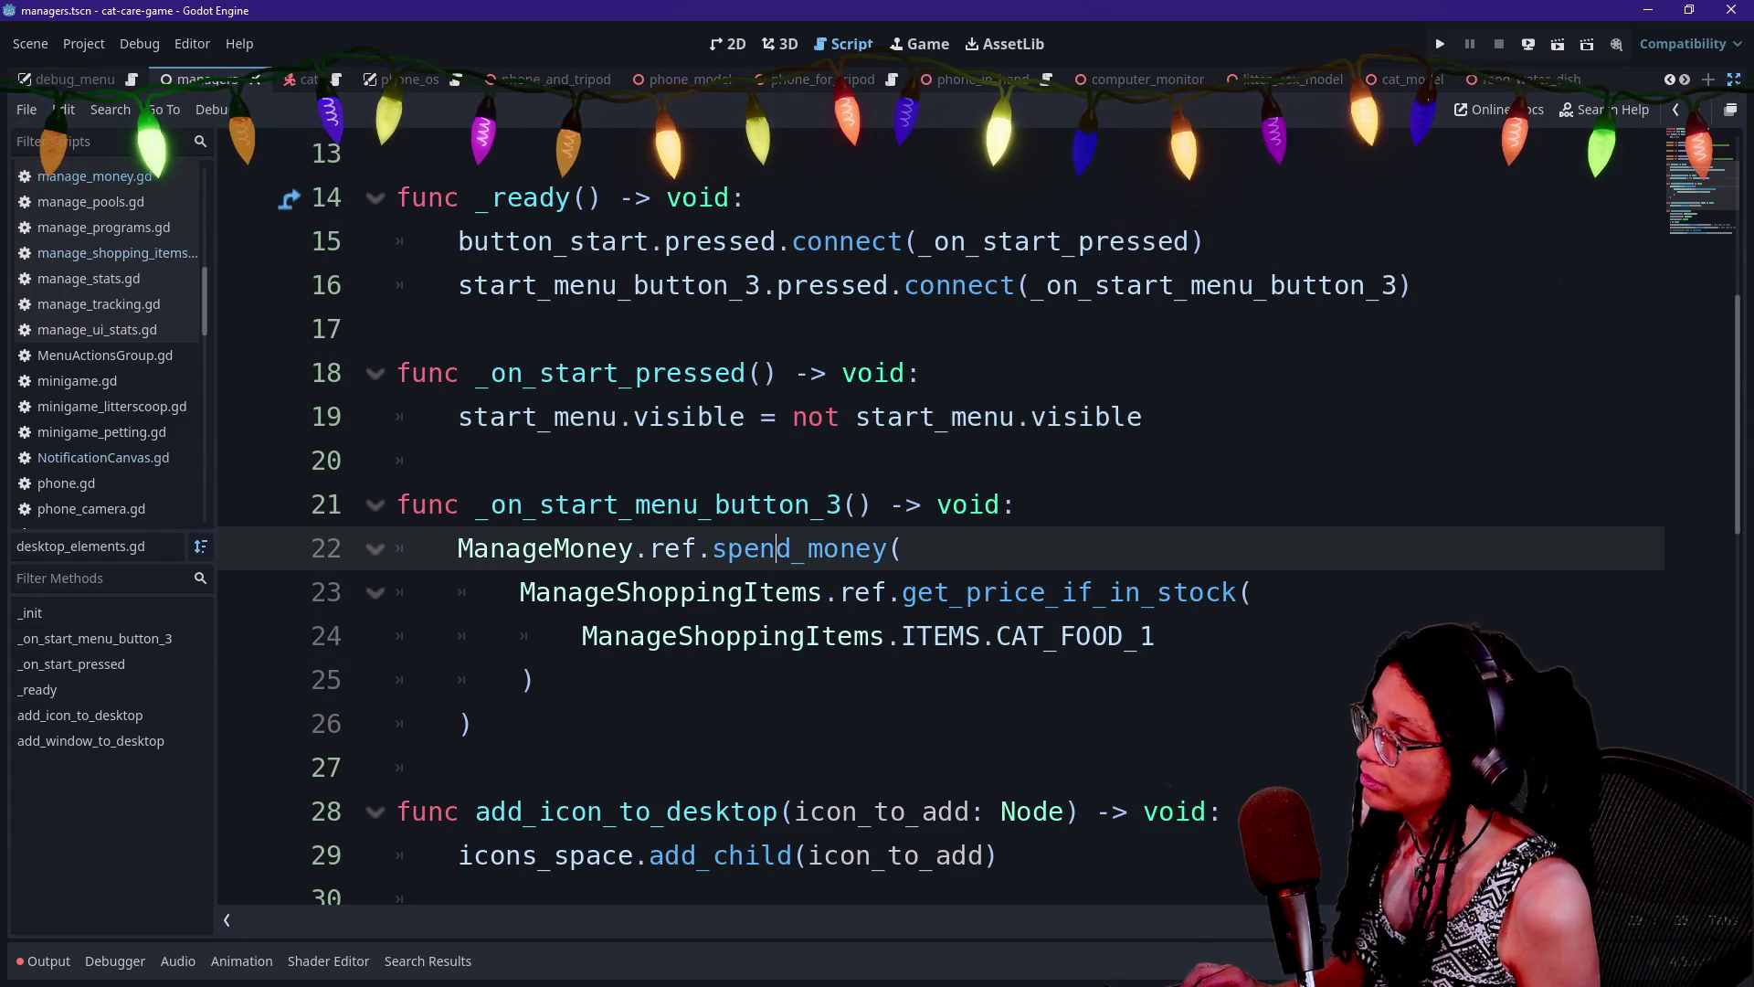
left_click(621, 557, "ctrl")
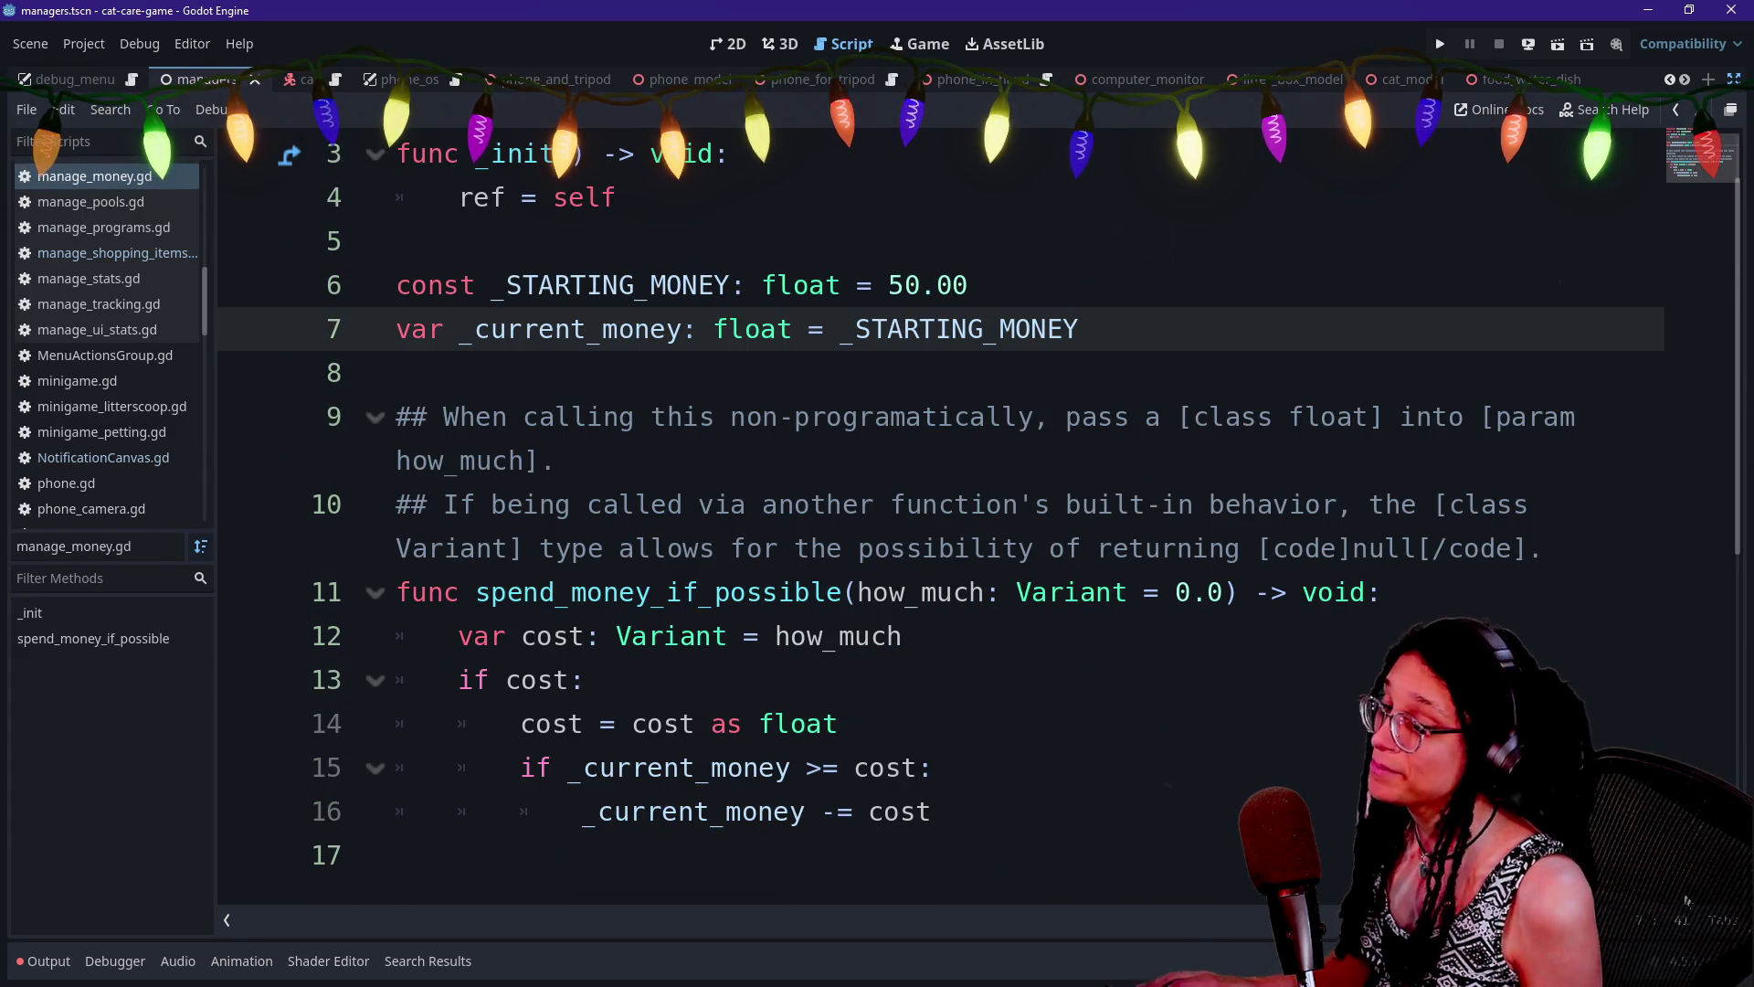
Return to the line 22 handler in desktop_elements.gd, then switch to the DeepSeek chat
left_click(1674, 110)
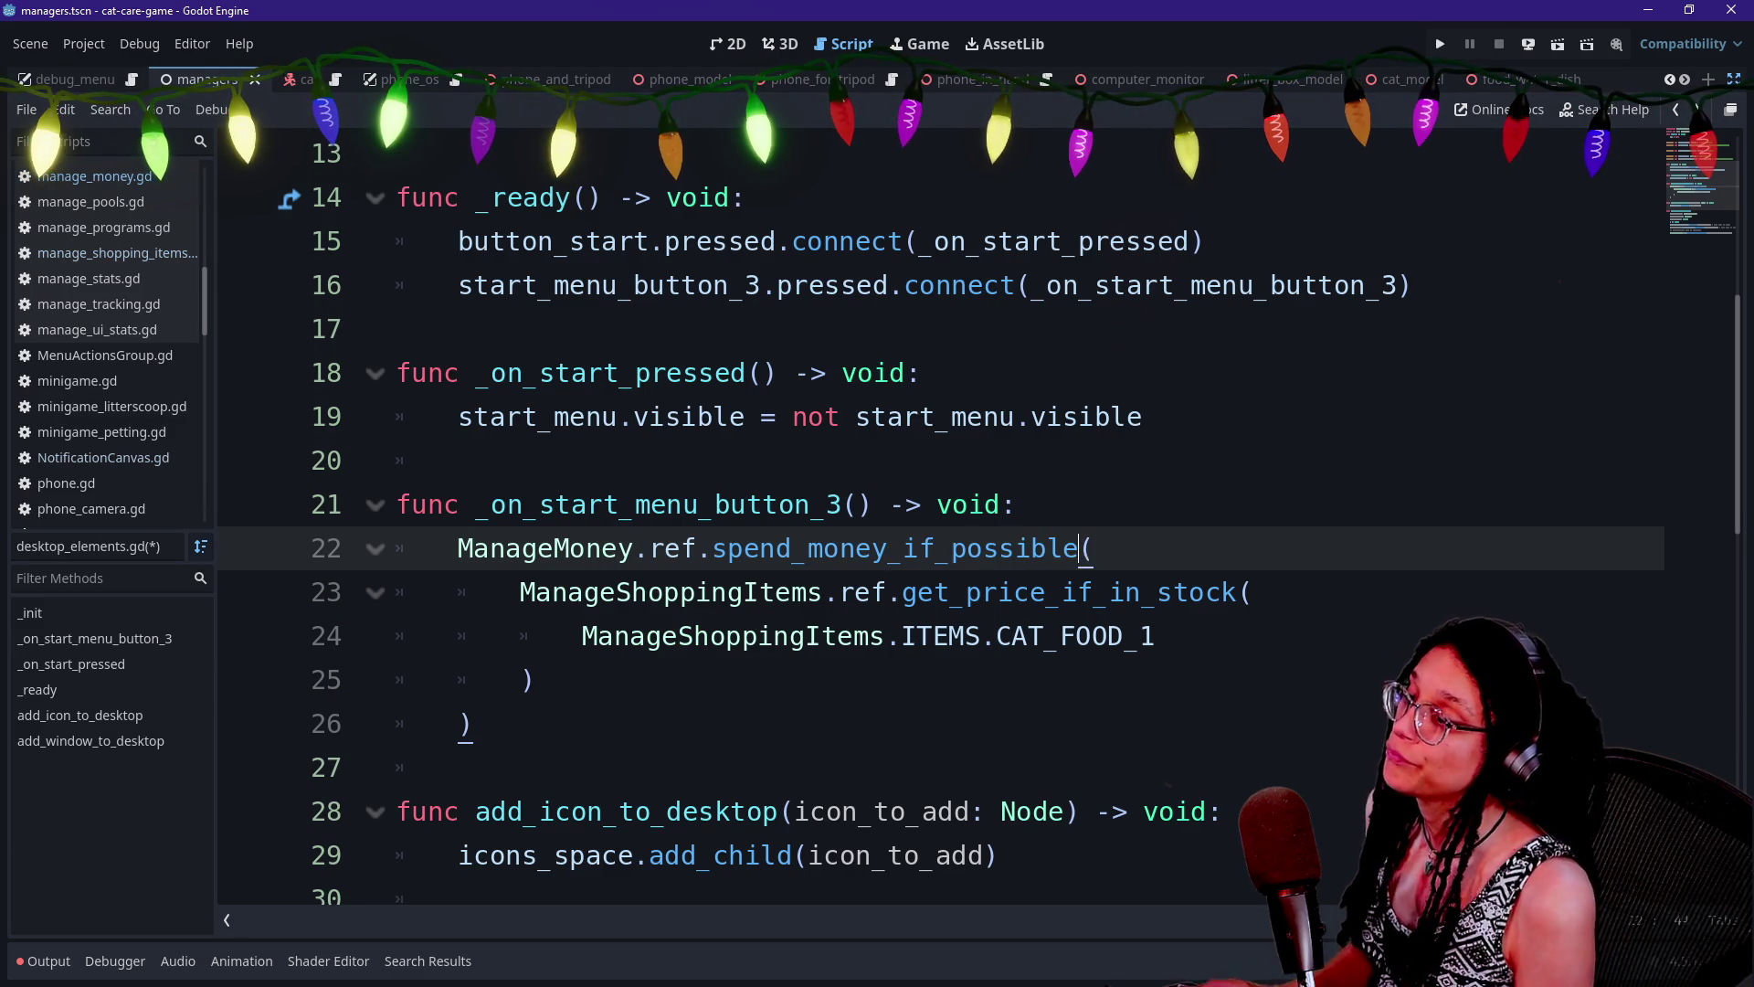
key("Down")
key("Down")
key("Down")
mouse_move(802, 550)
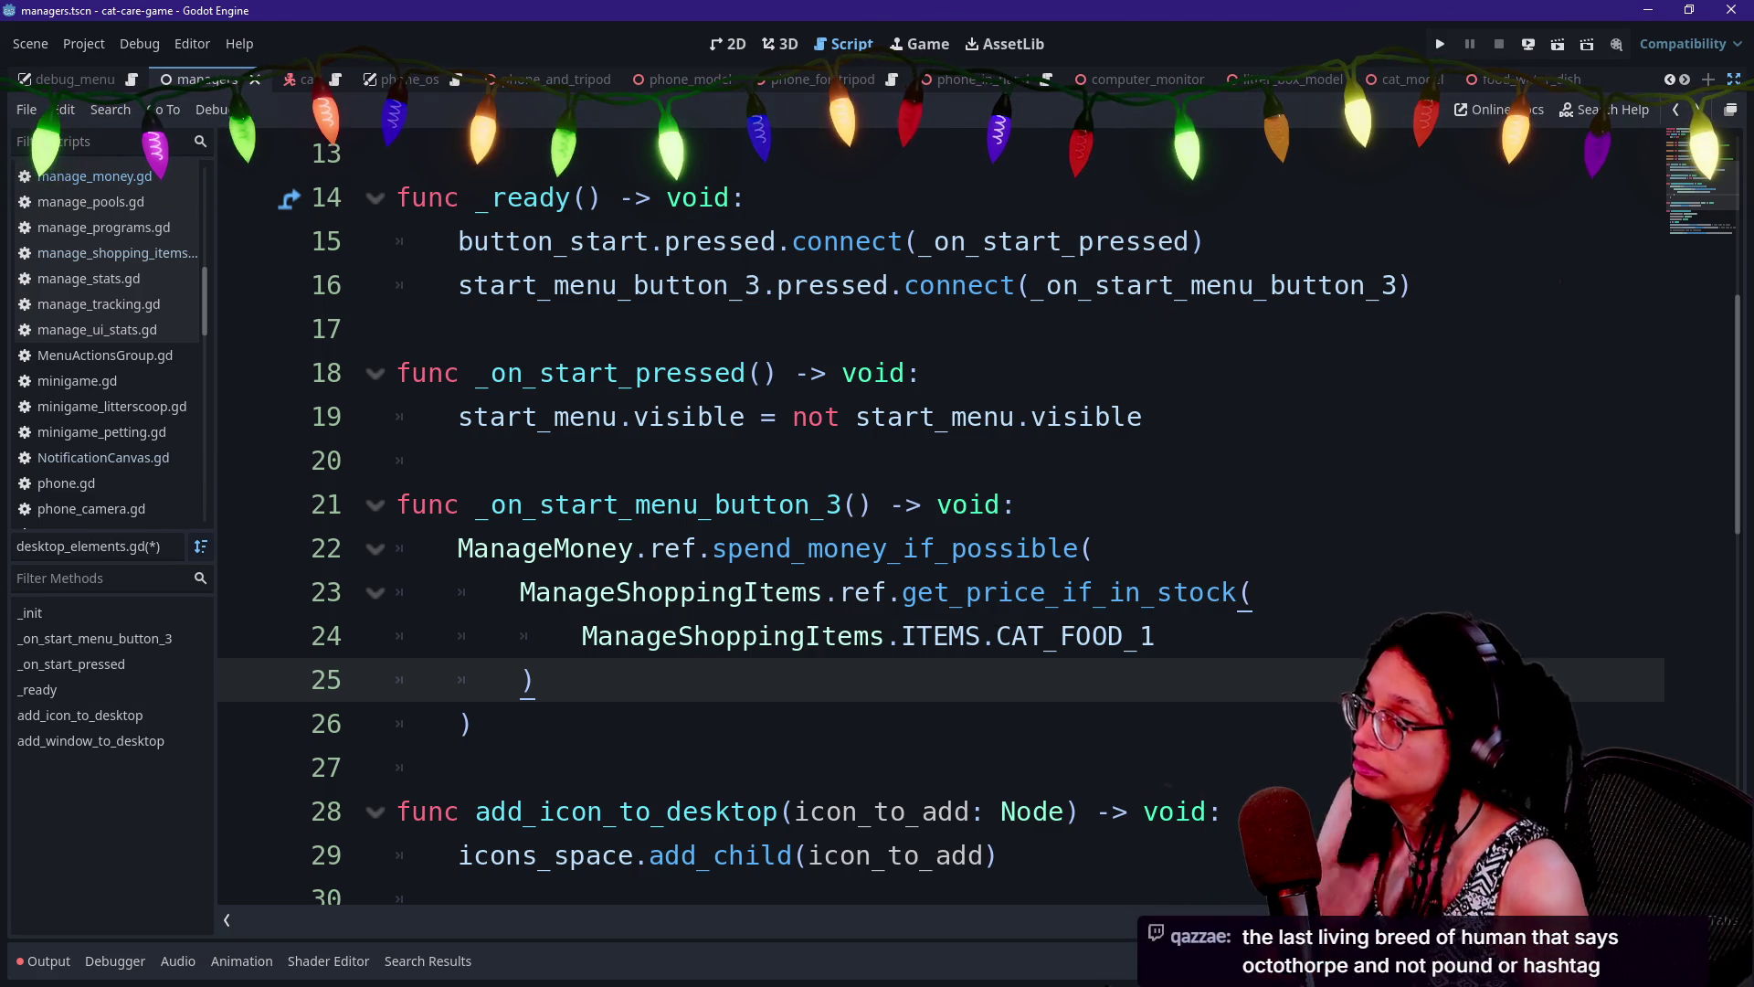
key("alt+Tab")
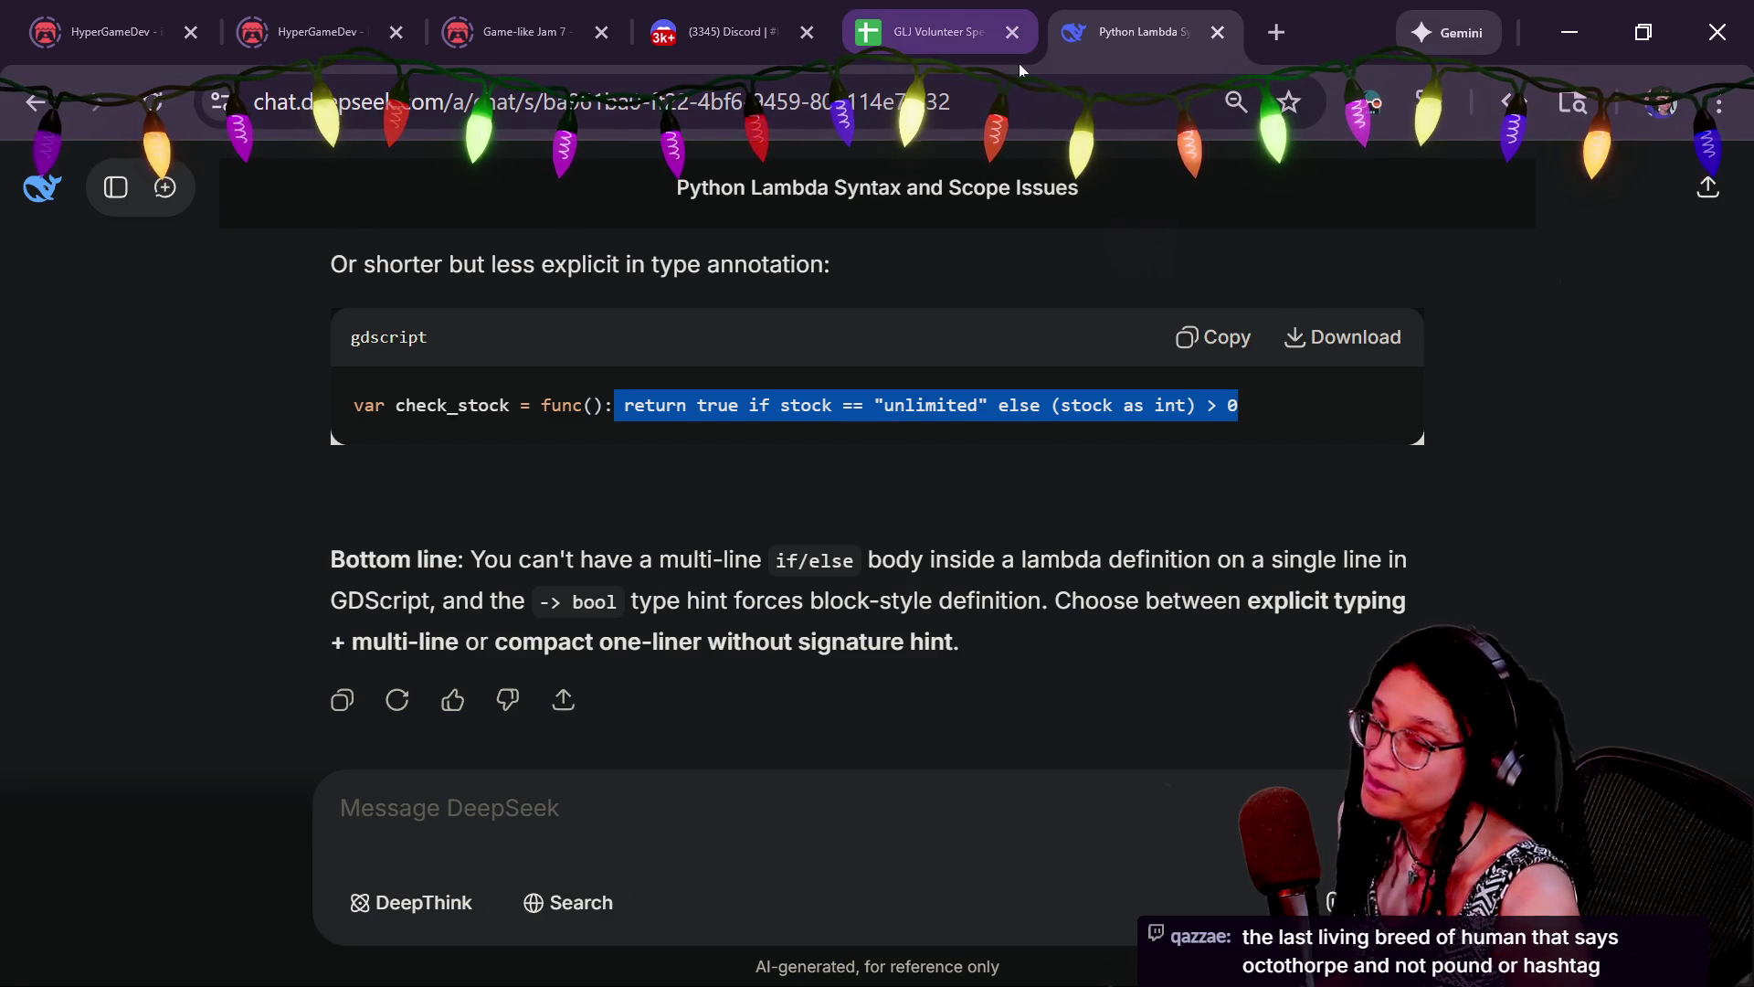
Switch briefly to Godot and back to the browser, then open a new tab
key("alt+Tab")
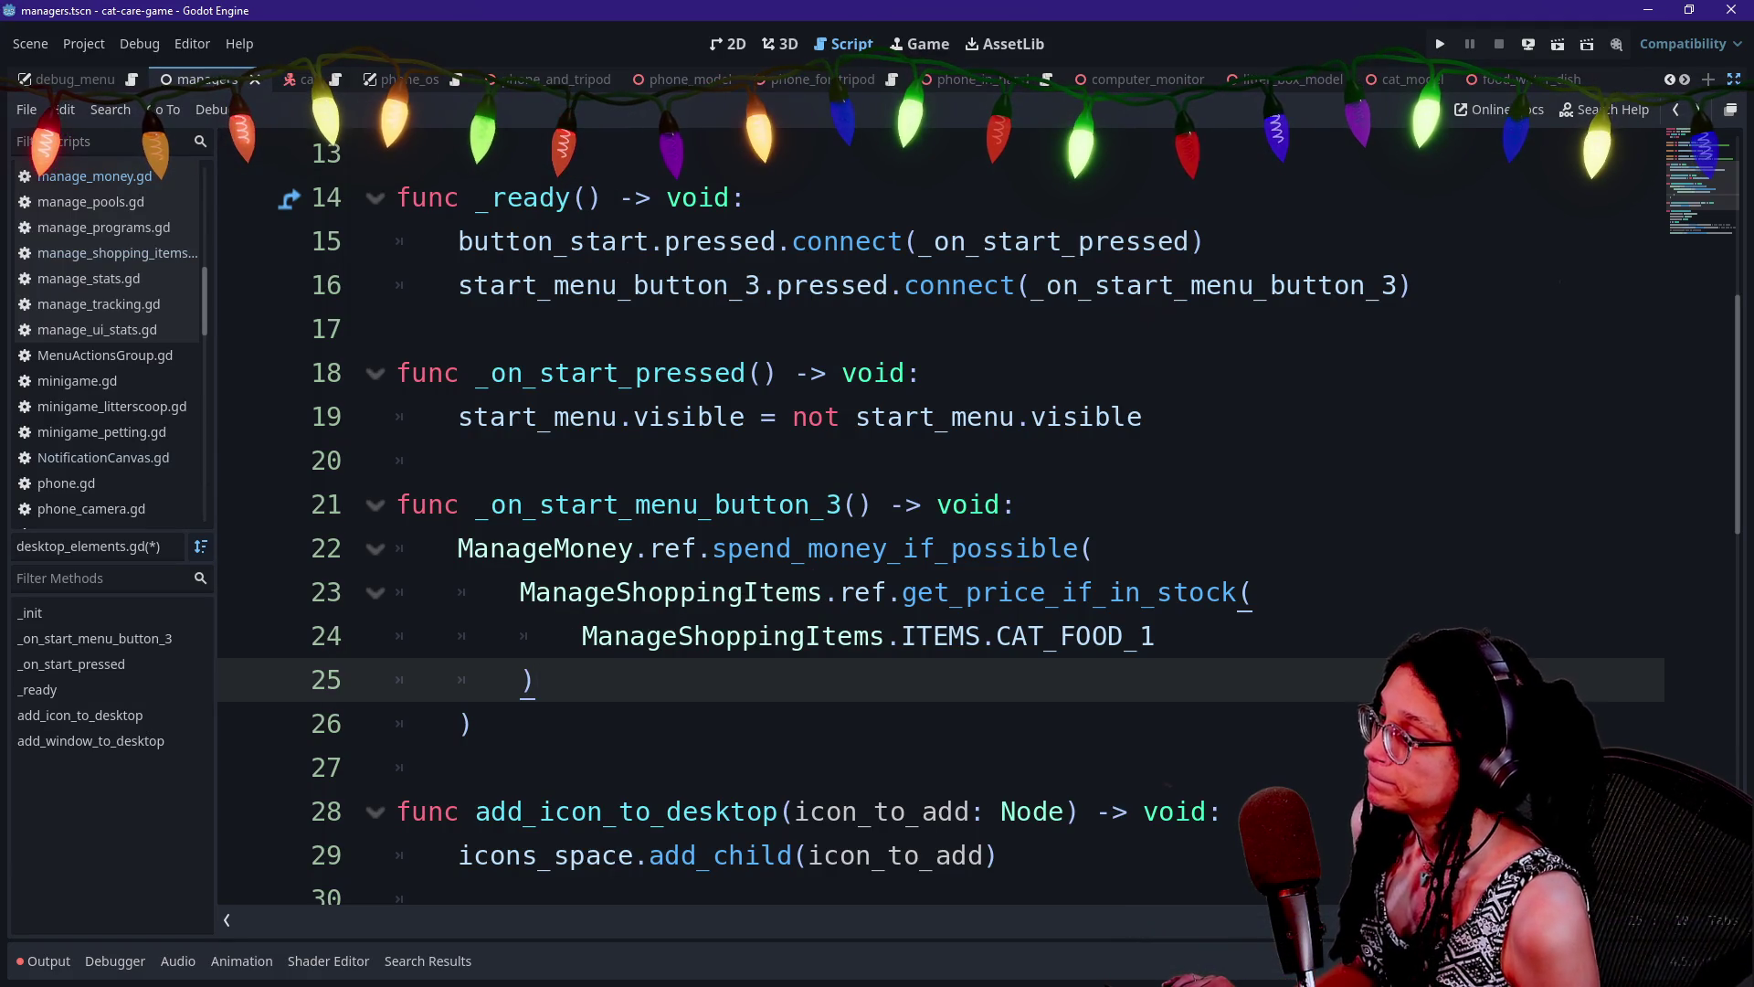
key("alt+Tab")
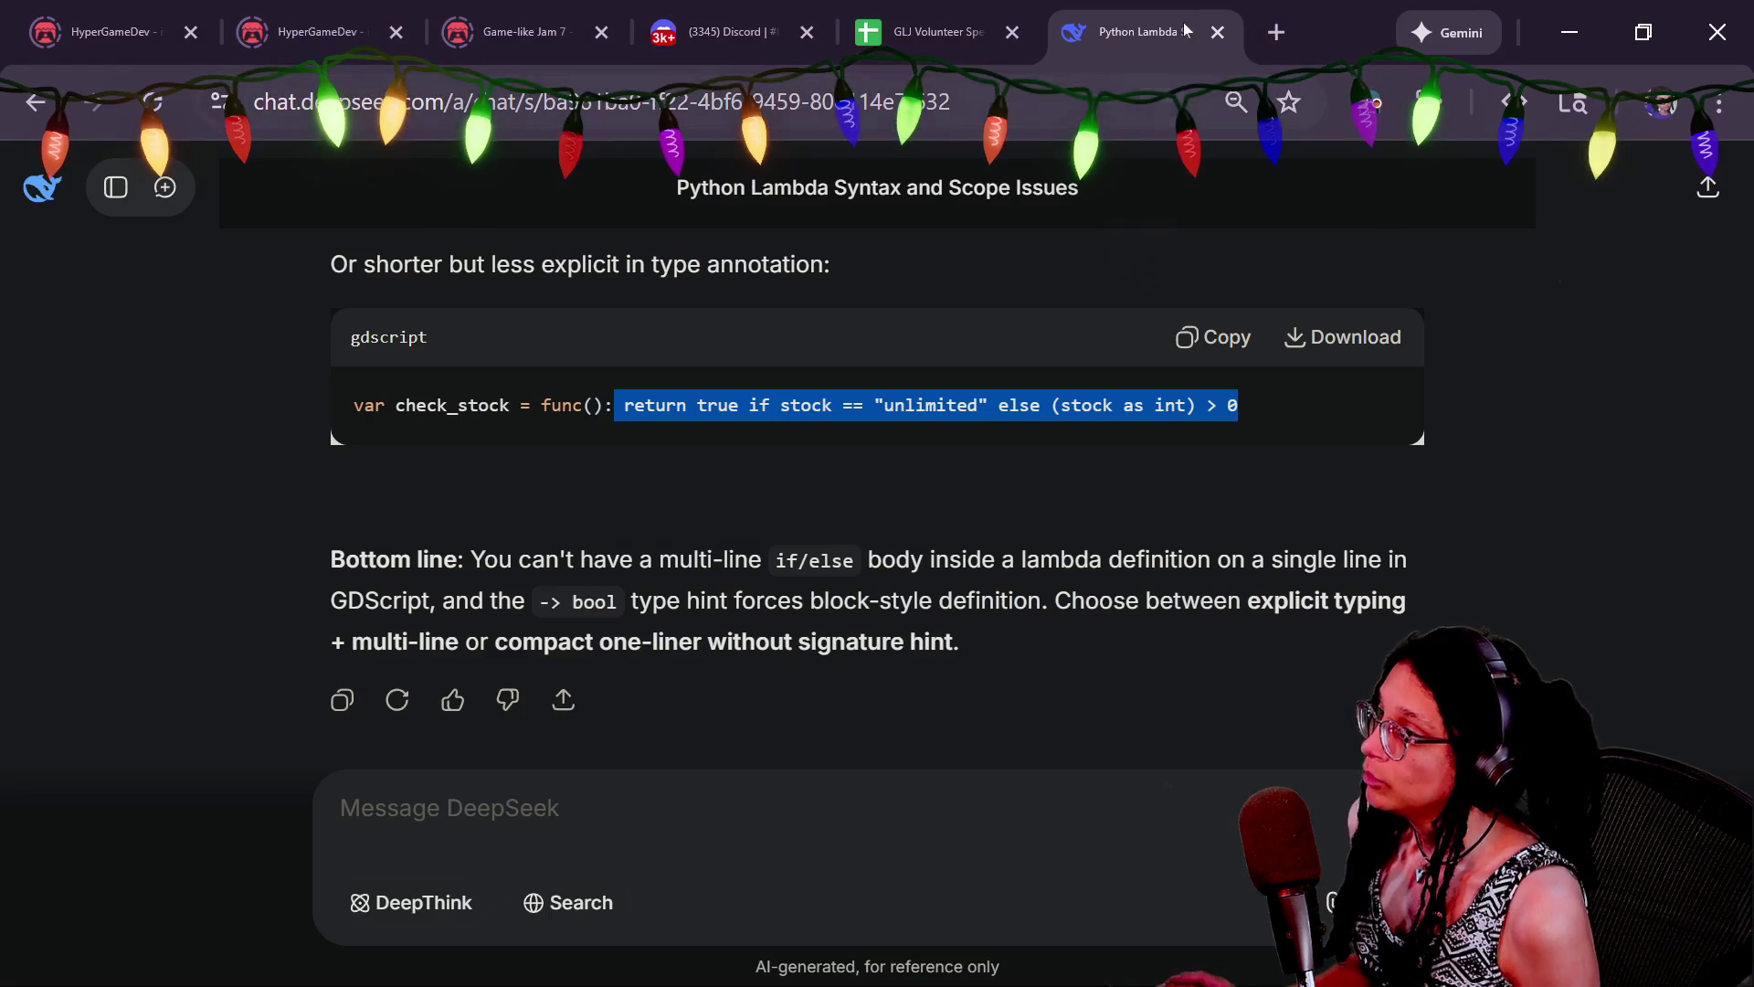
key("ctrl+t")
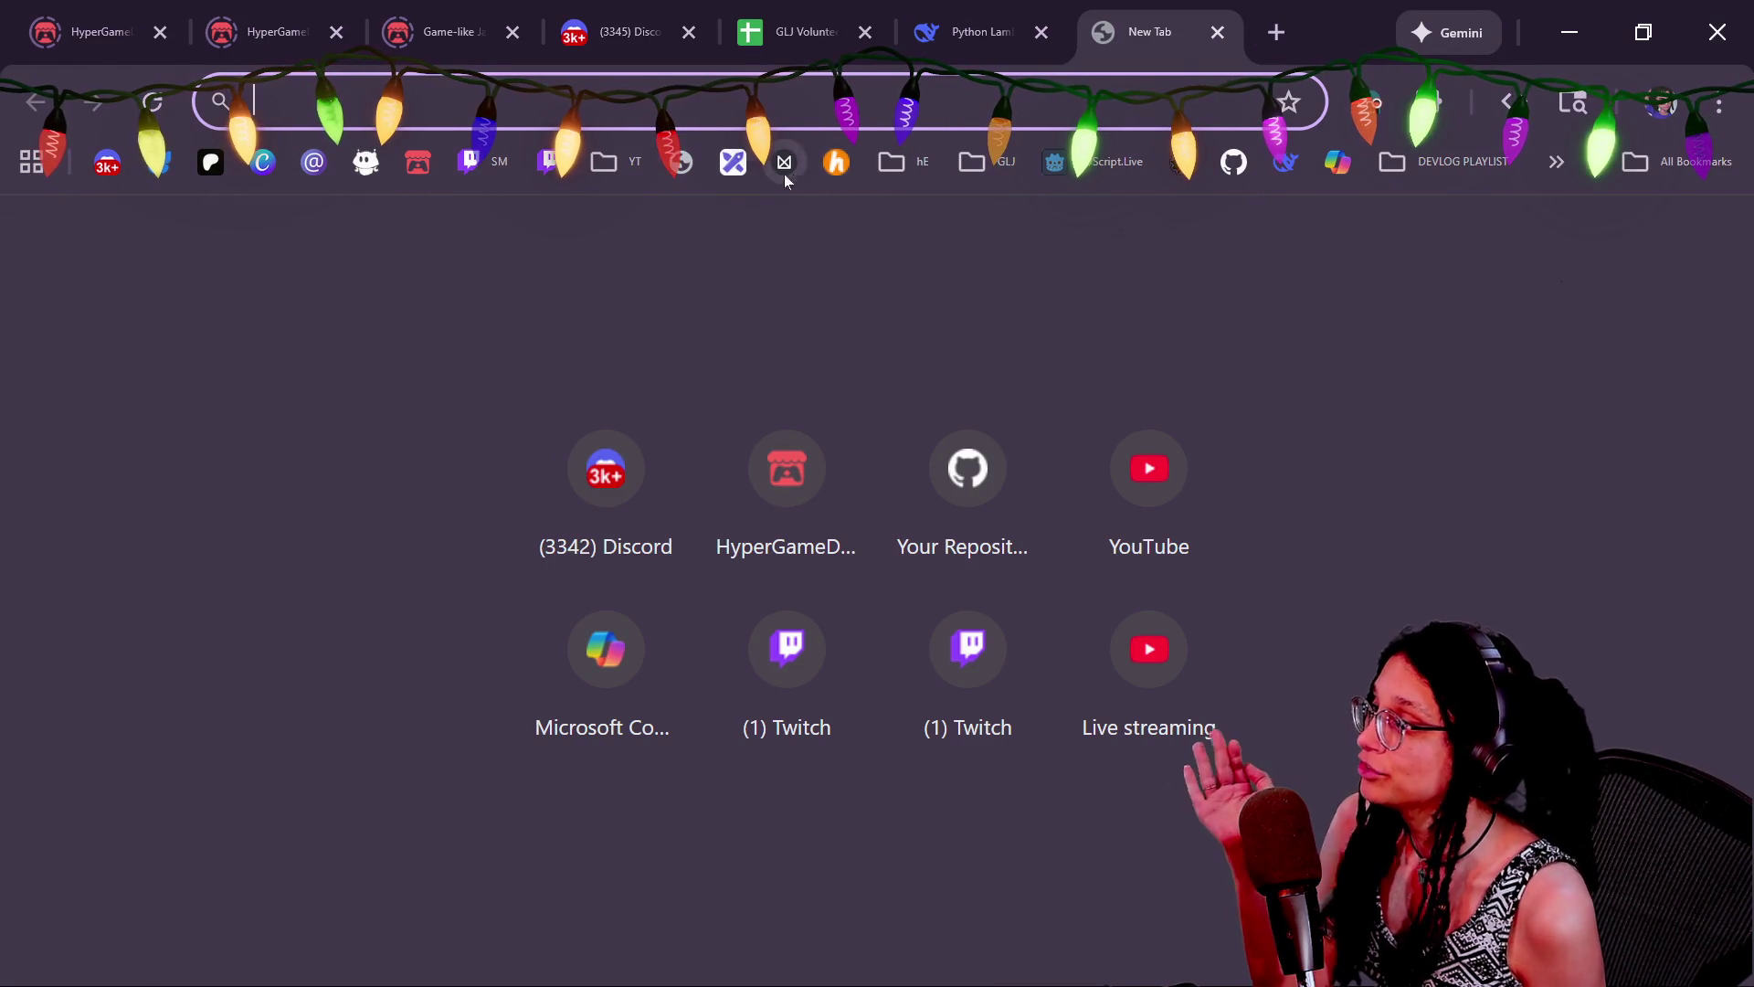
Load Notion at notion.so/sh, reload the crashed page and pin the sidebar
left_click(667, 172)
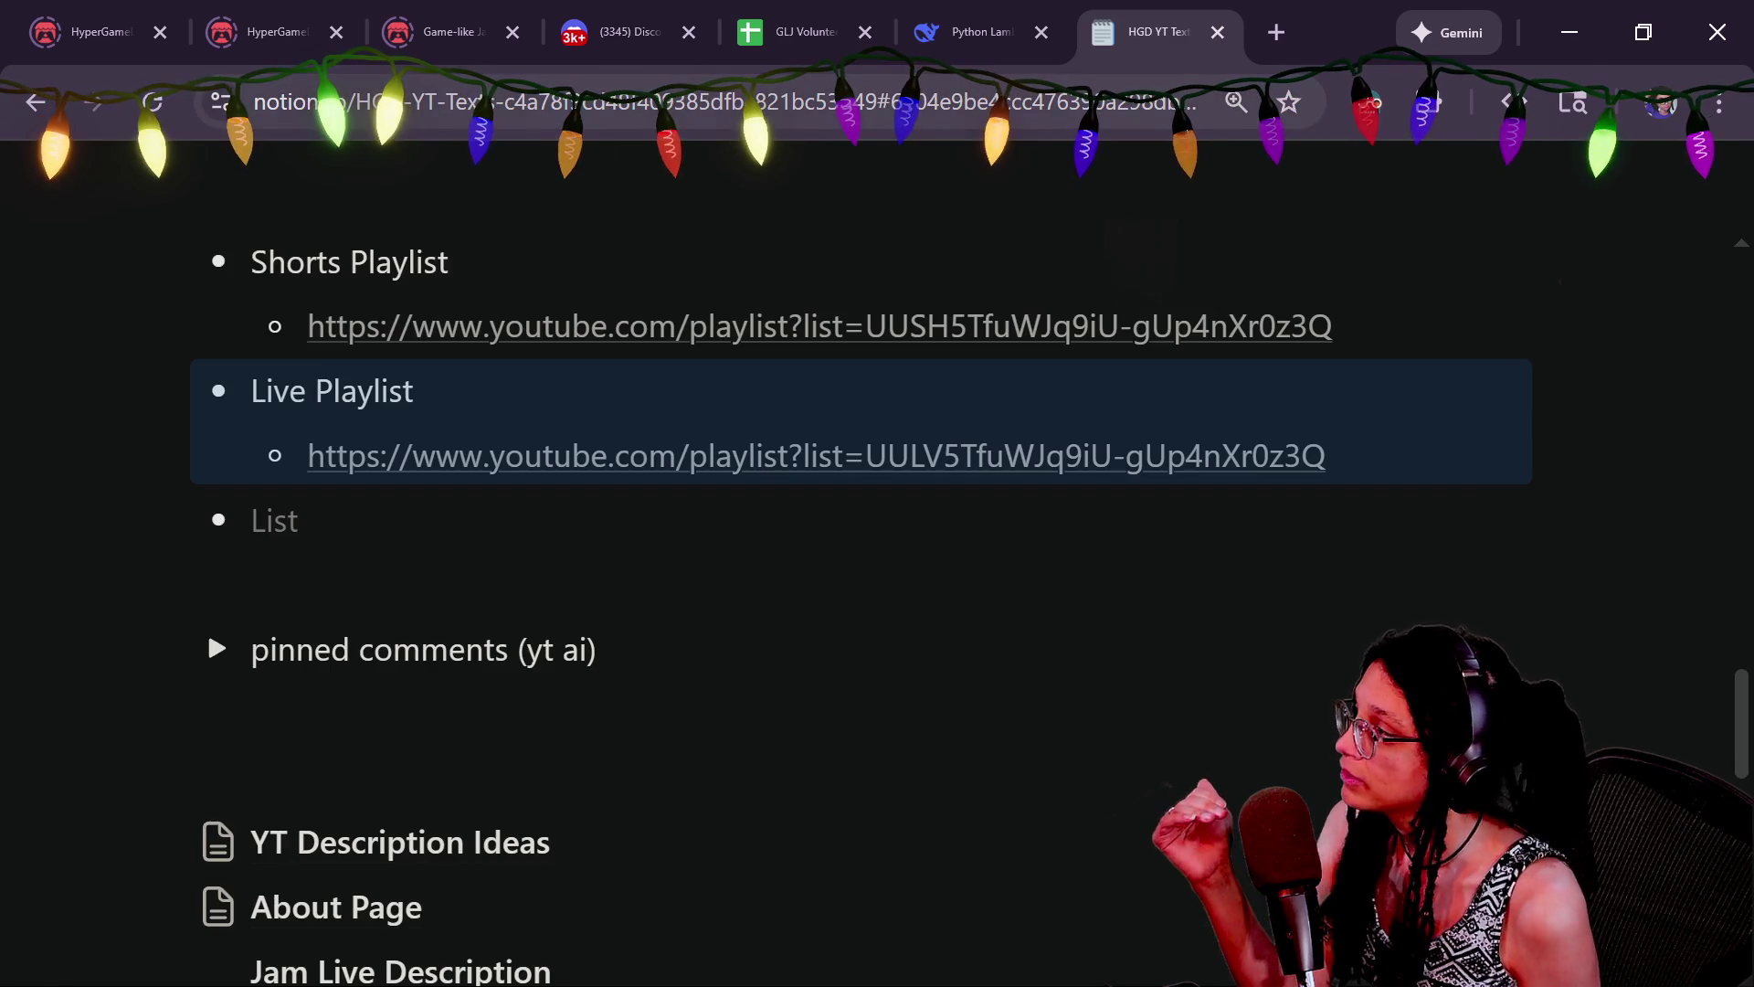
key("ctrl+l")
type("https://www.notion.so/sh")
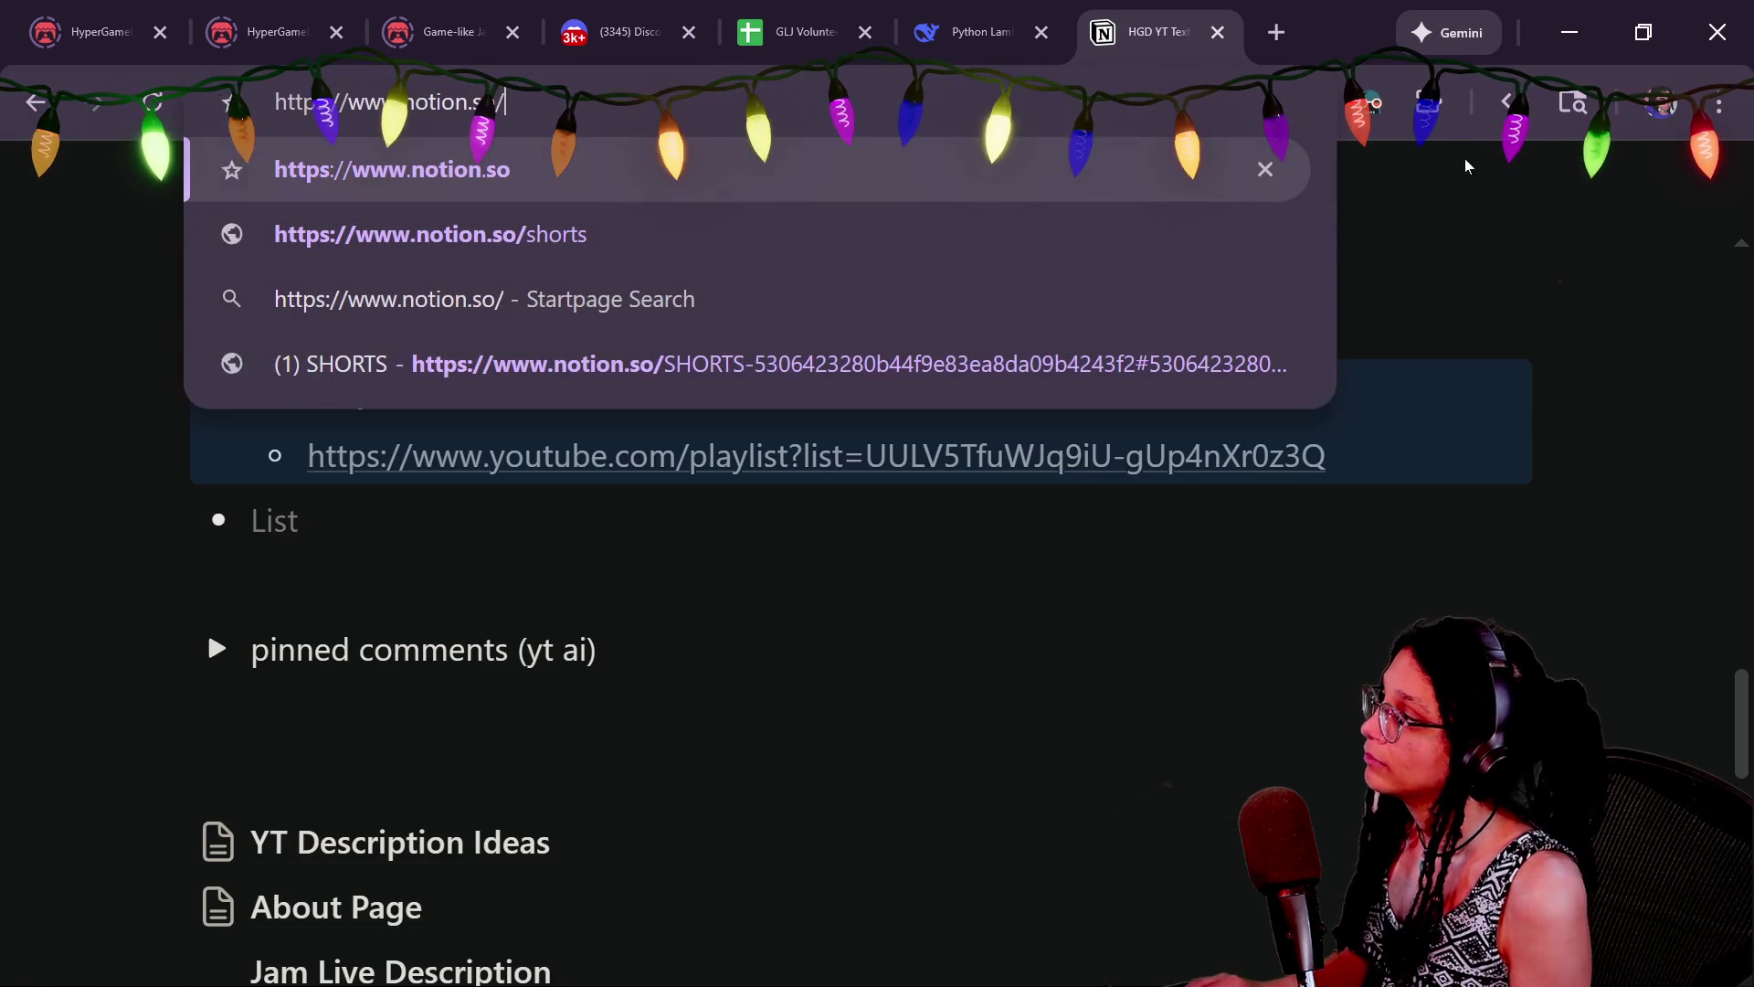
key("Return")
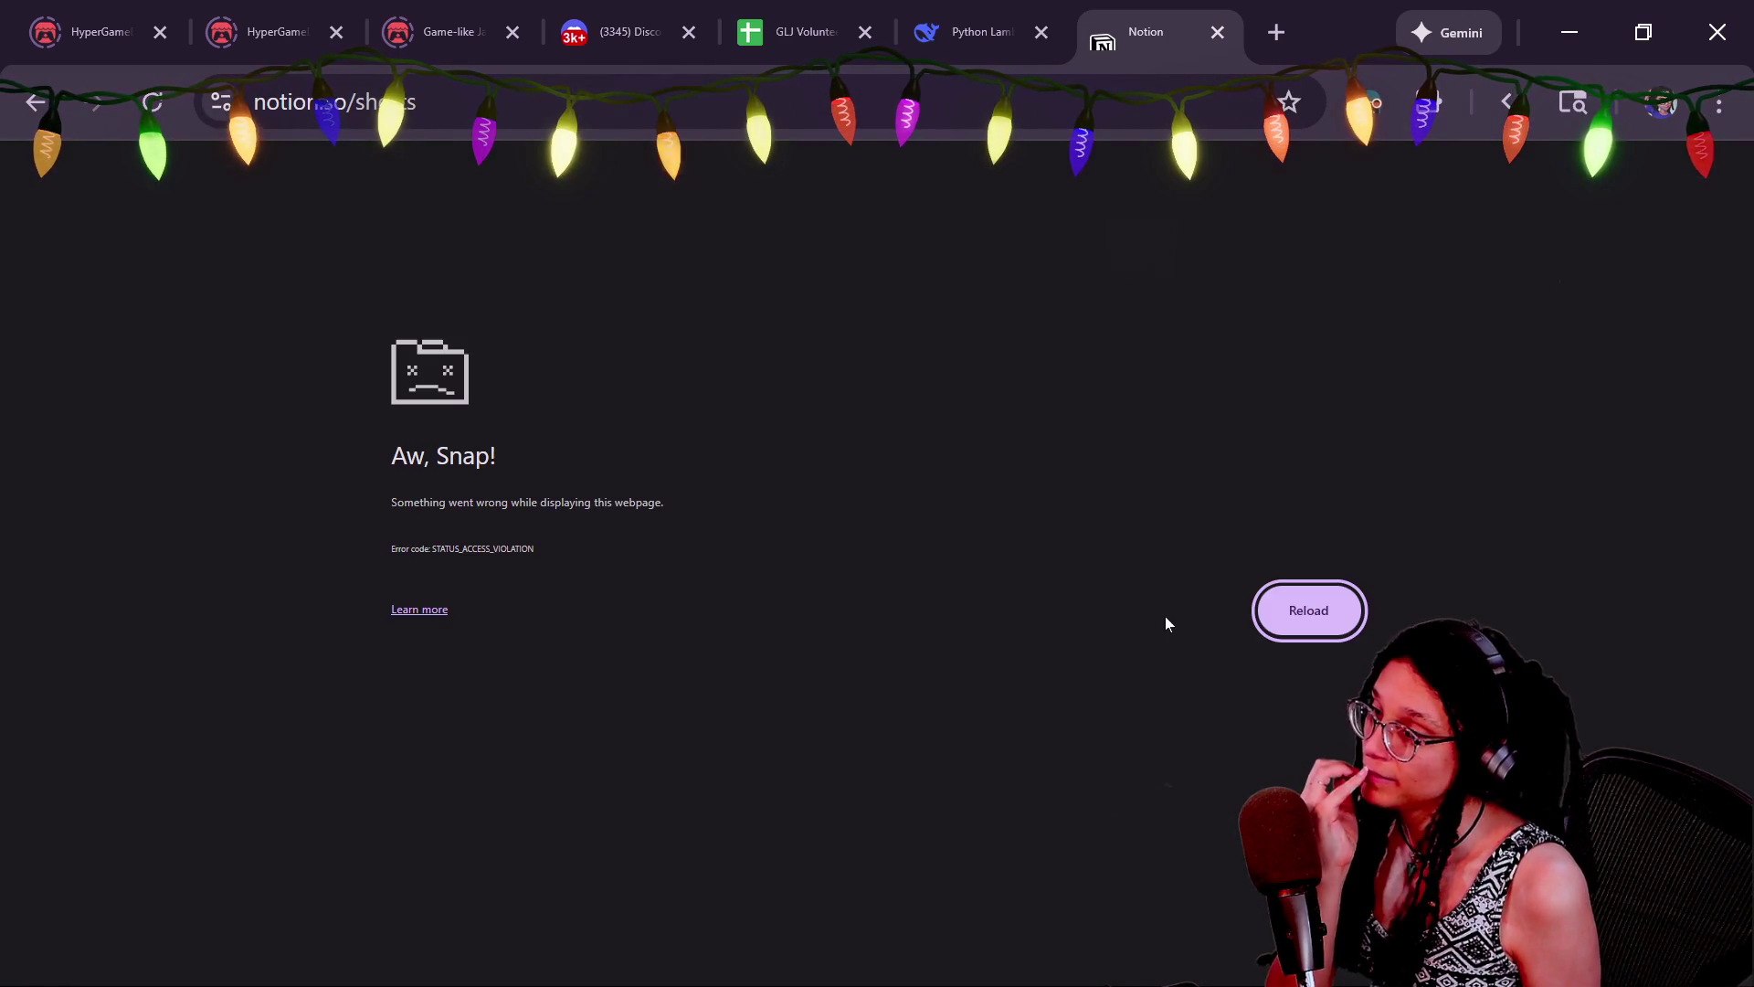
left_click(152, 102)
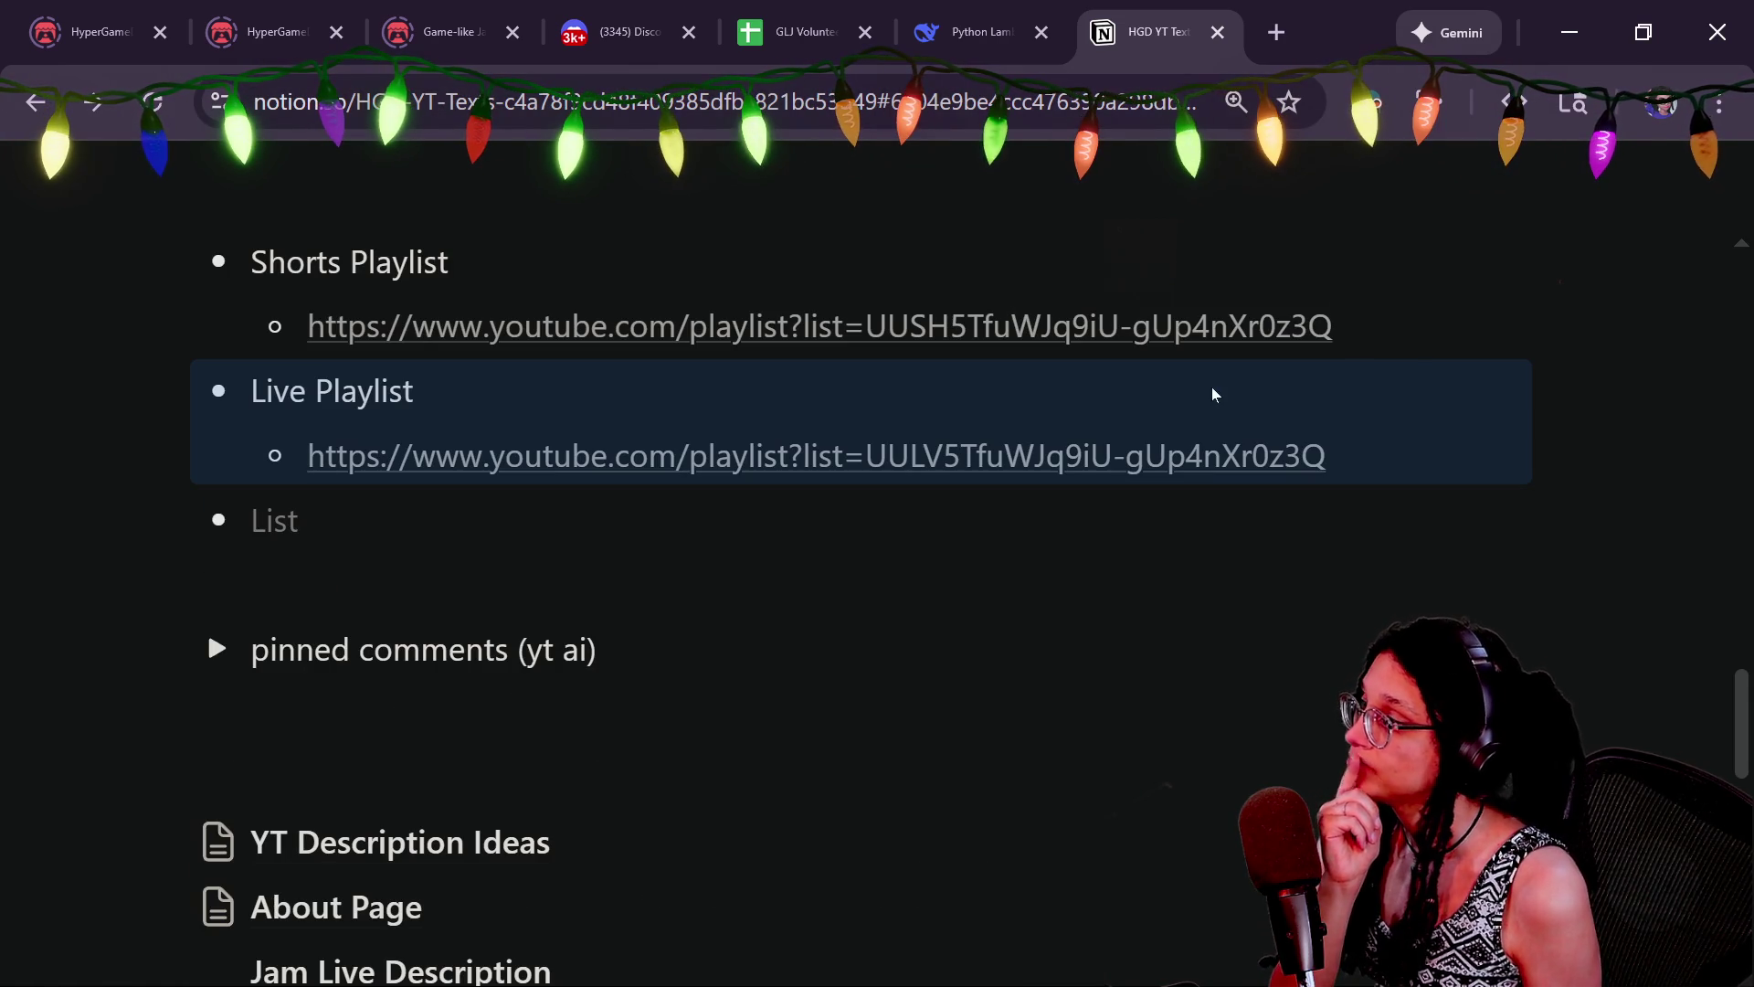
scroll(1196, 387, "up", 20)
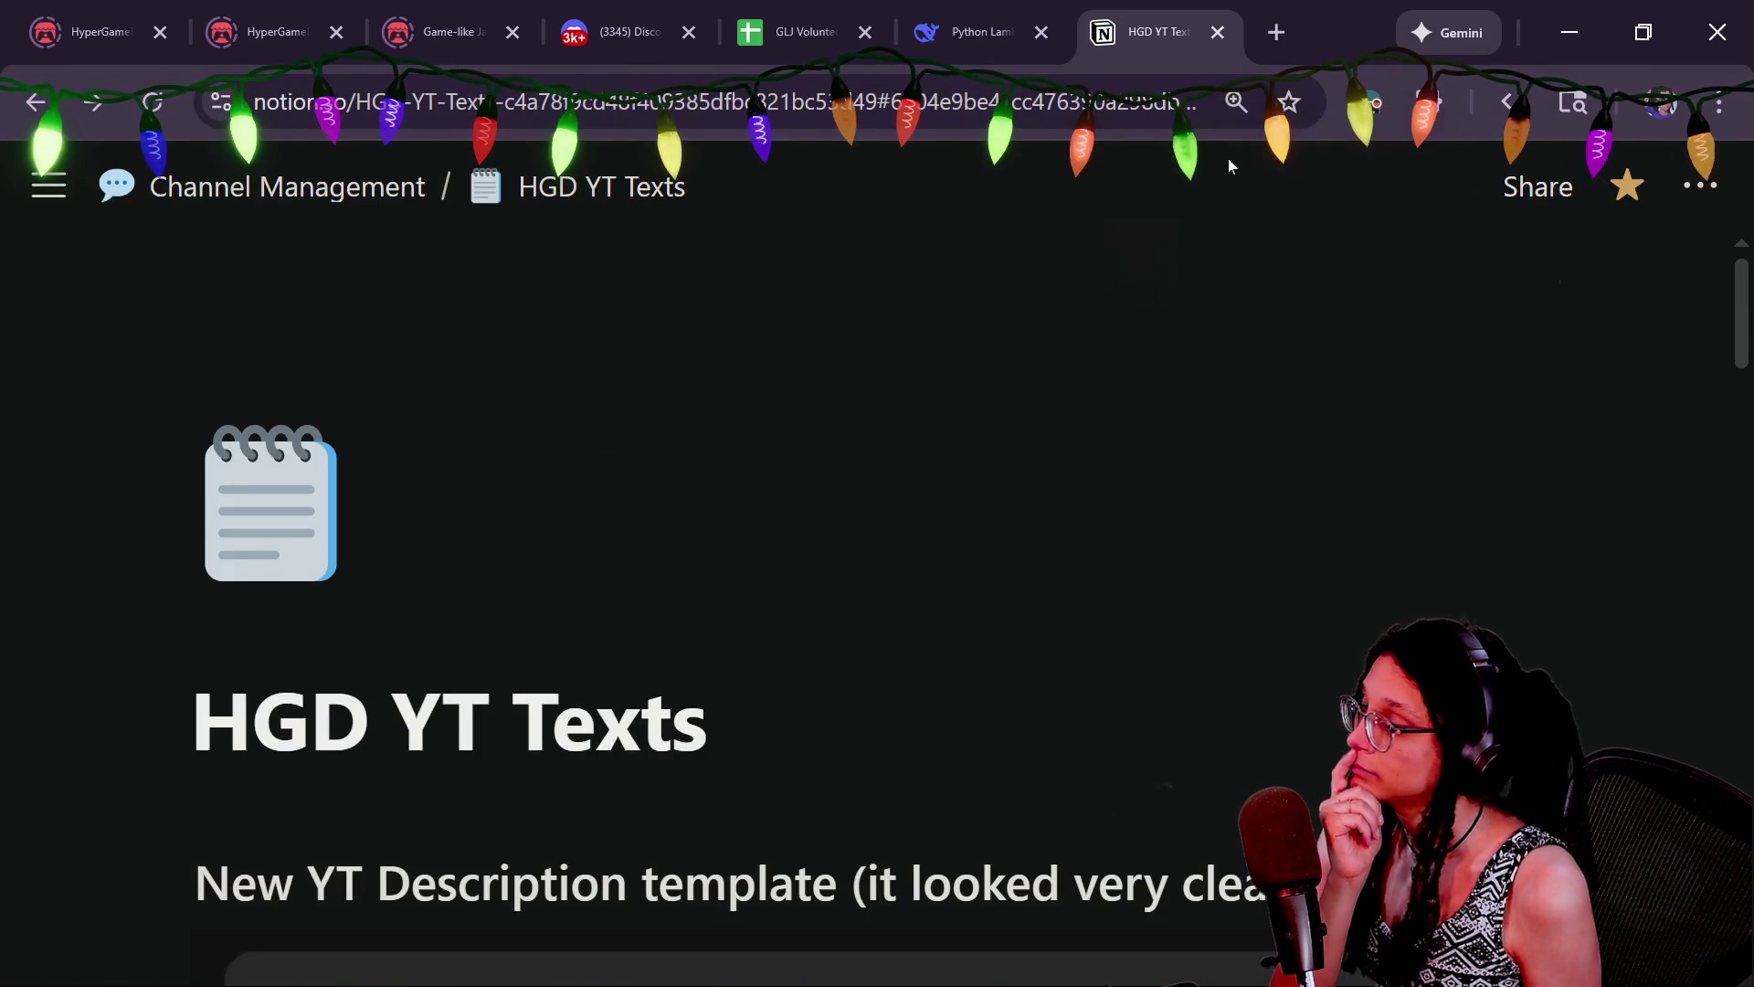
left_click(56, 174)
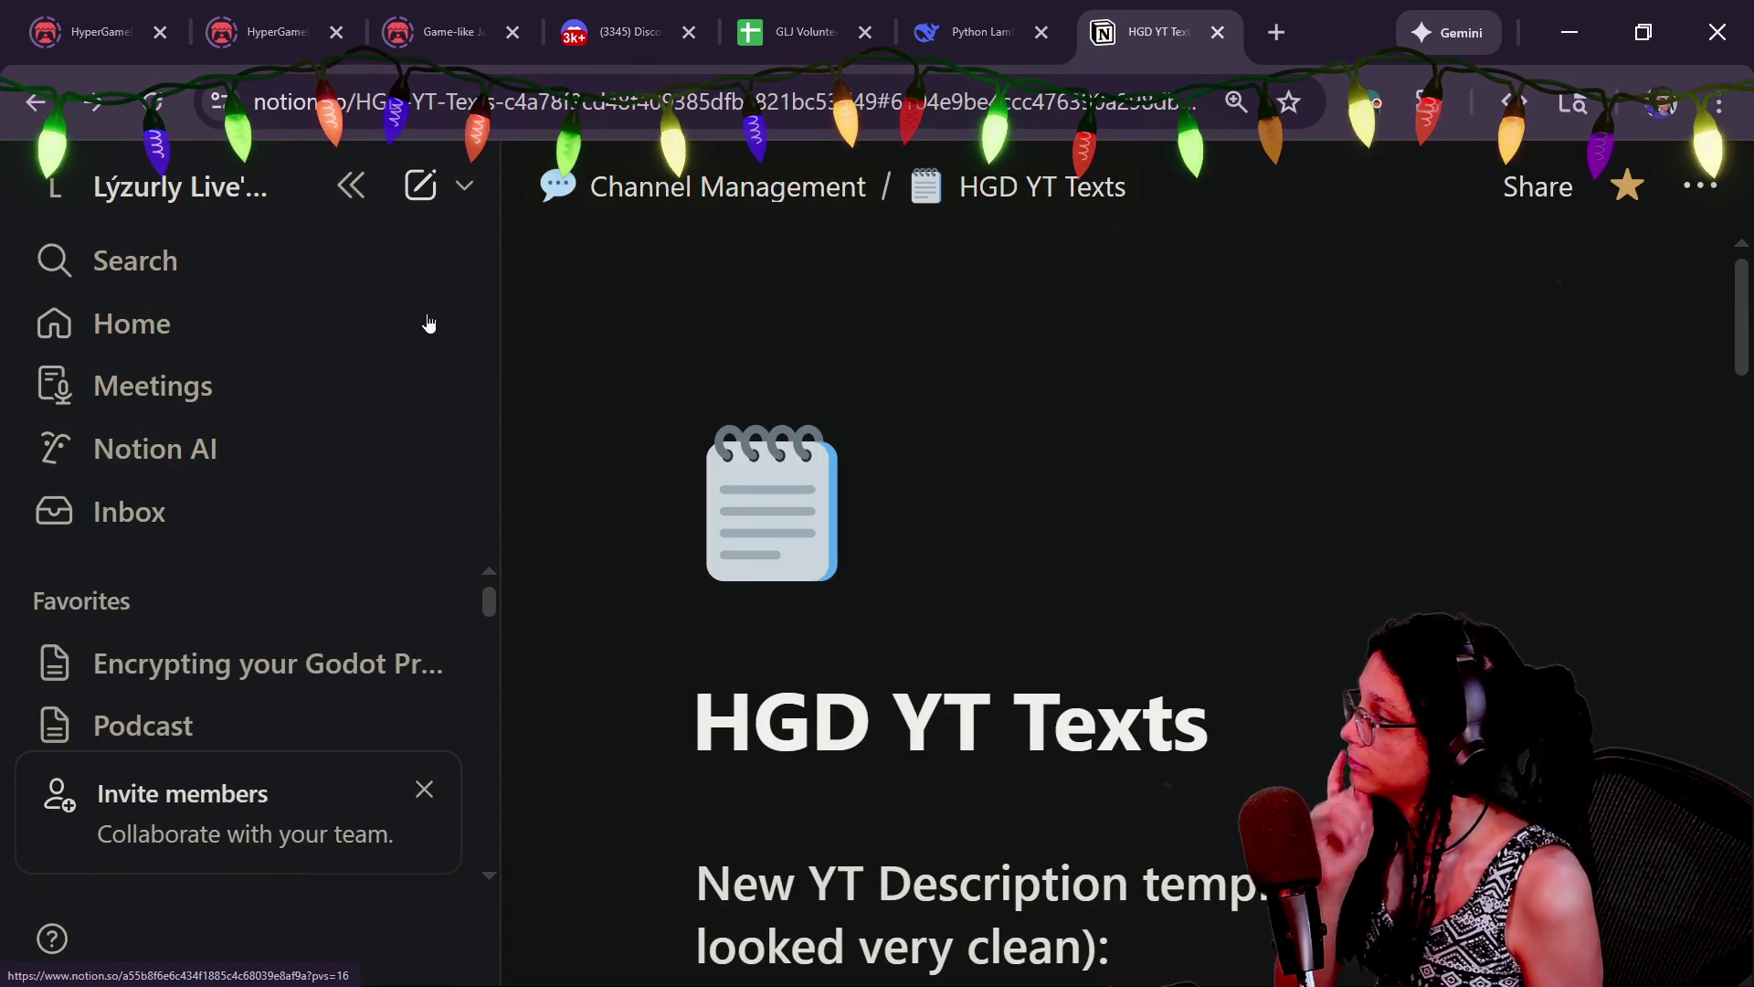
Search the workspace for 'shorts' and open the SHORTS page full width
left_click(403, 269)
type("horts")
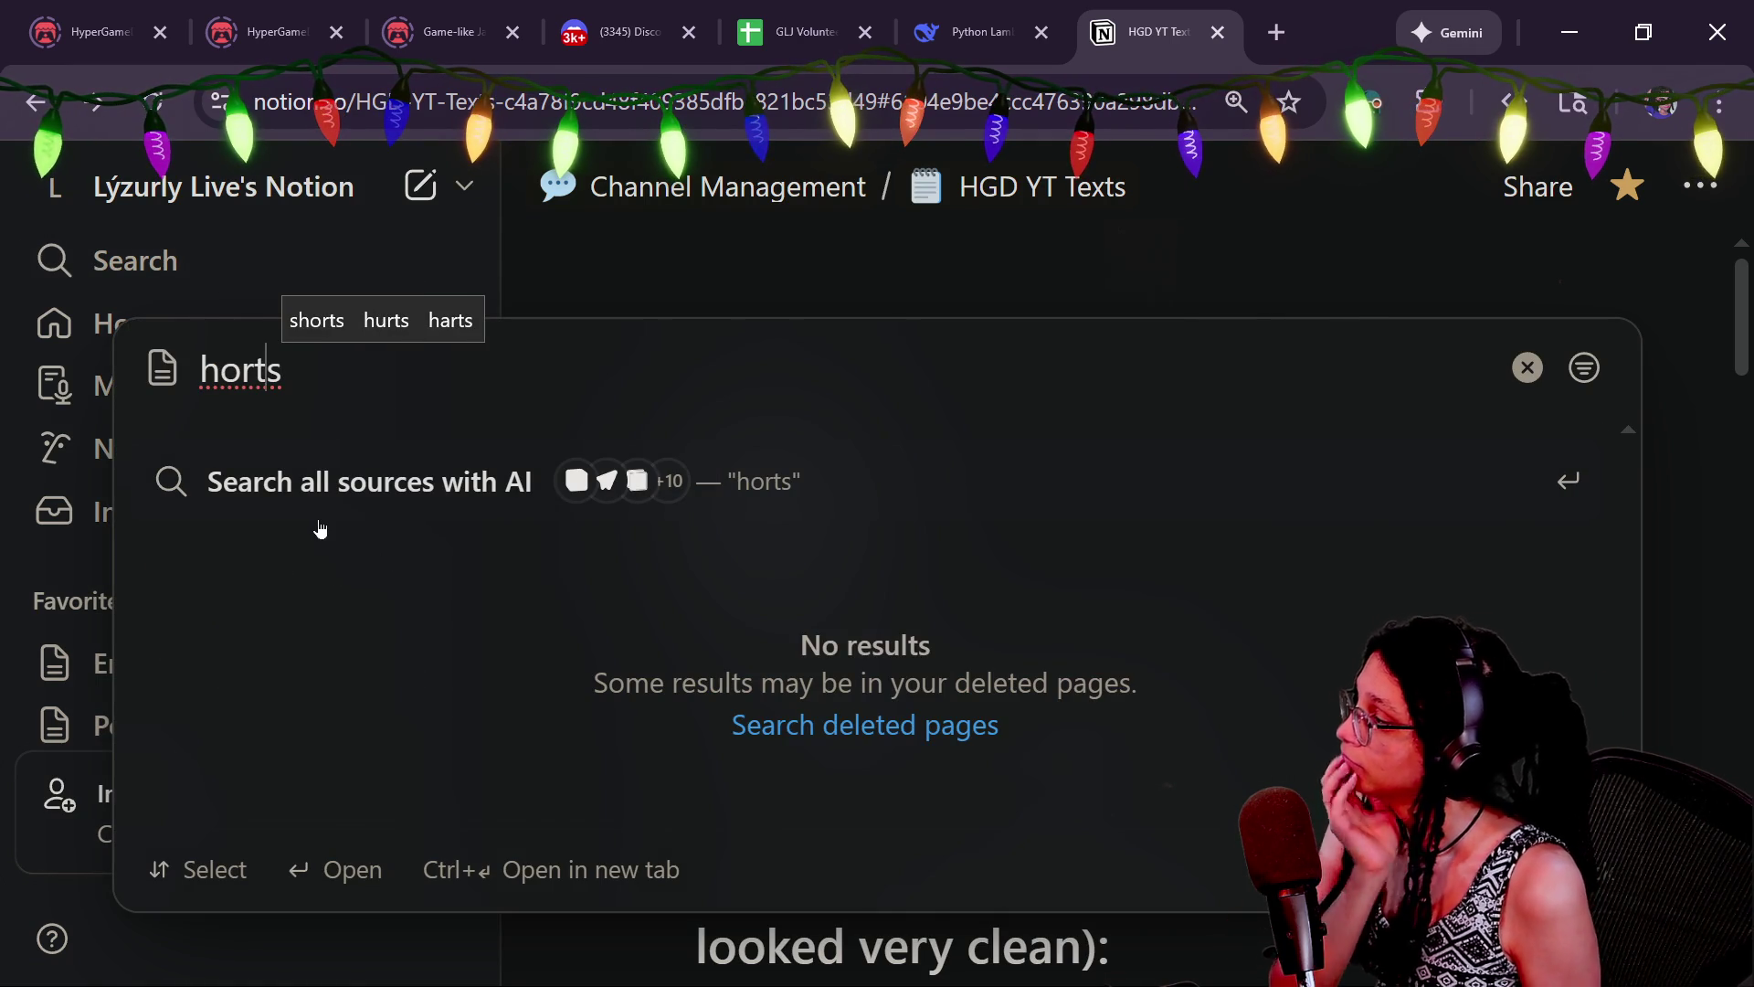
key("Home")
type("s")
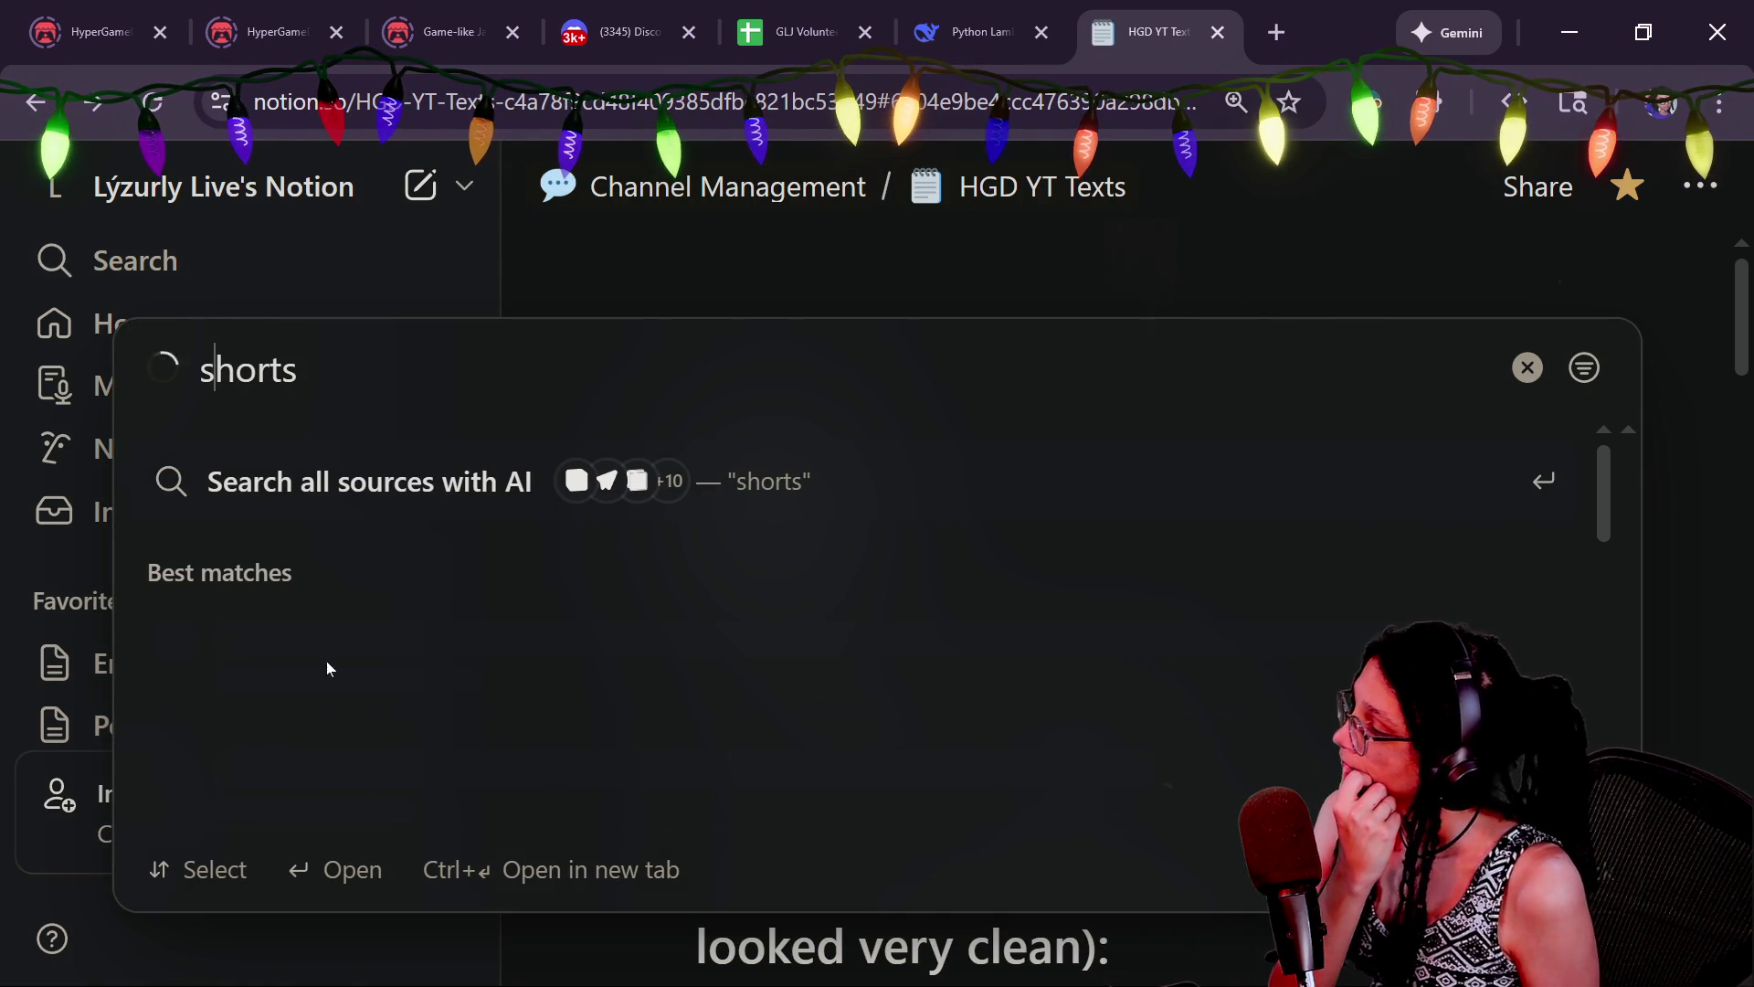
left_click(333, 673)
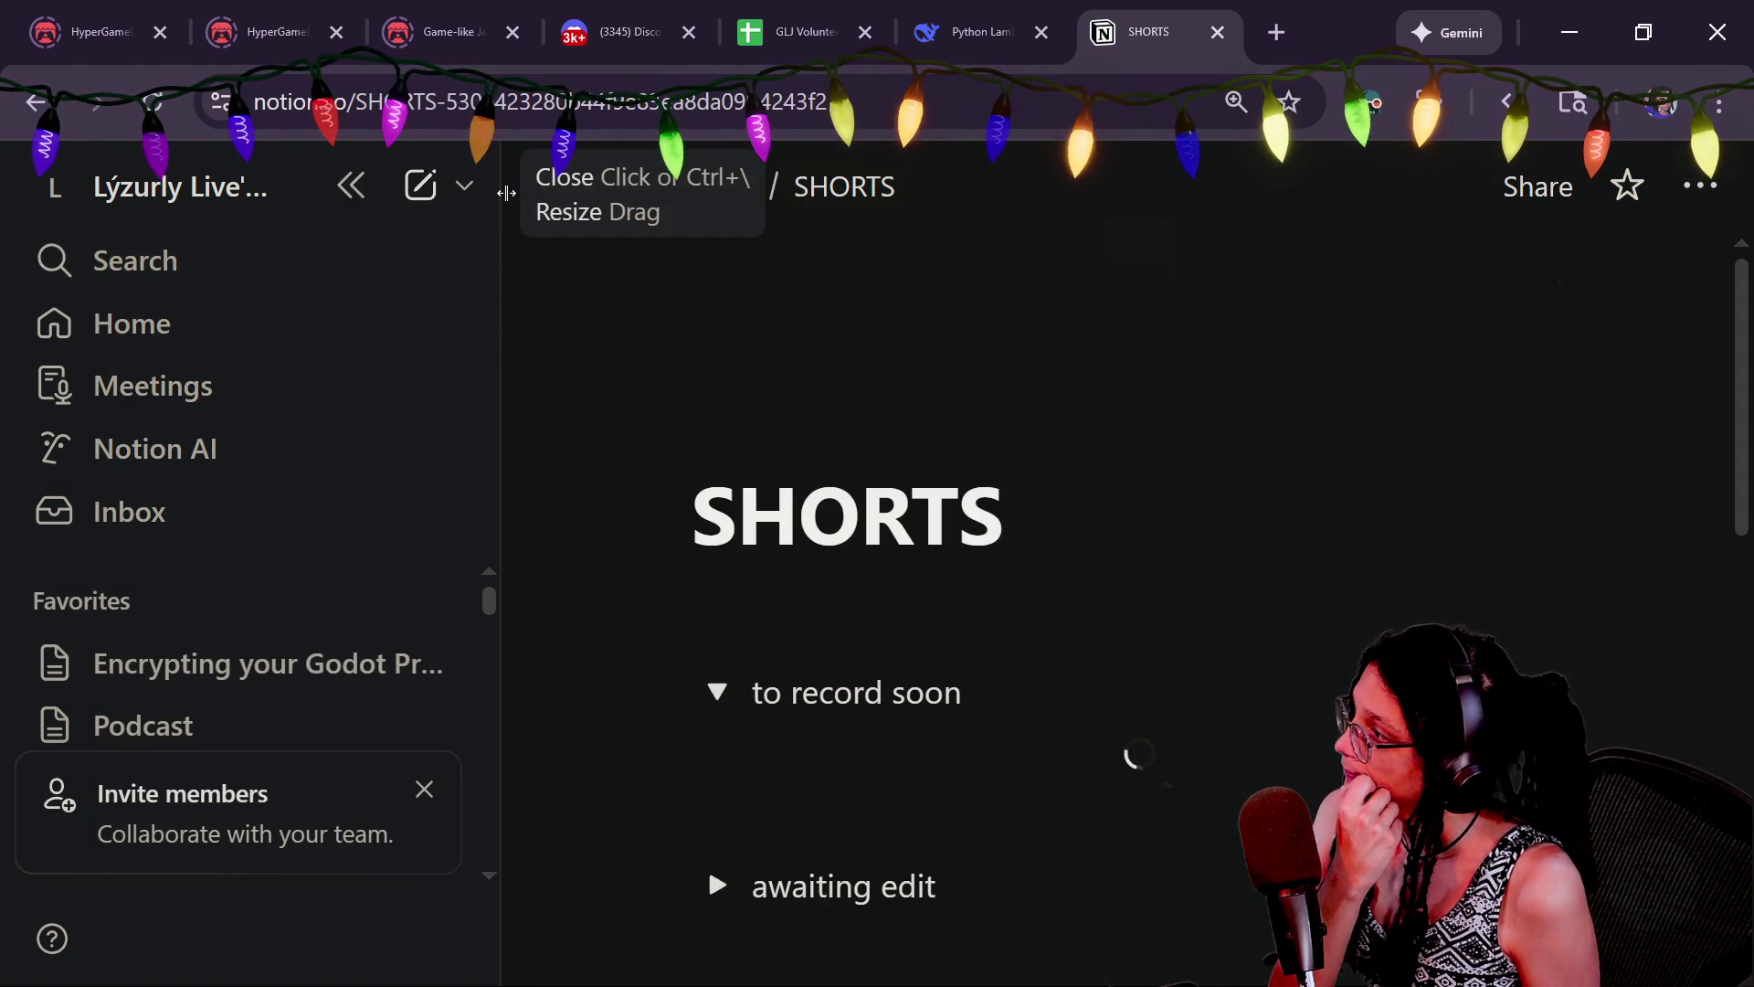
left_click(396, 188)
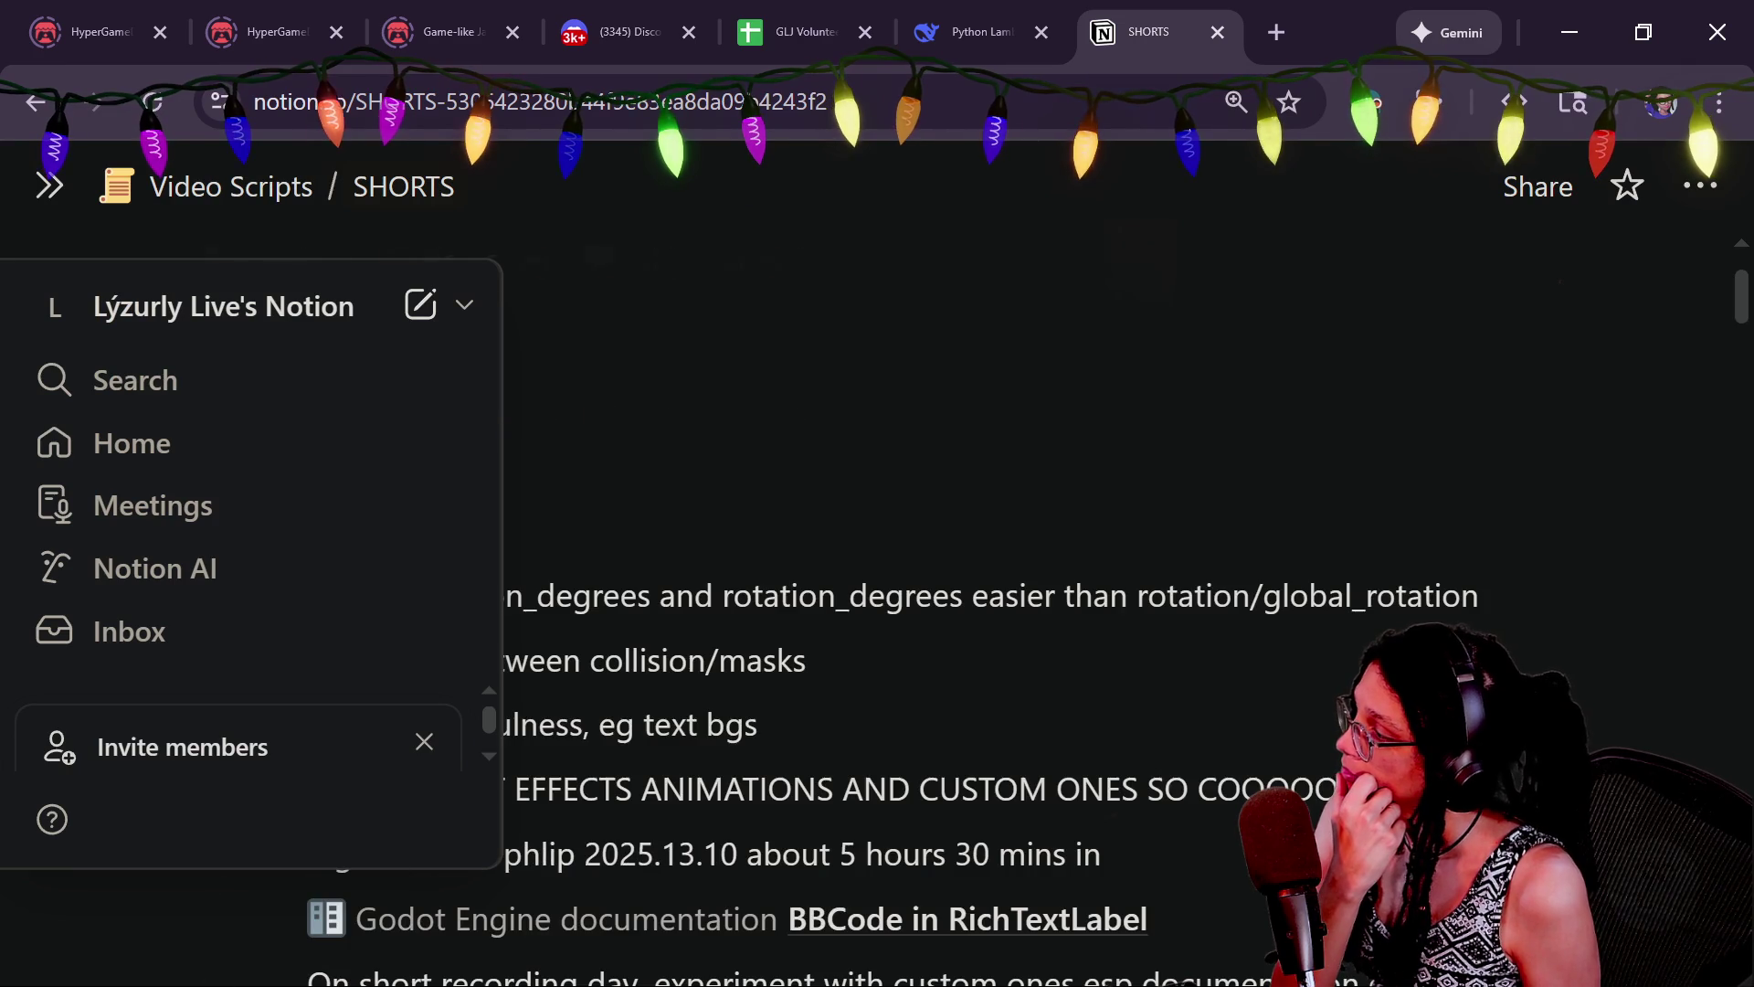
Scroll to the Godot semantic tag list and select the method through [Class] lines
scroll(877, 603, "down", 3)
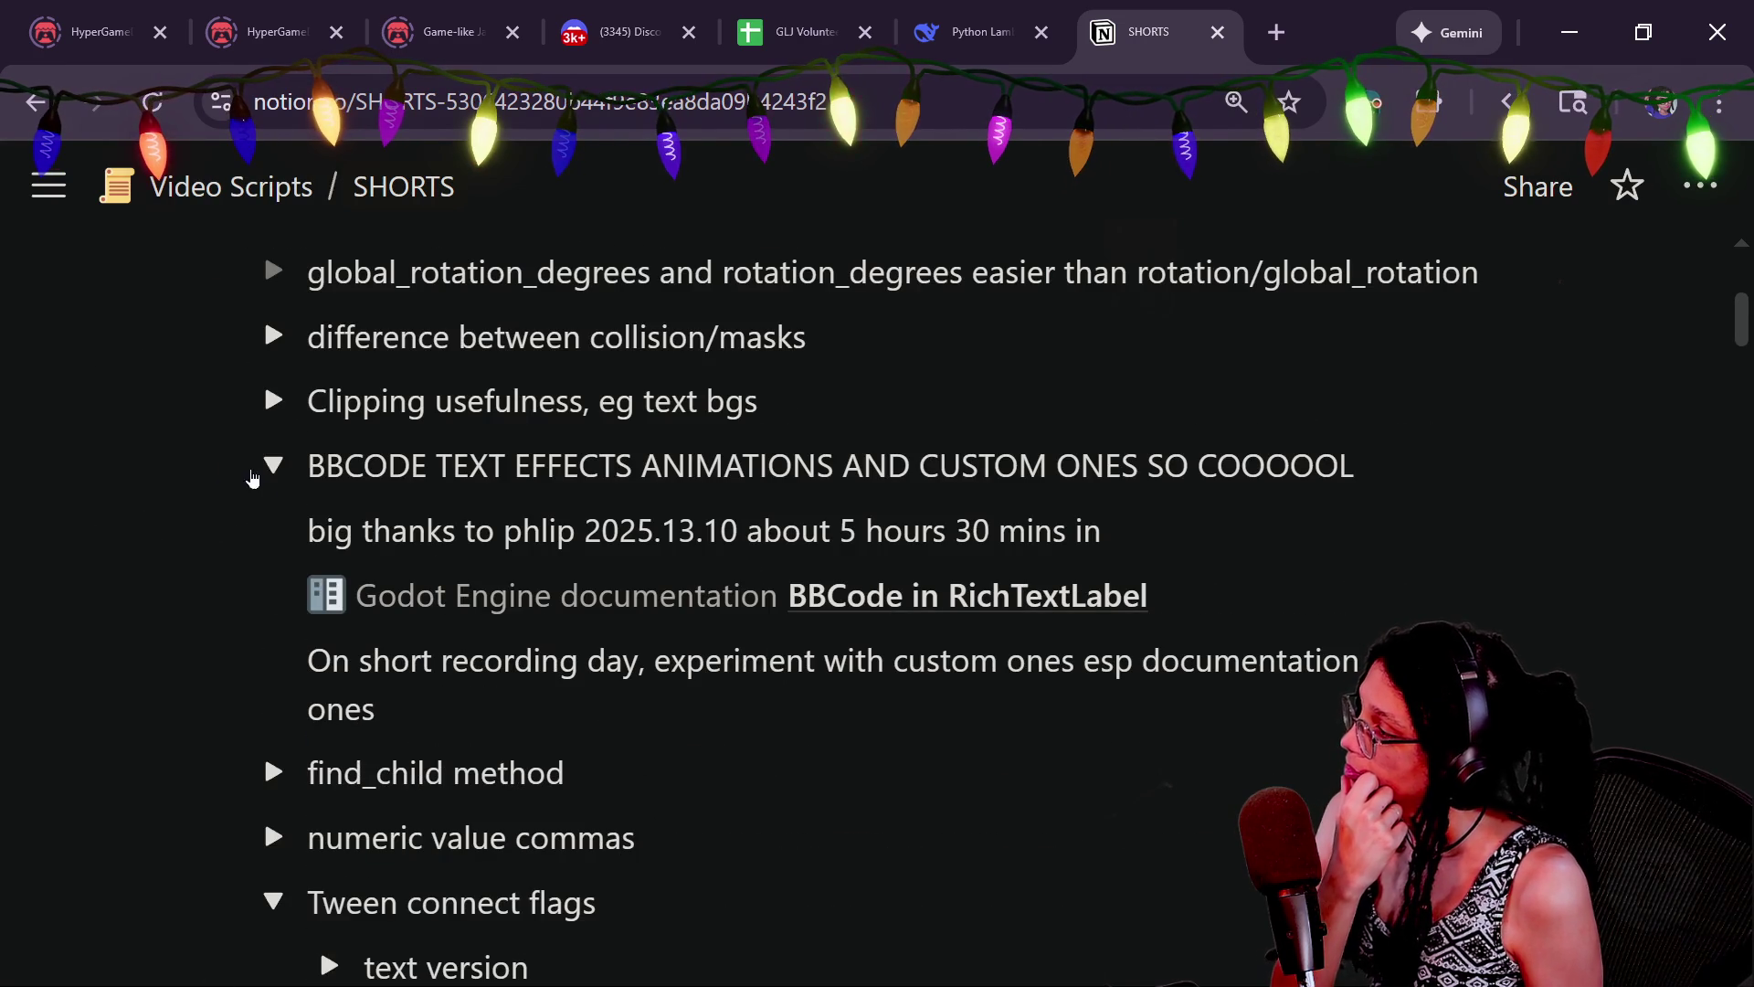
scroll(877, 603, "down", 10)
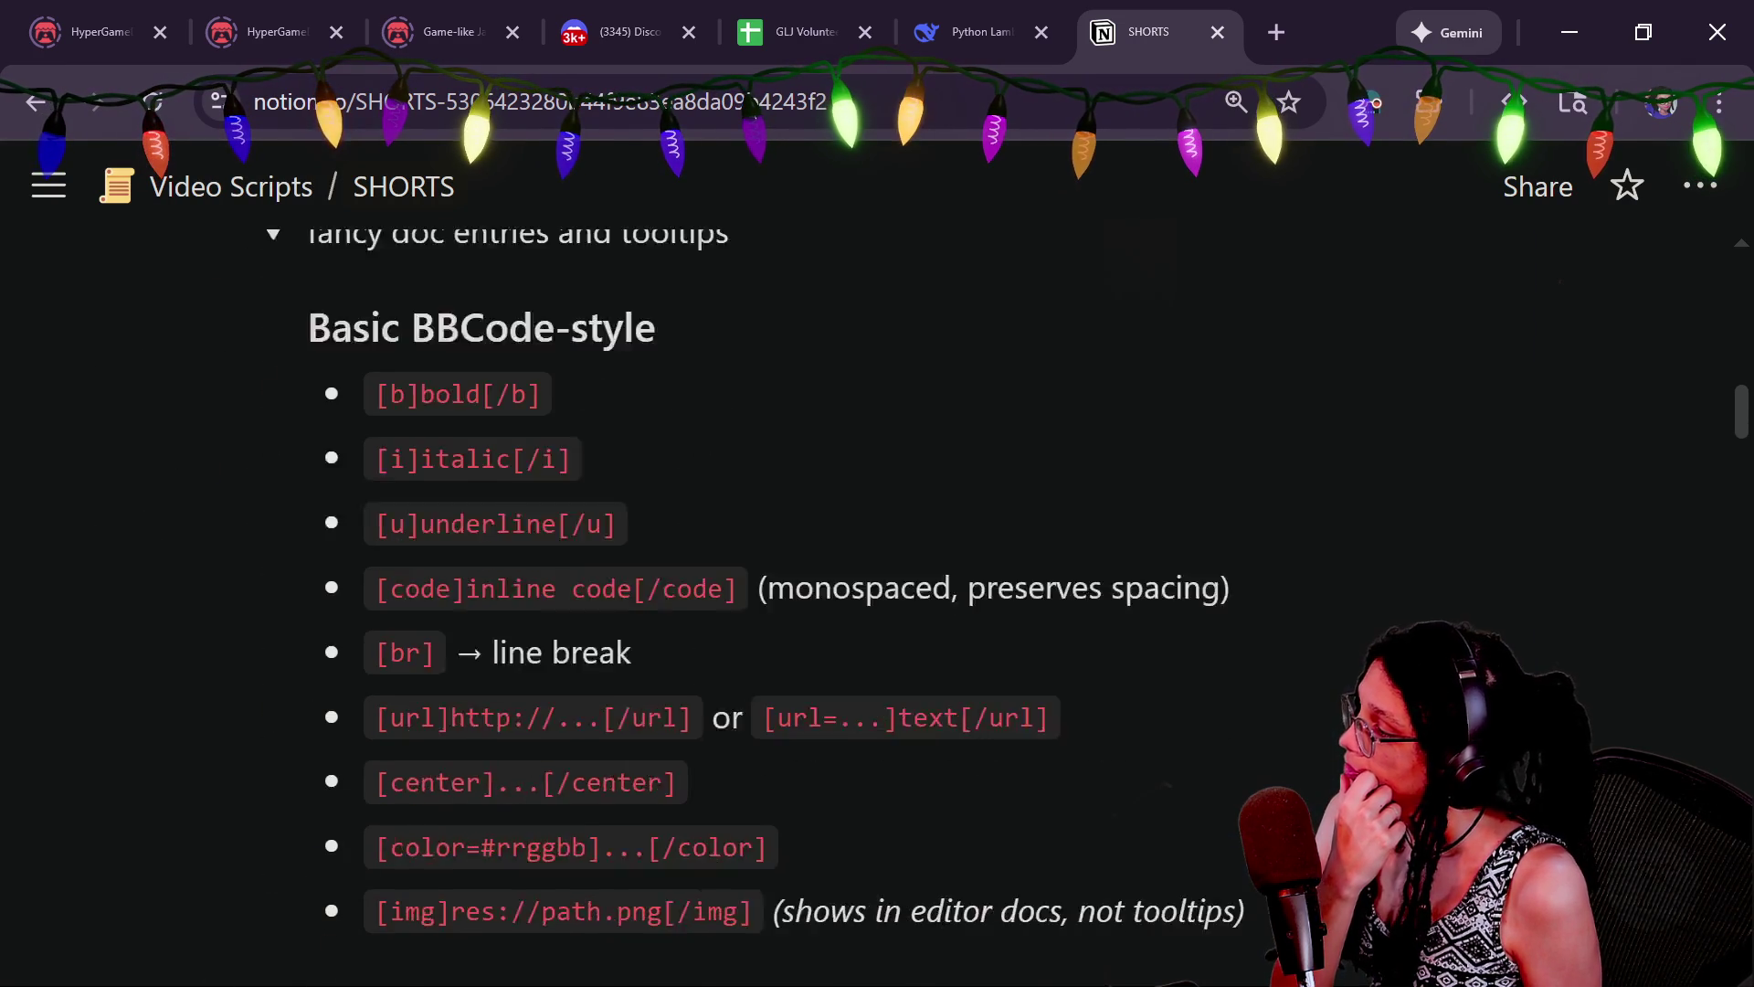
scroll(877, 603, "down", 6)
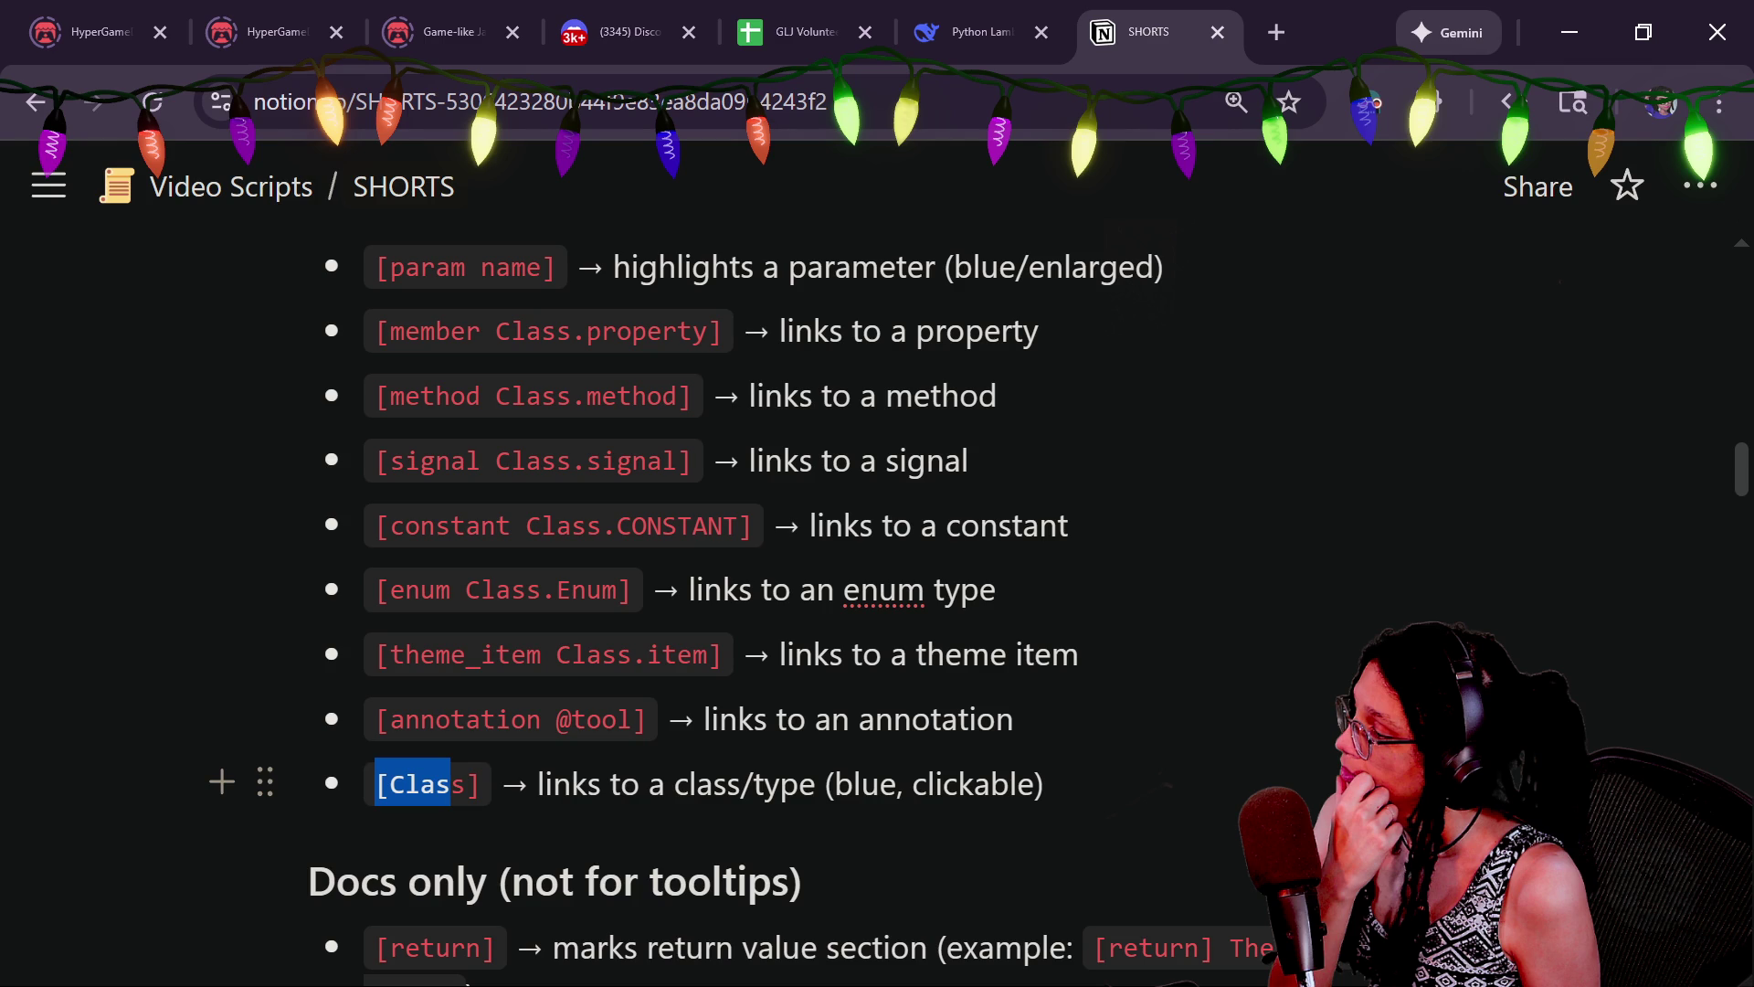
left_click_drag(374, 784, 480, 784)
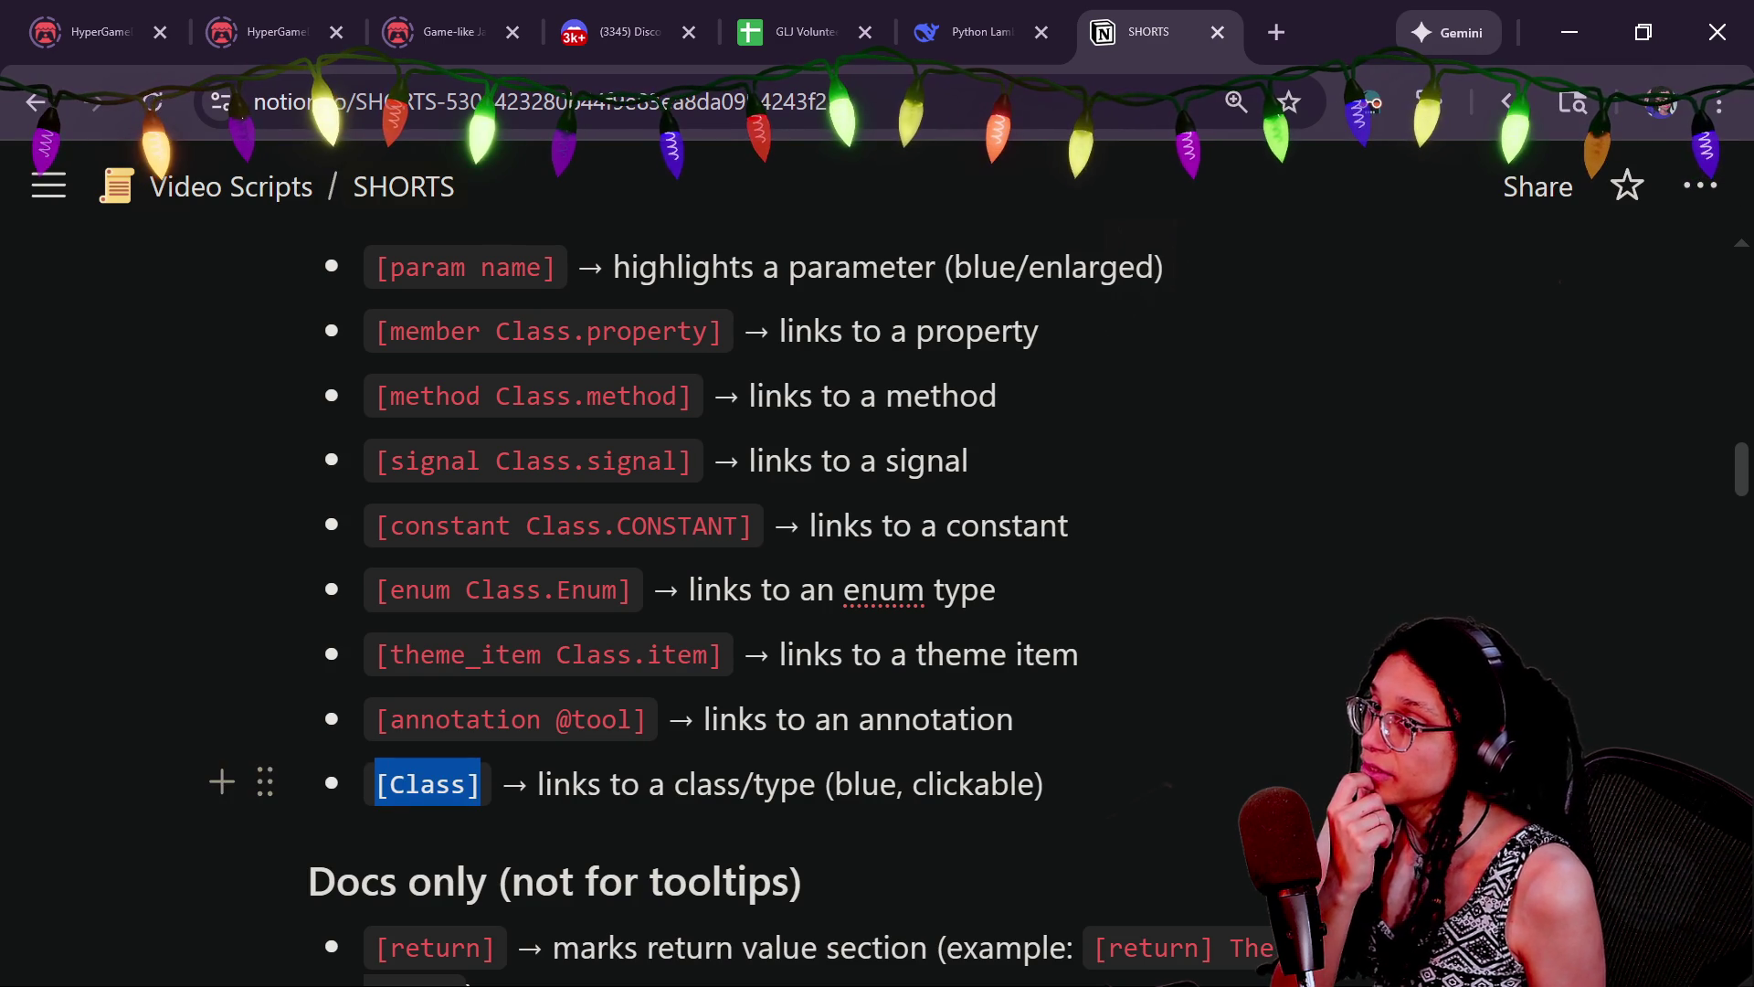
left_click(528, 784)
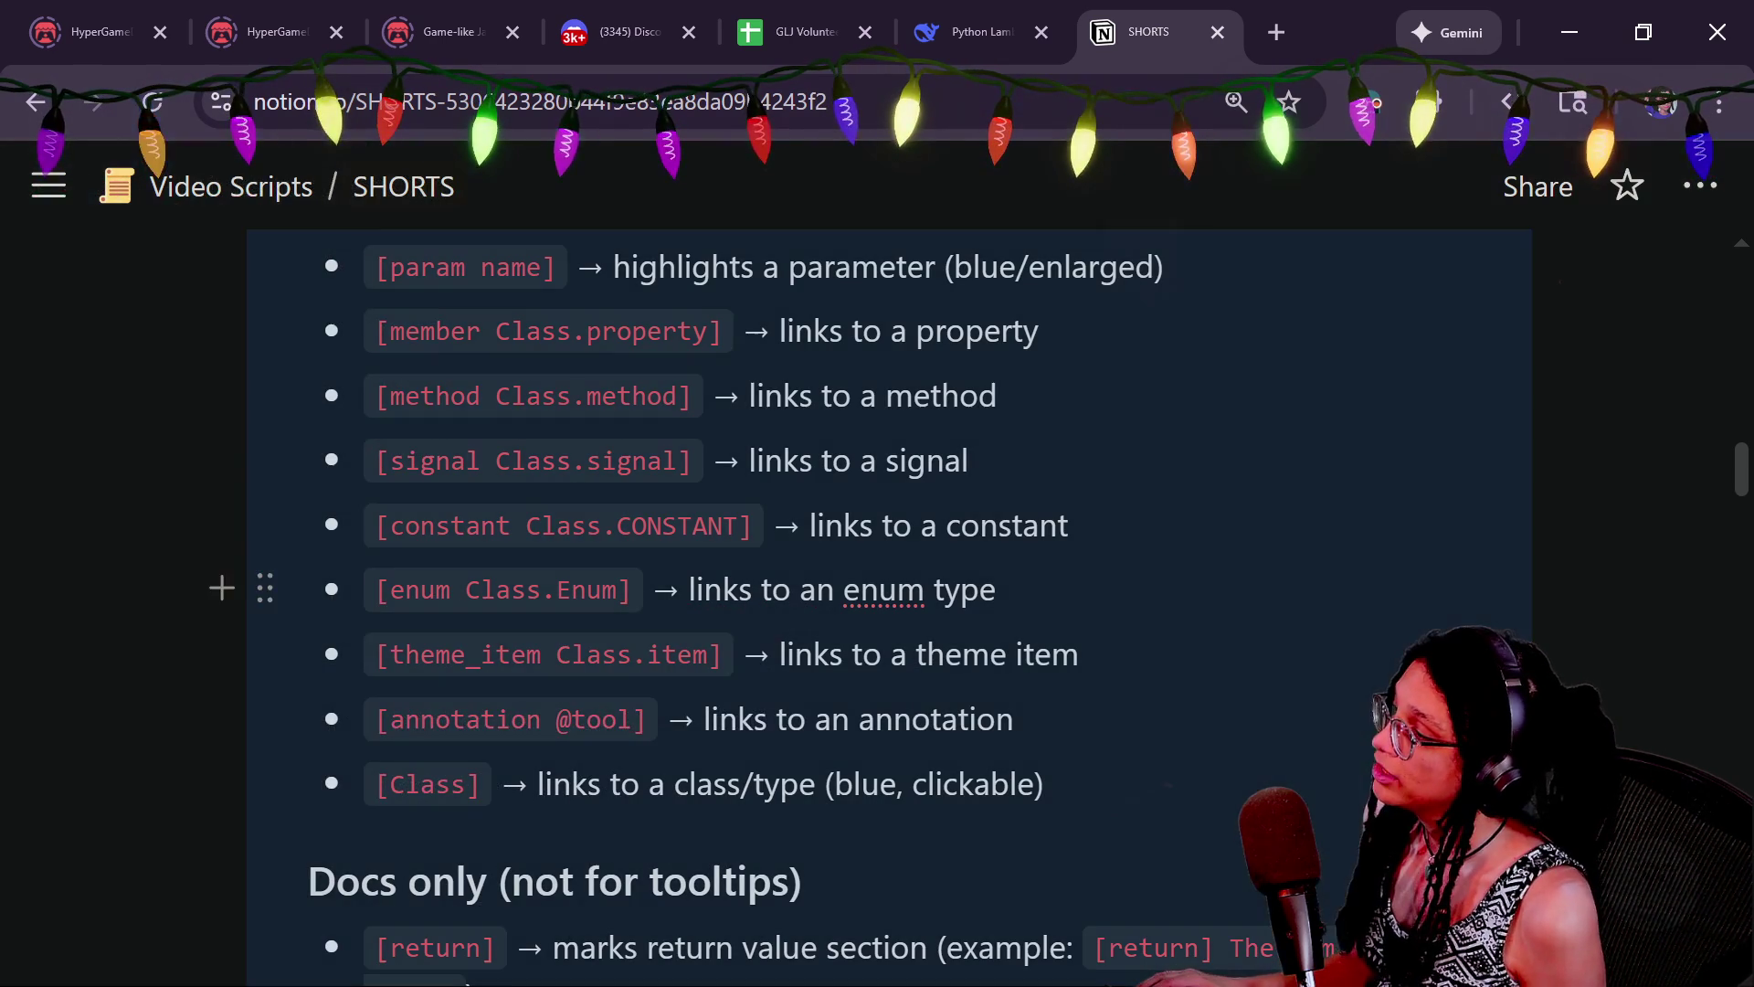
left_click(1081, 654)
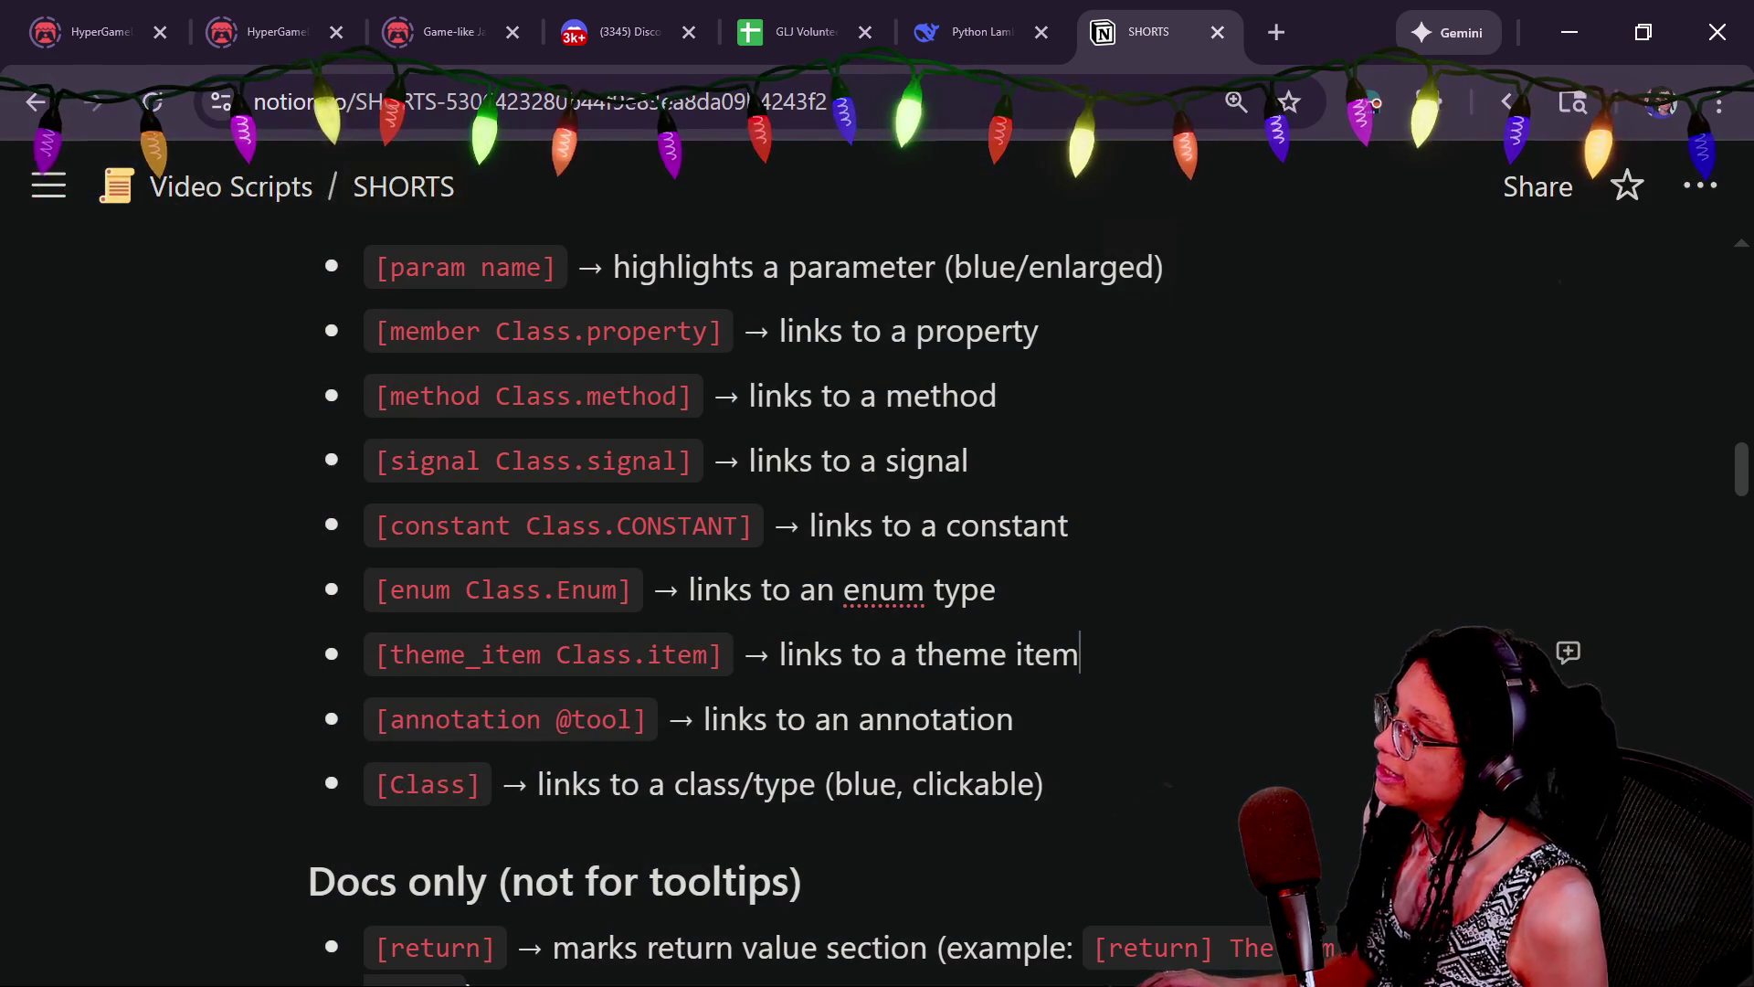
key("Up")
key("Up")
key("Up")
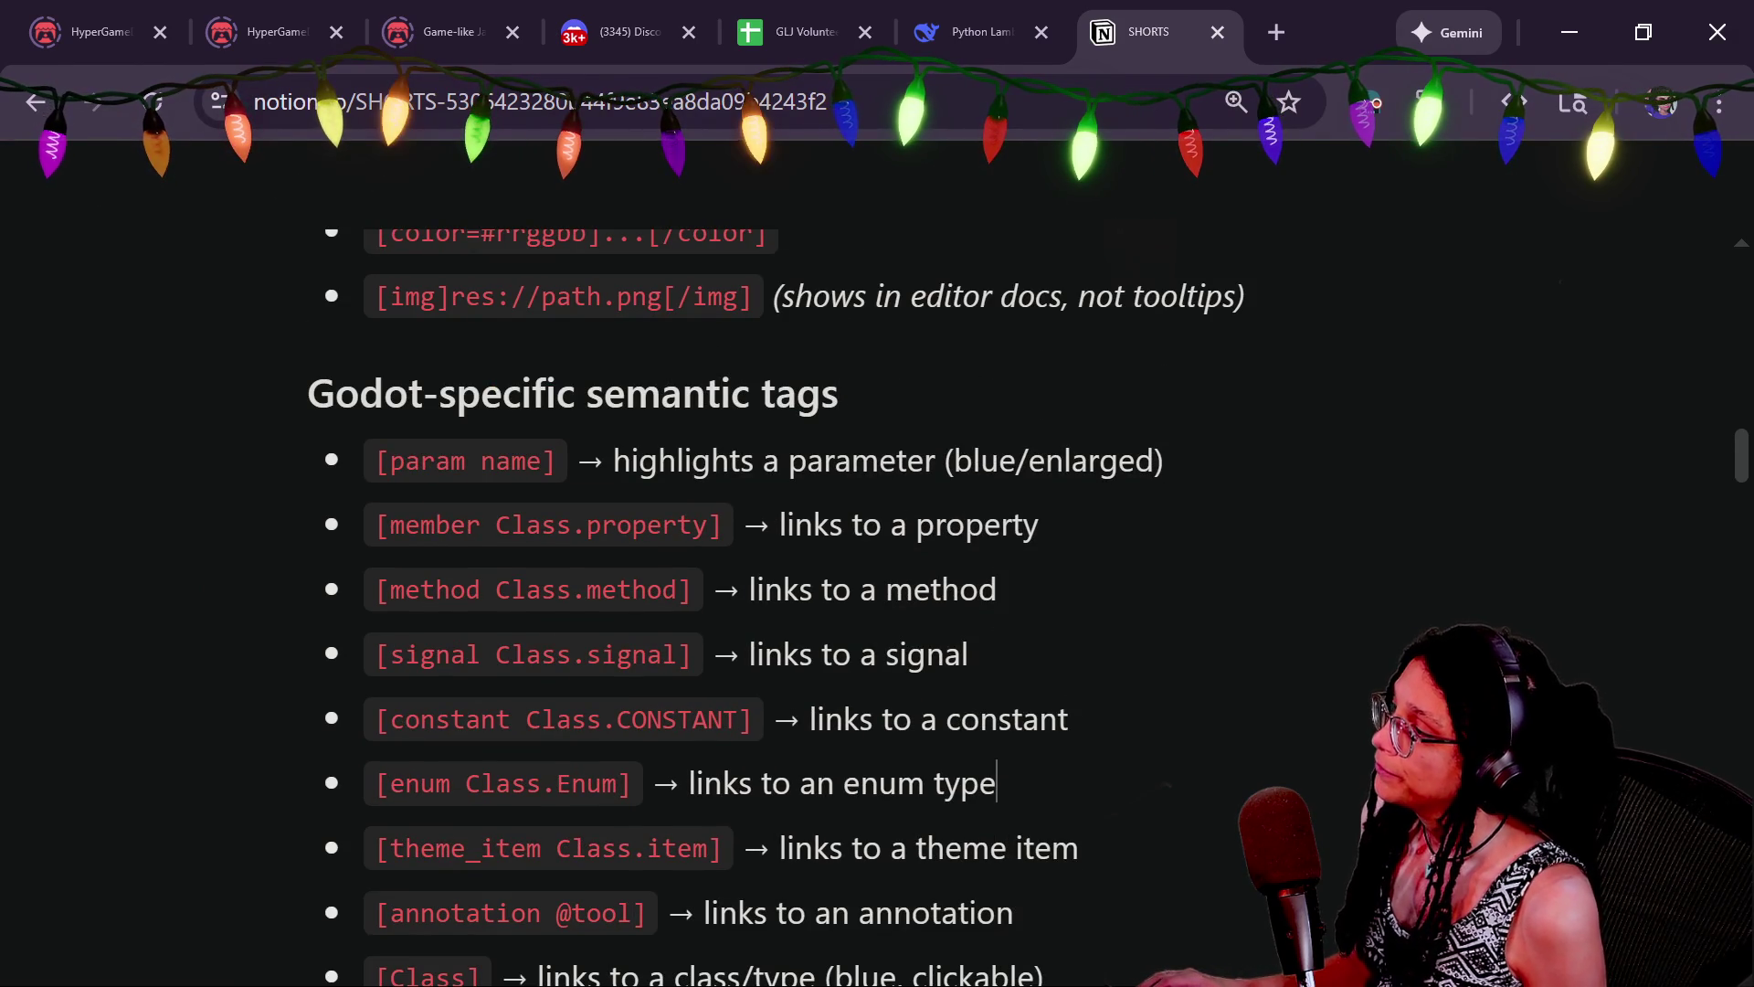
scroll(639, 549, "down", 1)
left_click(377, 377)
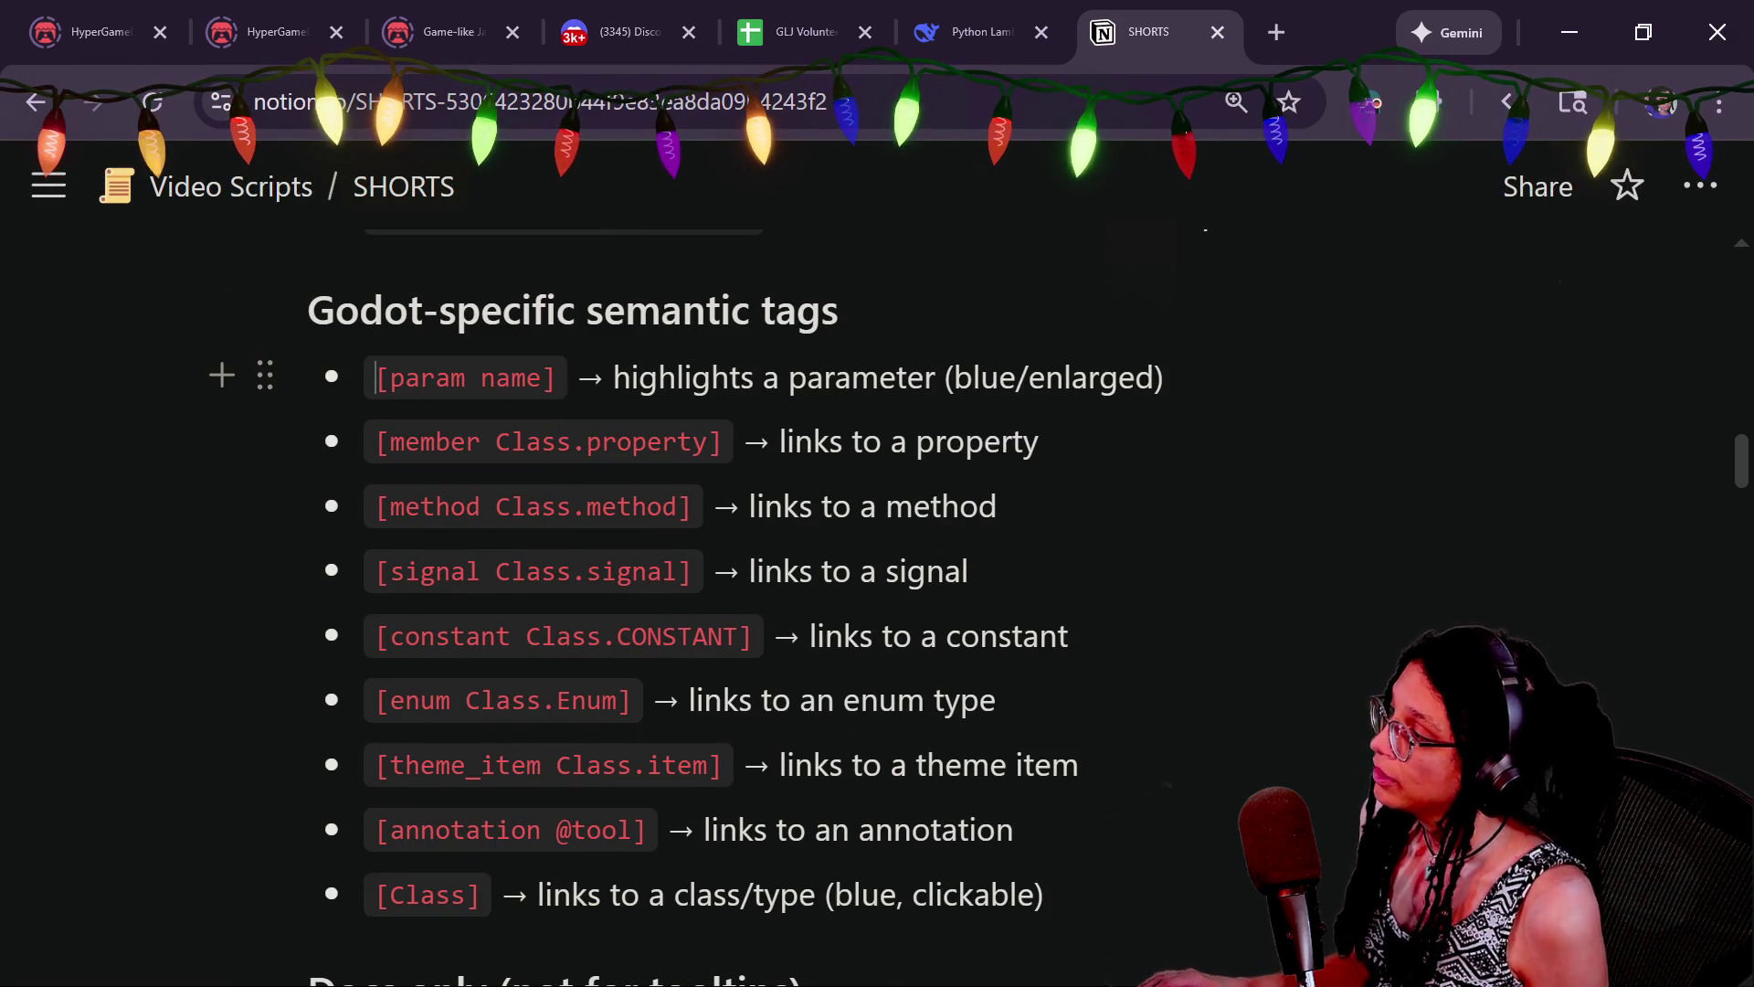
key("shift+Down")
key("shift+Down")
key("shift+Down")
key("Right")
left_click_drag(390, 494, 795, 973)
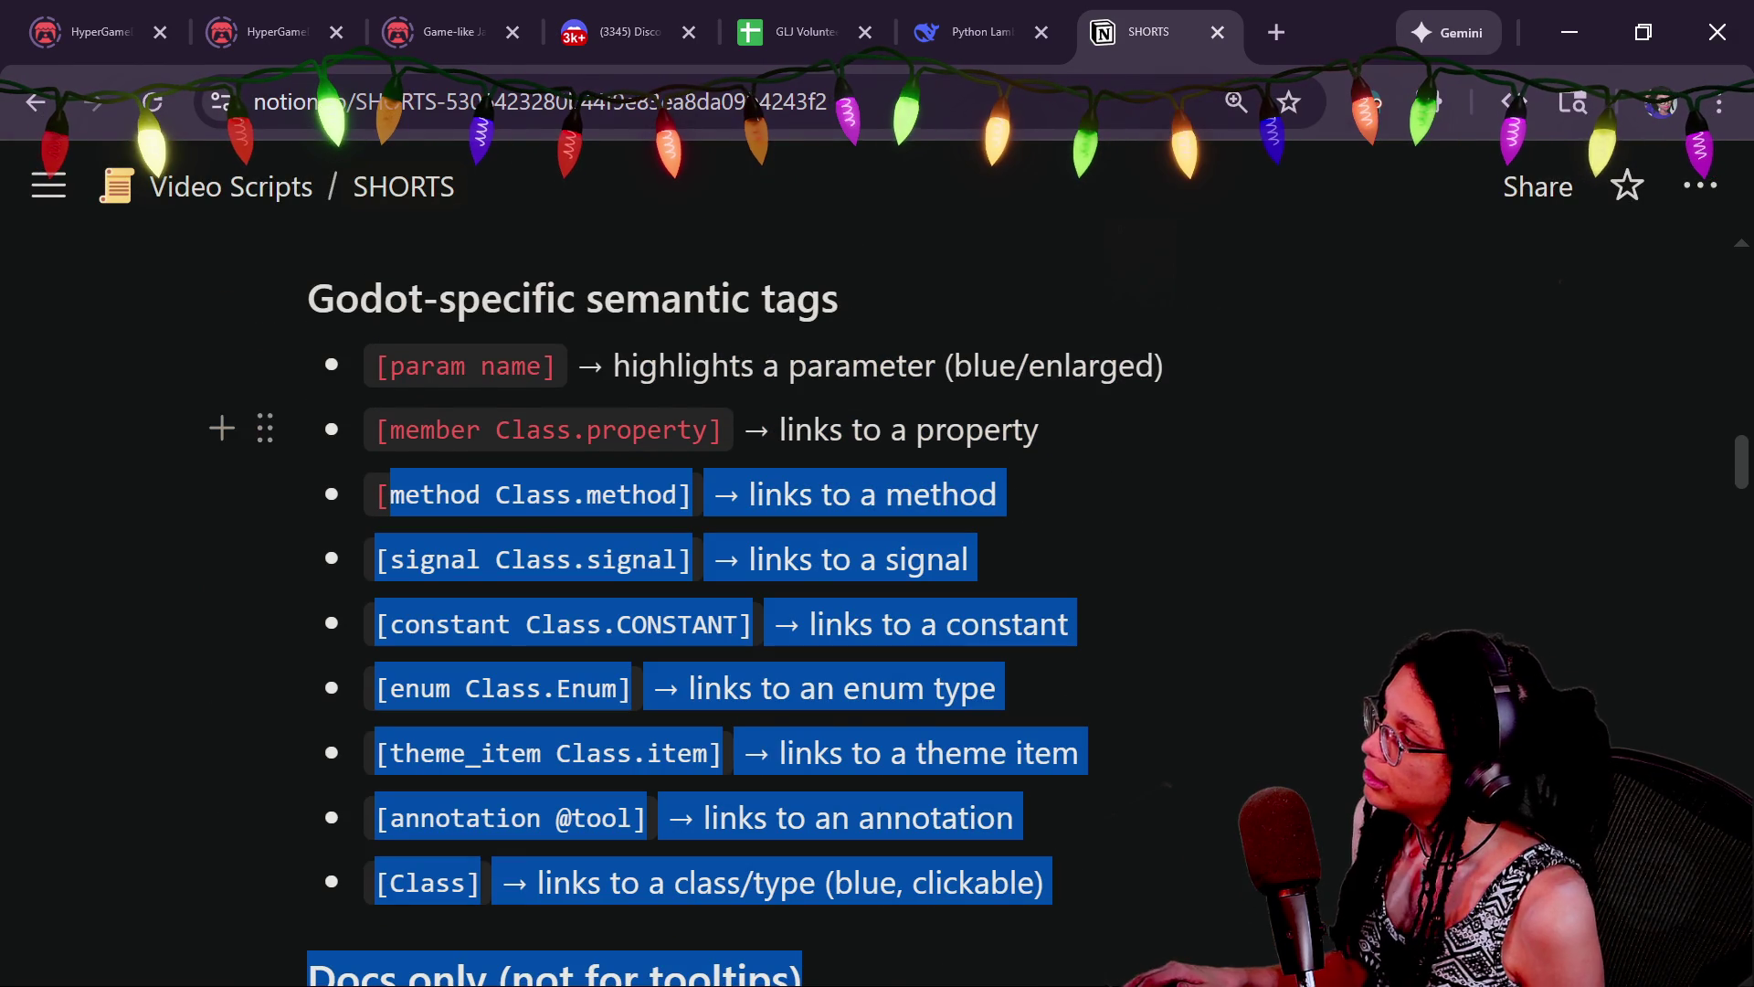
Try Ask AI on the selected tag lines, then discard its pending edits
left_click(402, 380)
left_click(561, 326)
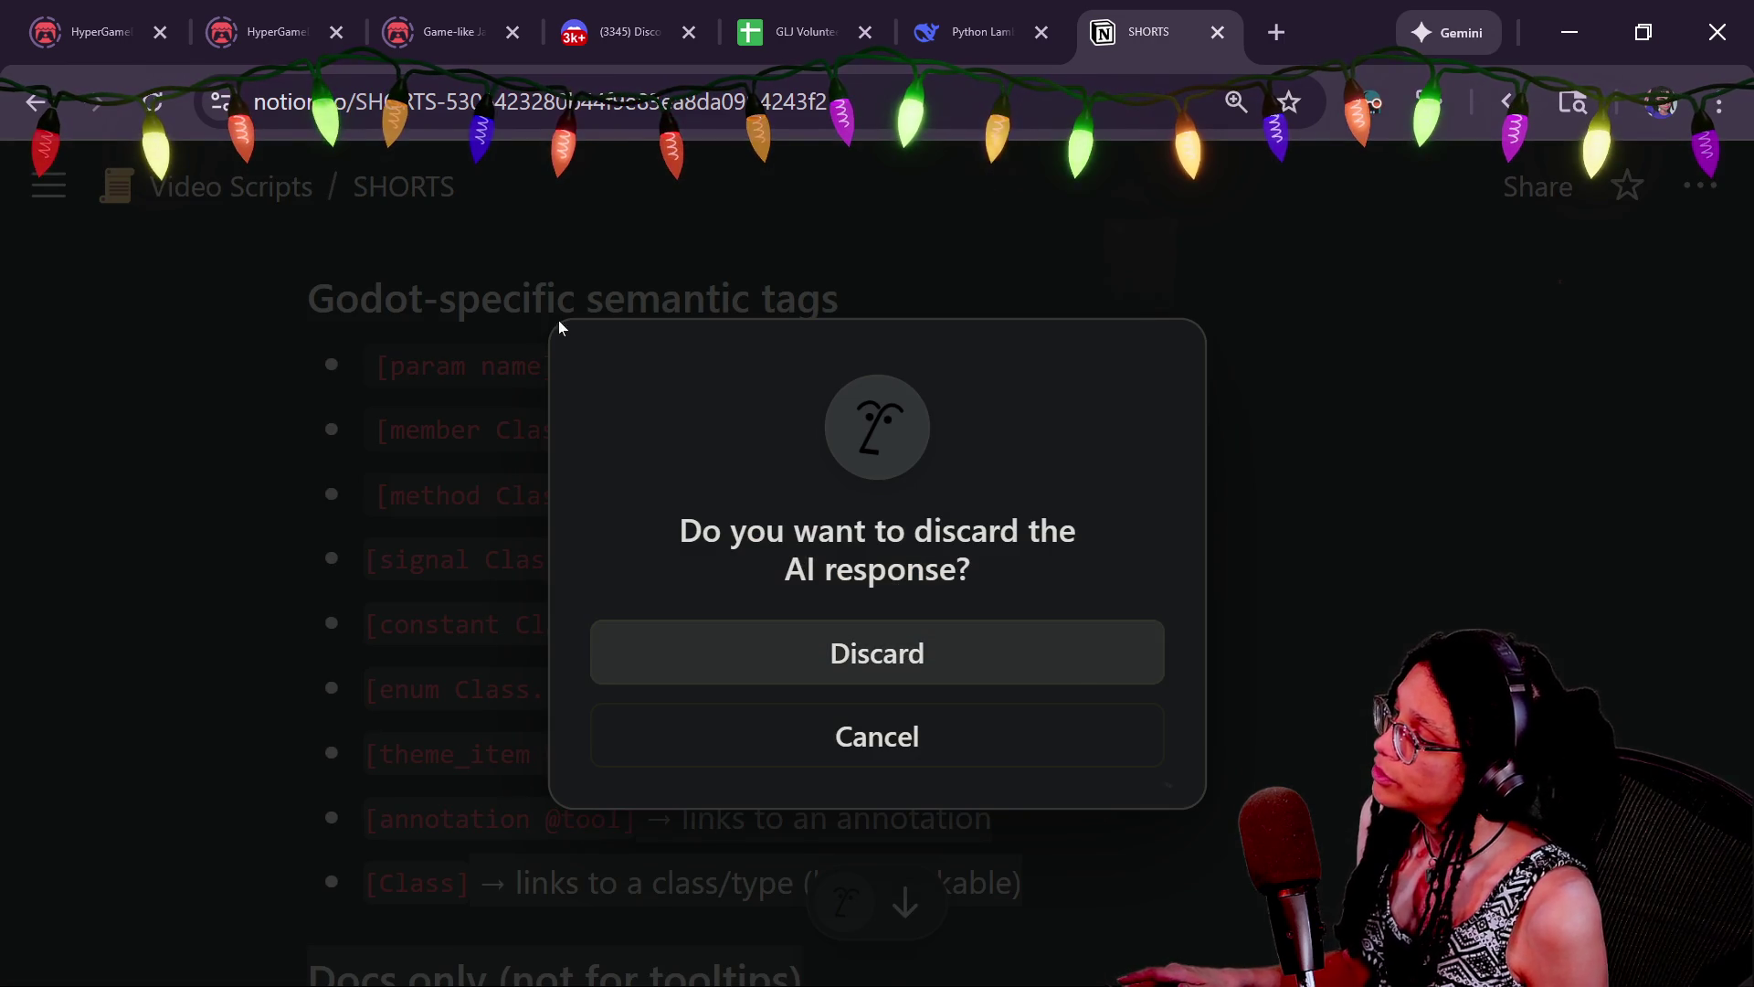
left_click(995, 731)
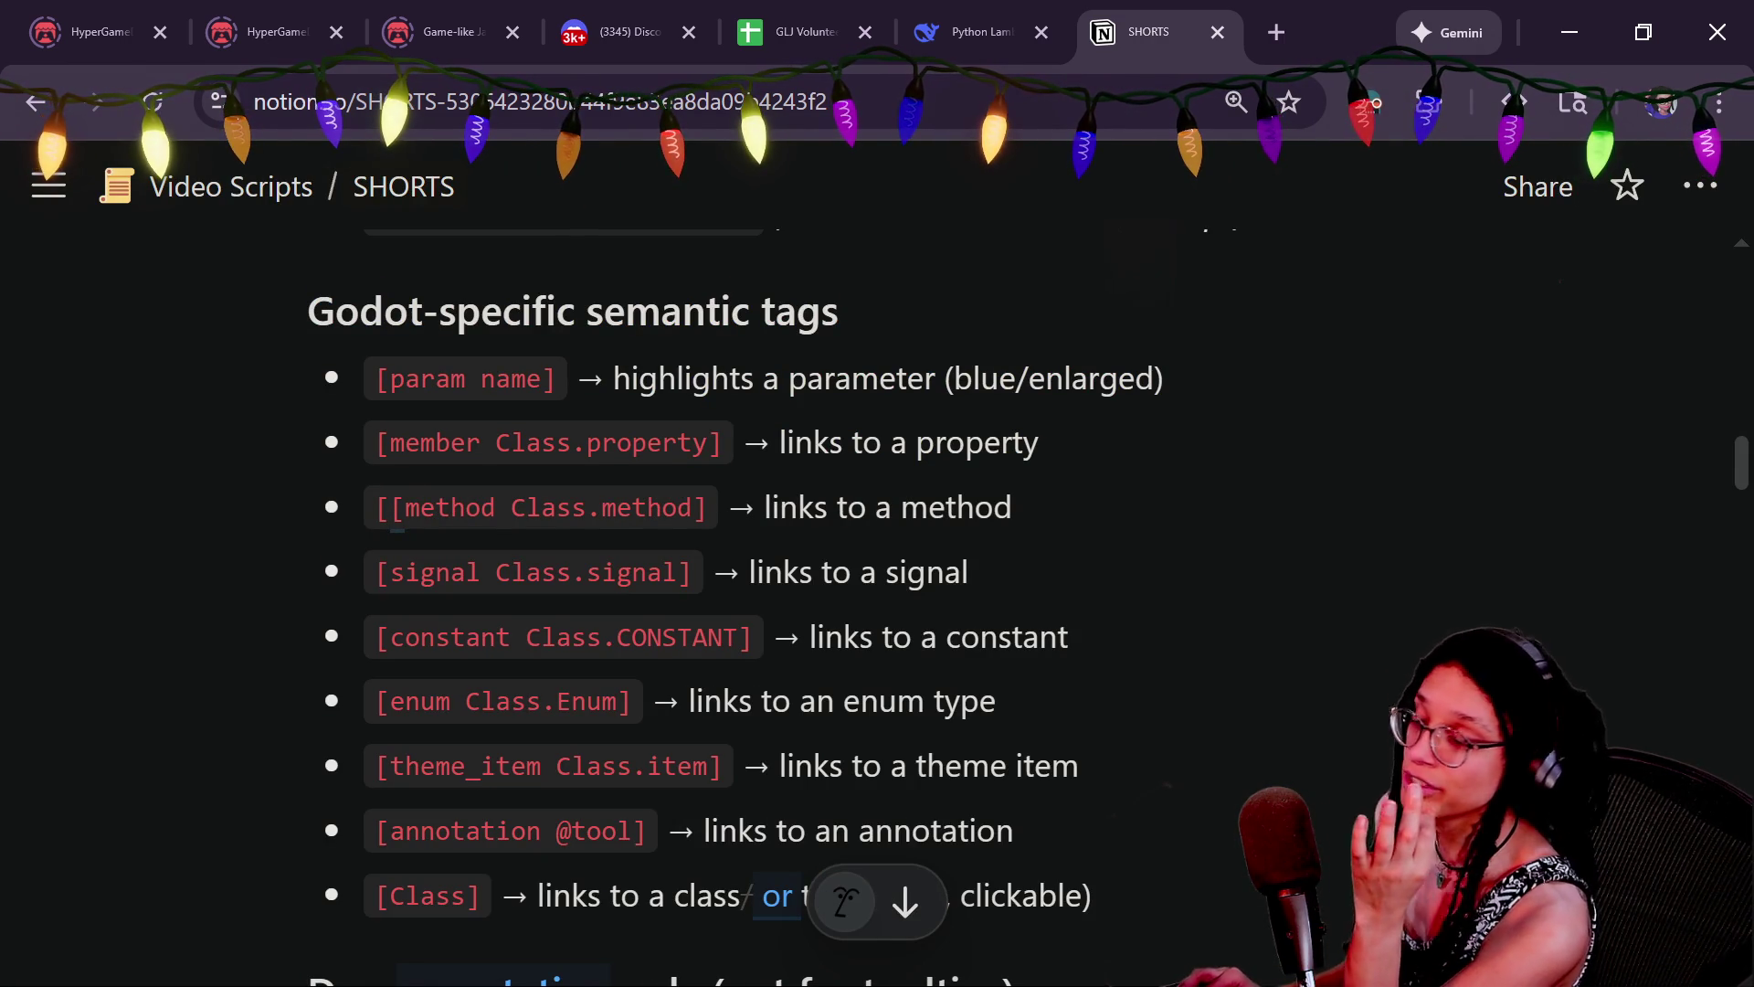
left_click(954, 601)
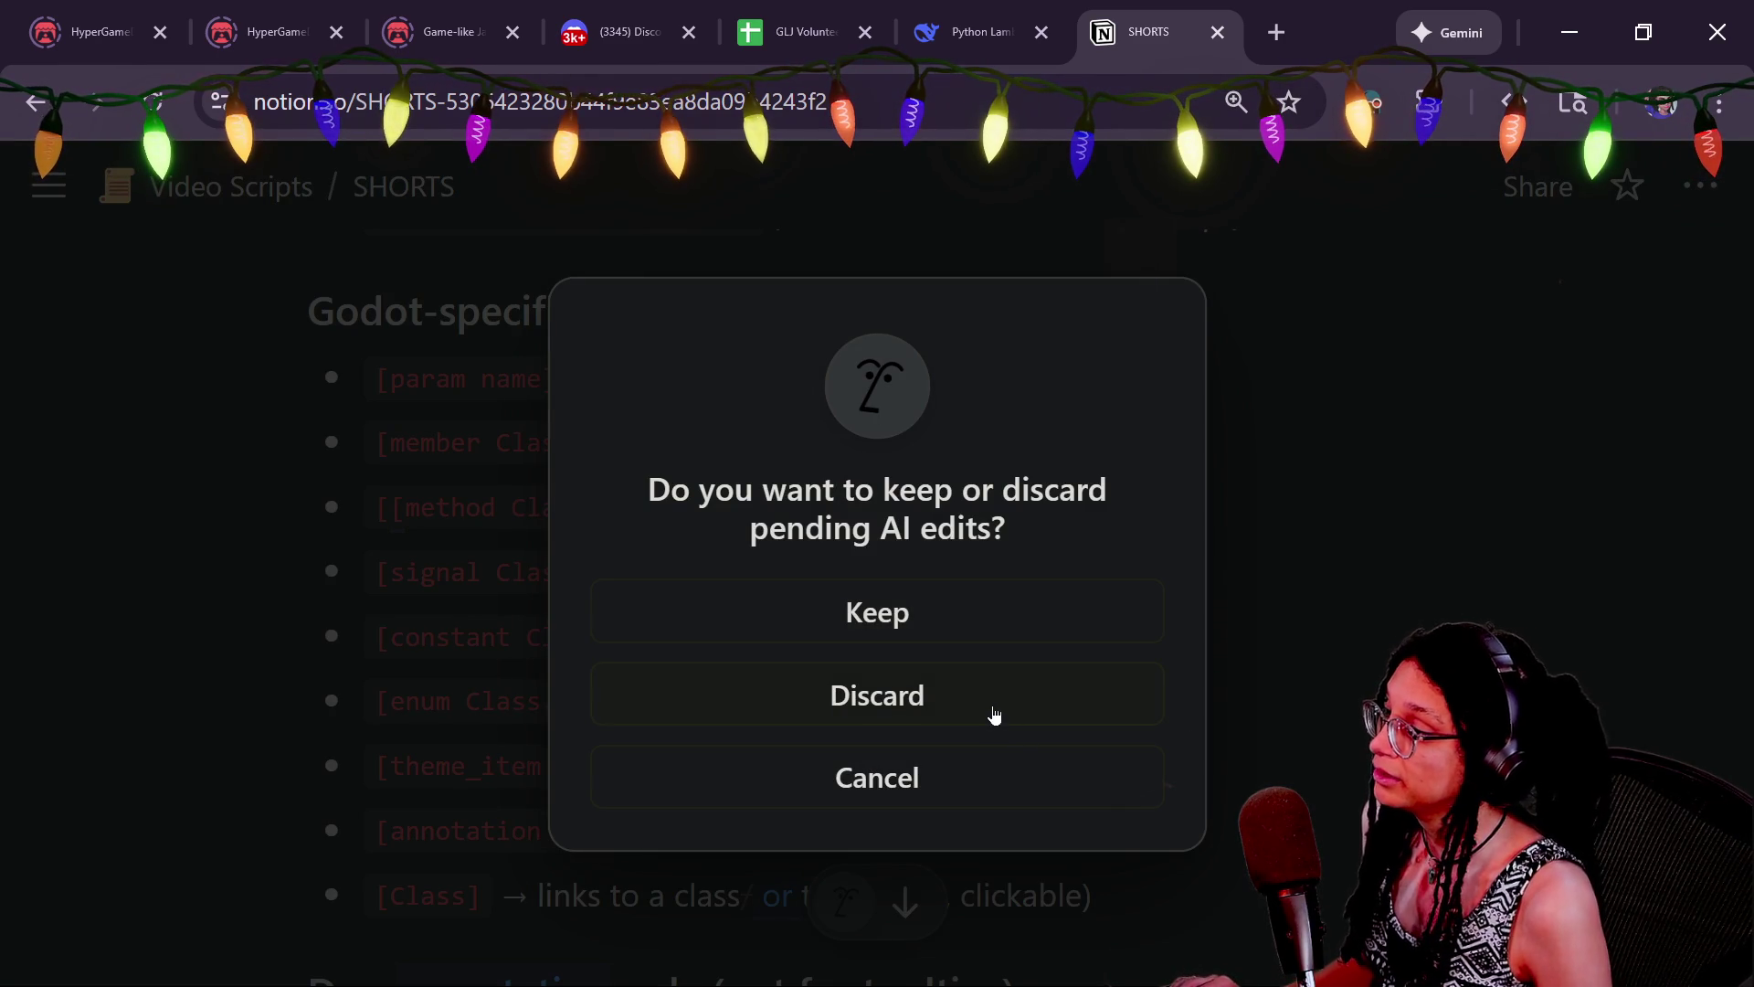
left_click(1075, 720)
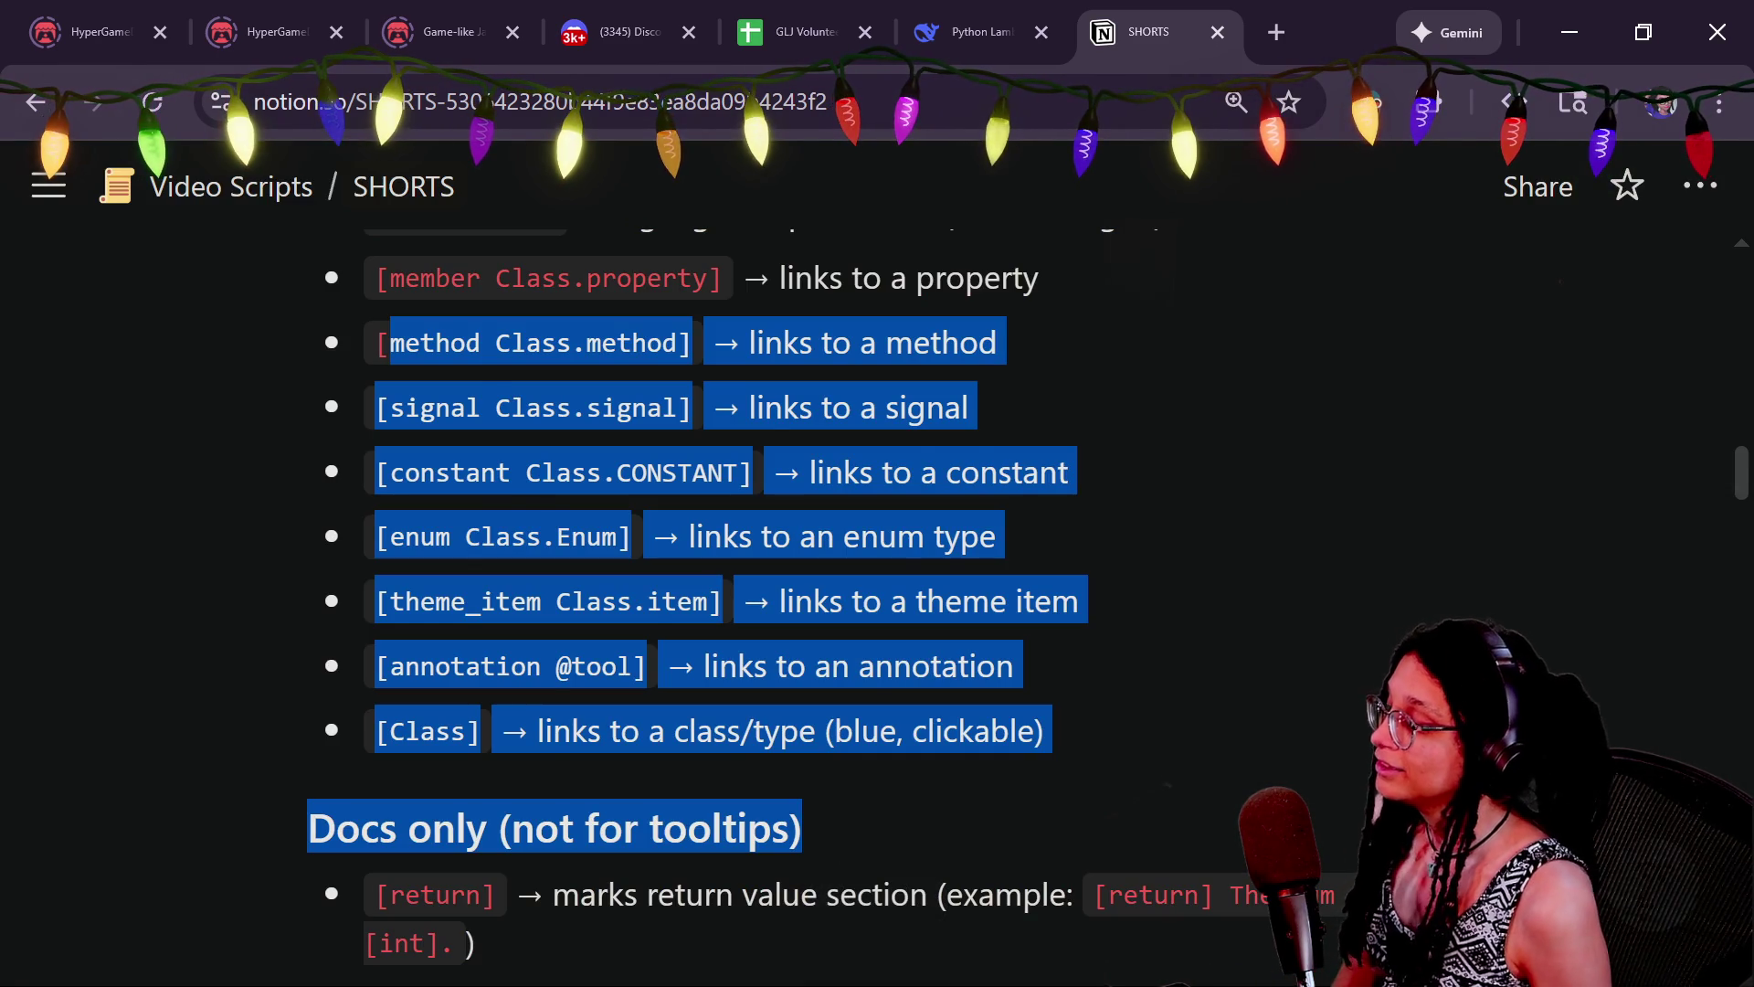
left_click(1186, 777)
scroll(1186, 777, "up", 10)
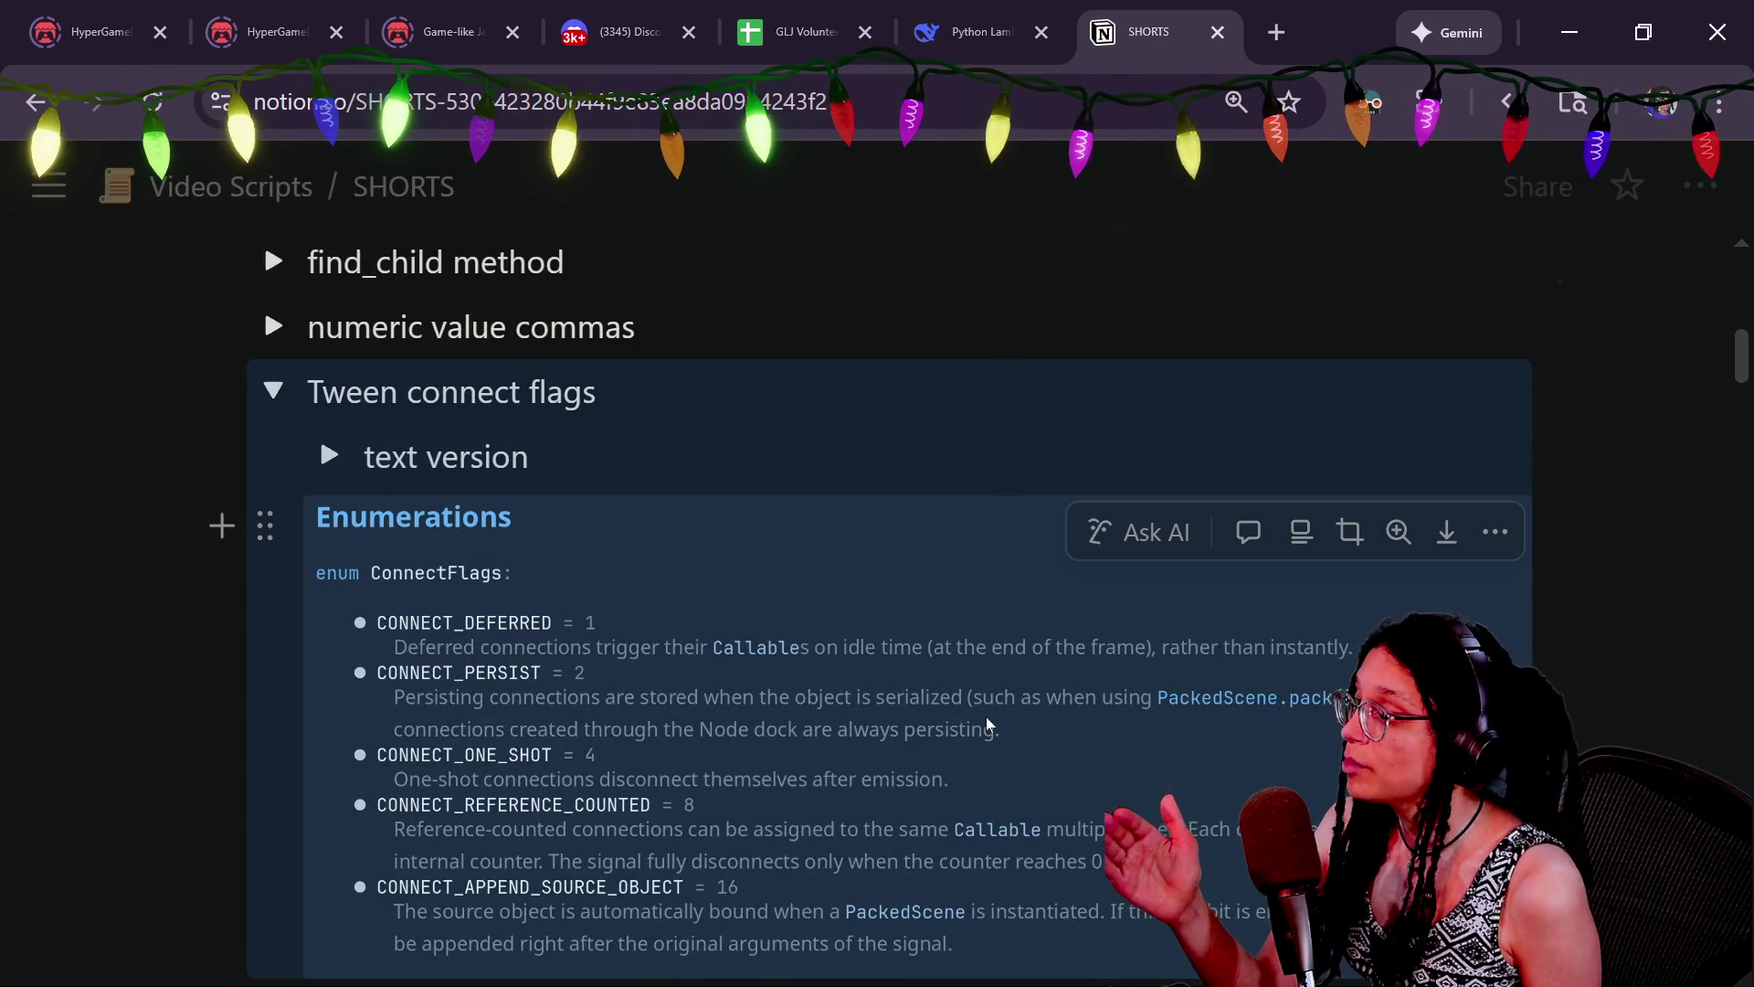
scroll(1186, 776, "down", 10)
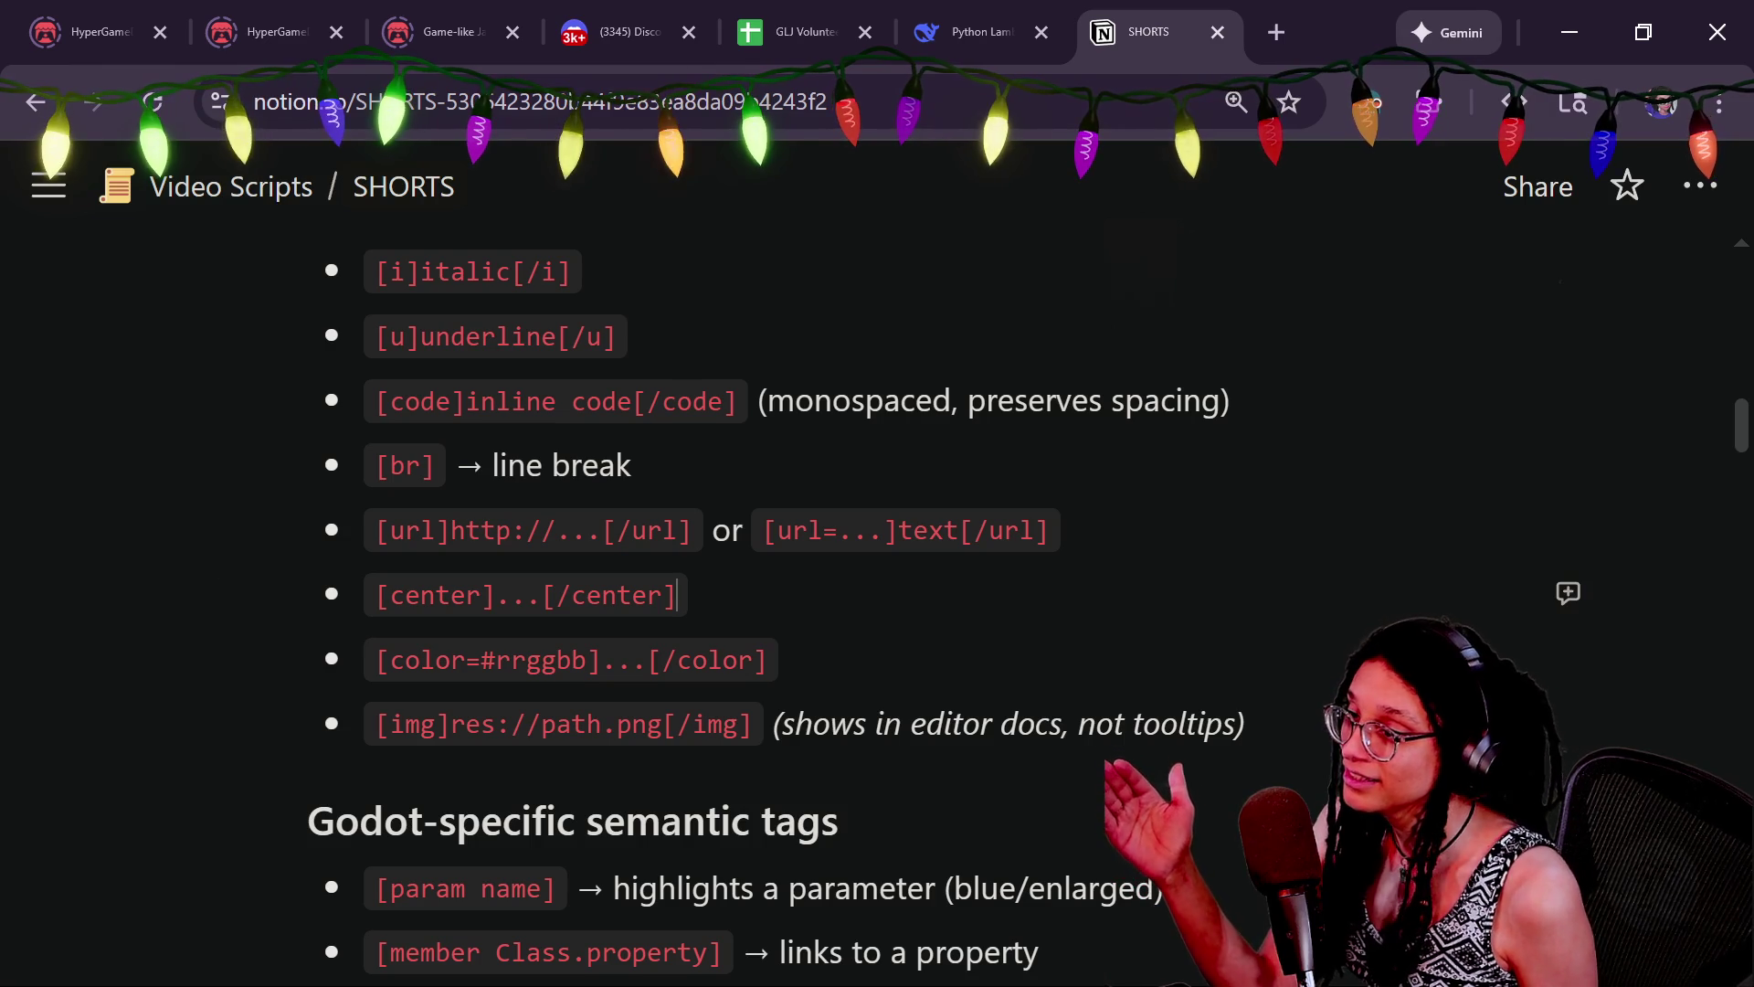
scroll(1741, 422, "up", 2)
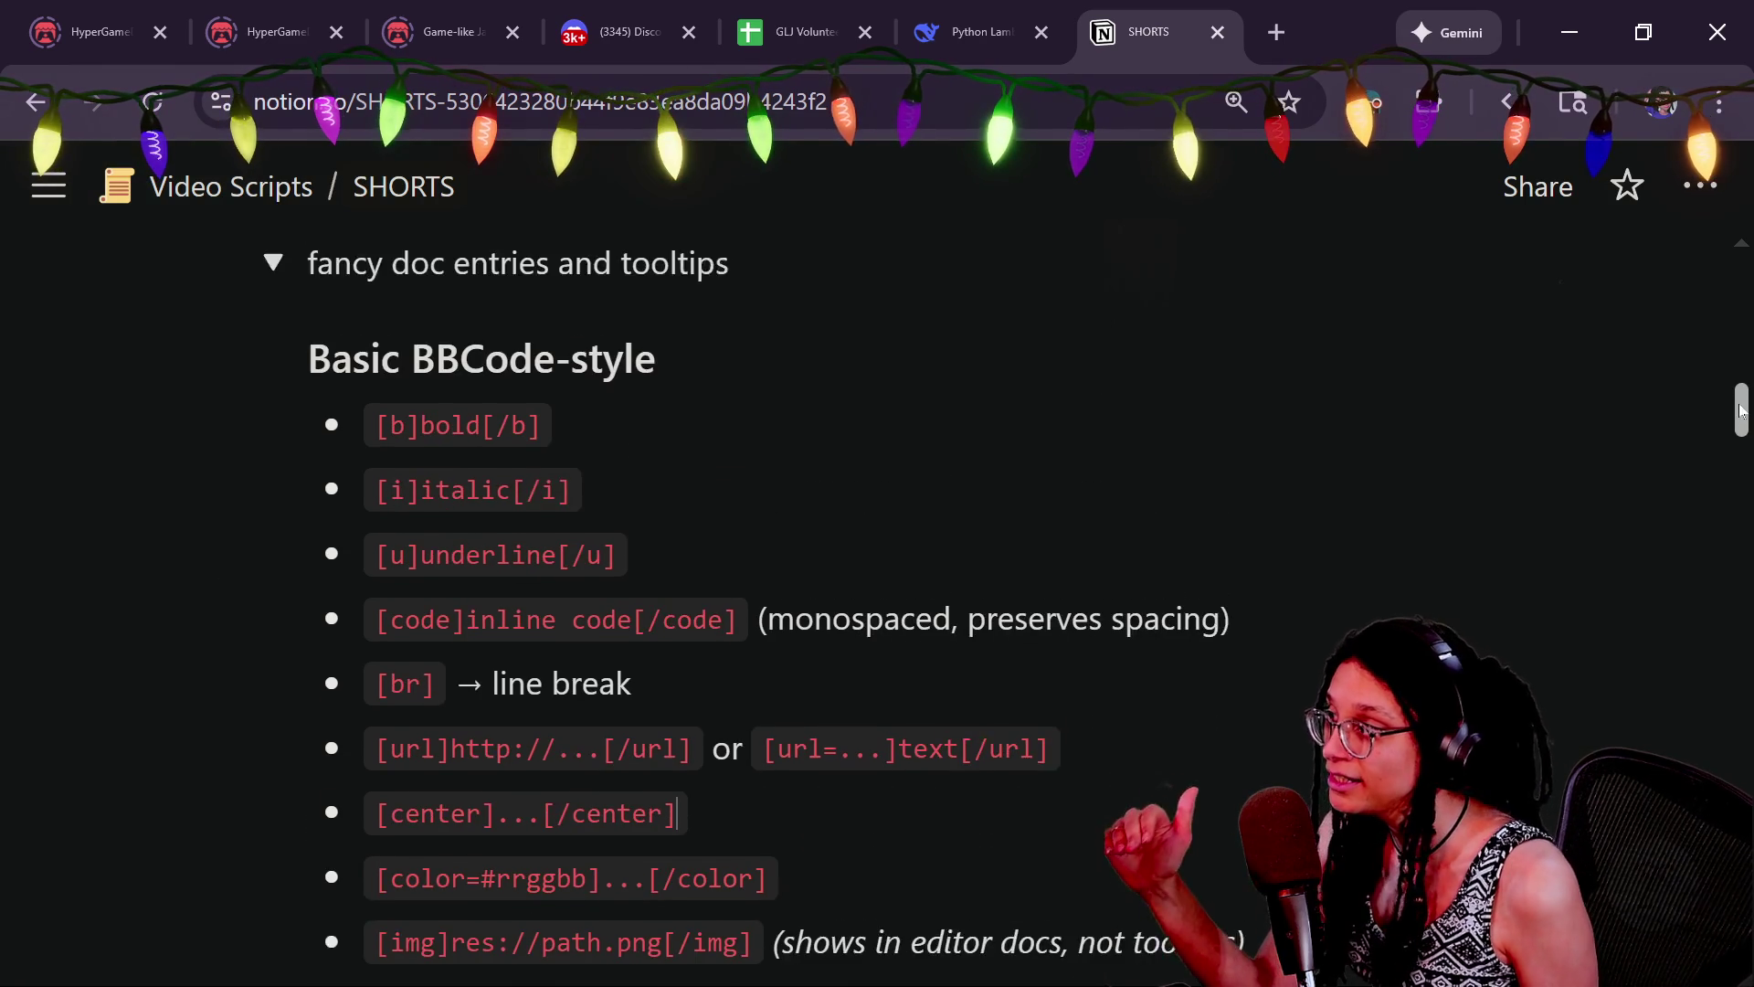
scroll(1740, 422, "down", 1)
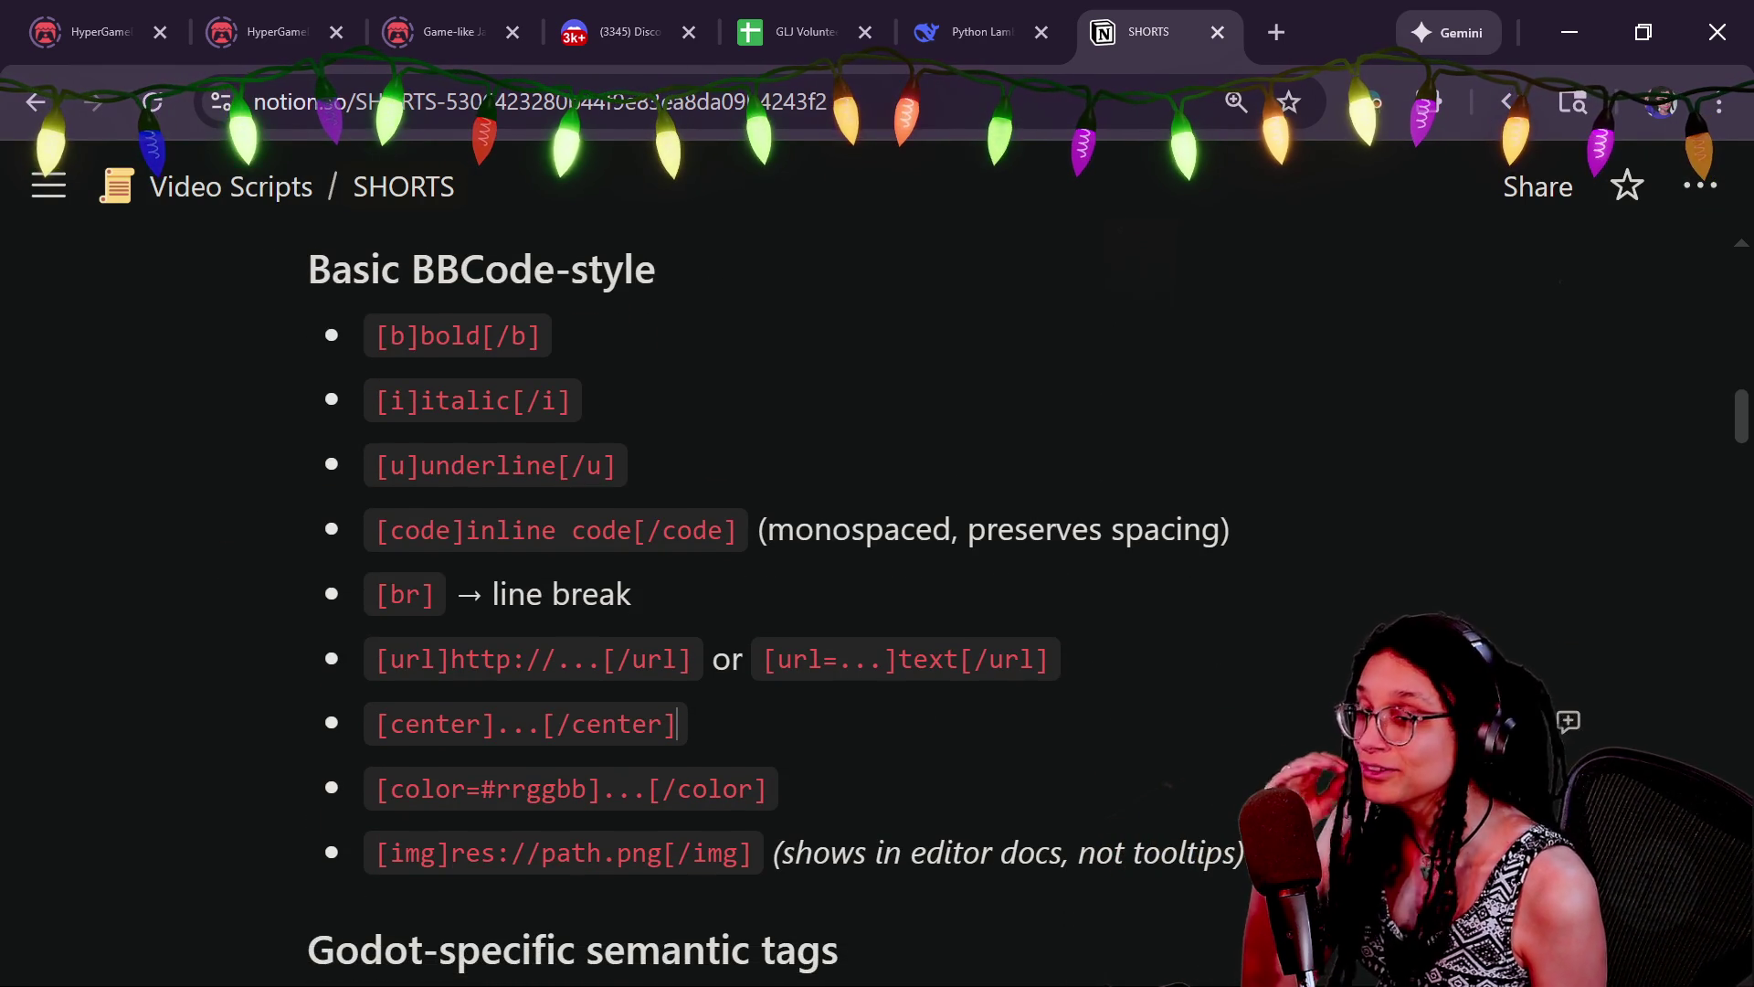
left_click(769, 788)
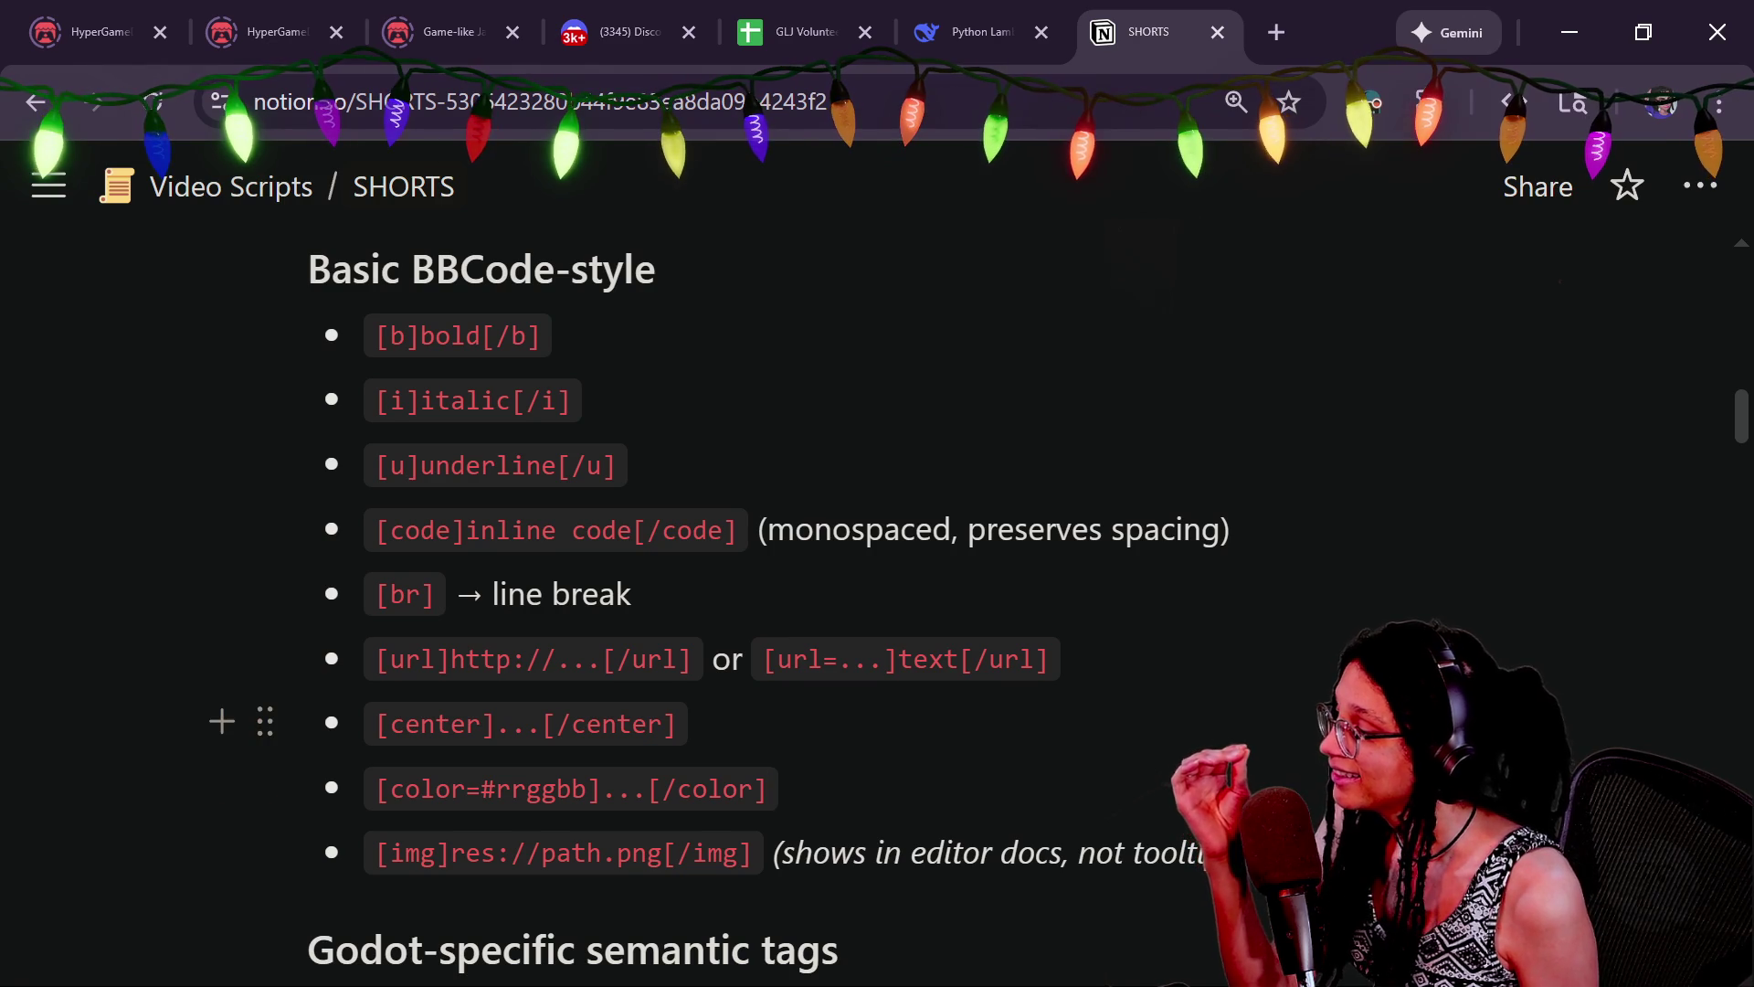
scroll(769, 787, "up", 2)
key("Up")
scroll(769, 788, "down", 8)
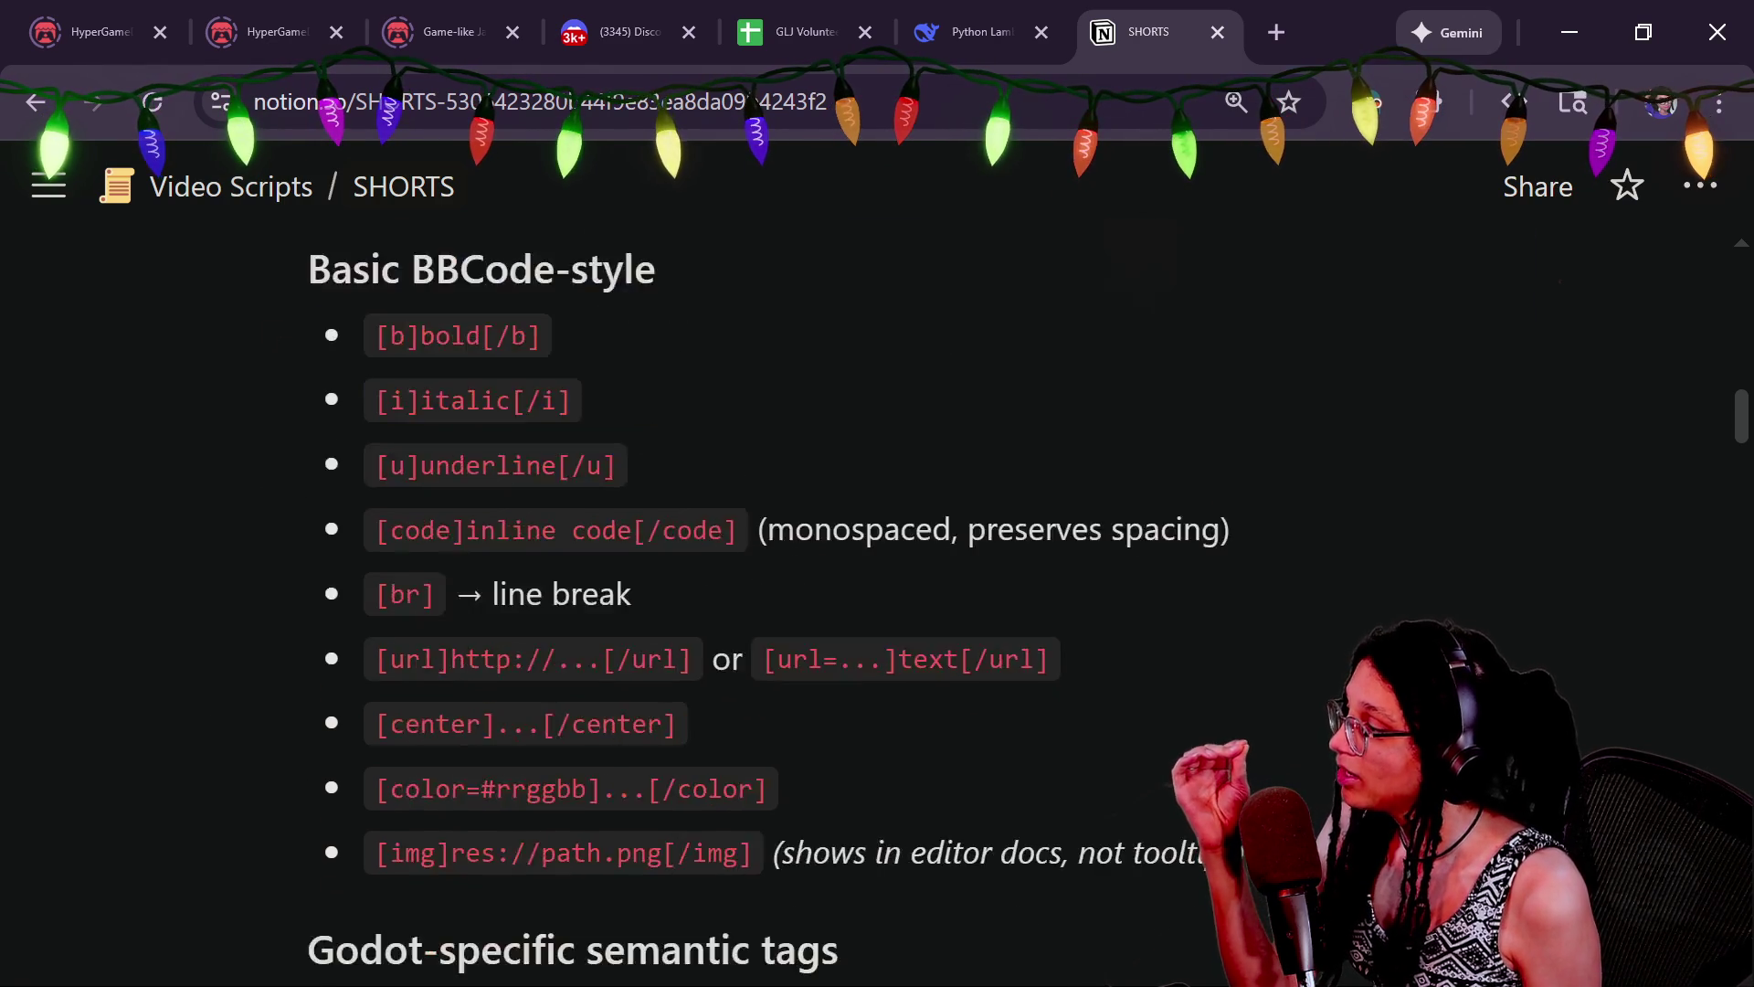
scroll(694, 585, "up", 2)
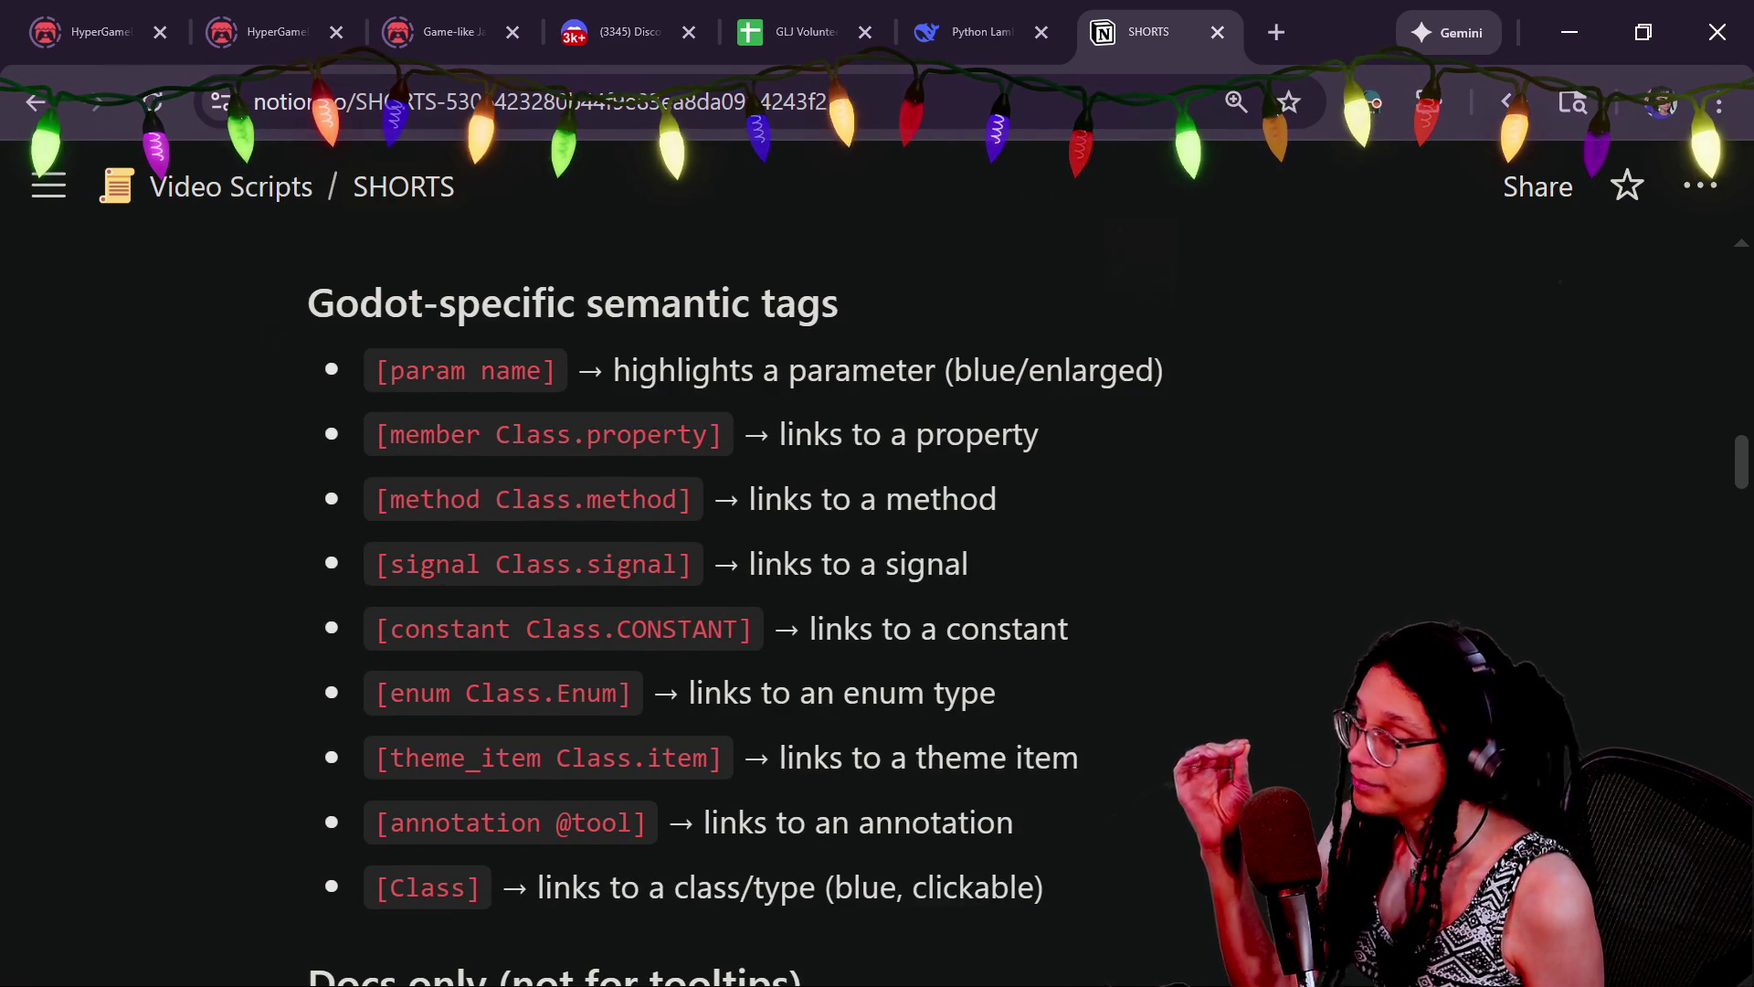
left_click_drag(631, 302, 854, 564)
left_click_drag(1008, 758, 1015, 823)
left_click(1014, 822)
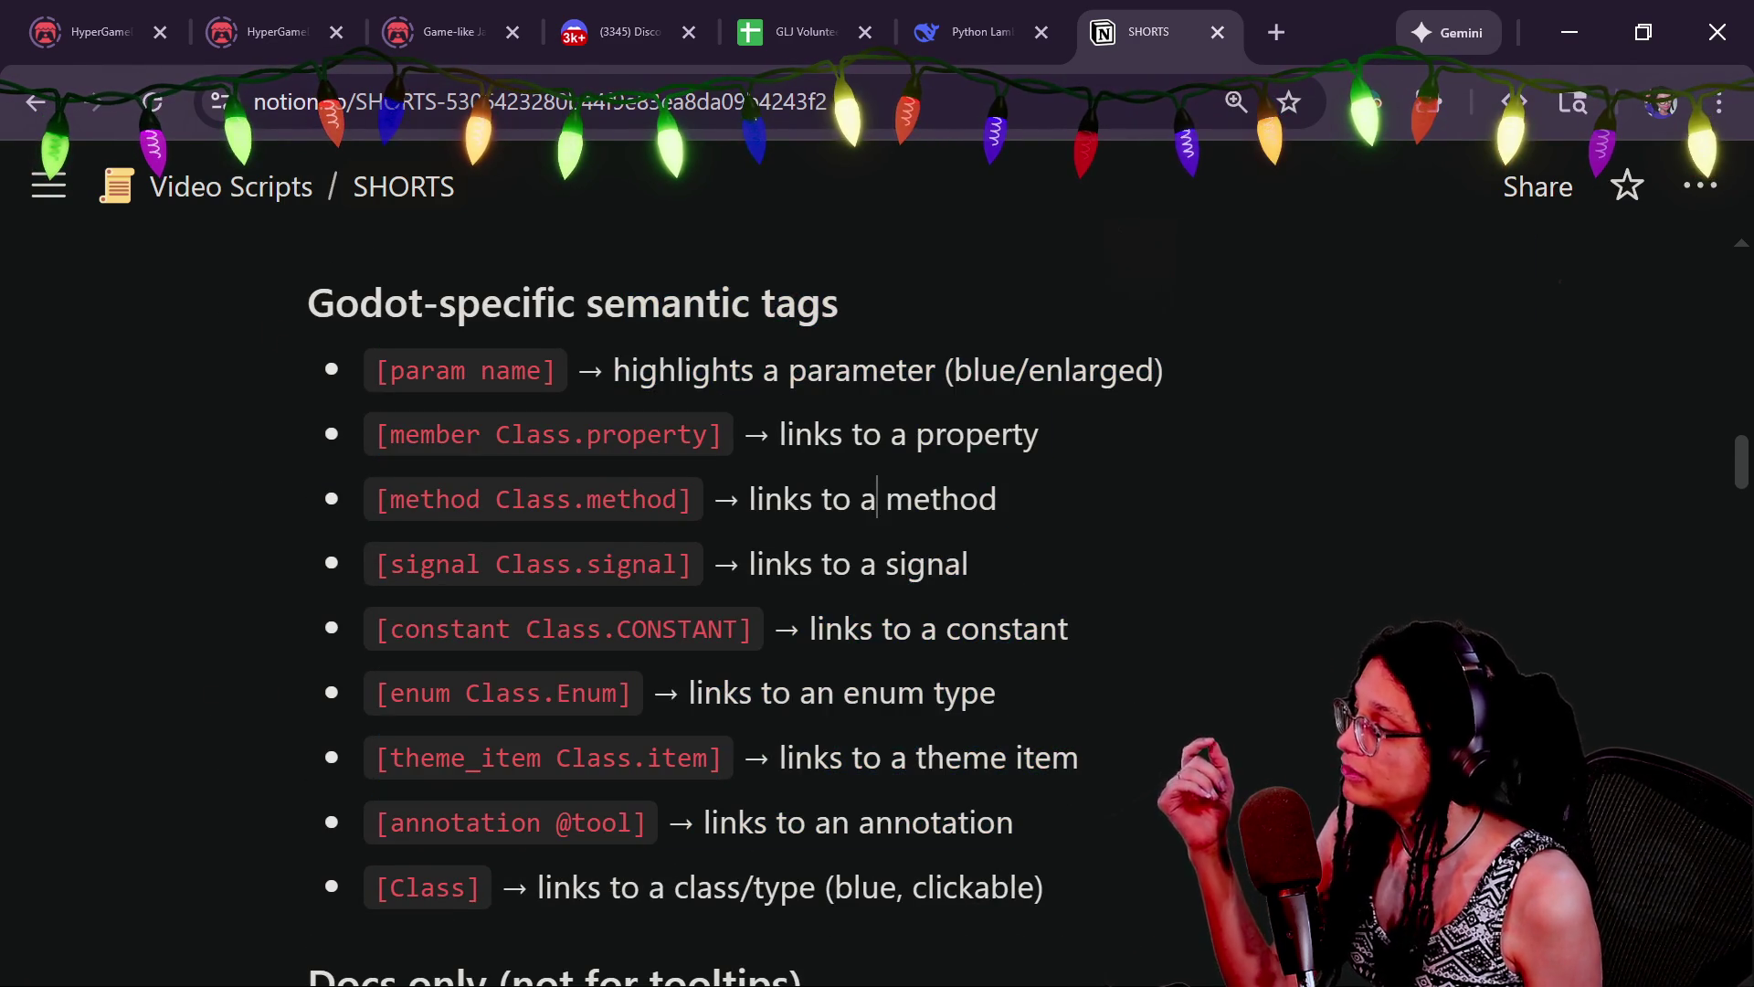
left_click_drag(585, 370, 723, 434)
left_click(927, 757)
scroll(694, 585, "down", 4)
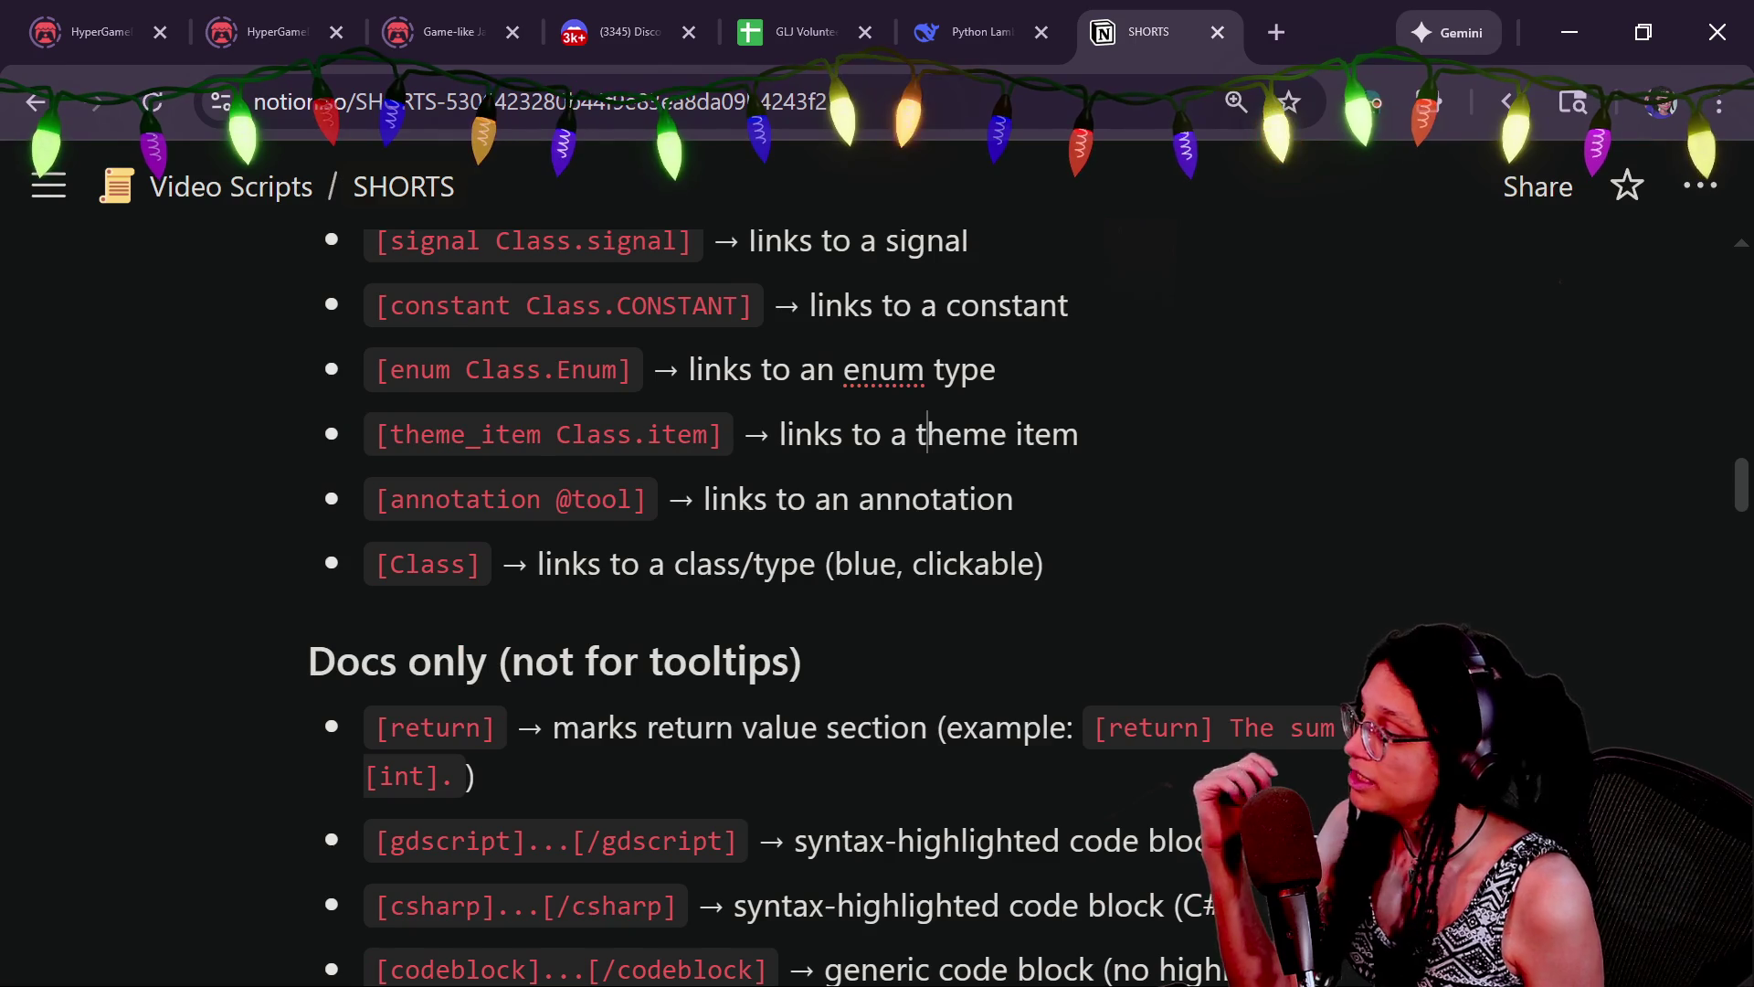
scroll(694, 585, "down", 2)
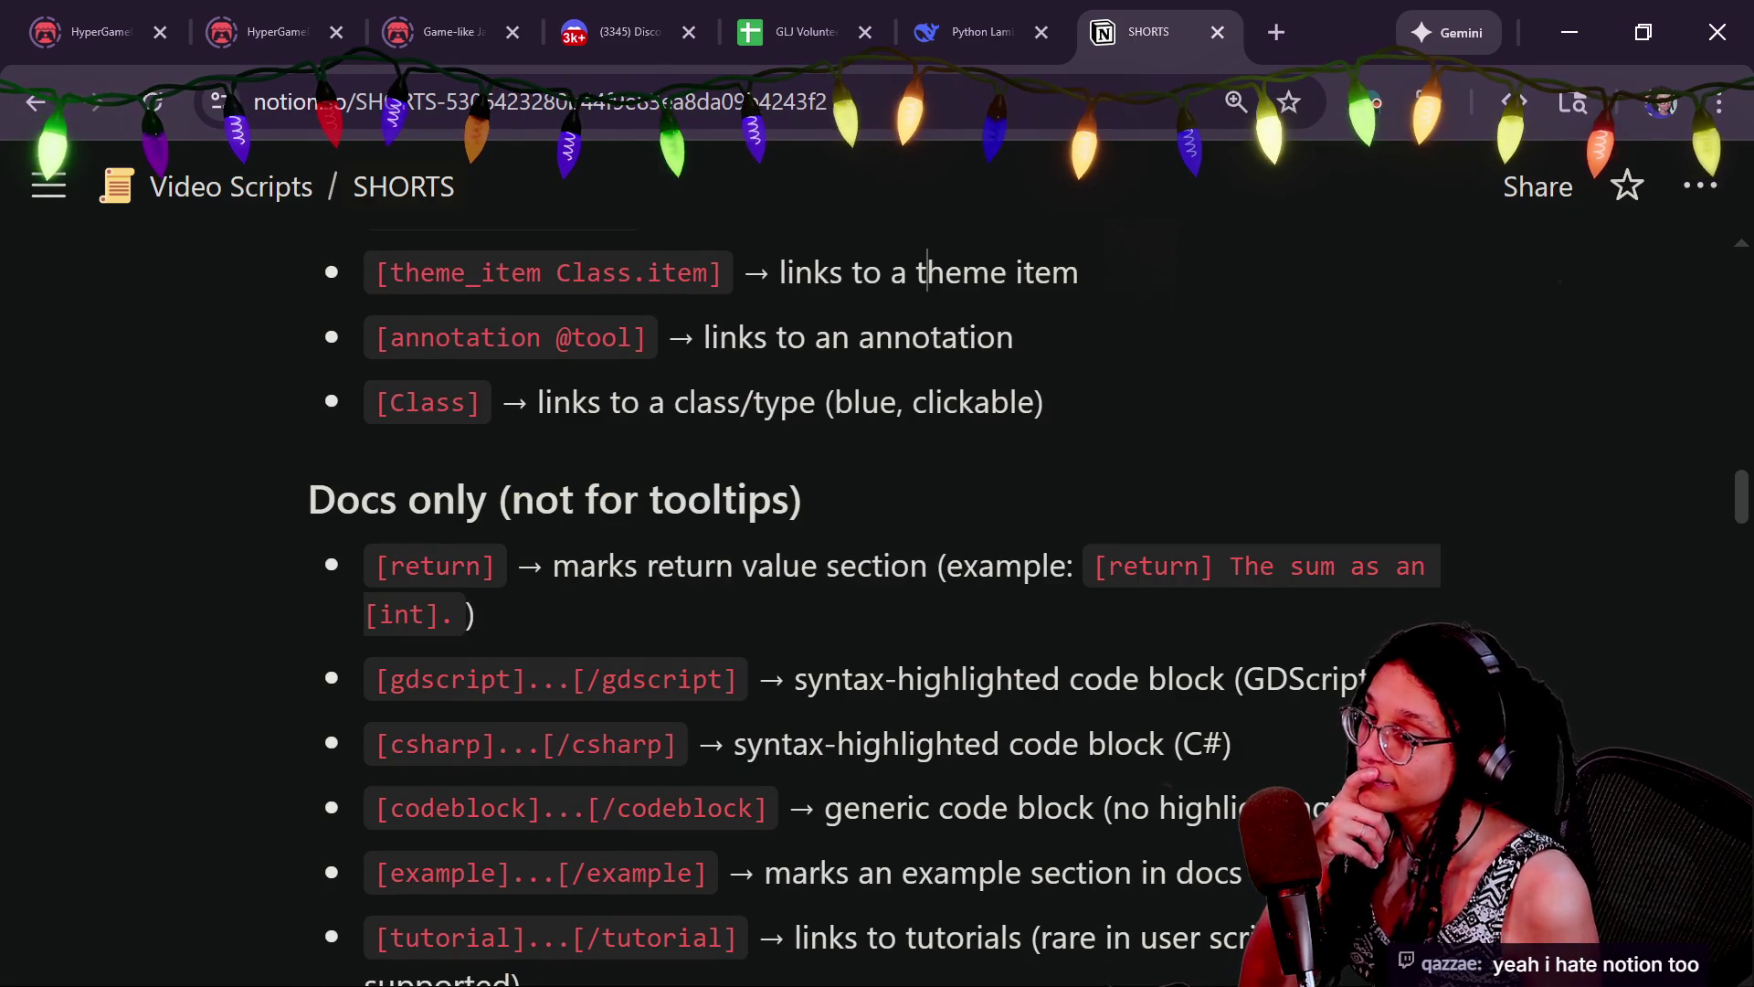
key("ctrl+a")
key("ctrl+a")
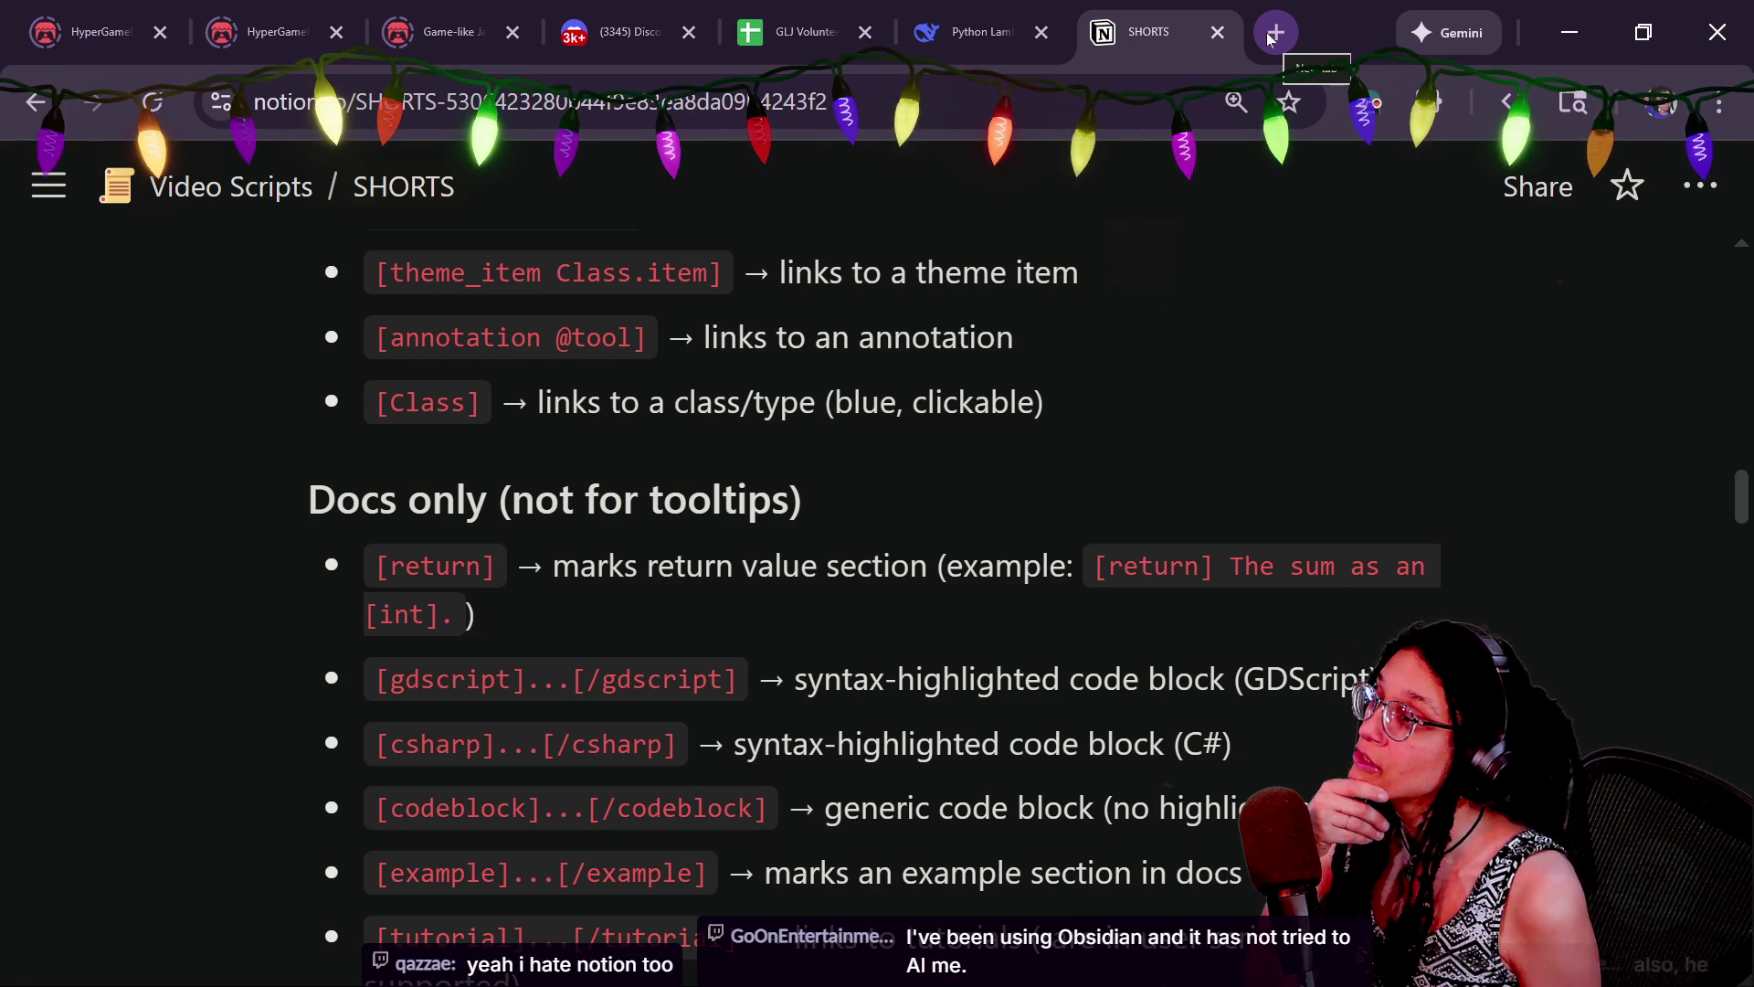
Open Milanote in a new tab and select the Game Ideas board
left_click(1273, 33)
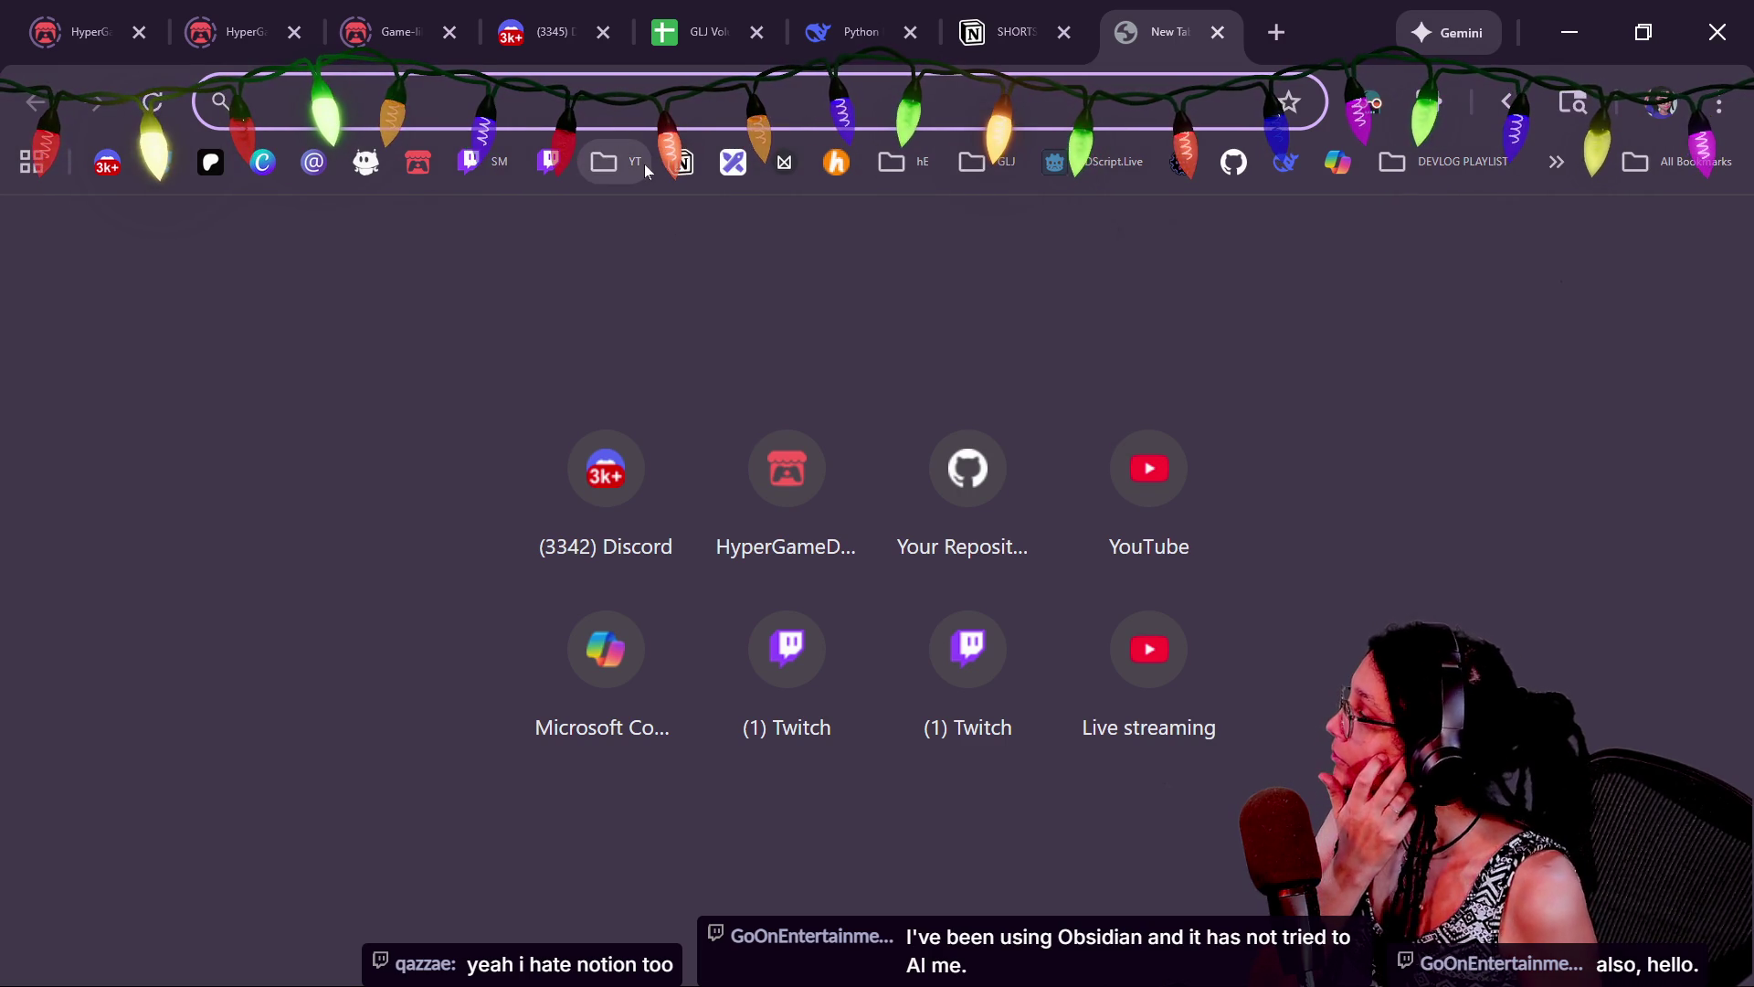
left_click(785, 164)
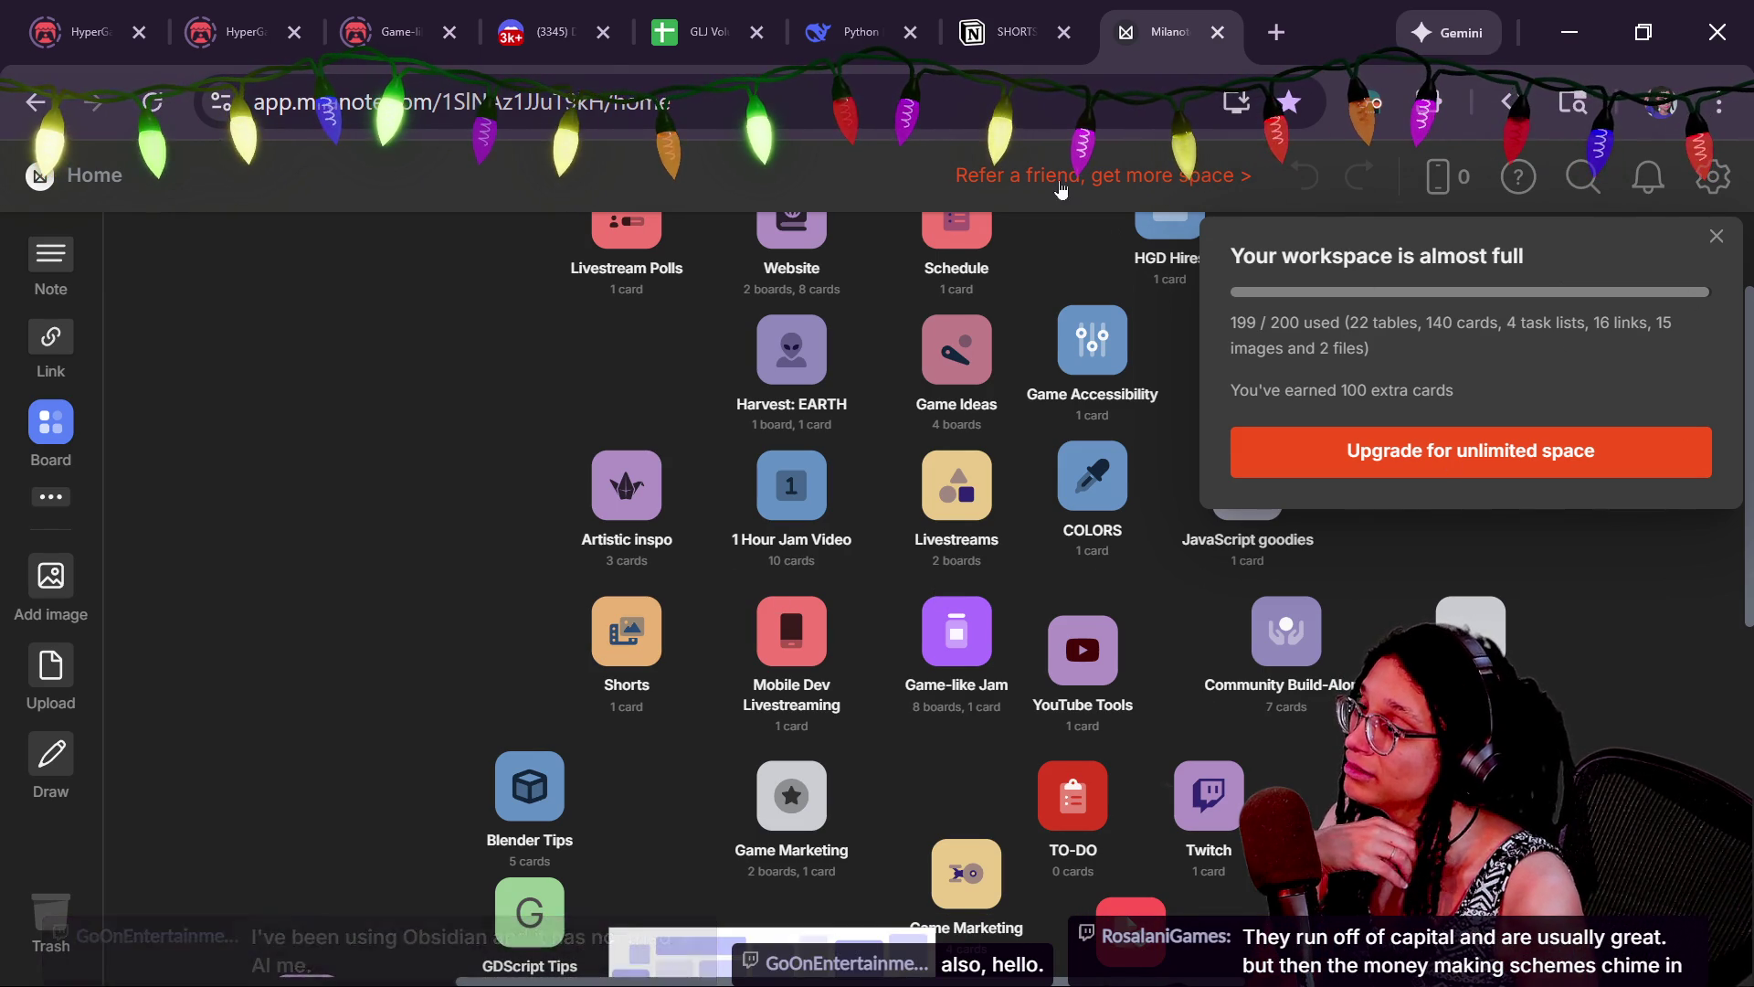
mouse_move(996, 12)
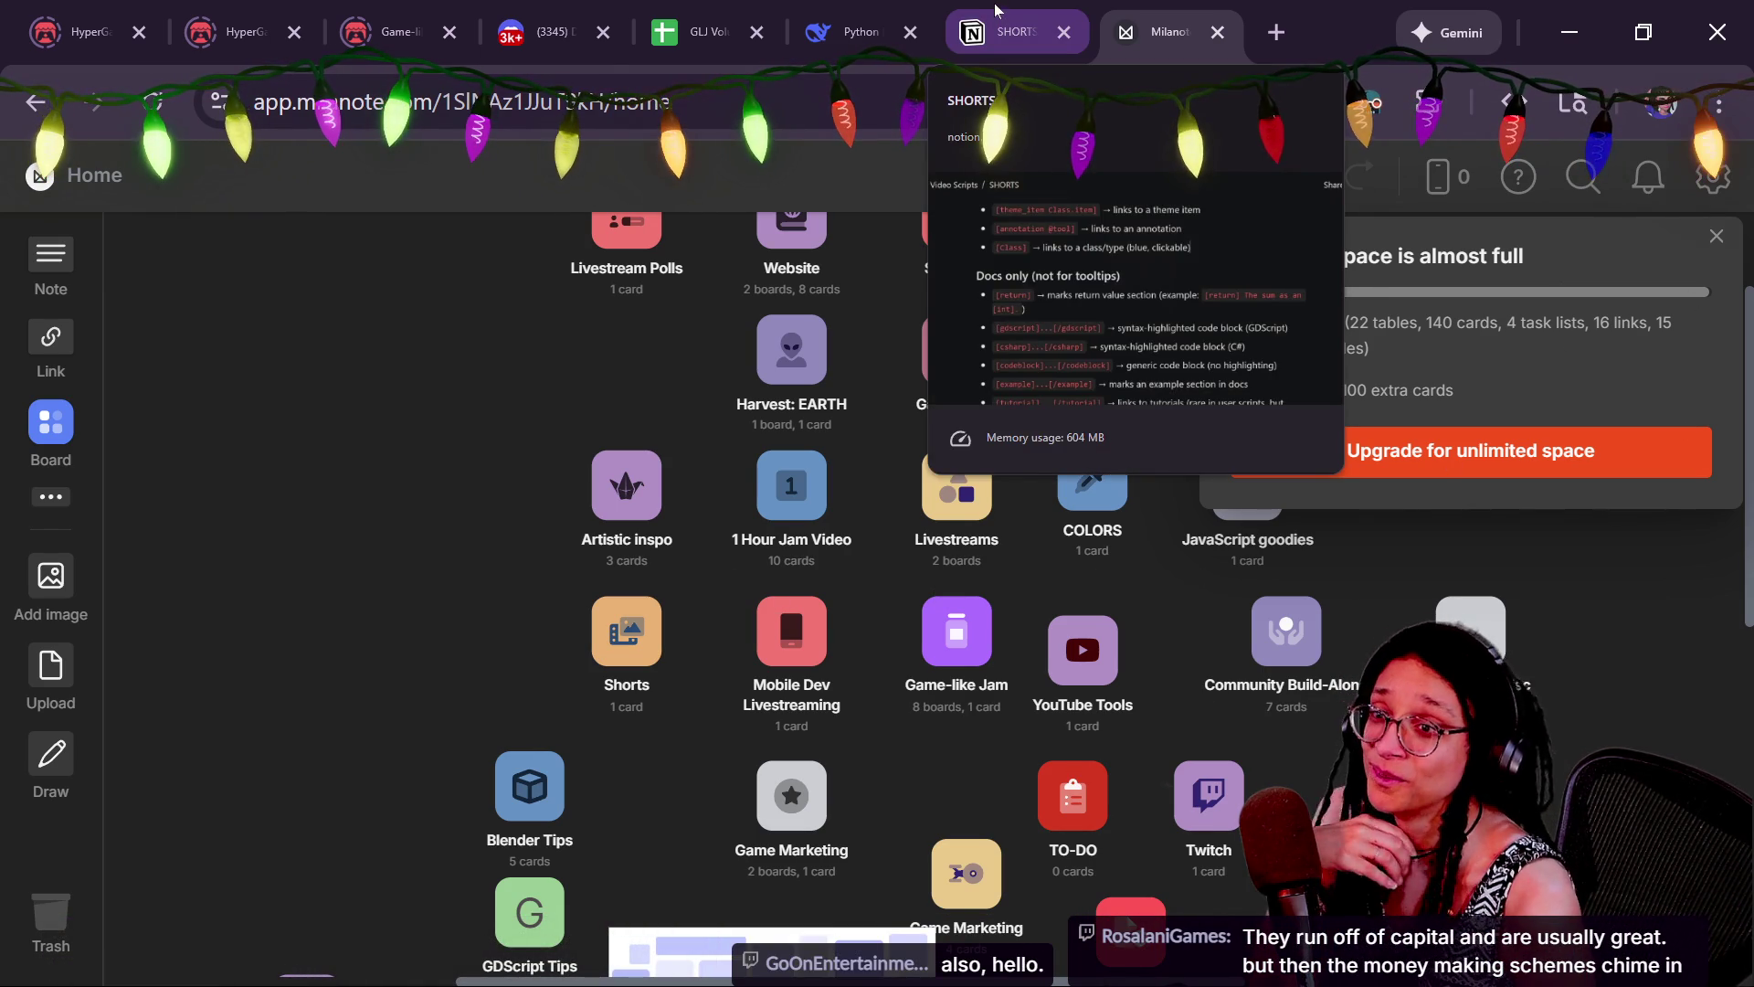
left_click(955, 352)
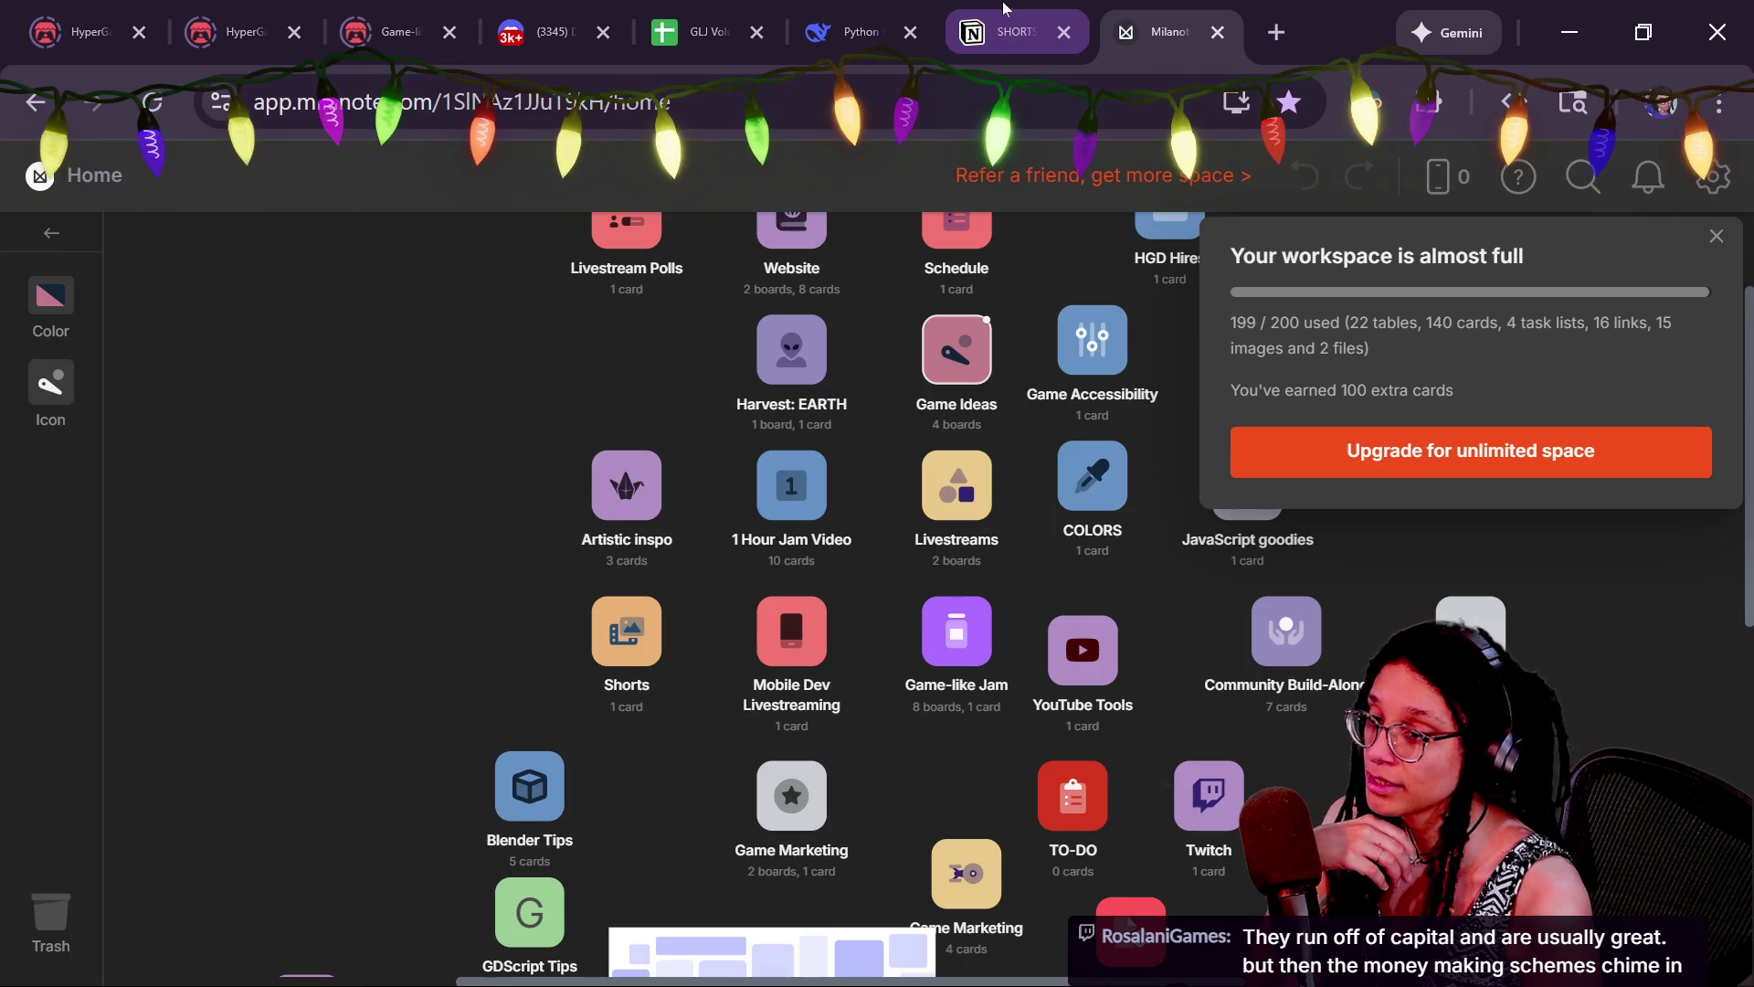
Glance at the SHORTS page tab, then return to the Milanote home board
left_click(1003, 11)
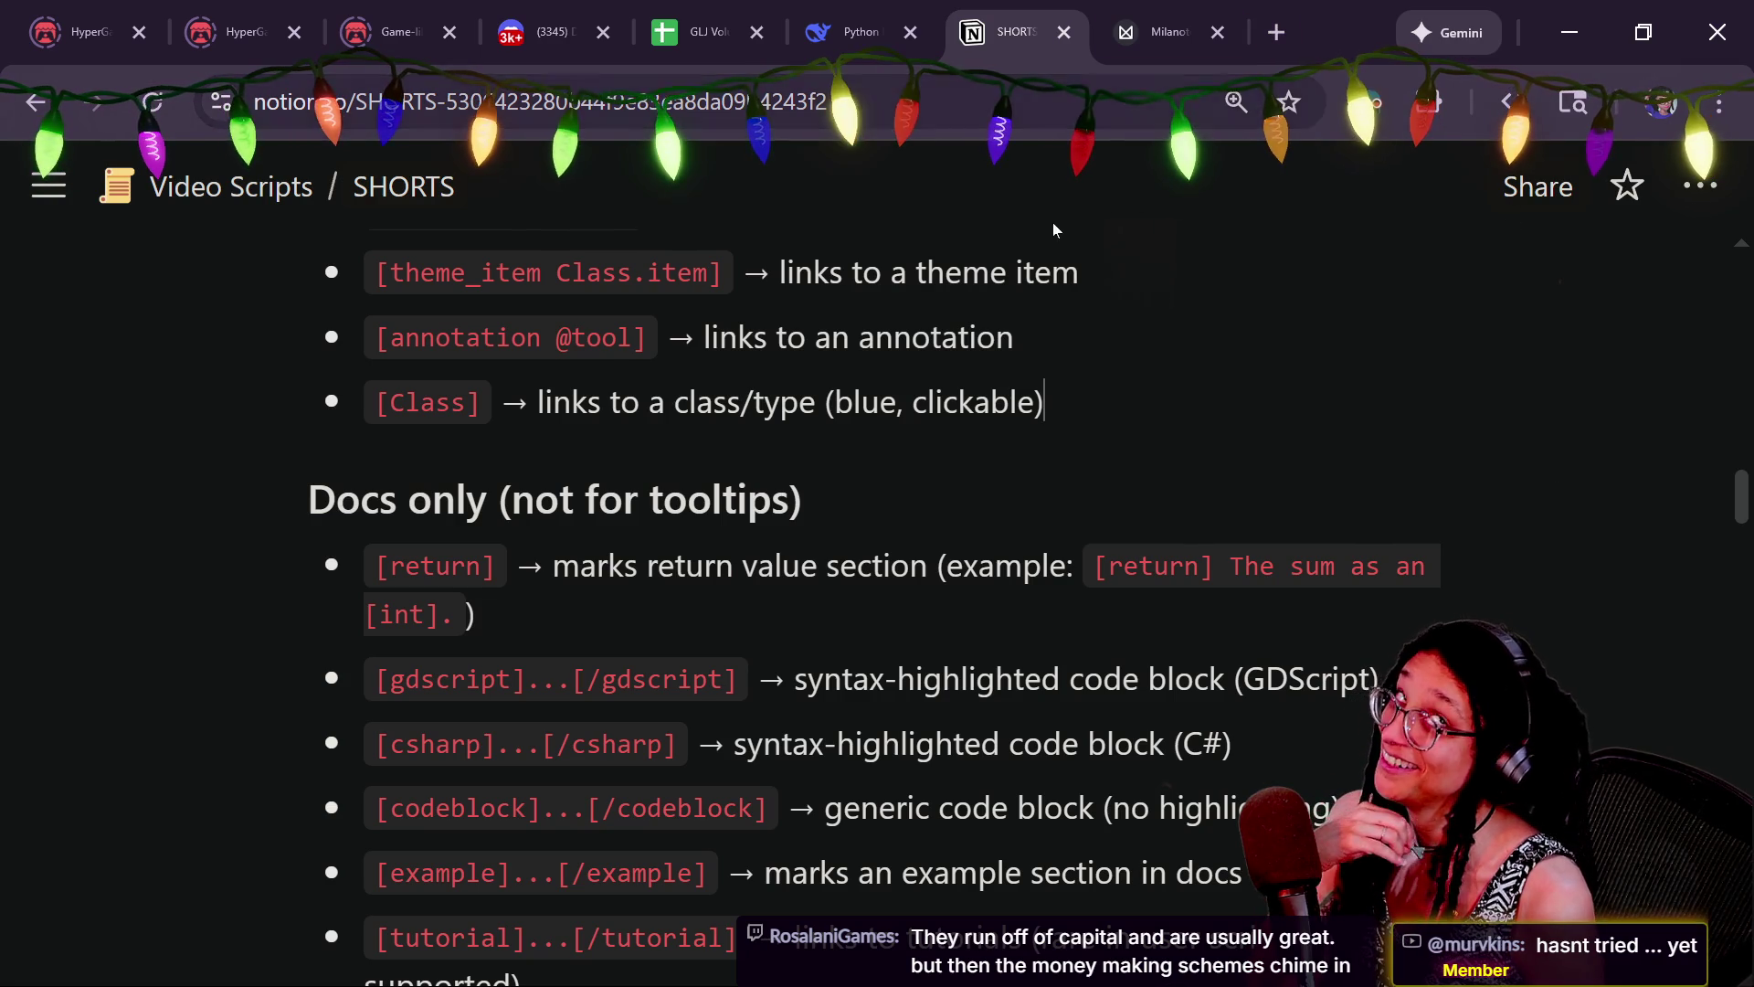
mouse_move(1131, 30)
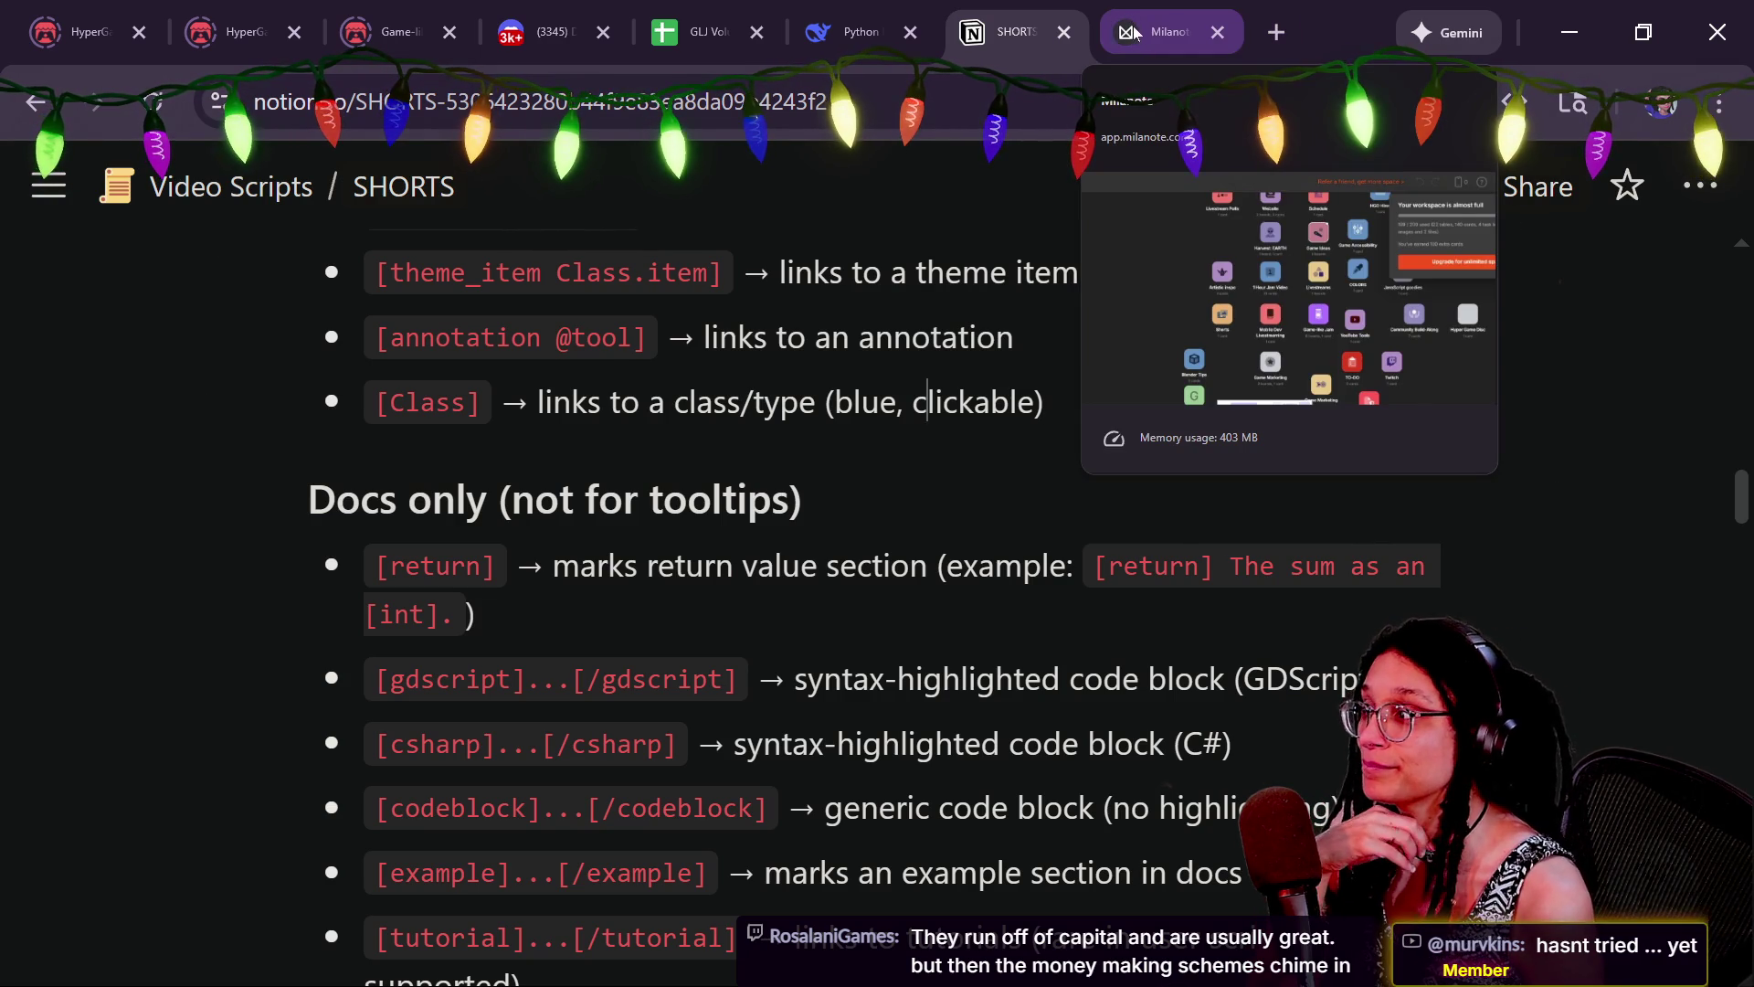
key("Down")
key("Left")
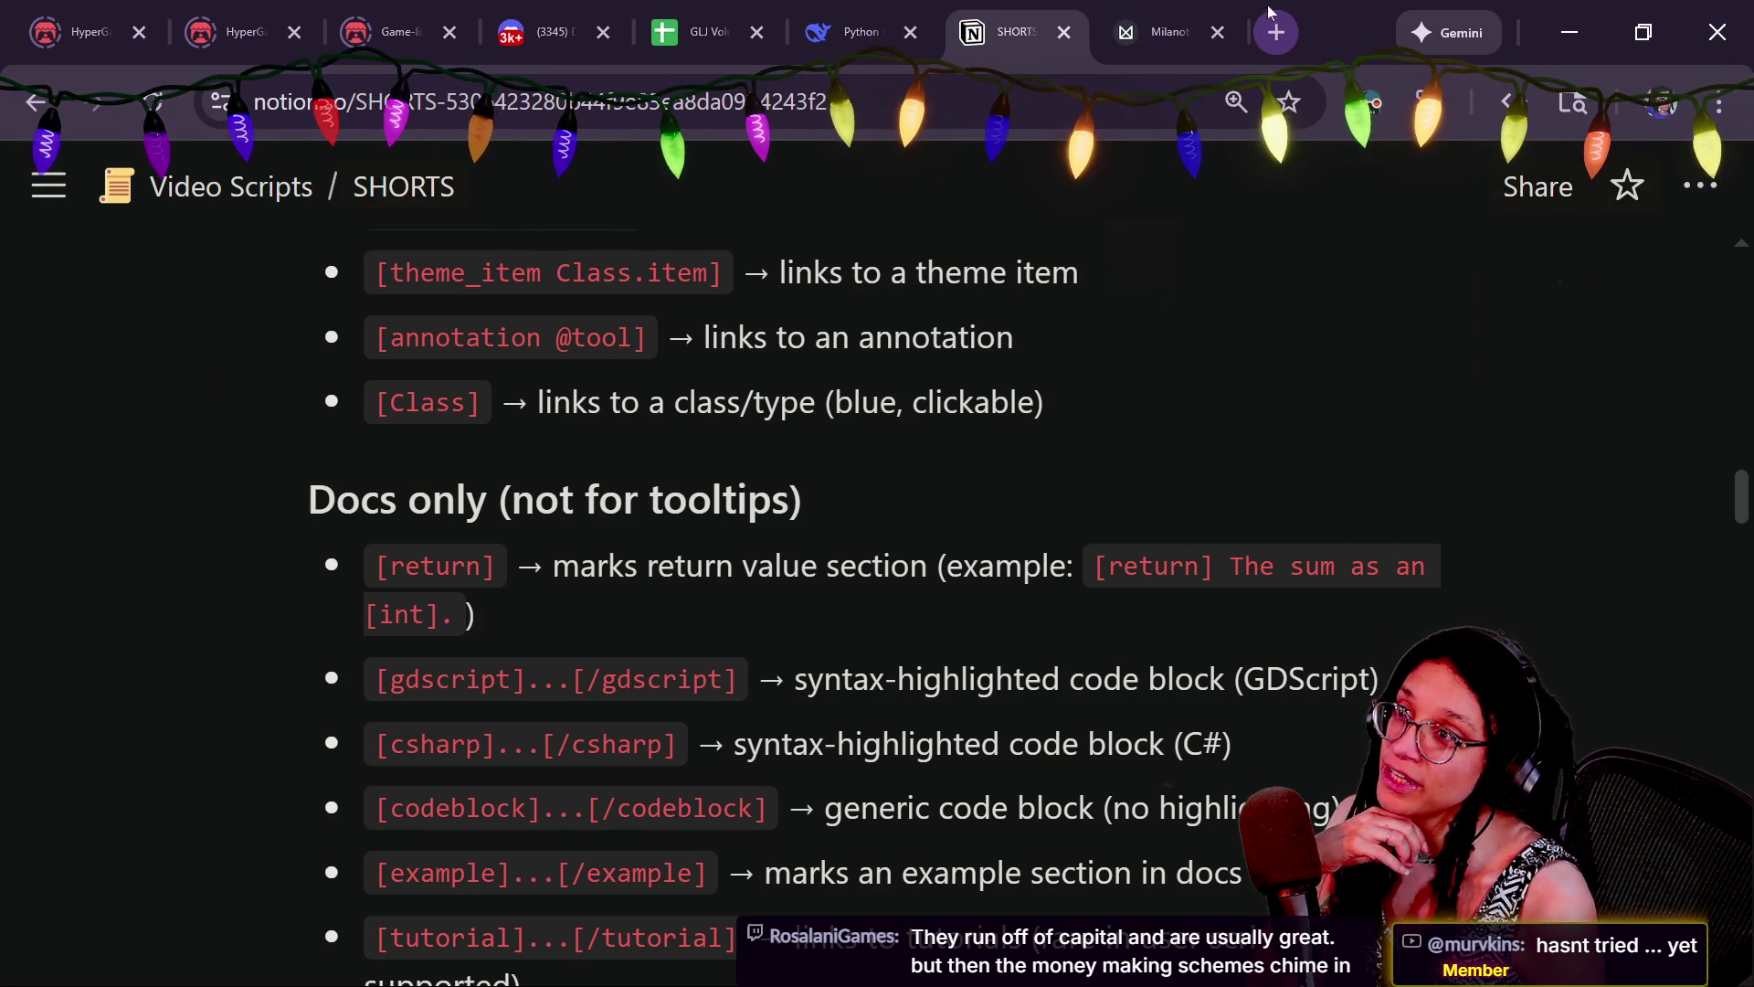
left_click(1165, 32)
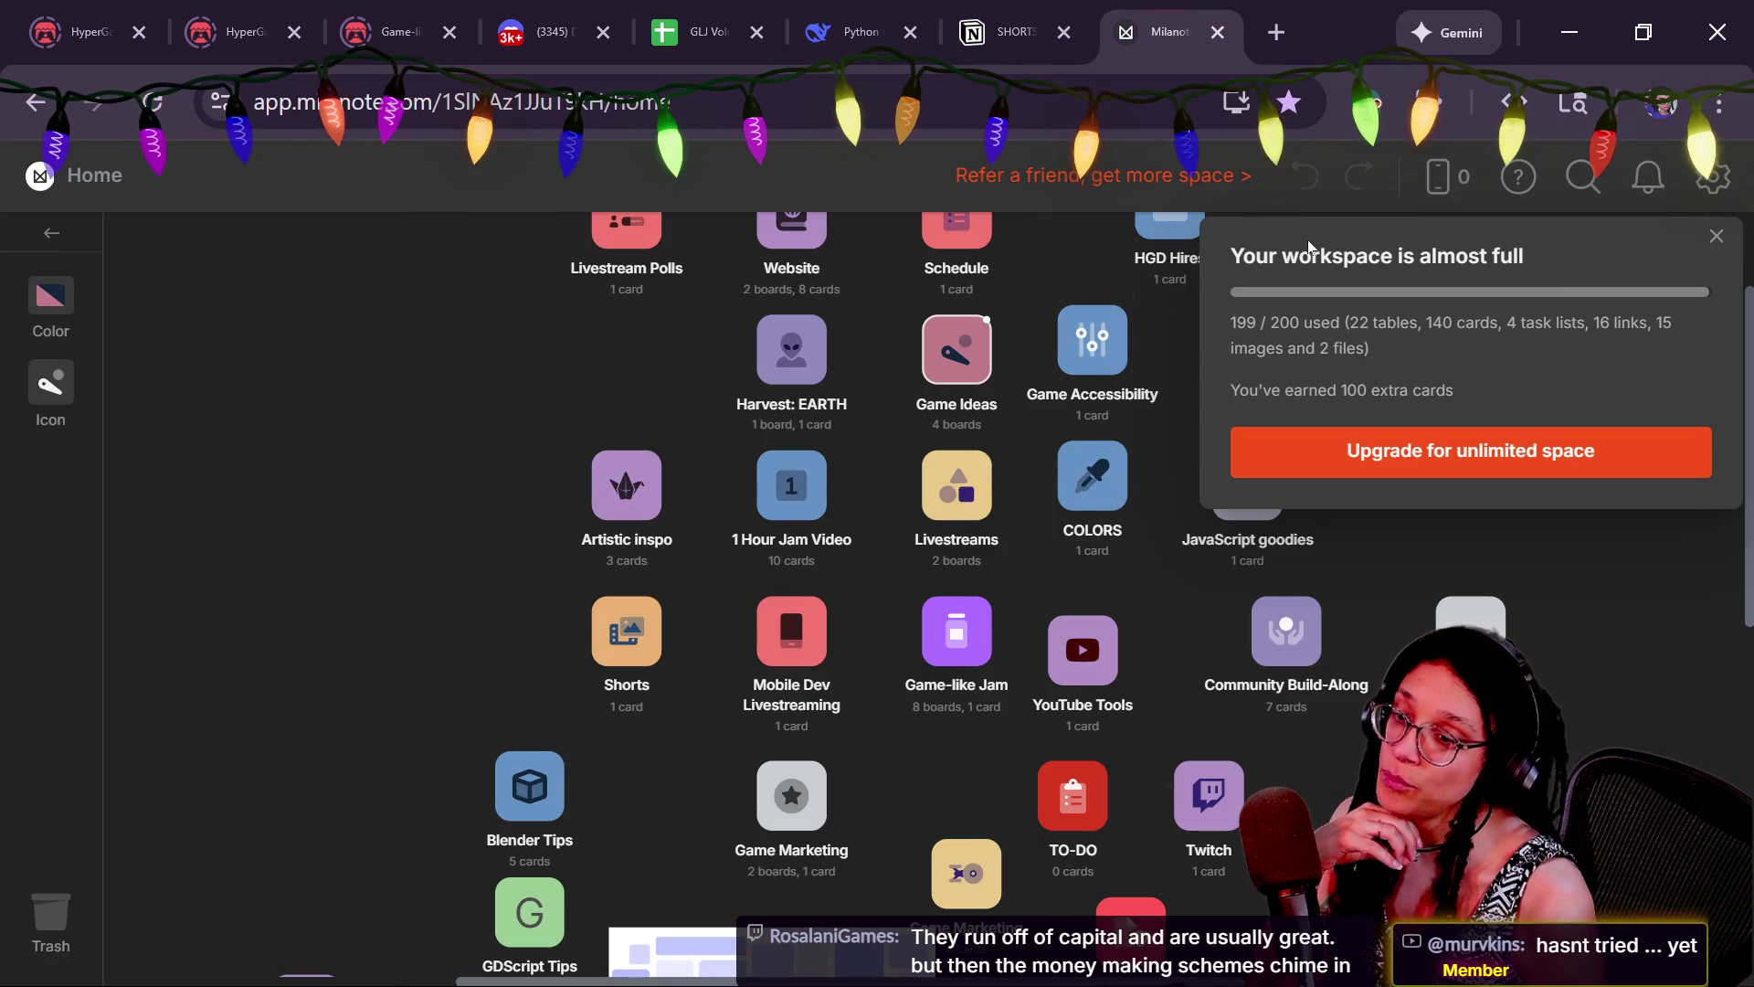
scroll(1741, 245, "up", 2)
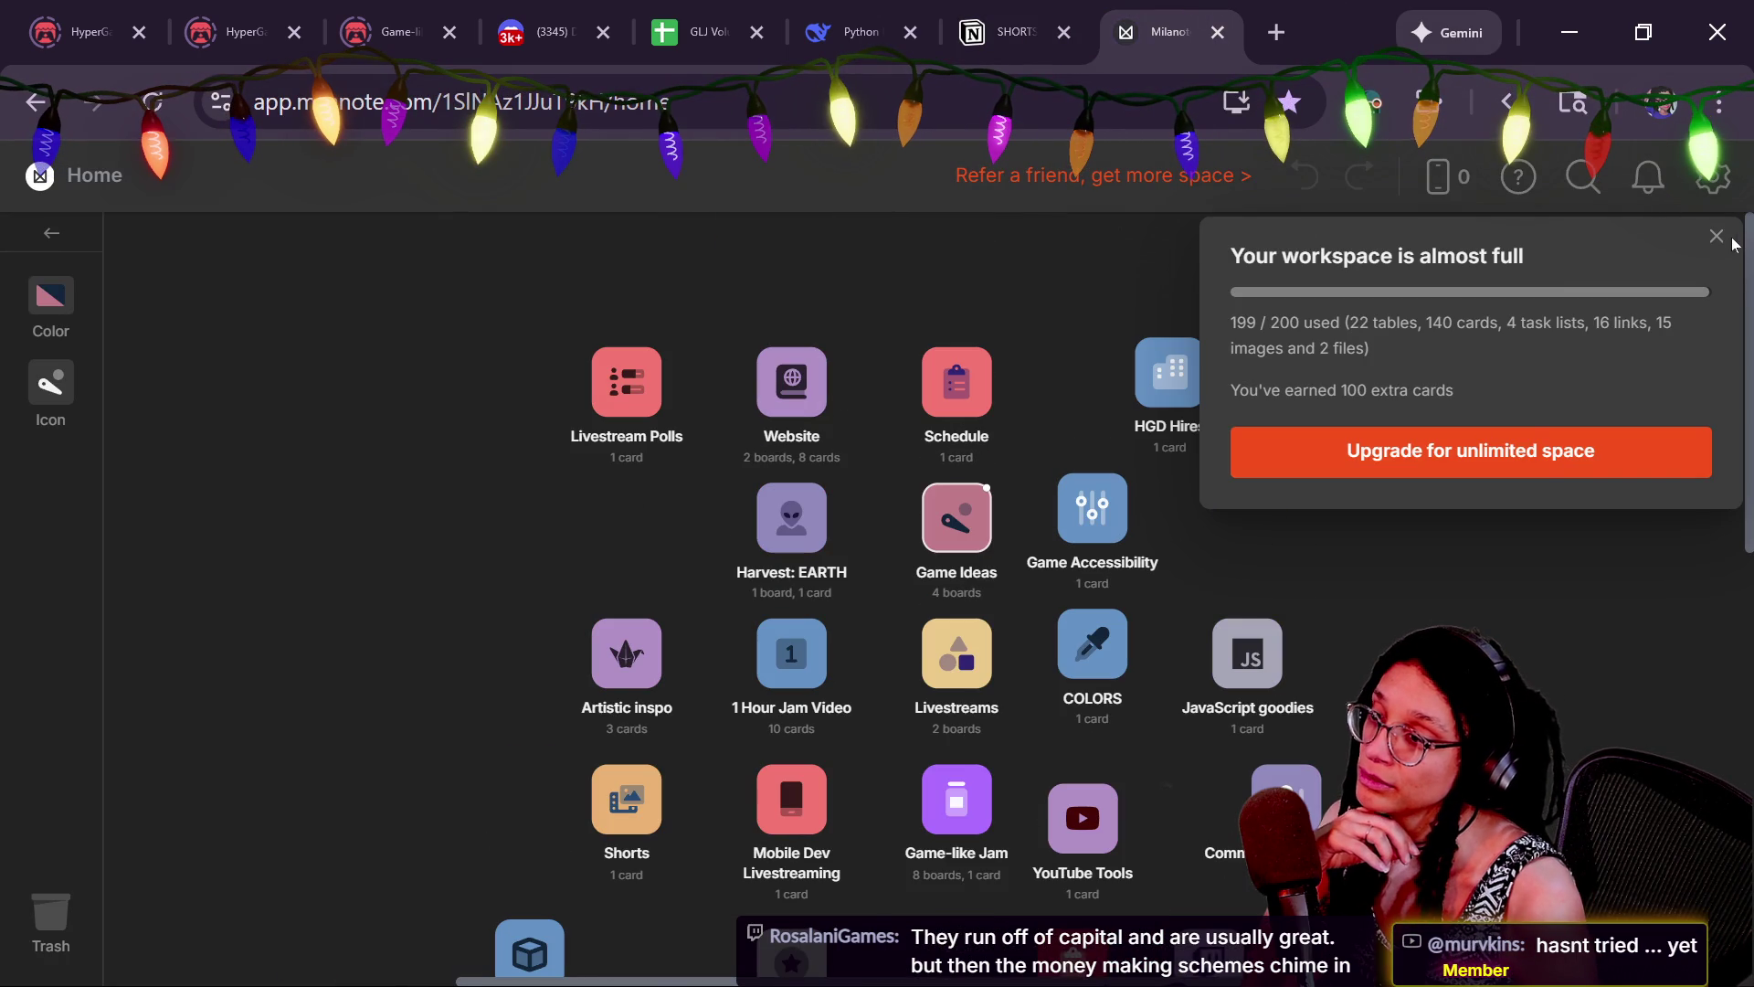
left_click(1716, 236)
scroll(1610, 396, "down", 10)
scroll(1610, 396, "up", 2)
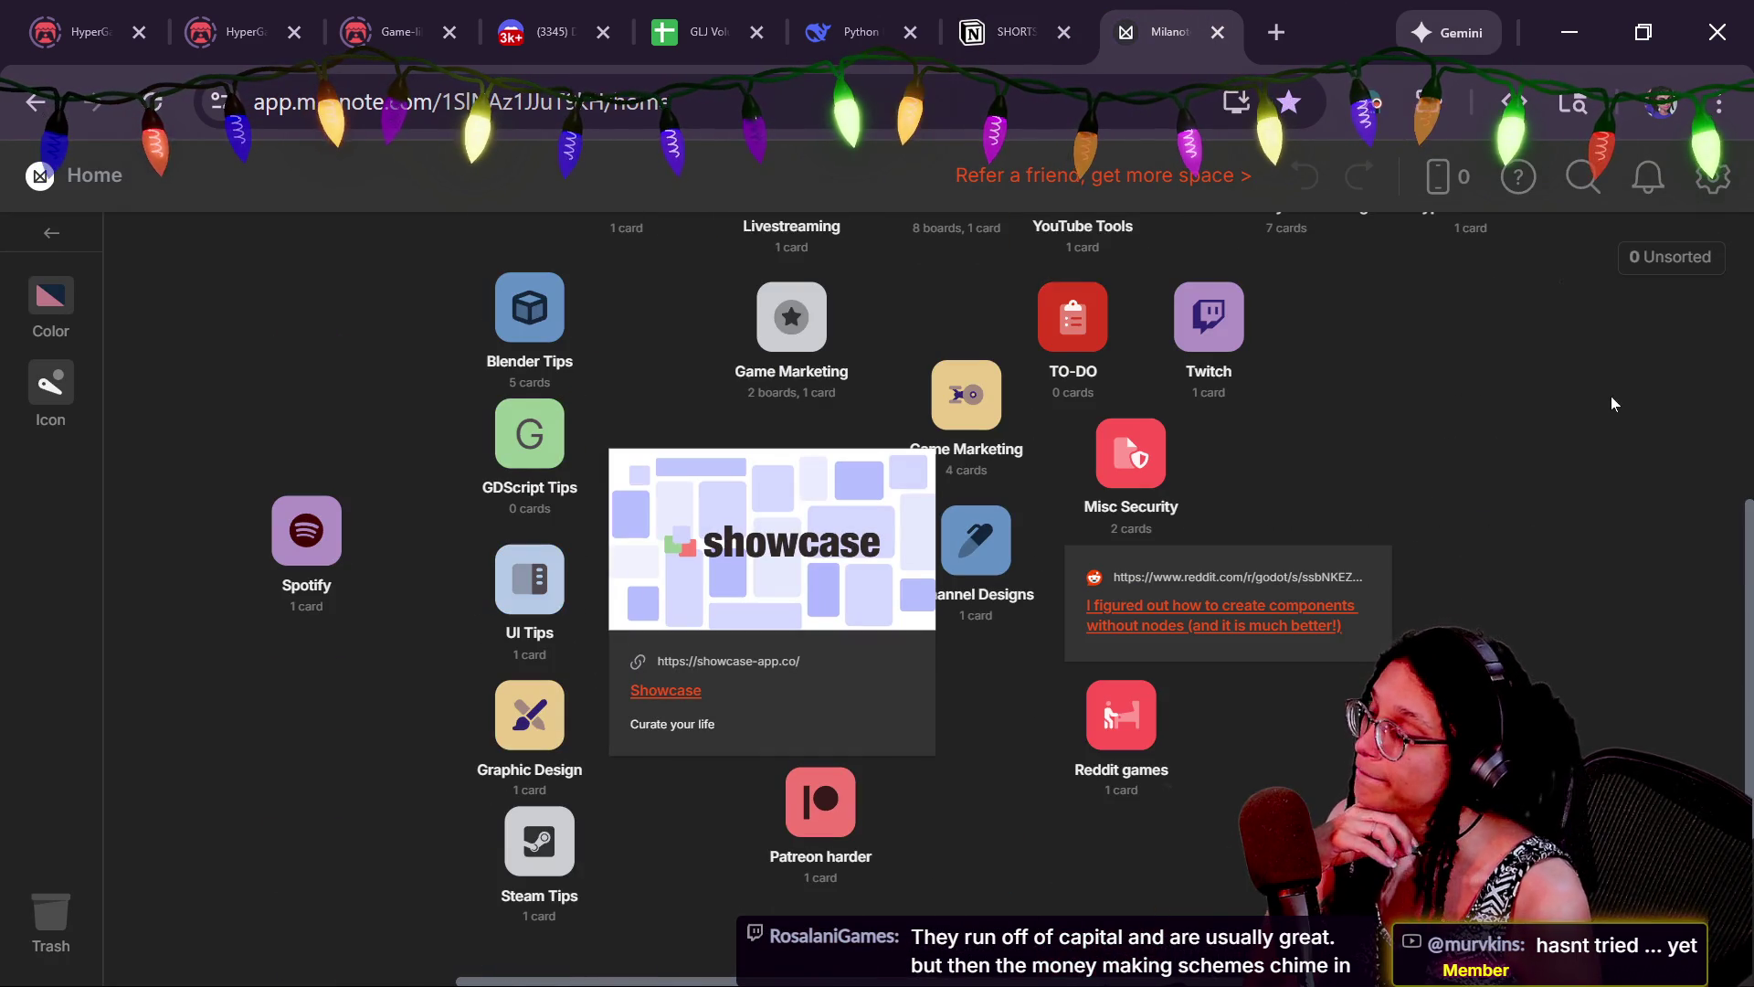
left_click_drag(515, 101, 1318, 135)
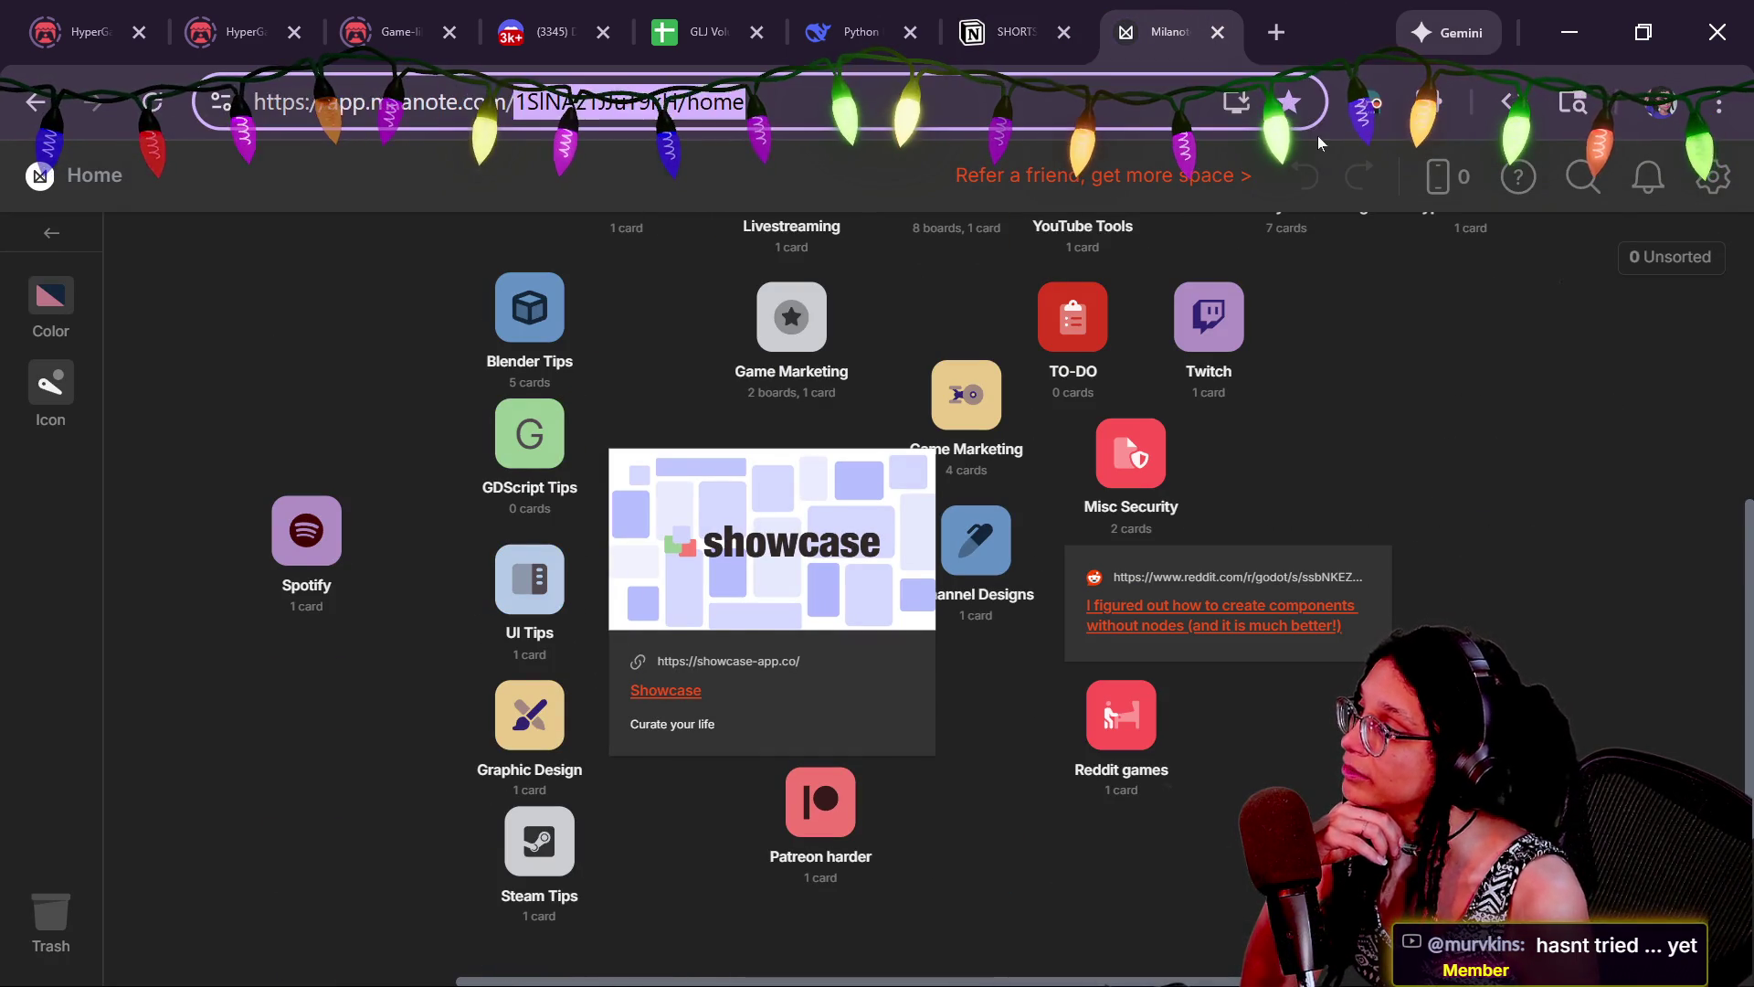
key("BackSpace")
key("Return")
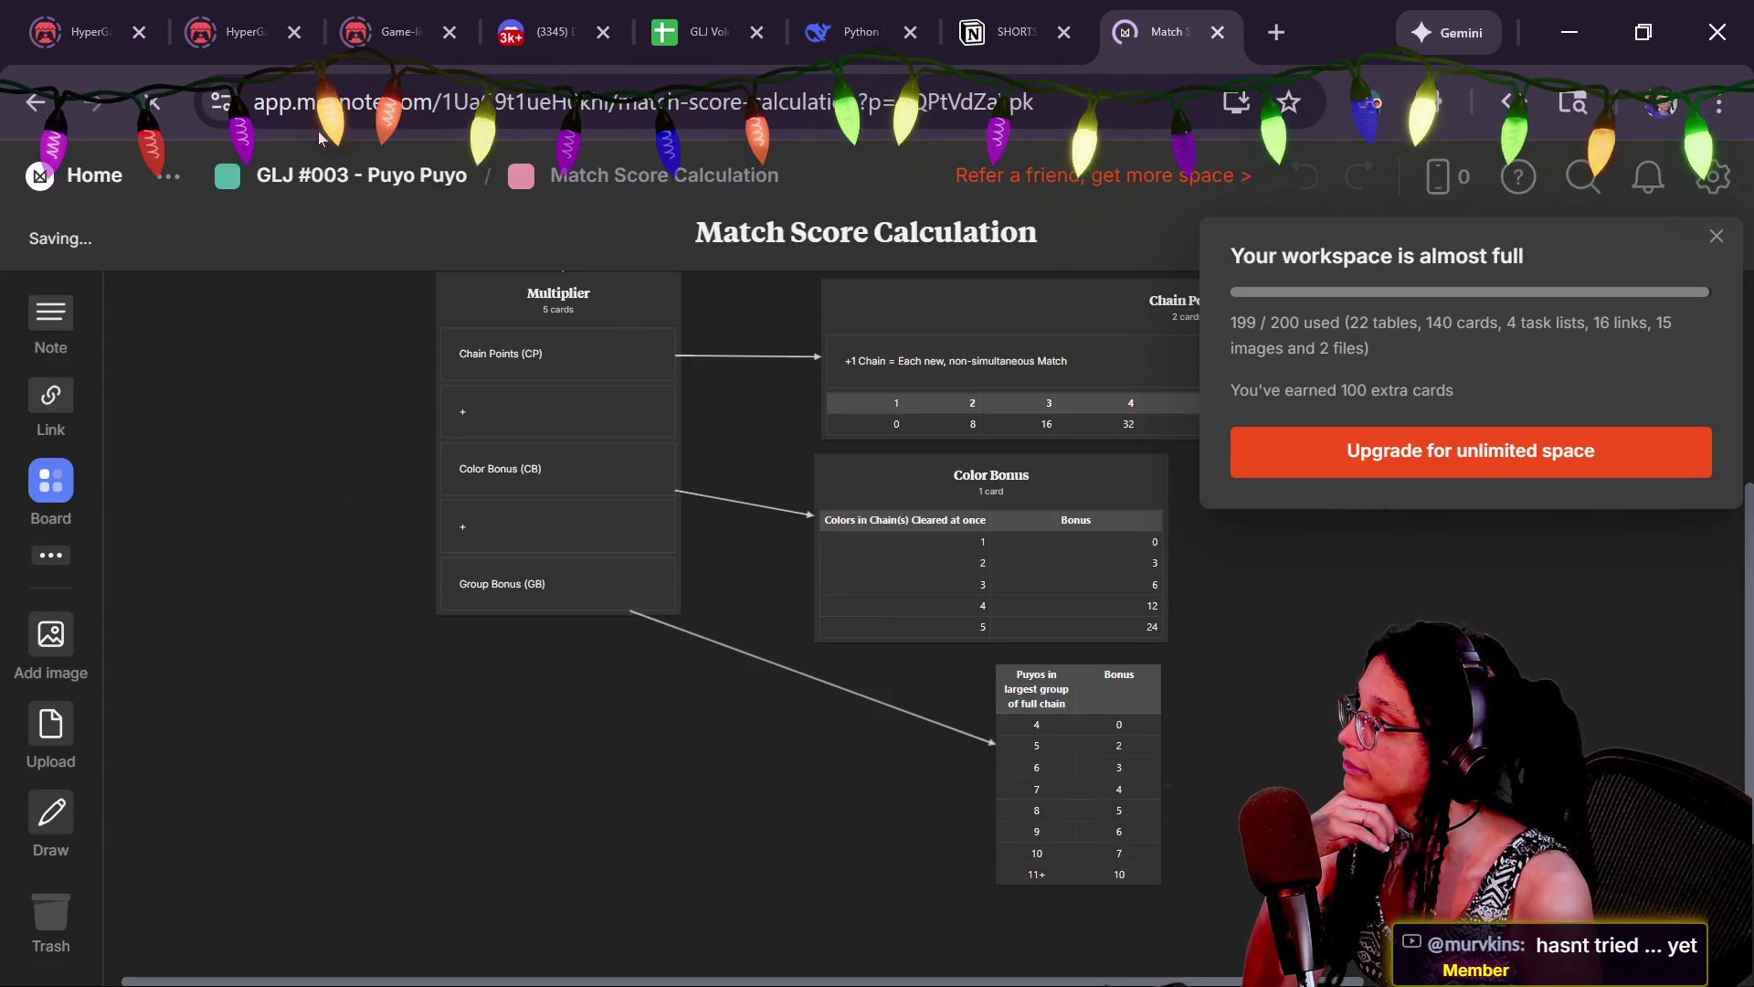
Remove 'app.' from the address to load the milanote.com landing page
left_click(279, 102)
key("Delete")
key("Delete")
key("Delete")
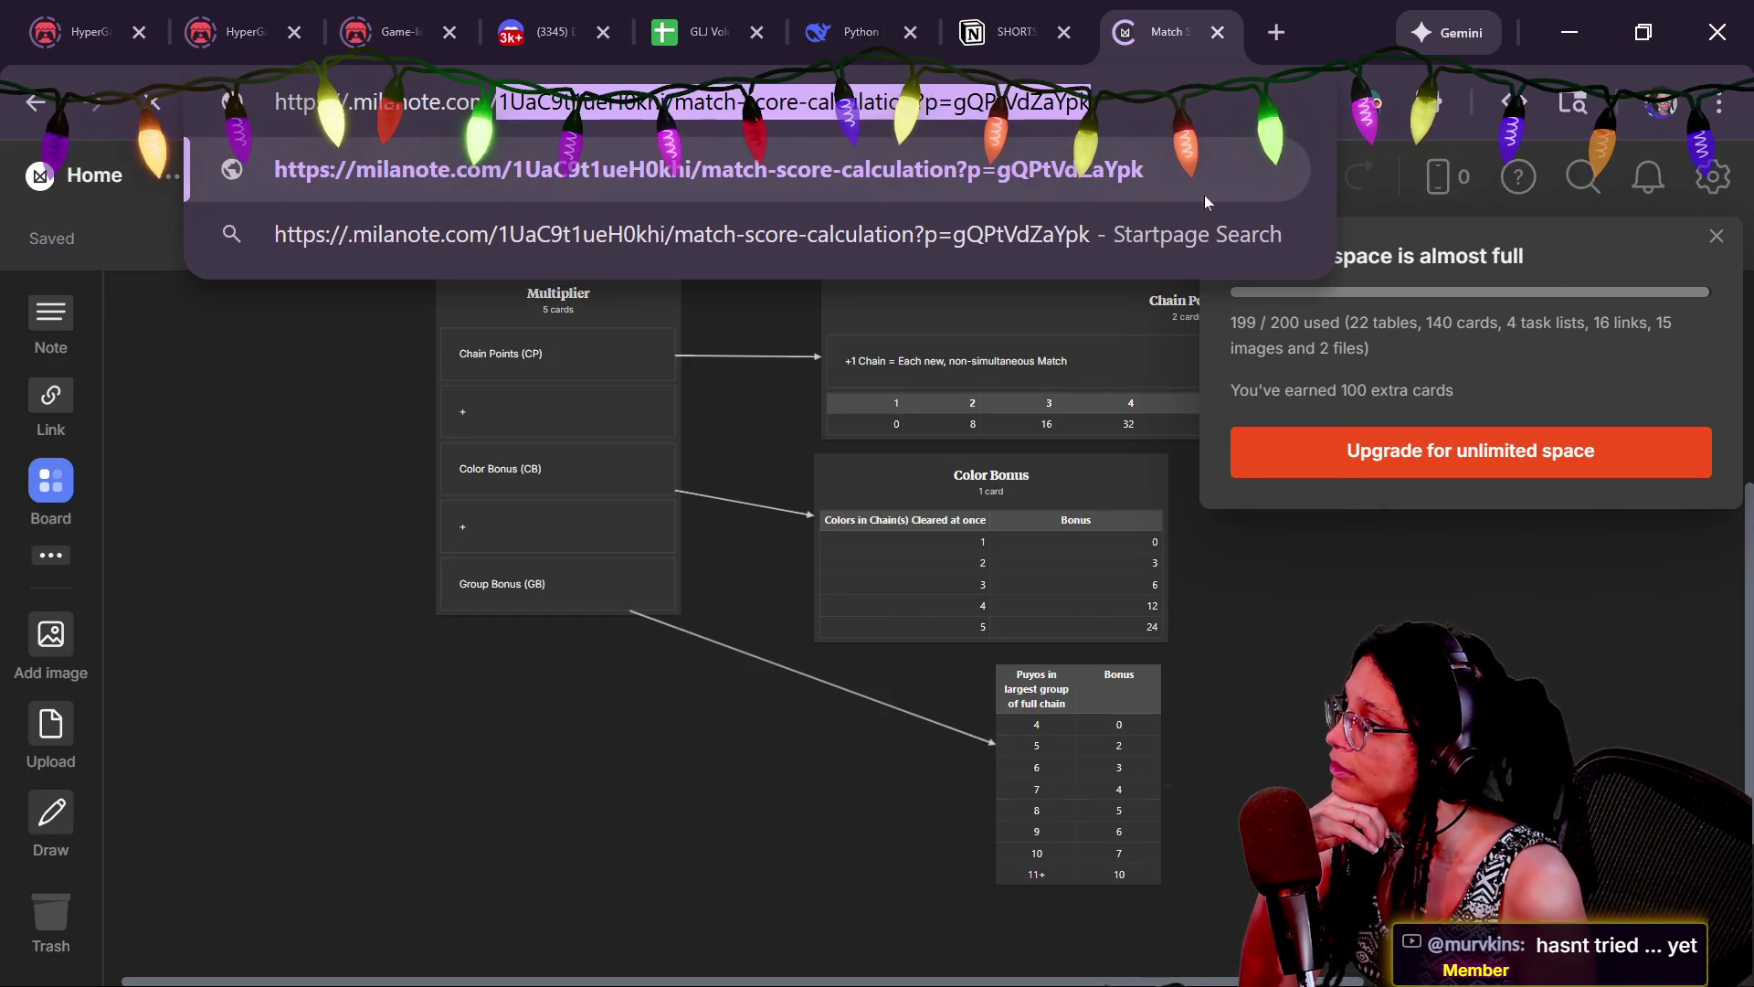
key("Return")
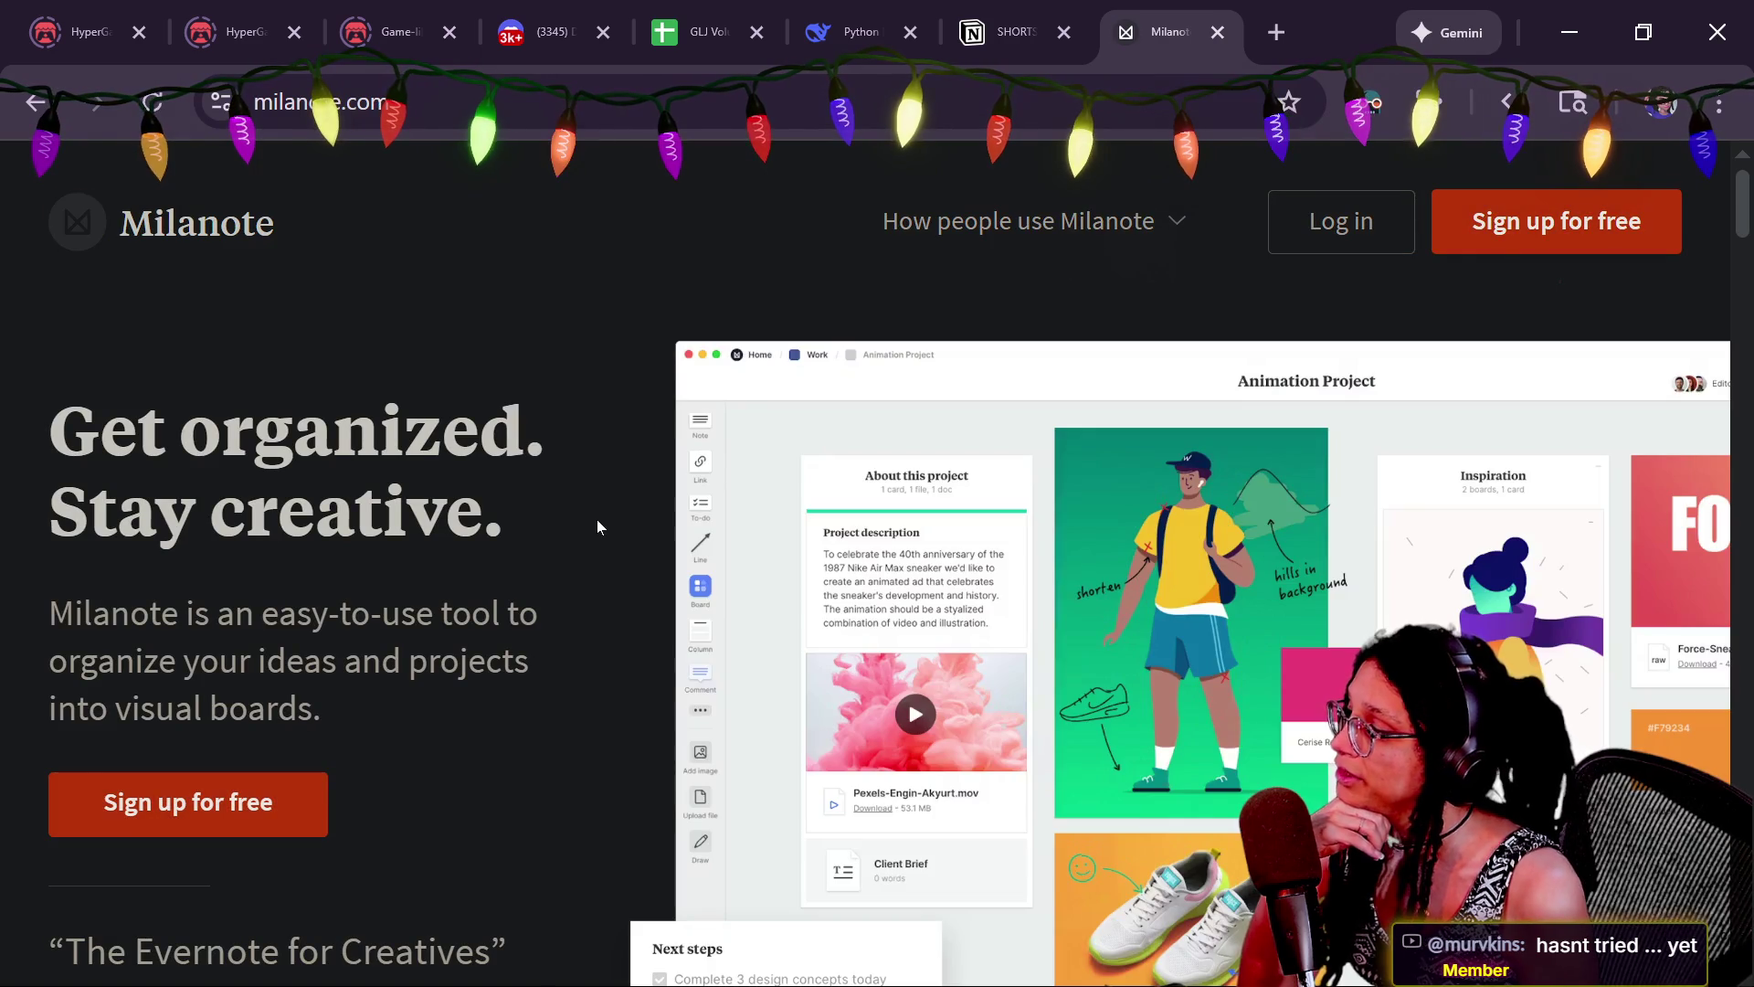
Scroll through the 'Get organized. Stay creative.' landing page and back, then open a new tab
scroll(598, 523, "down", 7)
scroll(597, 527, "down", 15)
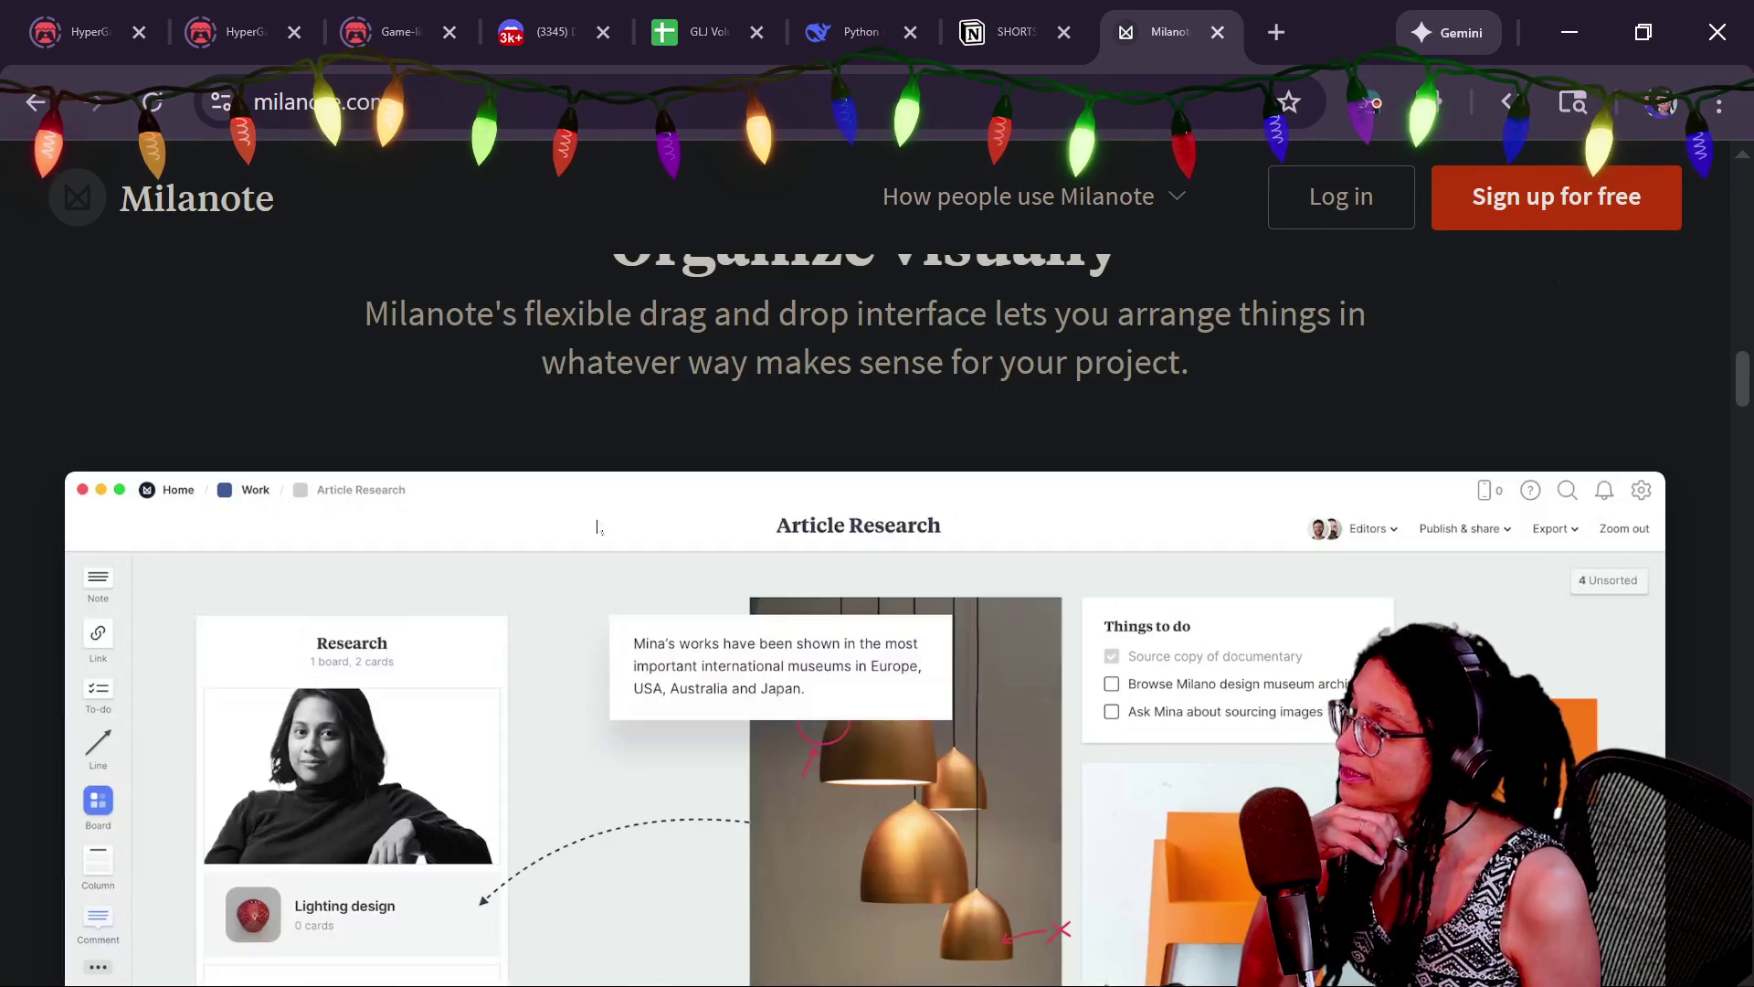
scroll(597, 526, "down", 15)
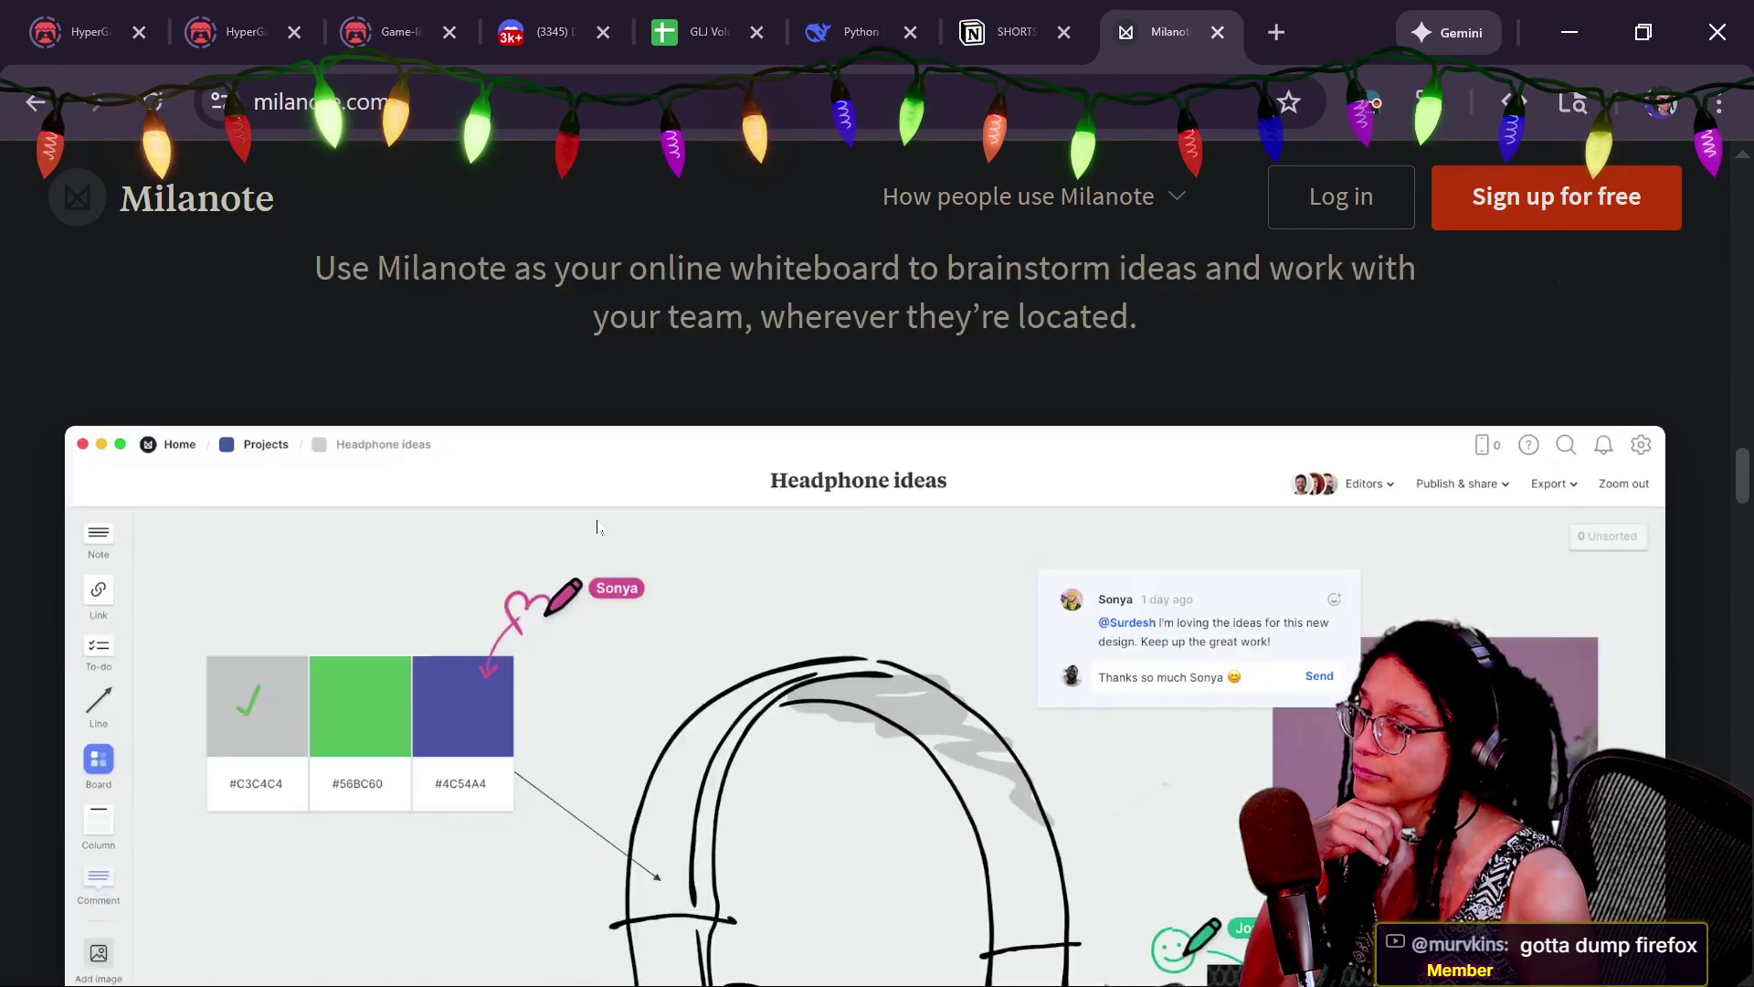
scroll(597, 527, "down", 12)
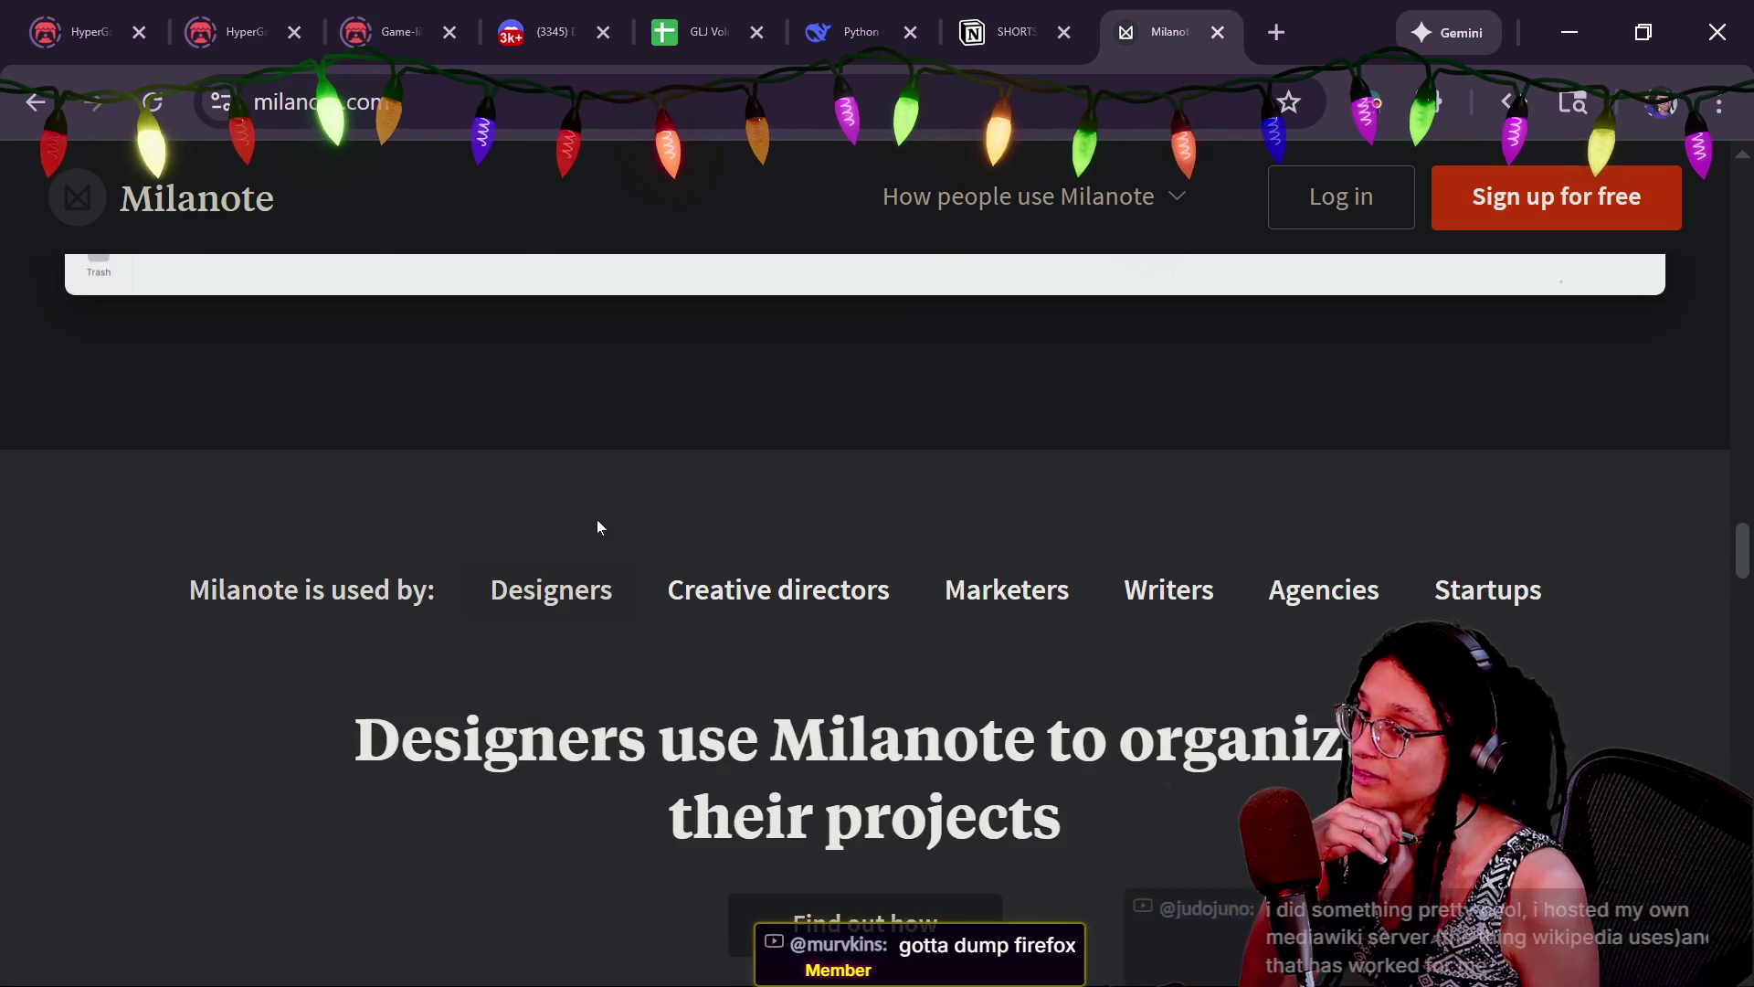
scroll(597, 527, "down", 5)
scroll(597, 527, "down", 8)
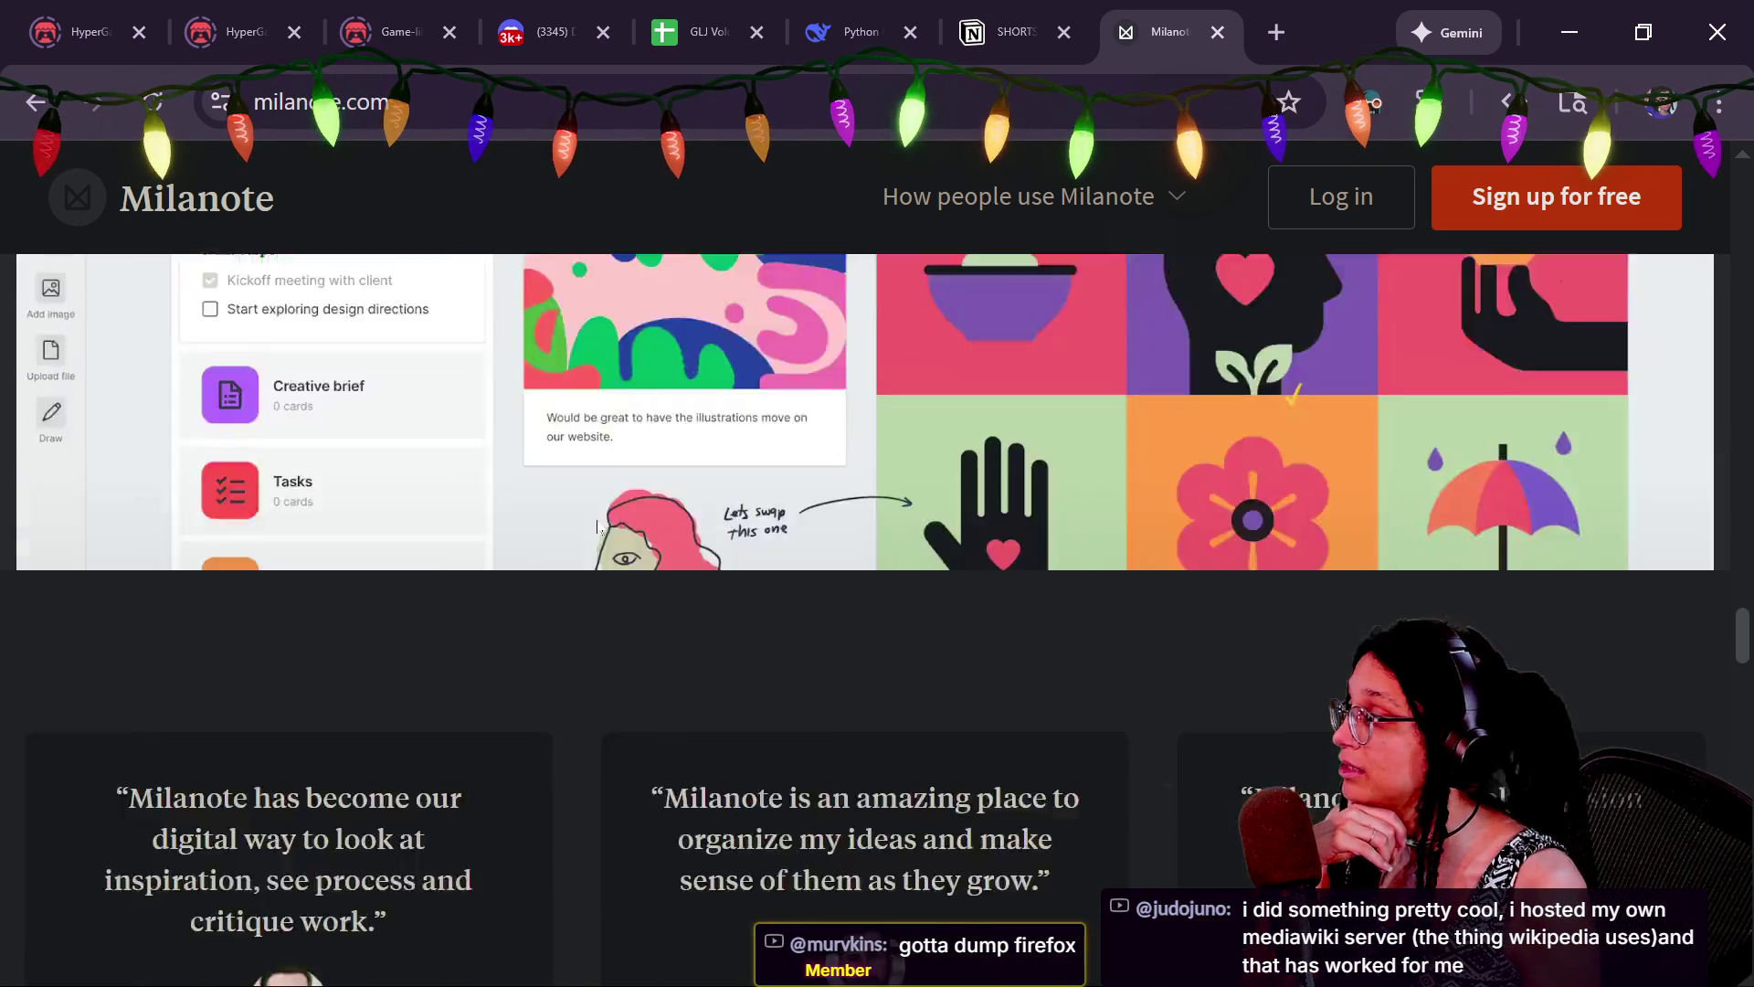
scroll(598, 527, "down", 9)
scroll(597, 527, "down", 5)
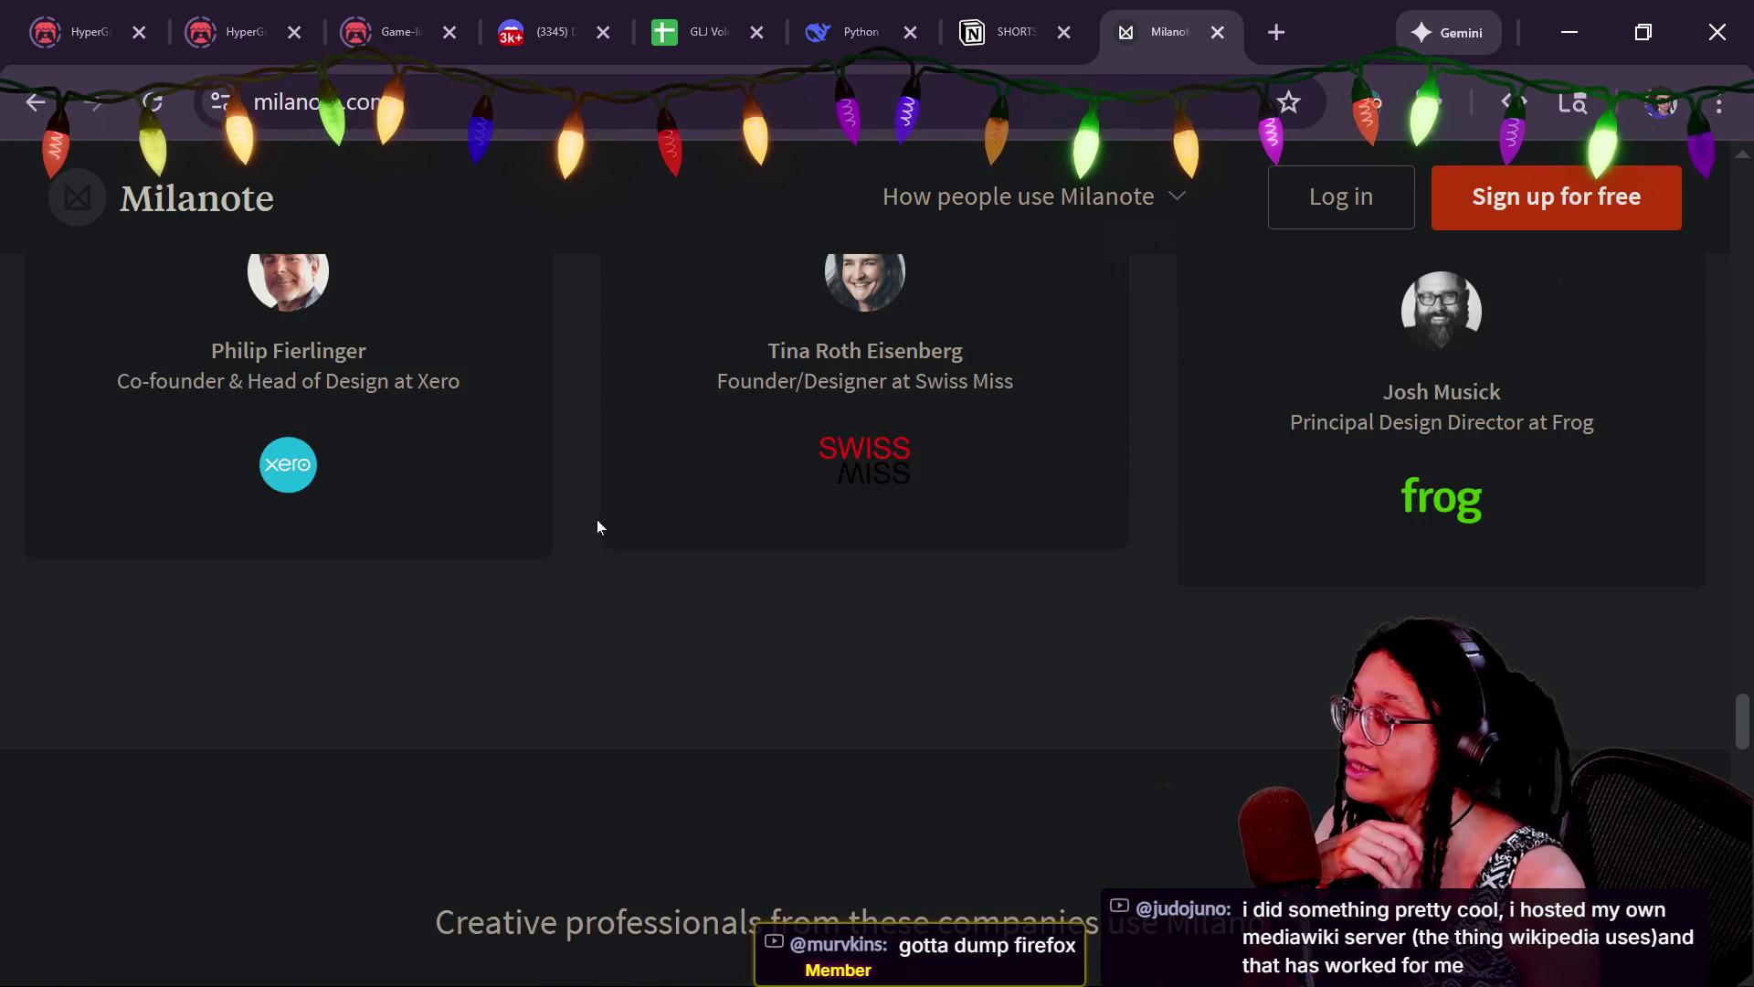
scroll(597, 527, "down", 12)
scroll(597, 527, "down", 7)
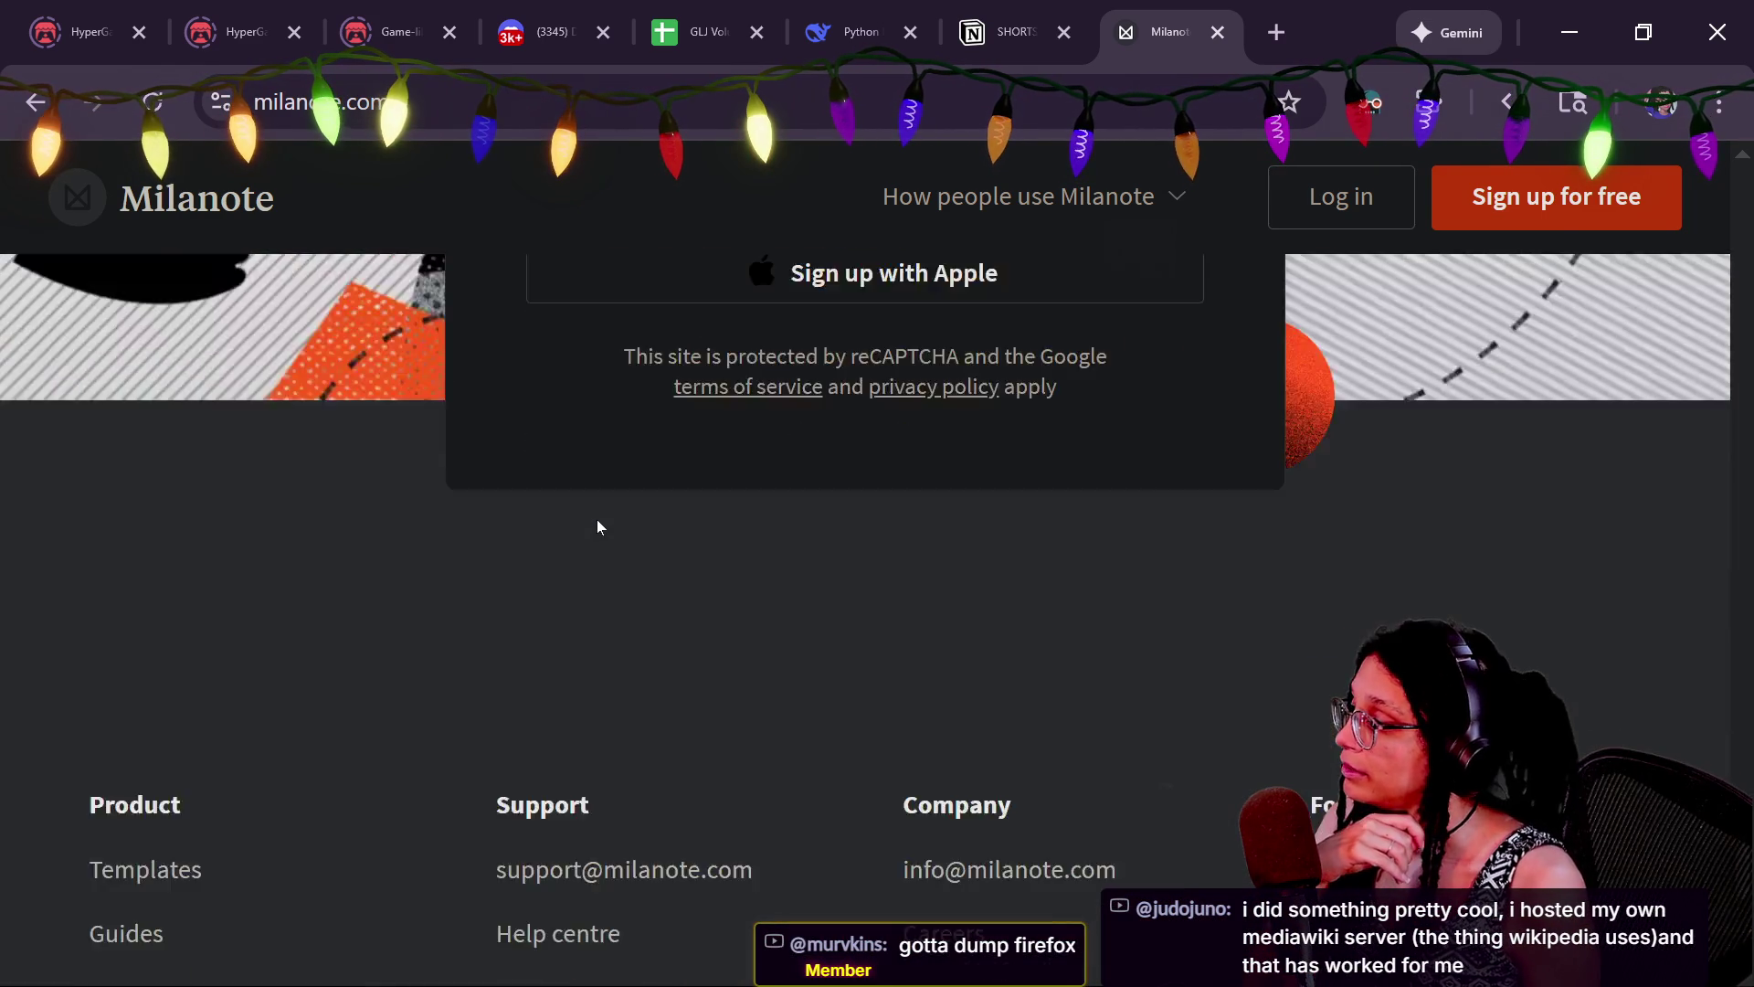
scroll(597, 520, "down", 3)
scroll(598, 521, "up", 8)
scroll(597, 521, "down", 2)
scroll(598, 521, "up", 10)
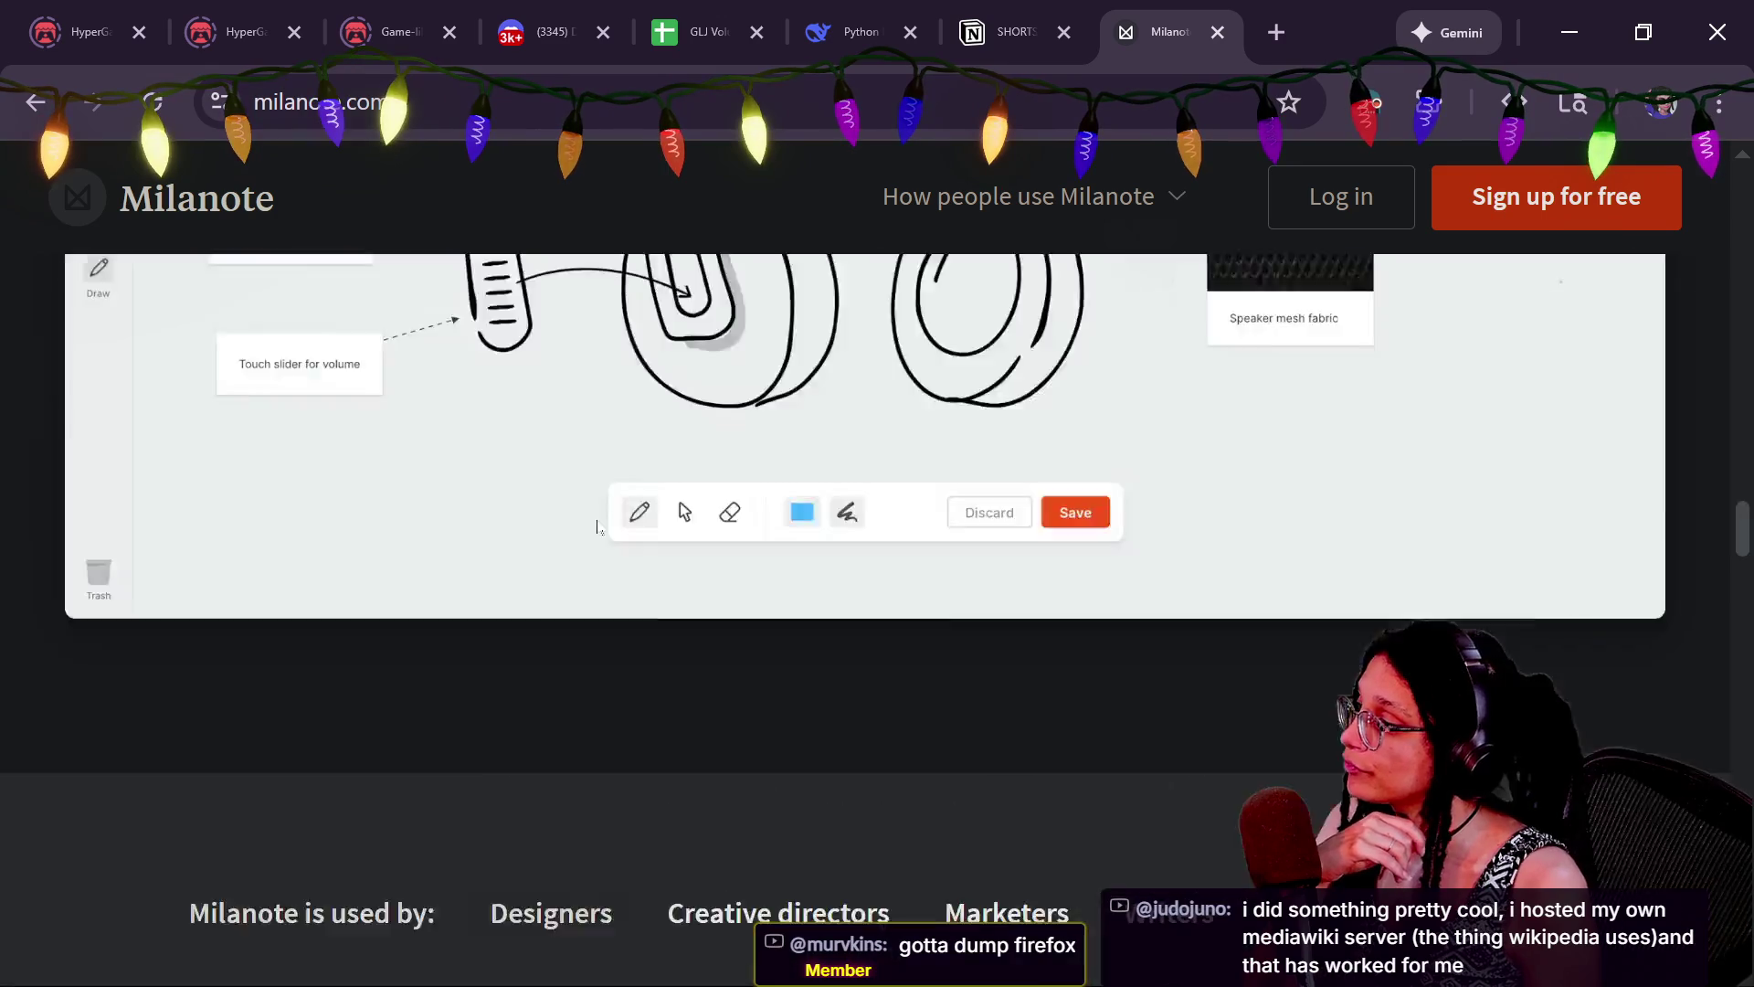
scroll(596, 527, "up", 10)
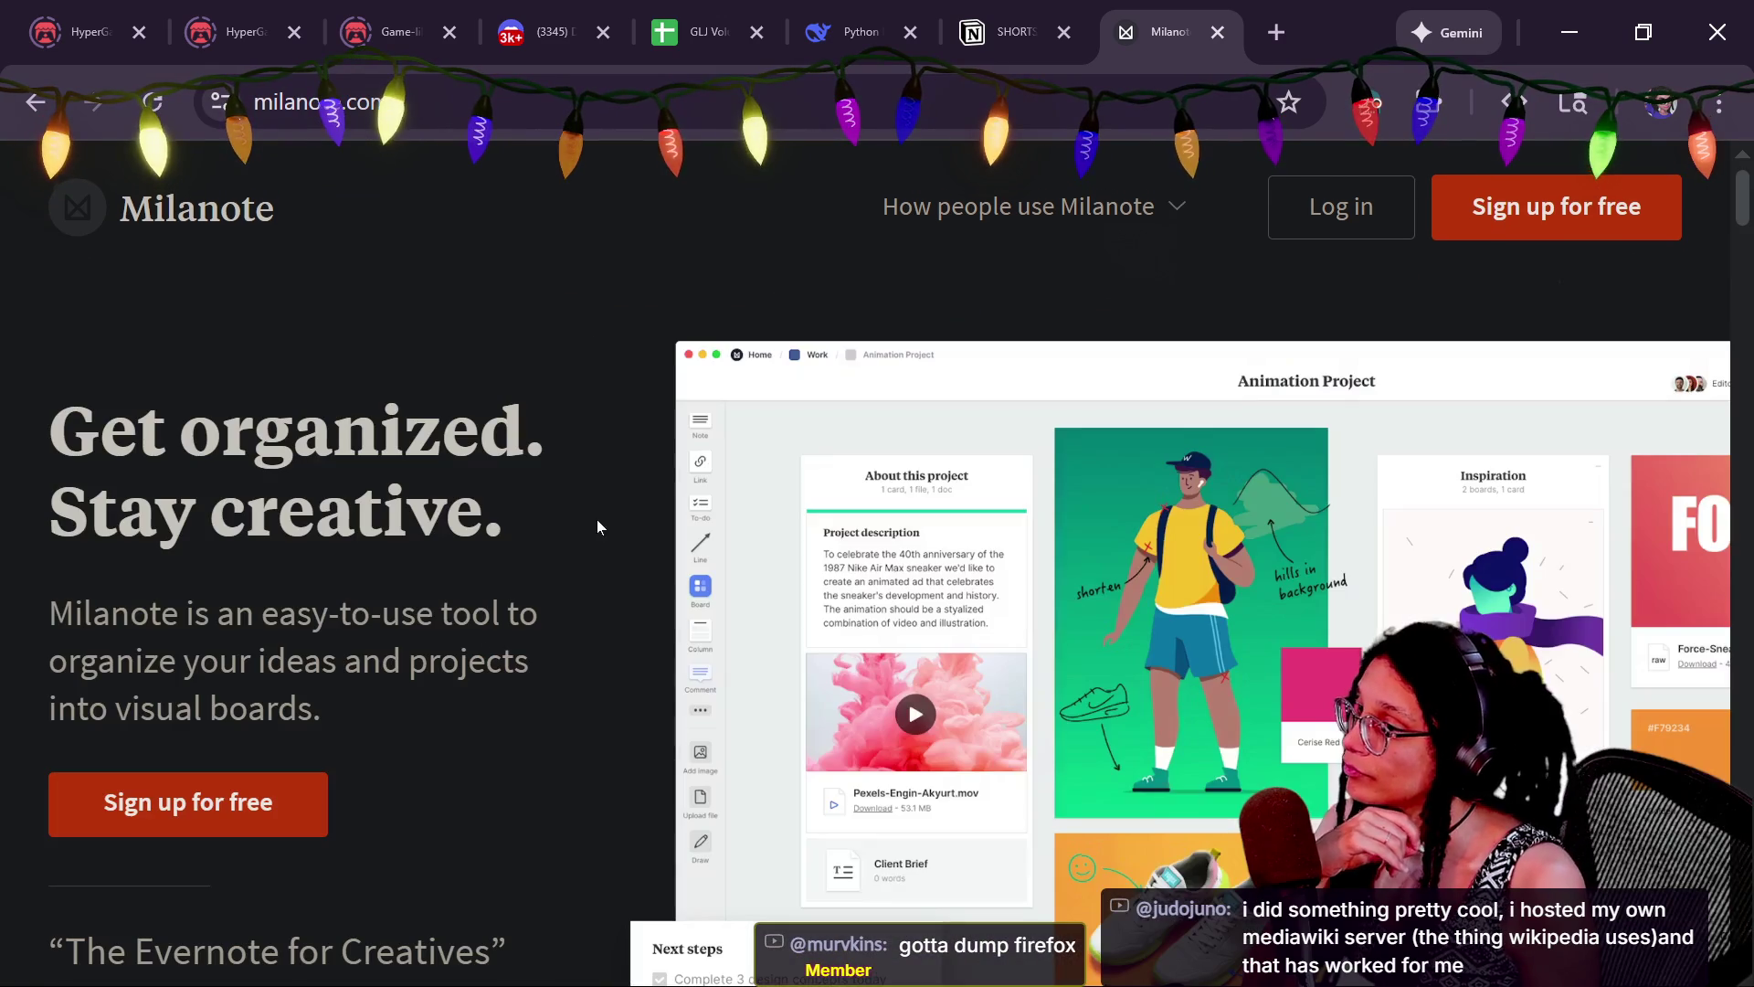
left_click(1273, 34)
Search for 'librewolf' and open the official librewolf.net result
type("librewo")
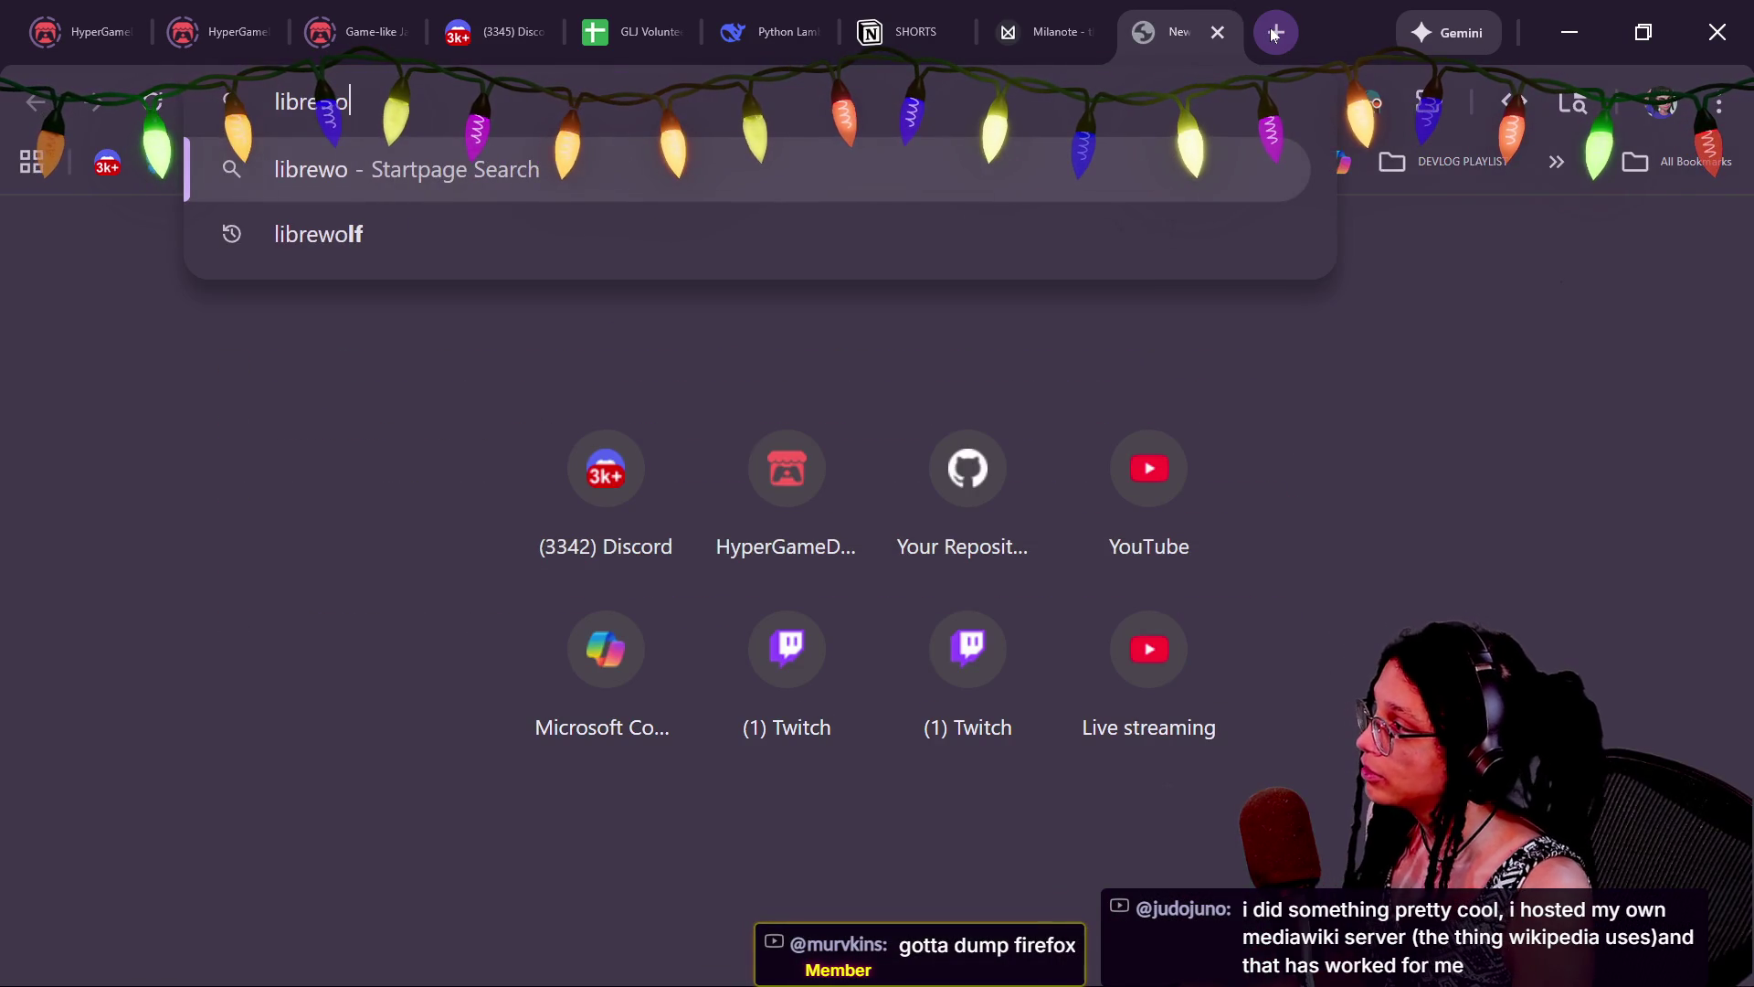
type("lf")
key("Return")
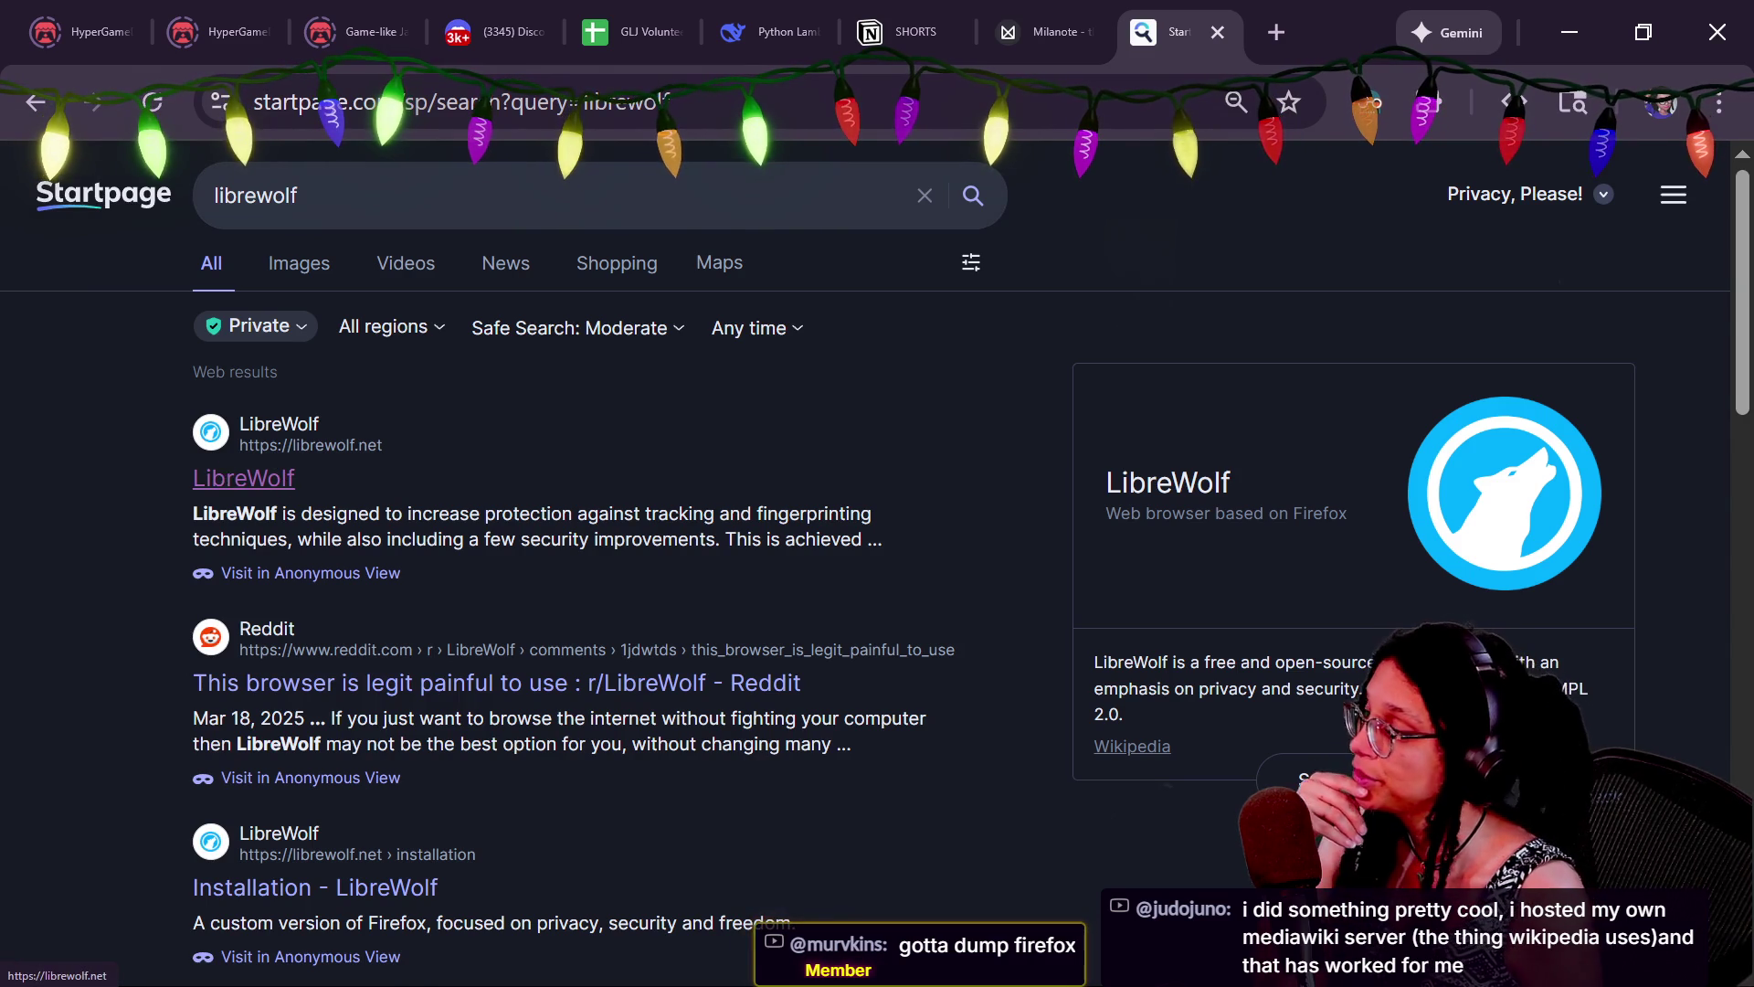
scroll(343, 616, "down", 2)
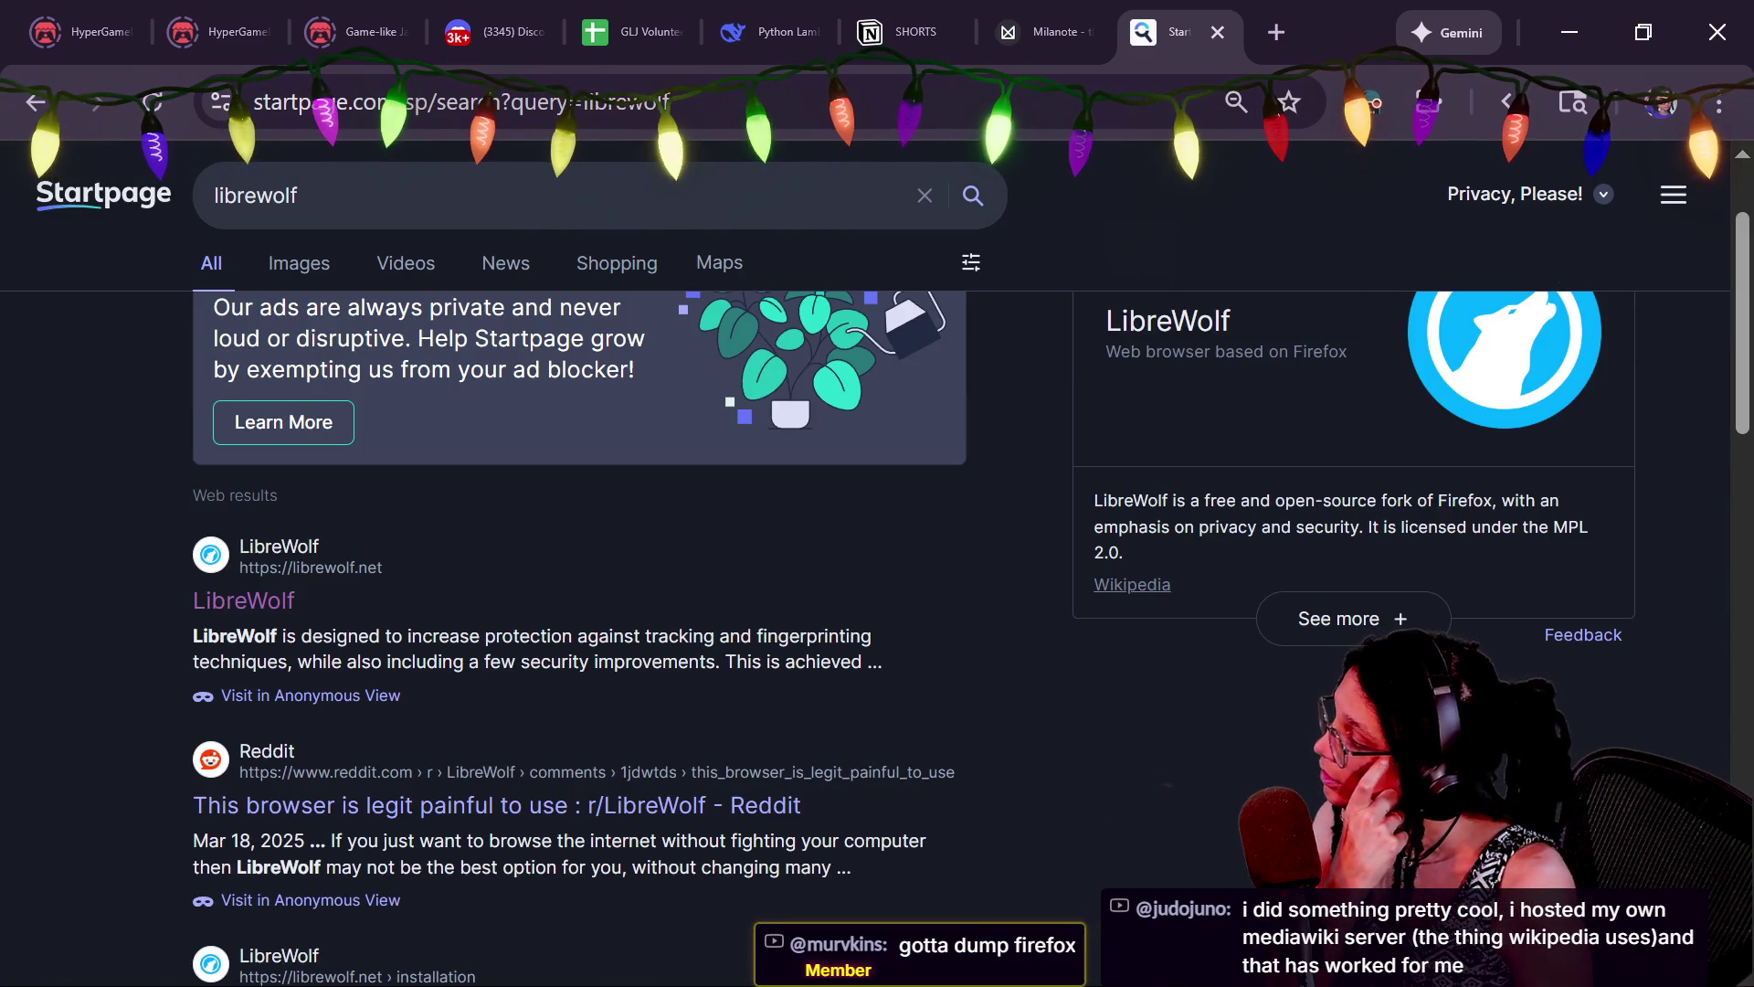
left_click(225, 603)
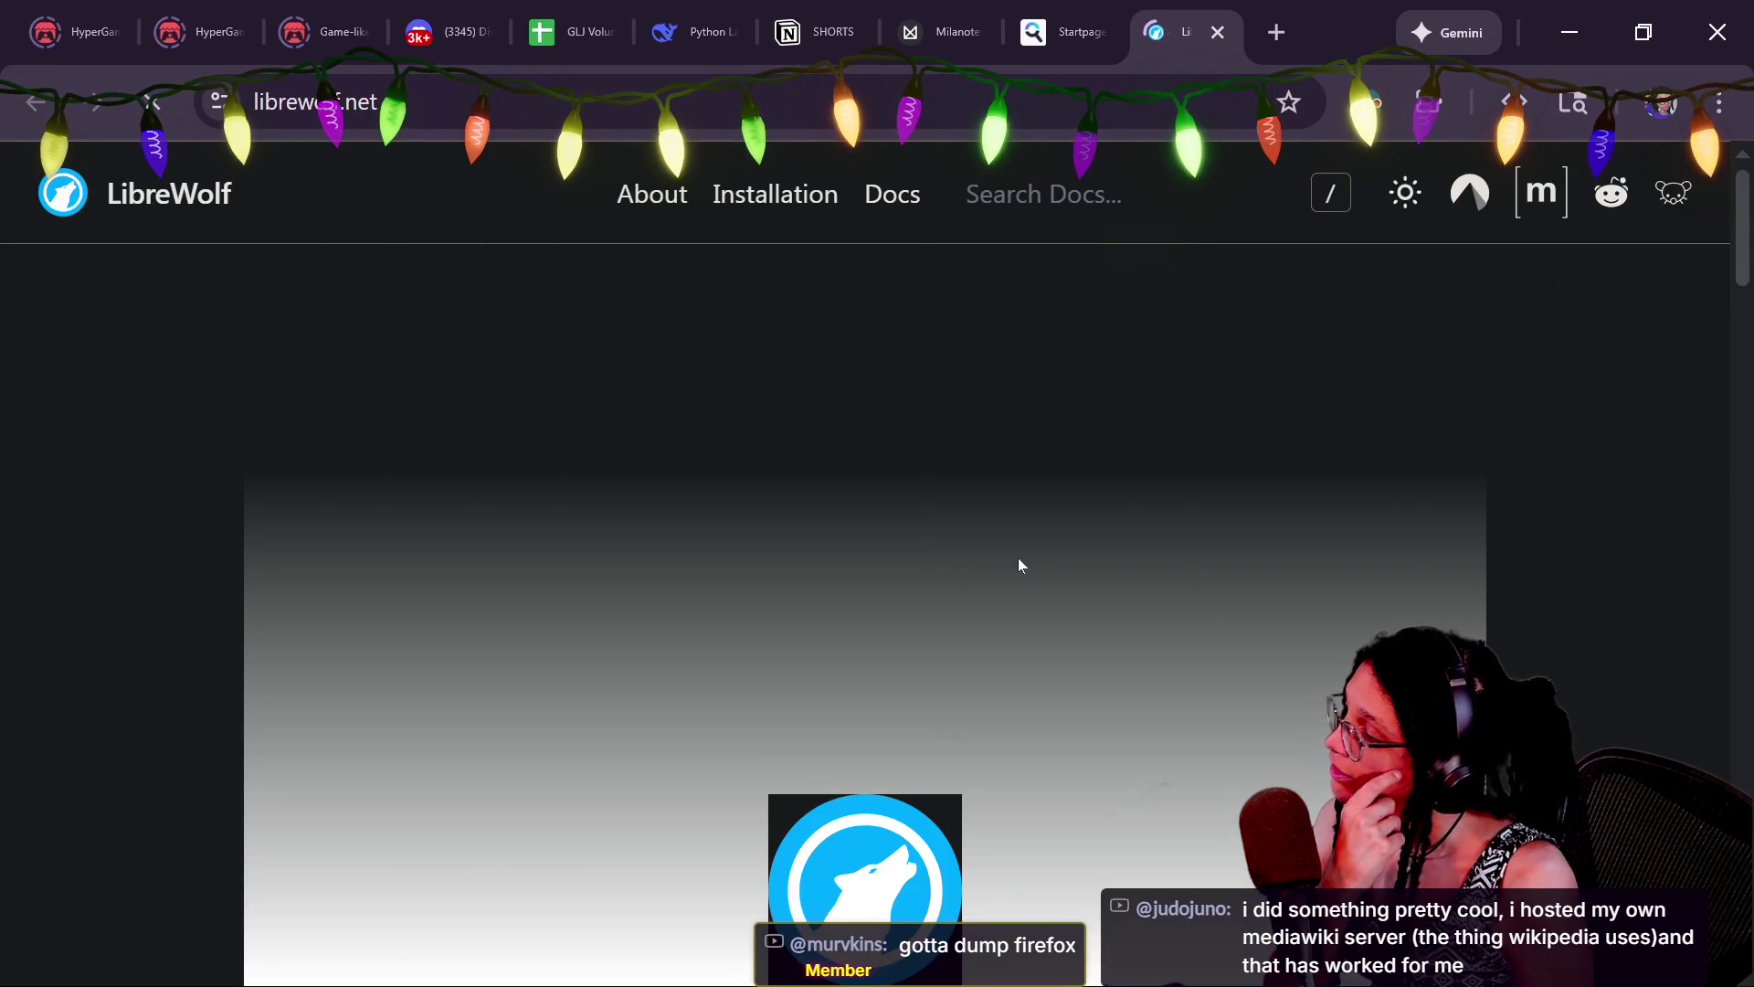
Scroll through the LibreWolf features, then close the librewolf.net tab
scroll(1018, 565, "down", 3)
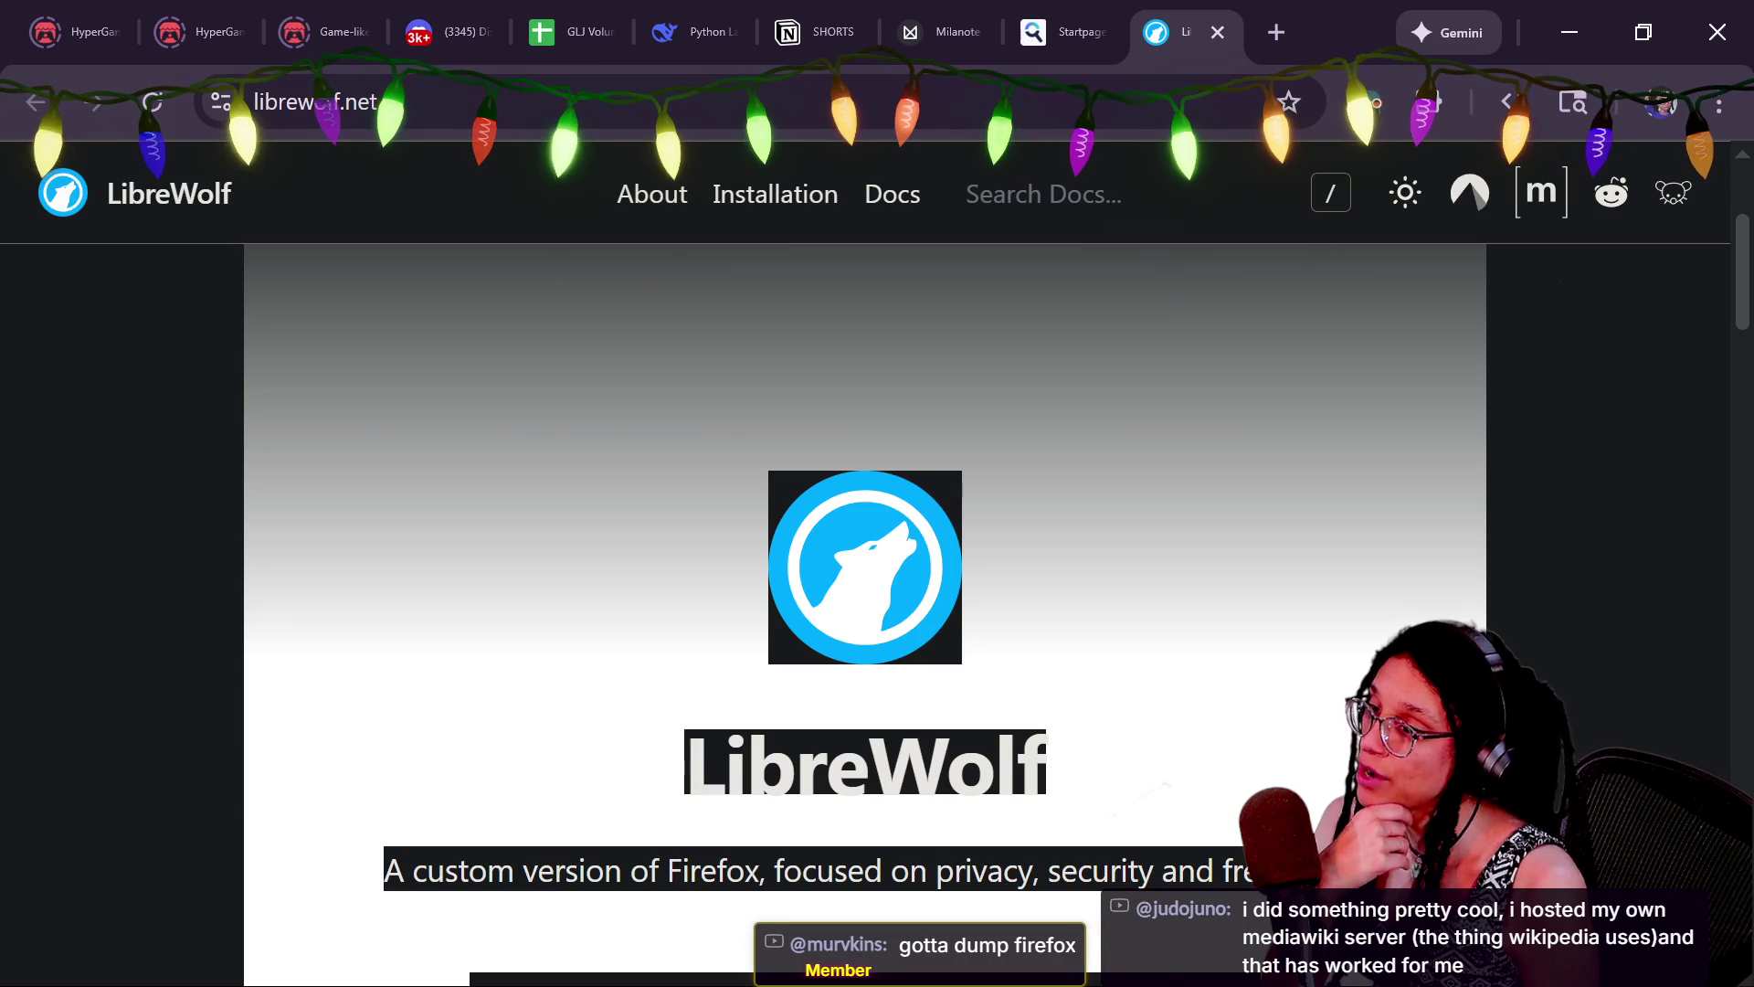
scroll(864, 566, "down", 3)
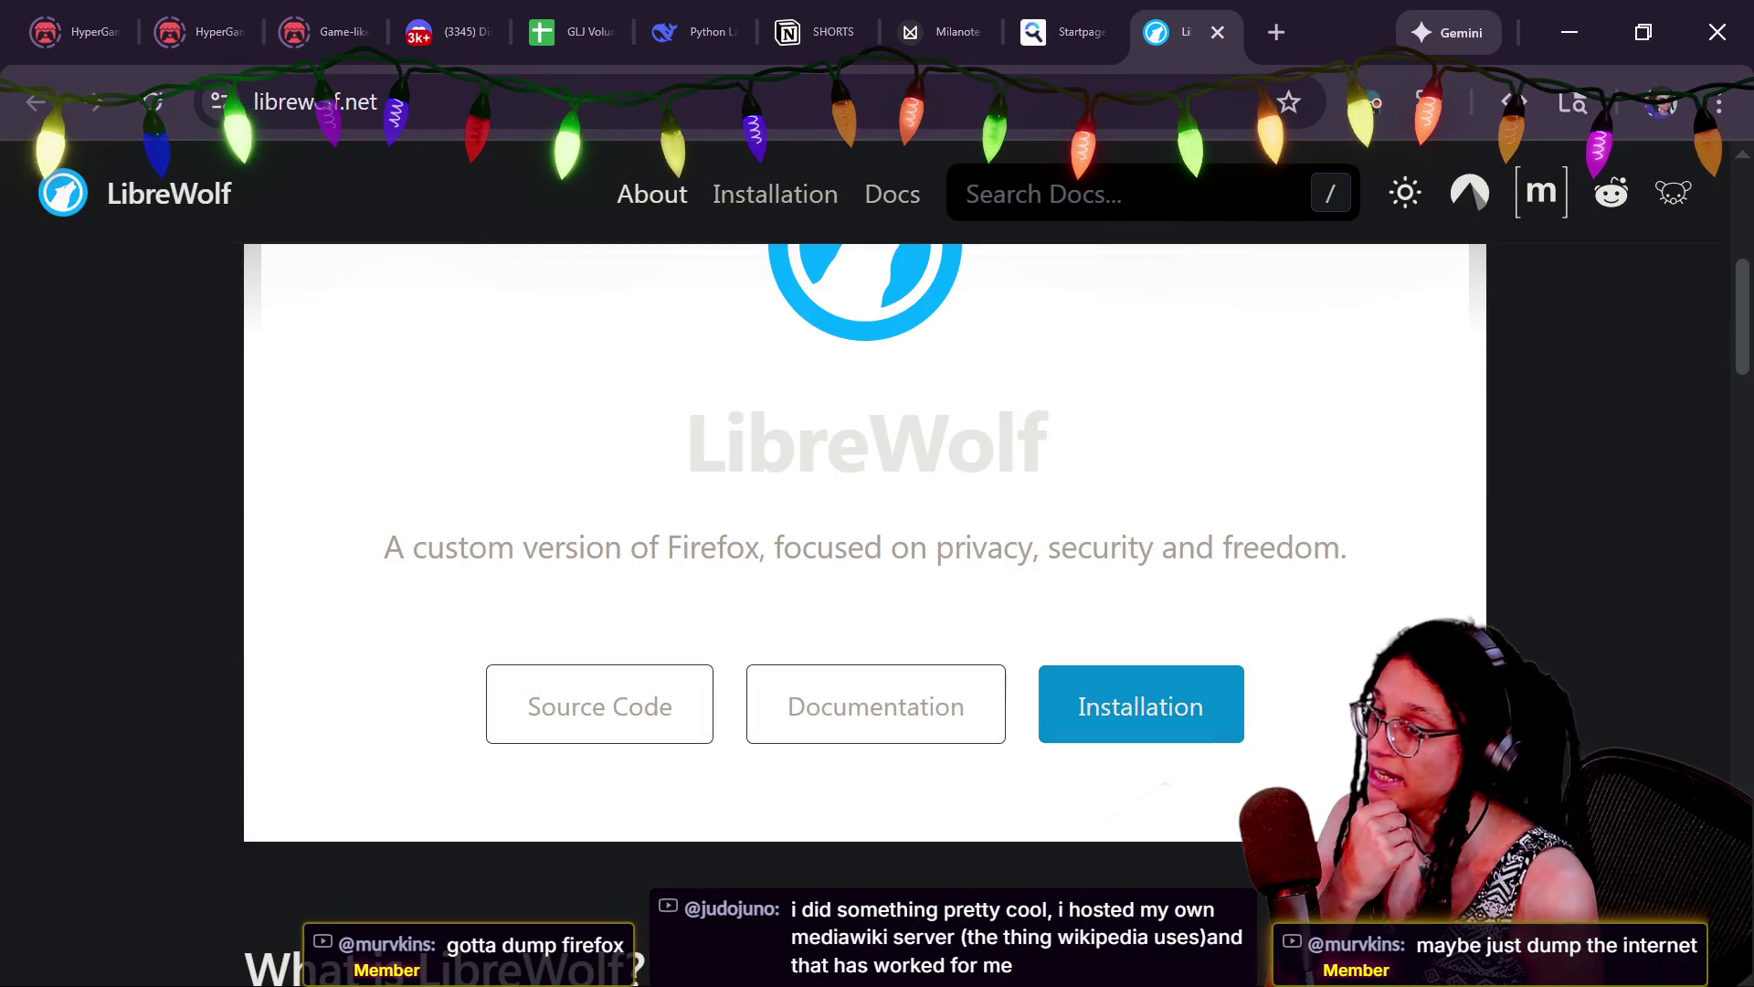
scroll(865, 567, "down", 6)
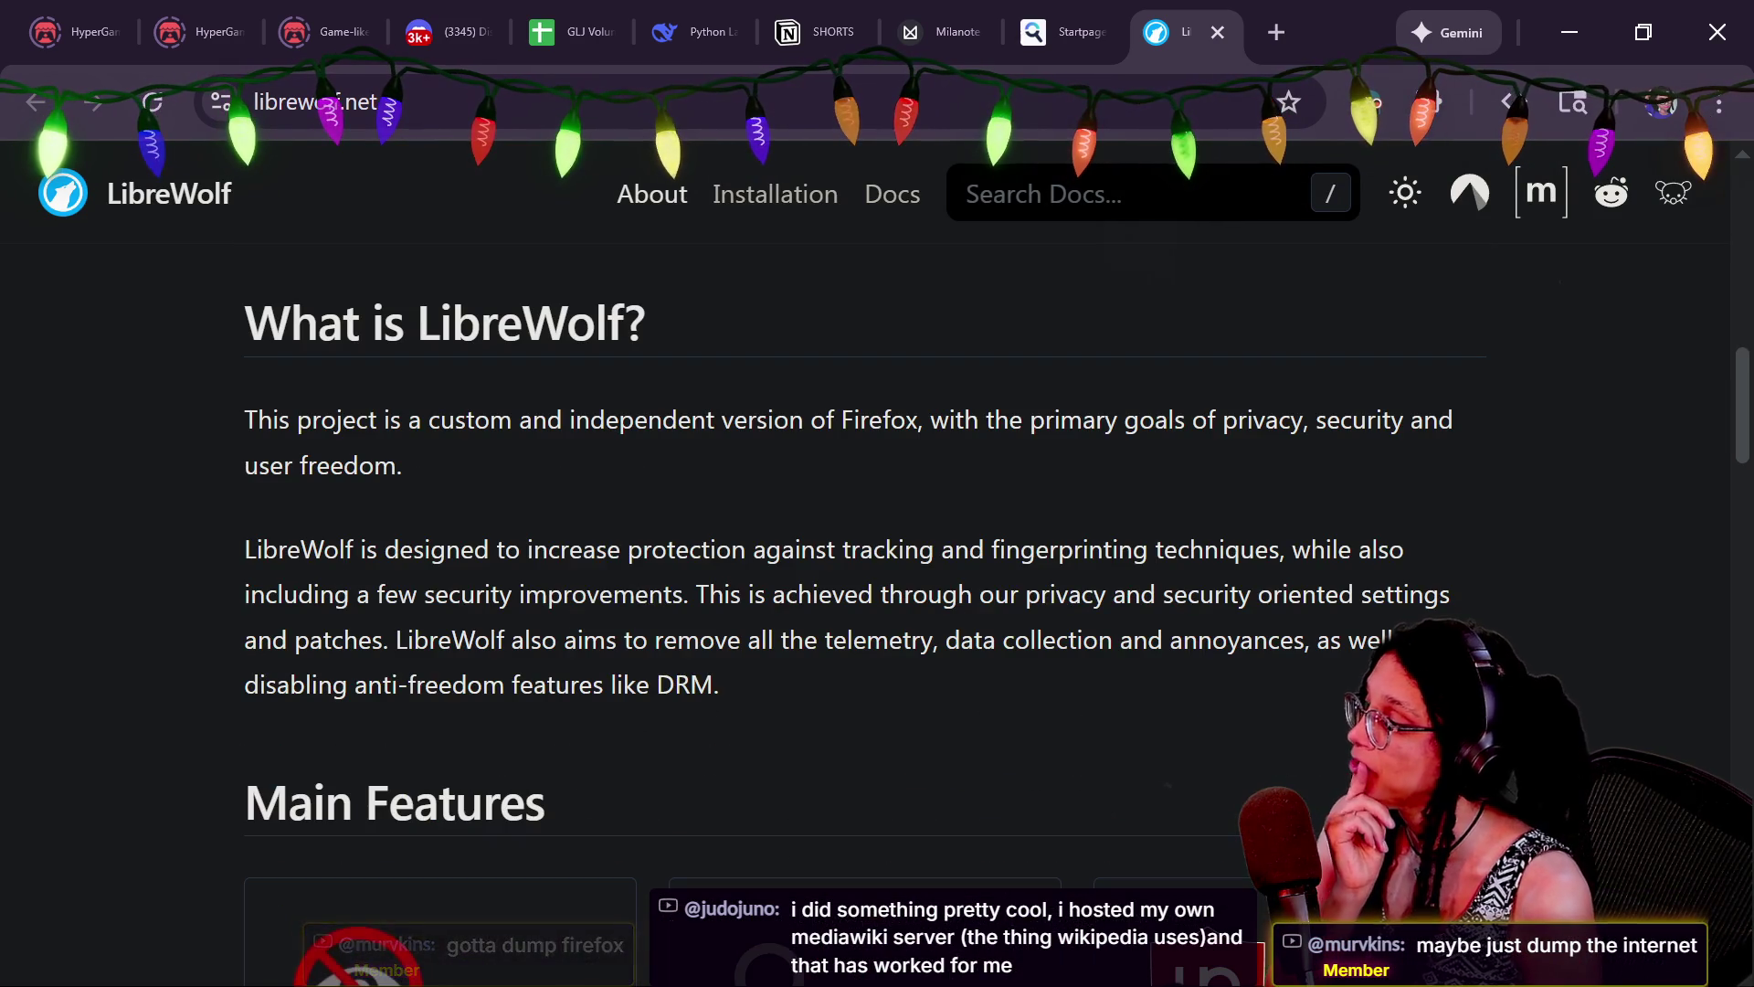
left_click(434, 448)
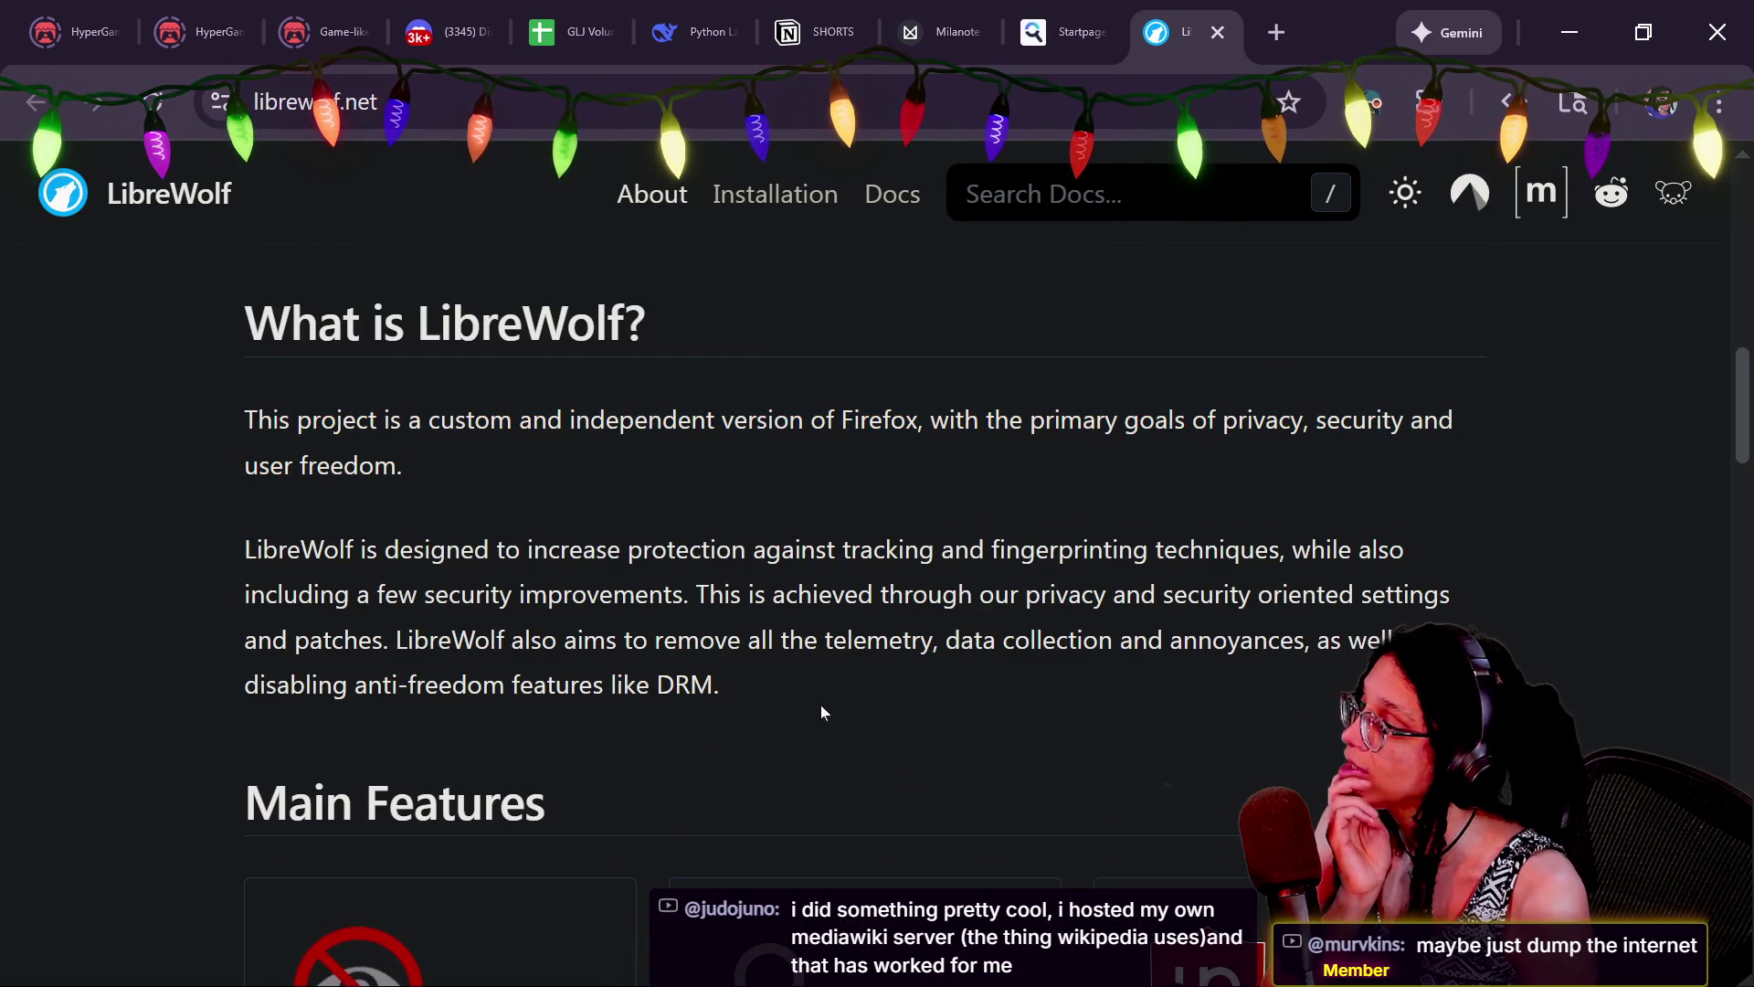
scroll(802, 684, "down", 3)
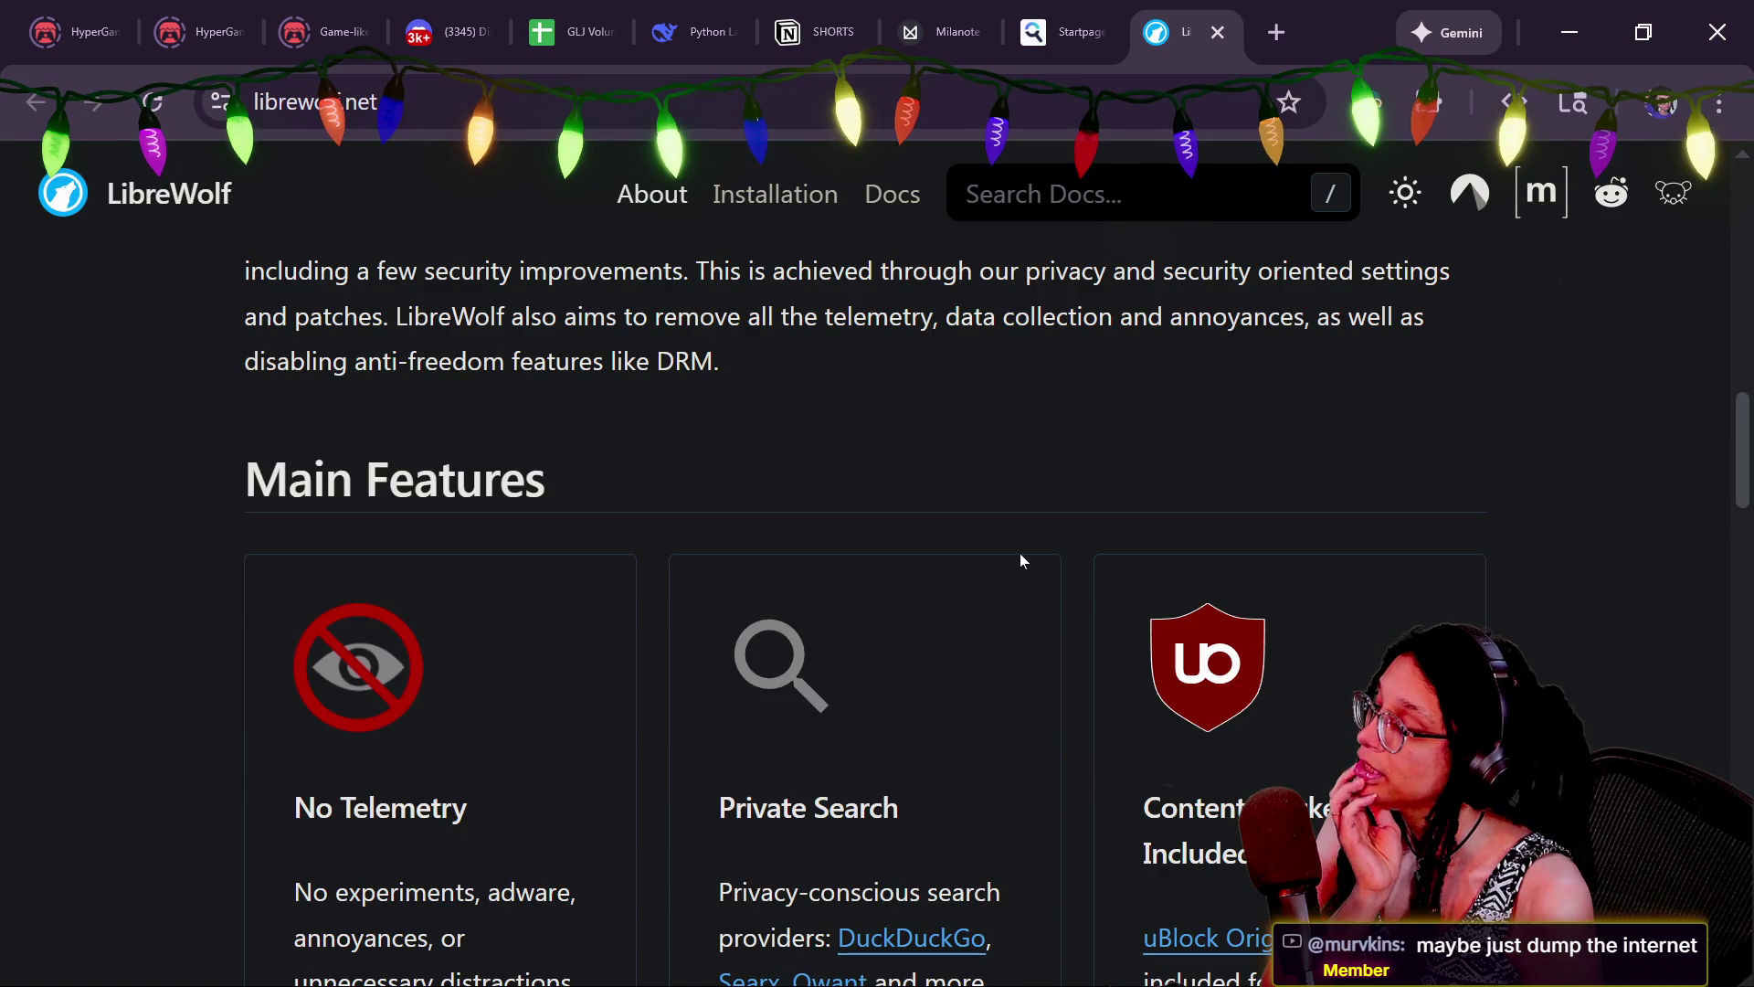
scroll(1019, 555, "down", 3)
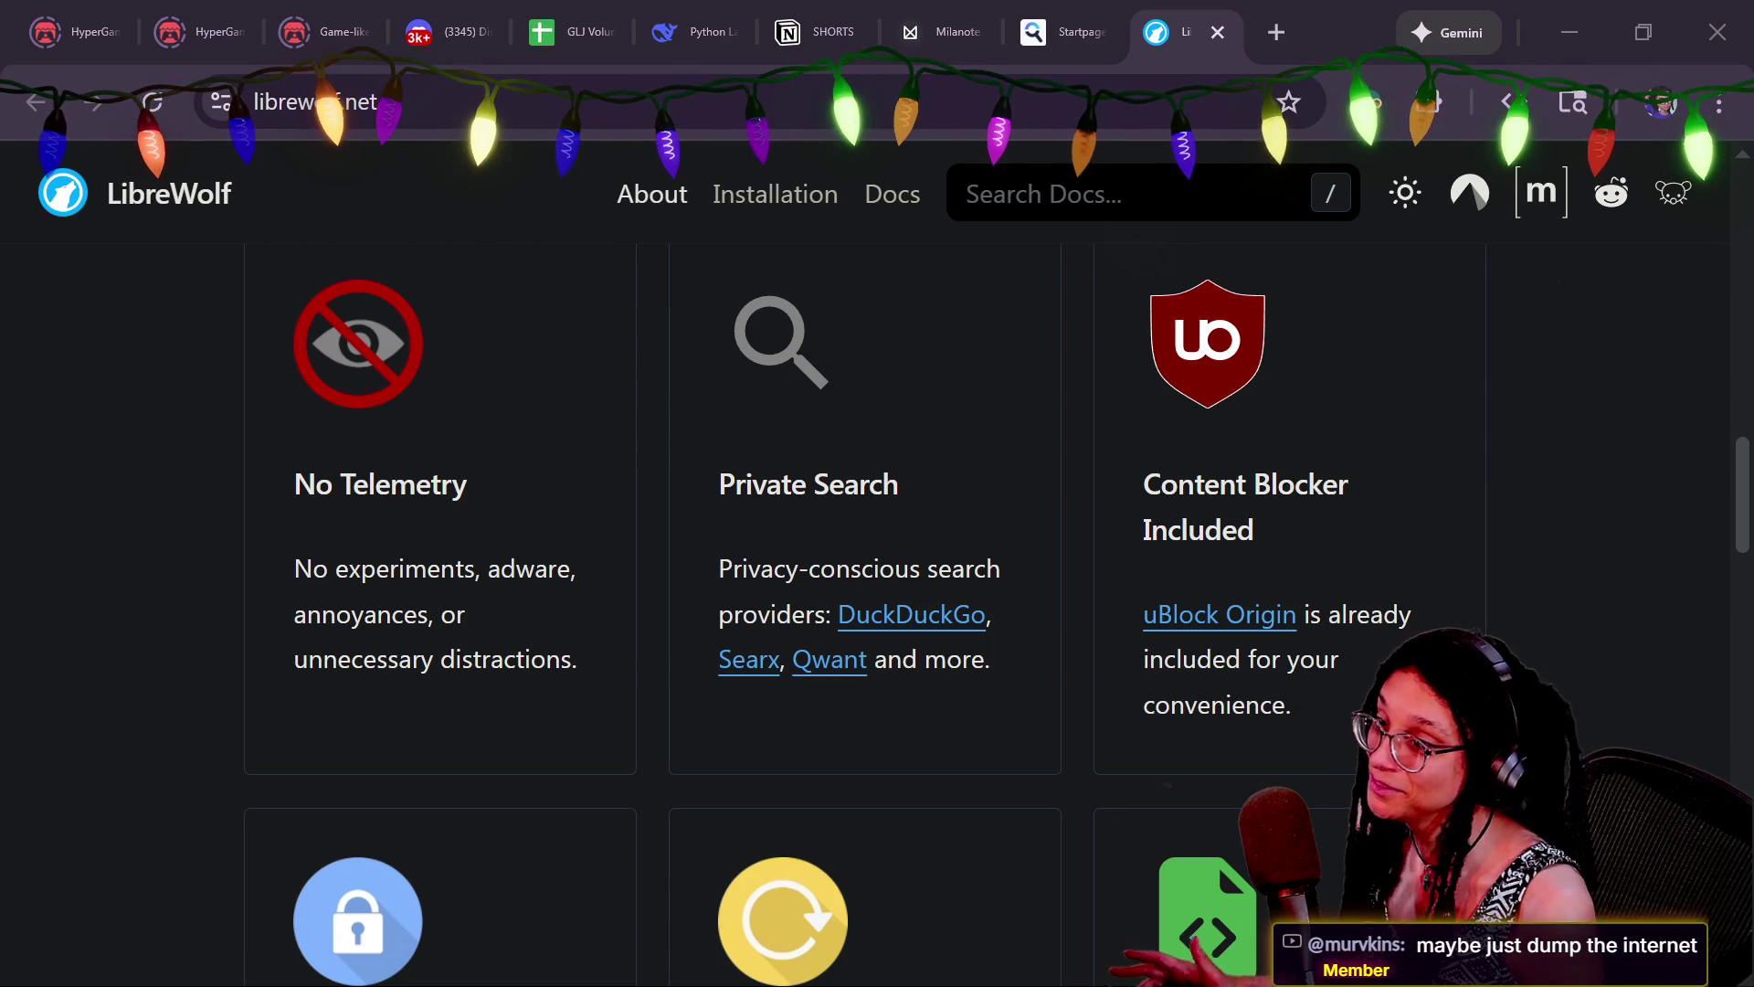
scroll(1217, 863, "up", 15)
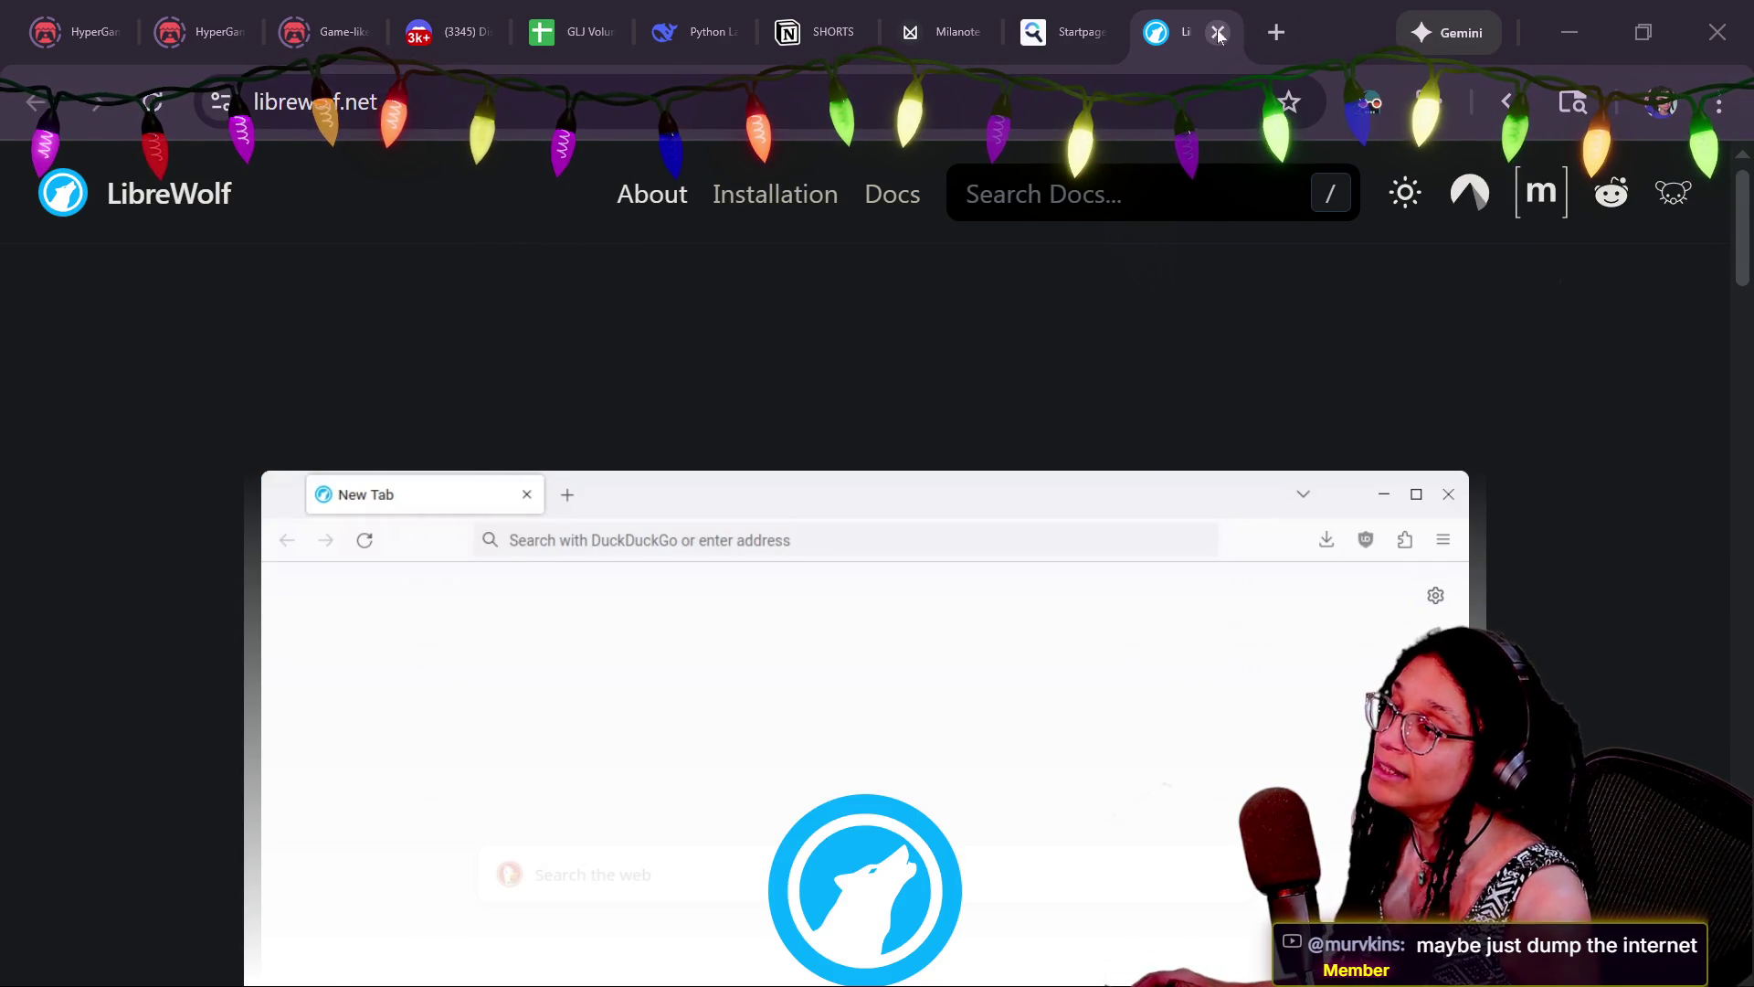
key("ctrl+w")
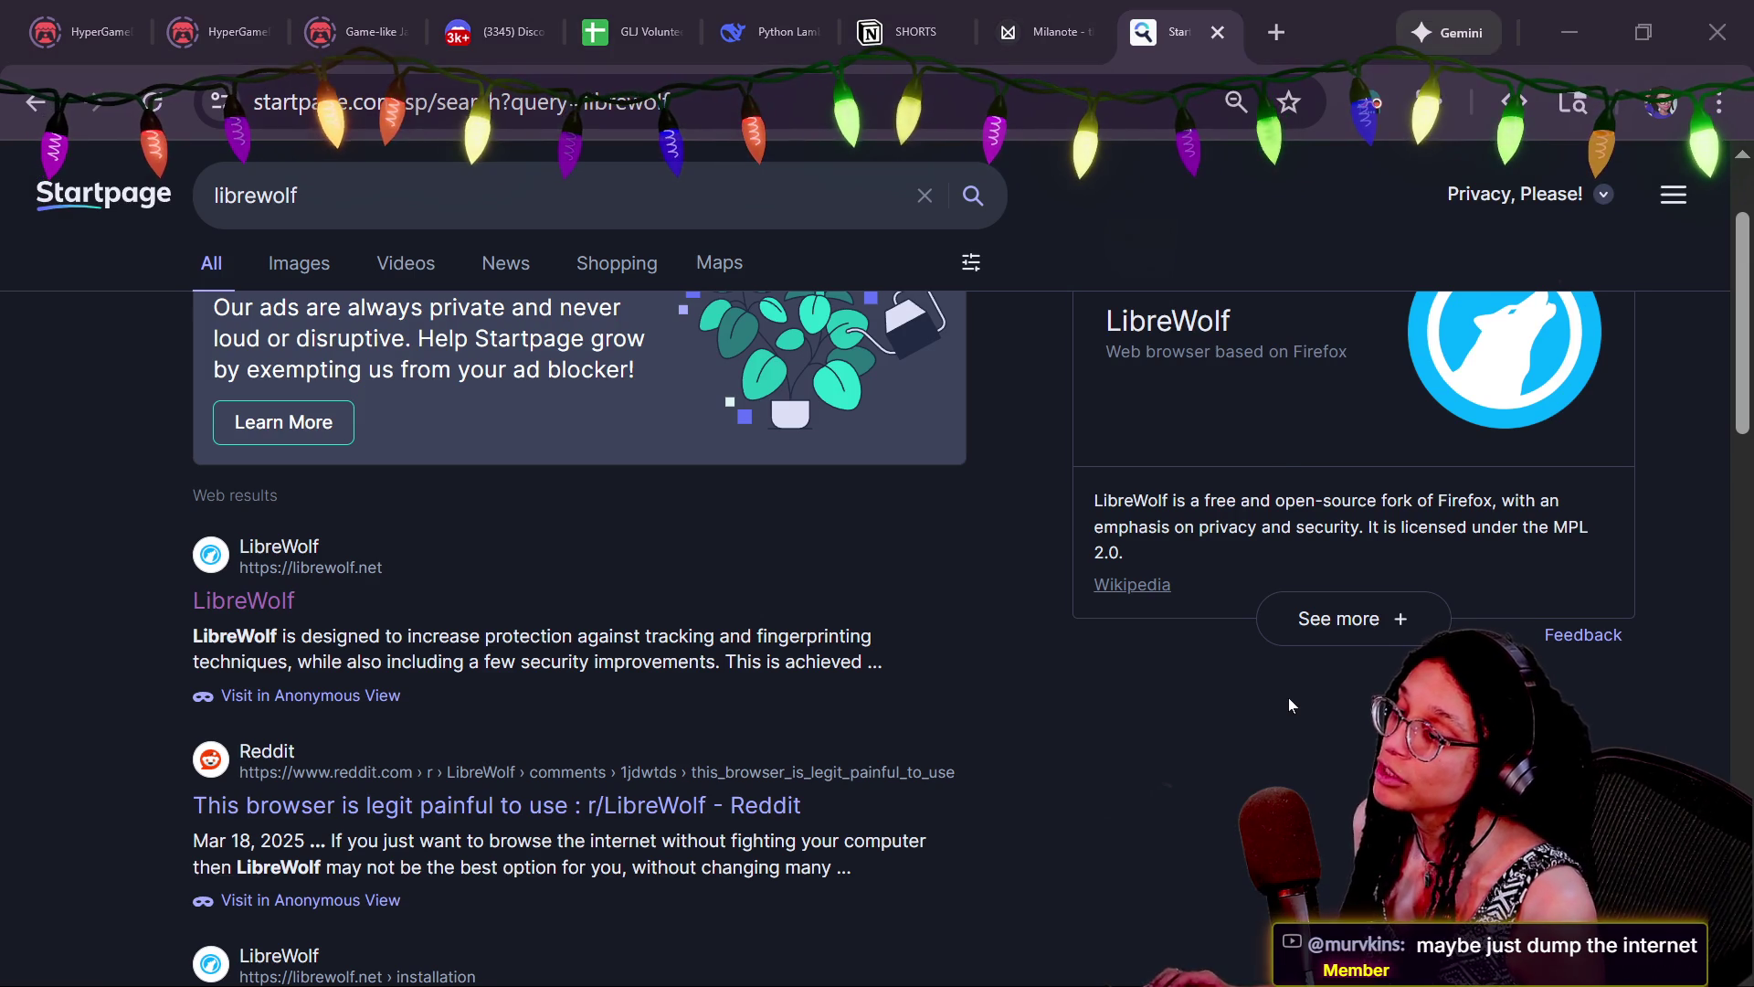
Move the Tor Browser window down and right, then bring up Discord's live_text channel
key("alt+Tab")
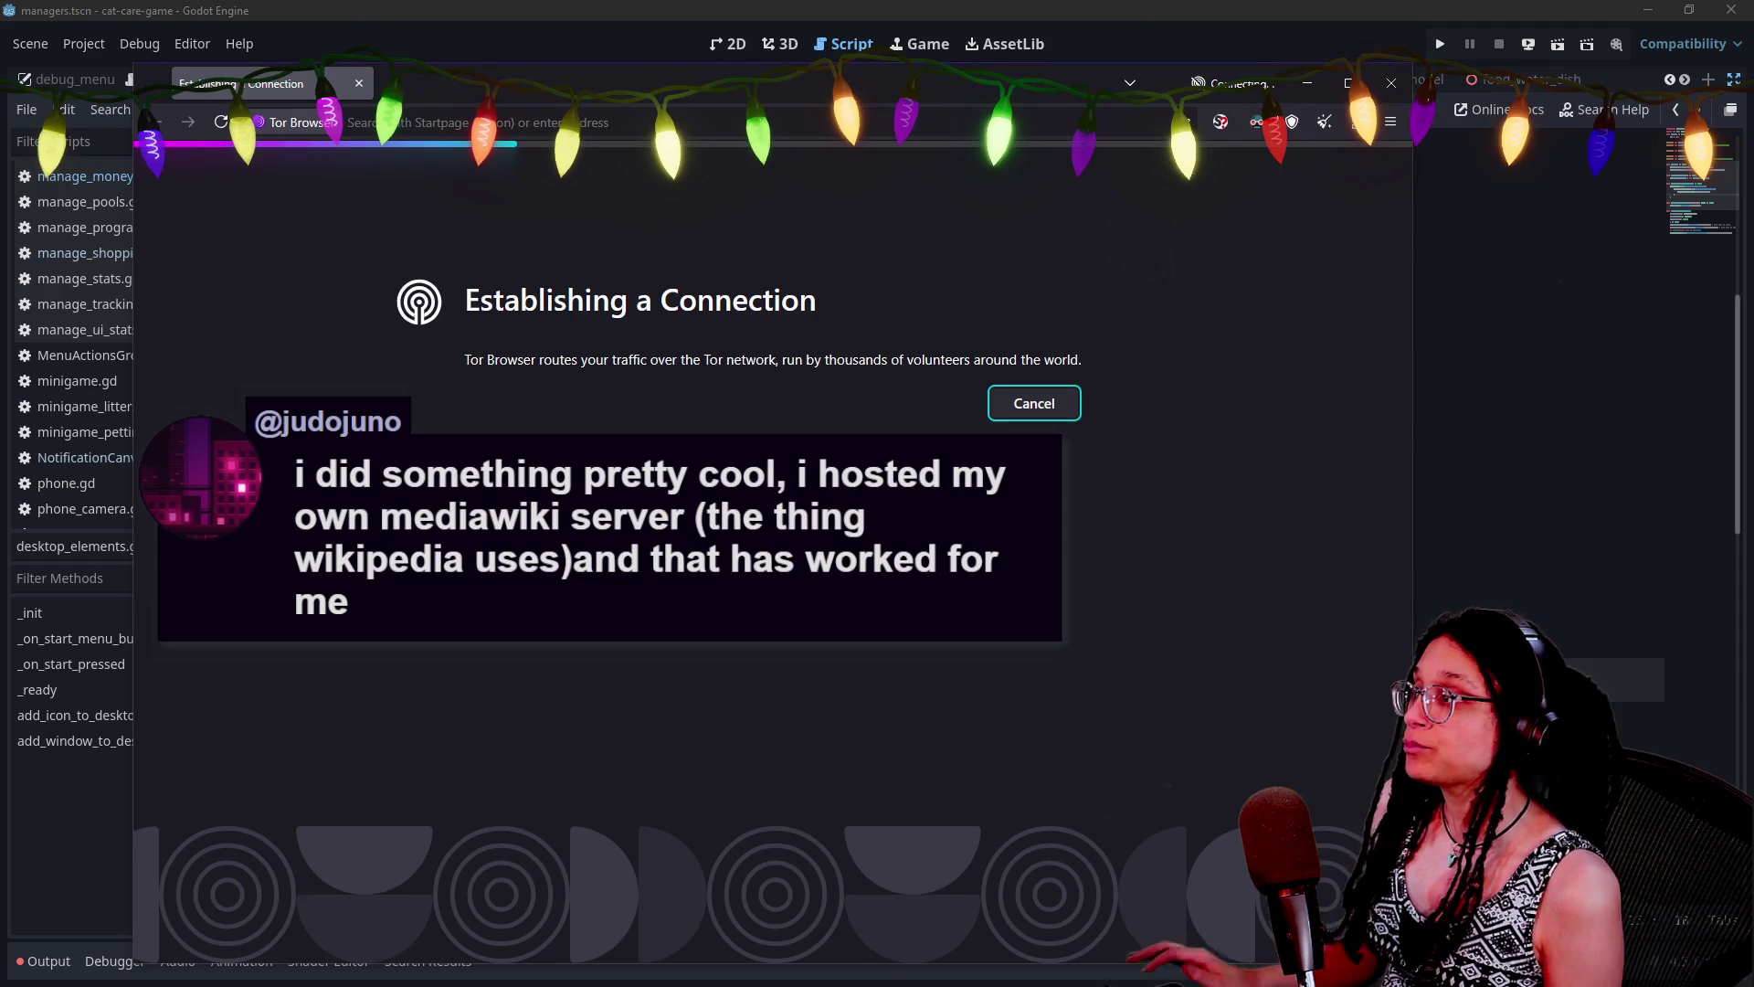
mouse_move(974, 90)
left_mouse_down()
mouse_move(1205, 239)
mouse_move(1144, 279)
left_mouse_up()
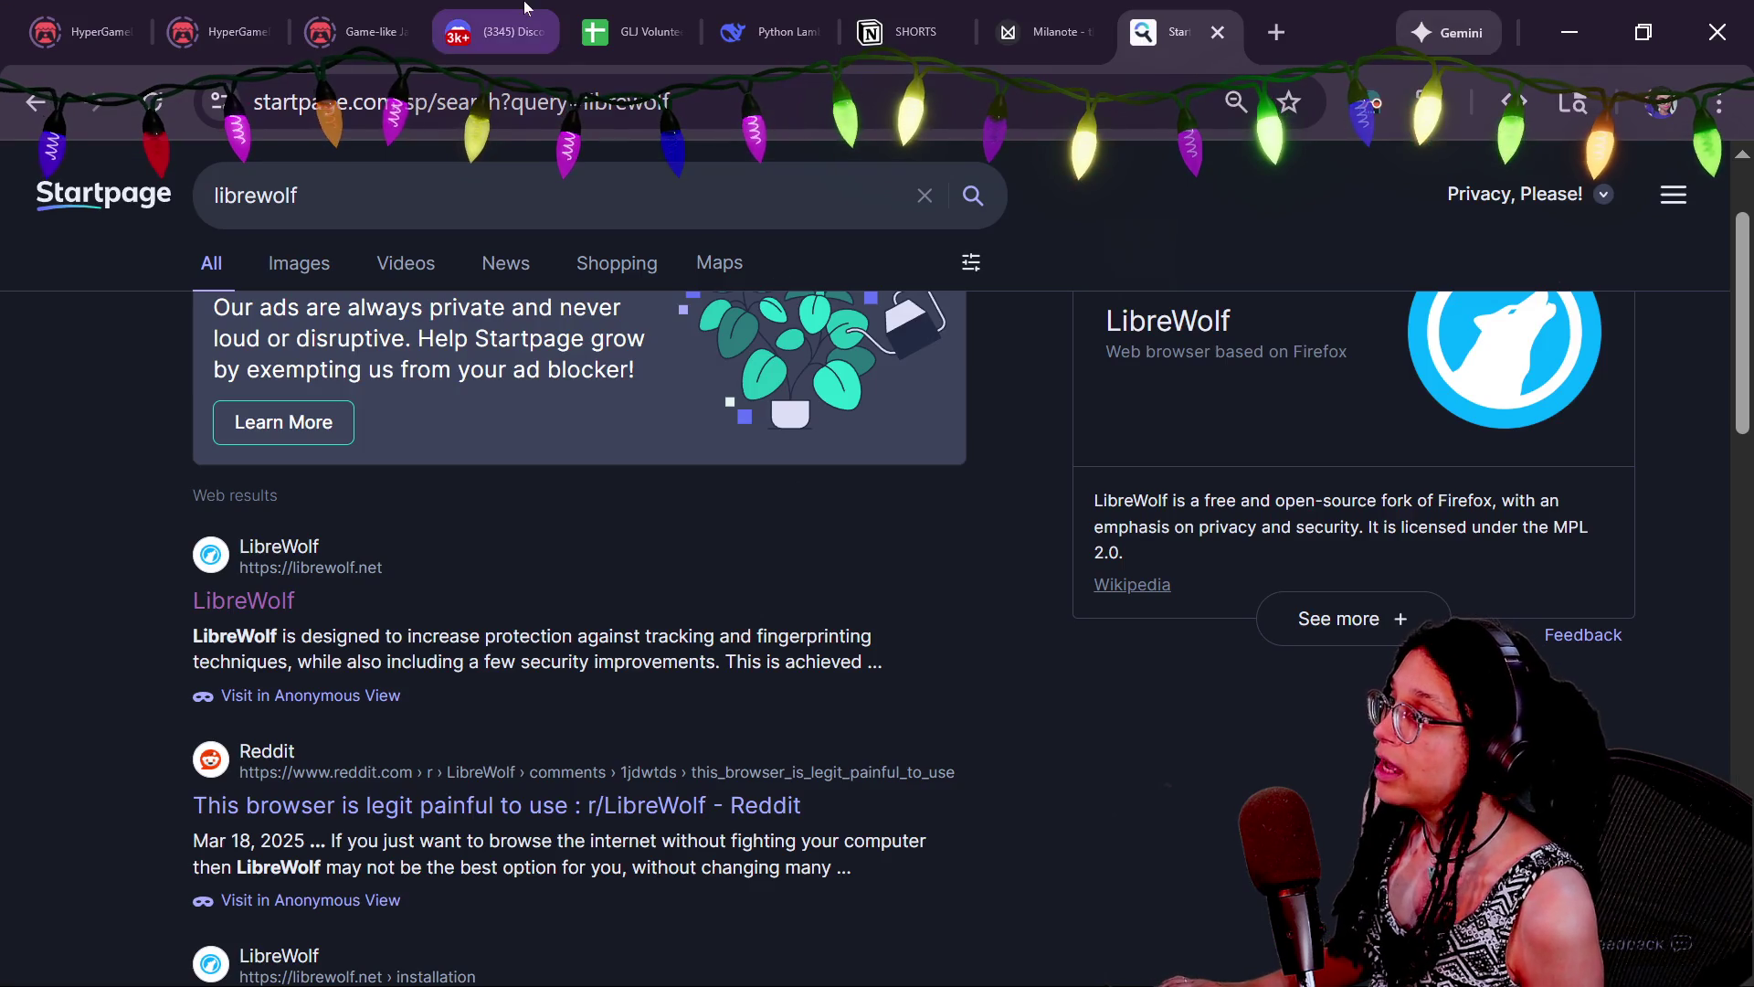
left_click(526, 9)
scroll(728, 498, "up", 2)
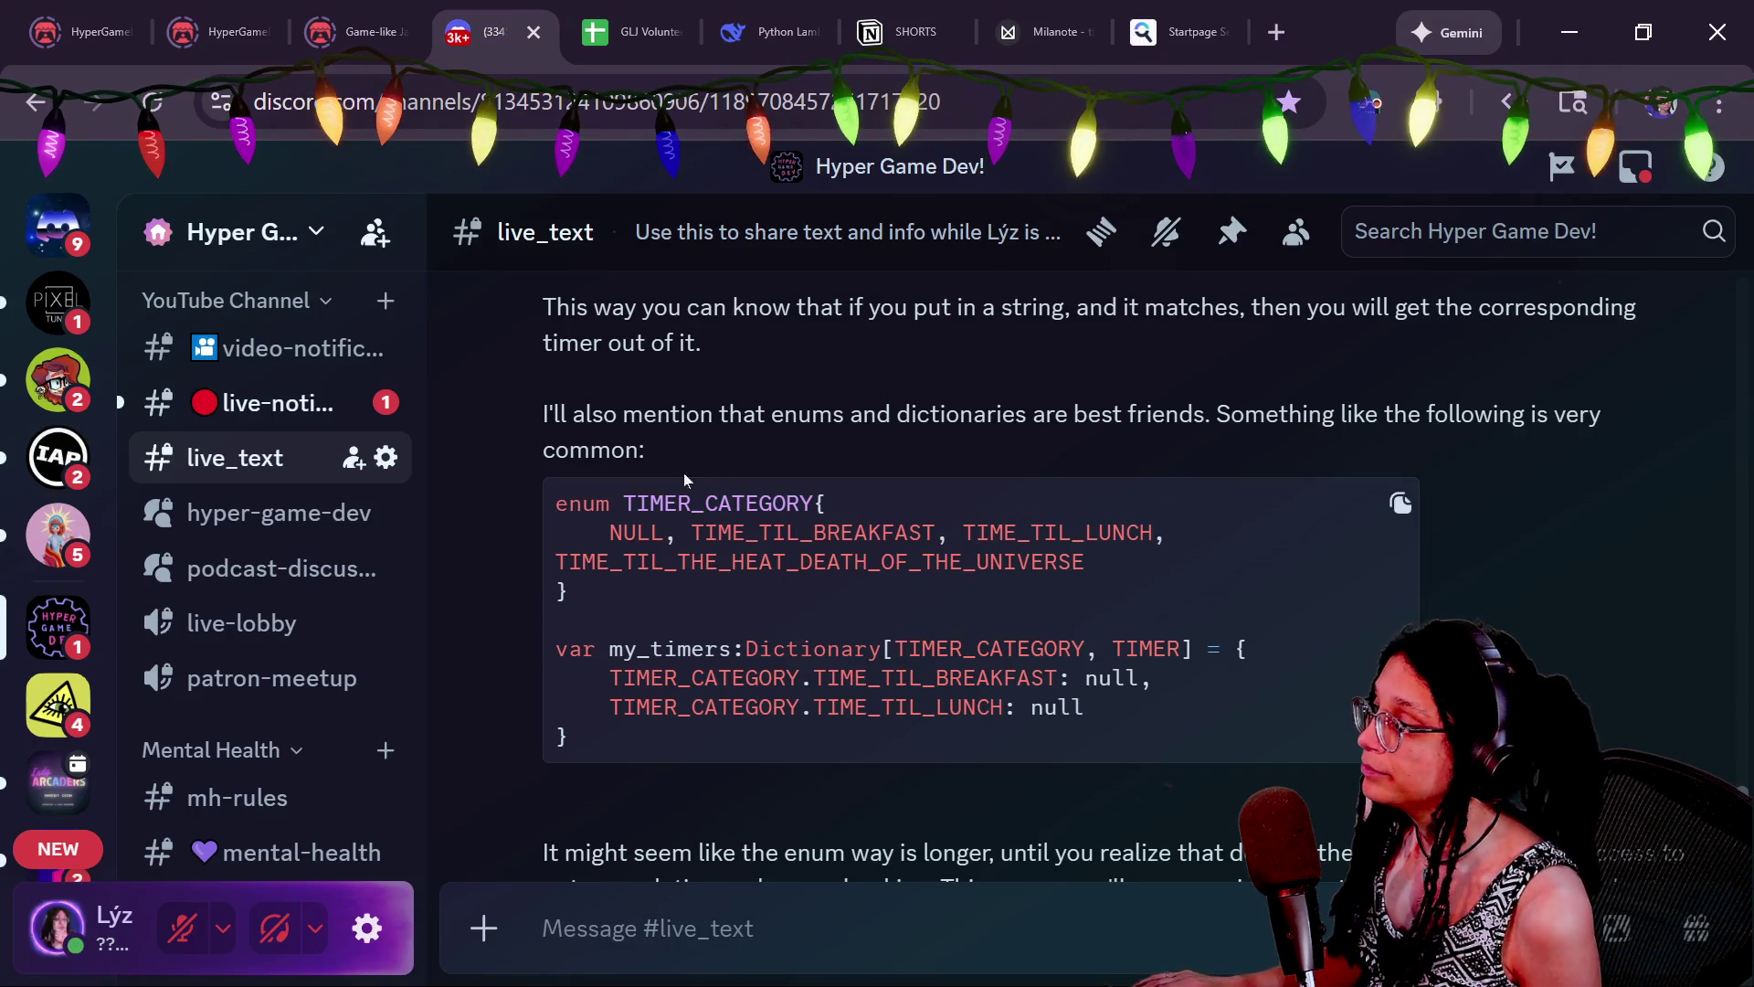
left_click(939, 610)
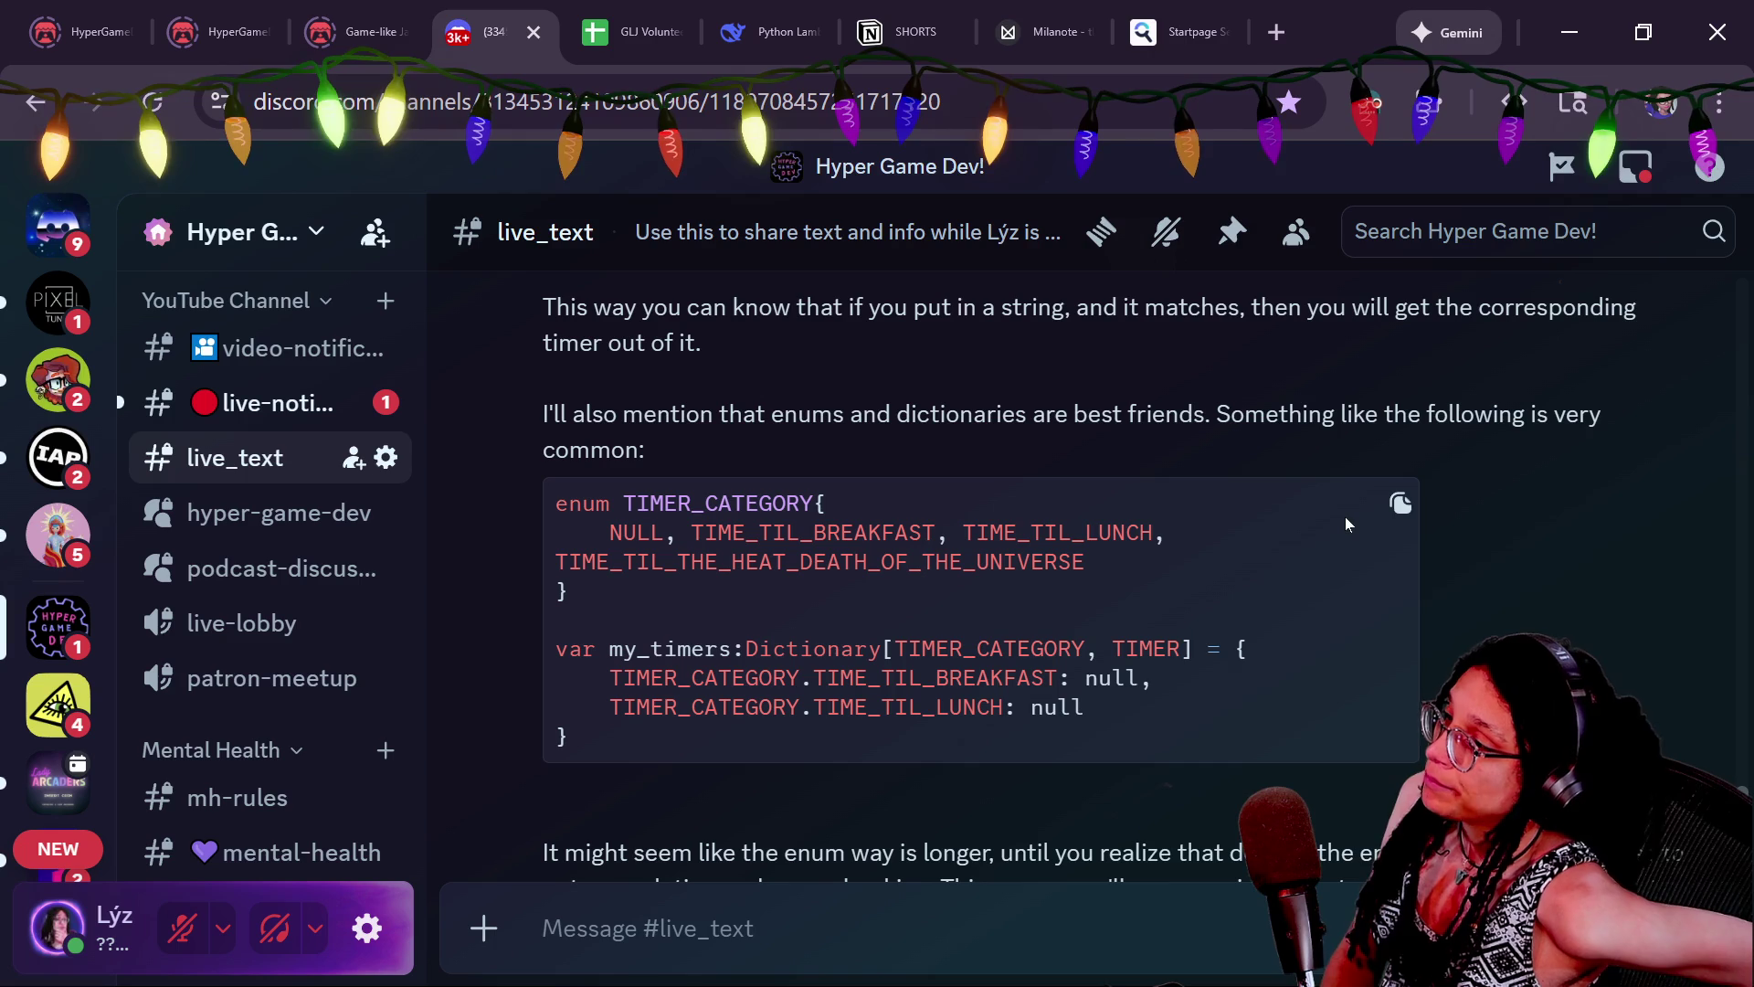
left_click(1232, 231)
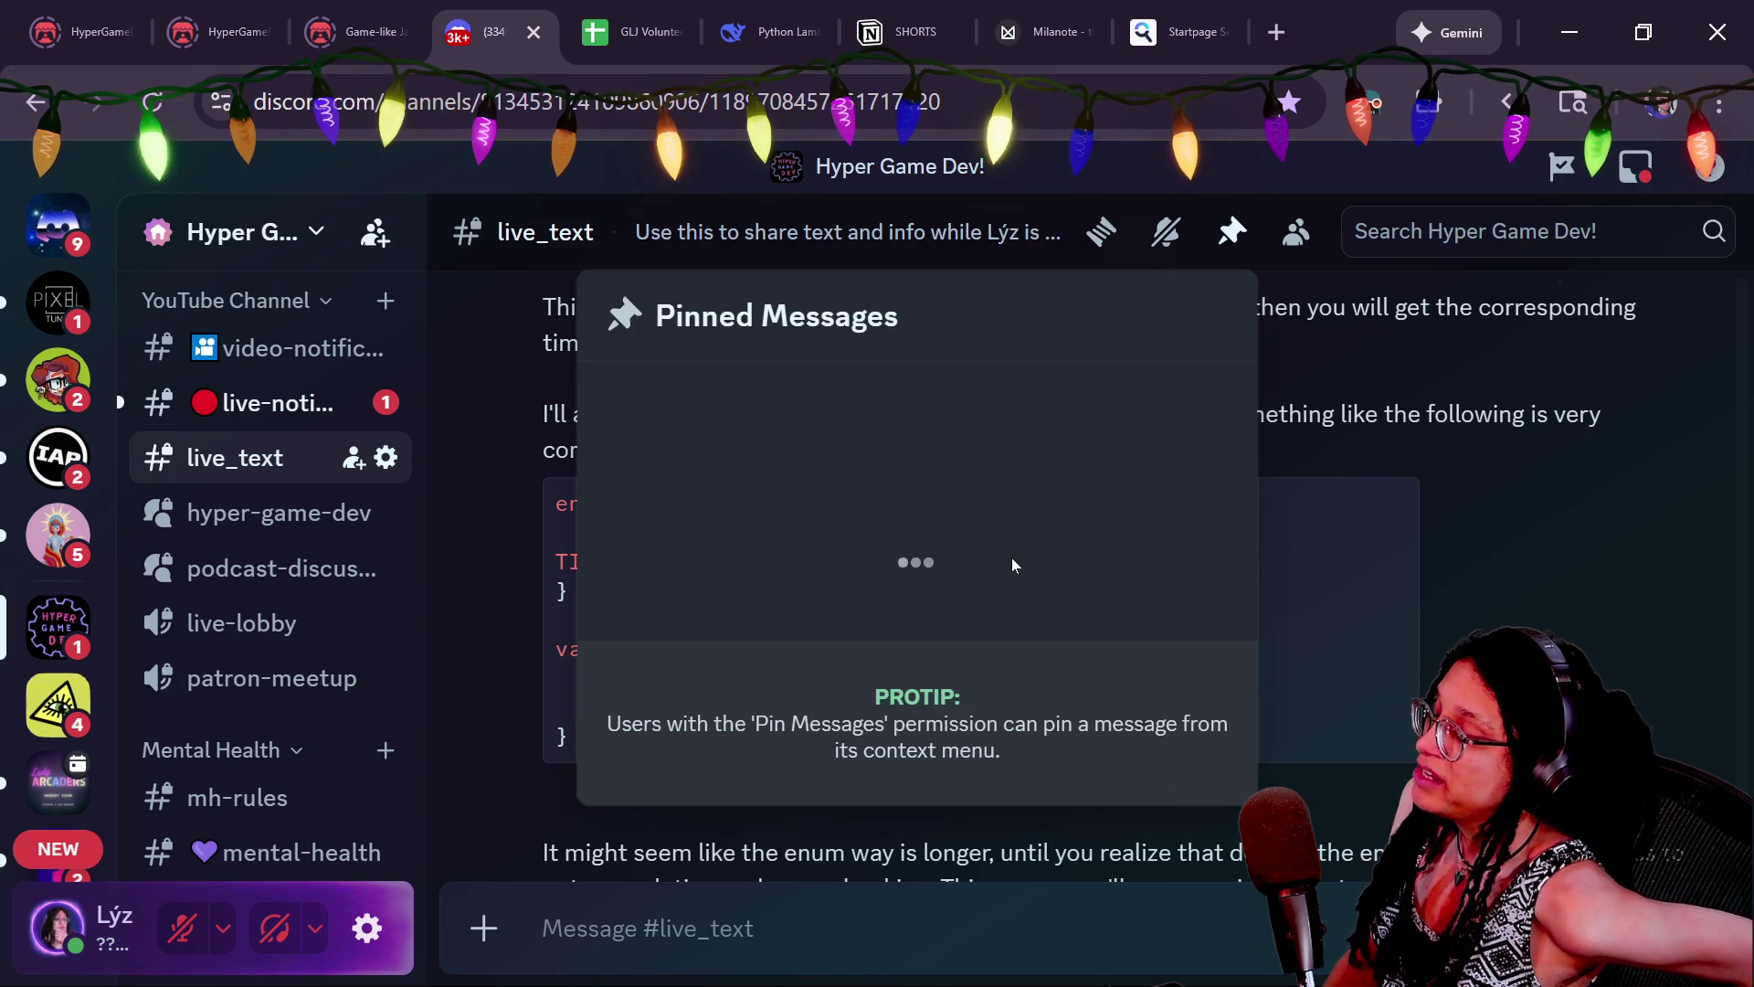
scroll(1011, 562, "down", 10)
scroll(1011, 566, "up", 15)
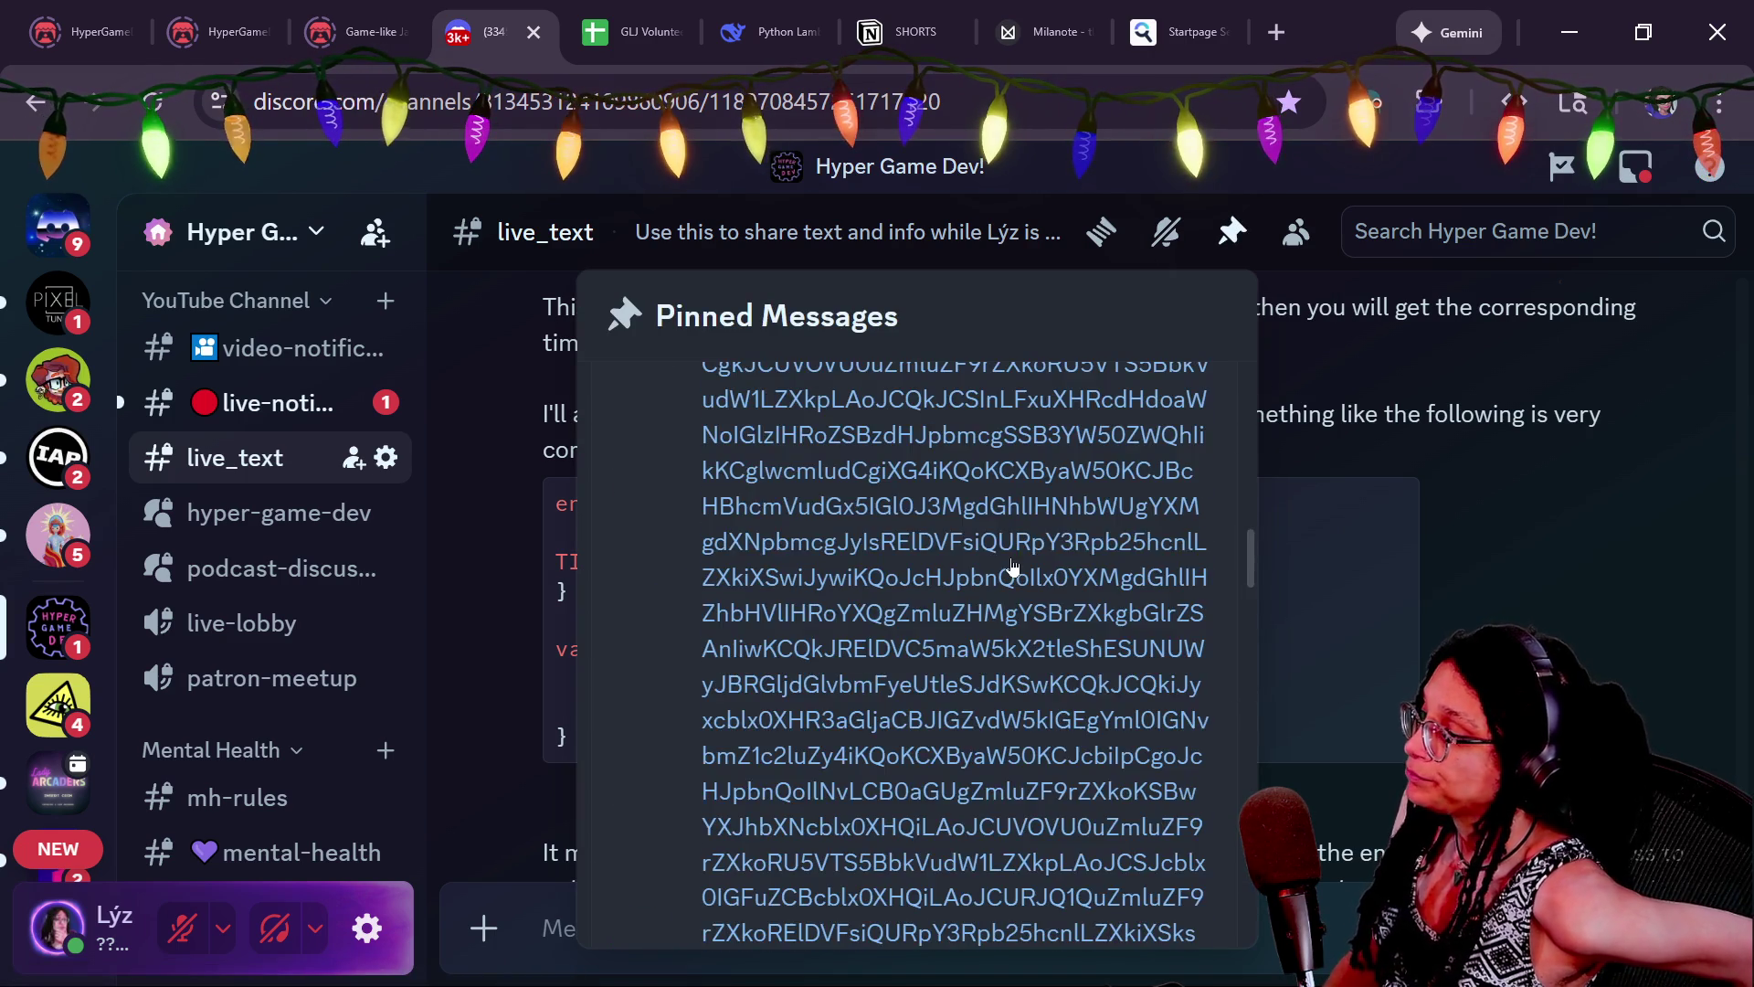
scroll(967, 587, "down", 10)
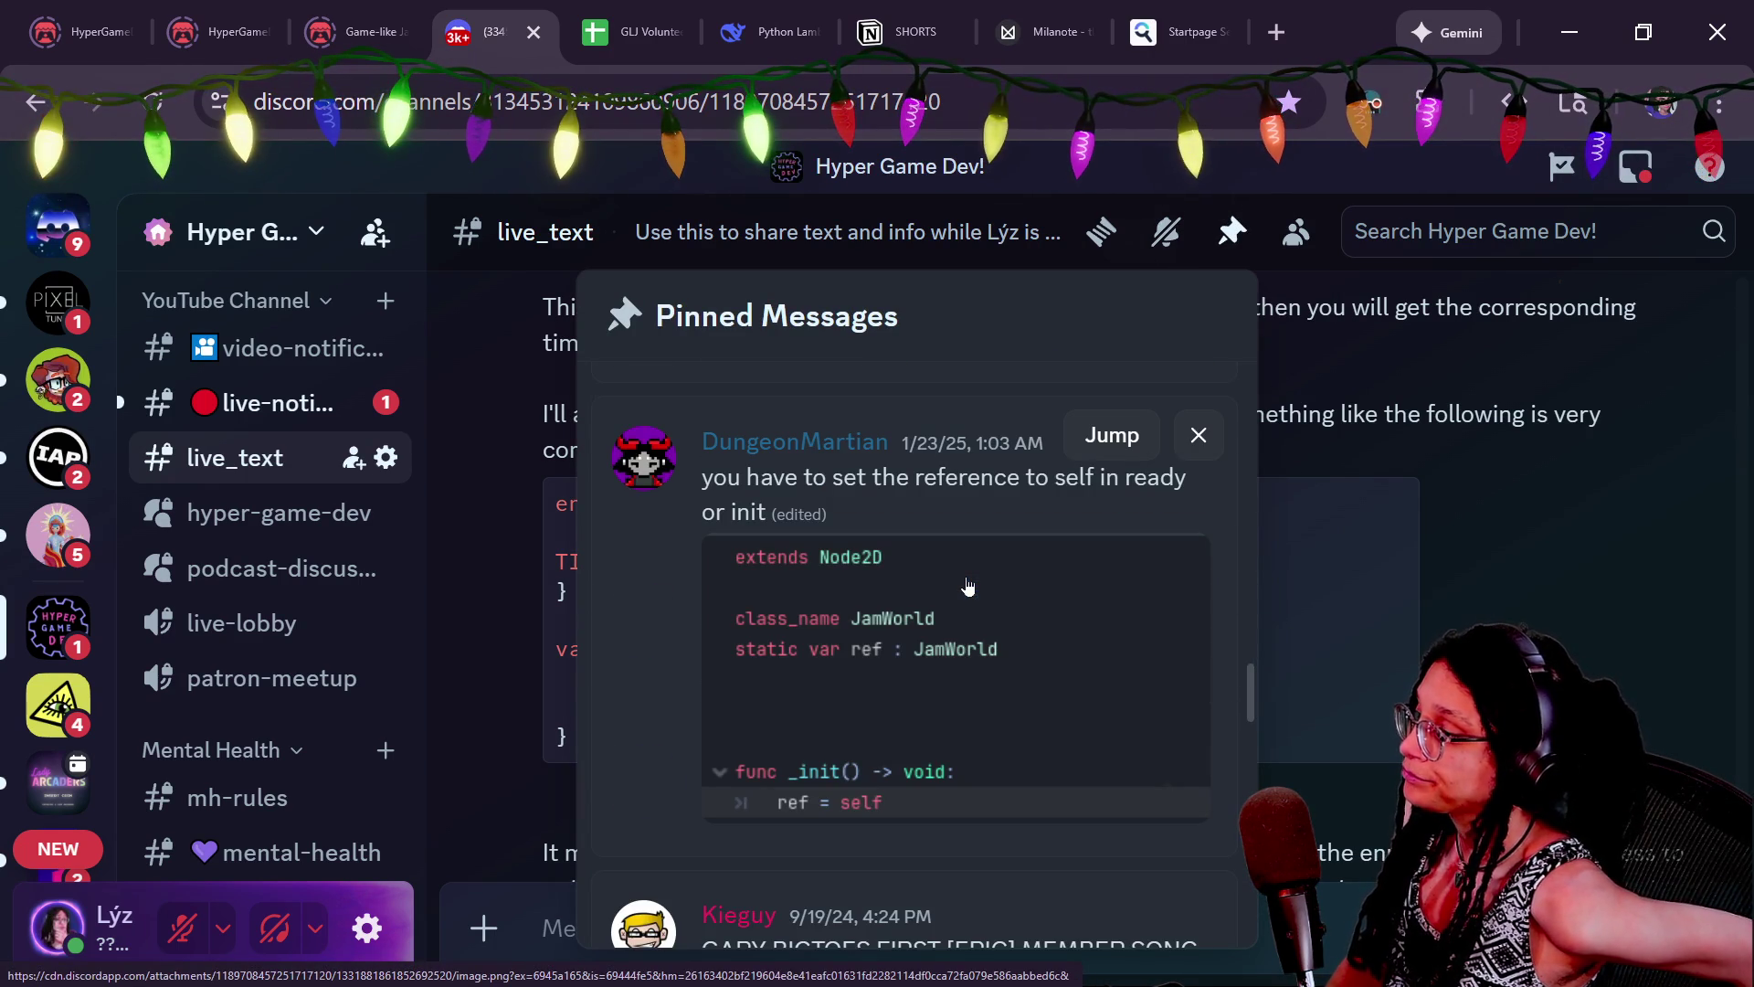
scroll(906, 574, "down", 5)
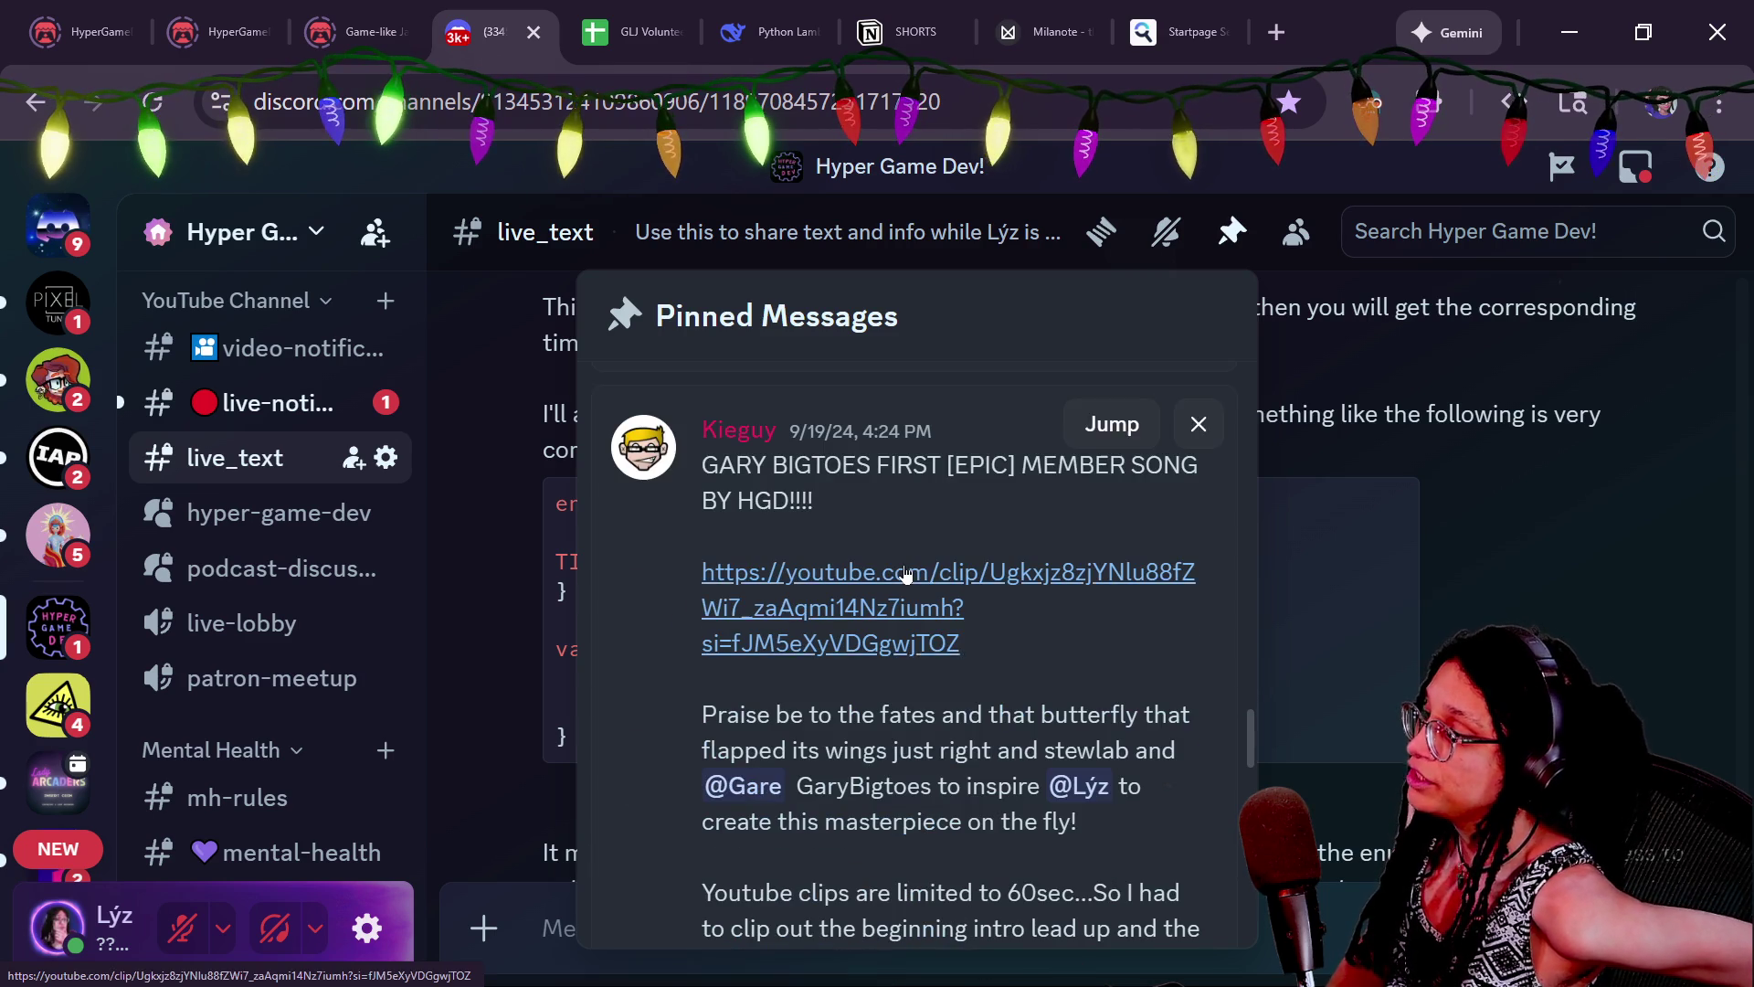
scroll(906, 573, "down", 10)
scroll(906, 574, "up", 5)
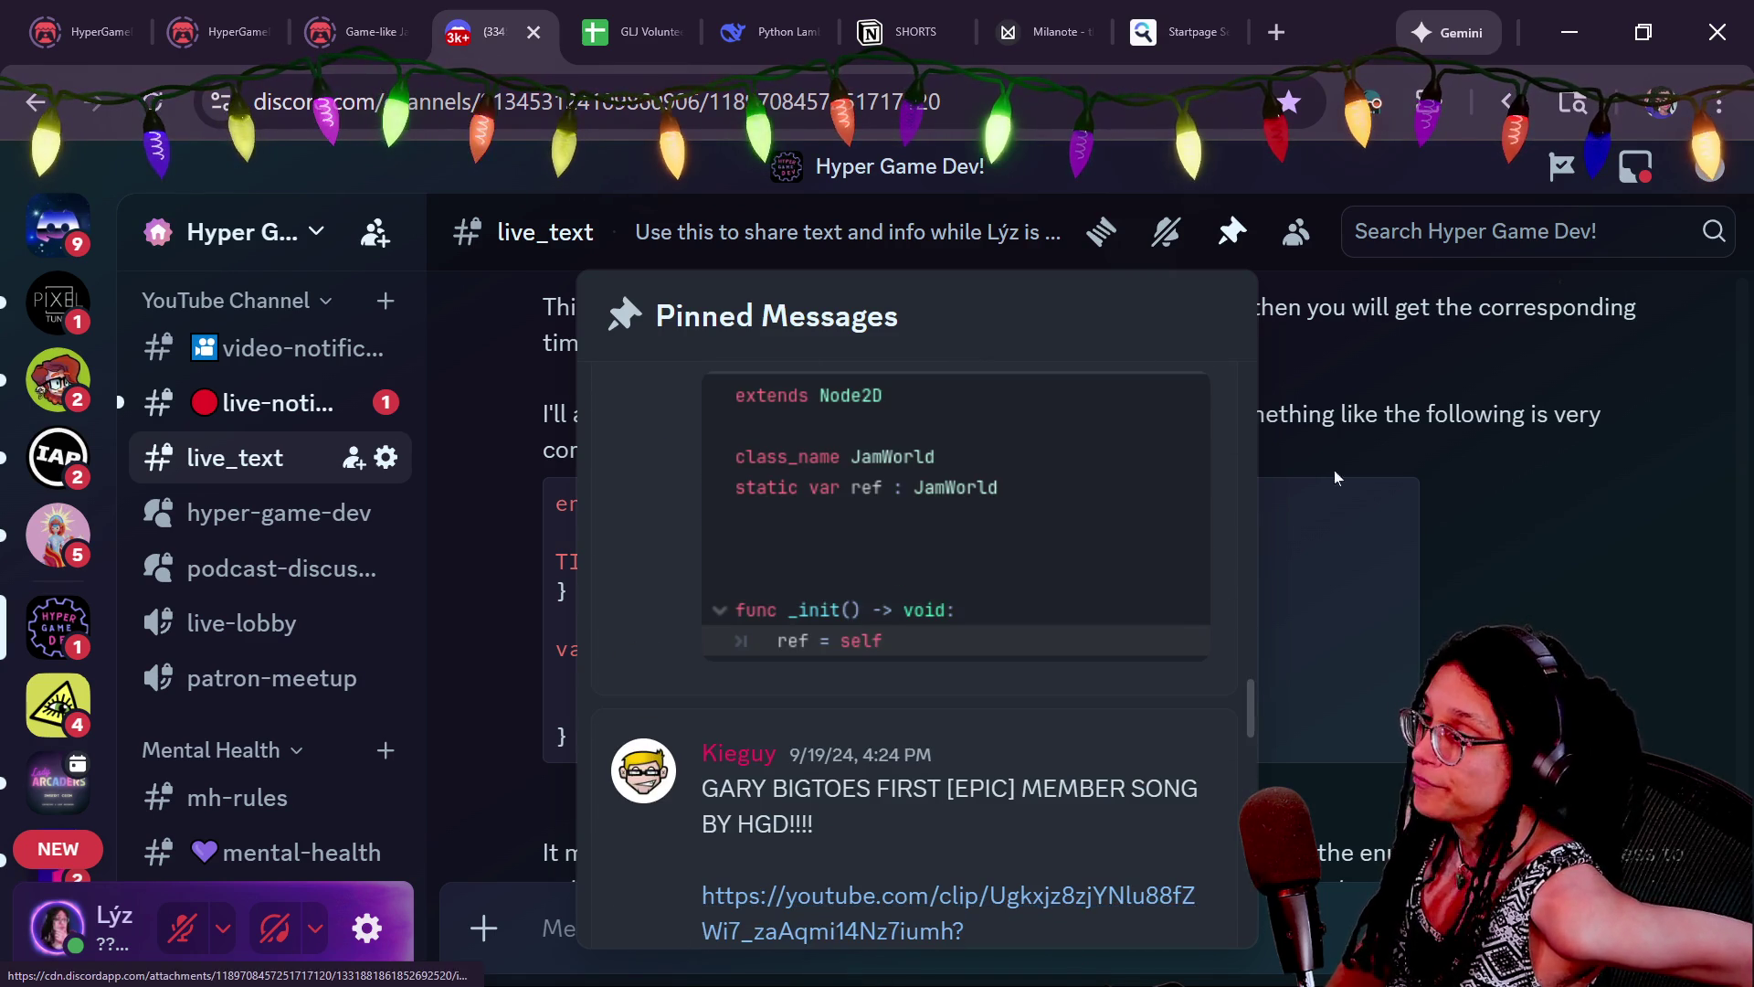
left_click(1233, 232)
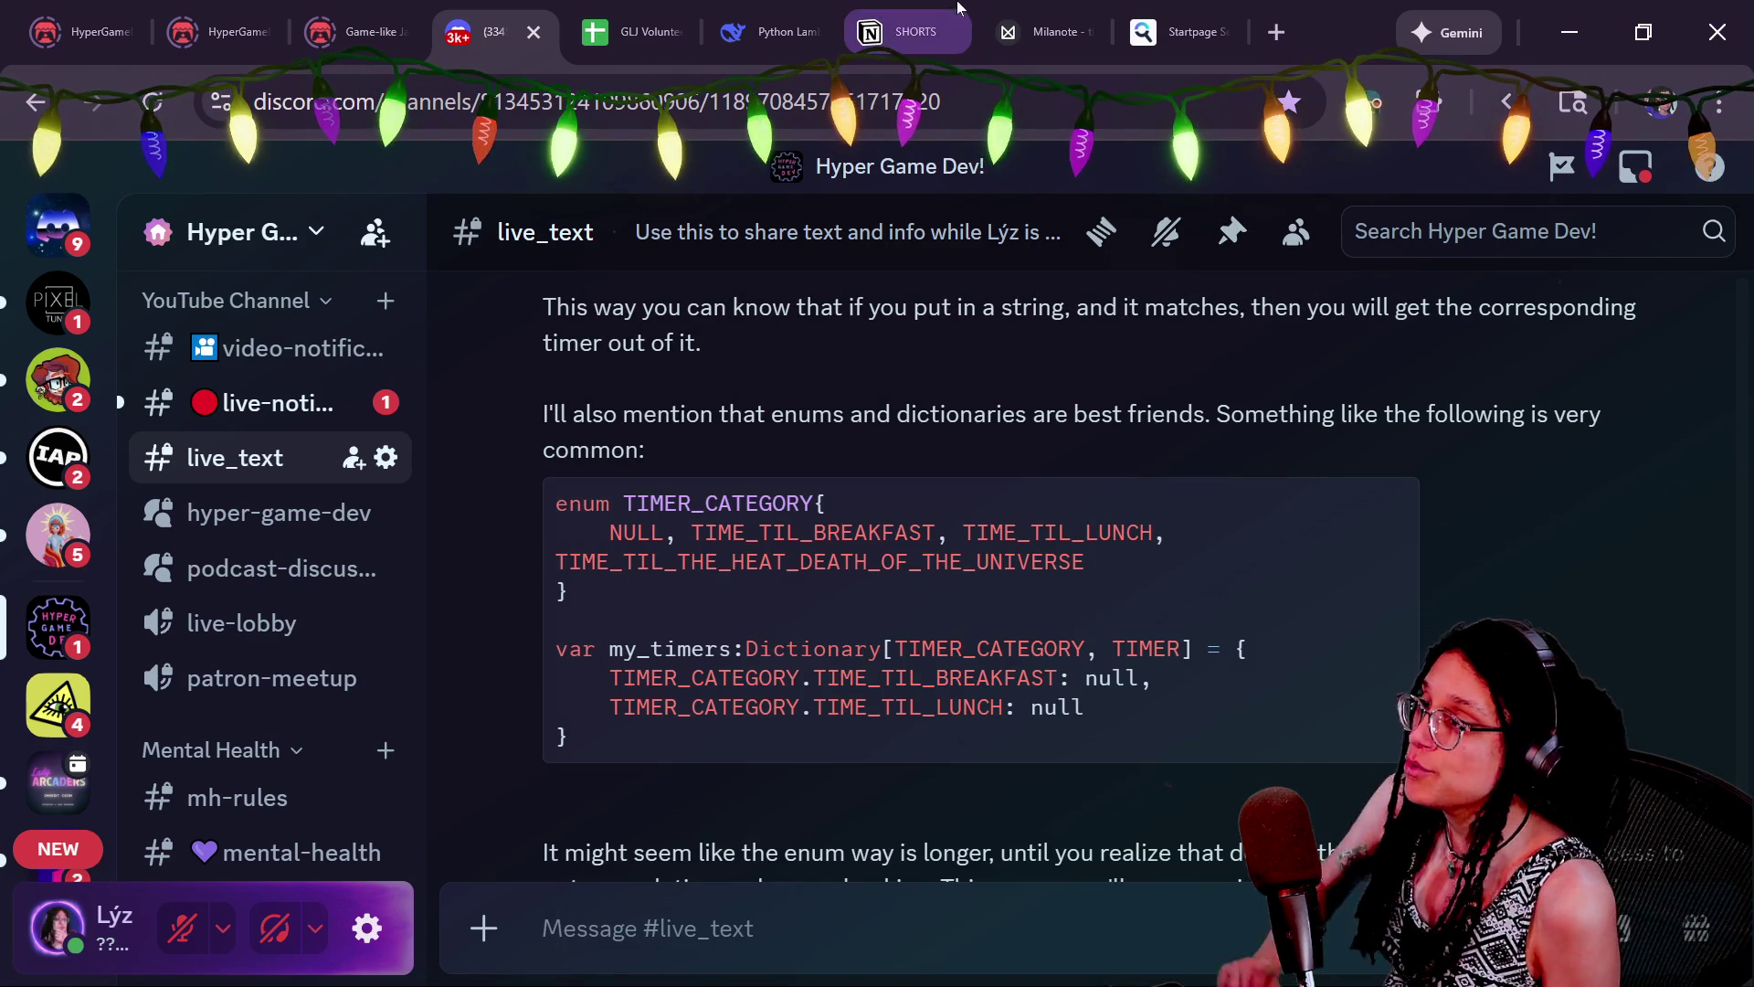
Search 'mediawiki' in the maximized Firefox window and open the official MediaWiki result
key("alt+Tab")
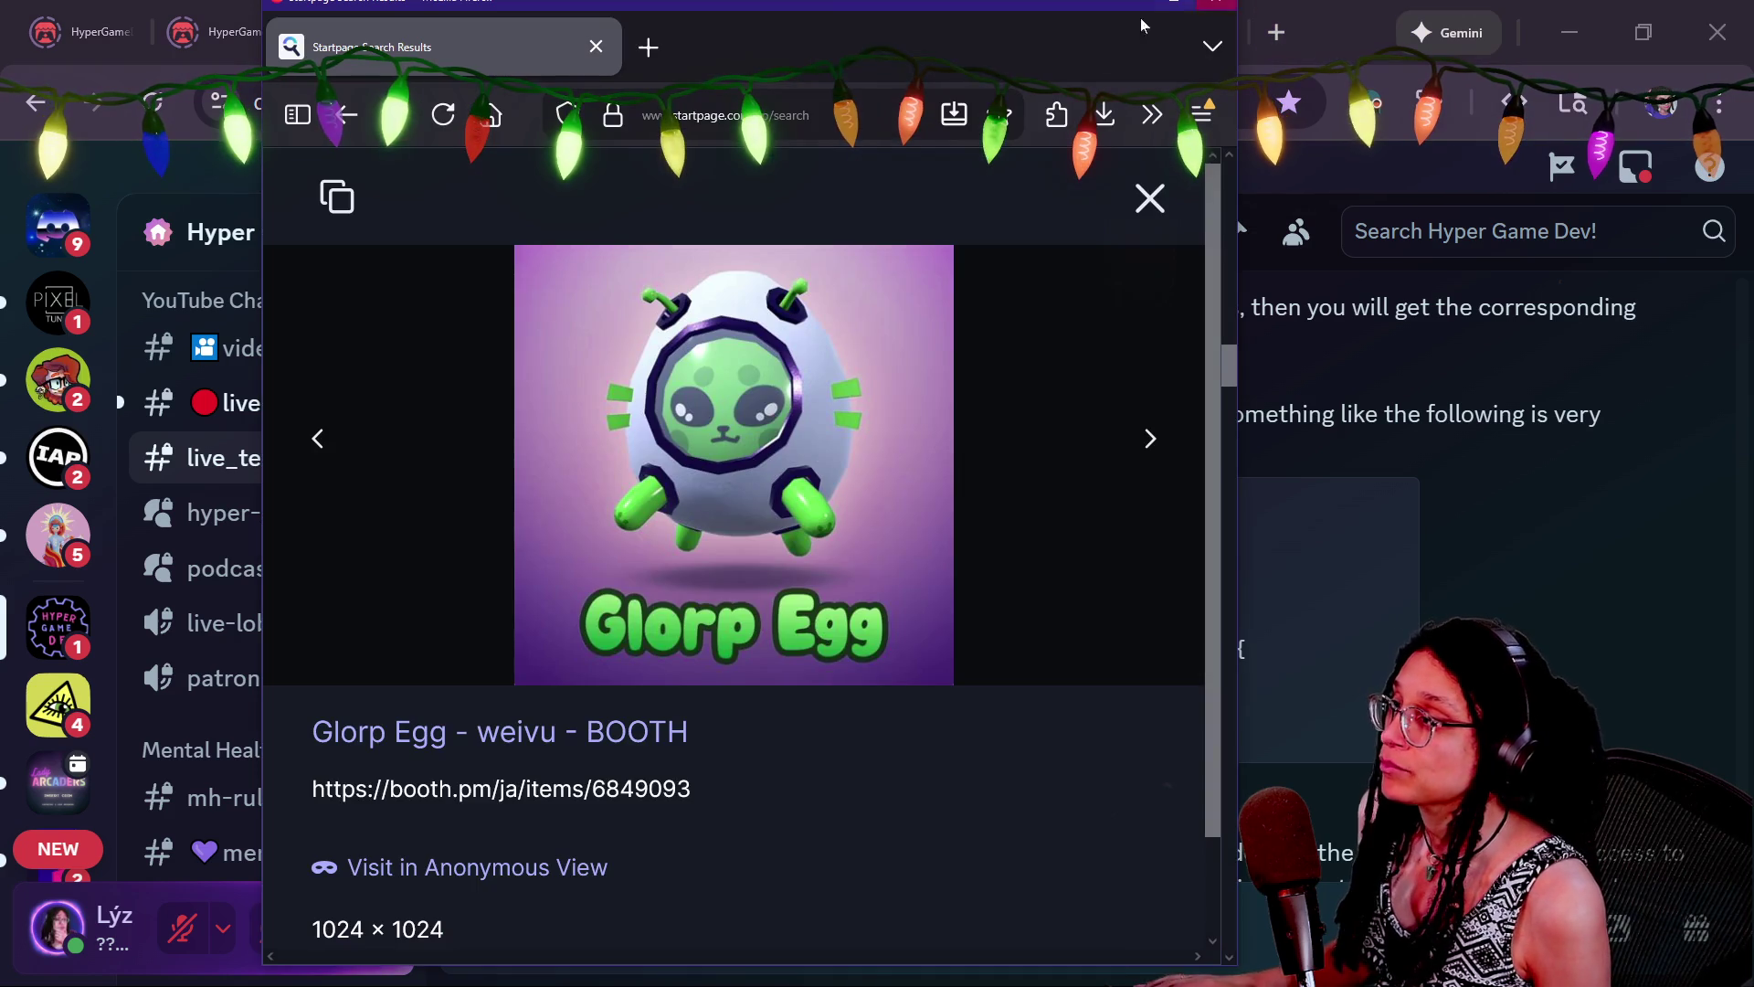
type(".ediawiki")
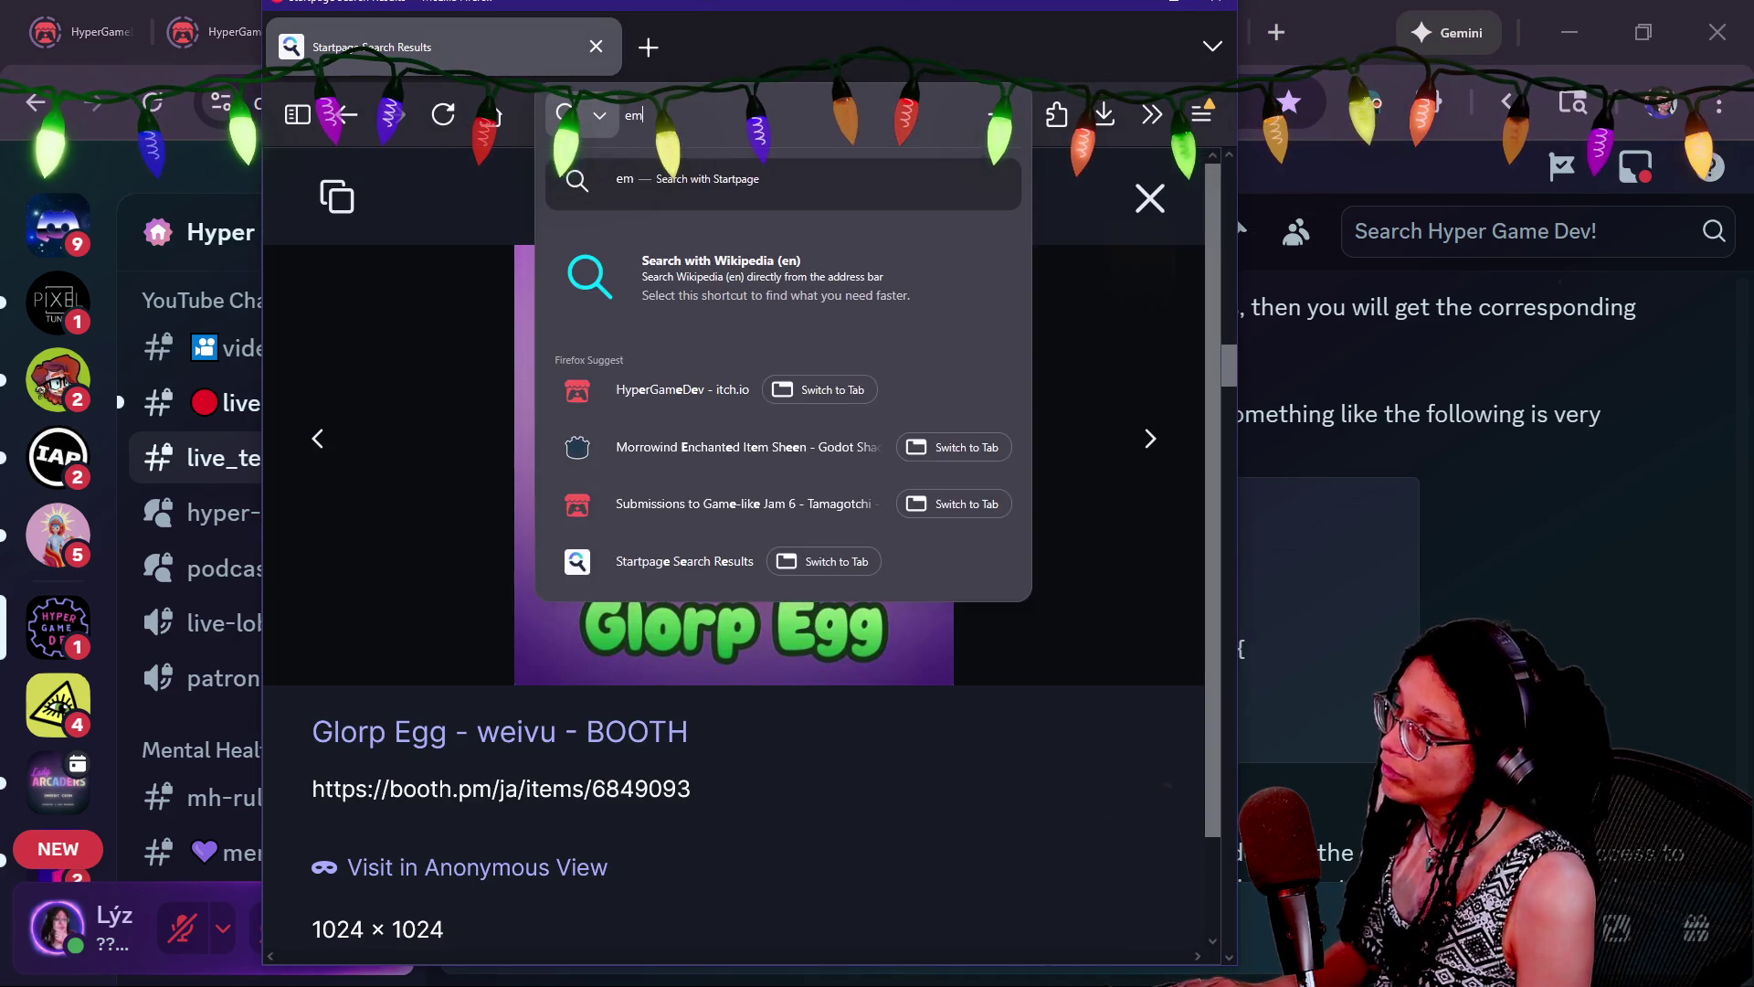
key("Return")
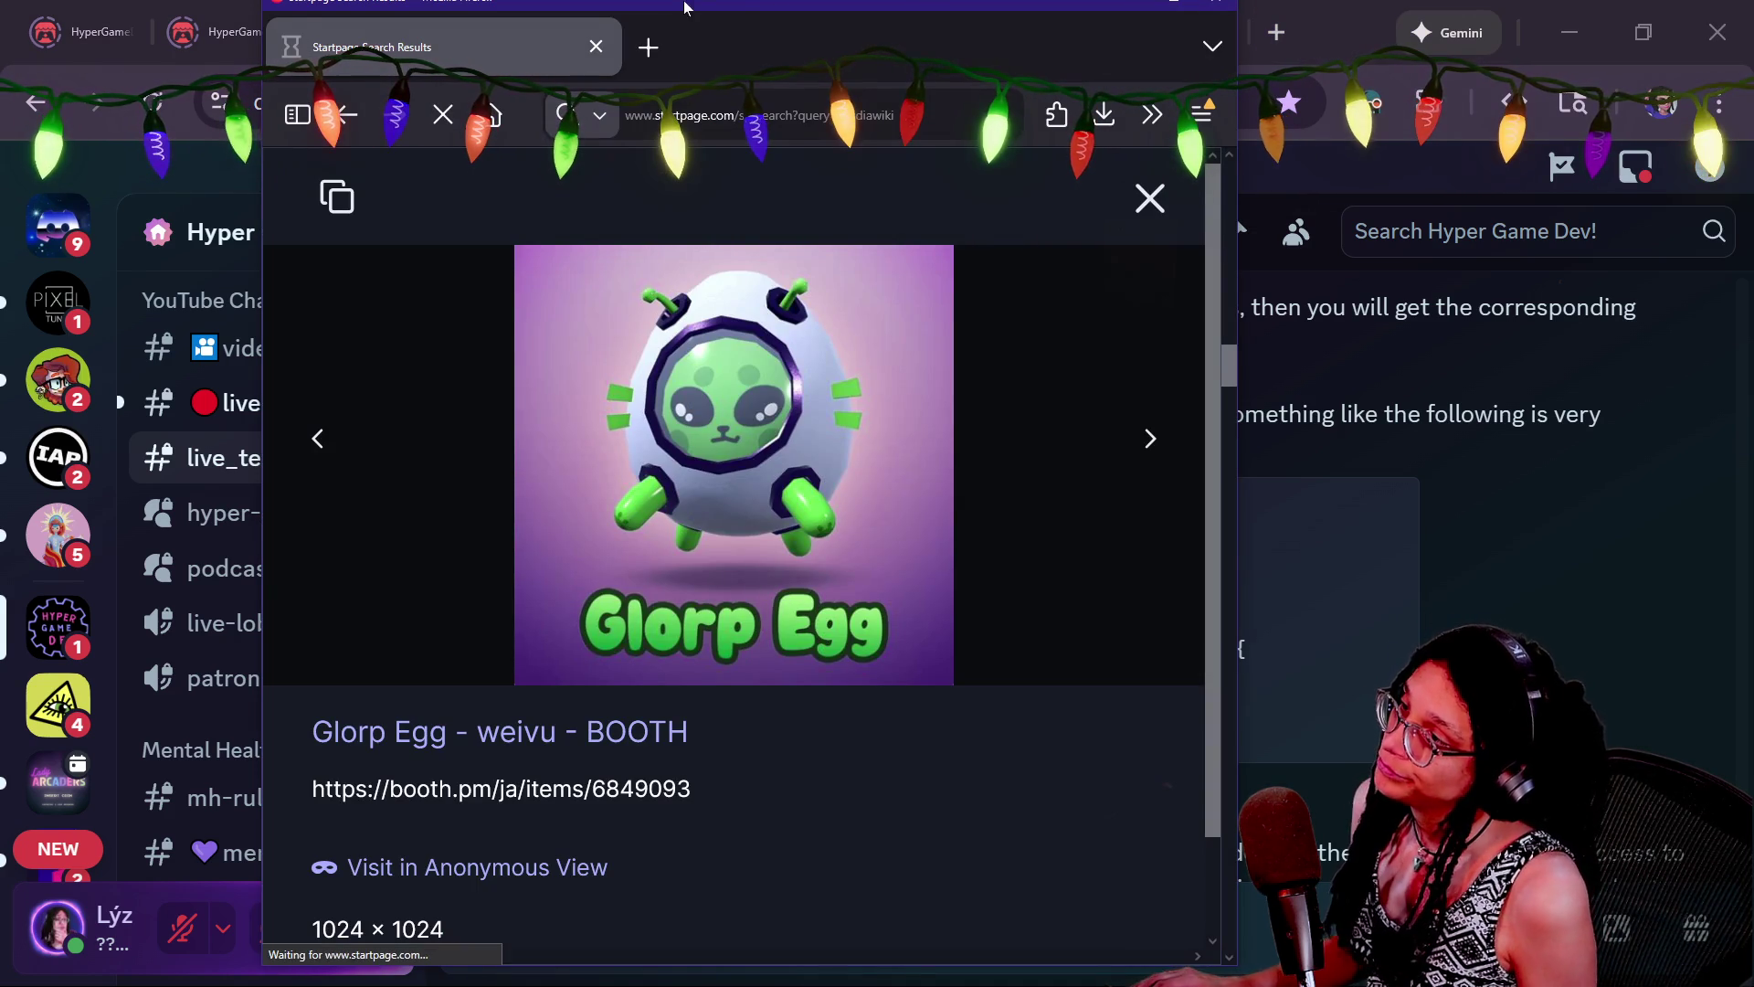
key("super+Up")
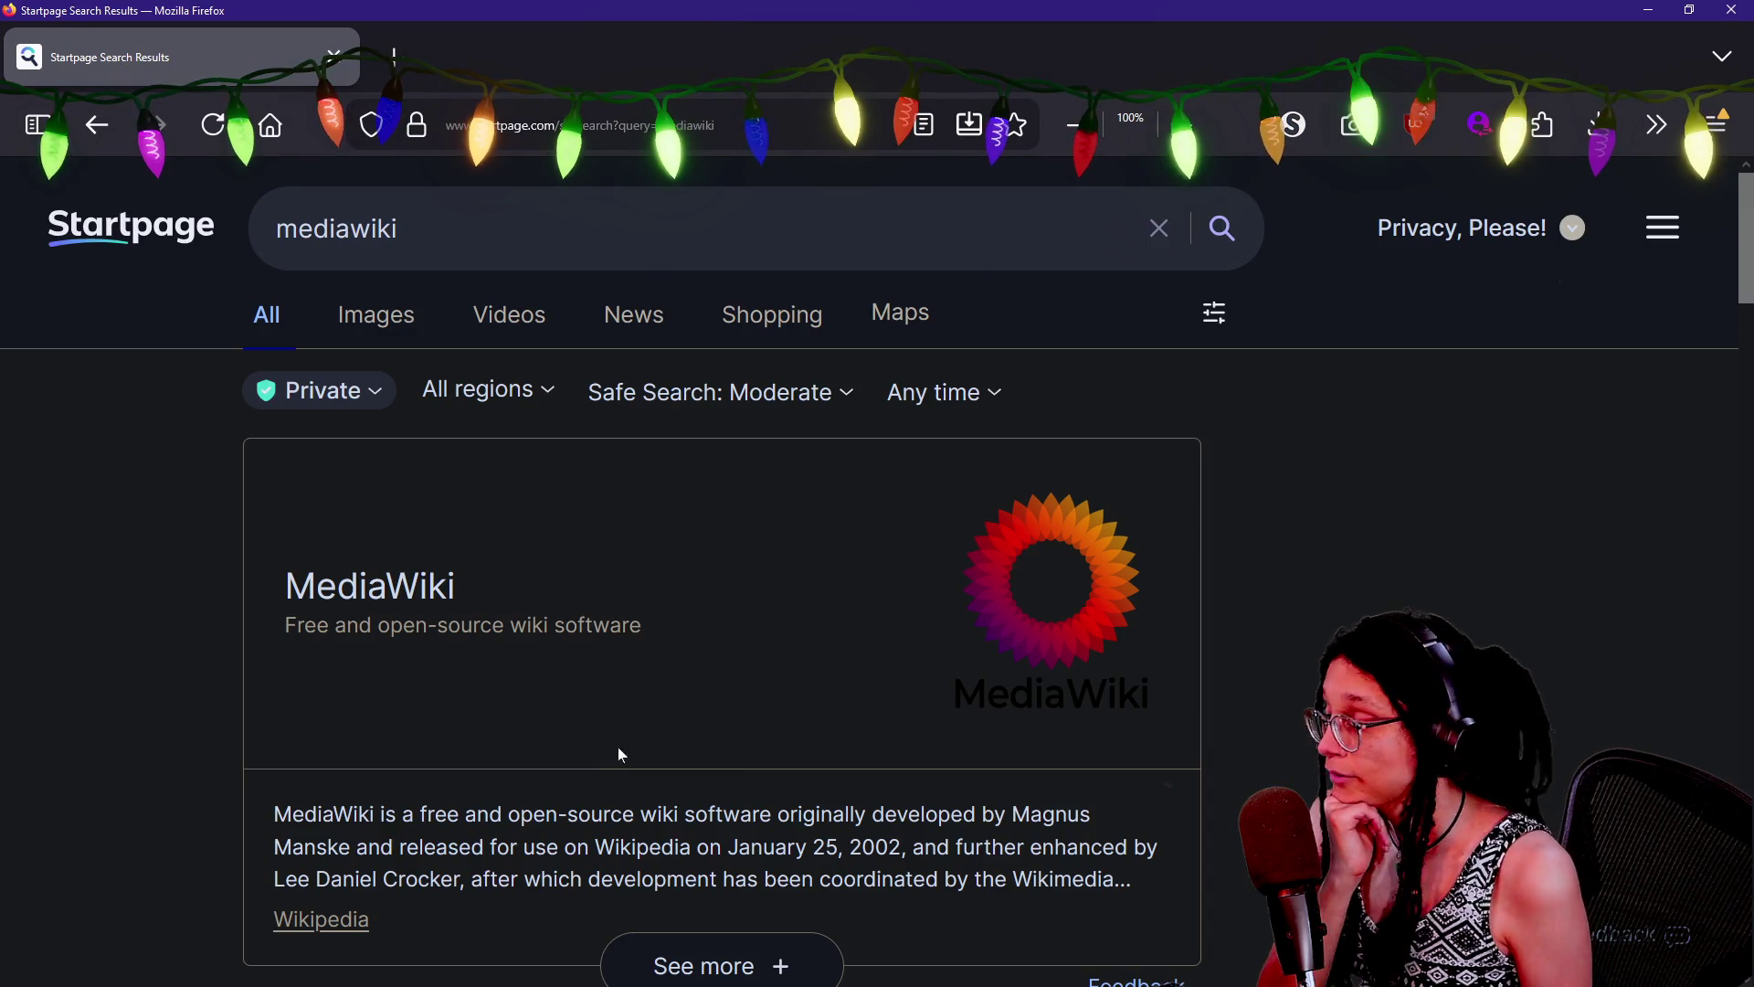
scroll(288, 702, "down", 3)
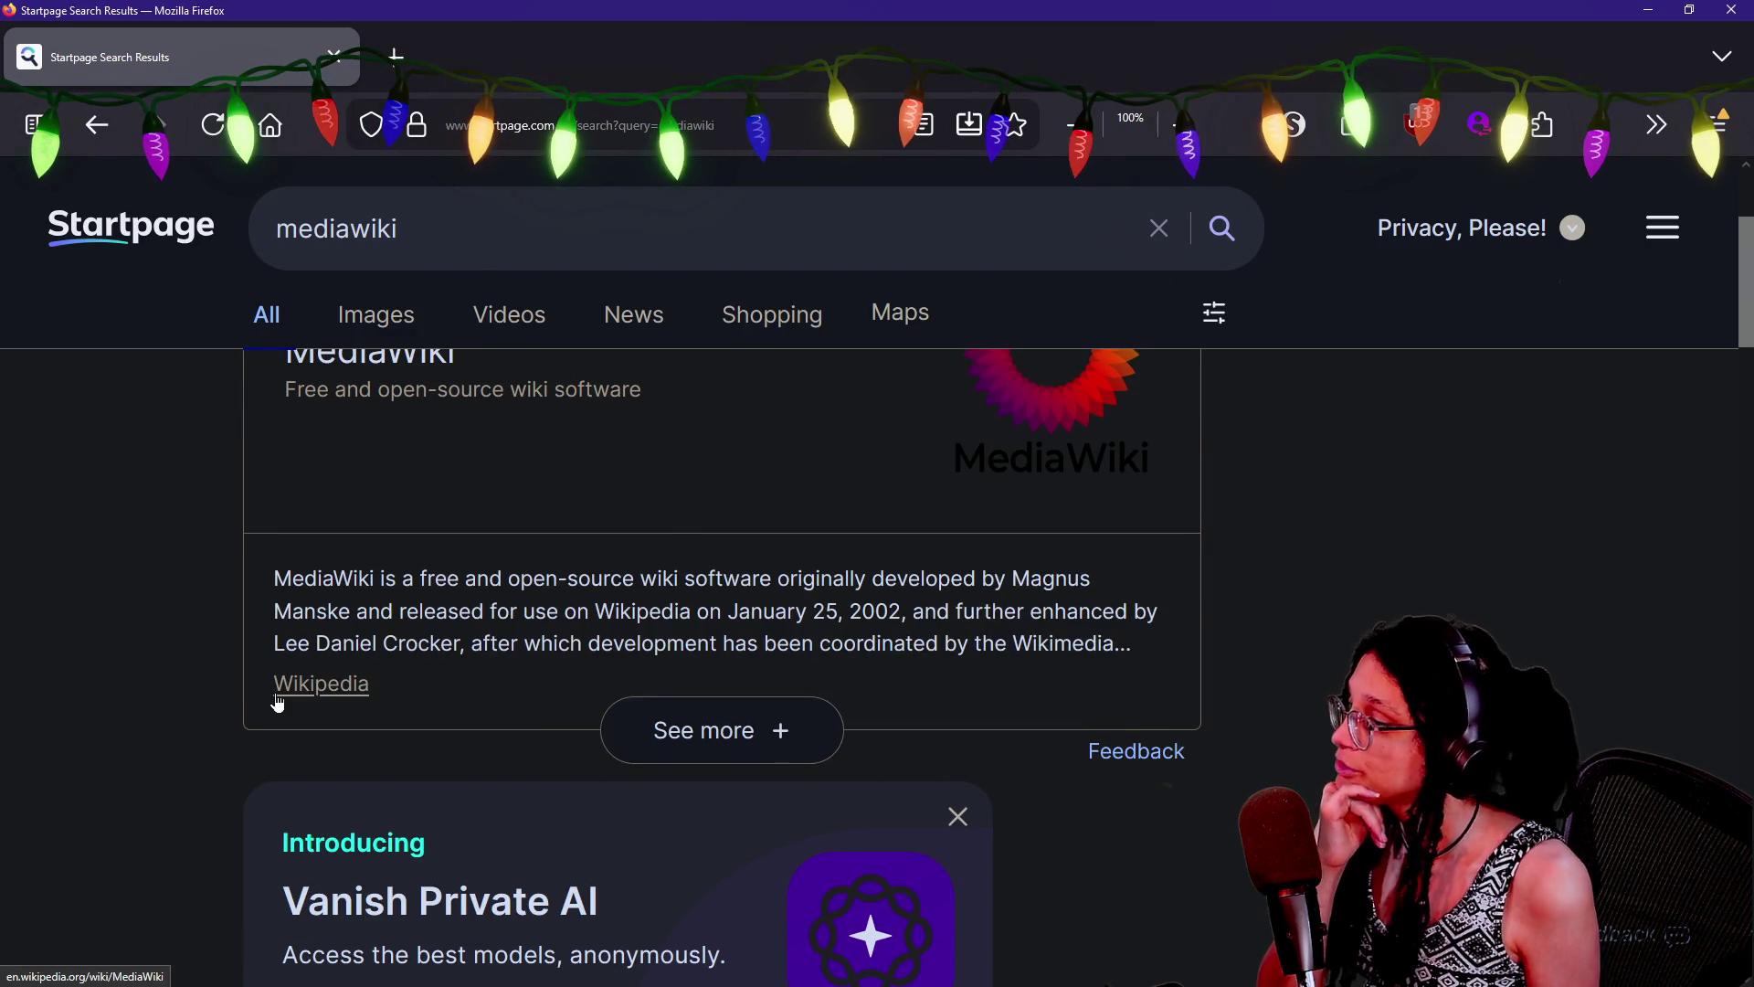
scroll(278, 689, "down", 6)
scroll(277, 689, "down", 2)
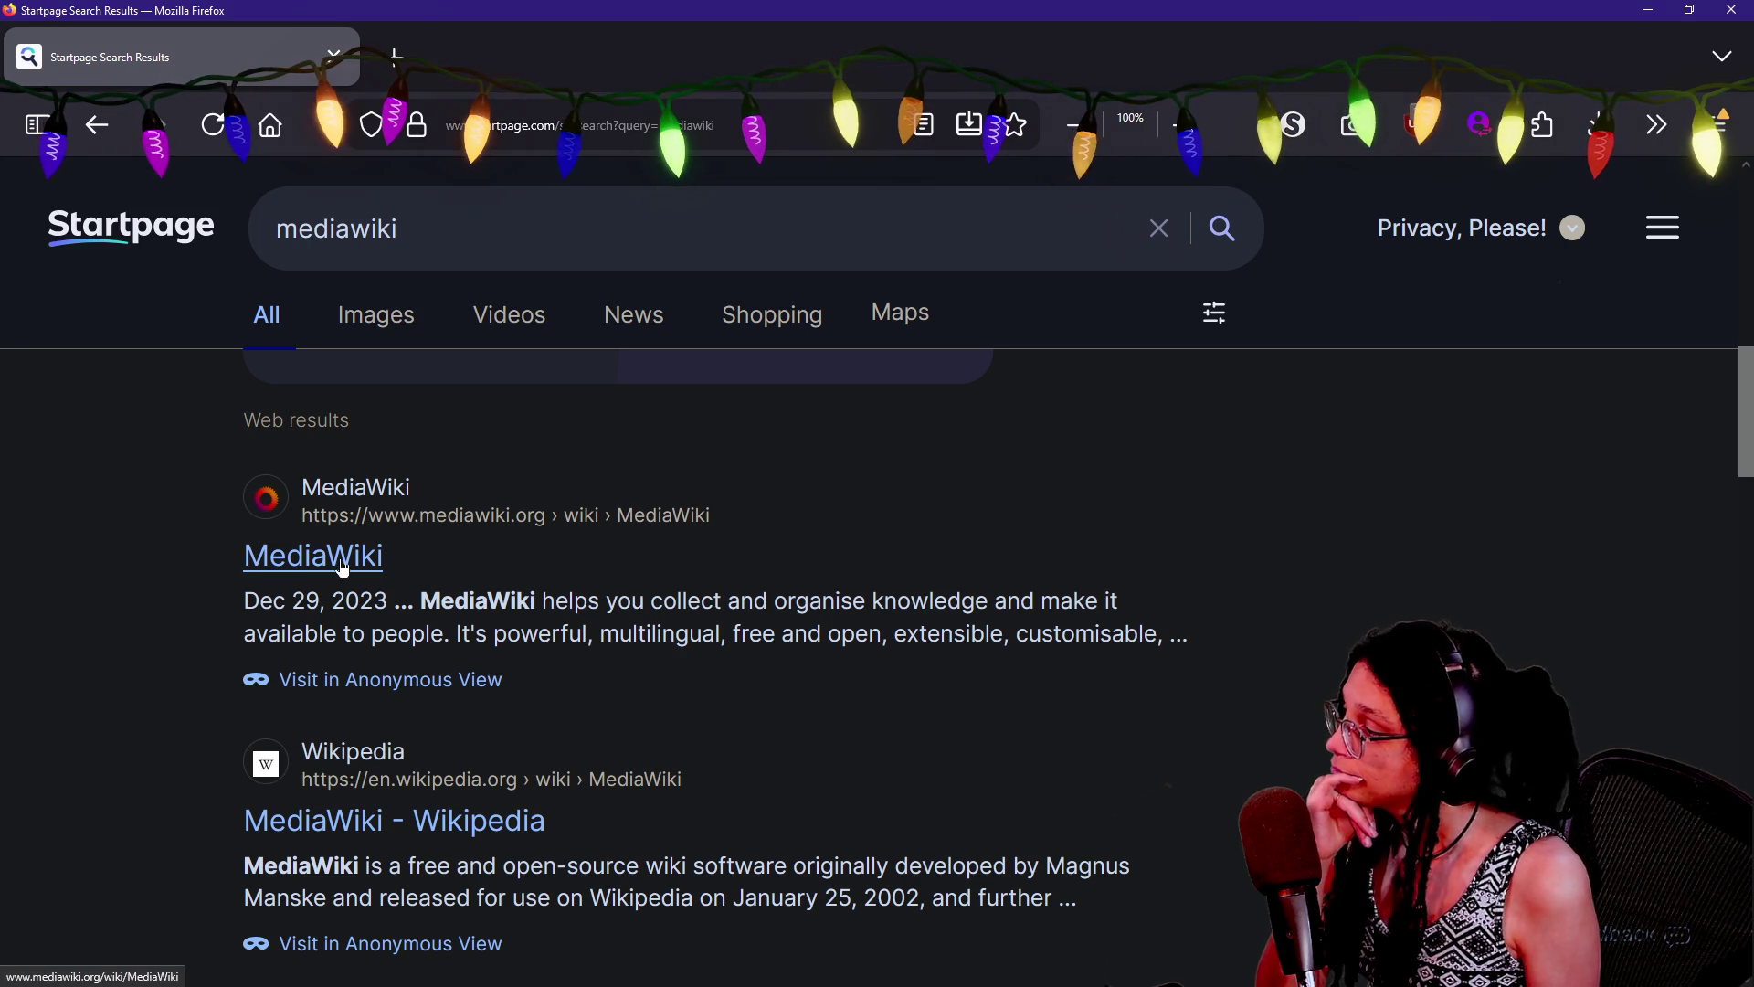
left_click(345, 559)
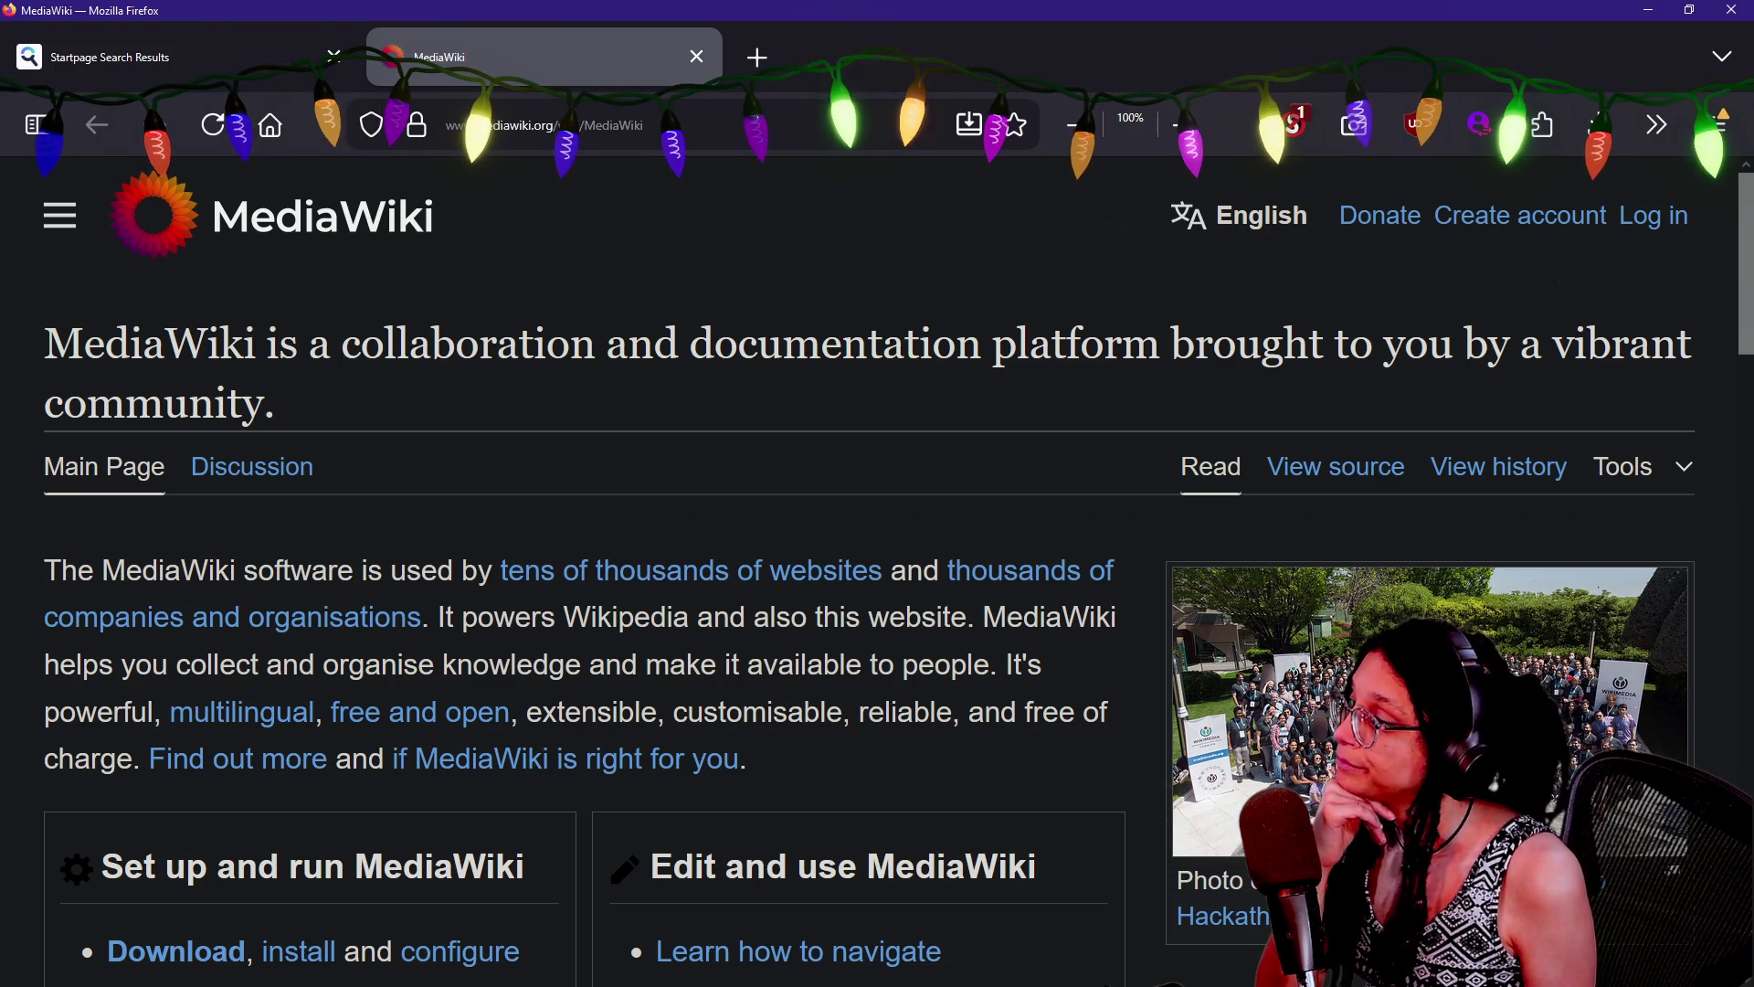
Read the mediawiki.org main page to the footer, highlight its intro and first heading, then return to Discord
scroll(848, 673, "down", 5)
scroll(848, 672, "down", 2)
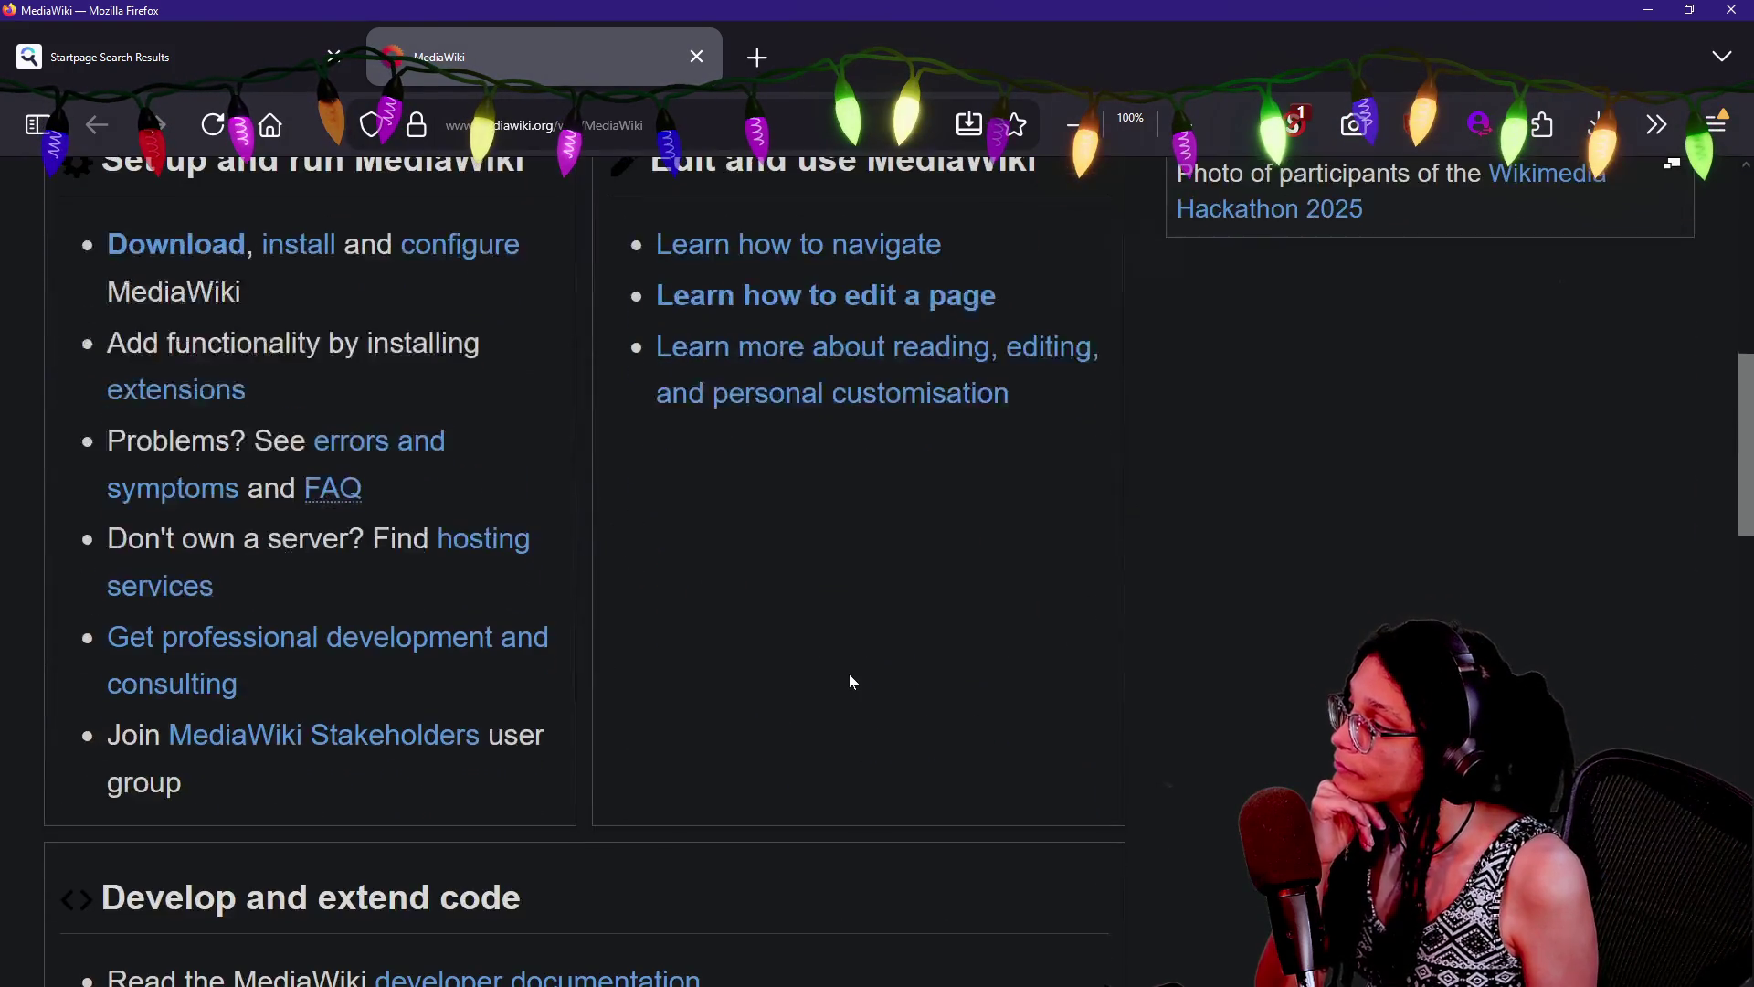
scroll(850, 682, "down", 12)
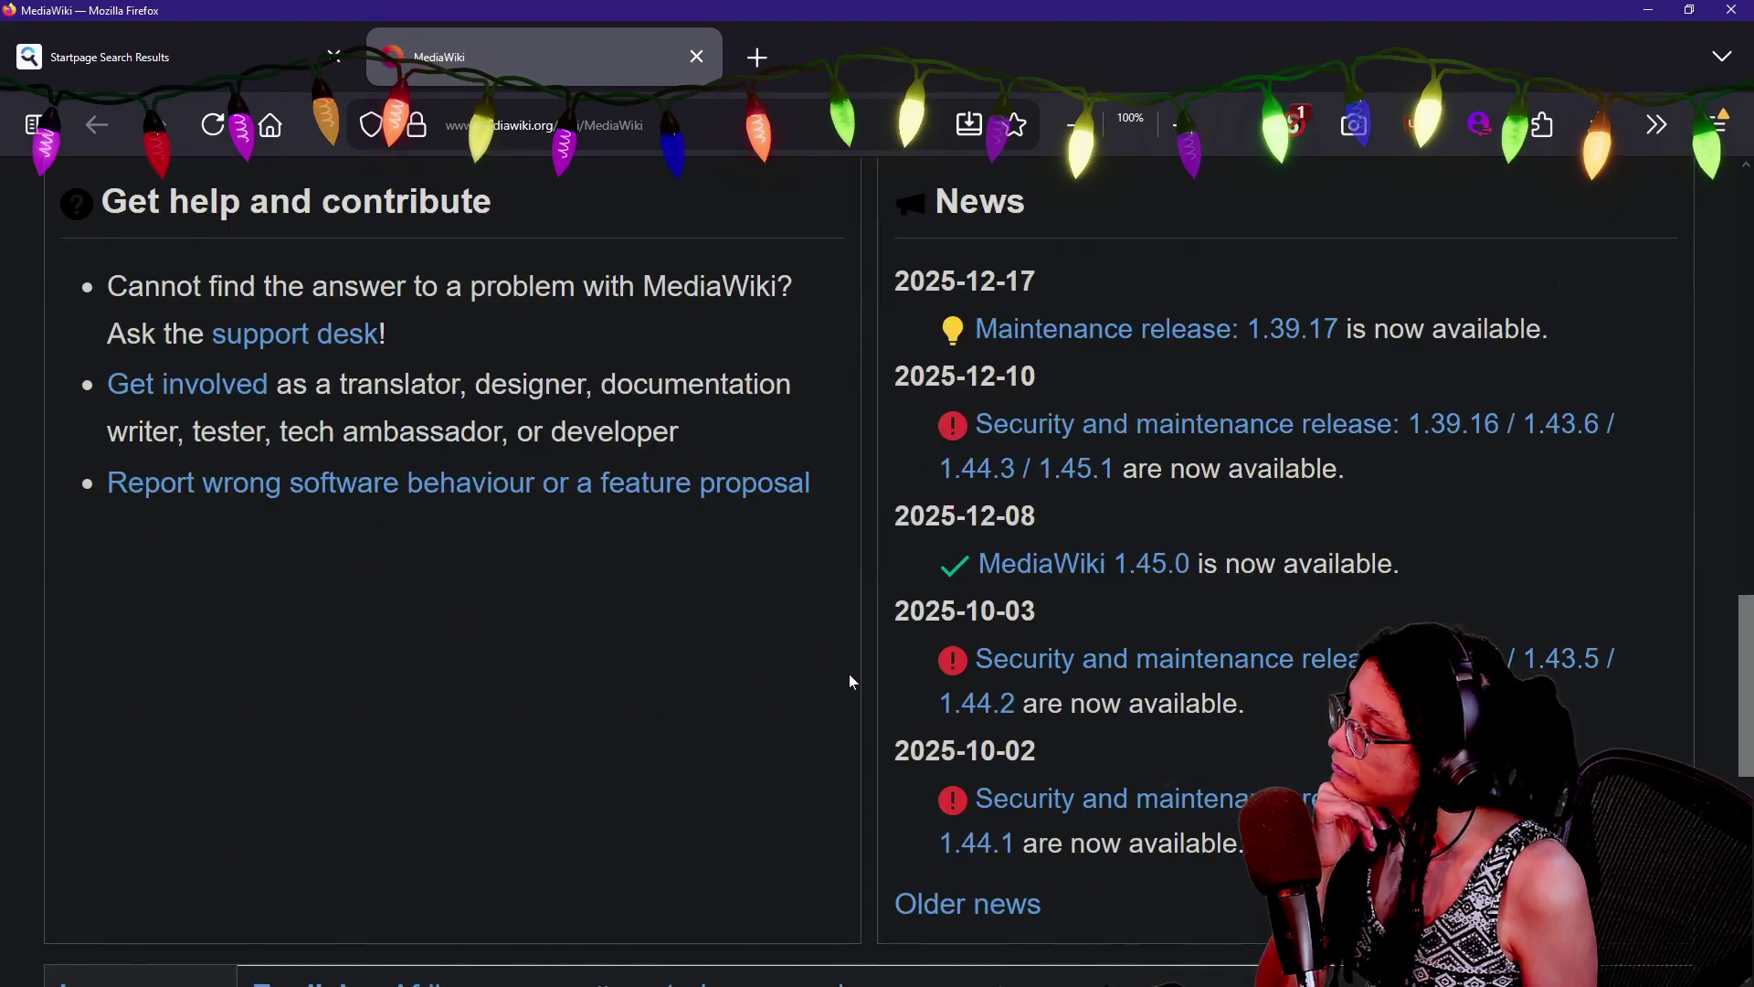
scroll(849, 682, "down", 5)
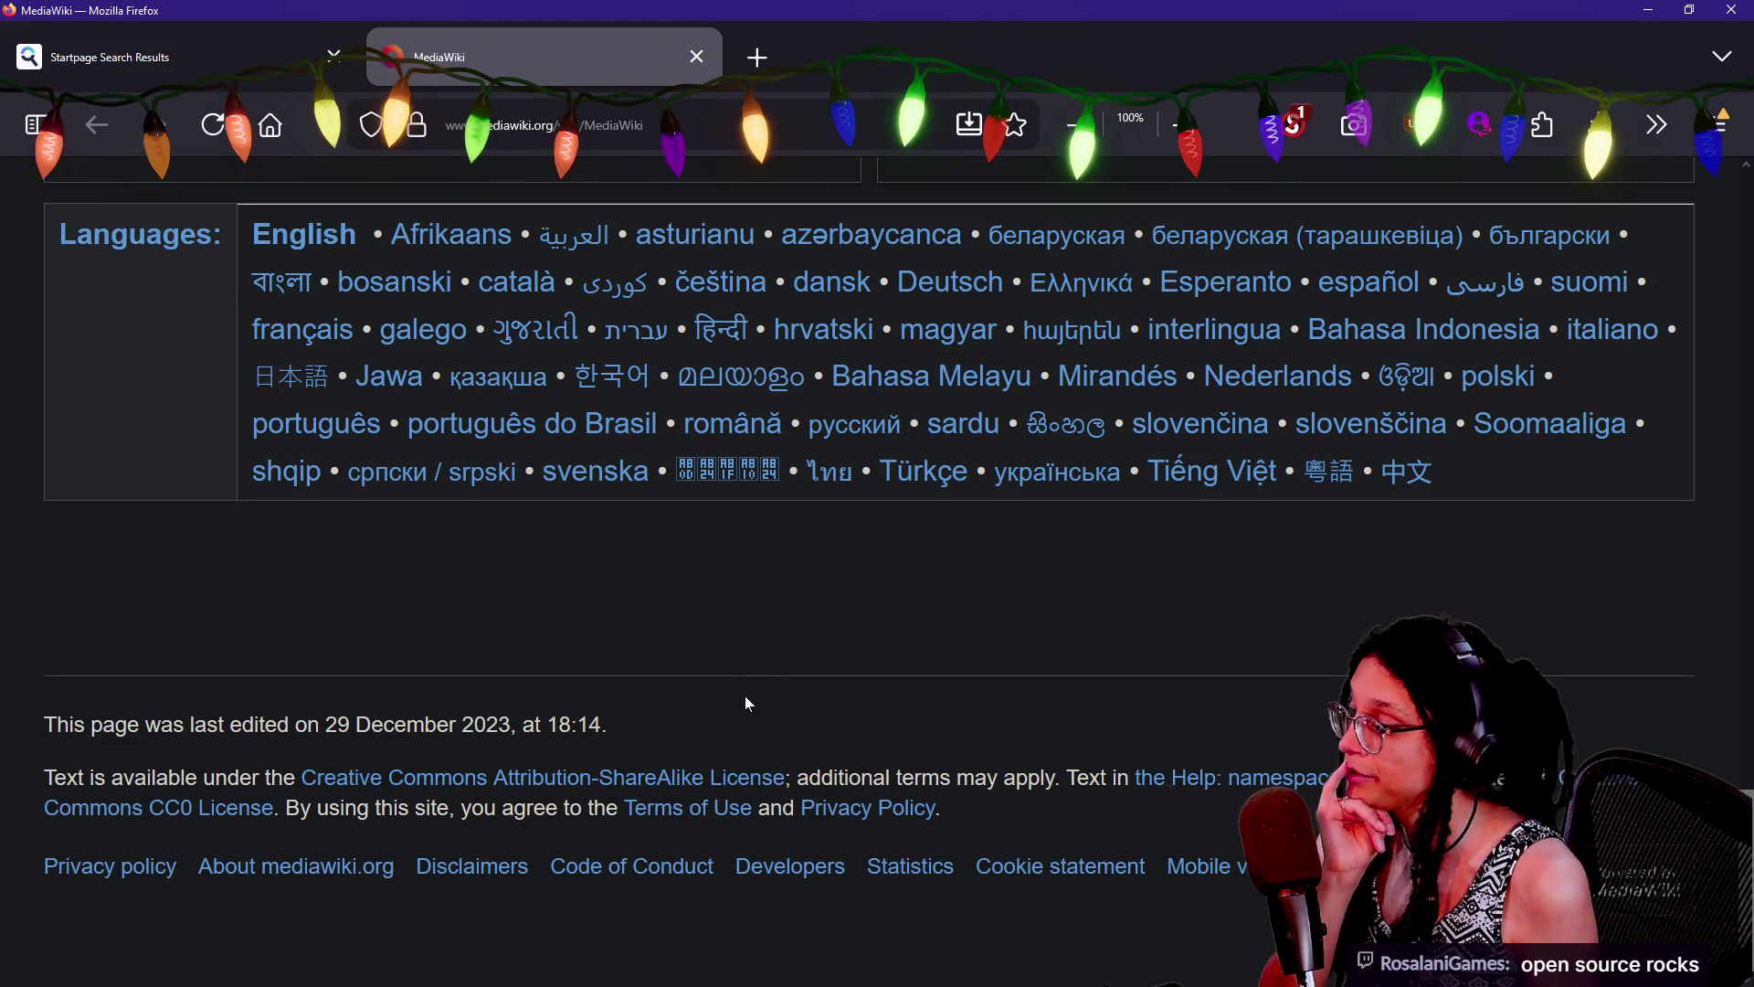
scroll(747, 701, "up", 15)
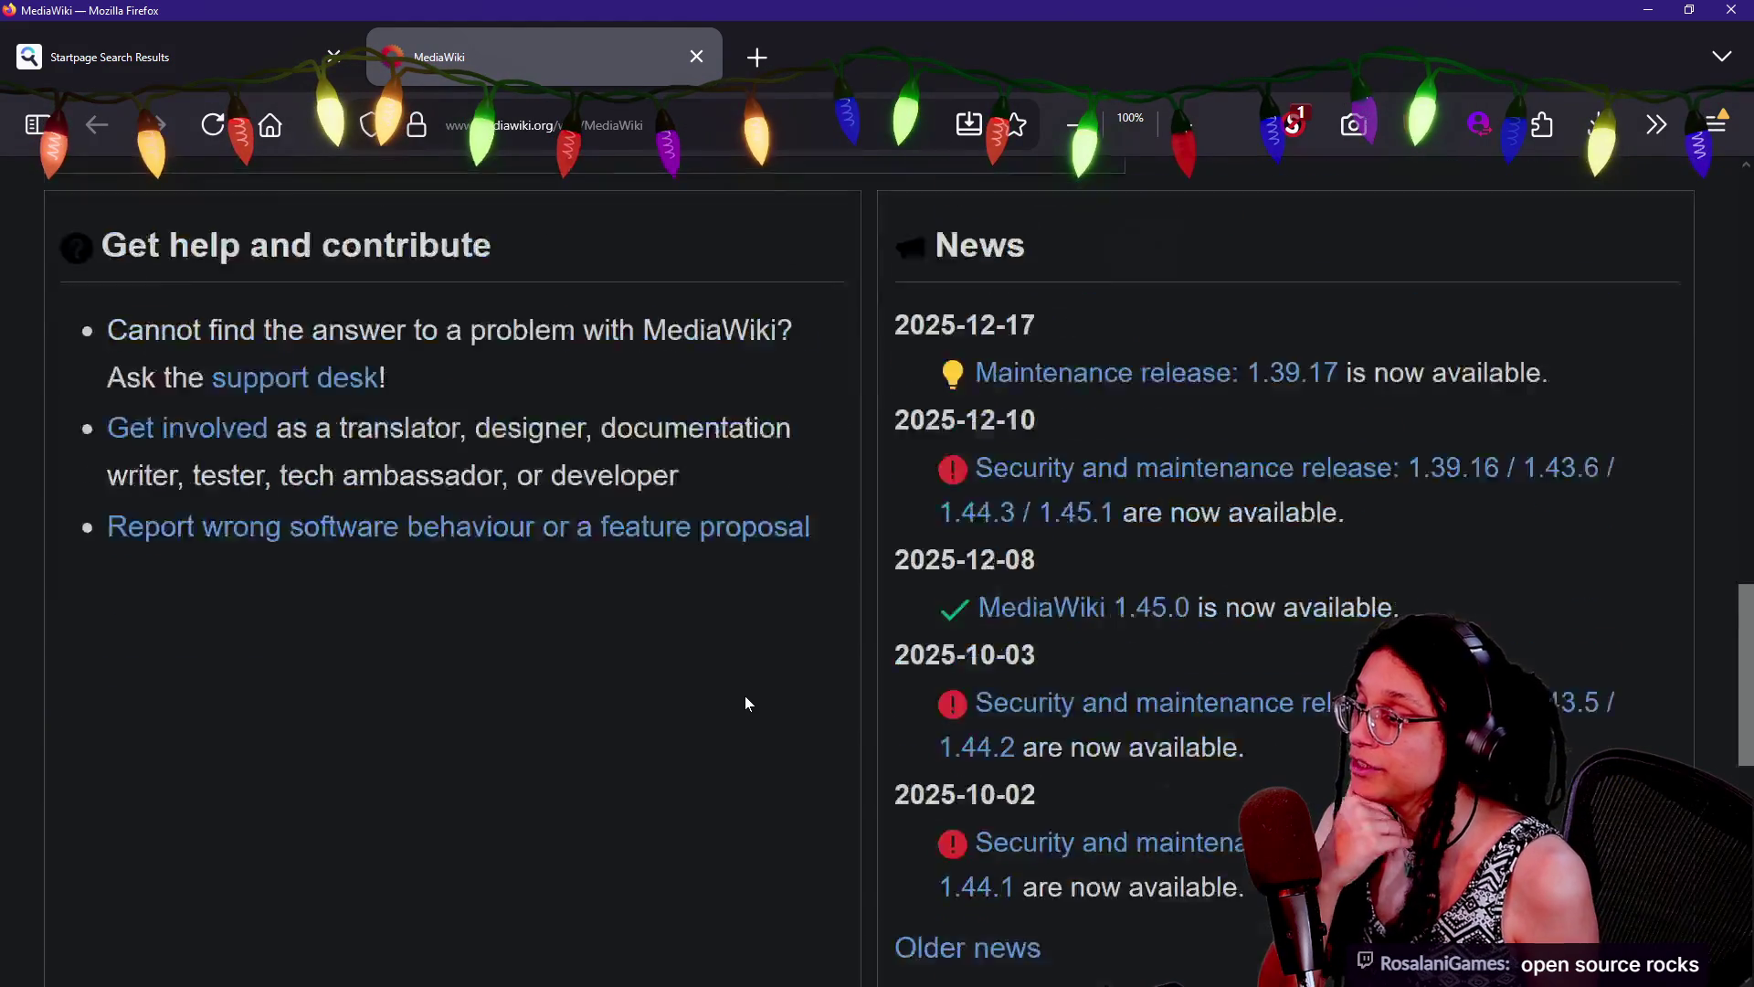
scroll(747, 705, "up", 3)
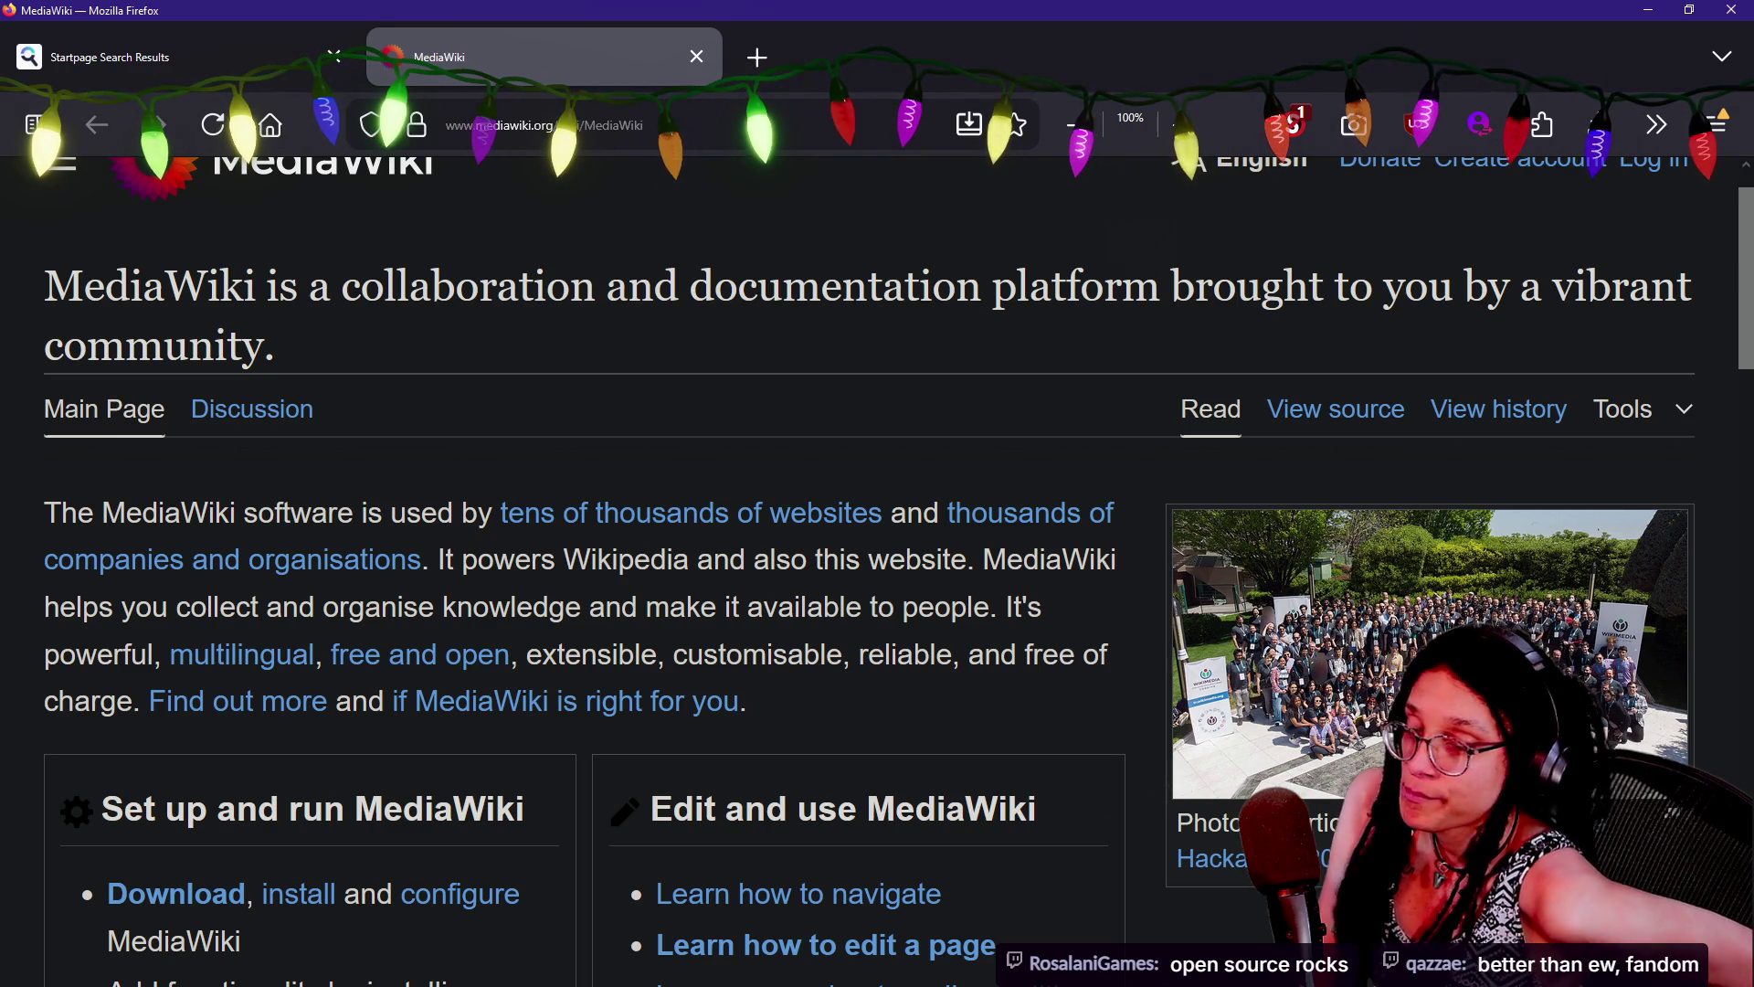
left_click_drag(751, 700, 144, 894)
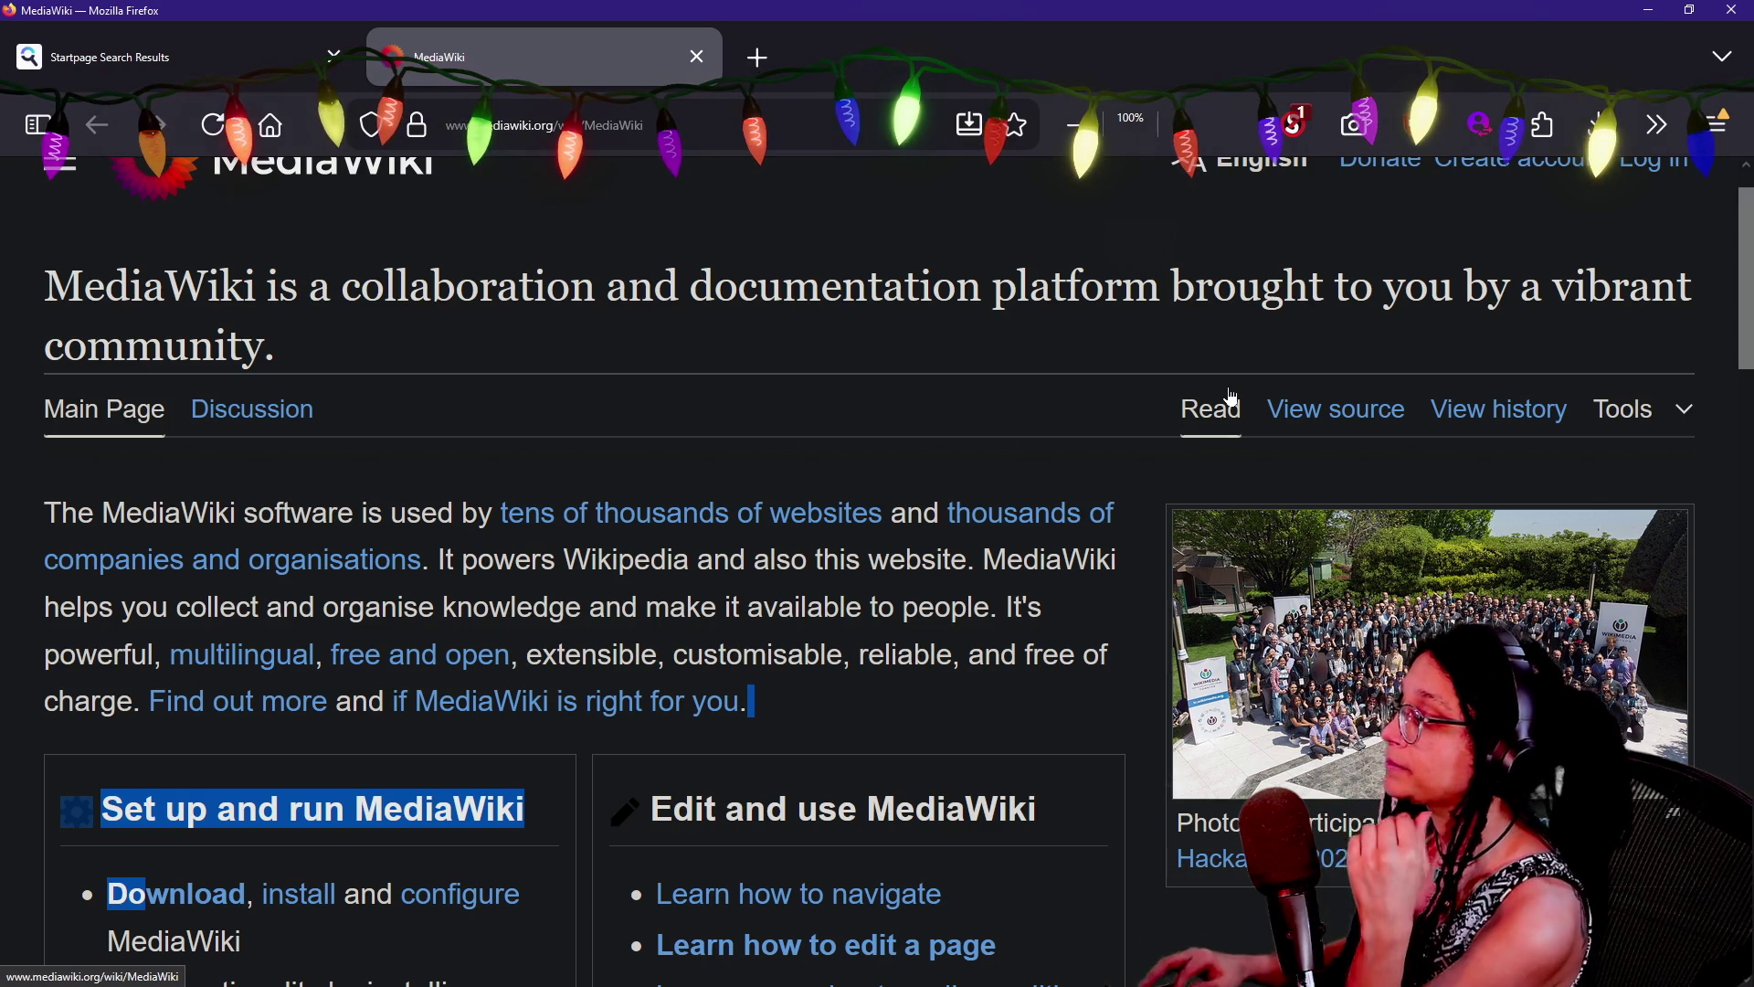
key("alt+Tab")
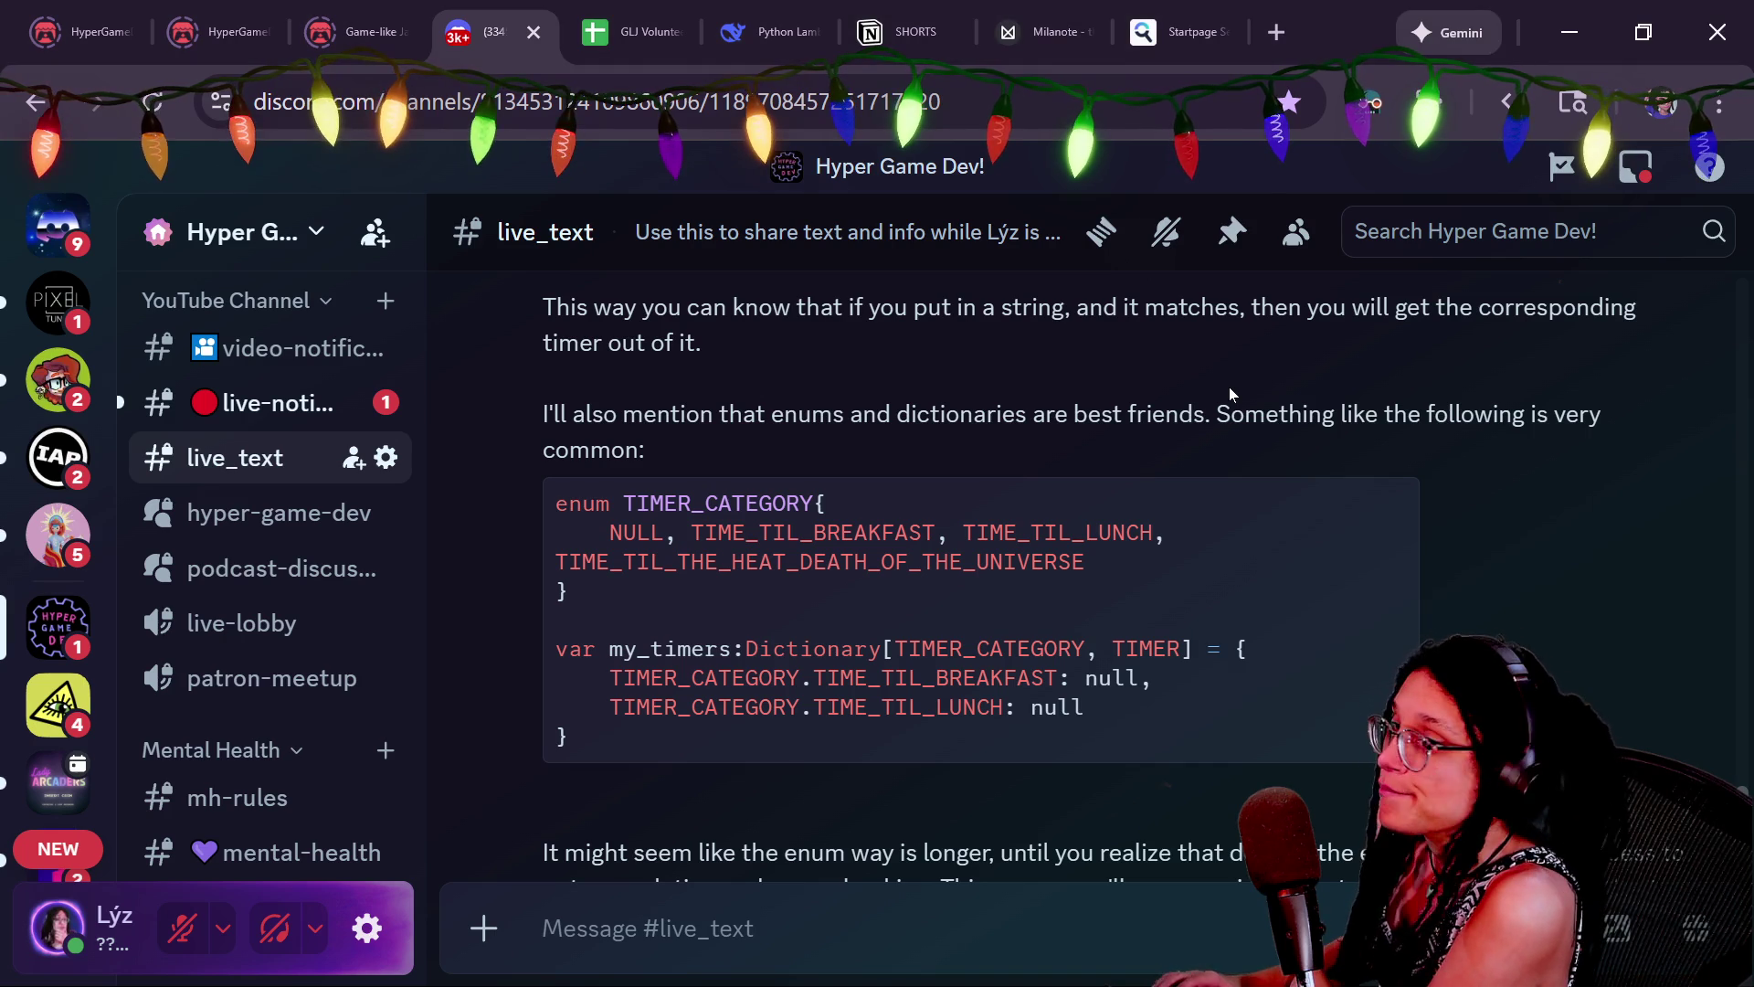
Switch from Discord to Godot's desktop_elements.gd script with the start-menu spend_money_if_possible handler
key("alt+Tab")
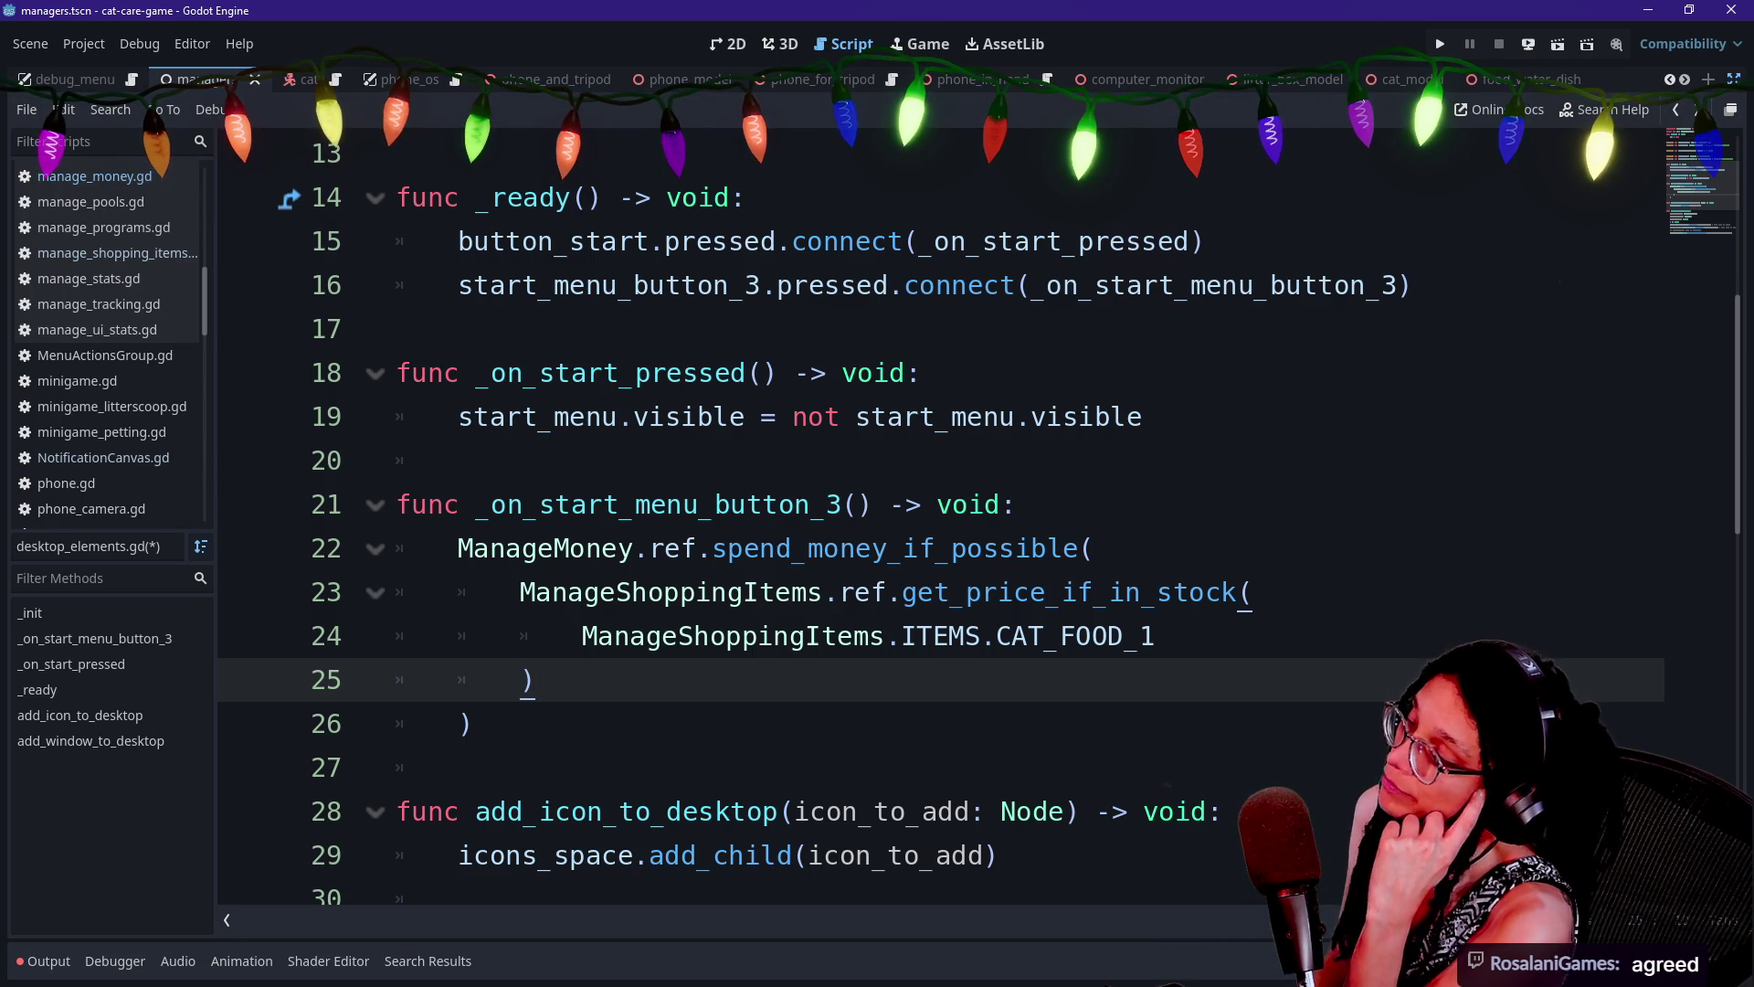
left_click_drag(1023, 504, 1094, 549)
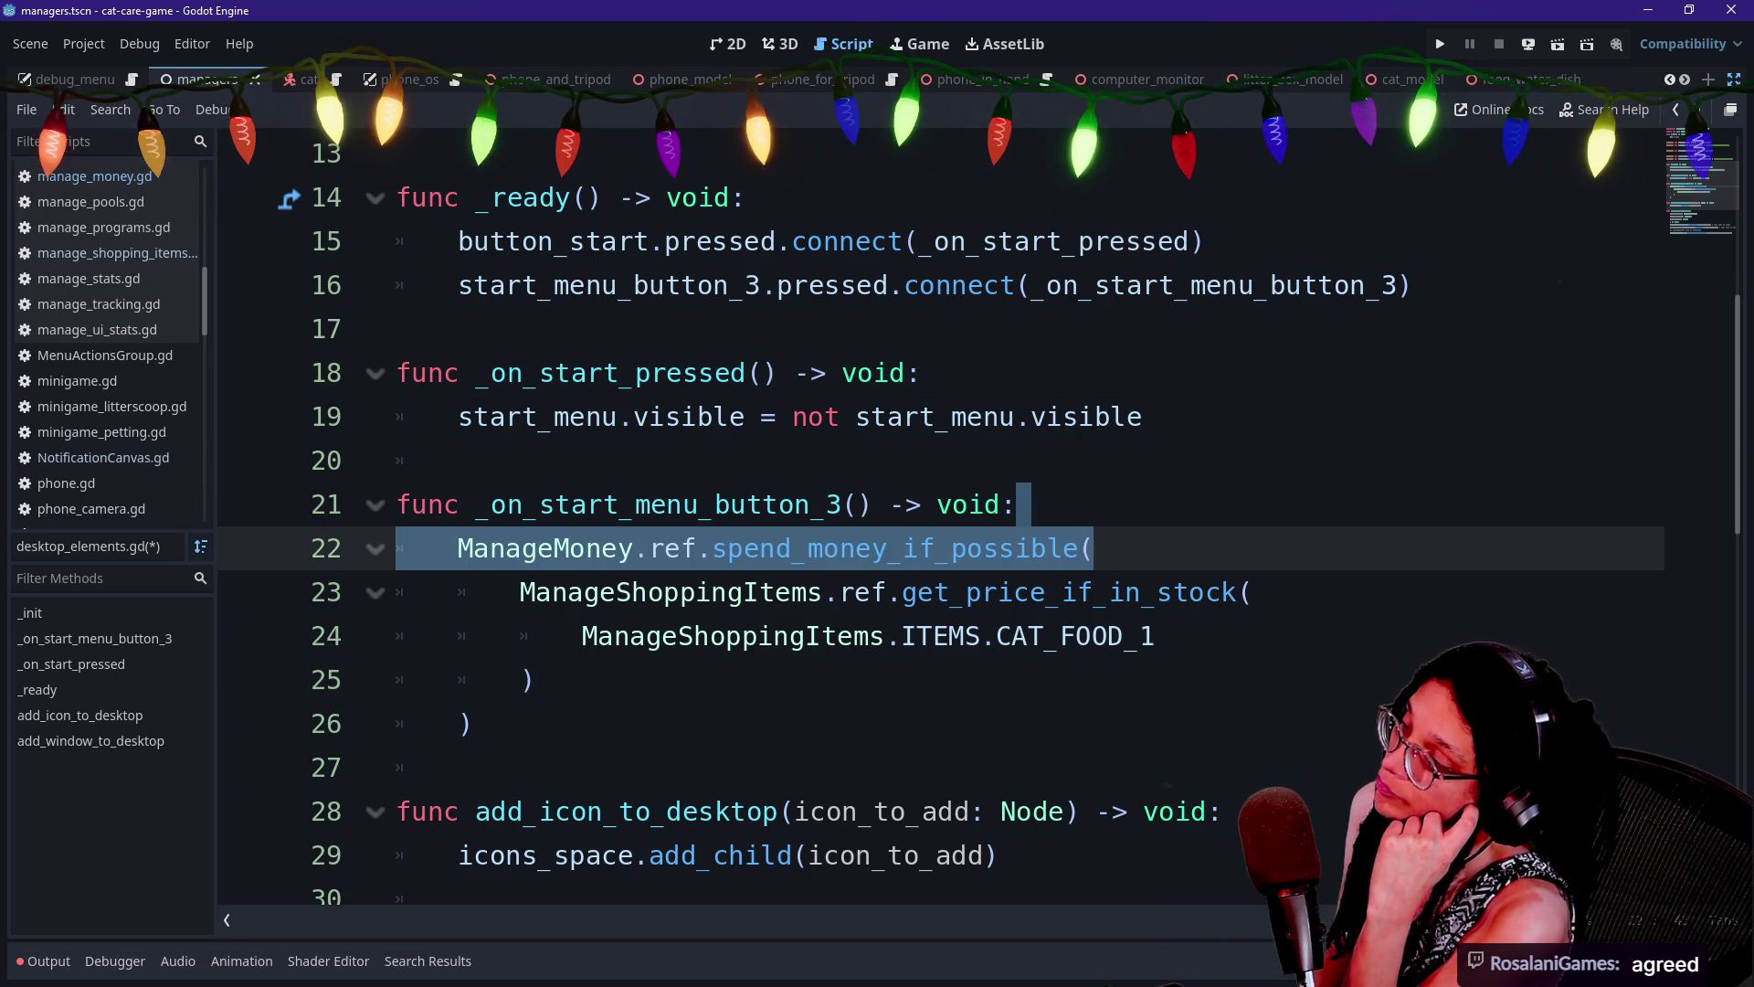
left_click(458, 461)
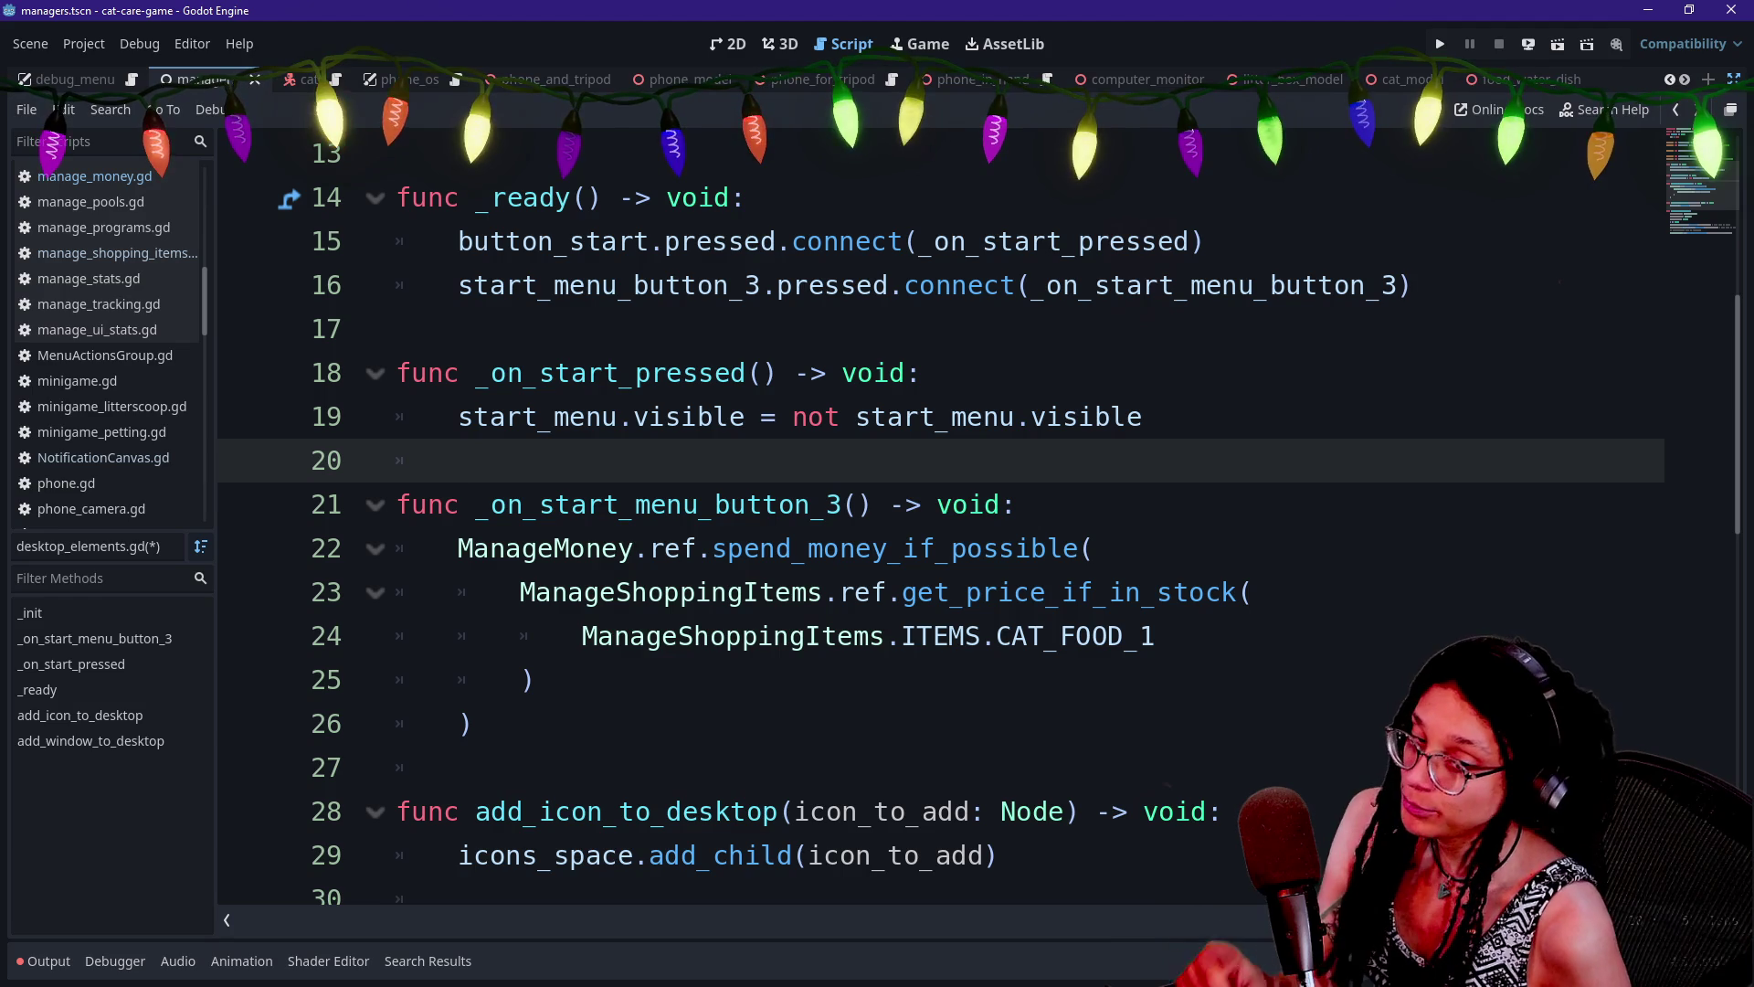
key("Down")
key("Down")
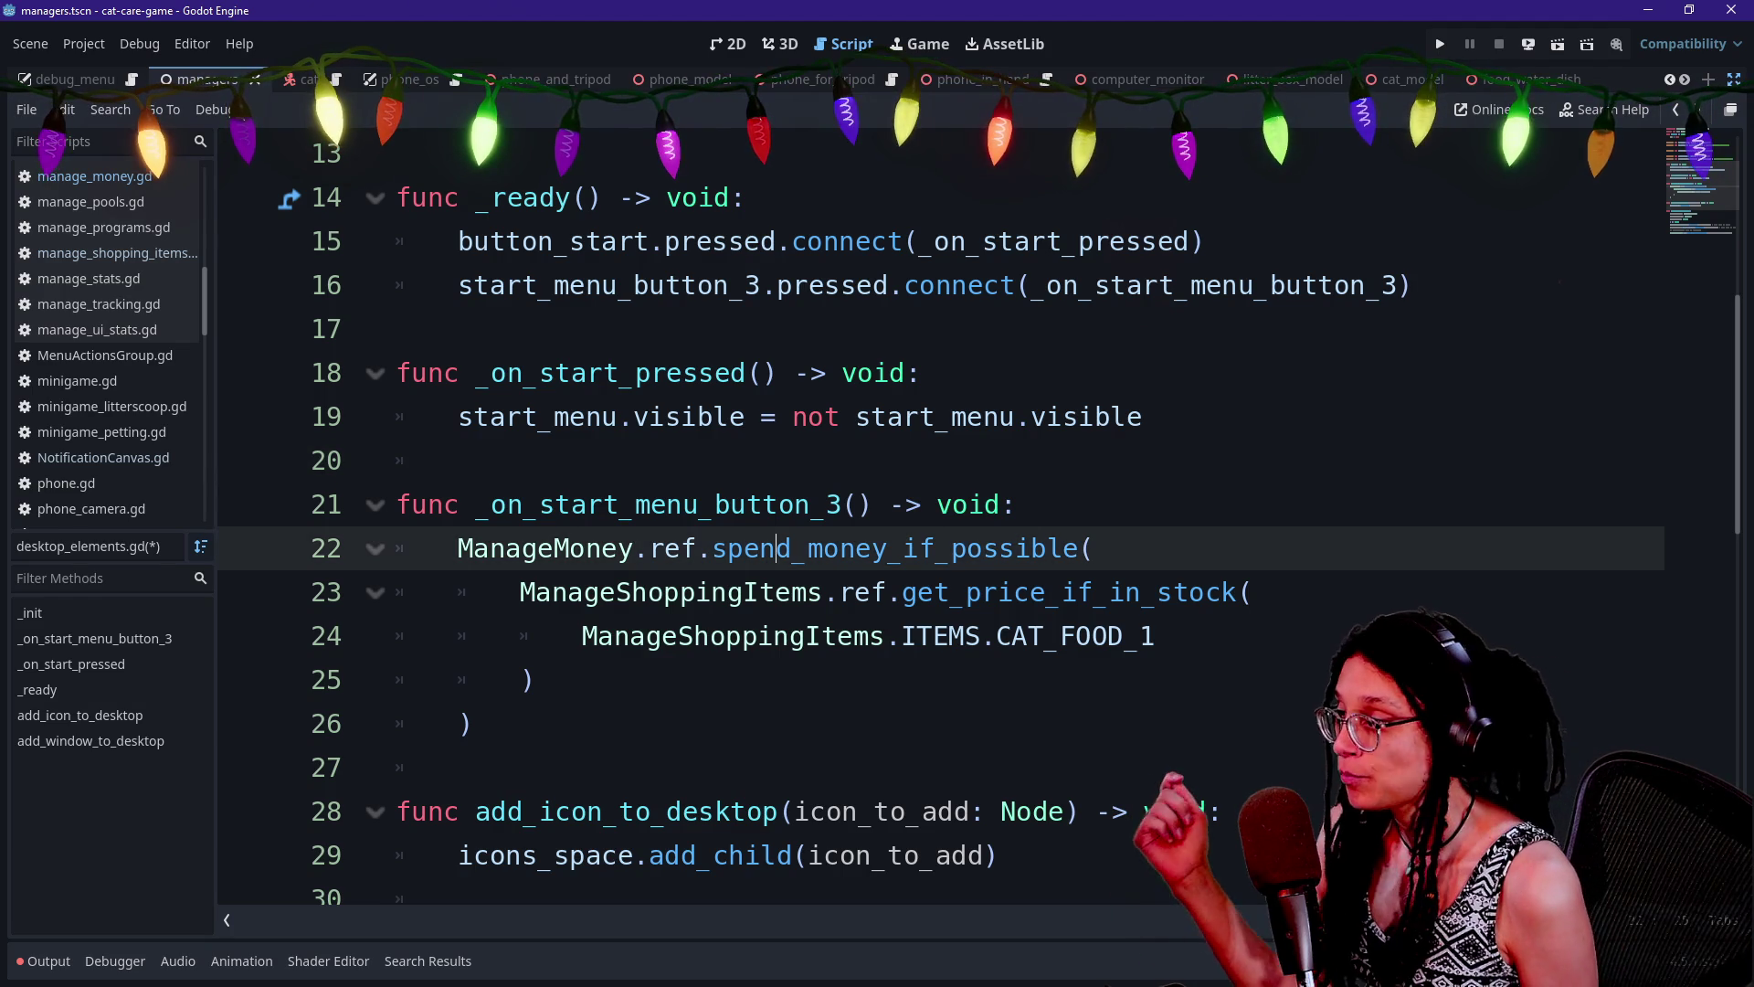
key("Up")
key("Up")
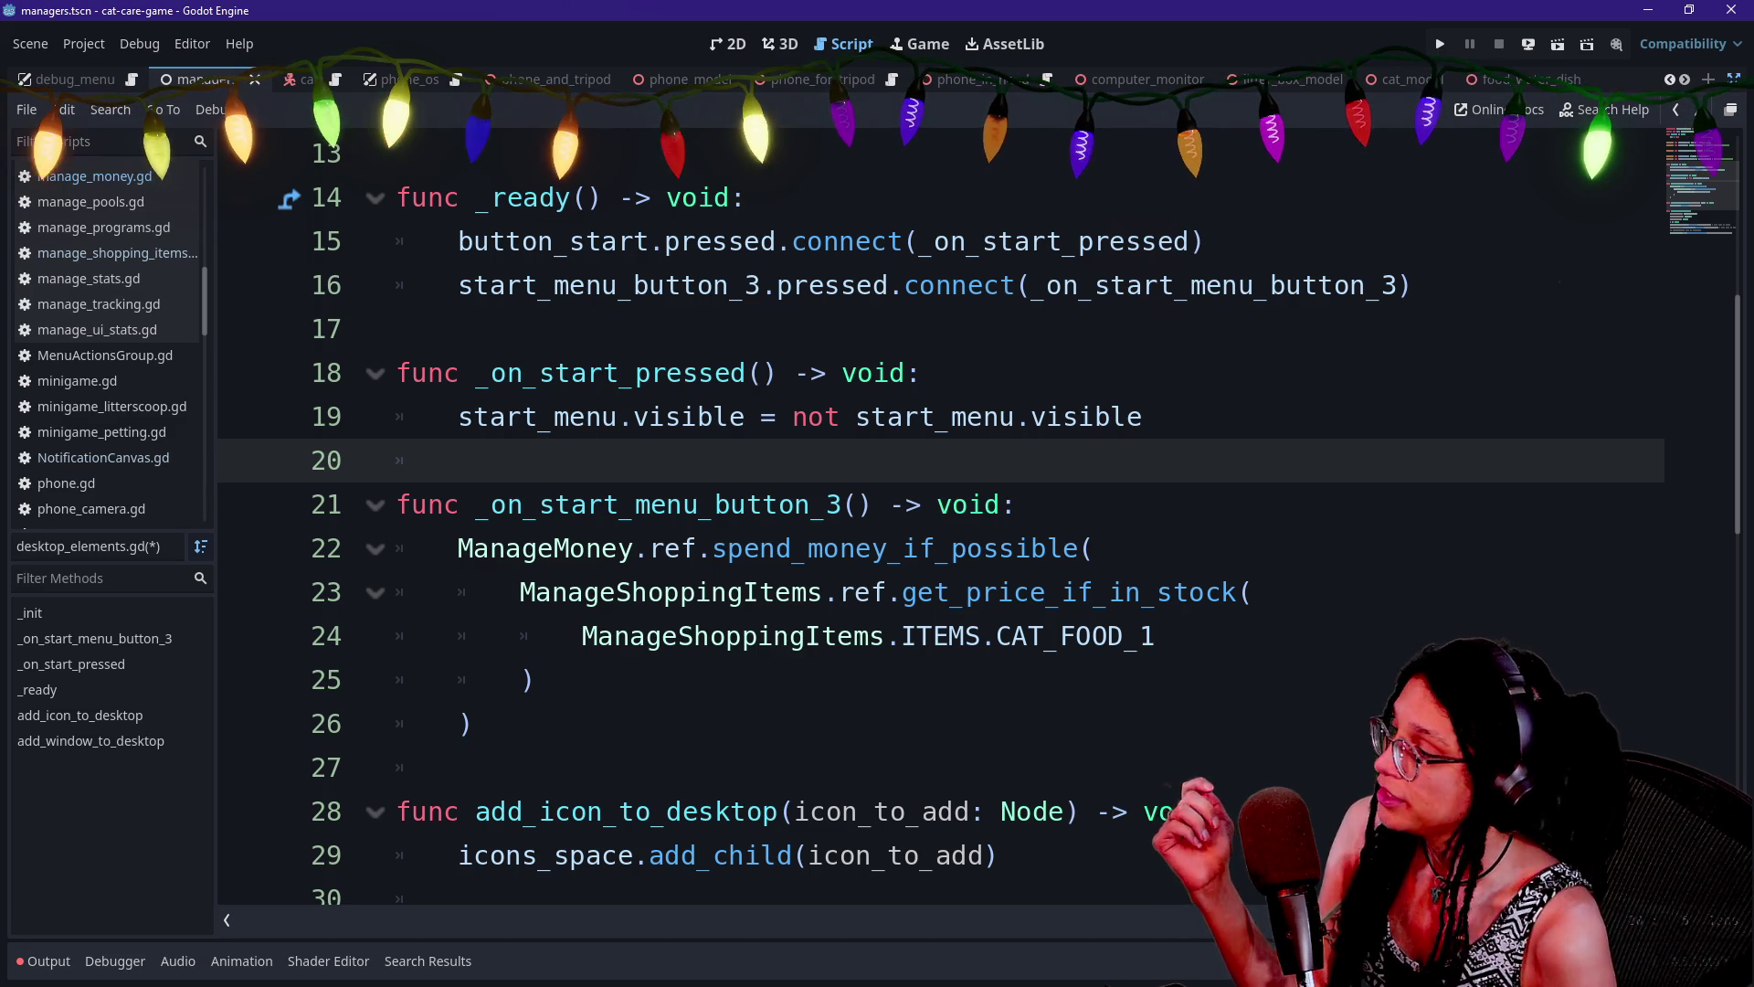
left_click(1156, 636)
left_click(1014, 504)
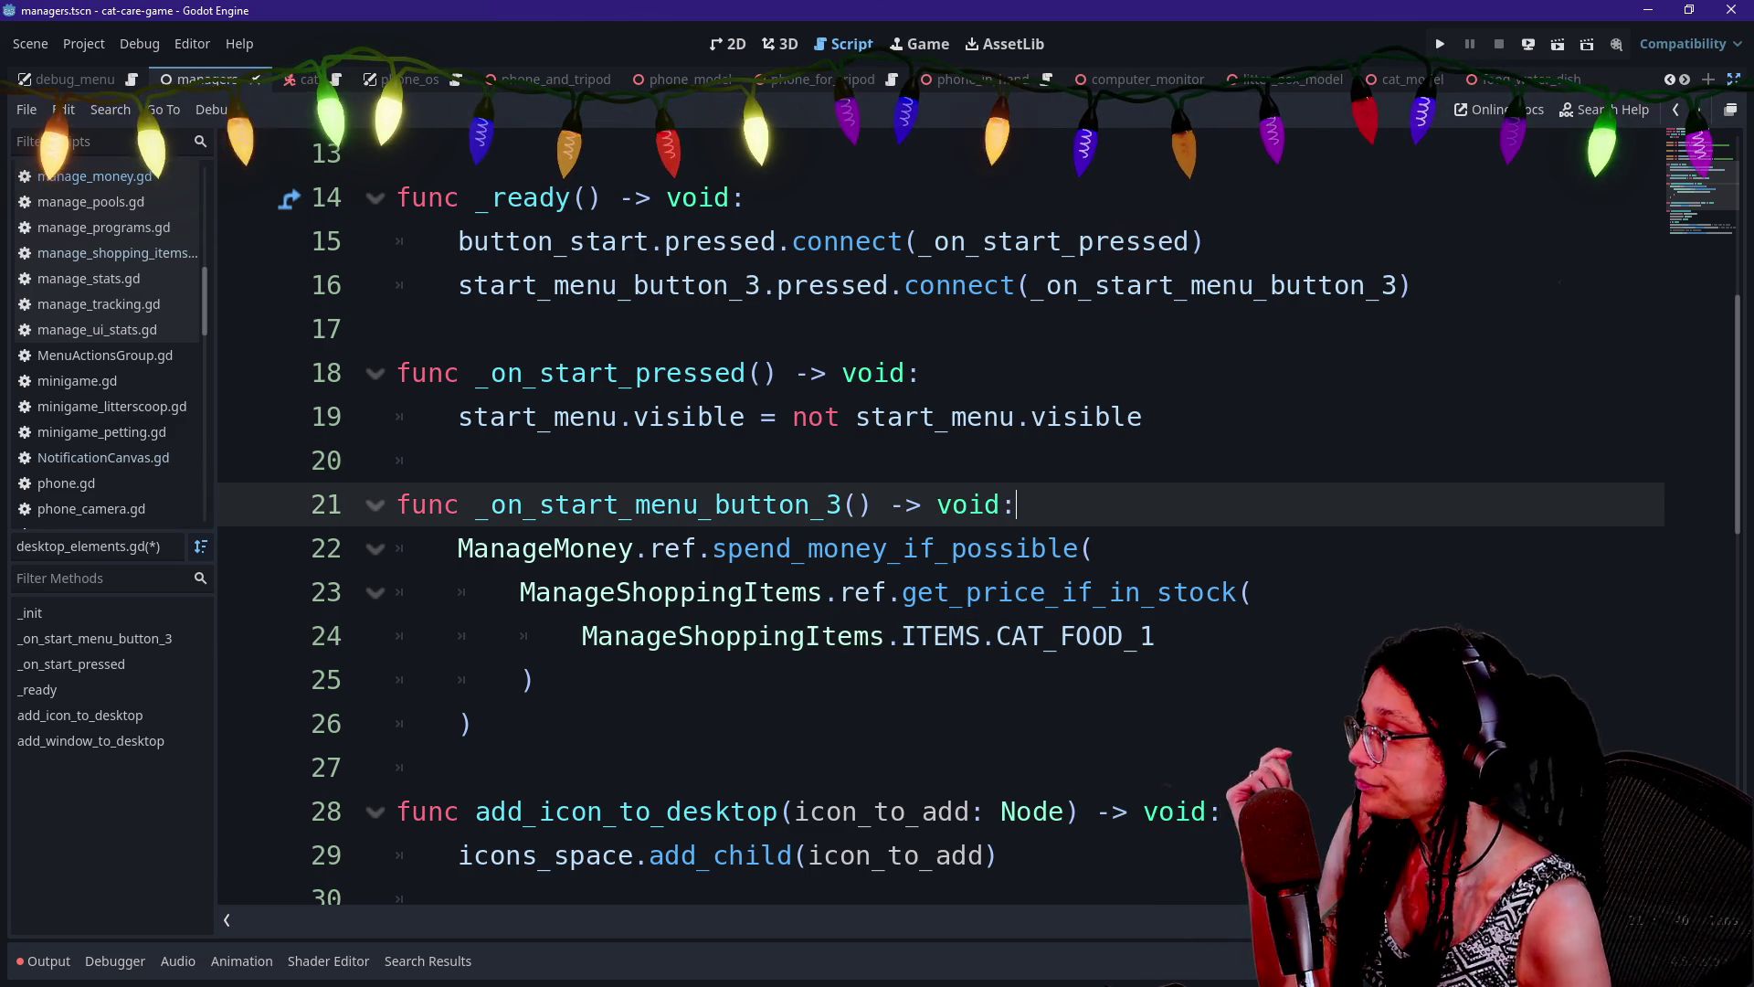
left_click(459, 460)
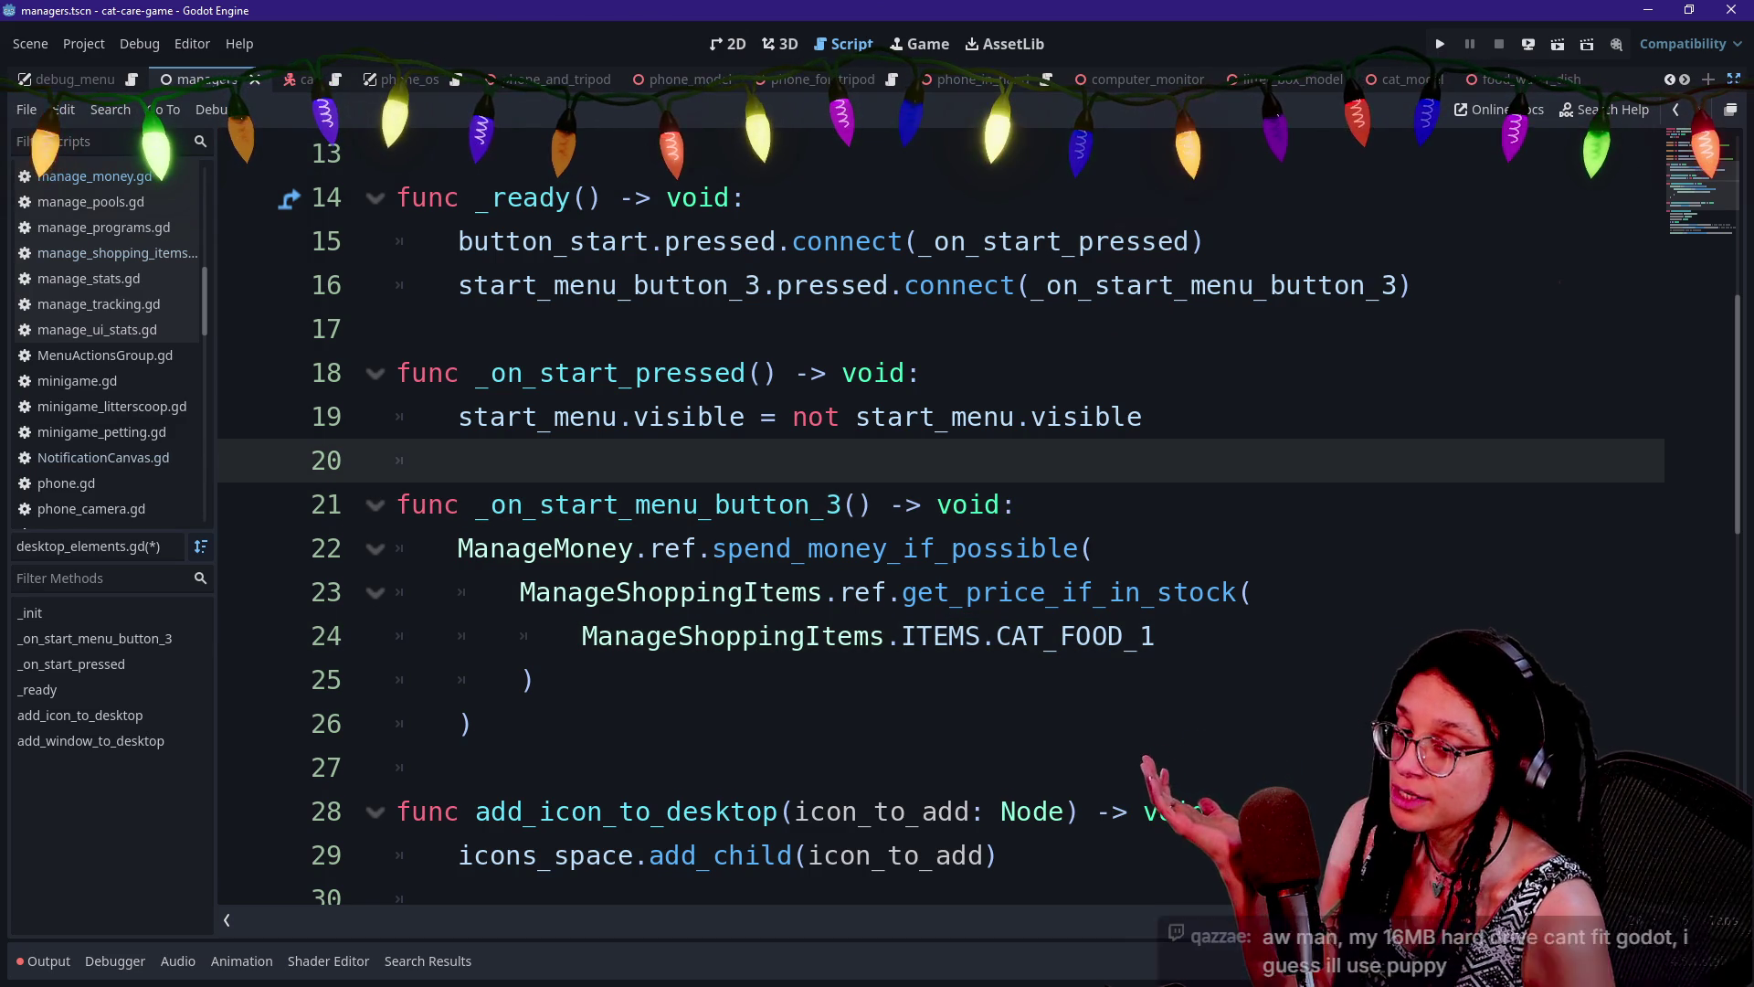